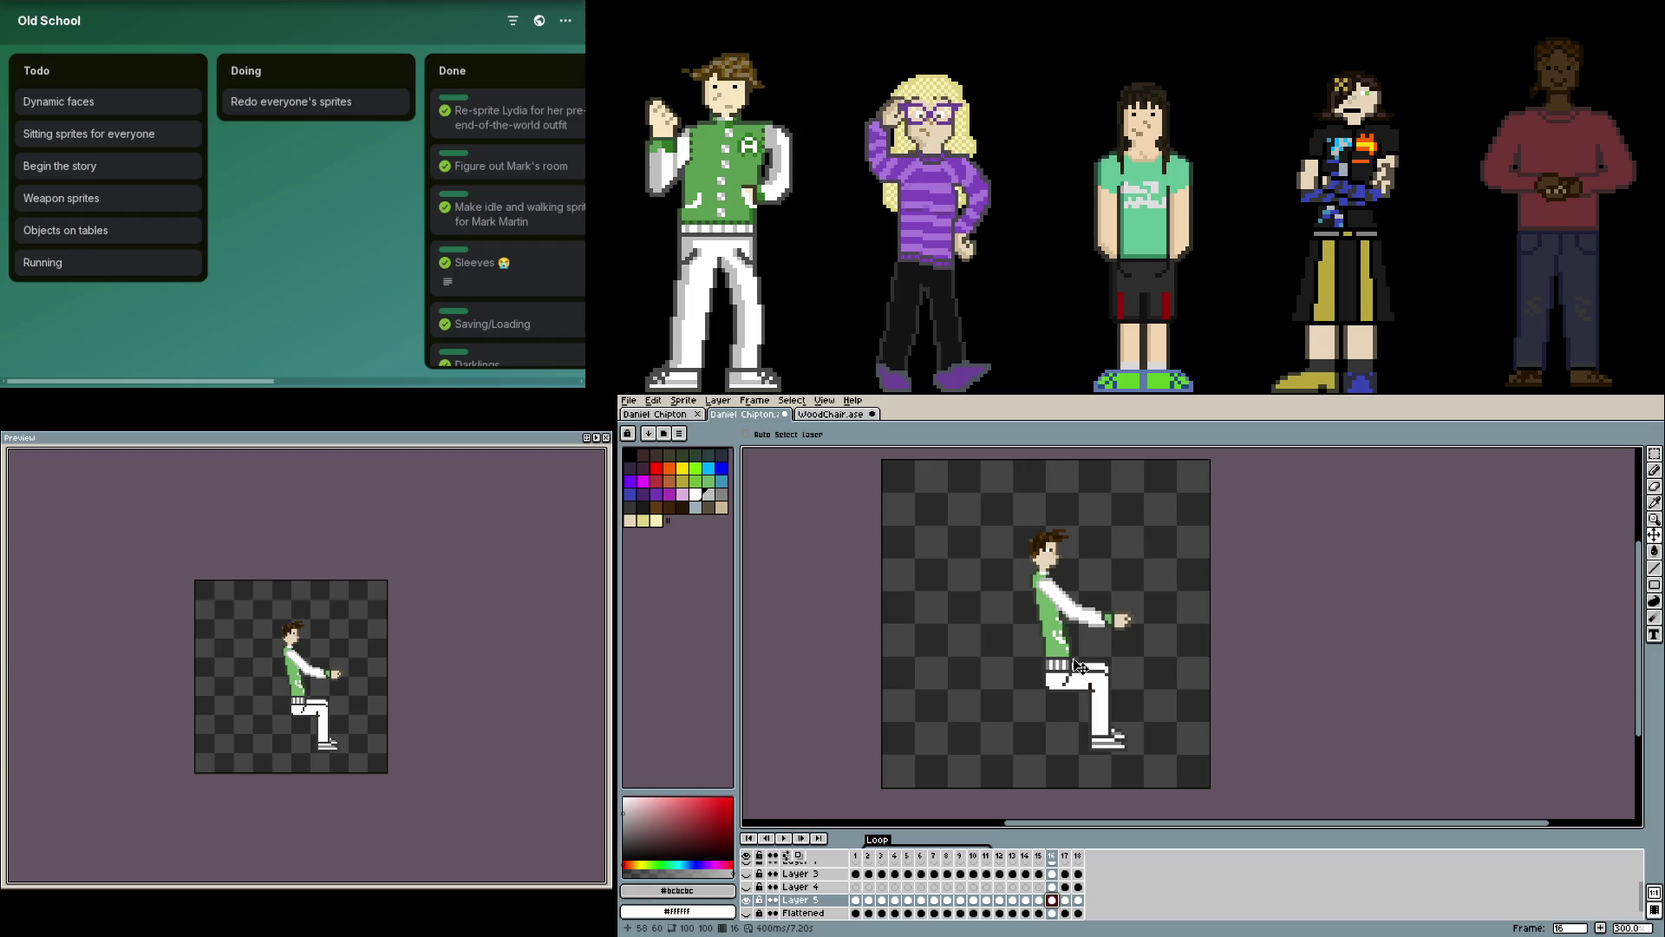
# Preview the animation as a sprite sheet, checking Layer 3's back arm before hiding it again.
pyautogui.hotkey('ctrl', 'e')
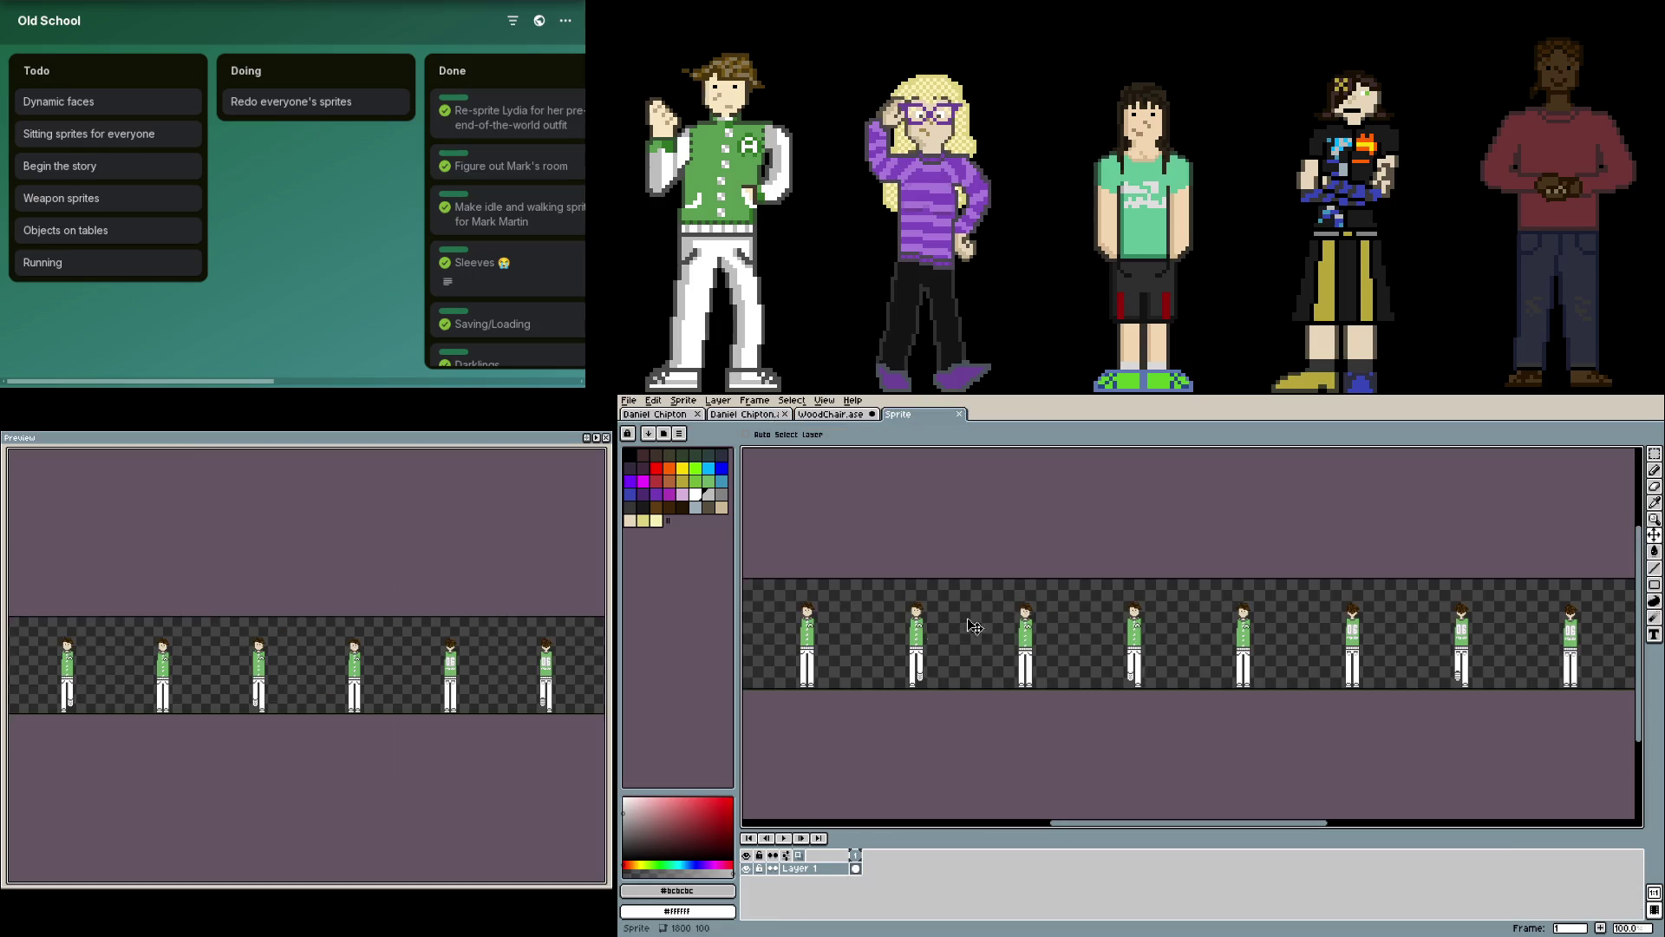
pyautogui.hotkey('ctrl', 'w')
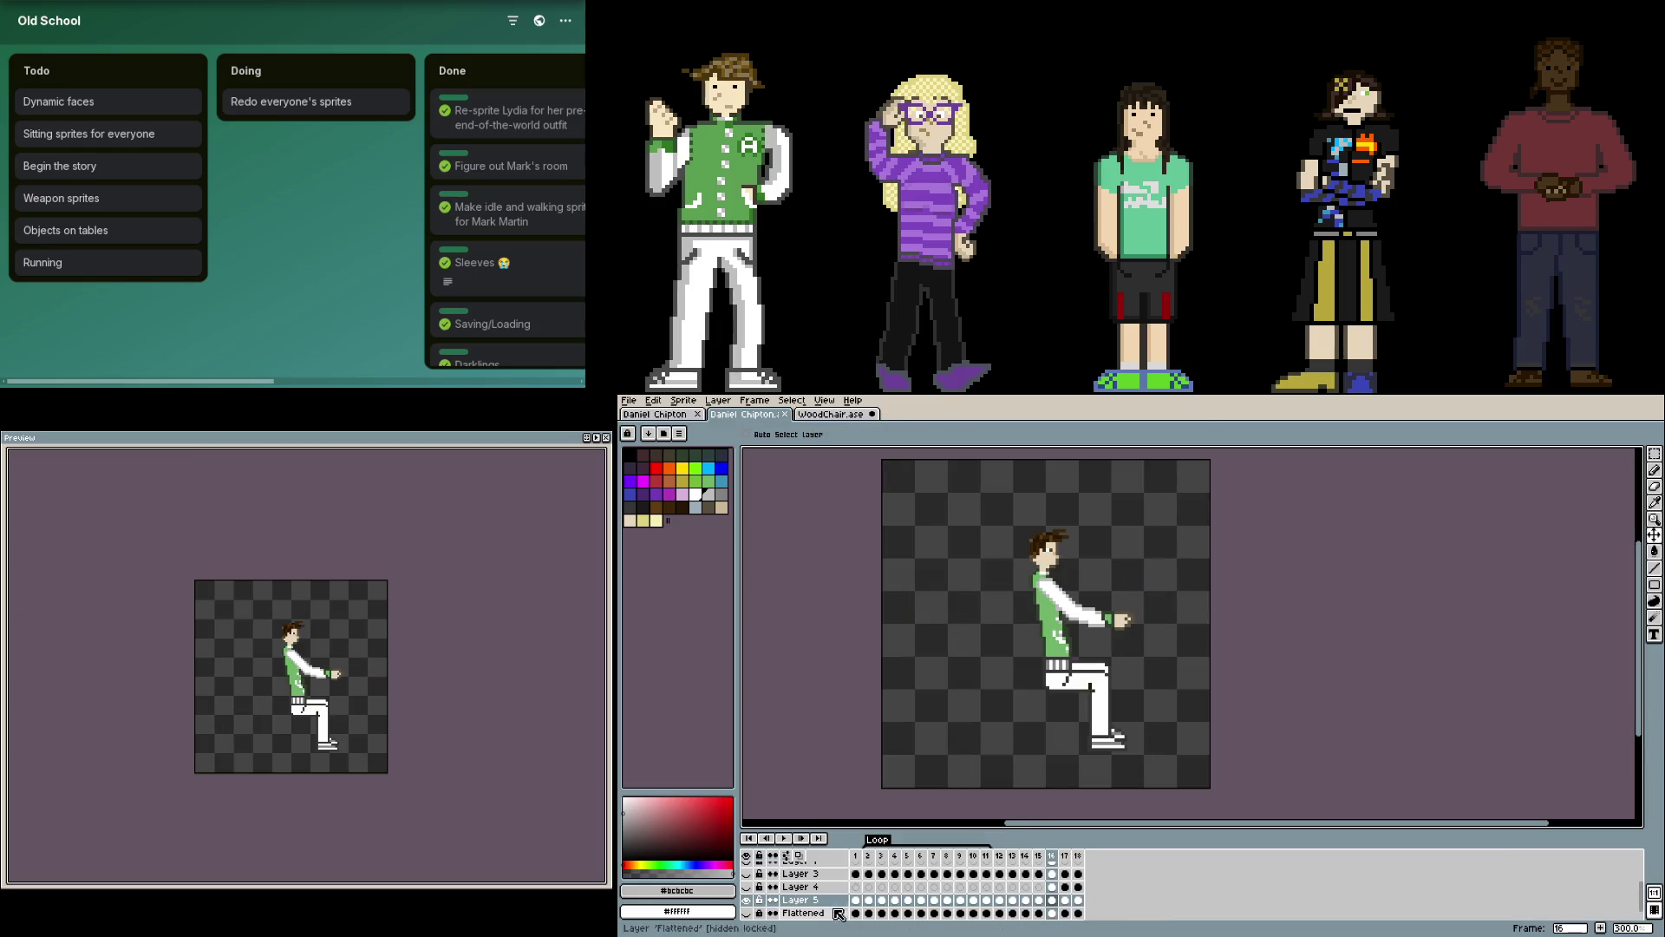
pyautogui.click(747, 873)
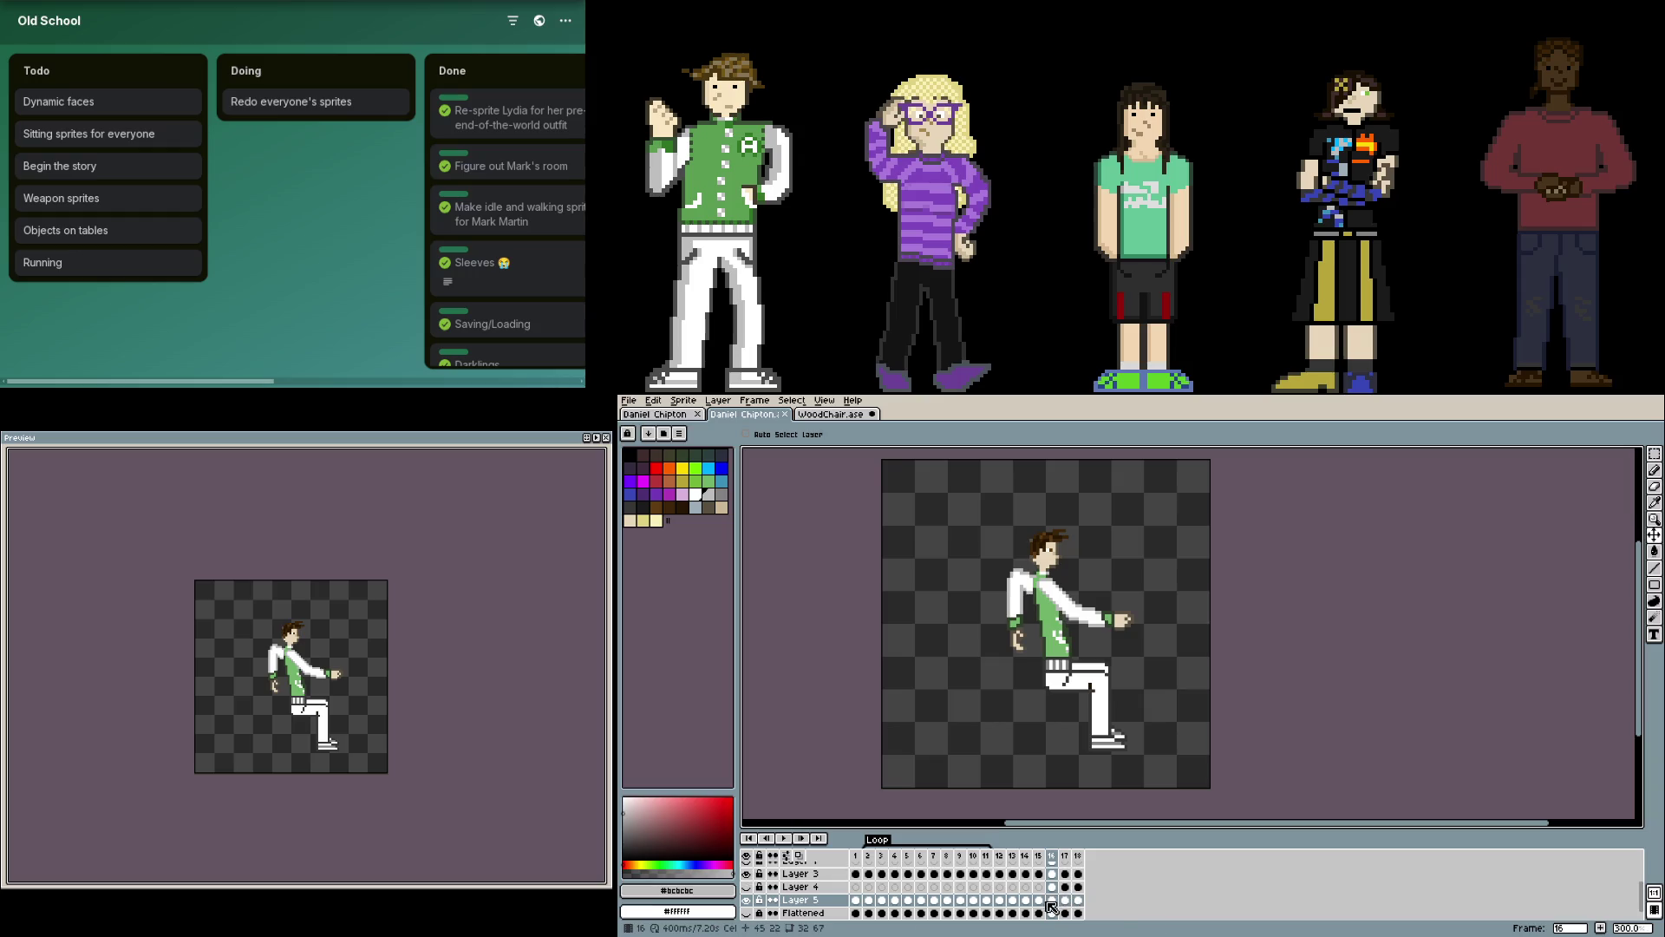
pyautogui.moveTo(950, 672); pyautogui.dragTo(868, 707)
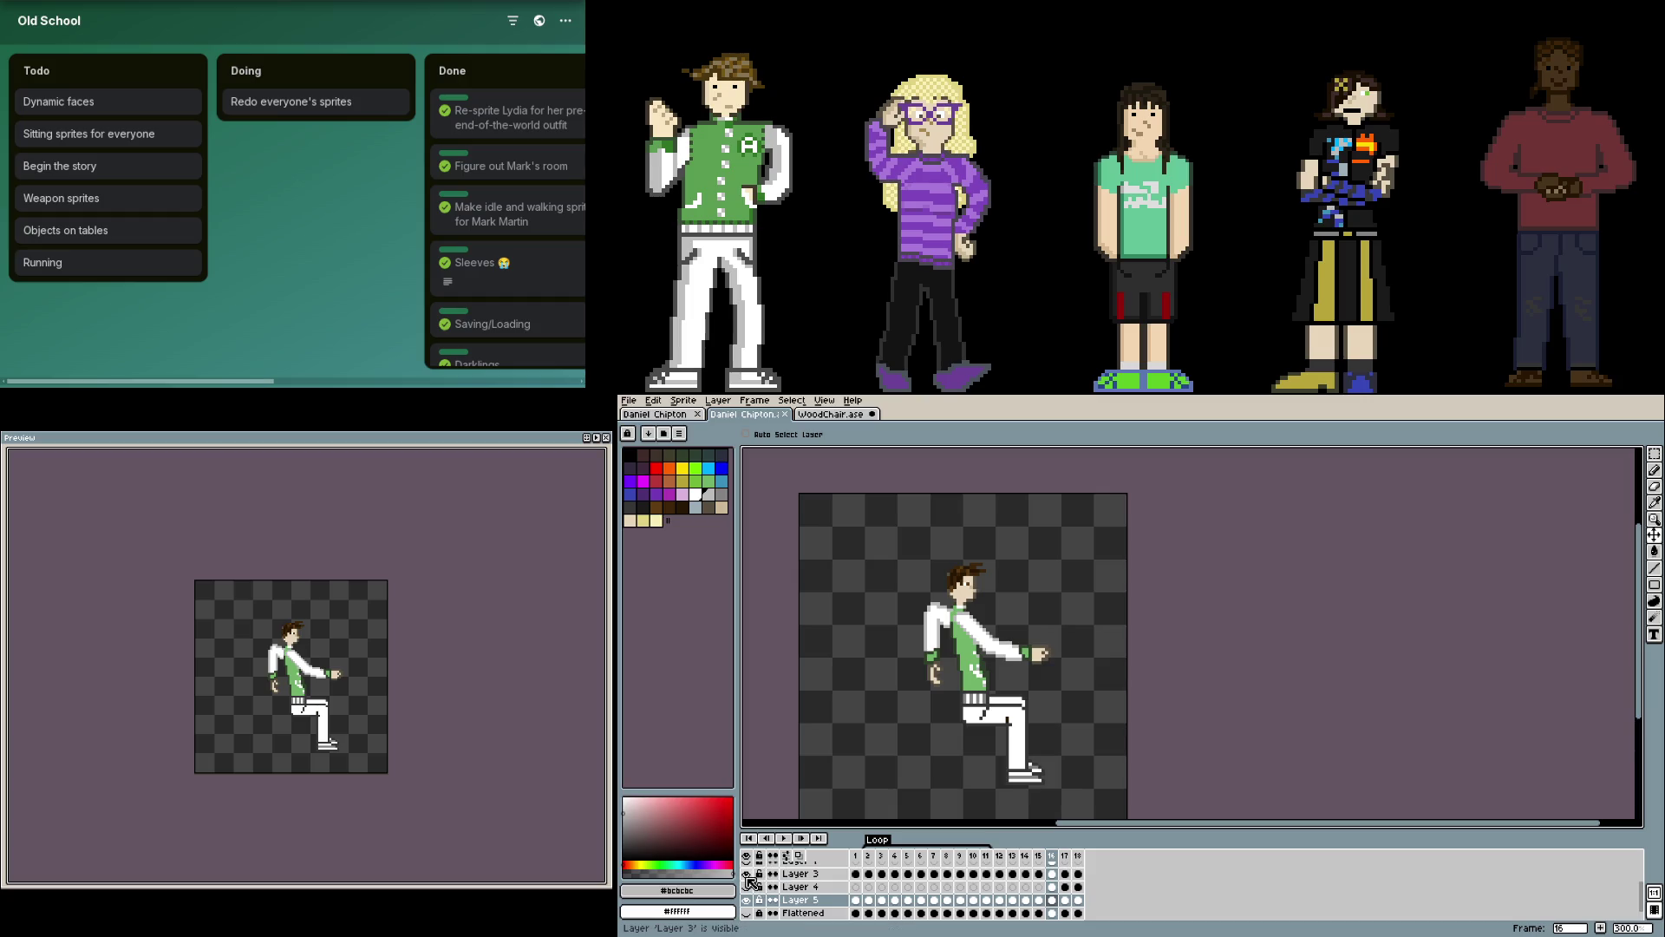
pyautogui.click(747, 873)
pyautogui.moveTo(934, 768); pyautogui.dragTo(1066, 770)
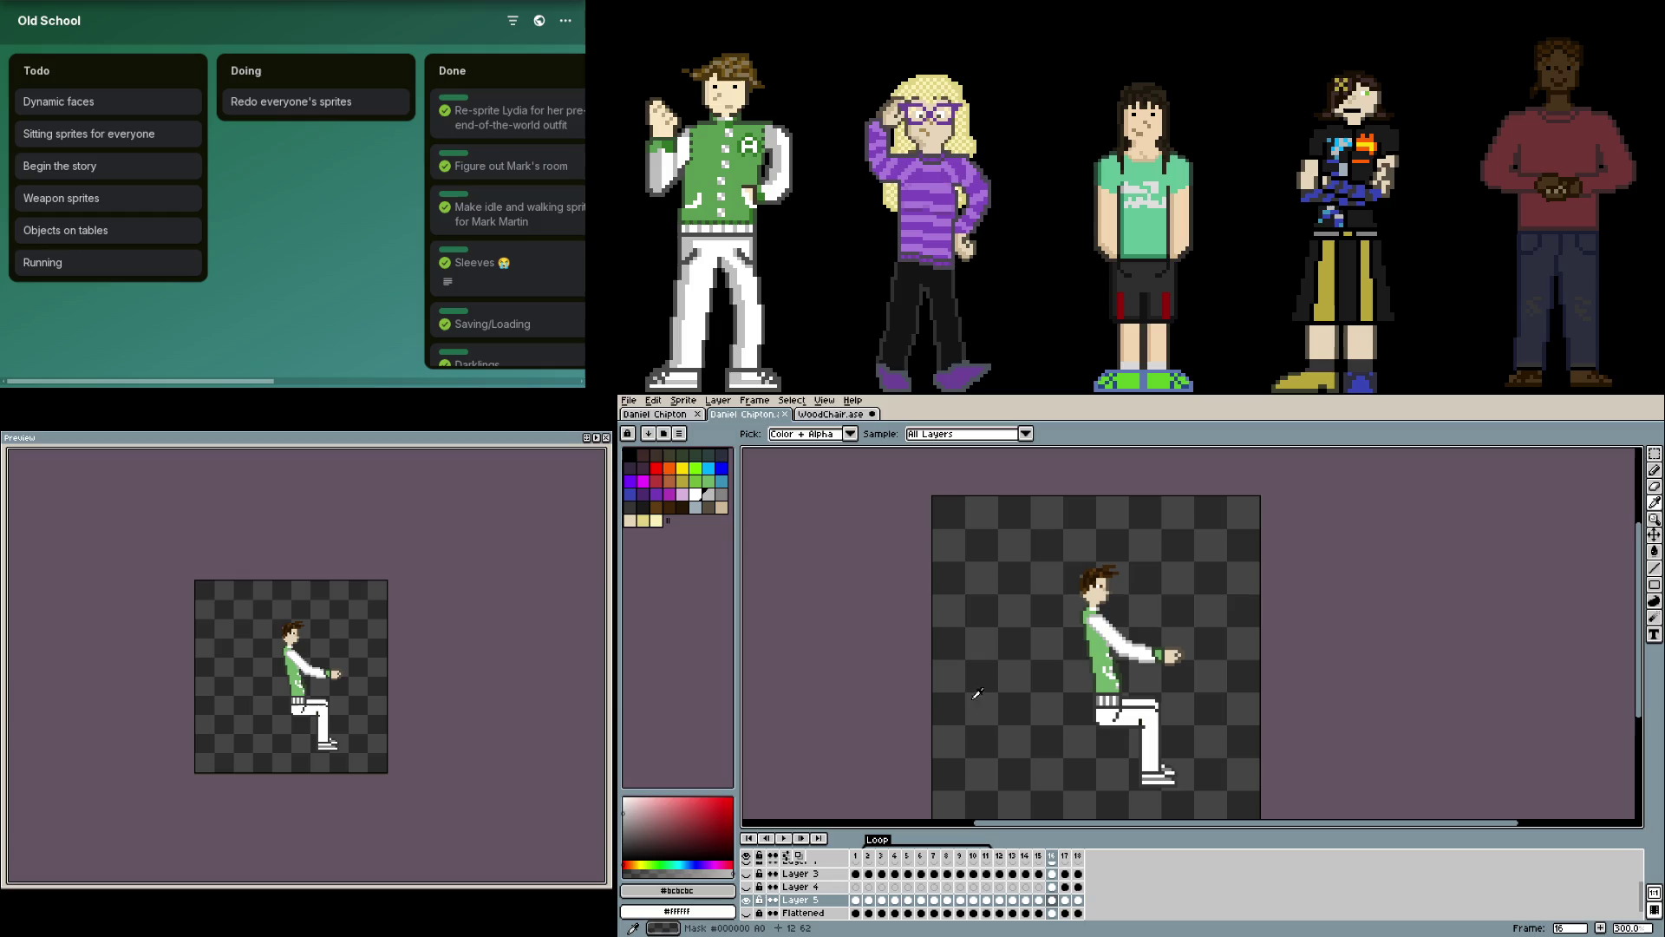
pyautogui.hotkey('ctrl', 'e')
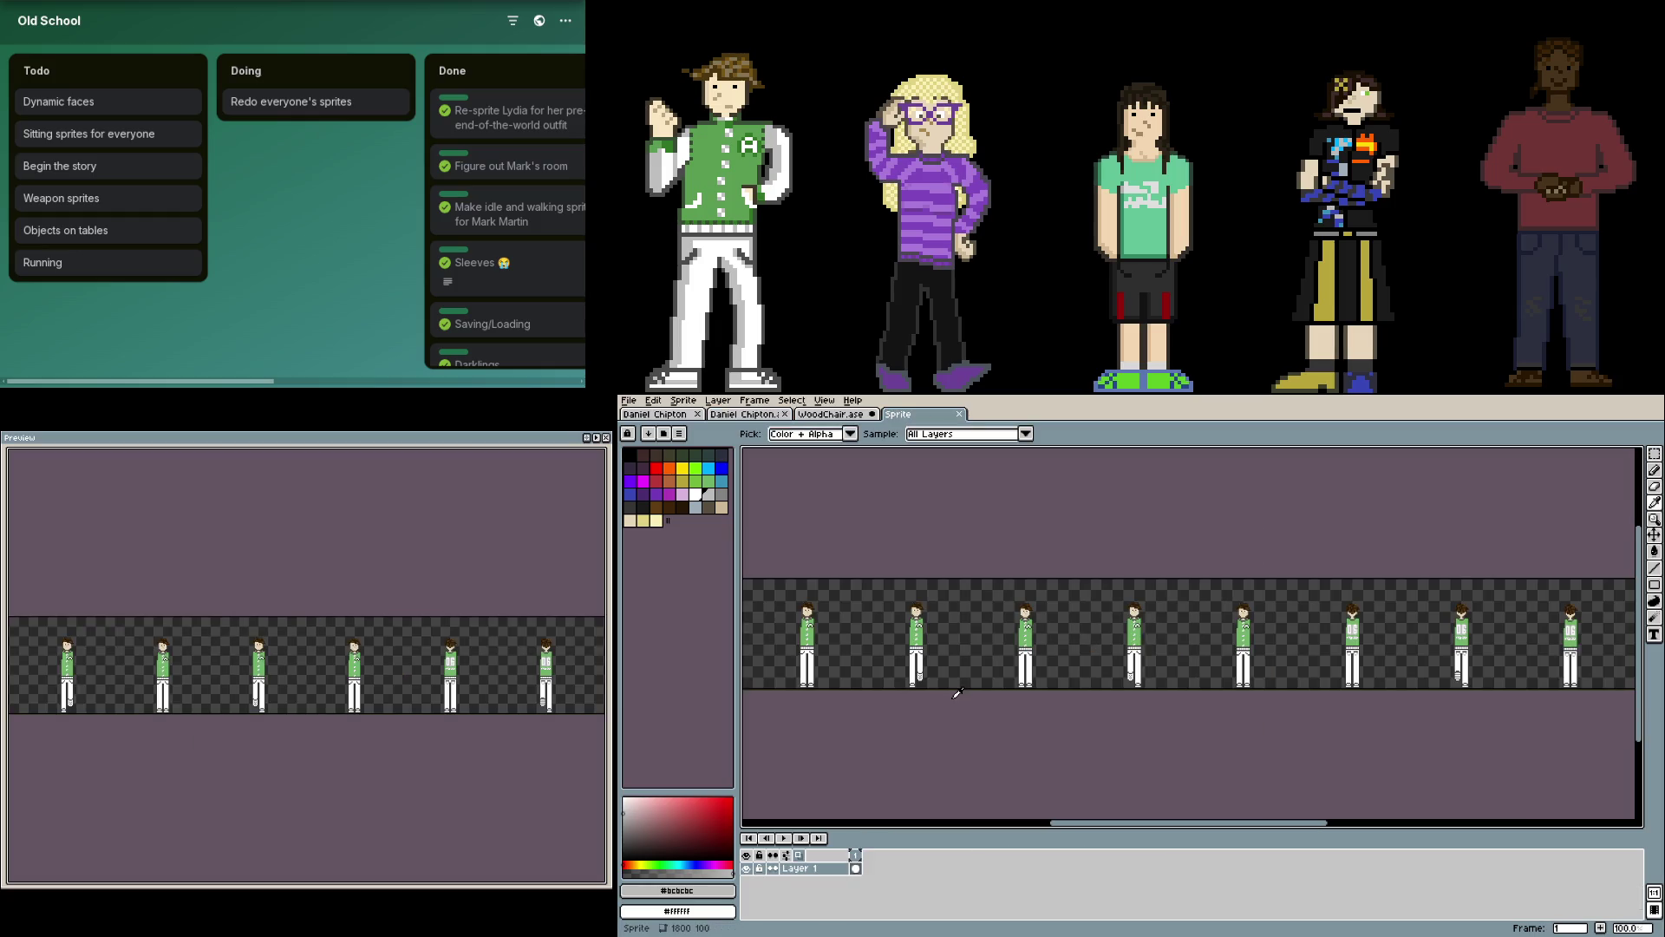
pyautogui.hotkey('ctrl', 'w')
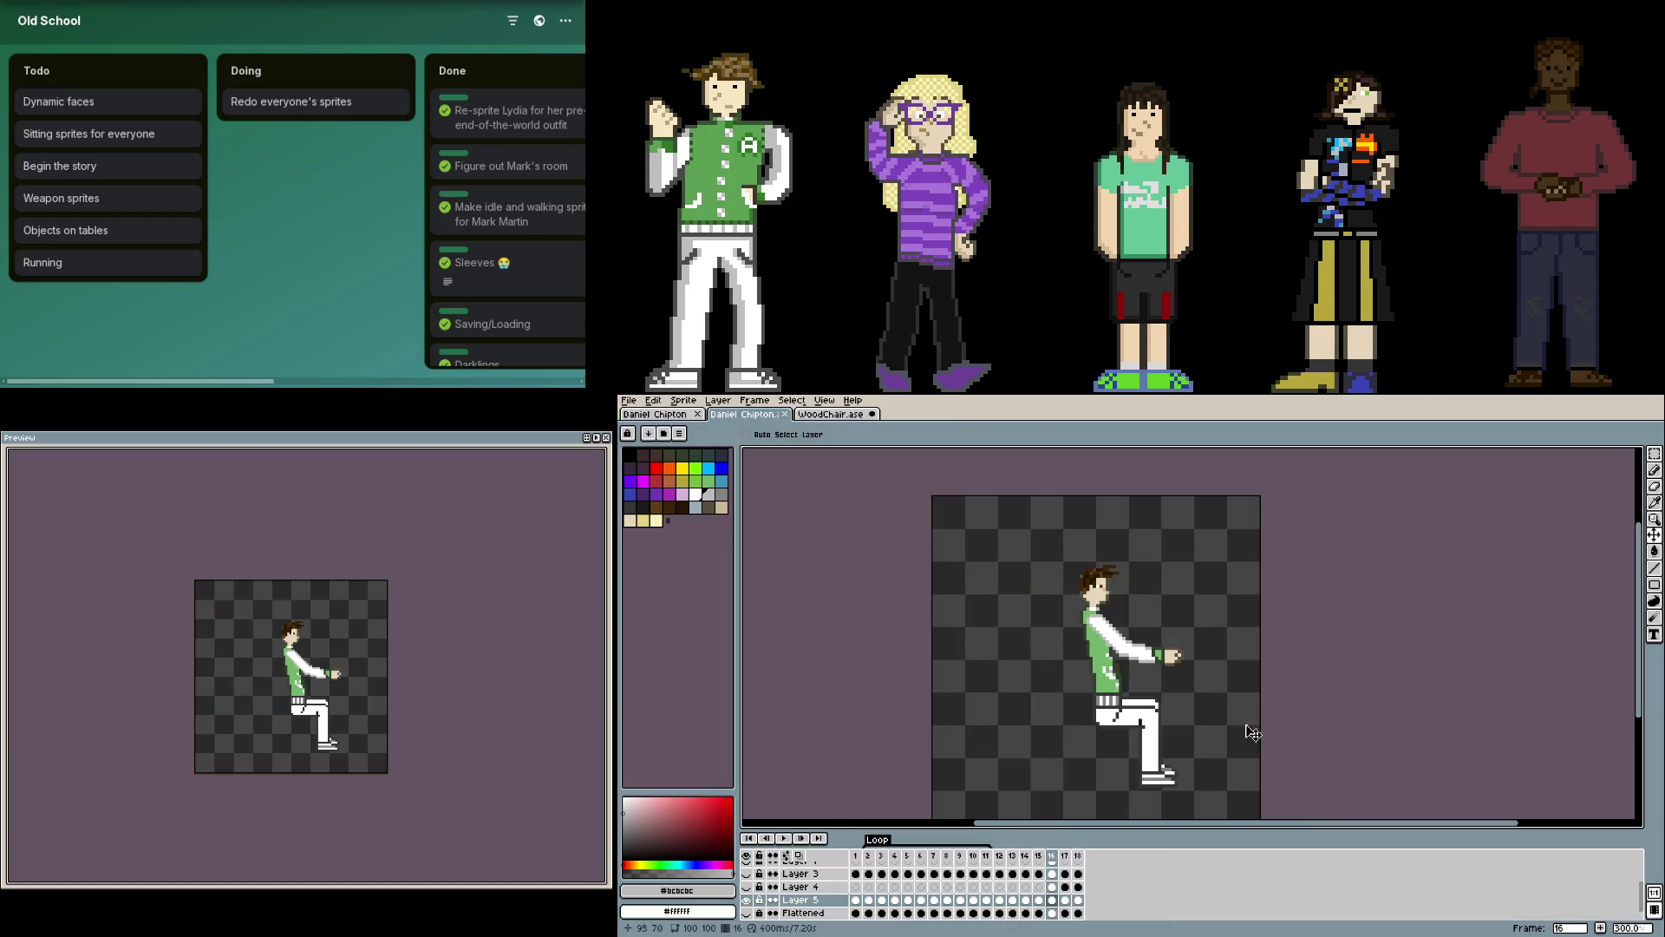
# Pick the dark and light shirt greens, then draw a green column with a dark outline on the shirt edge.
pyautogui.scroll(4, 1095, 607)
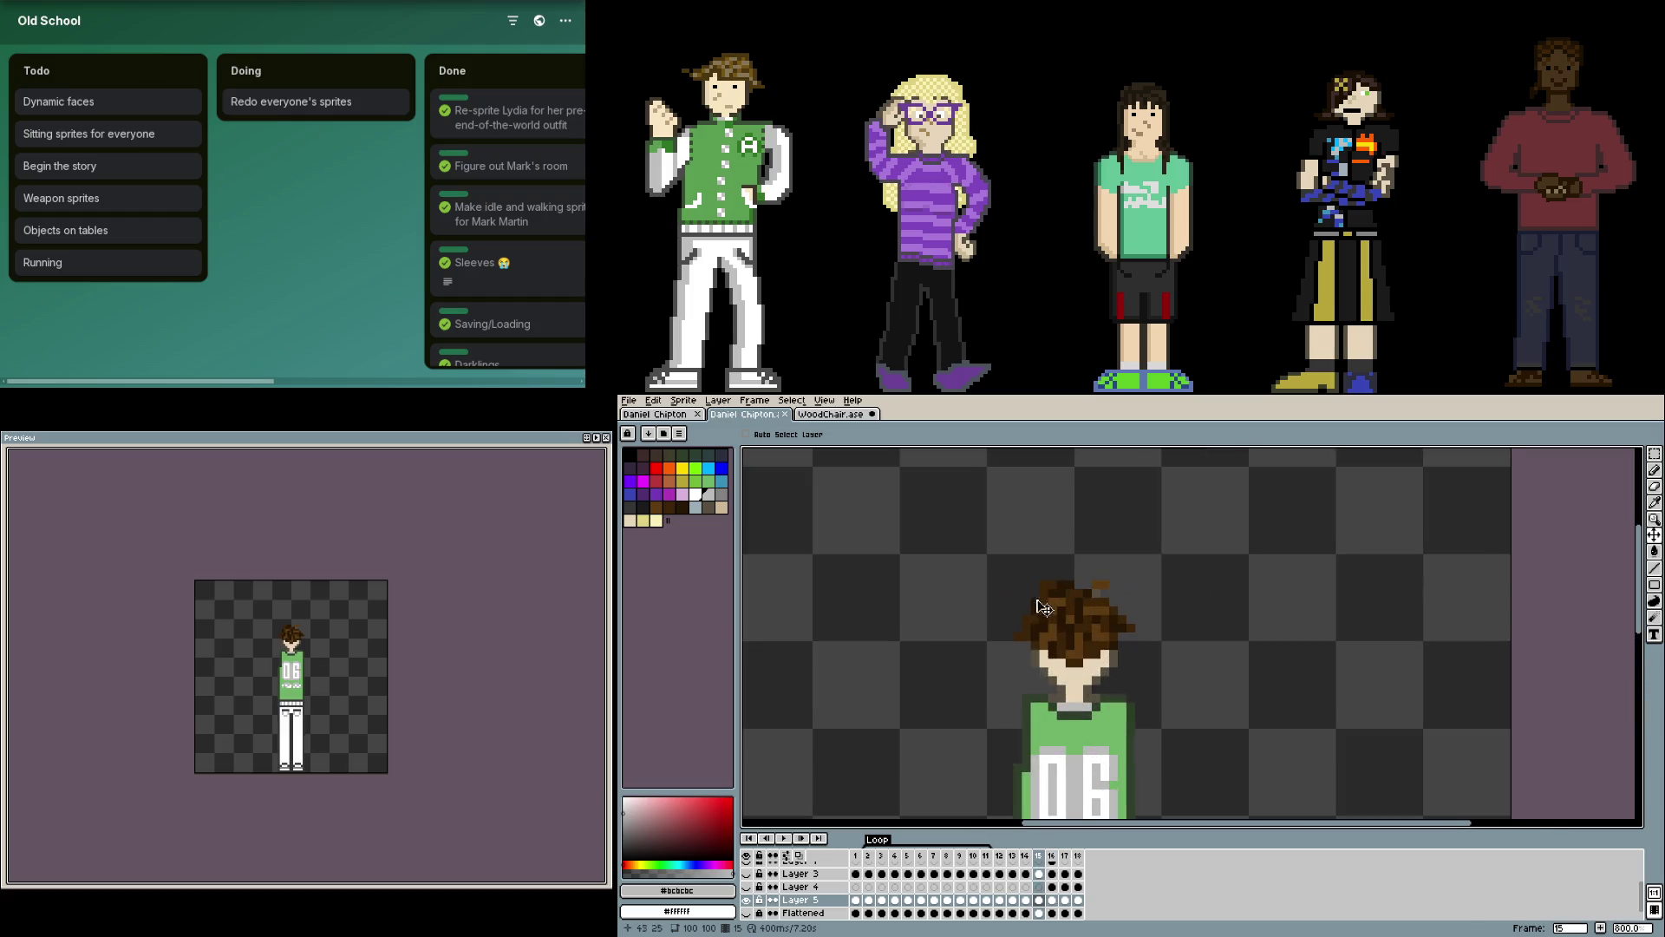
pyautogui.press('i')
pyautogui.scroll(3, 1054, 763)
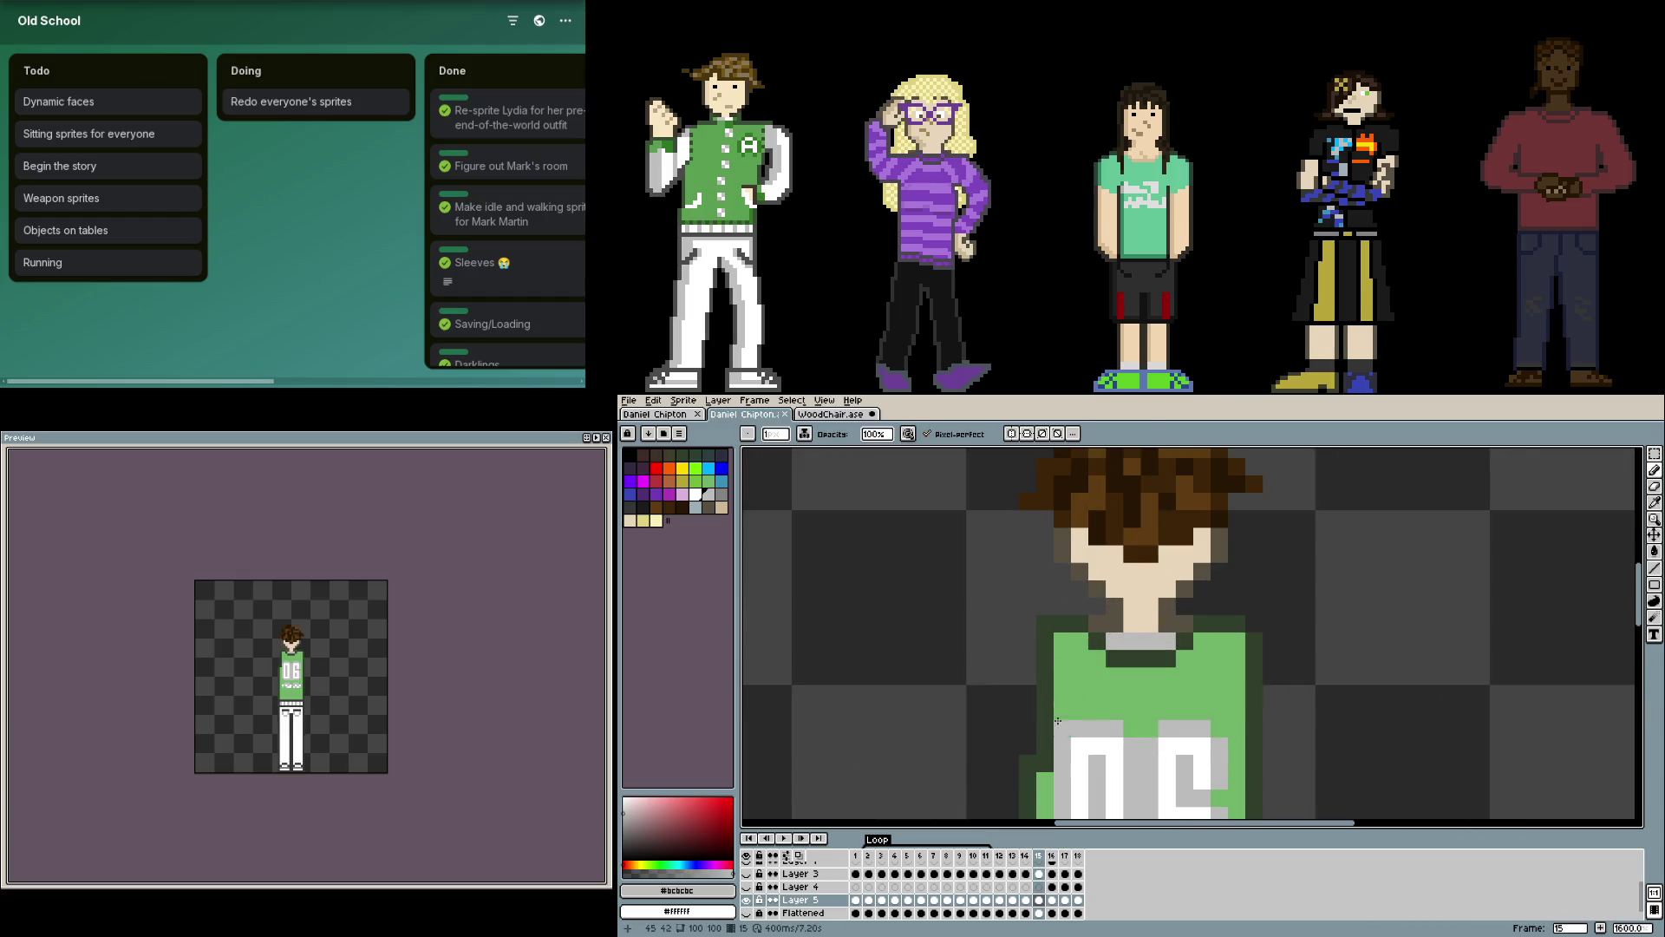
pyautogui.click(1046, 766)
pyautogui.rightClick(1046, 779)
pyautogui.press('b')
pyautogui.rightClick(1045, 763)
pyautogui.moveTo(1045, 750)
pyautogui.mouseDown()
pyautogui.moveTo(1045, 644)
pyautogui.moveTo(1023, 754)
pyautogui.mouseUp()
pyautogui.moveTo(1045, 694)
pyautogui.mouseDown()
pyautogui.moveTo(1047, 670)
pyautogui.moveTo(1028, 679)
pyautogui.mouseUp()
pyautogui.scroll(-1, 1041, 676)
# On frame 13, fix the stray pixel and give the shirt's left edge a green column and dark outline.
pyautogui.press('Left')
pyautogui.press('Left')
pyautogui.press('Right')
pyautogui.press('Left')
pyautogui.click(1016, 707)
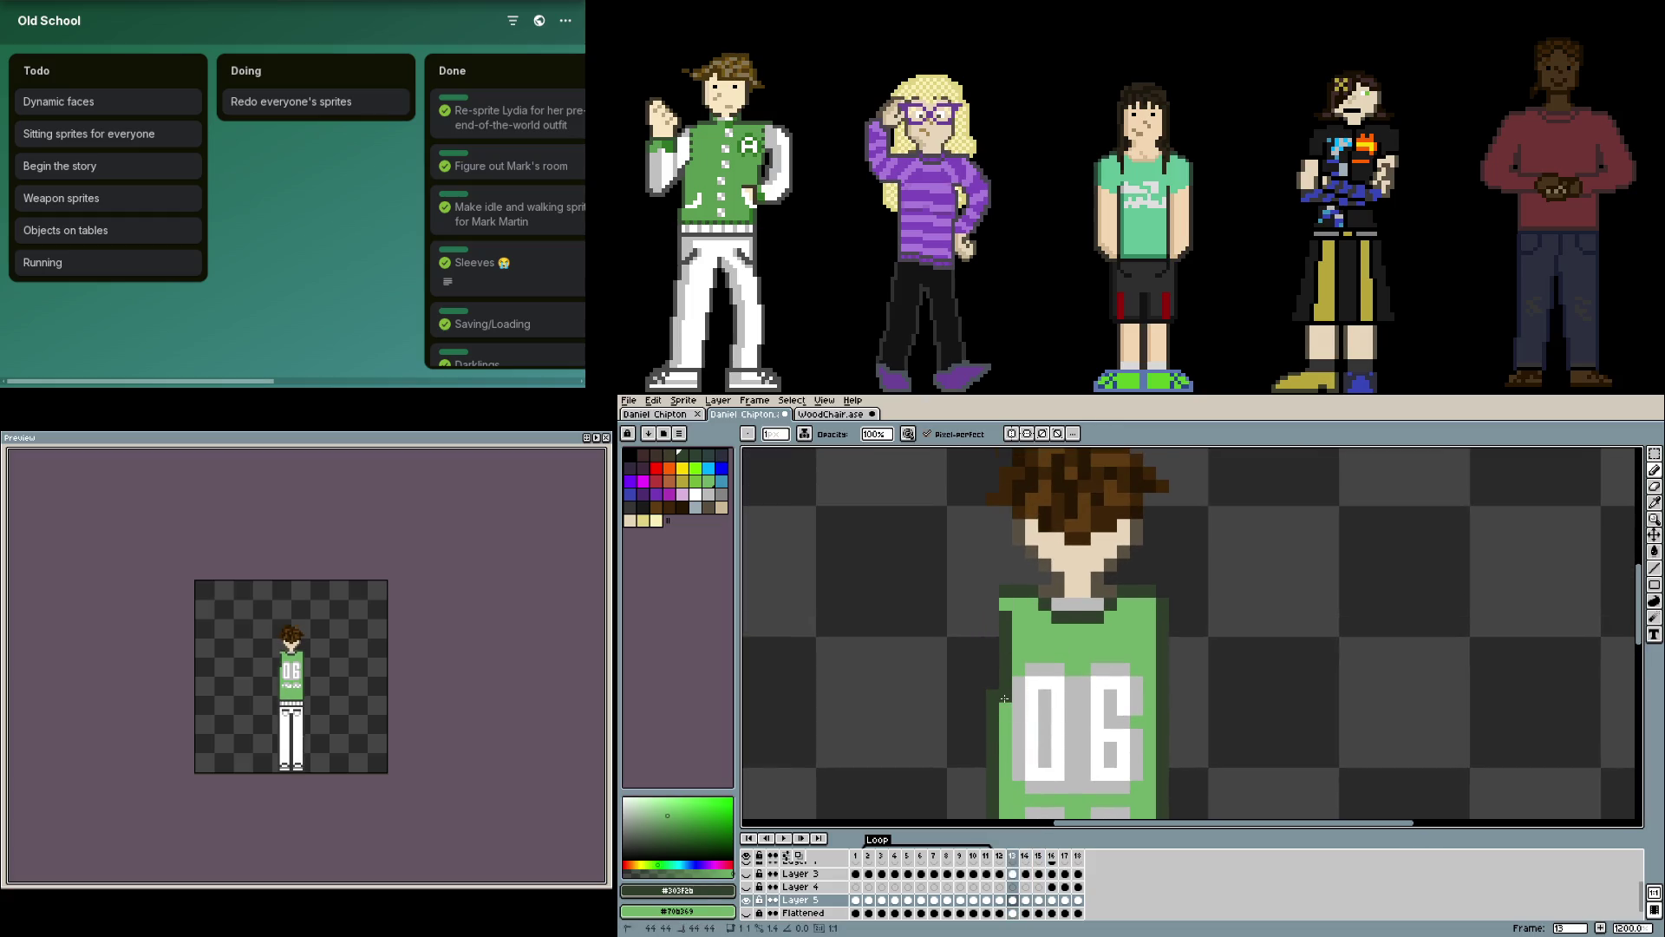
pyautogui.moveTo(1006, 699); pyautogui.dragTo(1009, 617)
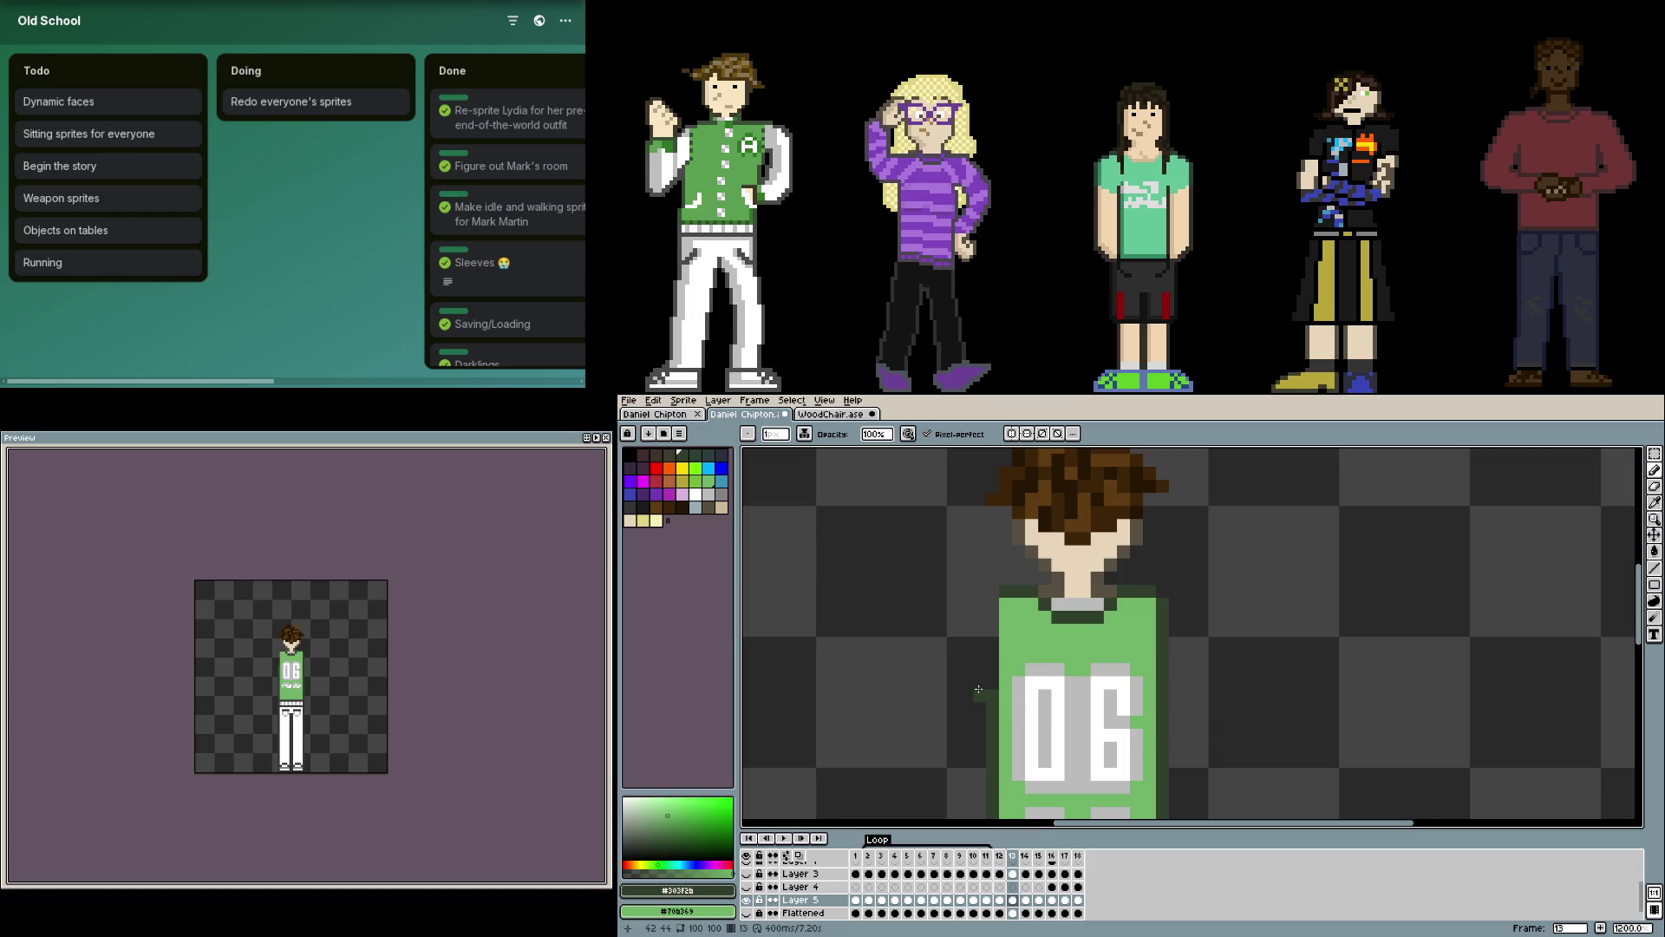
pyautogui.moveTo(993, 686); pyautogui.dragTo(993, 602)
pyautogui.click(1006, 631)
# Widen and dark-outline the shirt's left edge on frames 12 and 10.
pyautogui.press('Left')
pyautogui.moveTo(1006, 689); pyautogui.dragTo(1006, 585)
pyautogui.moveTo(993, 672)
pyautogui.mouseDown()
pyautogui.moveTo(993, 594)
pyautogui.moveTo(1007, 681)
pyautogui.mouseUp()
pyautogui.press('Left')
pyautogui.press('Left')
pyautogui.hotkey('ctrl', 'z')
pyautogui.moveTo(1006, 598)
pyautogui.mouseDown()
pyautogui.moveTo(1006, 707)
pyautogui.moveTo(1006, 599)
pyautogui.moveTo(992, 698)
pyautogui.mouseUp()
pyautogui.press('Left')
pyautogui.press('Left')
pyautogui.press('Left')
# Paint the green column and dark outline on the shirt edge in frames 7 and 6.
pyautogui.moveTo(1006, 586); pyautogui.dragTo(1006, 687)
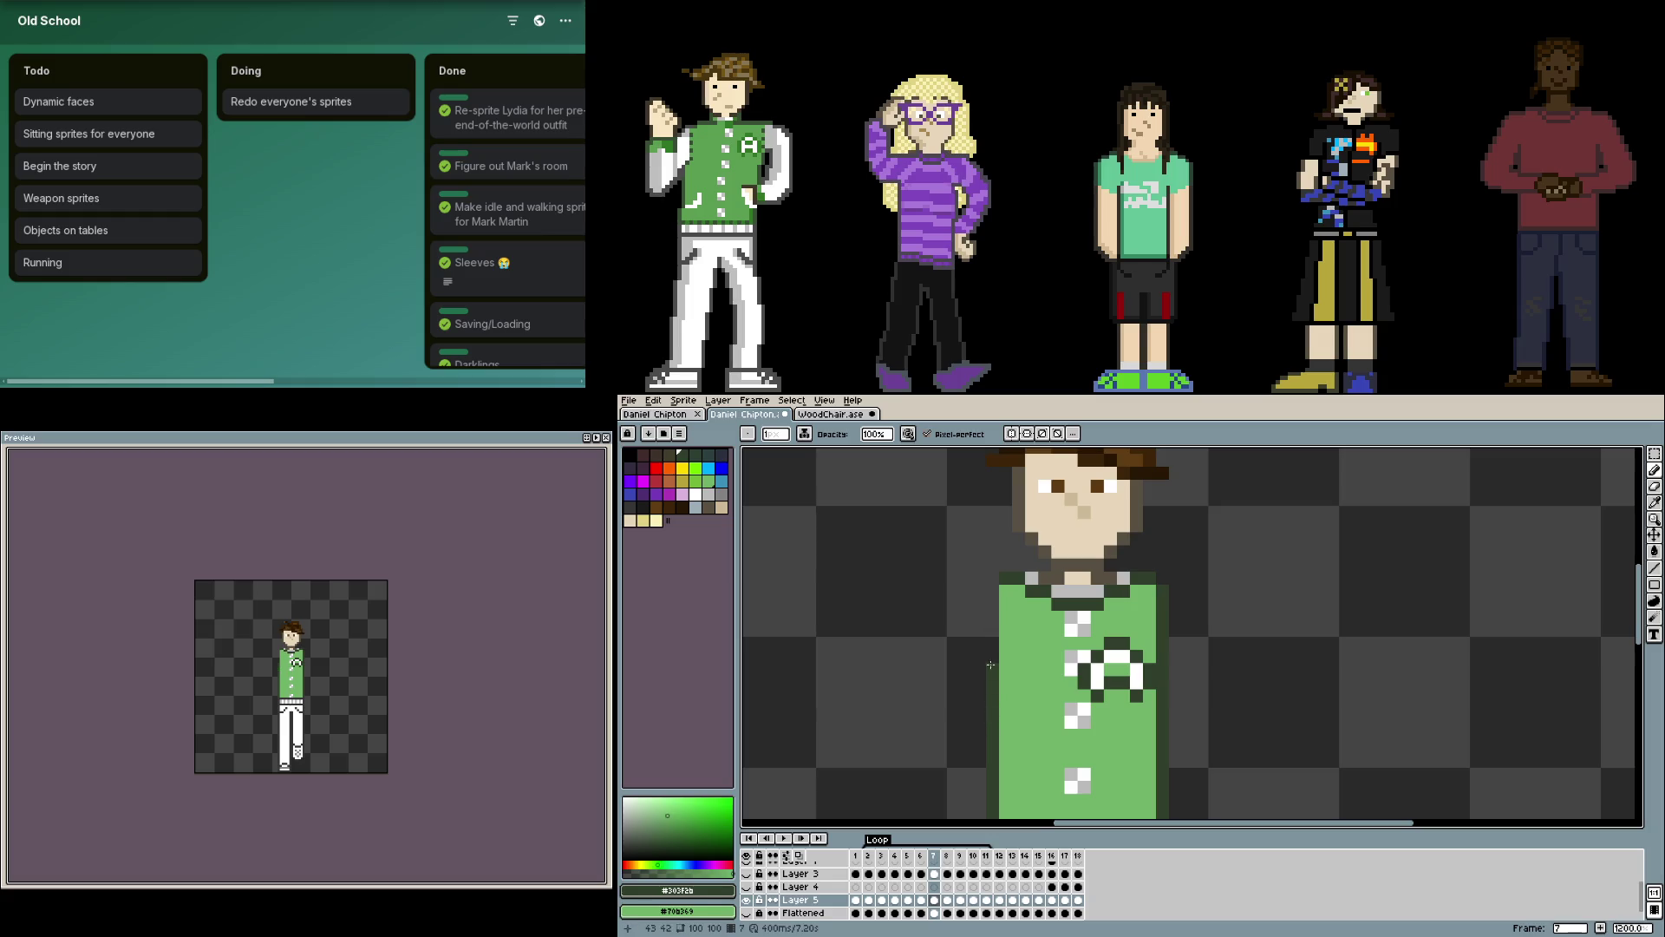
pyautogui.moveTo(993, 593); pyautogui.dragTo(993, 685)
pyautogui.press('Left')
pyautogui.moveTo(1006, 592)
pyautogui.mouseDown()
pyautogui.moveTo(1006, 711)
pyautogui.moveTo(993, 611)
pyautogui.mouseUp()
pyautogui.press('Left')
pyautogui.press('Left')
pyautogui.press('Left')
pyautogui.press('Left')
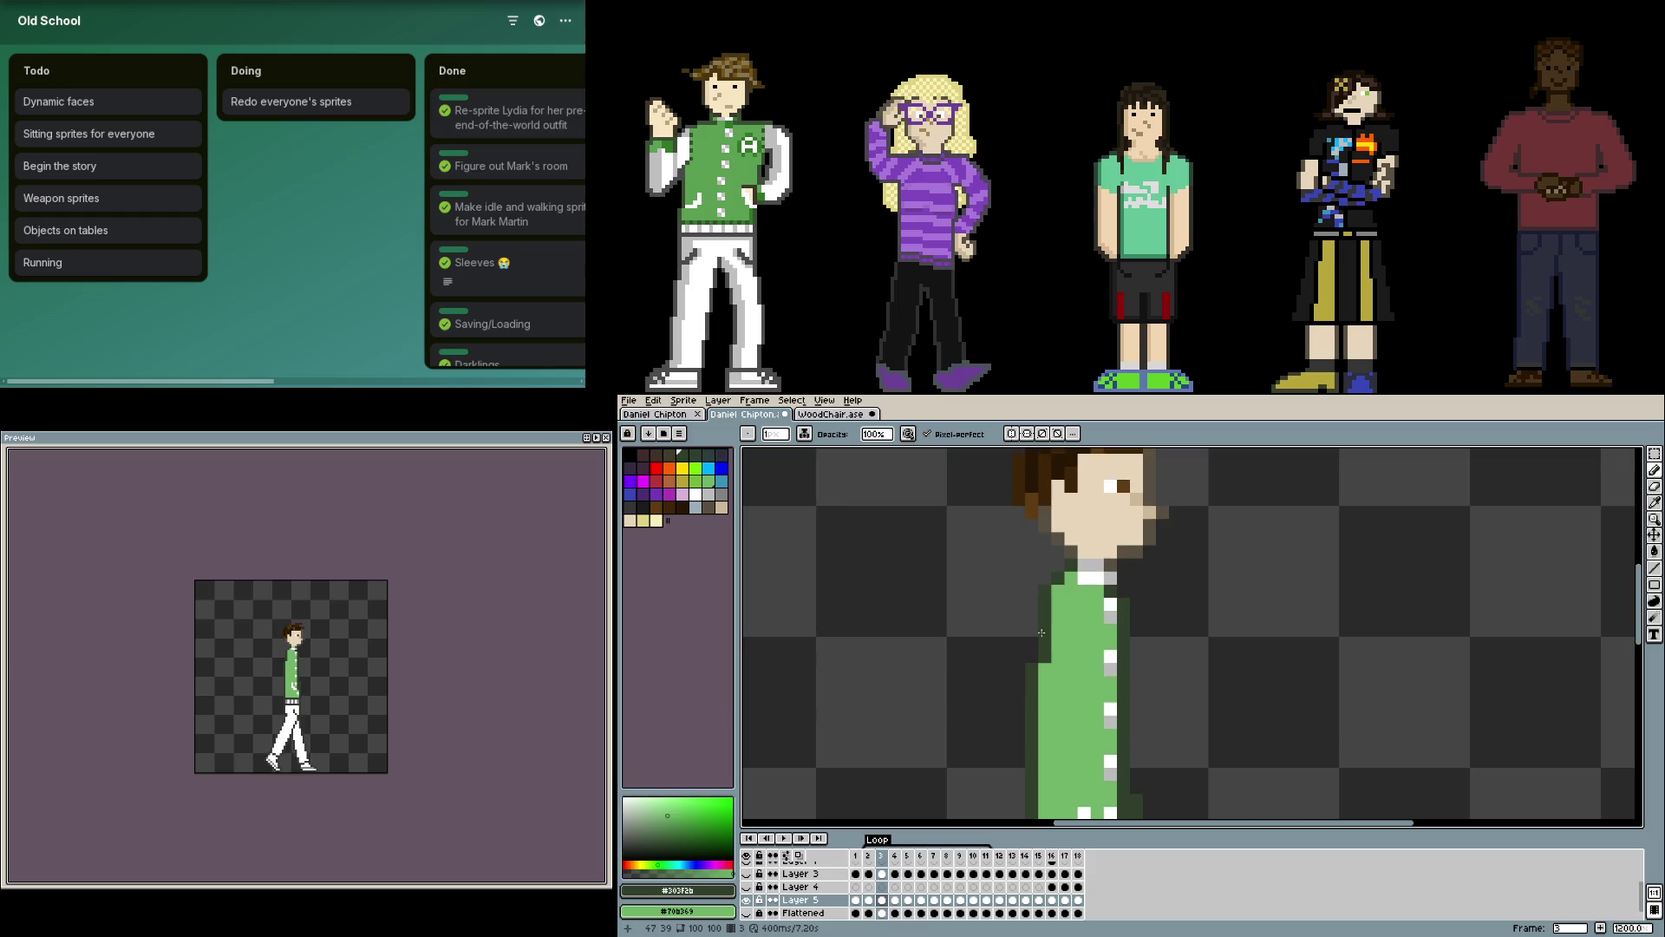
# Step through frames 7, 11, the waving frame 17 and the side-view frames to review the shirt.
pyautogui.scroll(-4, 1042, 643)
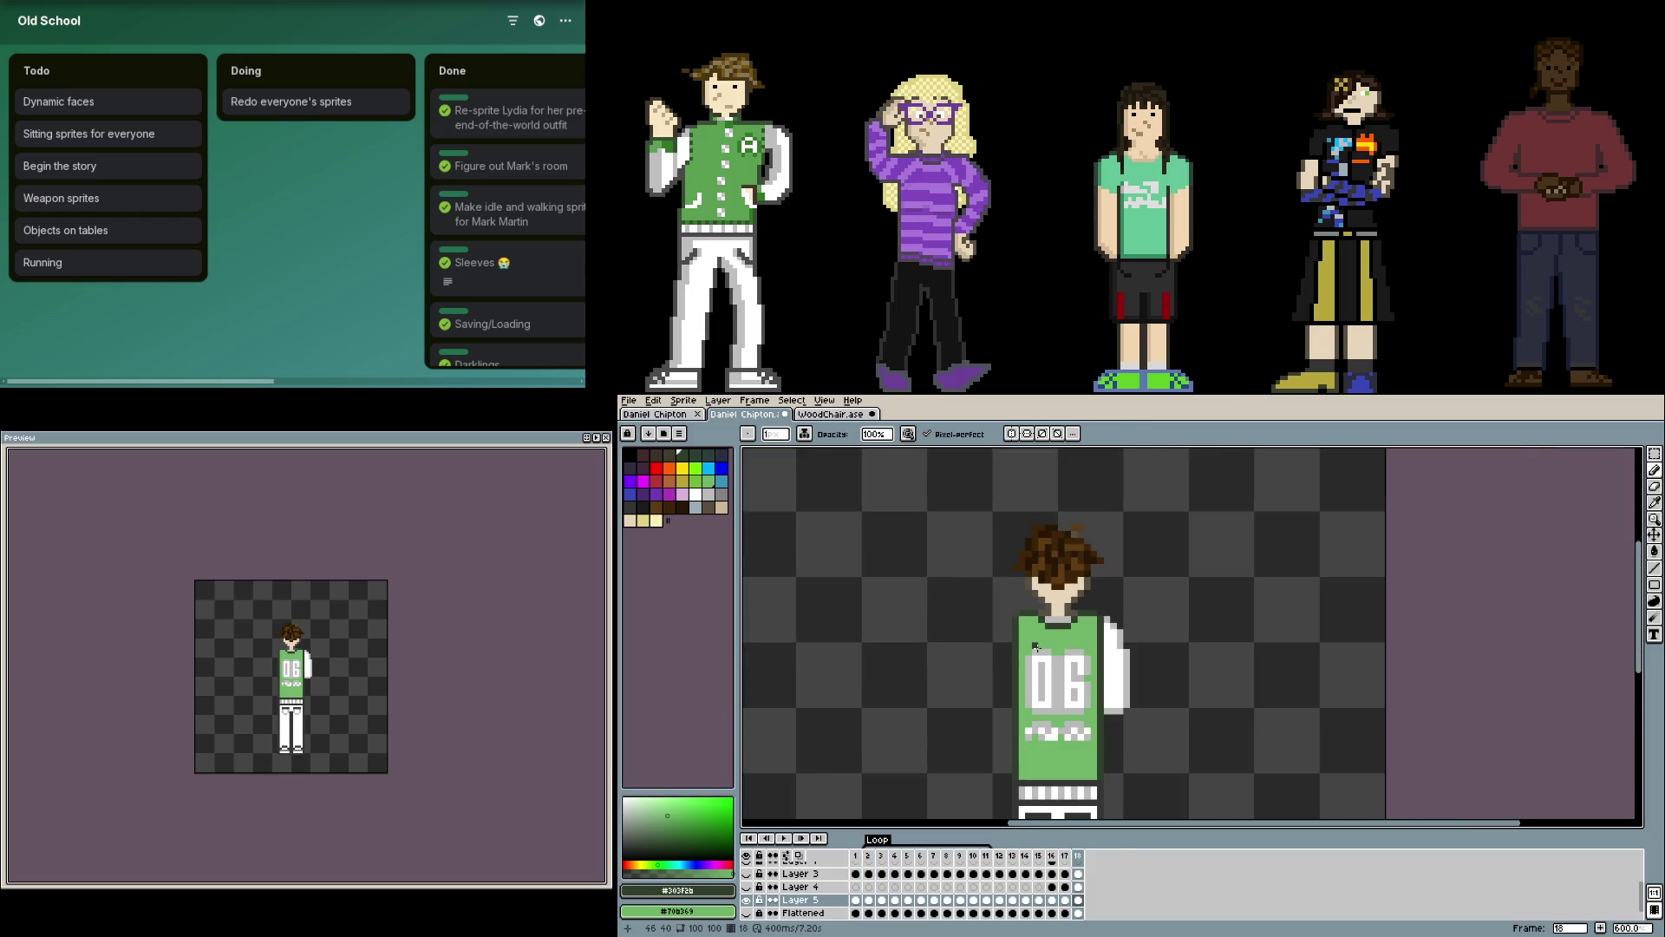
pyautogui.press('Right')
pyautogui.press('Right')
pyautogui.press('Right')
pyautogui.scroll(-1, 1037, 650)
pyautogui.press('Right')
pyautogui.press('Right')
pyautogui.press('Right')
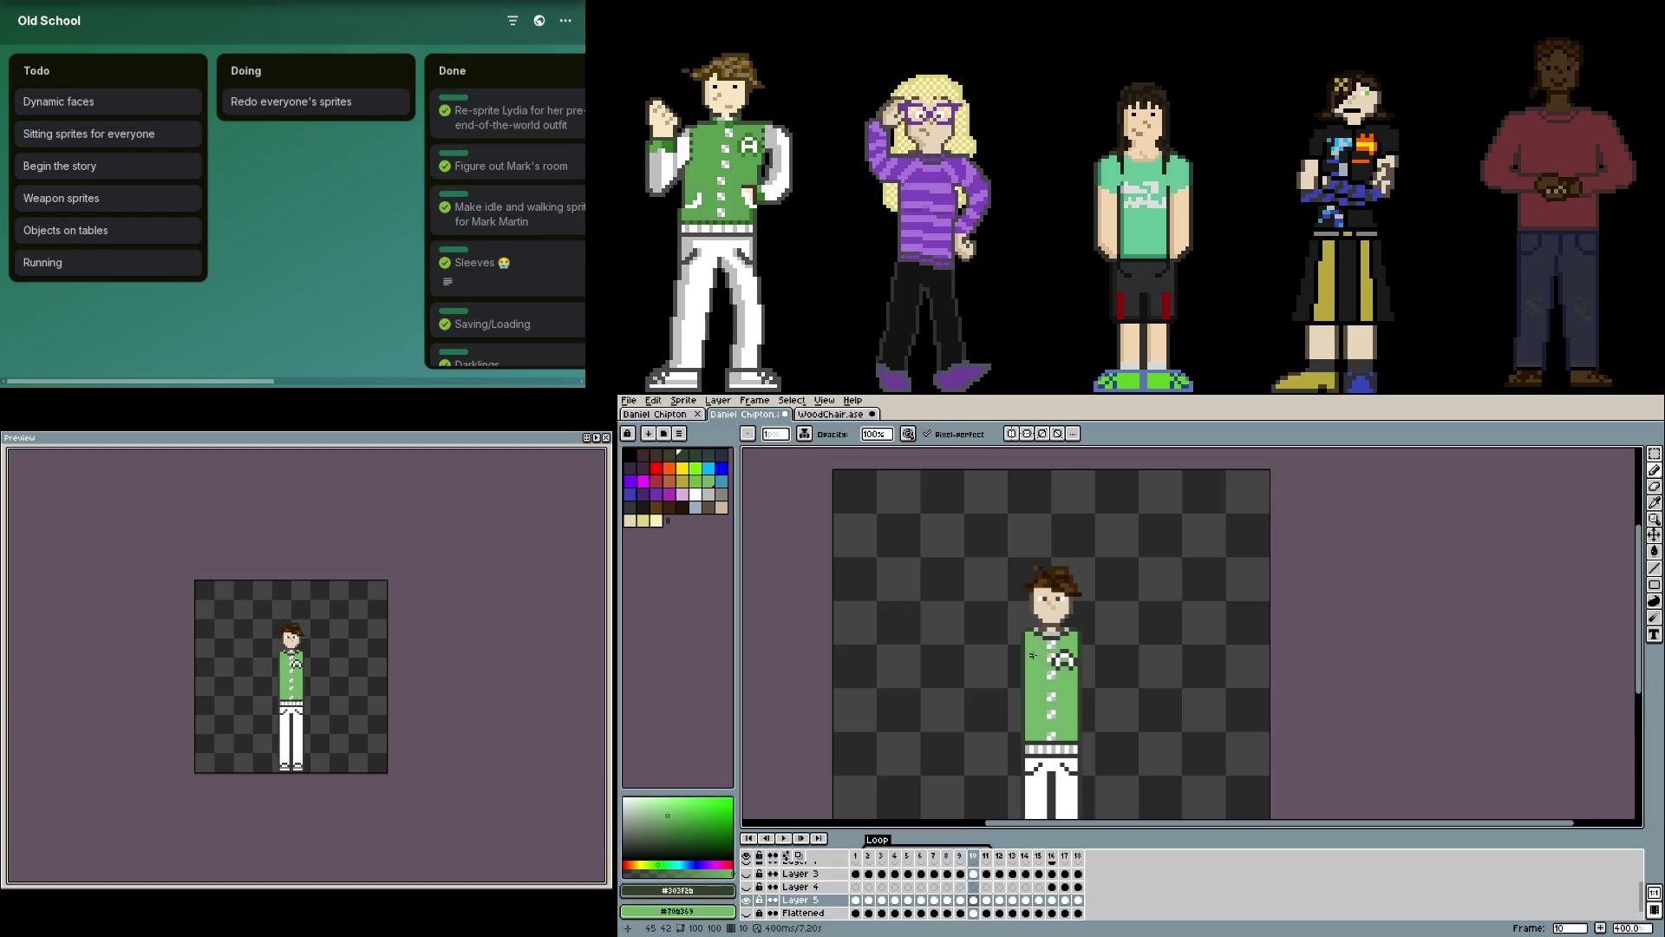
pyautogui.press('Down')
pyautogui.press('Up')
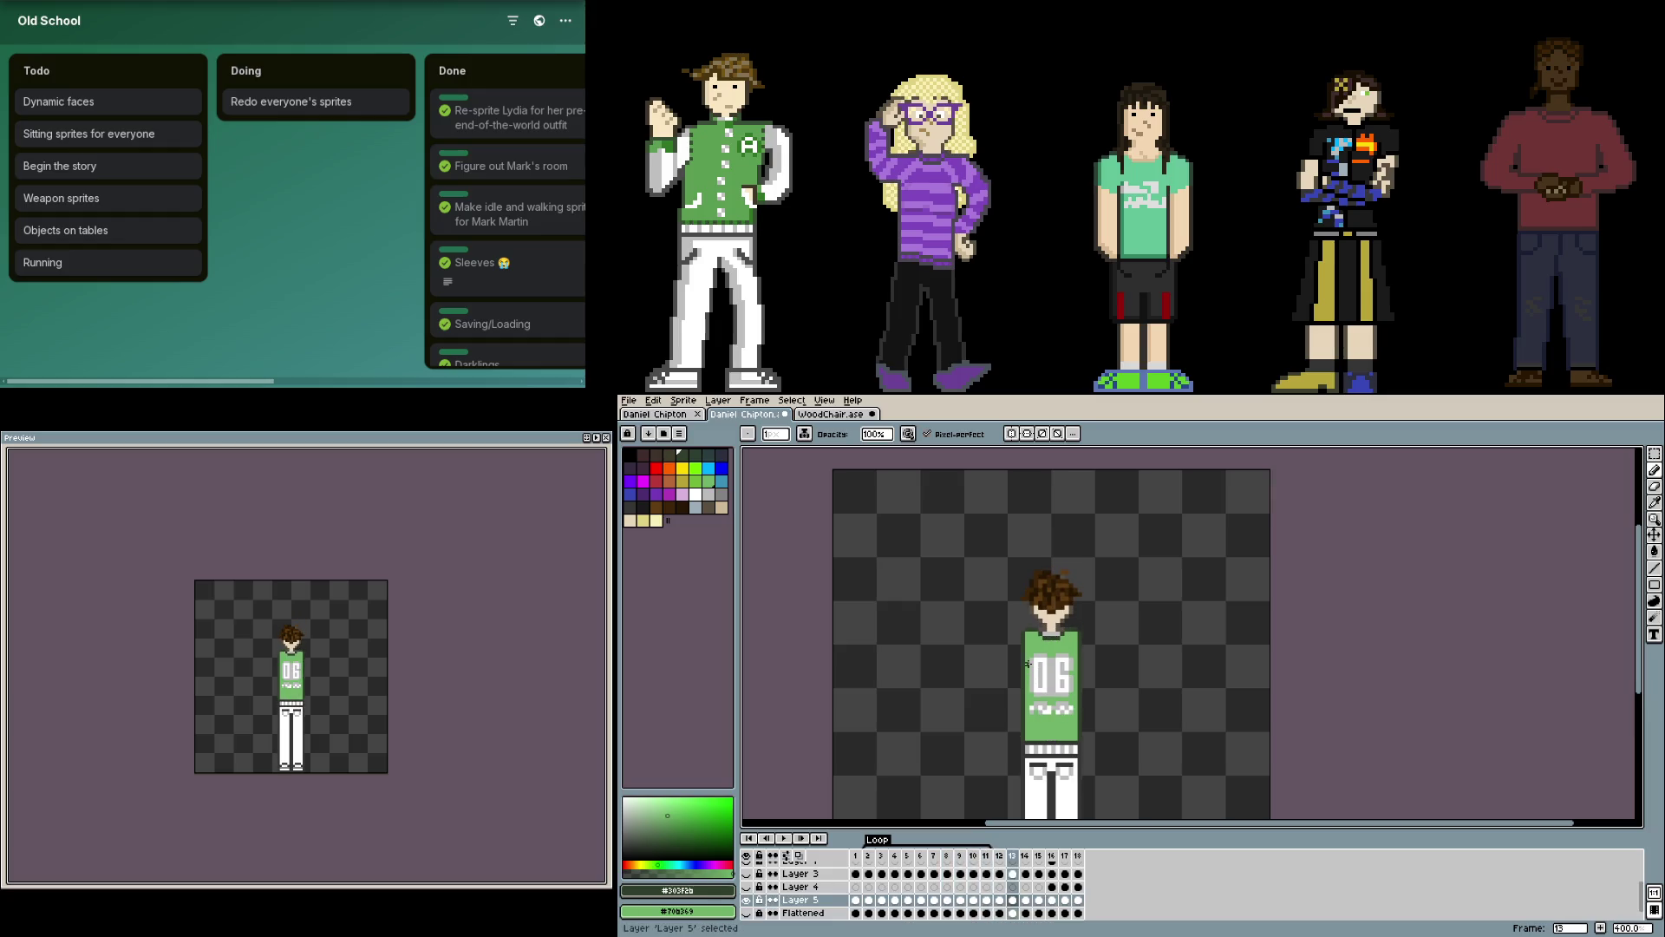
pyautogui.press('Right')
pyautogui.press('Right')
pyautogui.press('Right')
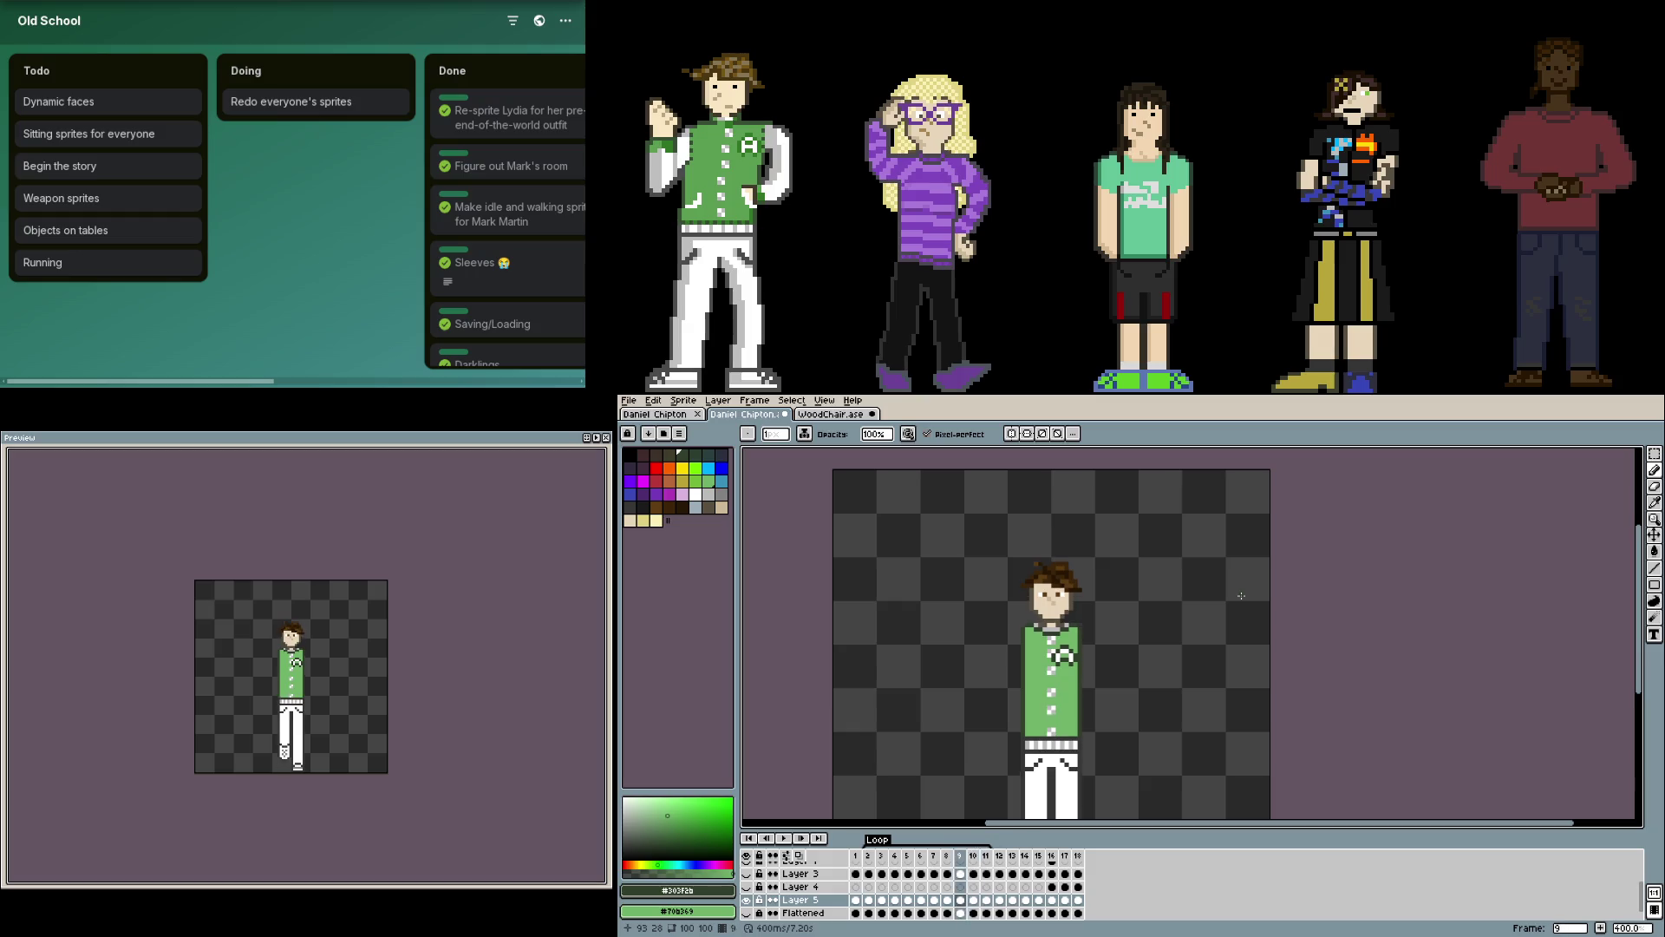
pyautogui.press('Right')
pyautogui.press('Right')
pyautogui.press('Right')
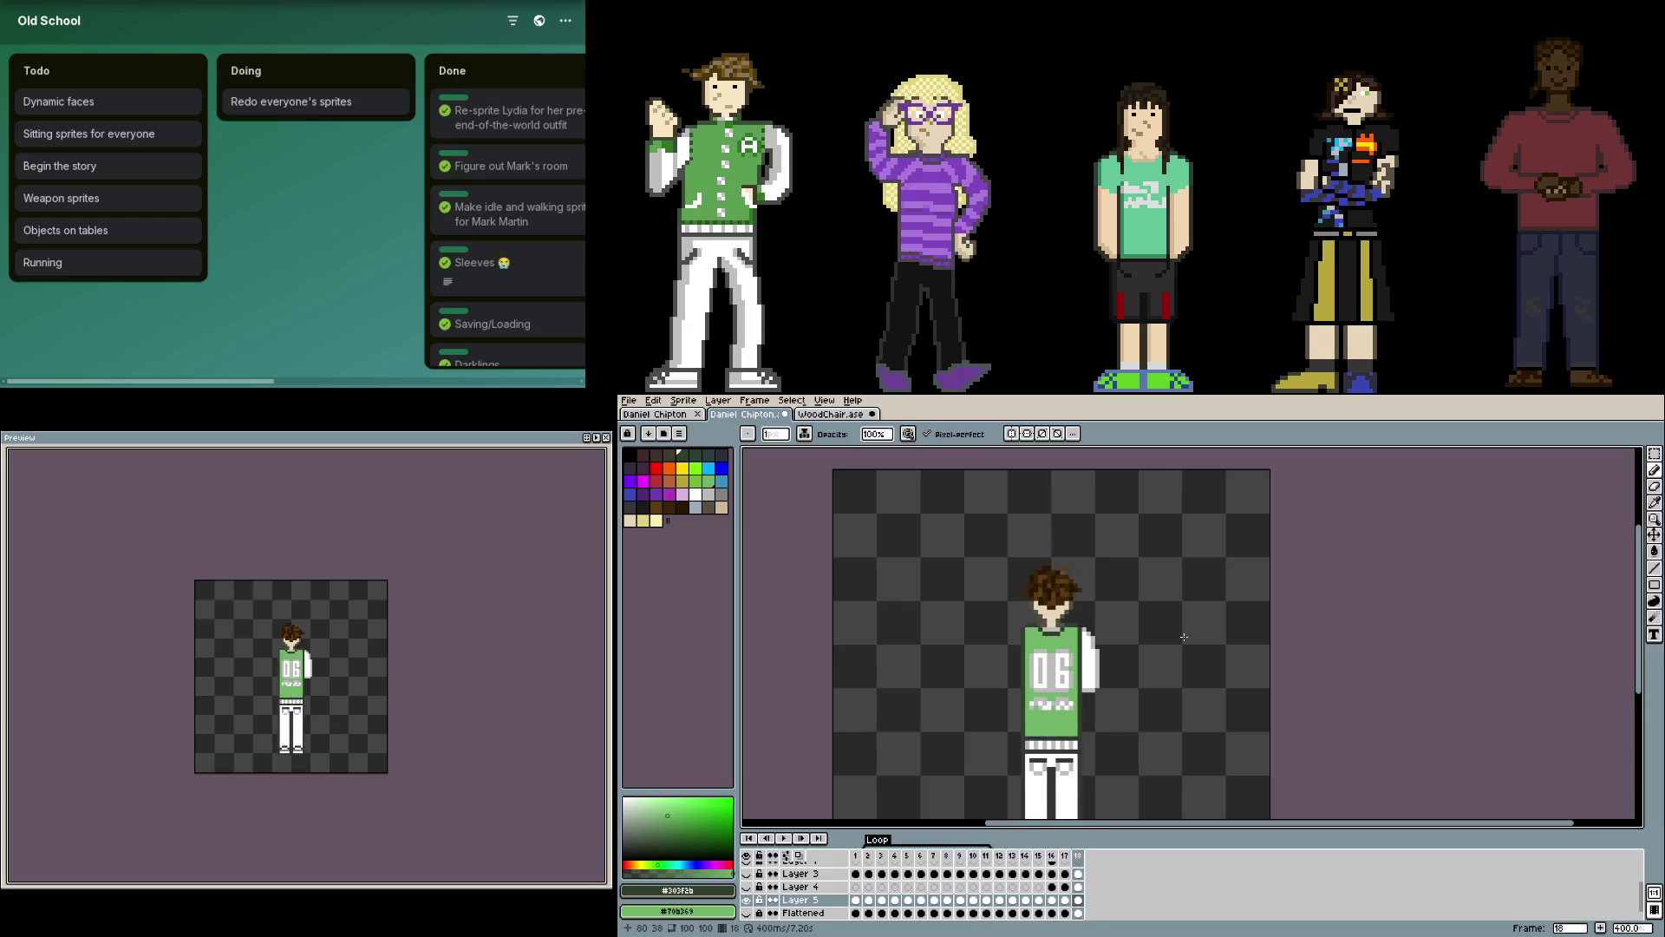
pyautogui.press('Left')
pyautogui.press('Left')
pyautogui.press('Left')
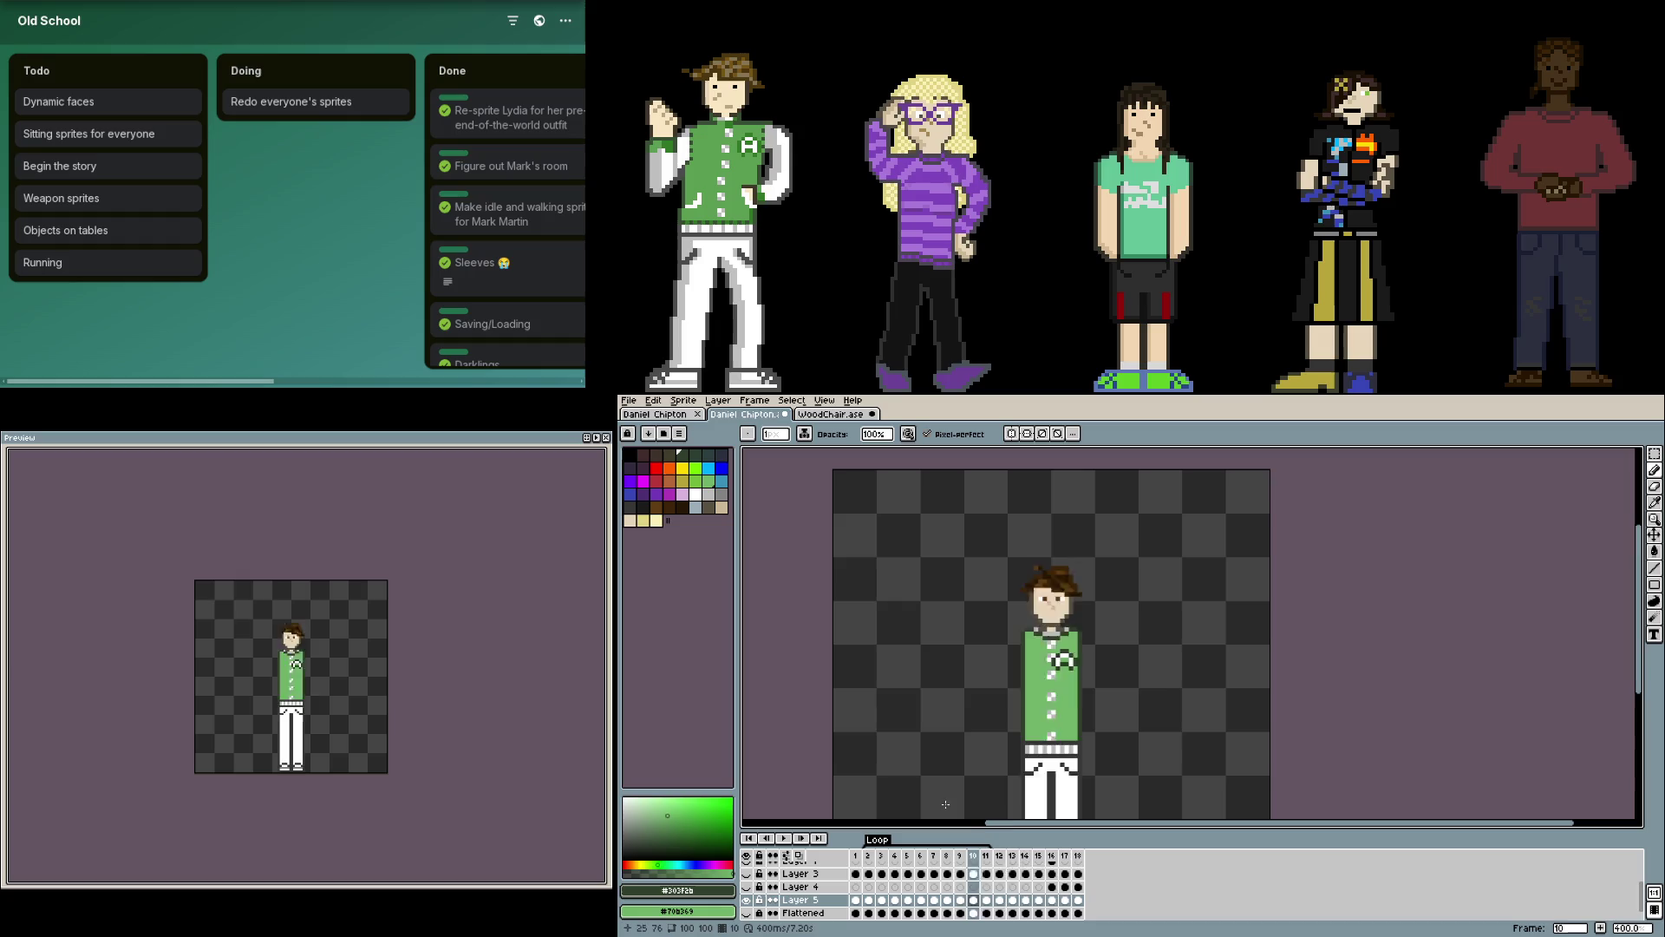
pyautogui.press('Right')
pyautogui.press('Right')
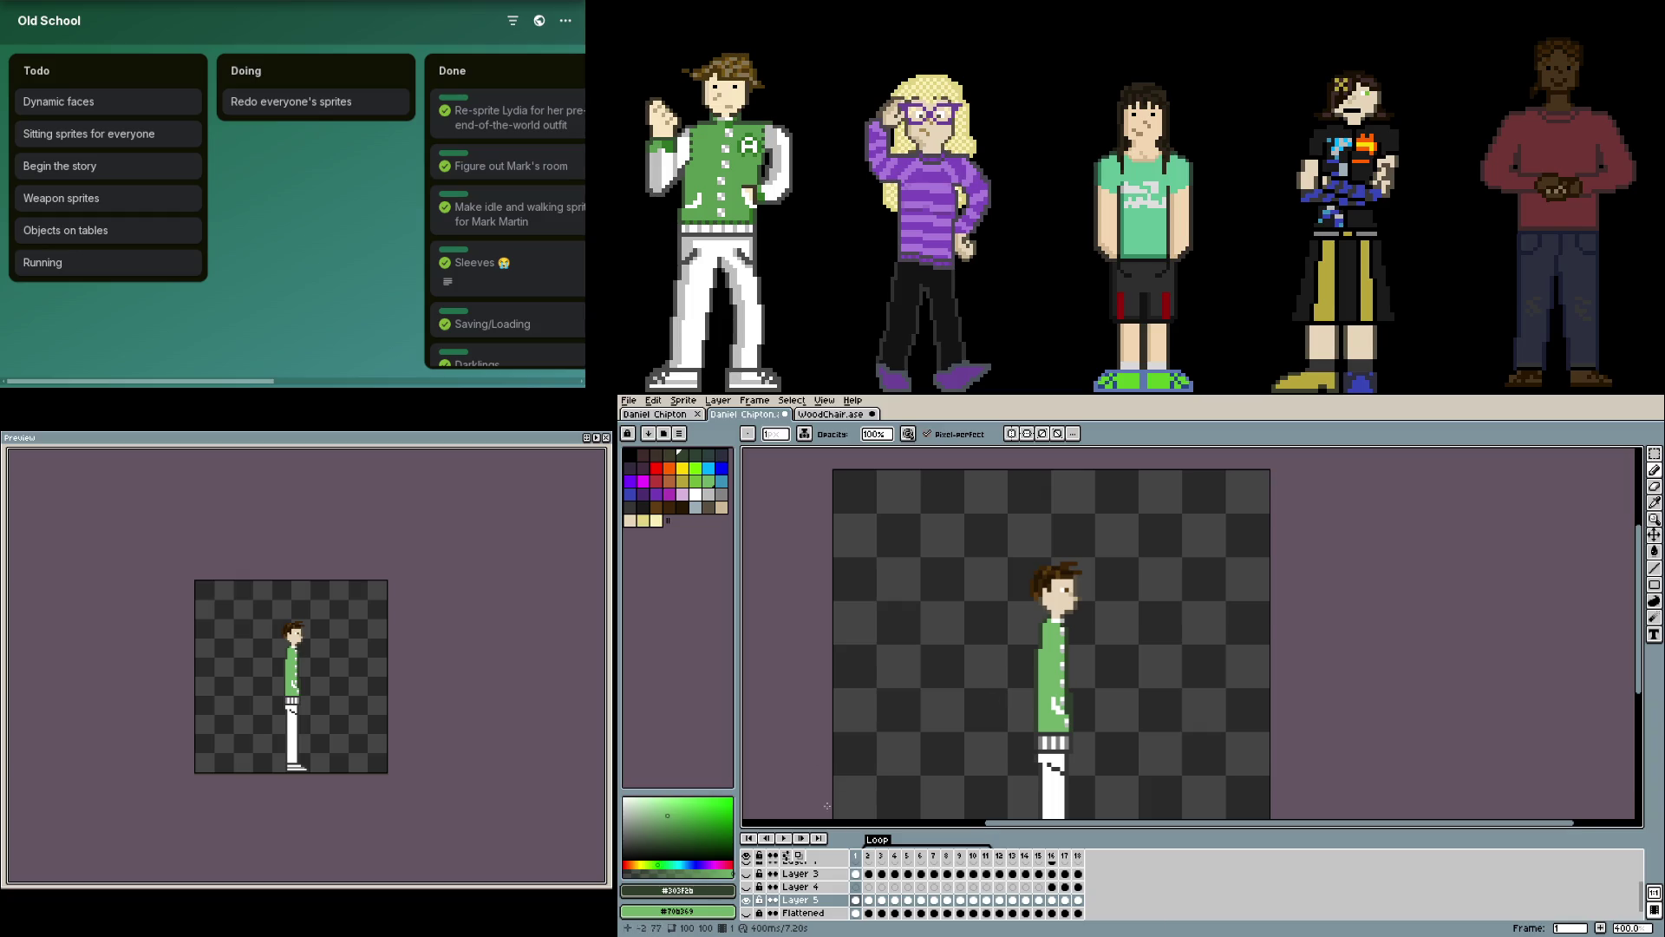
# Show and select Layer 3, then erase the green stripe beside the leg on frame 6.
pyautogui.click(746, 874)
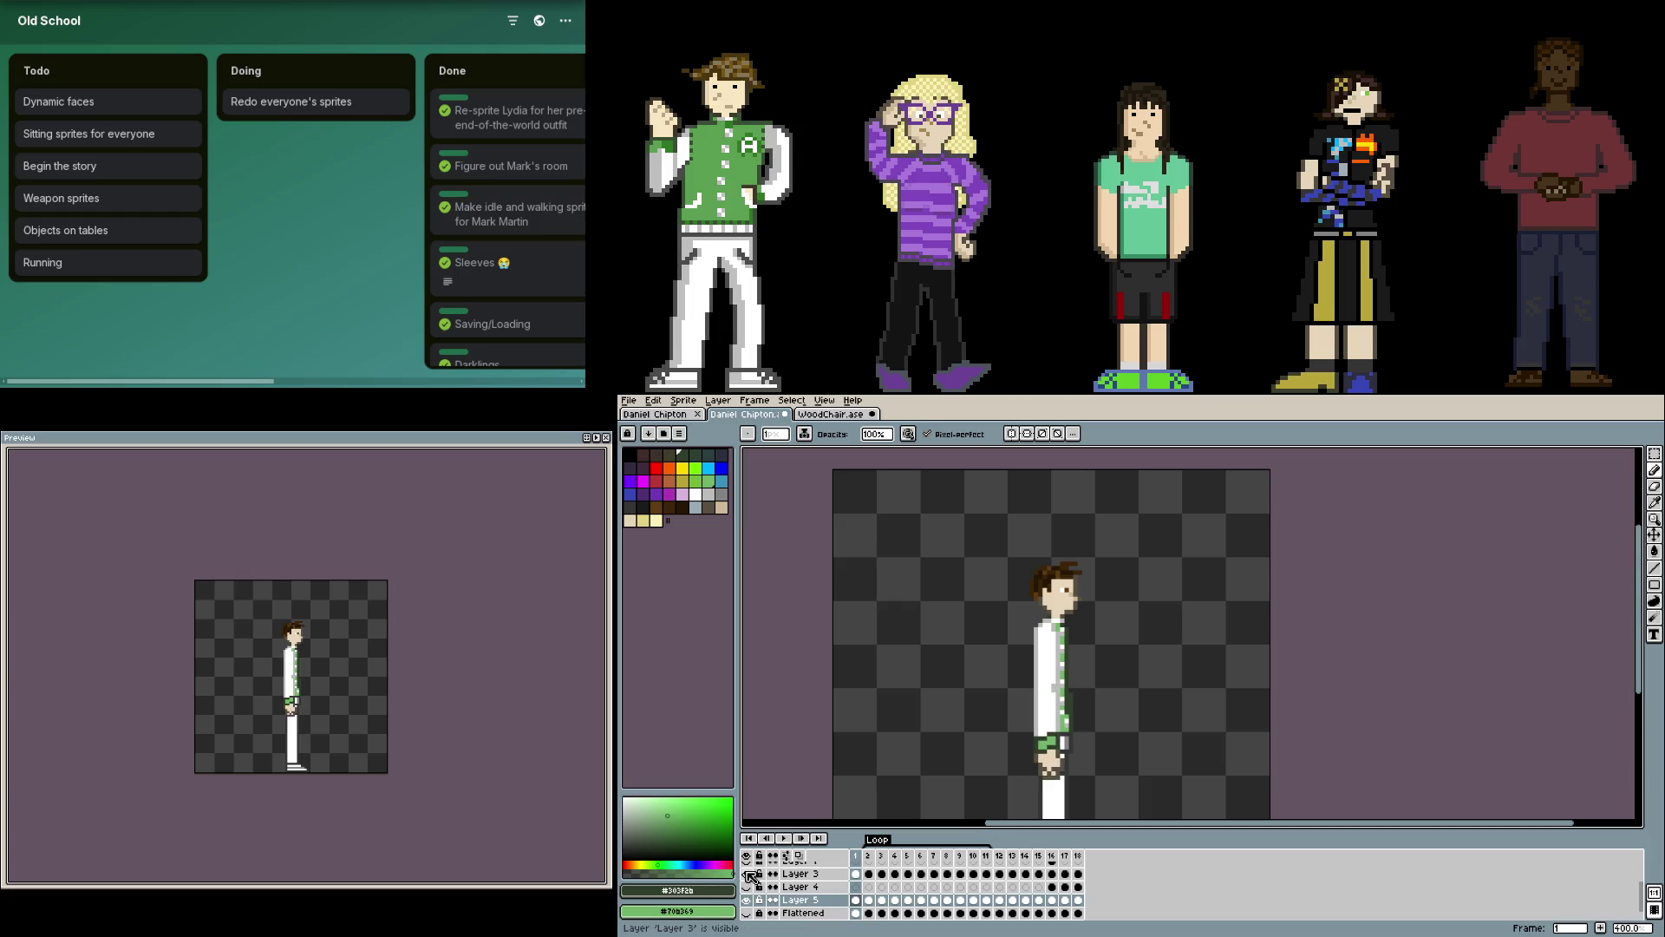
pyautogui.click(811, 875)
pyautogui.press('Right')
pyautogui.press('Right')
pyautogui.press('Right')
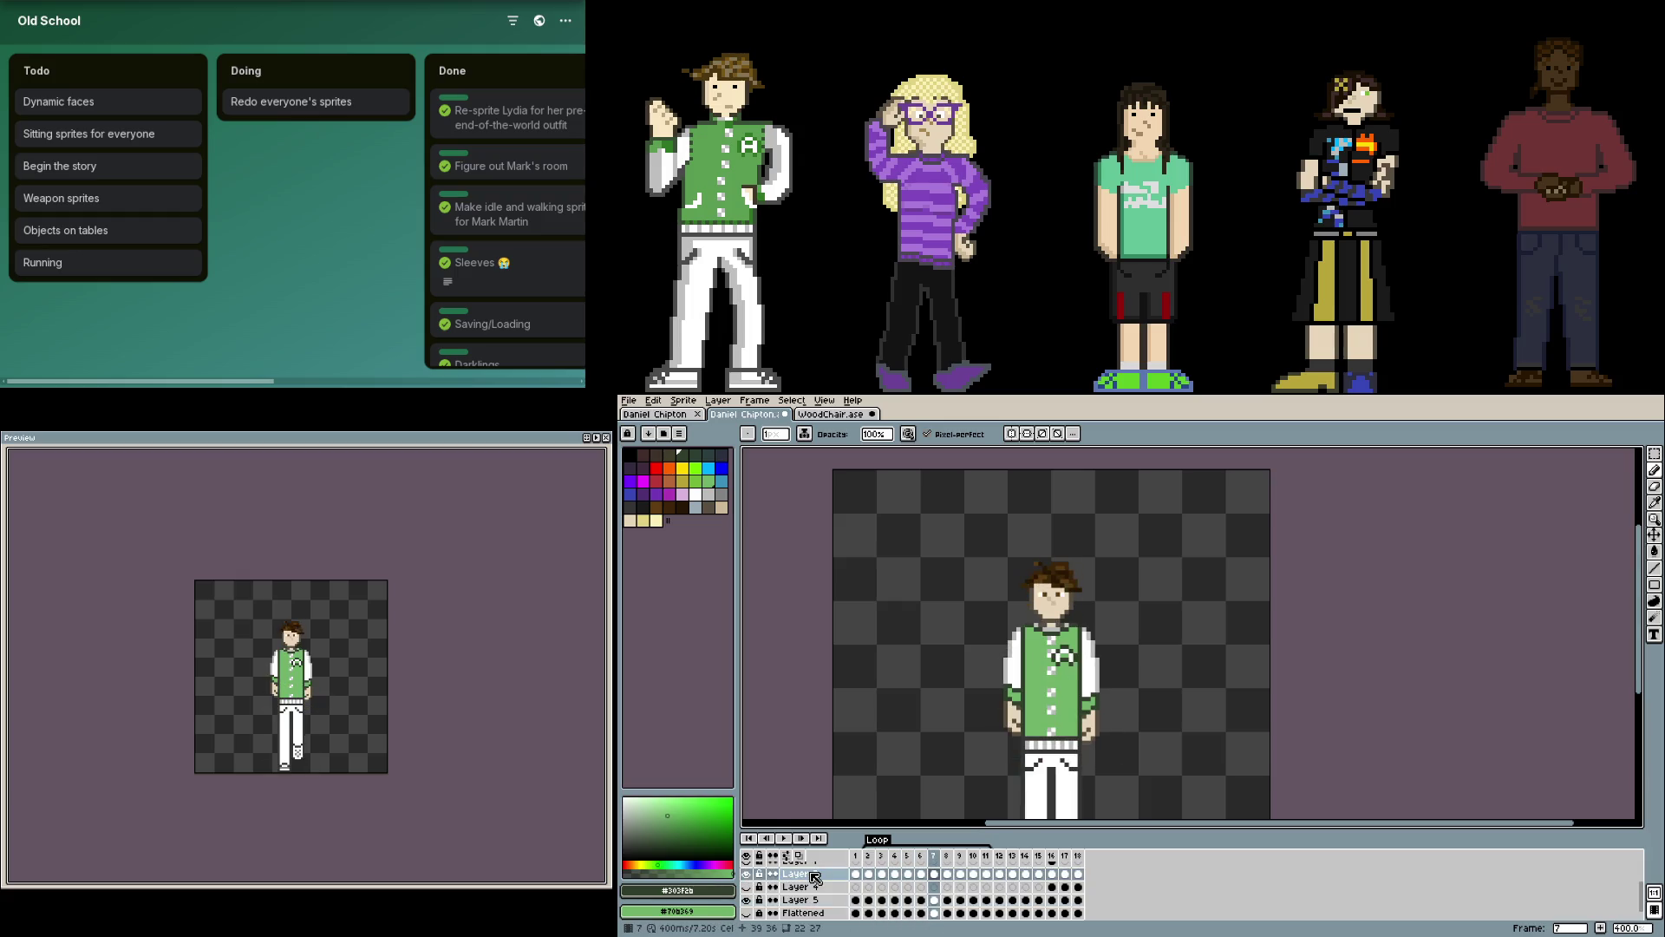
pyautogui.press('Left')
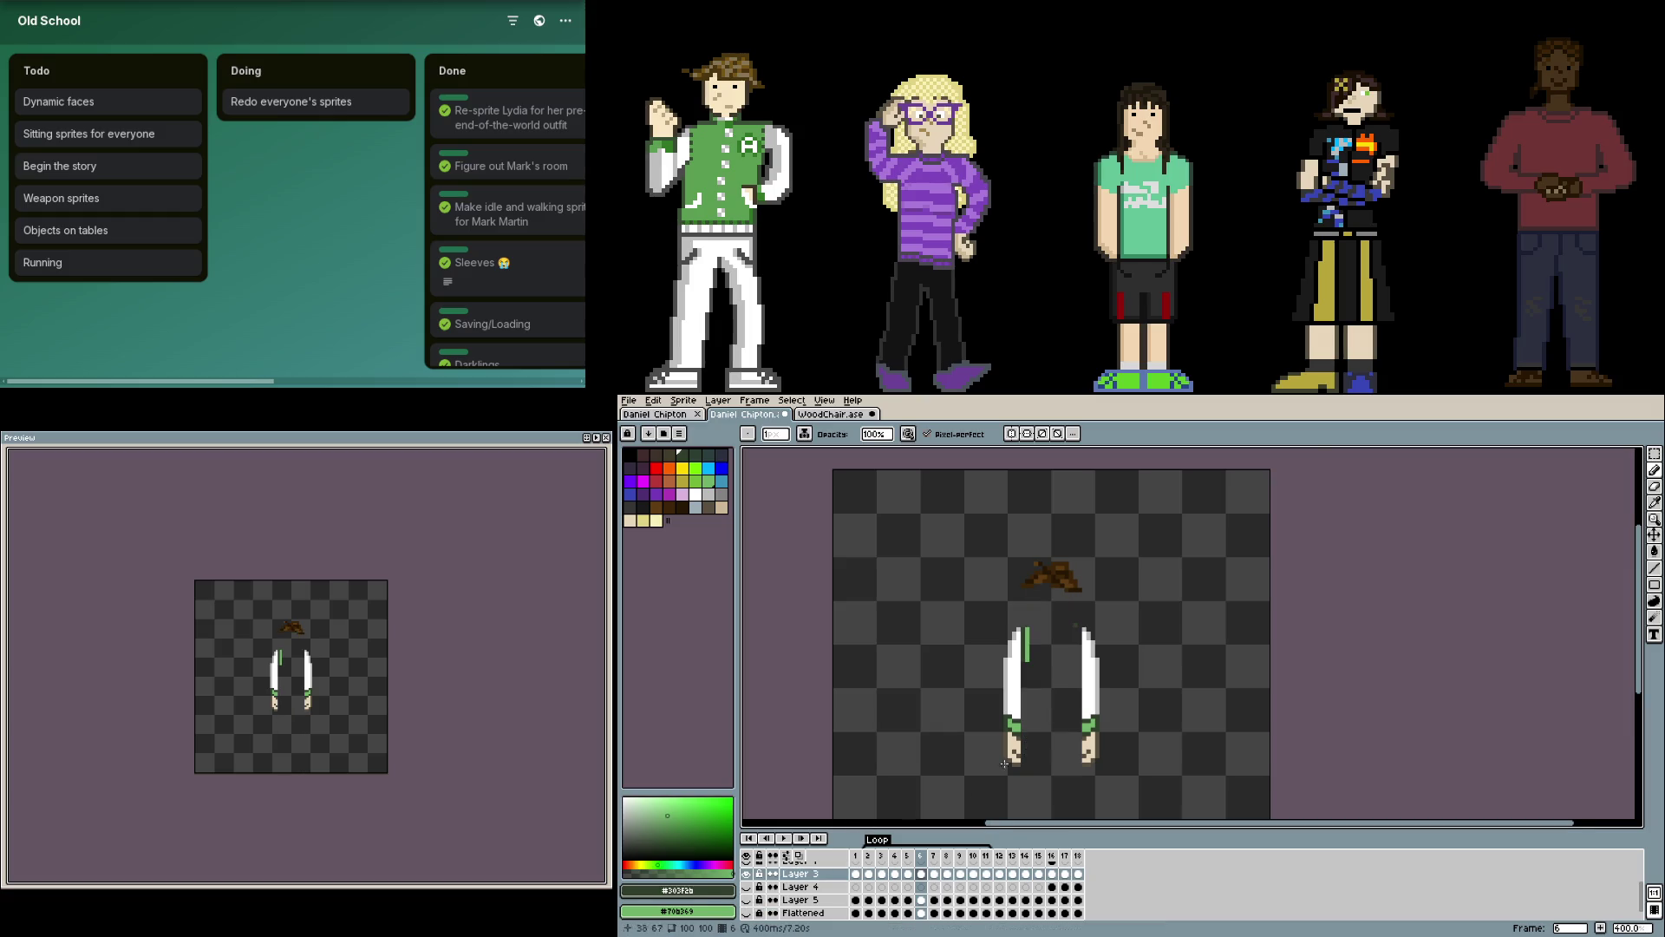
pyautogui.scroll(5, 994, 774)
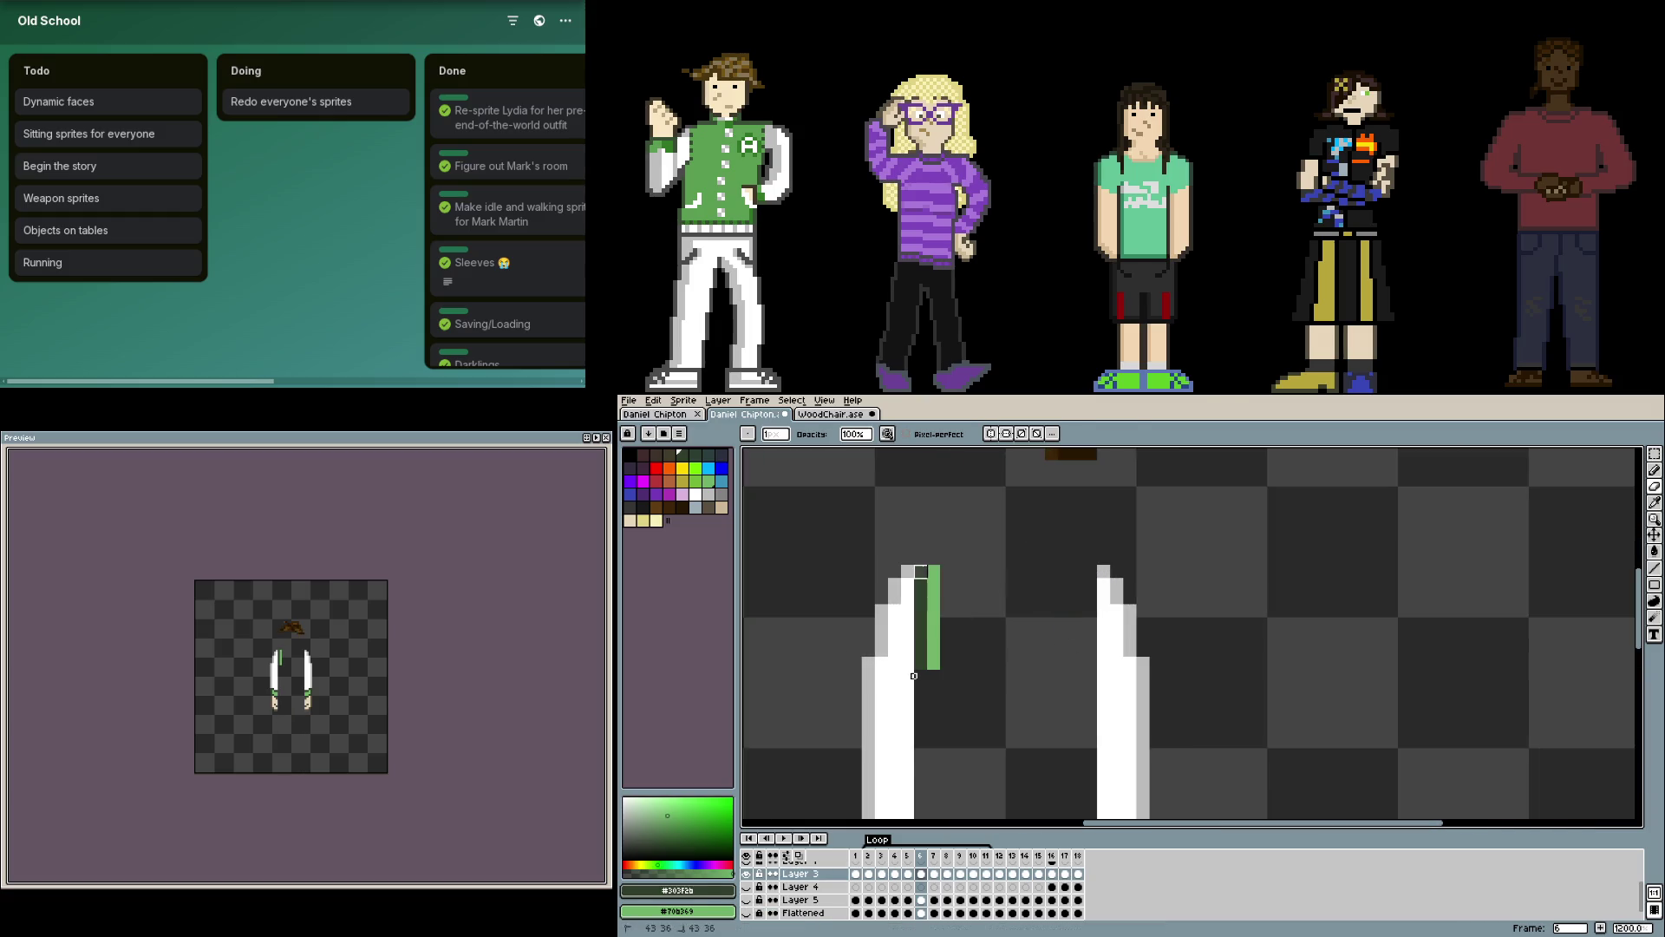
pyautogui.hotkey('ctrl', 'z')
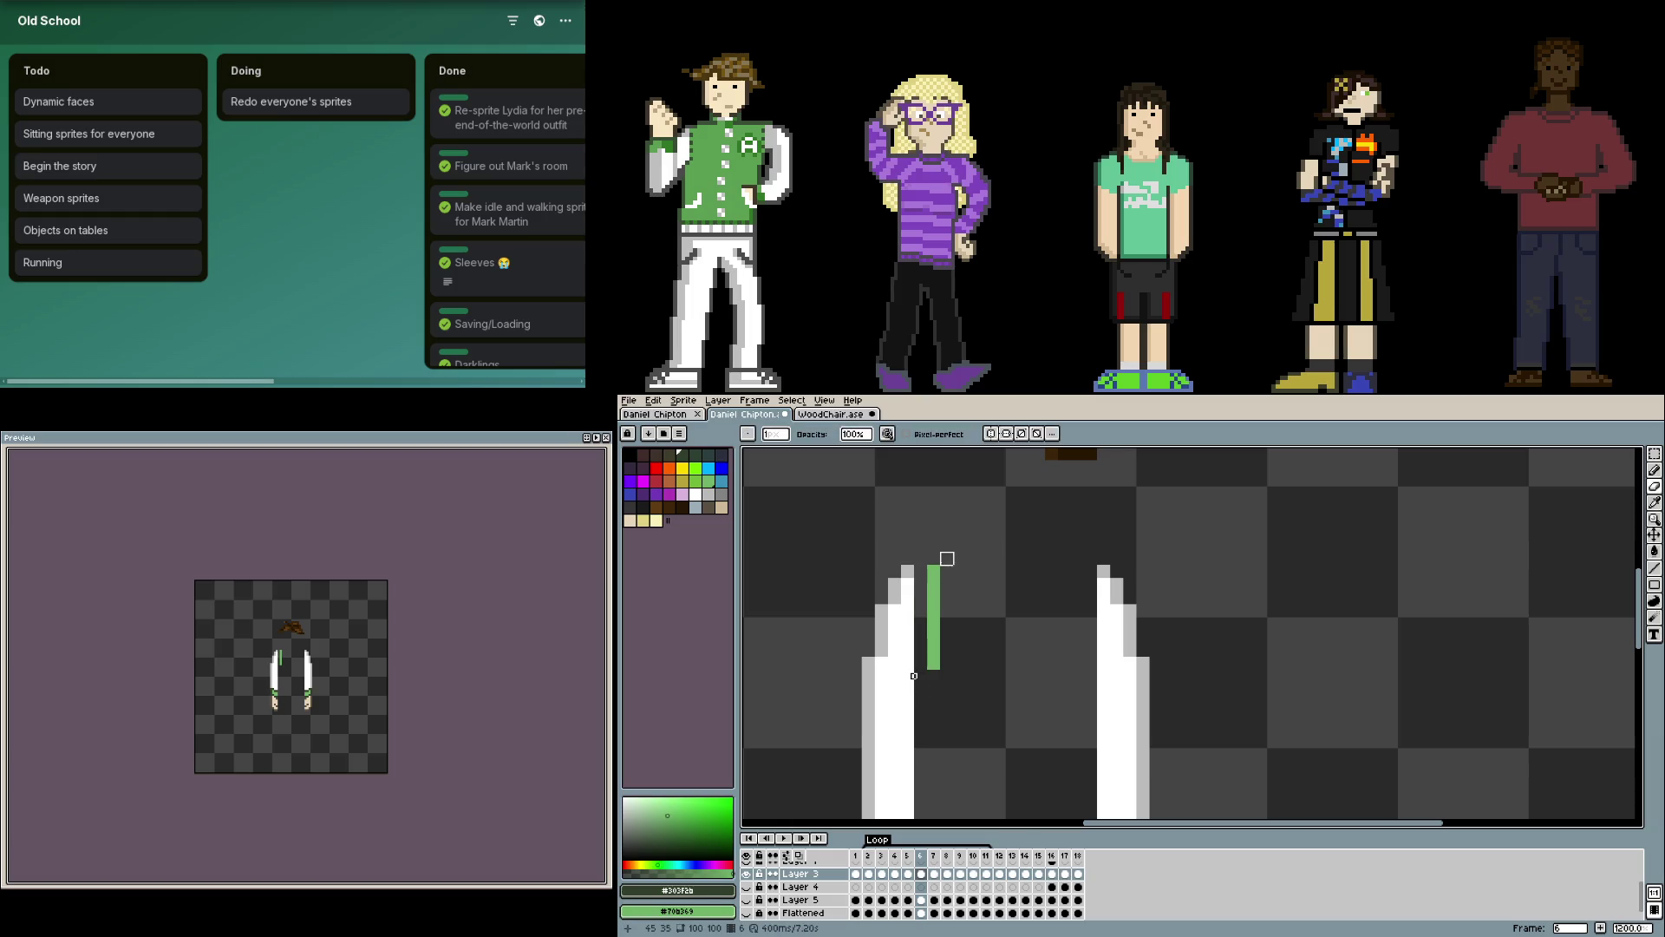
pyautogui.moveTo(934, 568); pyautogui.dragTo(934, 670)
# Erase the green columns and strips beside the leg on frames 7, 8 and 10.
pyautogui.press('Left')
pyautogui.press('Right')
pyautogui.press('Right')
pyautogui.moveTo(934, 573); pyautogui.dragTo(934, 670)
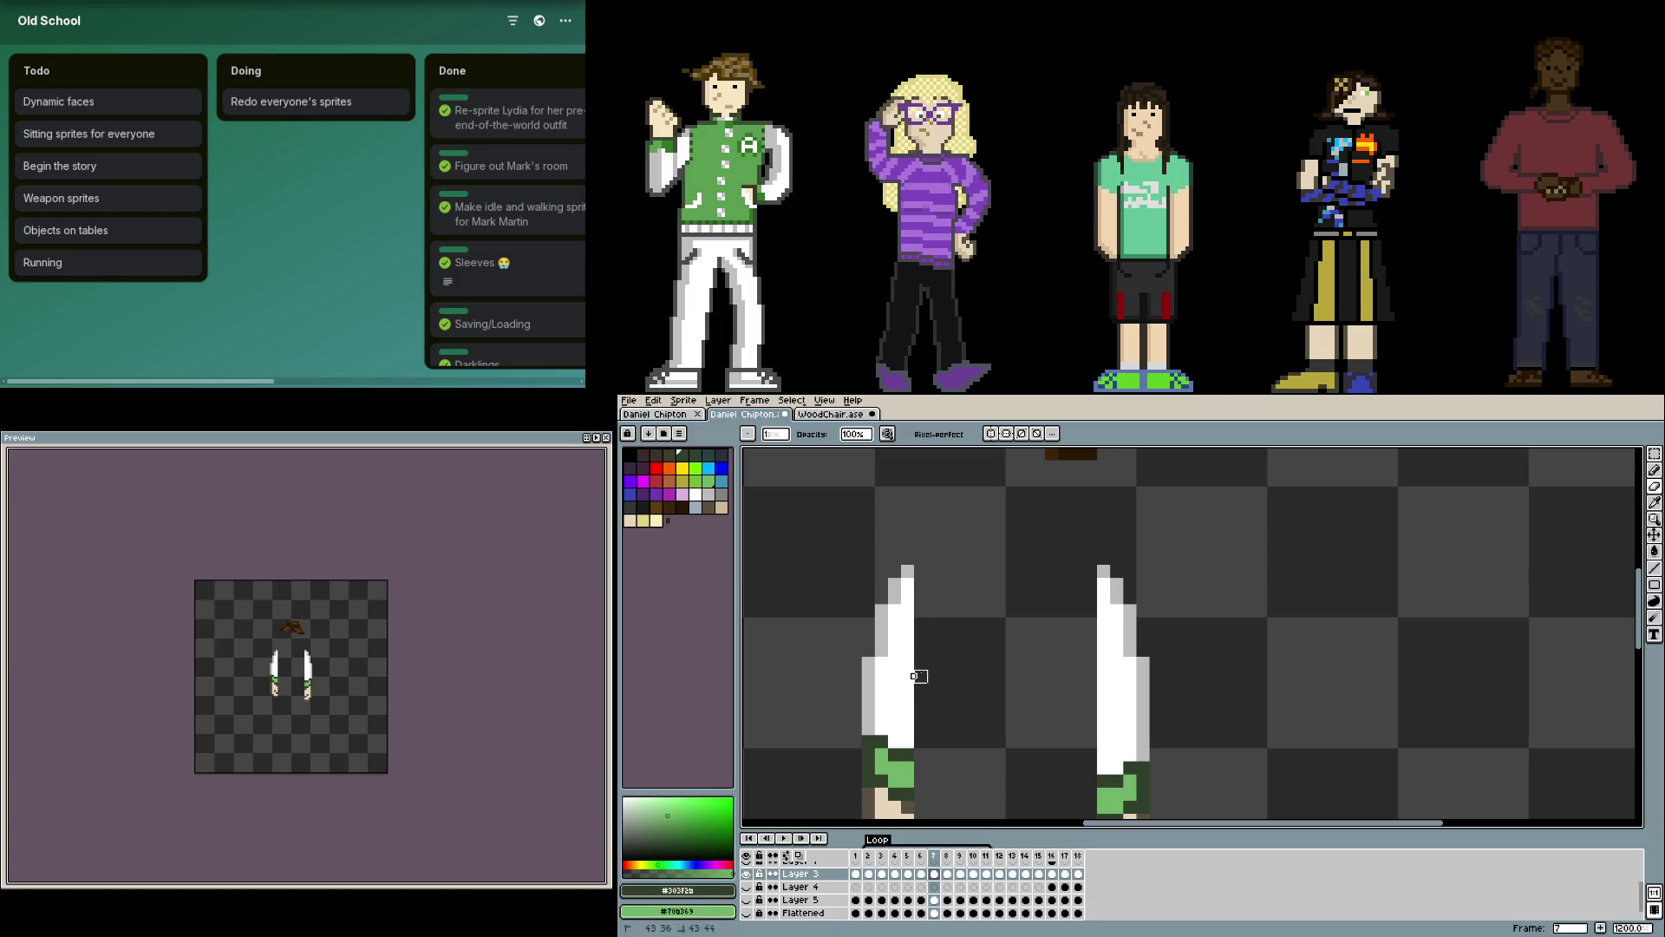
pyautogui.press('Right')
pyautogui.moveTo(934, 568); pyautogui.dragTo(934, 684)
pyautogui.press('Right')
pyautogui.press('Right')
pyautogui.moveTo(934, 611); pyautogui.dragTo(921, 681)
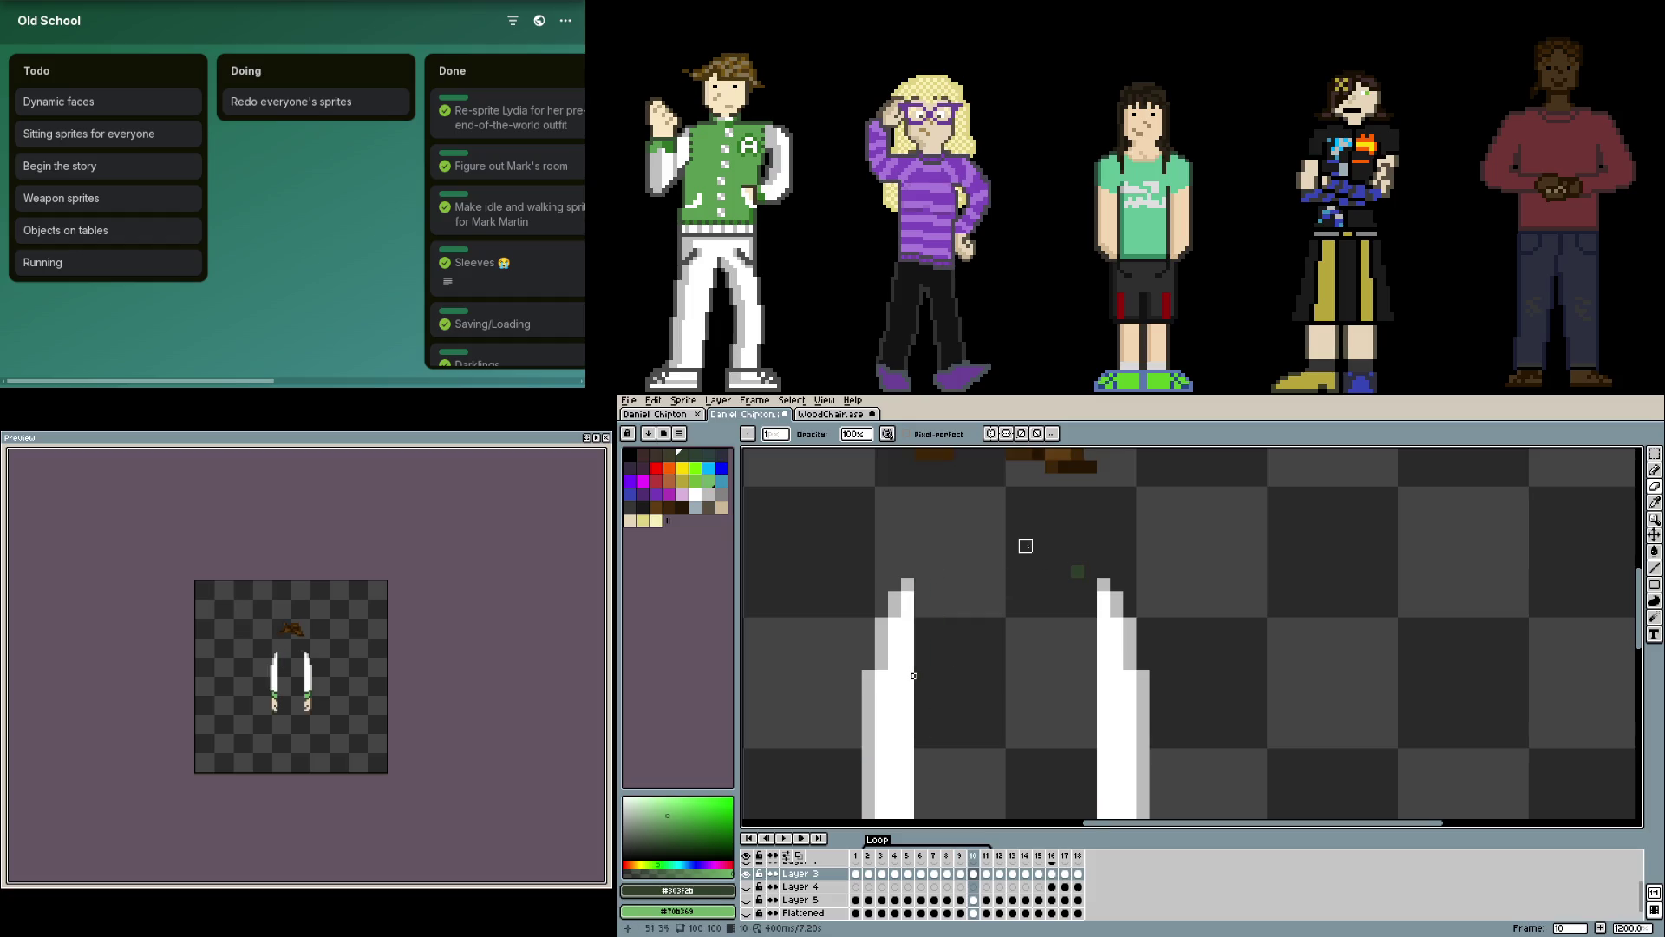
# Erase the green column and stripe on frames 12 and 13.
pyautogui.press('Right')
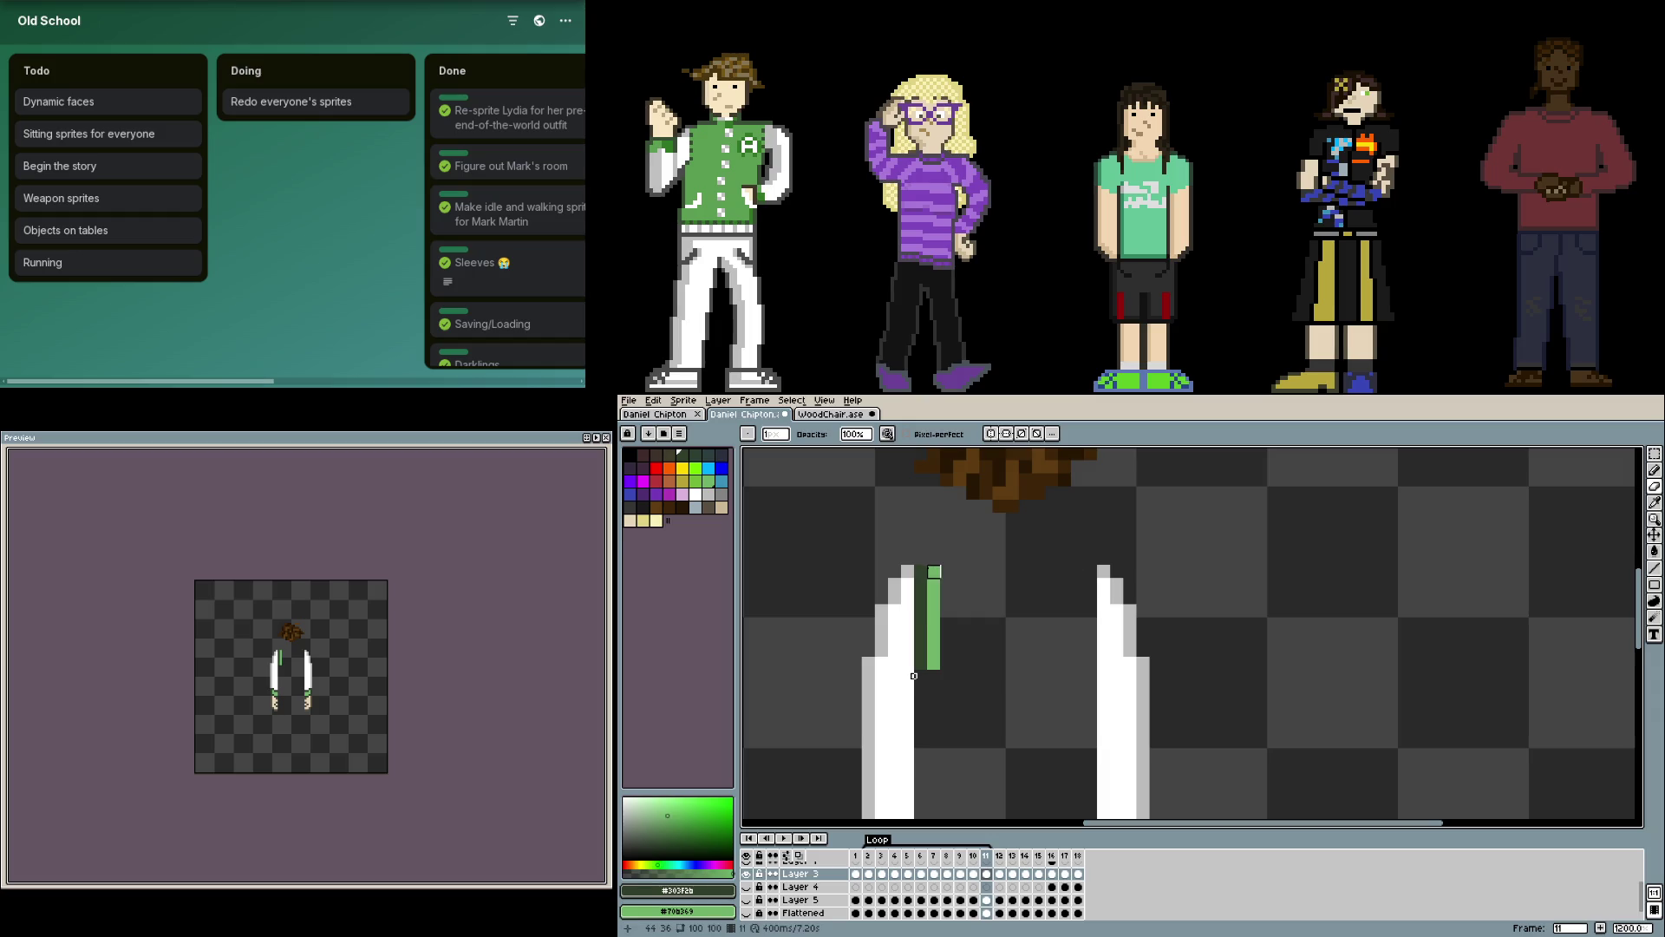
pyautogui.press('Right')
pyautogui.moveTo(934, 572)
pyautogui.mouseDown()
pyautogui.moveTo(934, 673)
pyautogui.moveTo(934, 611)
pyautogui.moveTo(934, 638)
pyautogui.mouseUp()
pyautogui.press('Right')
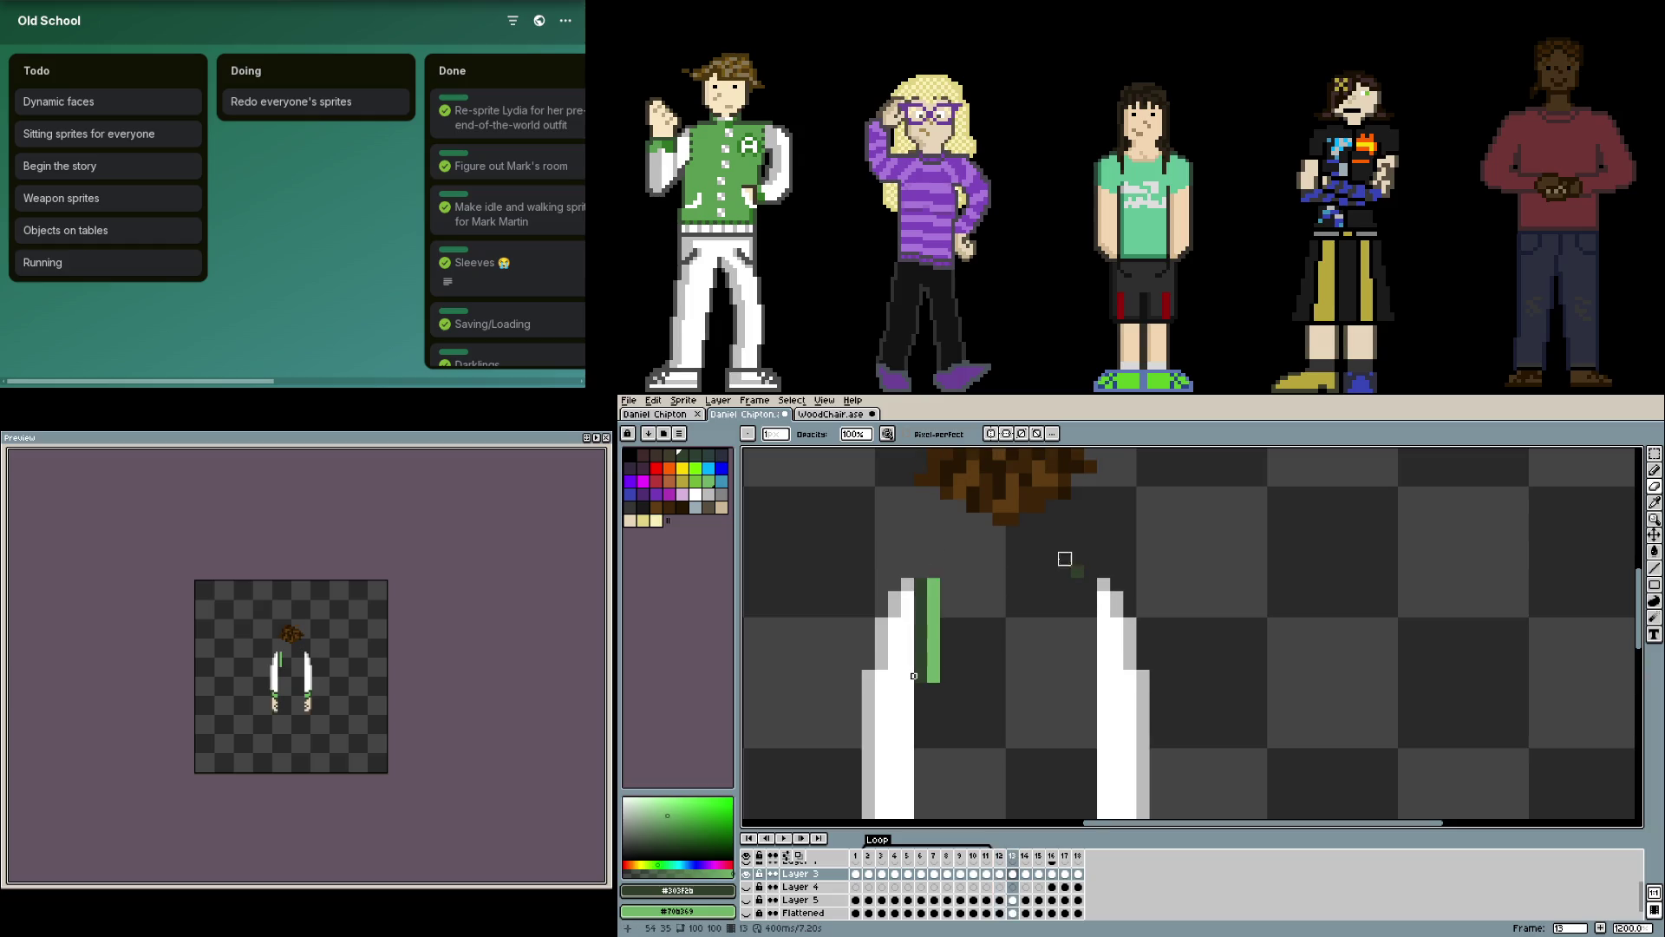
pyautogui.moveTo(946, 574); pyautogui.dragTo(934, 698)
# Compare frames 13 and 14 and erase the stray dark-green pixels and strips beside both legs.
pyautogui.press('Right')
pyautogui.press('Left')
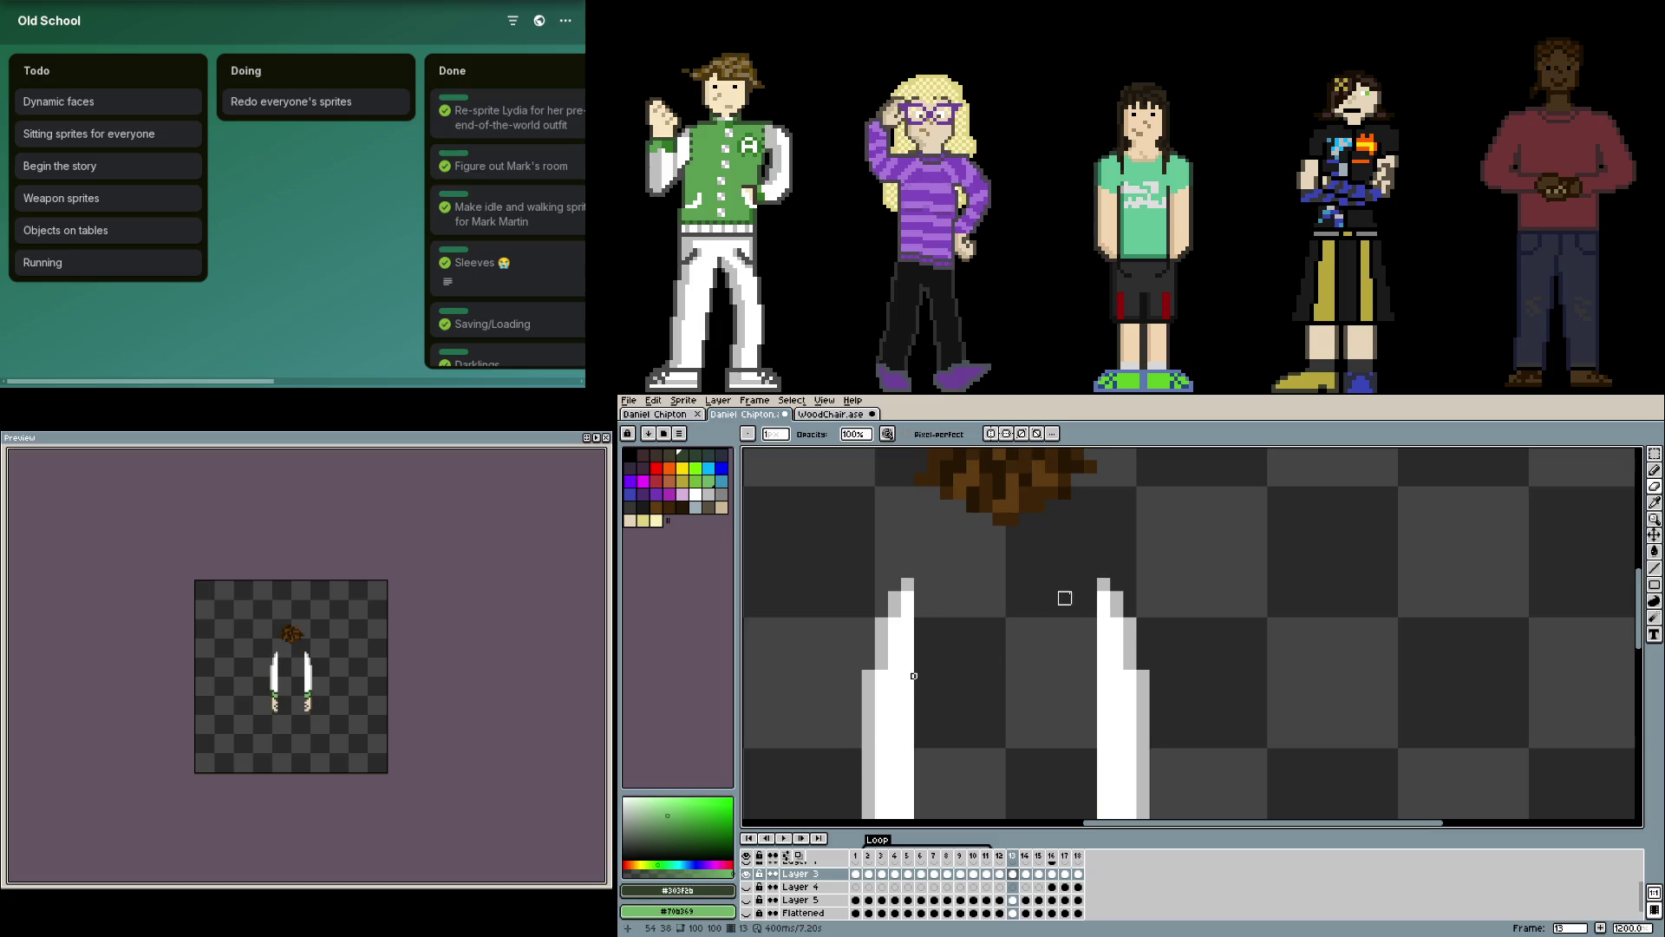
pyautogui.press('Right')
pyautogui.press('Left')
pyautogui.press('Right')
pyautogui.click(933, 557)
pyautogui.moveTo(1090, 565); pyautogui.dragTo(1089, 610)
pyautogui.press('Right')
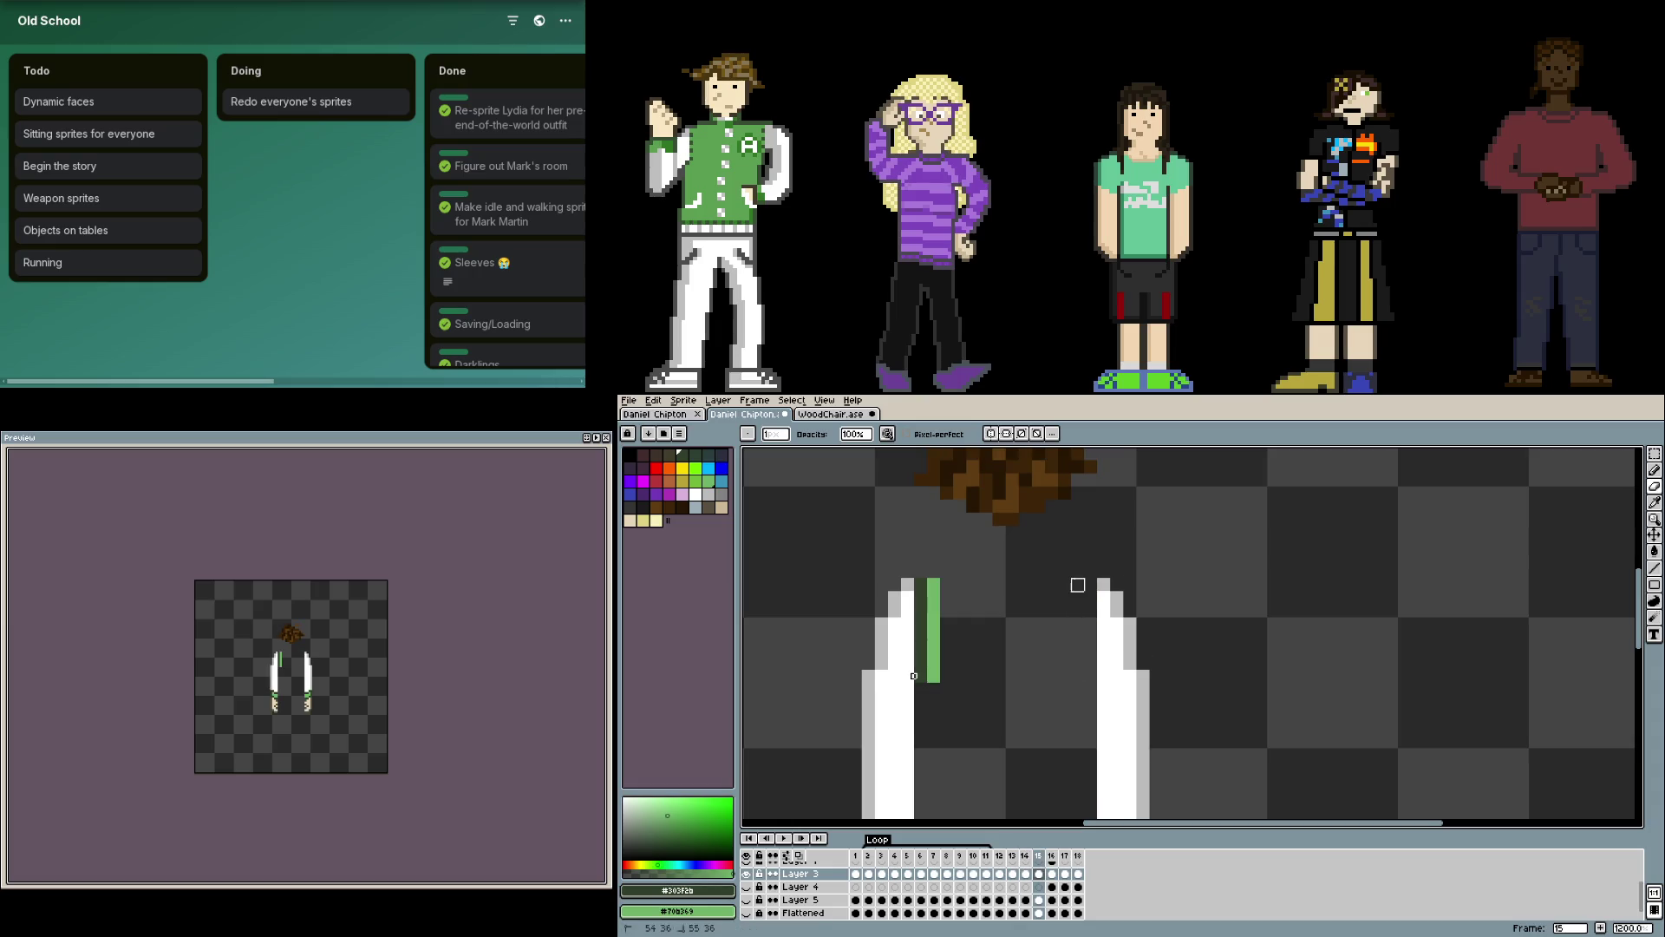
pyautogui.moveTo(934, 681); pyautogui.dragTo(934, 607)
pyautogui.click(921, 589)
pyautogui.press('Left')
pyautogui.scroll(-8, 1070, 677)
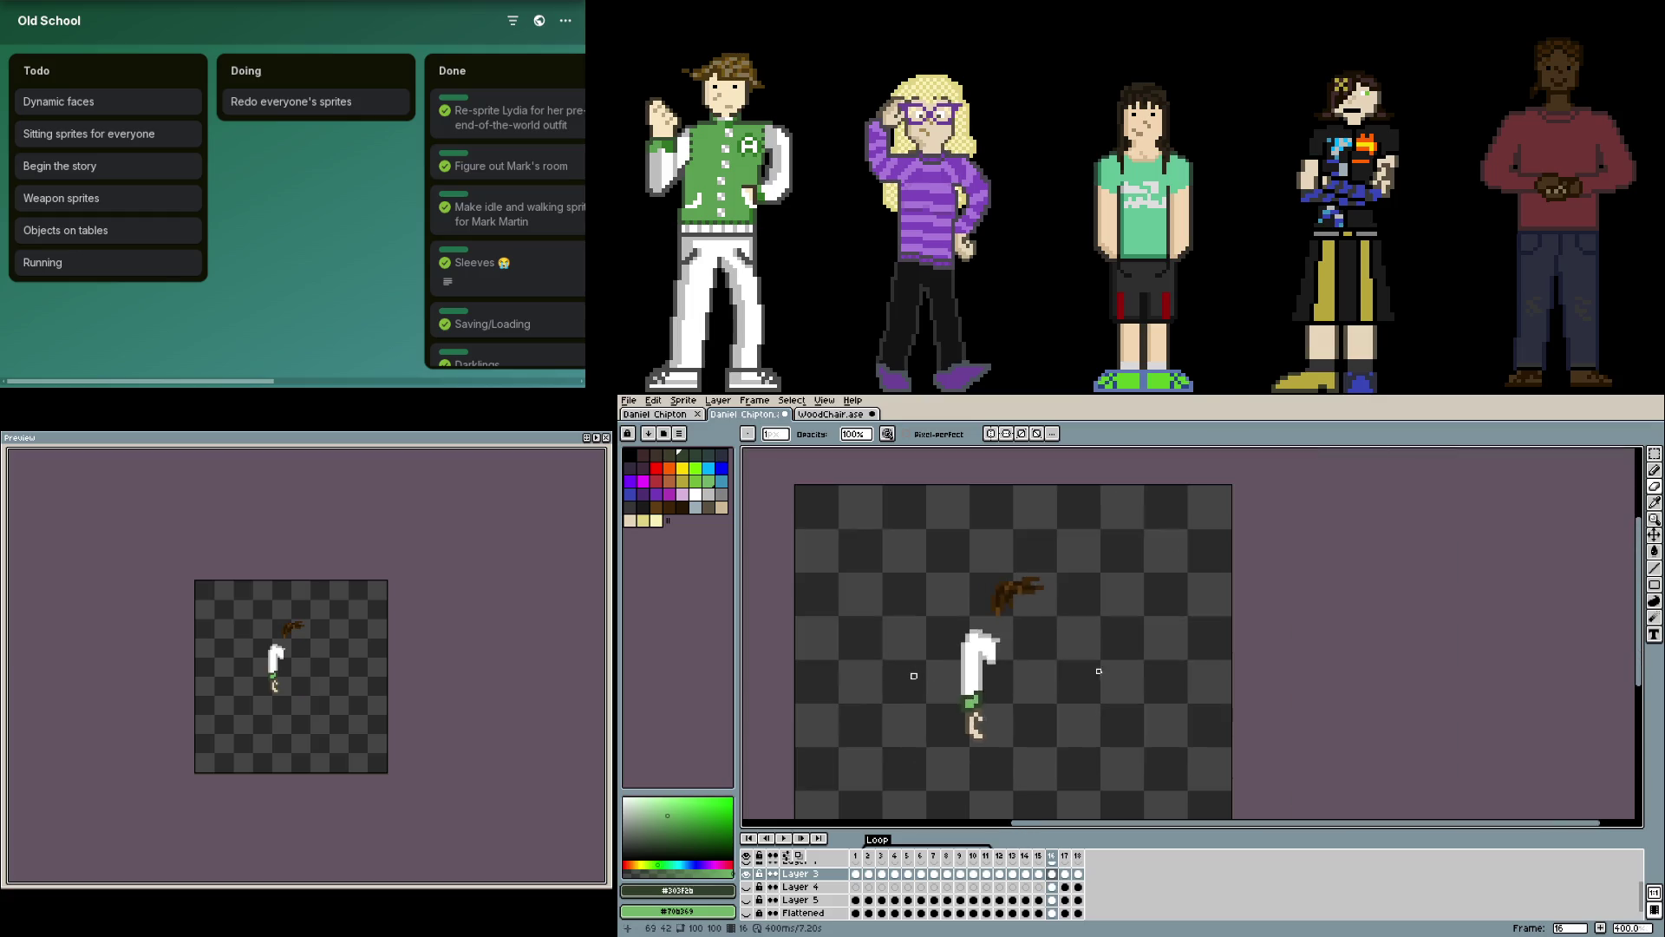
# Hide the hair layer, return to the first frame and preview all frames as a sprite sheet.
pyautogui.scroll(4, 1122, 672)
pyautogui.press('Right')
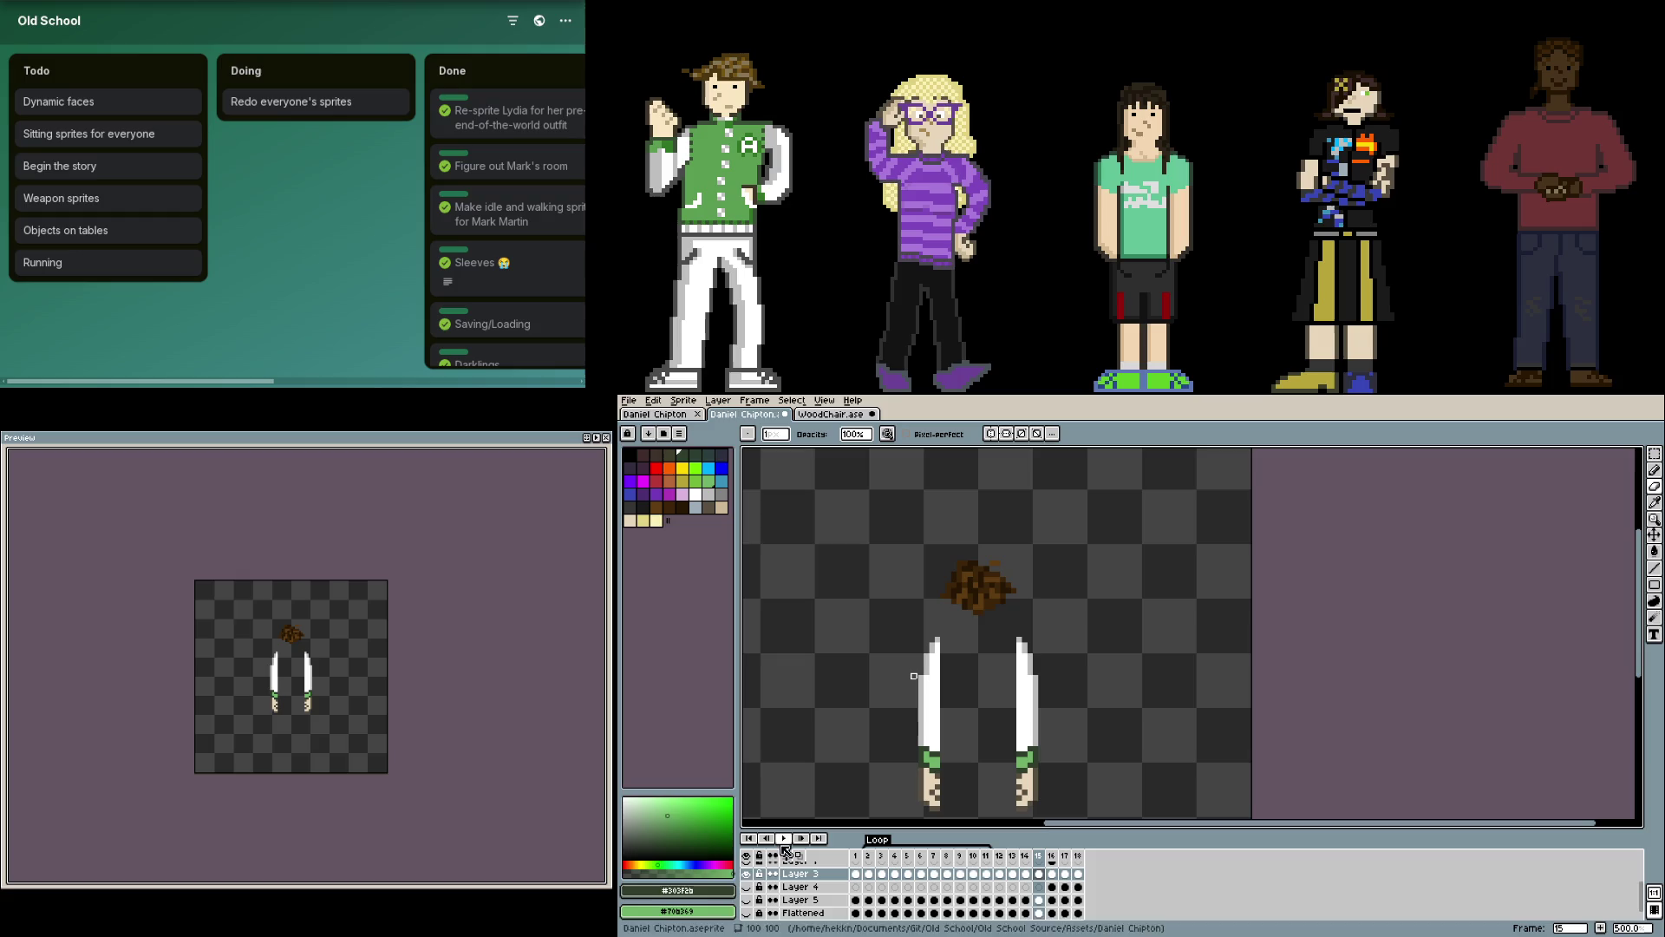
pyautogui.scroll(2, 755, 893)
pyautogui.scroll(1, 747, 880)
pyautogui.click(747, 881)
pyautogui.scroll(-4, 993, 685)
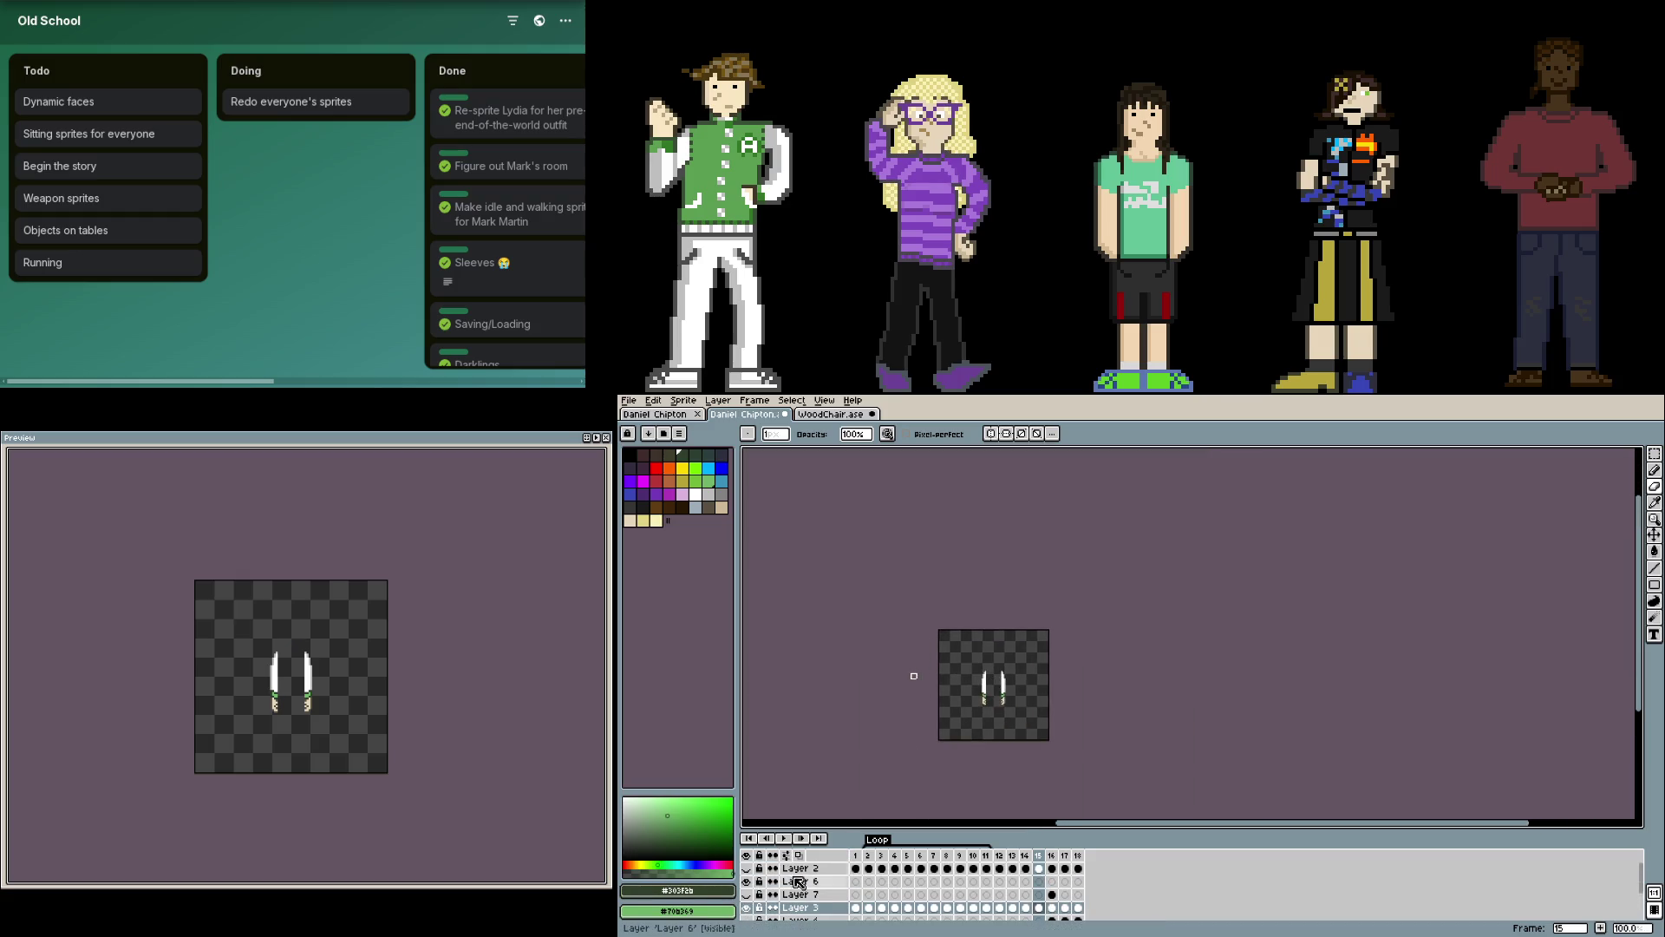
pyautogui.scroll(-3, 792, 887)
pyautogui.scroll(3, 792, 886)
pyautogui.click(858, 856)
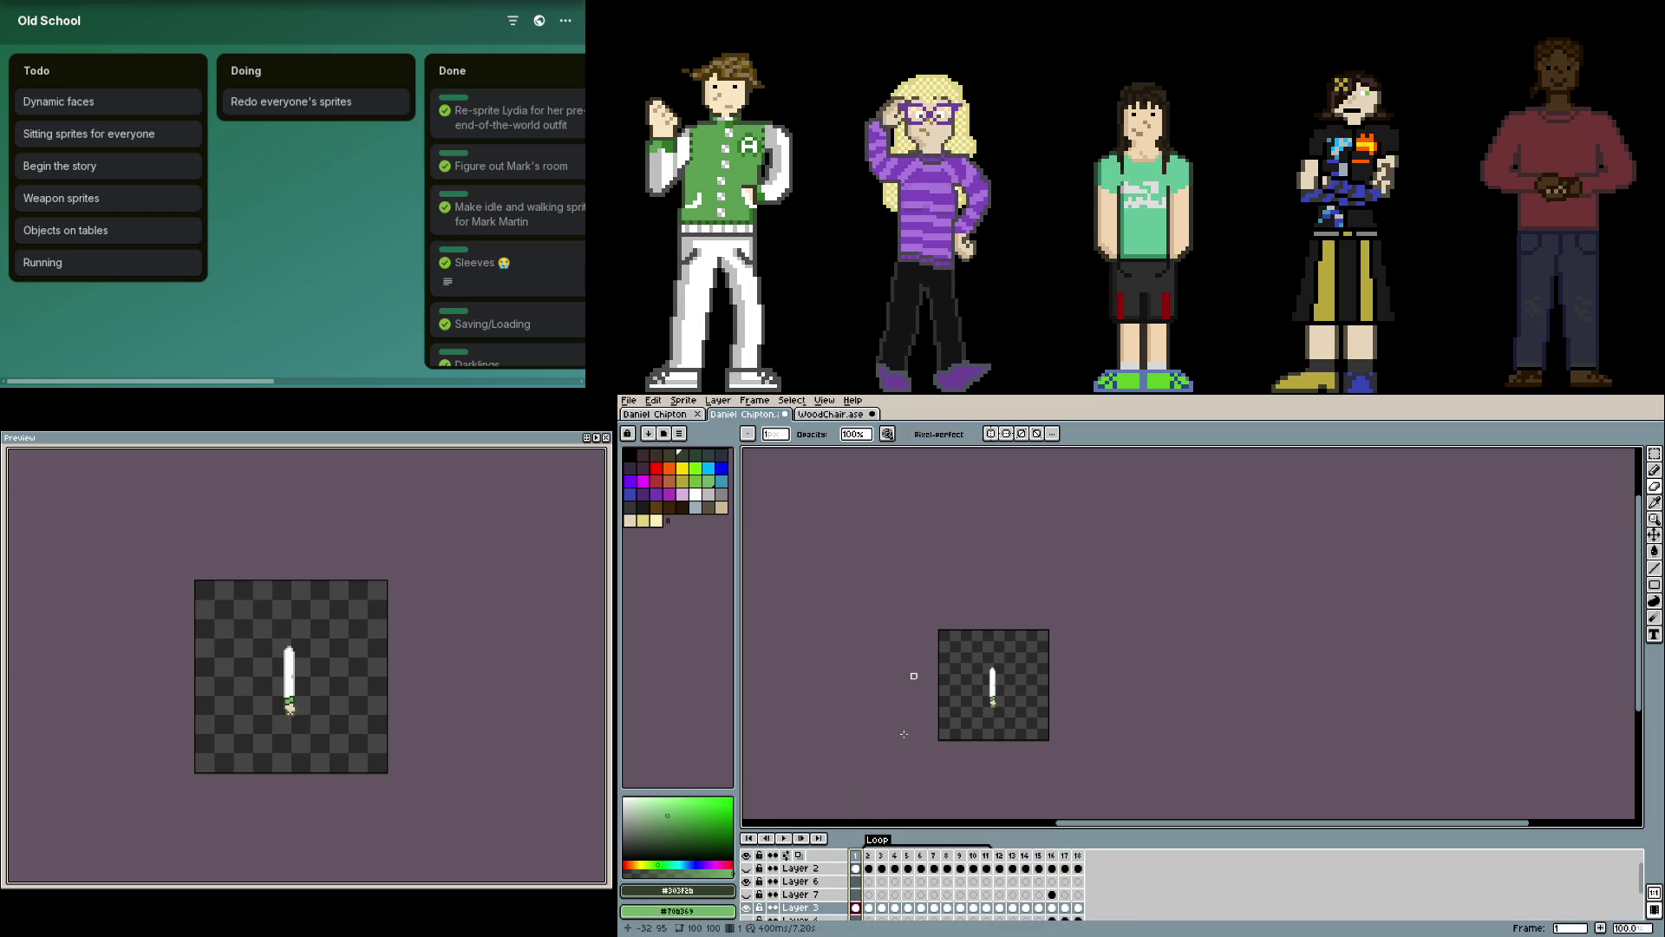
pyautogui.hotkey('ctrl', 'e')
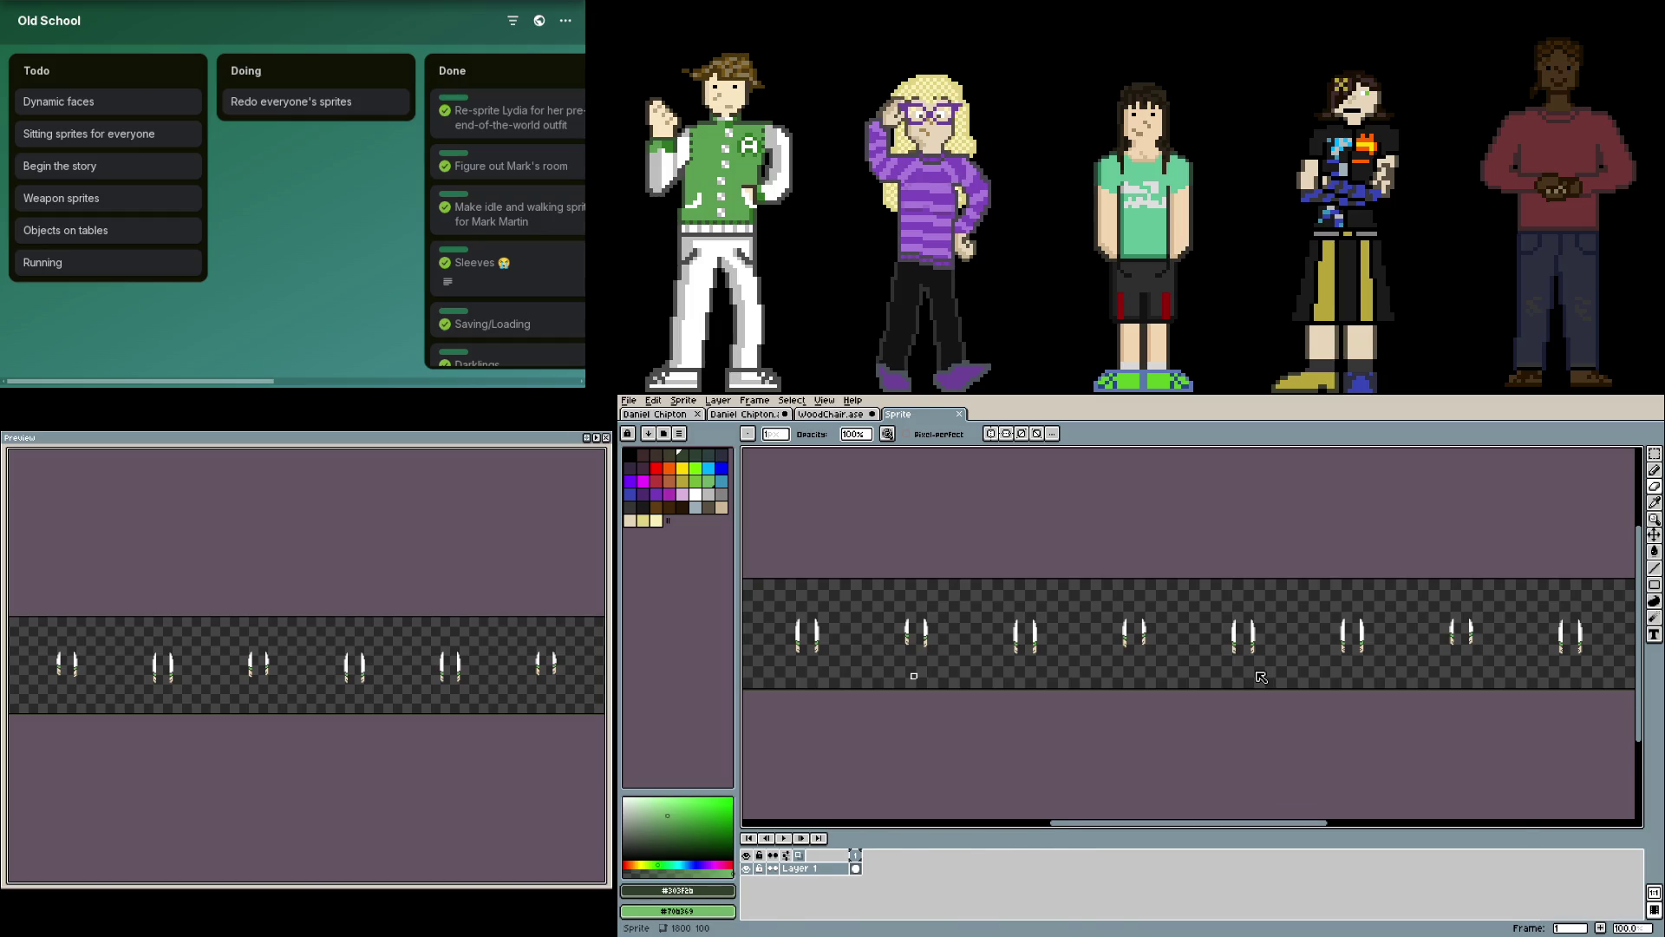
pyautogui.hotkey('ctrl', 'w')
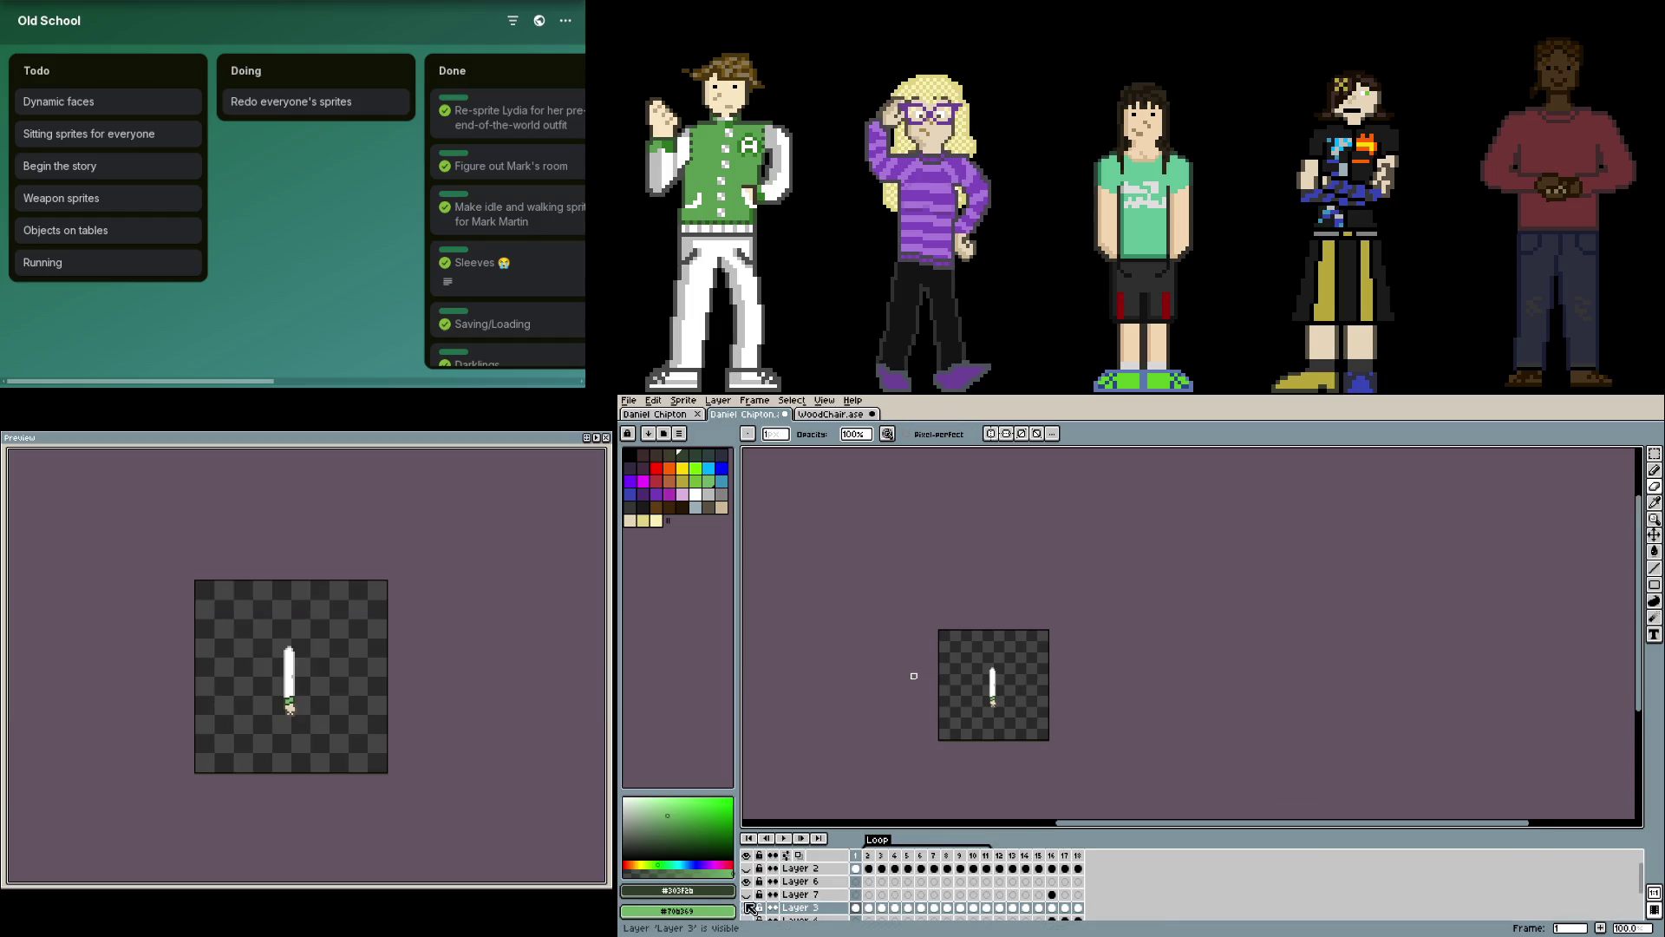
# Show Layers 2 and 5, hide Layer 4, and save the sprite file.
pyautogui.click(749, 867)
pyautogui.scroll(-1, 754, 893)
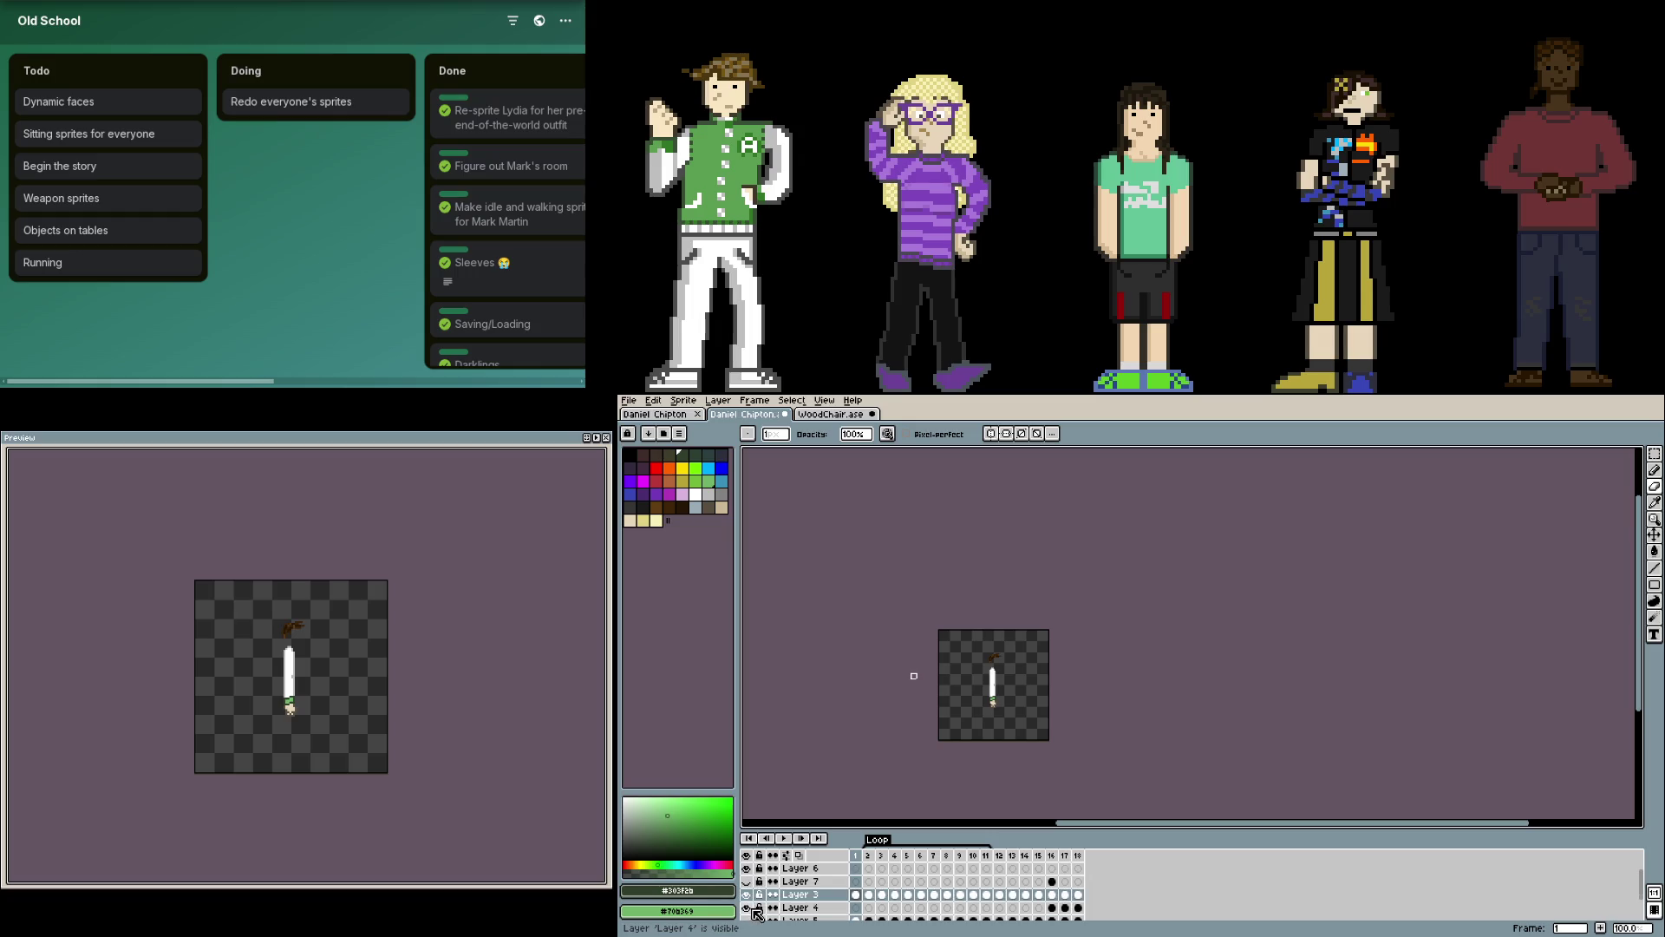
pyautogui.scroll(-1, 755, 902)
pyautogui.moveTo(746, 881); pyautogui.dragTo(746, 894)
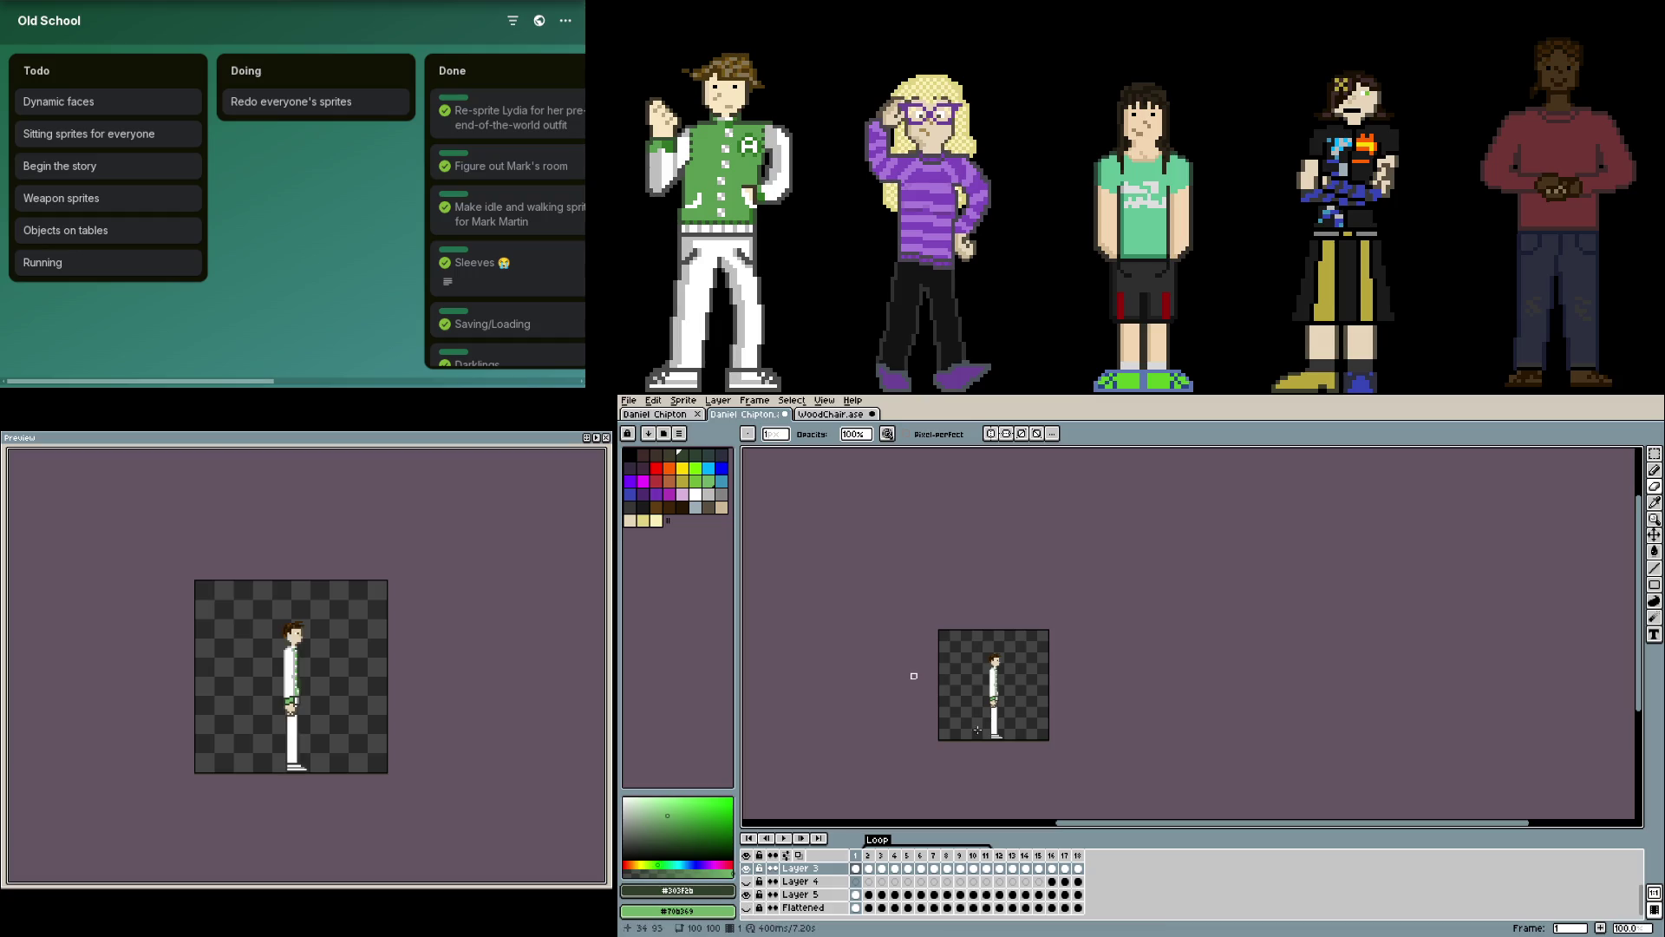
pyautogui.moveTo(995, 719); pyautogui.dragTo(1040, 733)
pyautogui.hotkey('ctrl', 's')
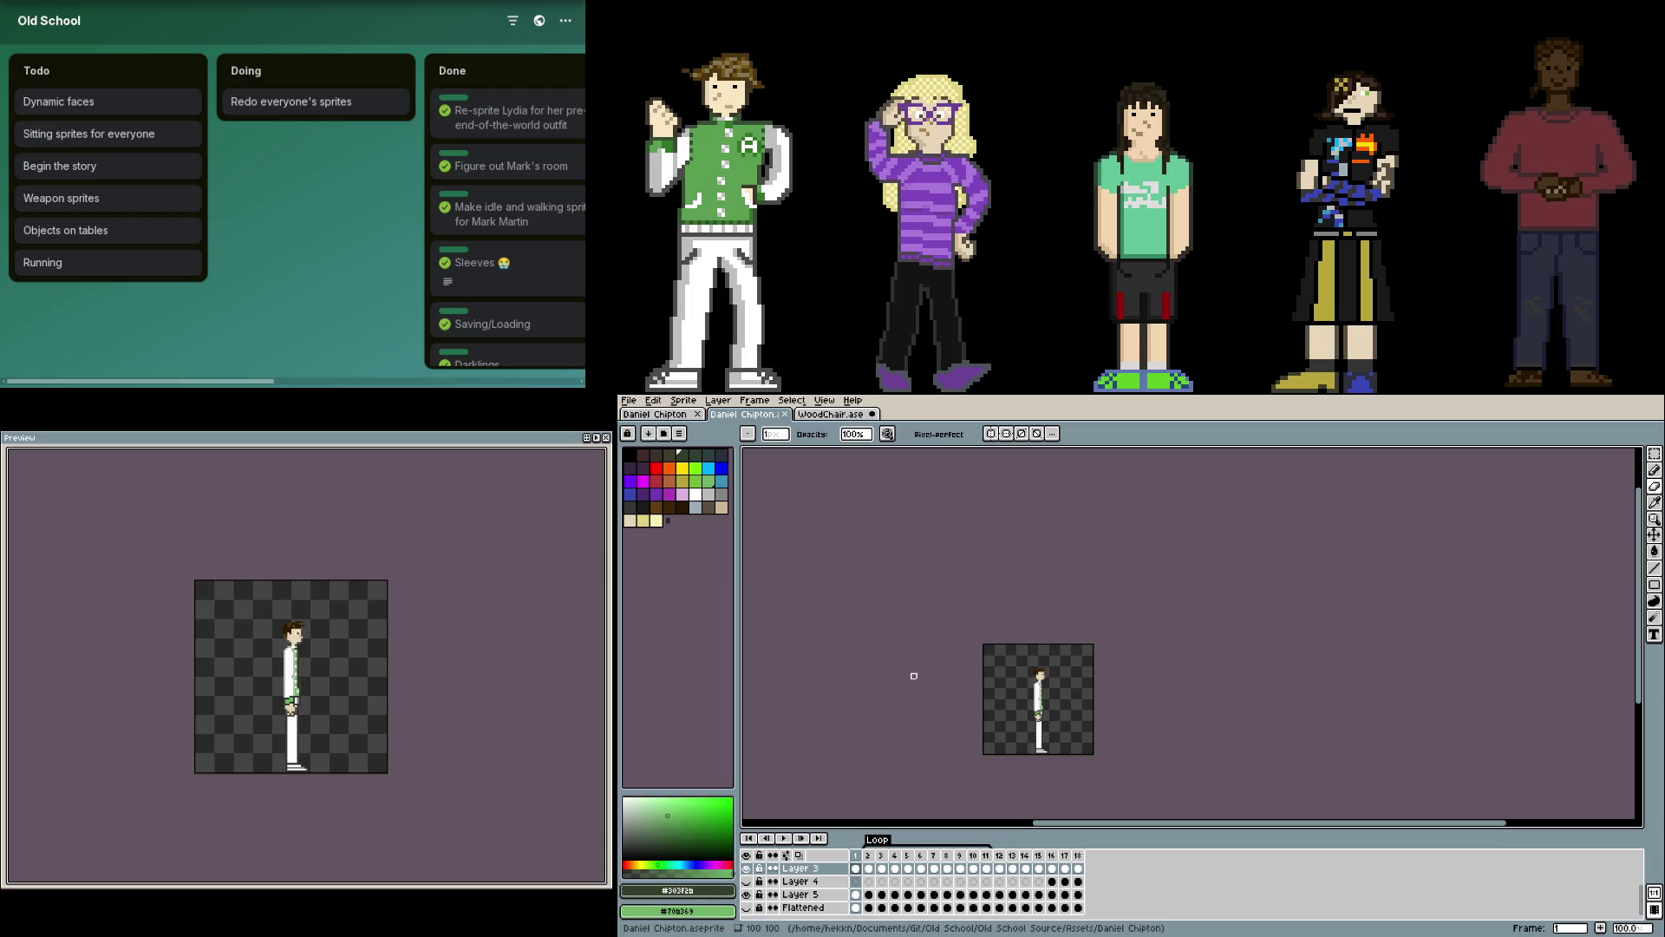
pyautogui.press('F7')
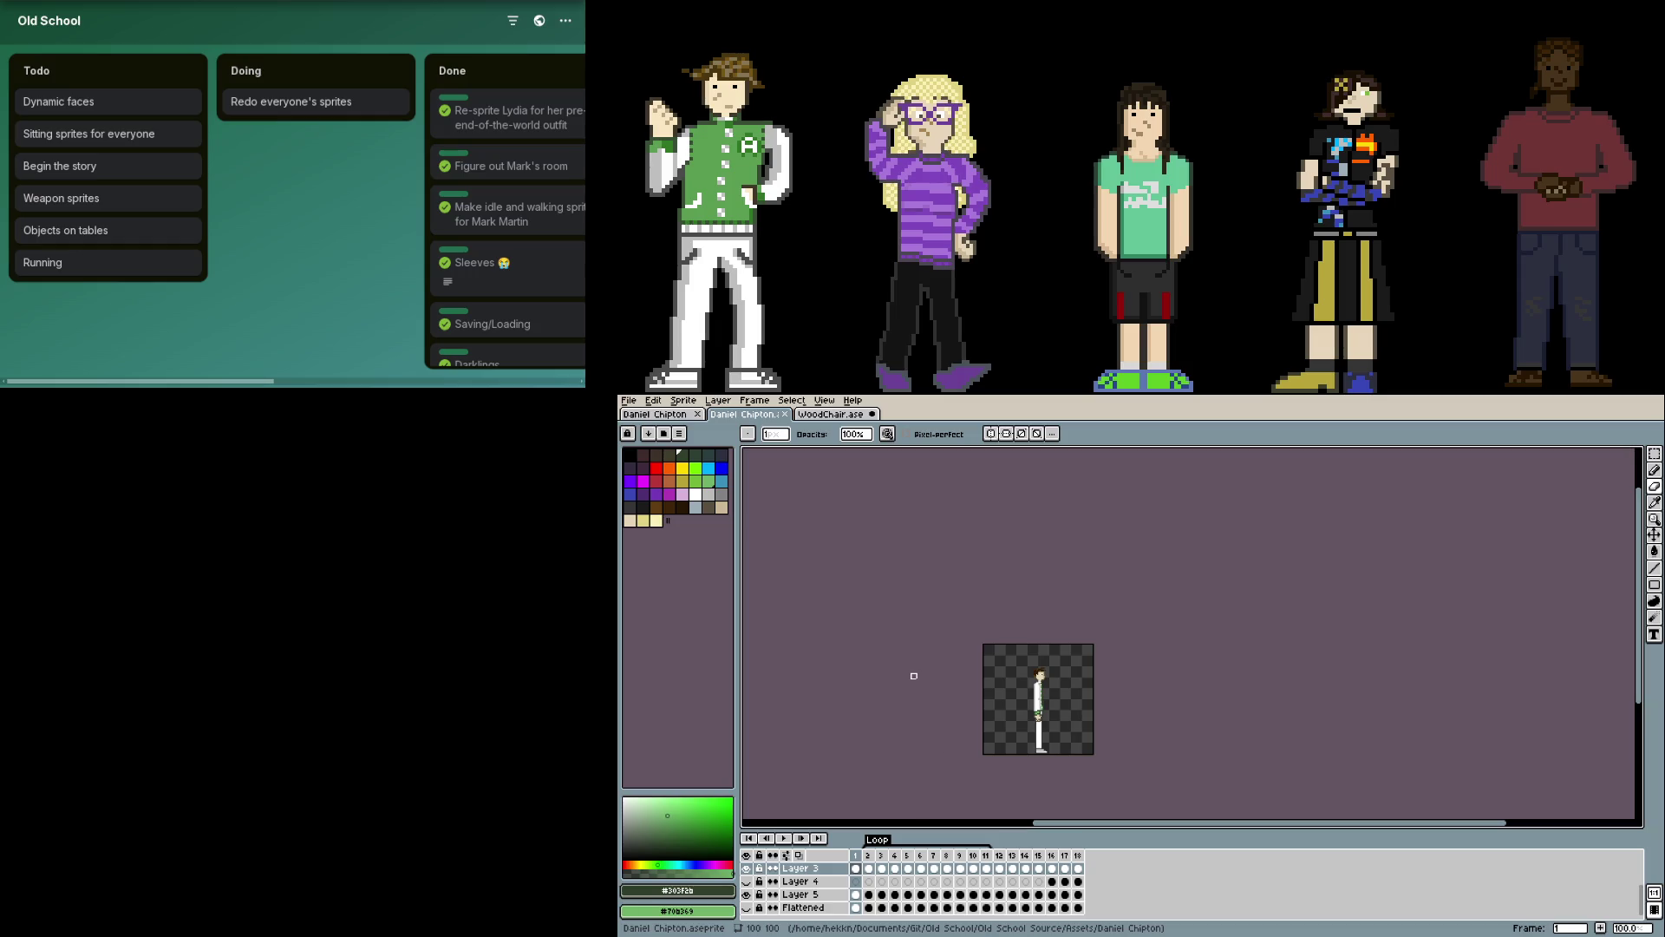
# Hide Layer 3 to reveal the green jacket and review the frames as a sprite sheet.
pyautogui.click(746, 869)
pyautogui.press('F7')
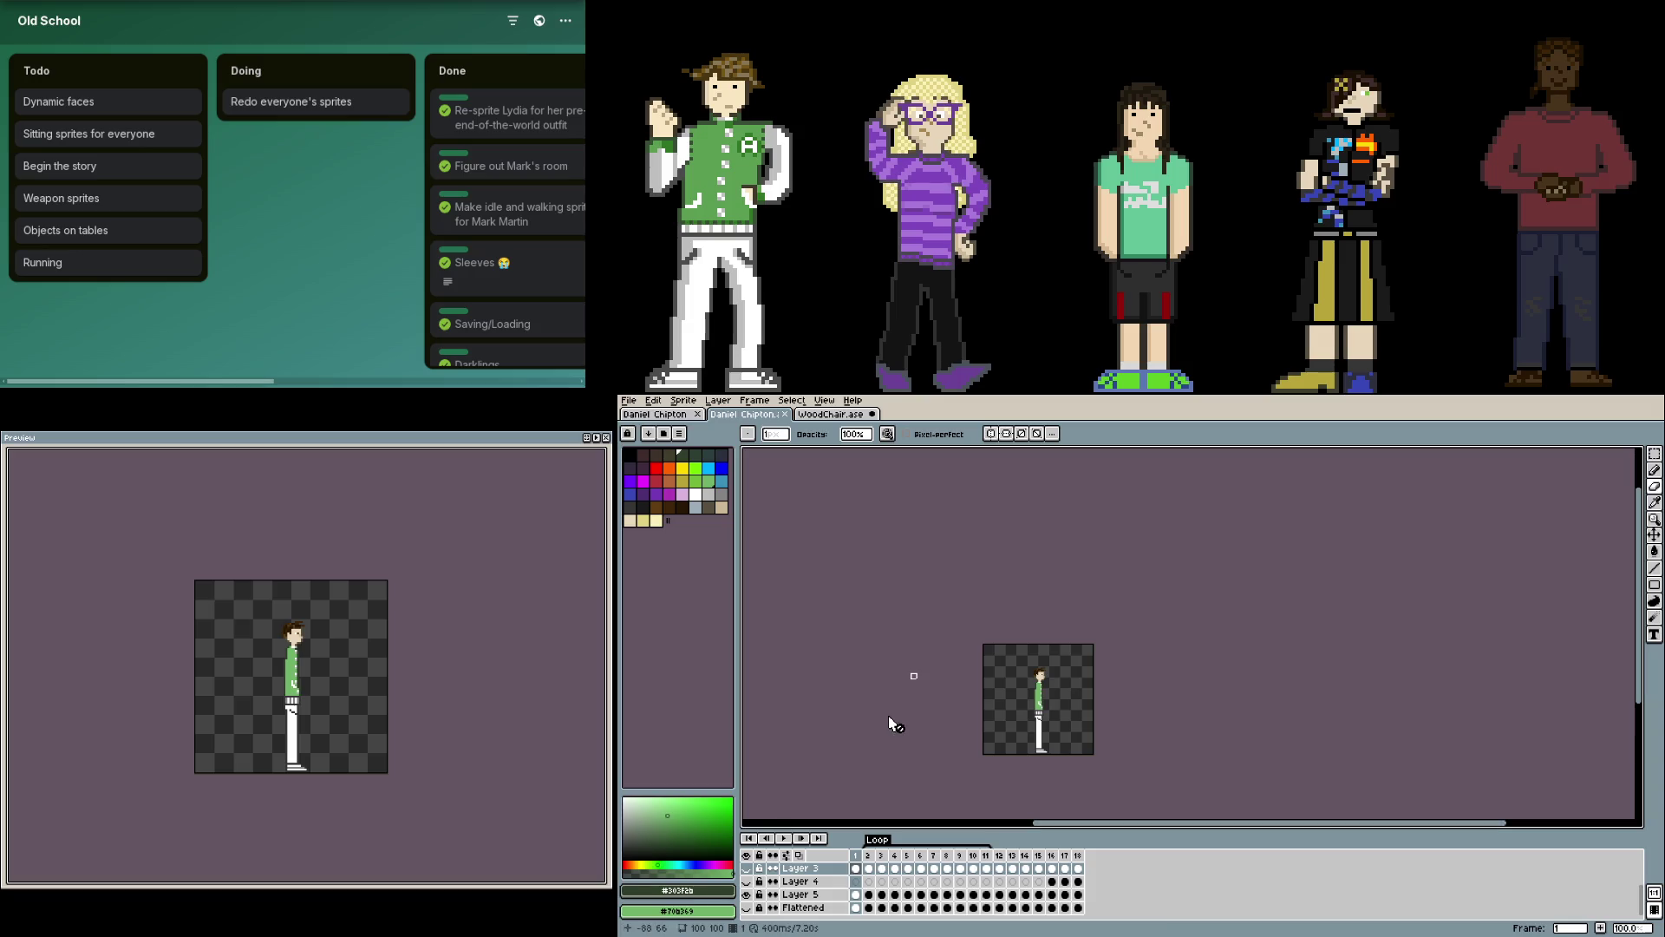
pyautogui.hotkey('ctrl', 'e')
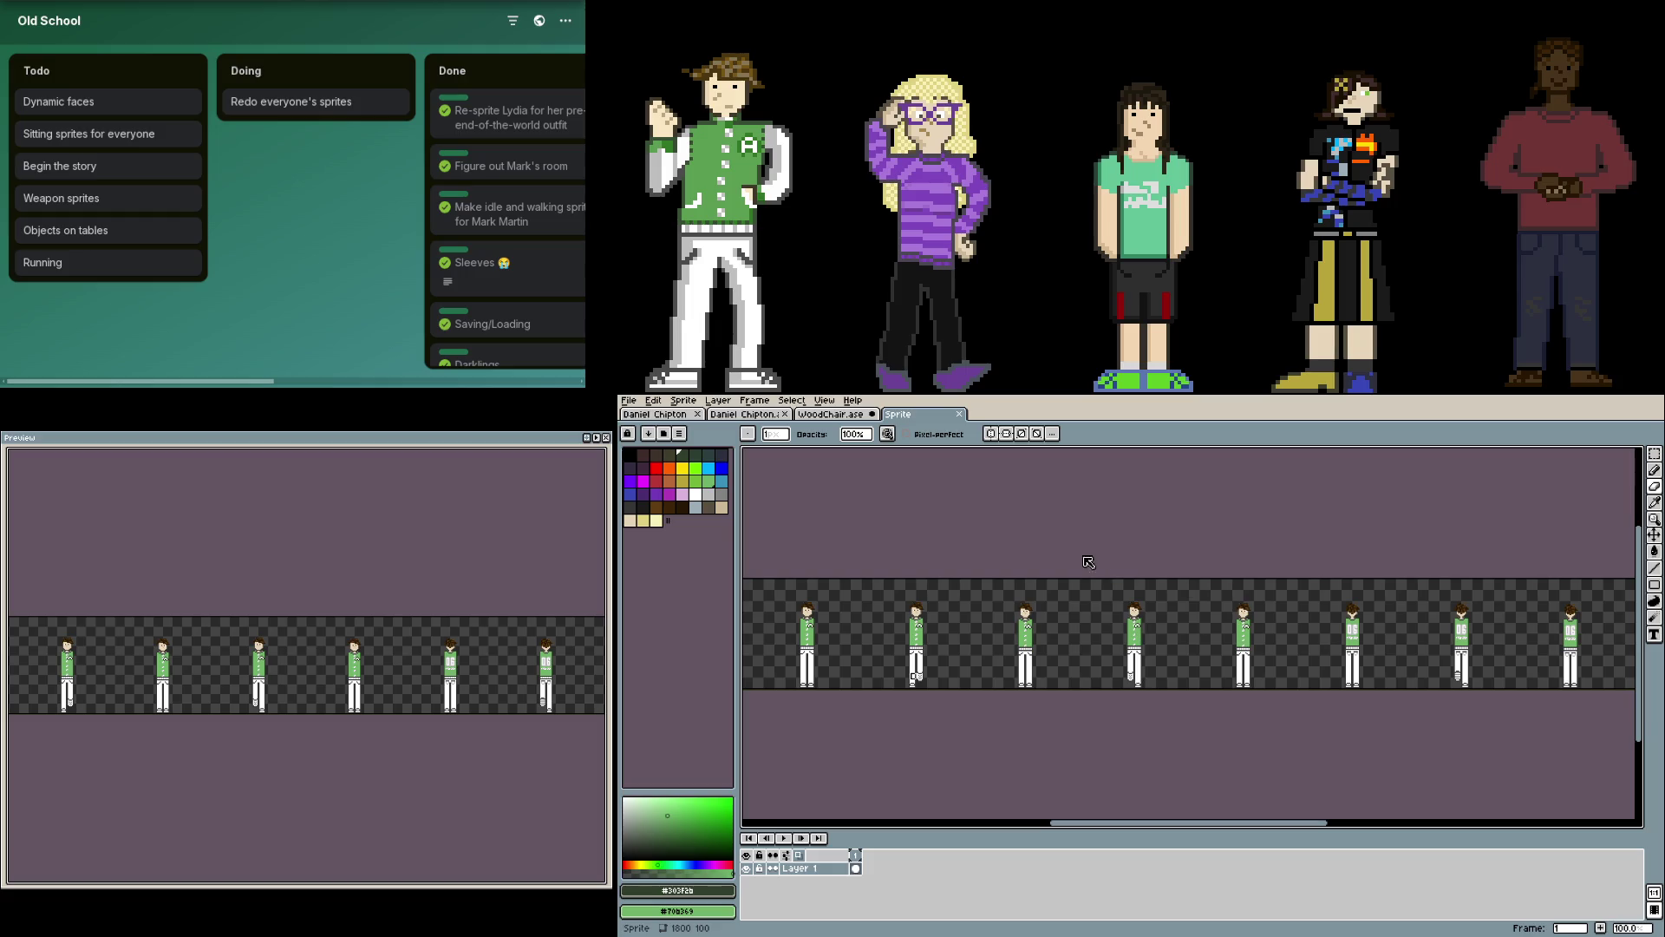
pyautogui.hotkey('ctrl', 'w')
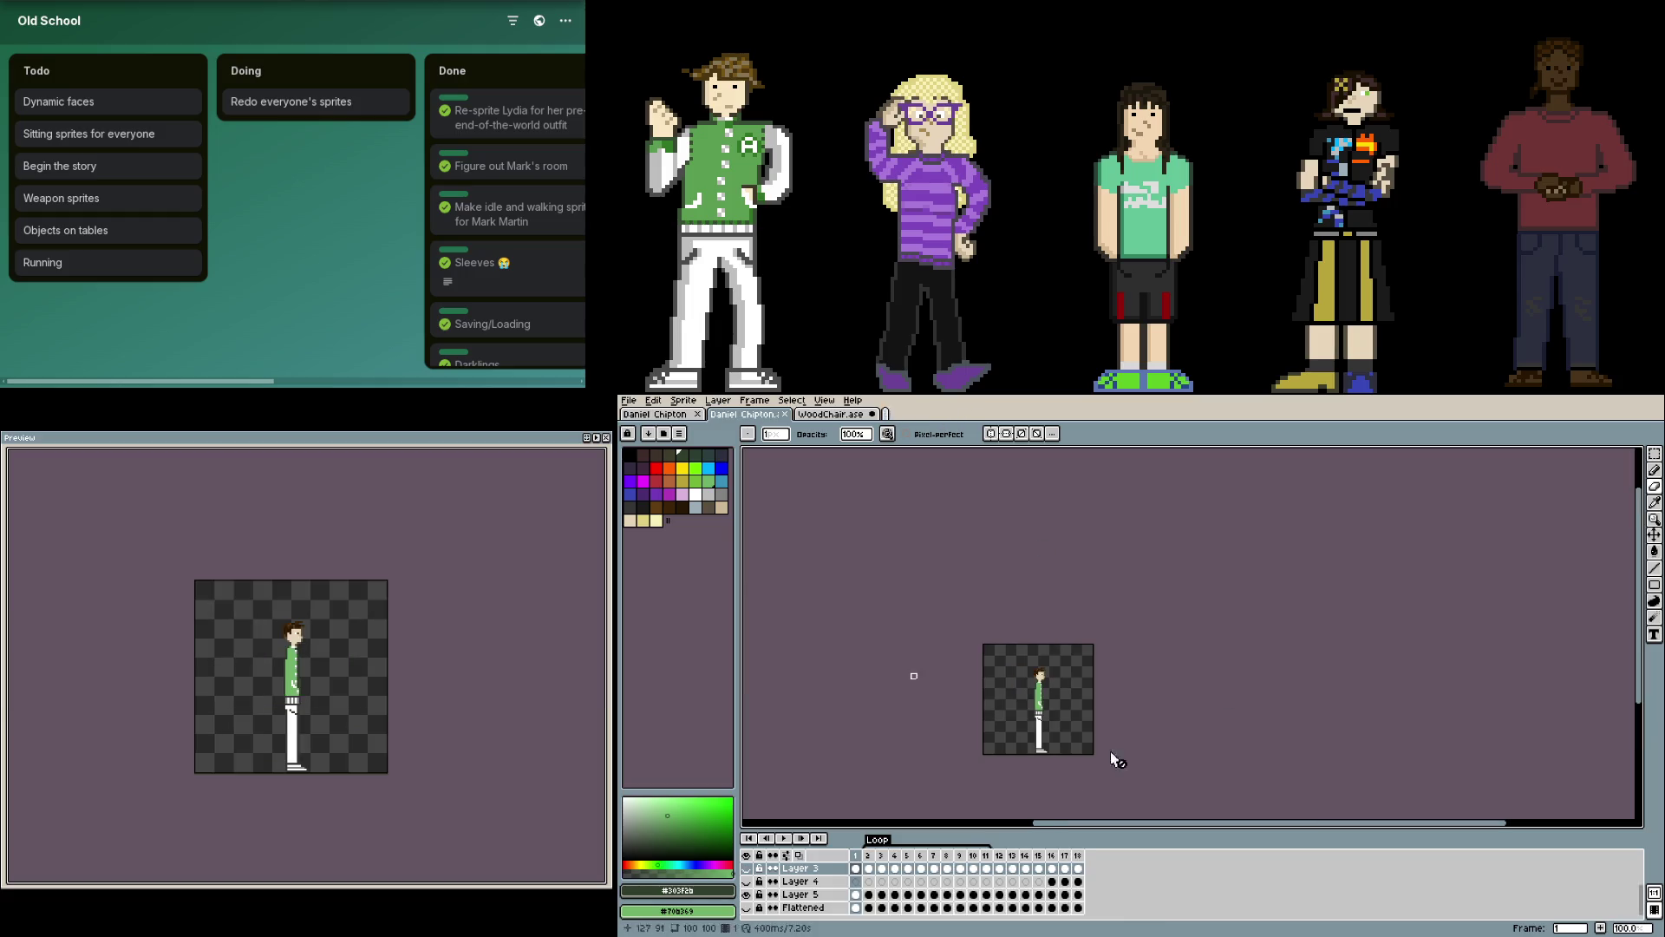
pyautogui.press('F7')
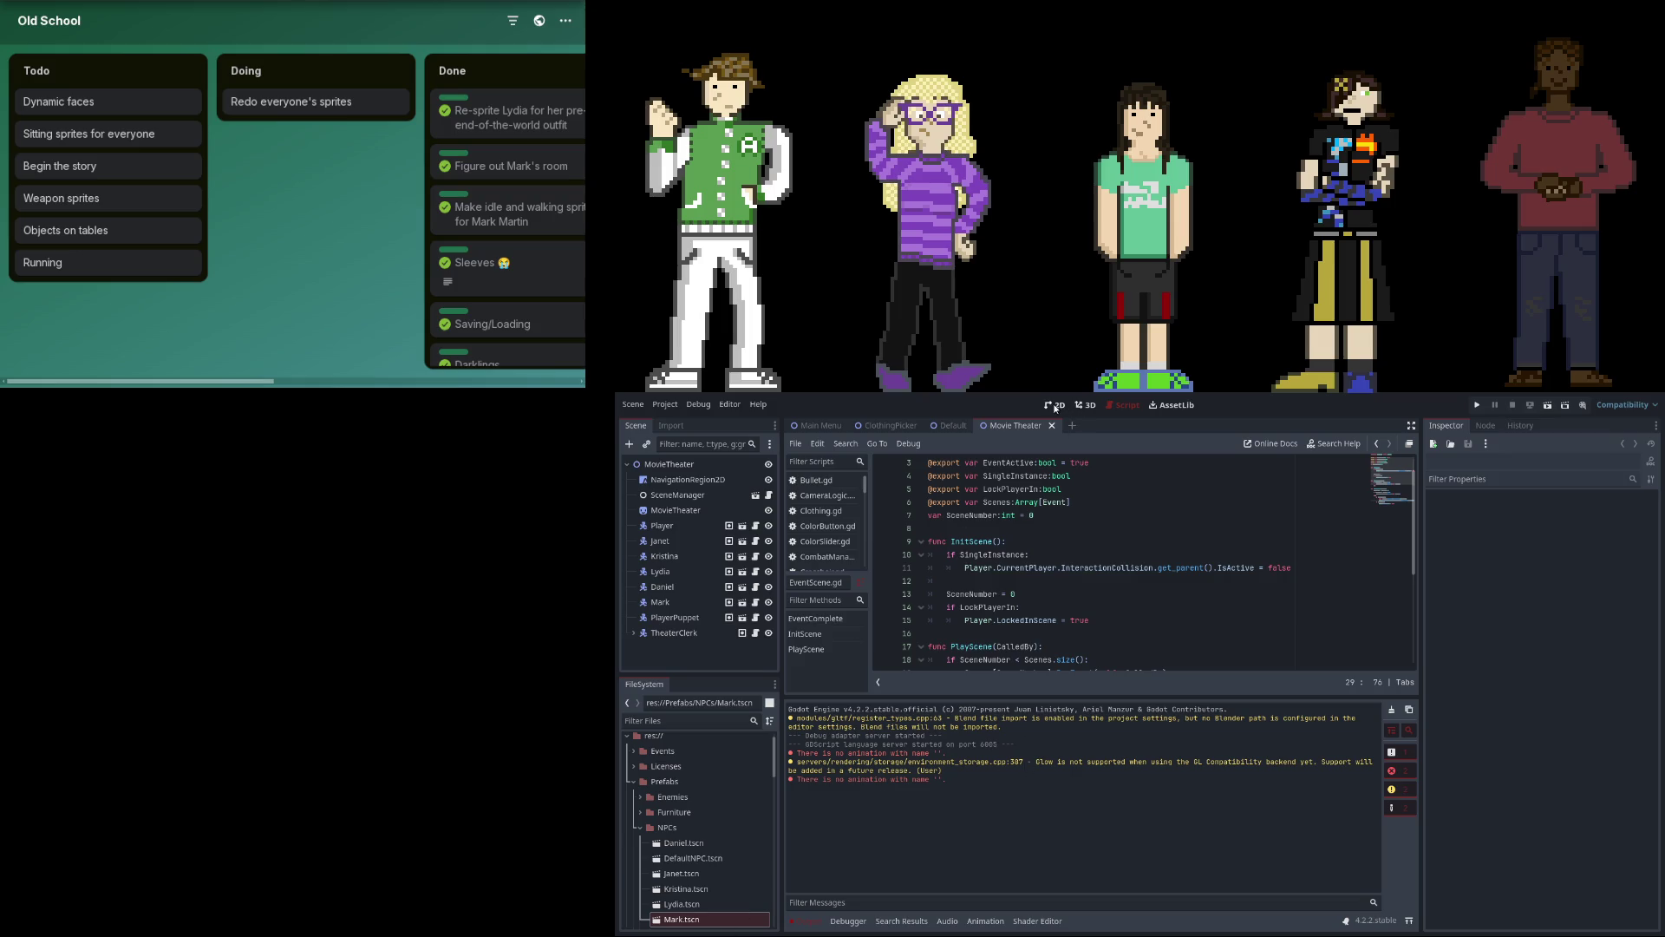
# Open Event.gd from the script list and scroll up to the FacingDirection export on line 41.
pyautogui.scroll(-4, 827, 520)
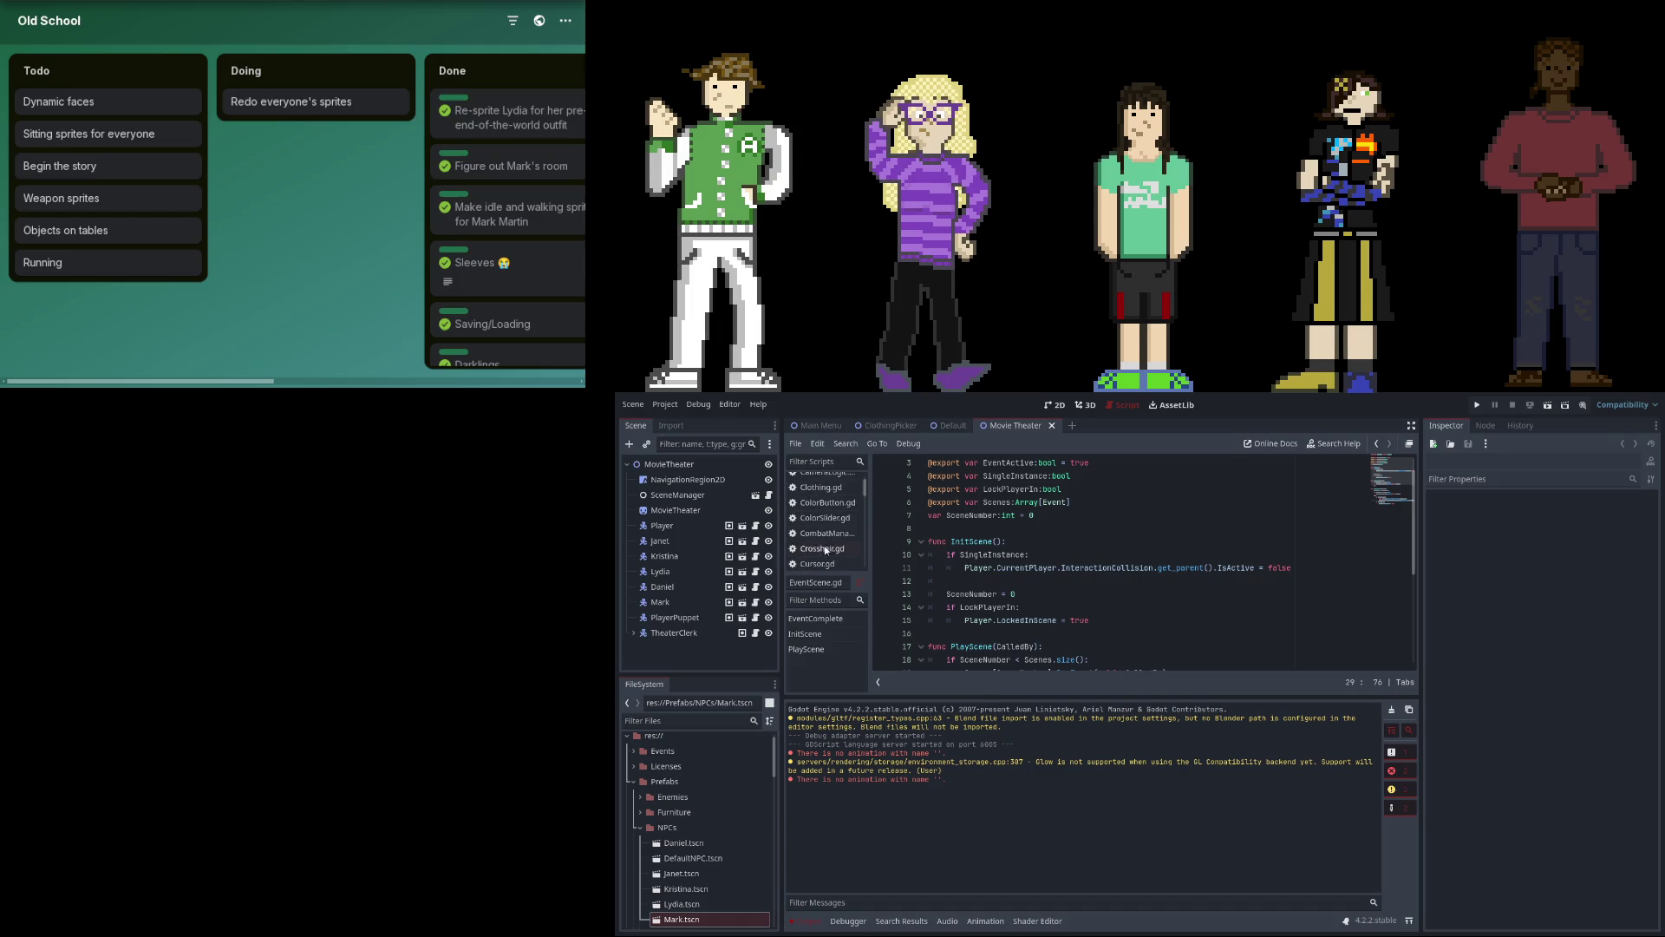
pyautogui.click(822, 567)
pyautogui.scroll(5, 928, 646)
pyautogui.click(944, 634)
pyautogui.click(1206, 633)
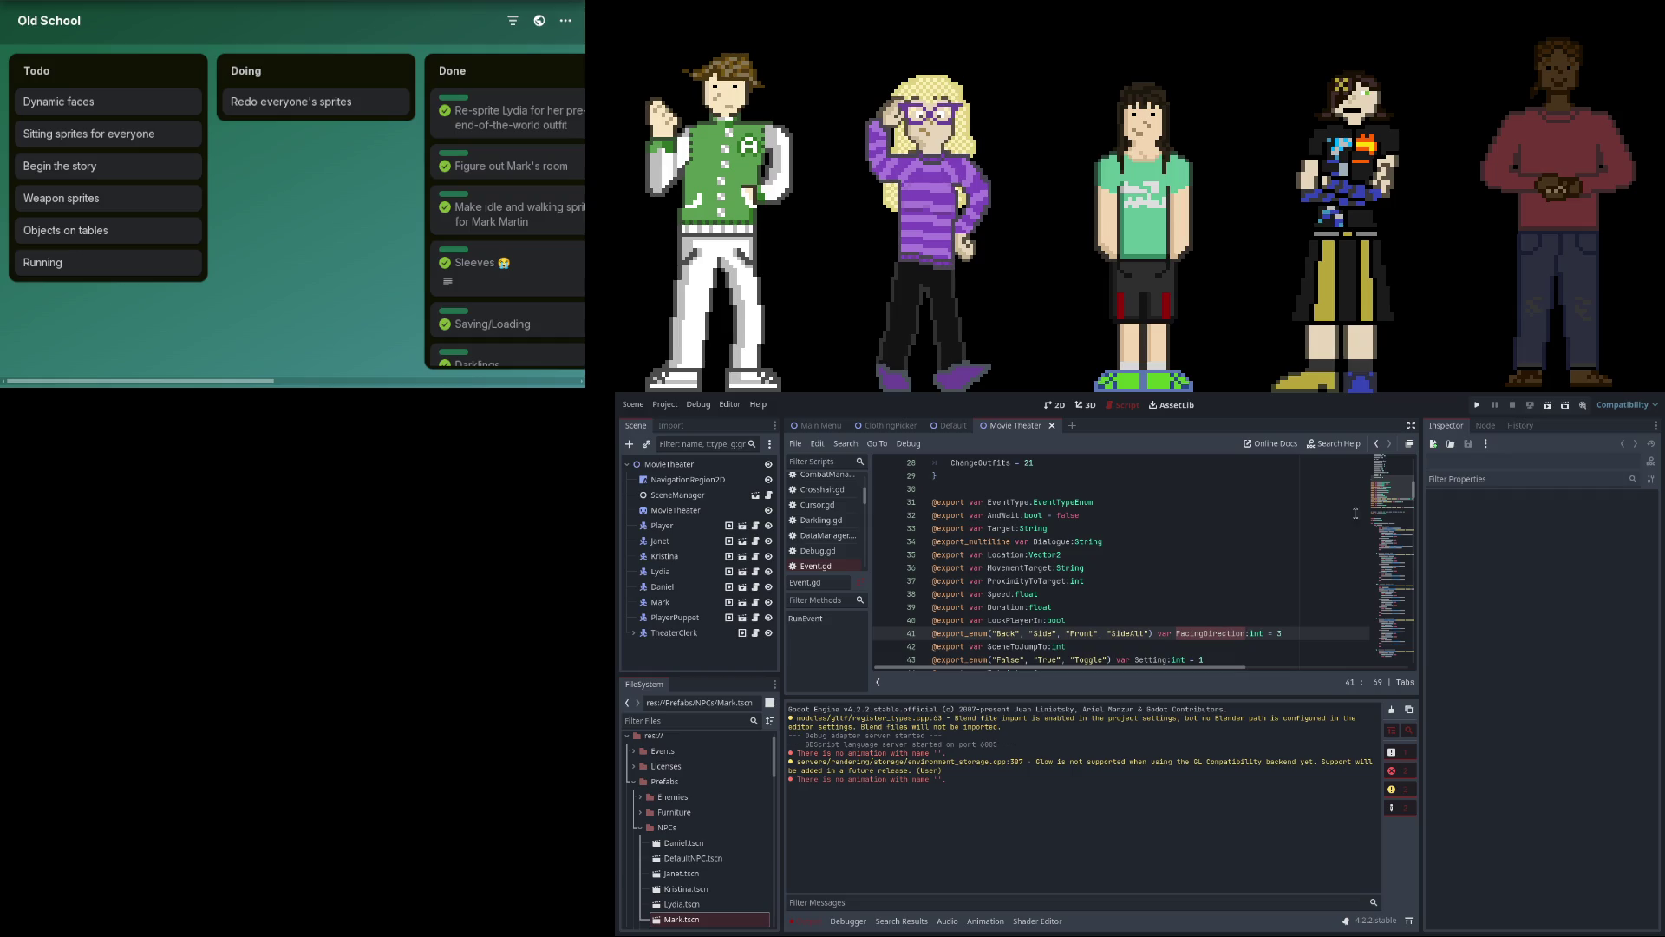
# Rename the Dialogue export on line 34 to 'string'.
pyautogui.doubleClick(1053, 542)
pyautogui.write('Stri')
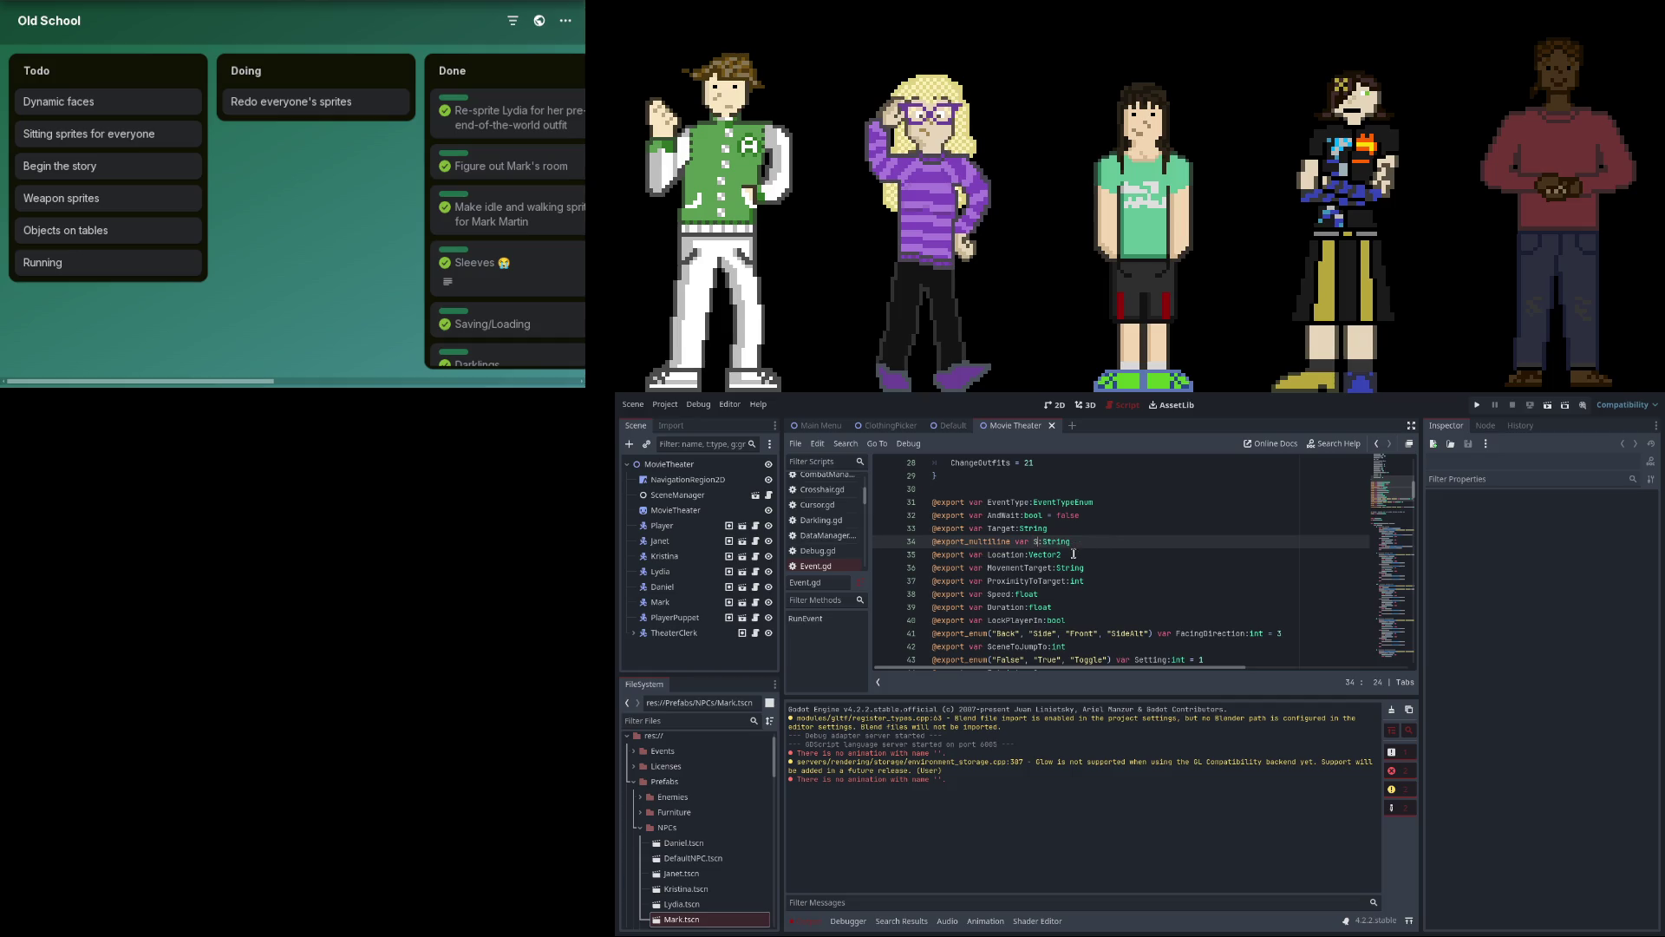
pyautogui.write('ng')
pyautogui.press('BackSpace')
pyautogui.press('BackSpace')
pyautogui.press('BackSpace')
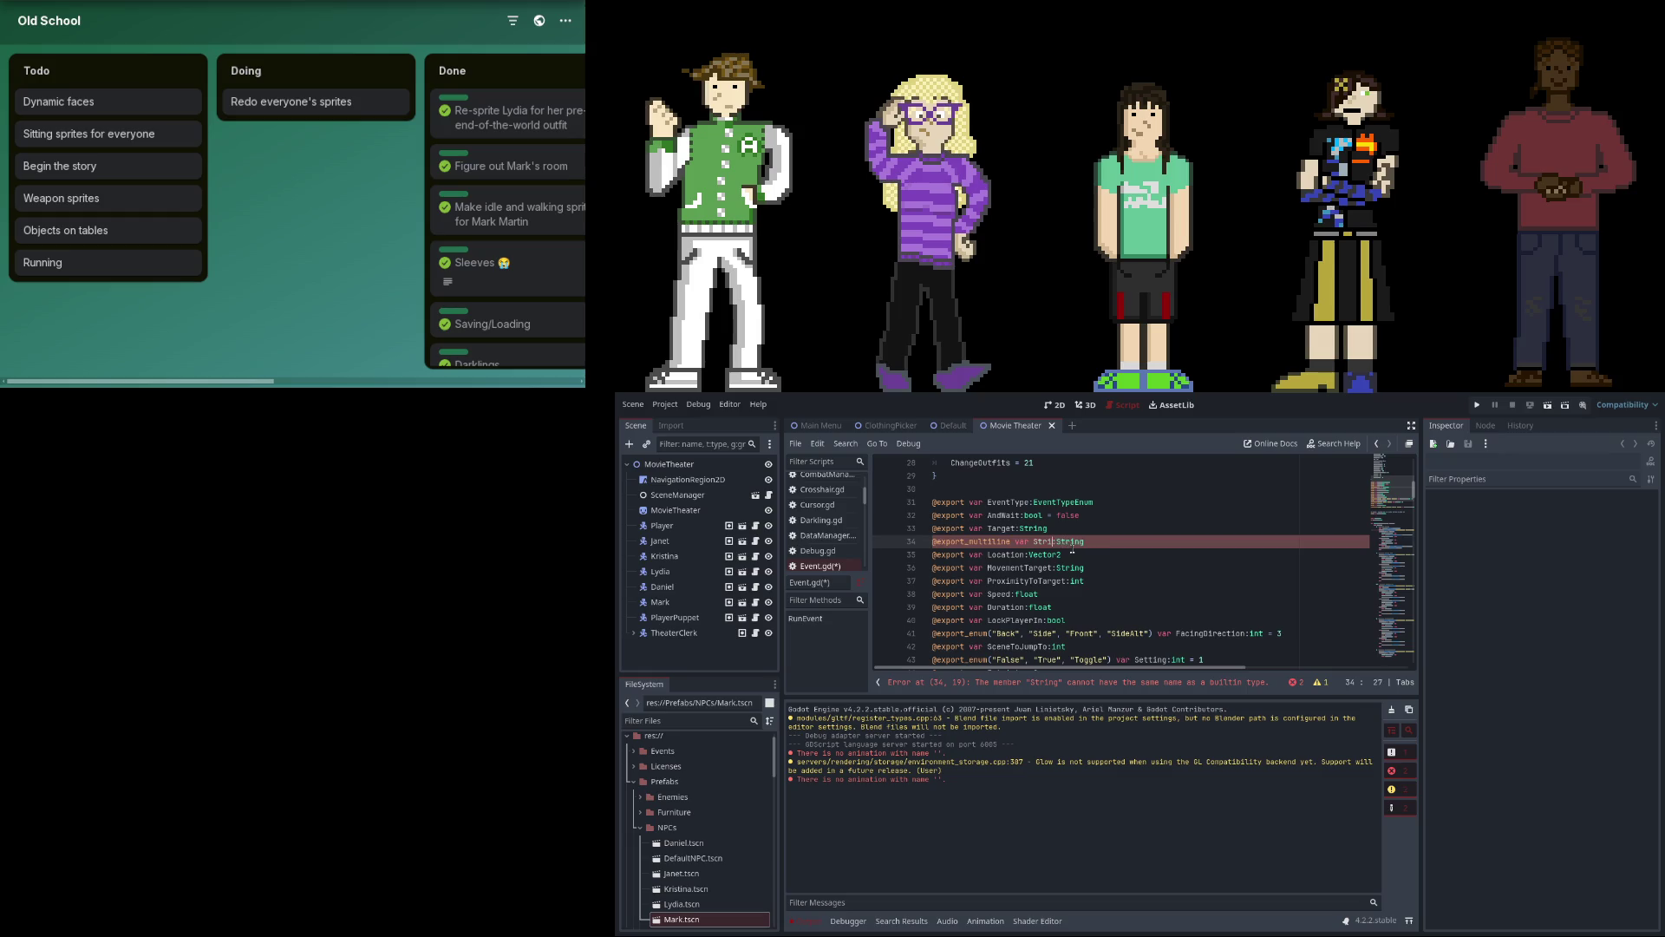
pyautogui.press('BackSpace')
pyautogui.write('string')
# Move the Setting and Int export lines up to sit just below the Target export.
pyautogui.scroll(-1, 953, 626)
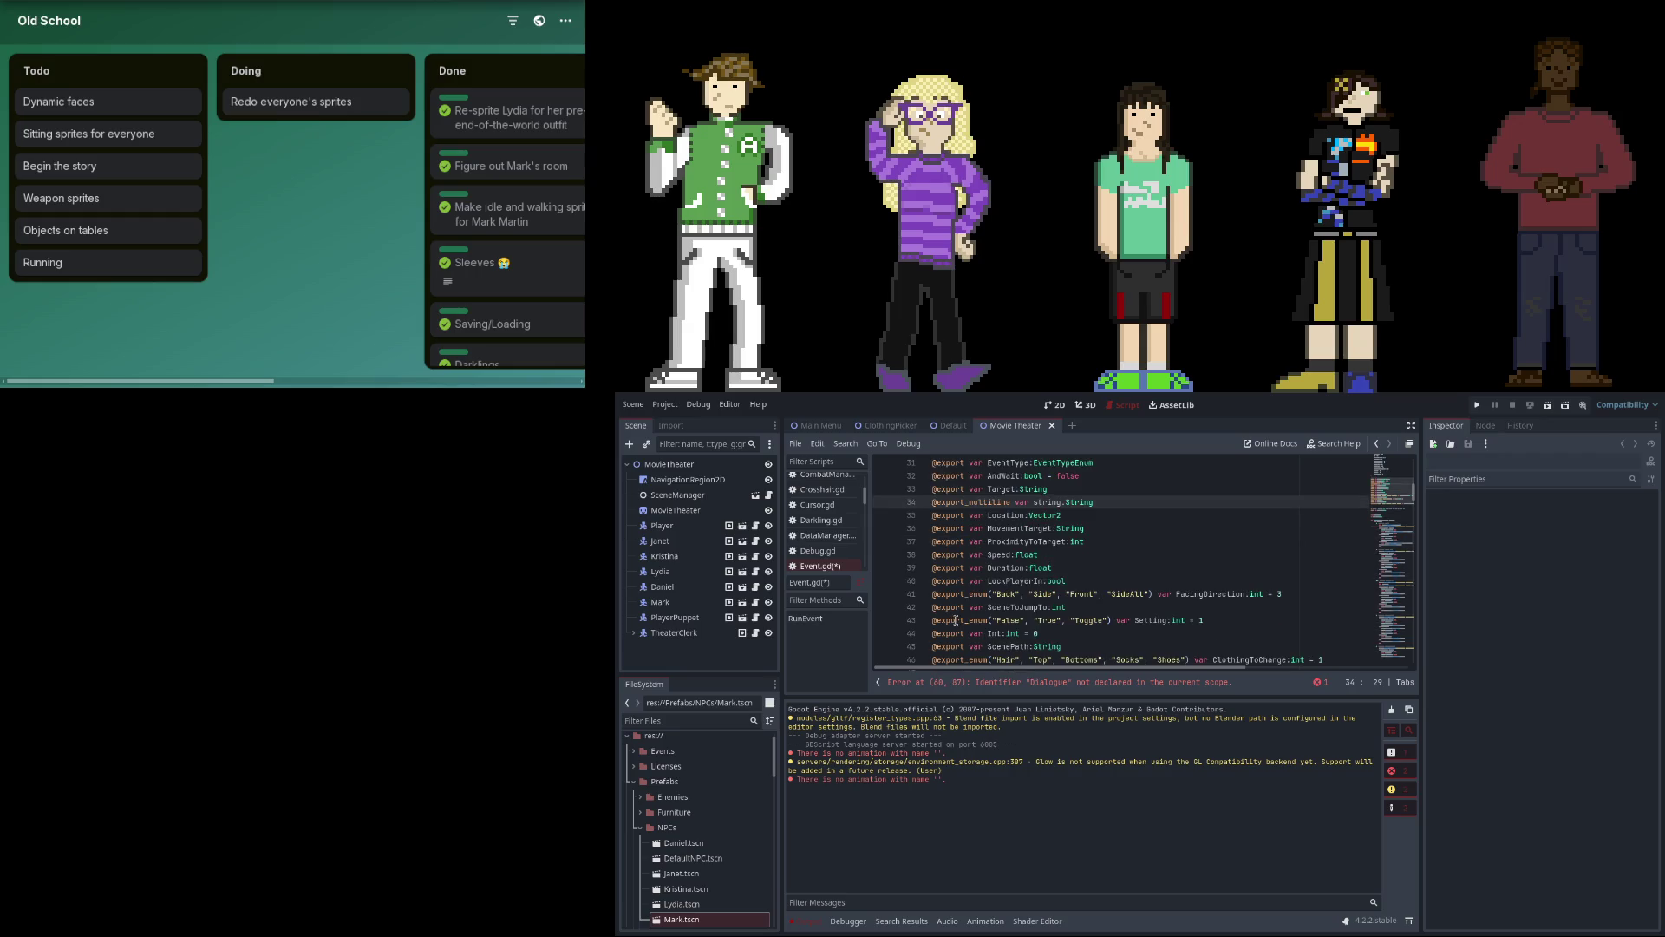
pyautogui.press('Down')
pyautogui.press('Down')
pyautogui.press('Down')
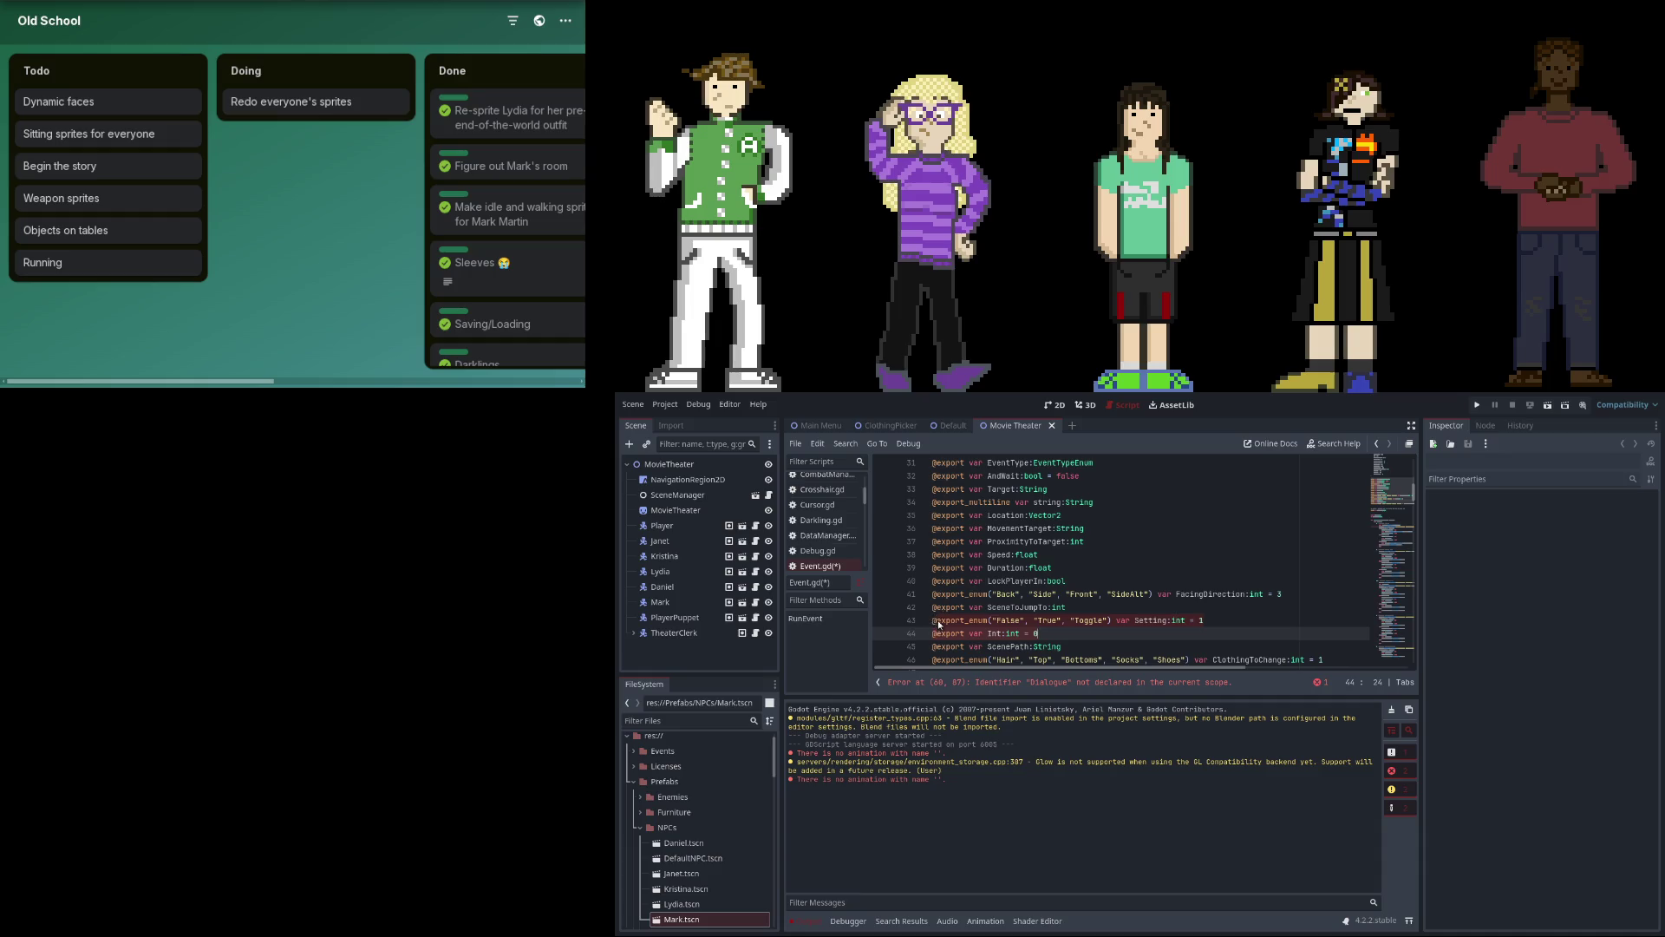
pyautogui.click(1088, 645)
pyautogui.press('Up')
pyautogui.press('Up')
pyautogui.press('Up')
pyautogui.scroll(3, 1076, 570)
pyautogui.click(1077, 607)
pyautogui.press('Return')
pyautogui.press('Down')
pyautogui.press('End')
pyautogui.write('@export_enum("False", "True", "Toggle") var Setting:int = 1 @export var Int:int = 0')
pyautogui.scroll(-3, 1105, 623)
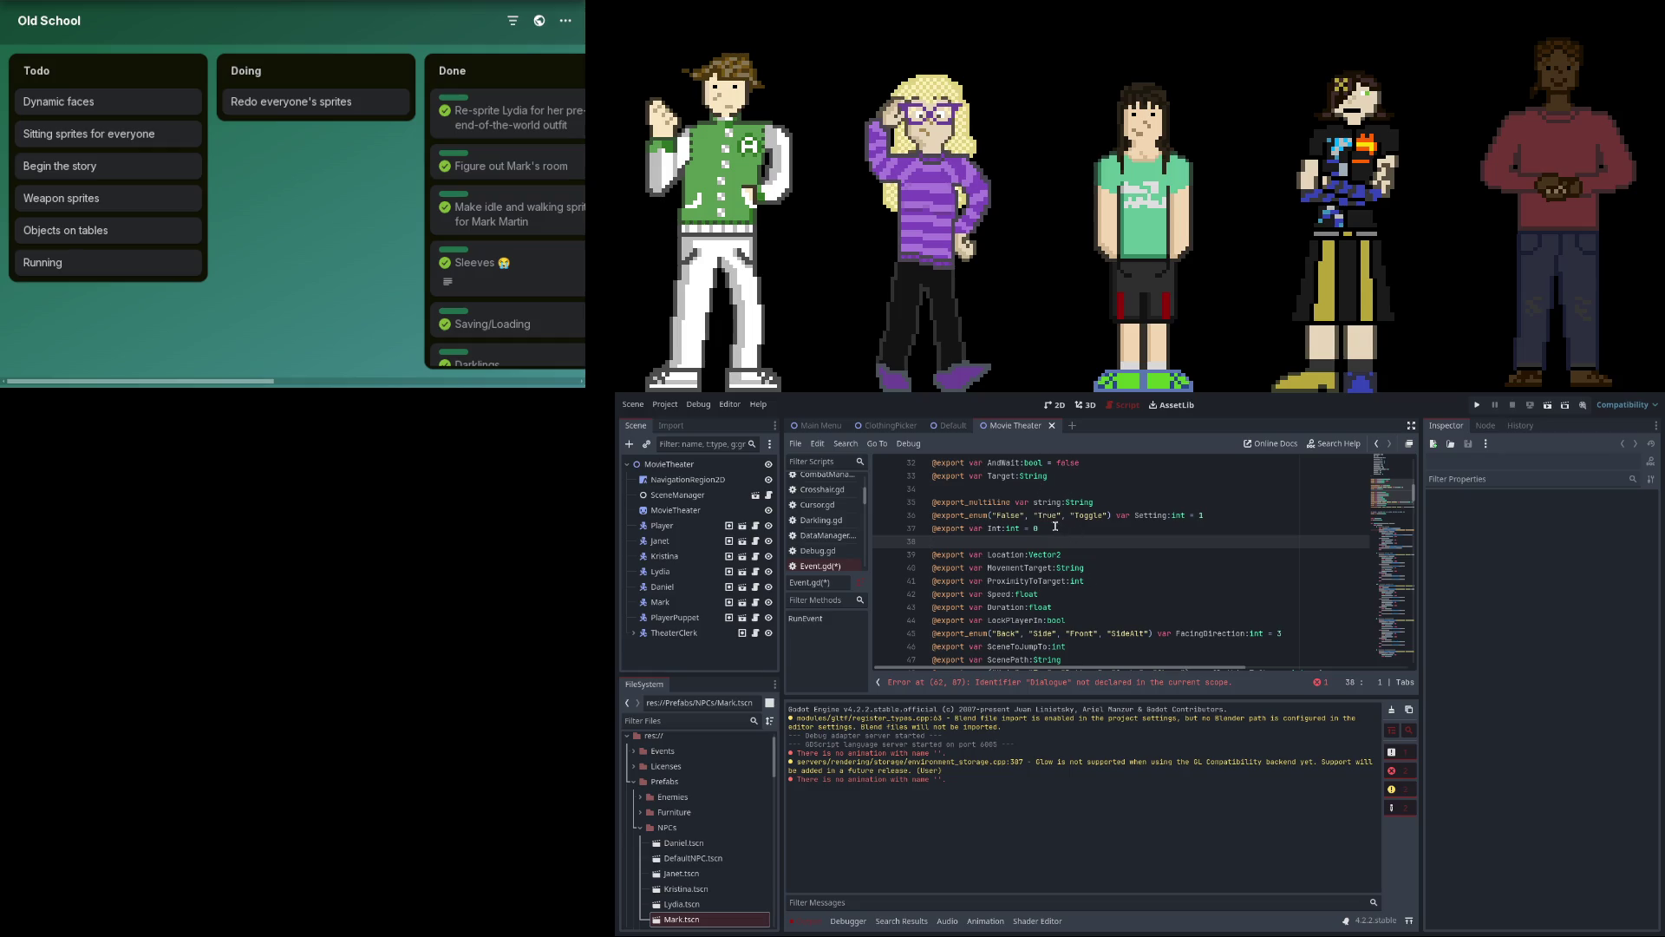
# Replace the Dialogue argument on line 62 of Event.gd with EventString.
pyautogui.scroll(-4, 1058, 526)
pyautogui.scroll(-5, 1022, 556)
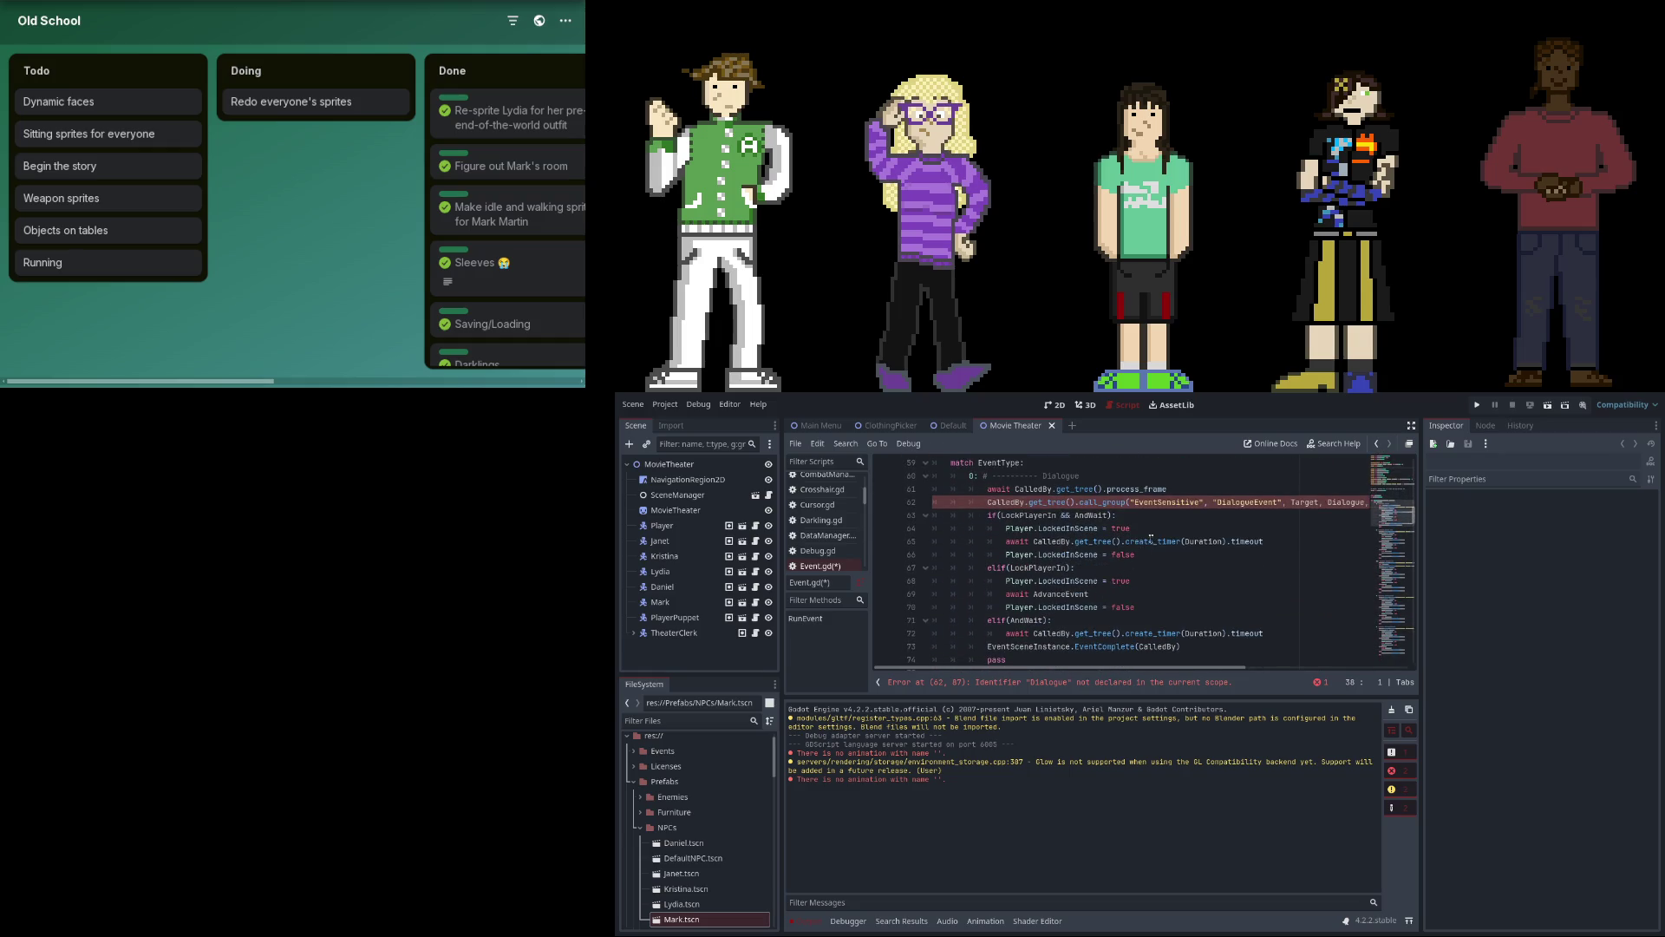
pyautogui.scroll(1, 1147, 542)
pyautogui.doubleClick(1330, 542)
pyautogui.write('stri, Durat')
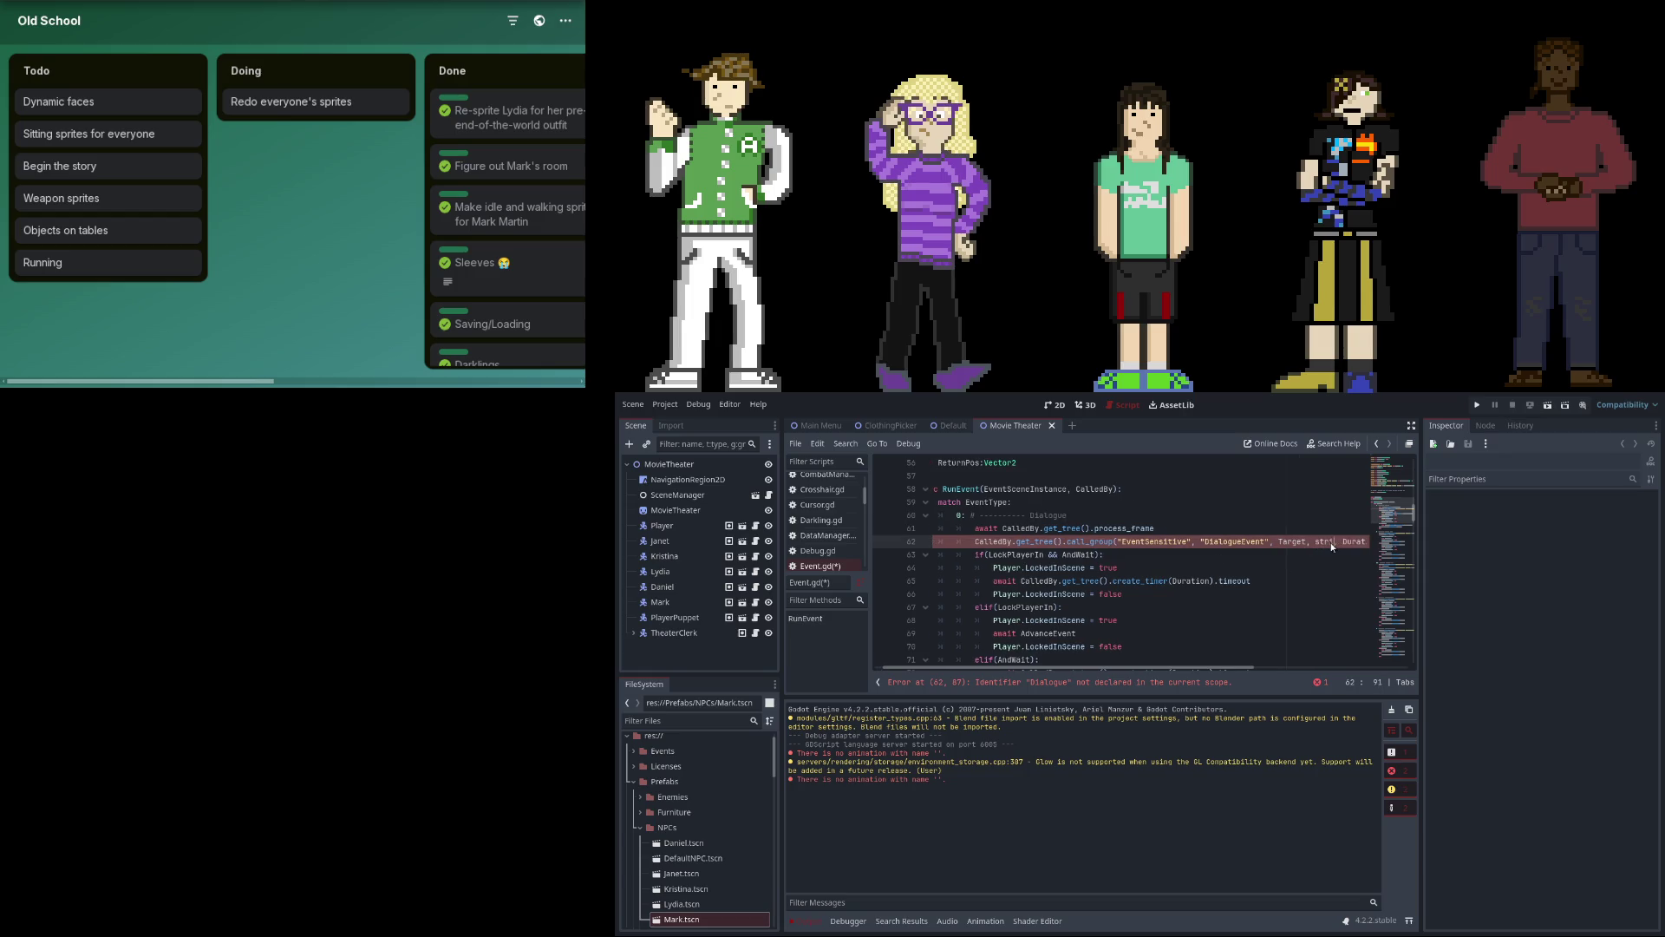
pyautogui.write('ng')
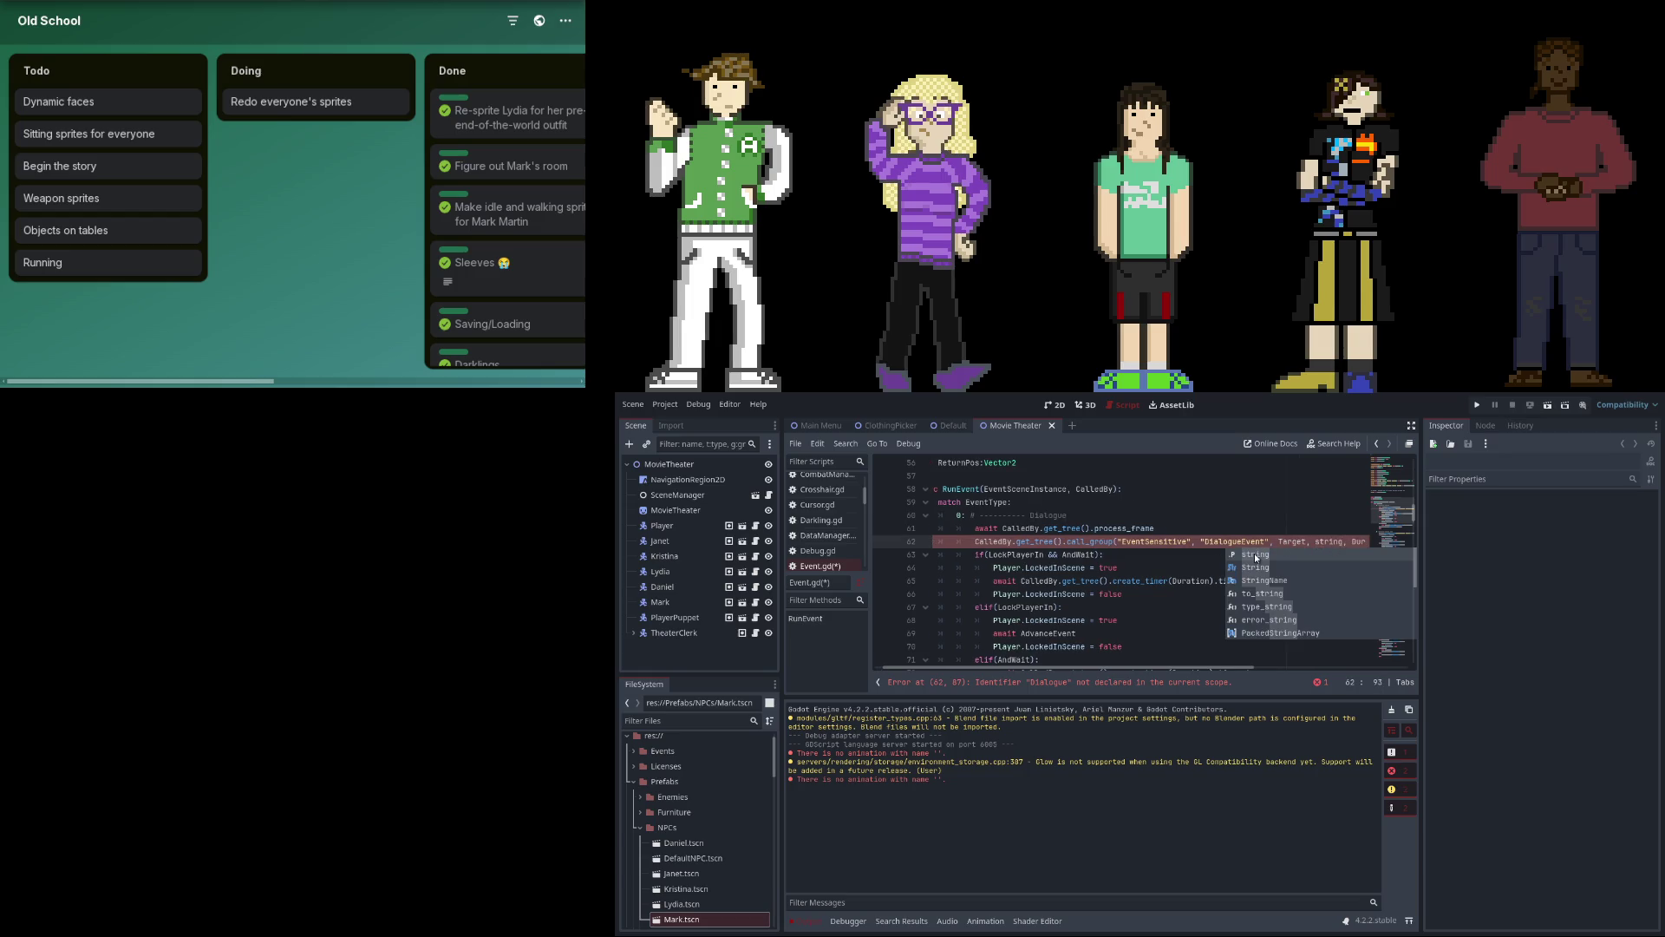
pyautogui.press('BackSpace')
pyautogui.press('BackSpace')
pyautogui.press('BackSpace')
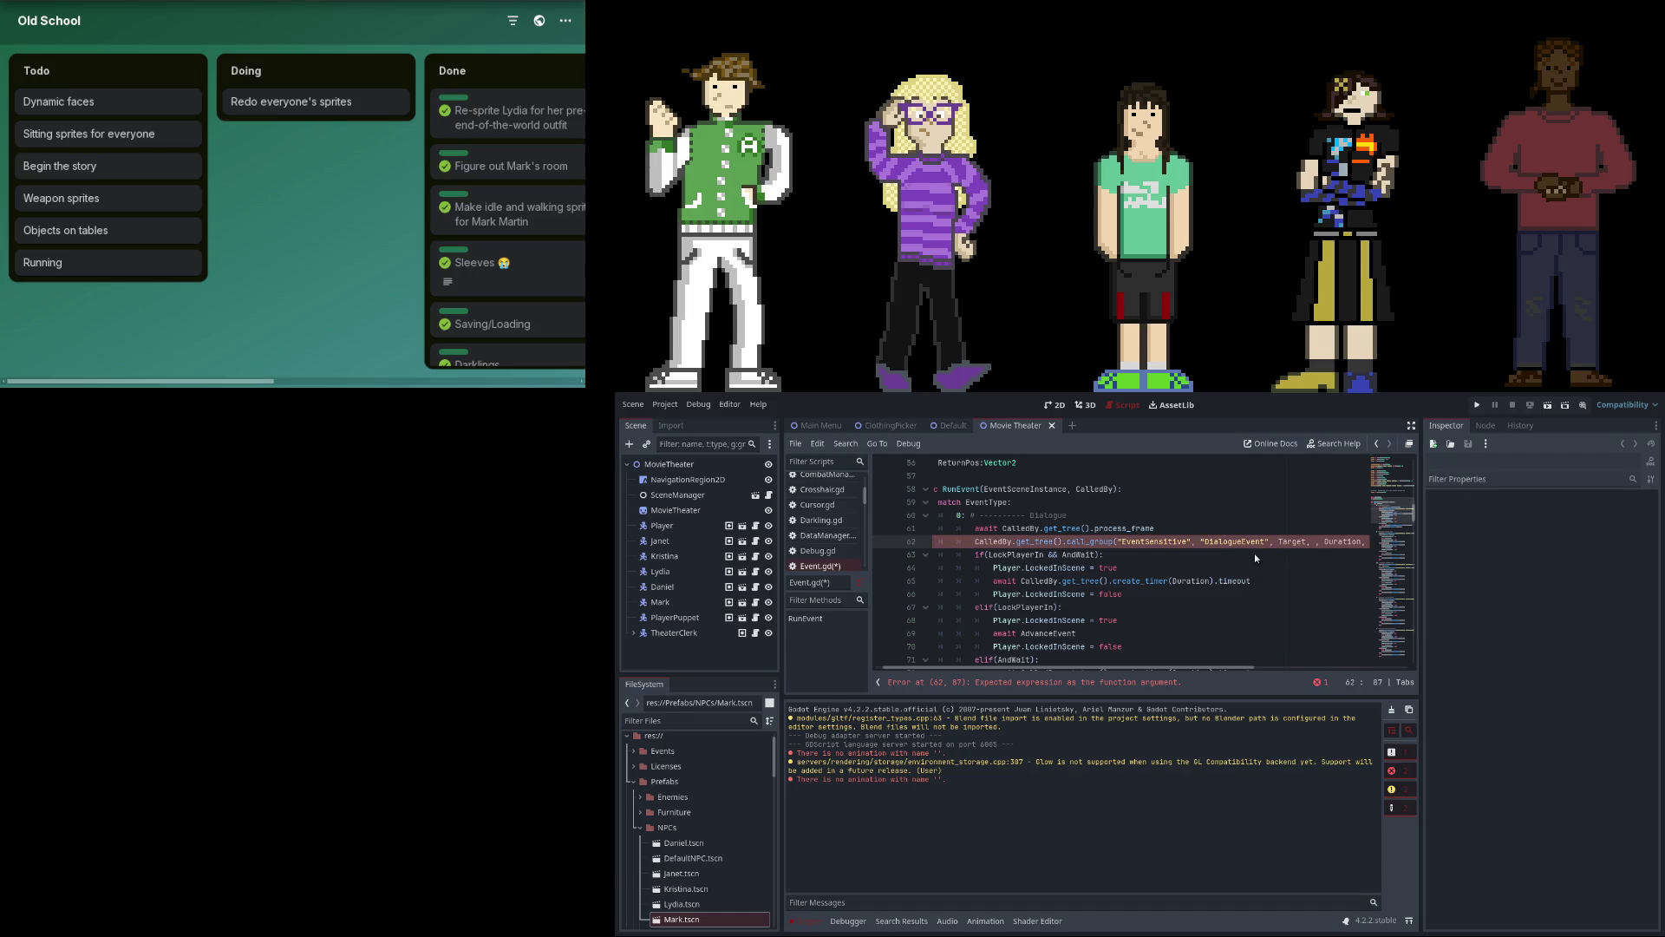
pyautogui.write('EventString')
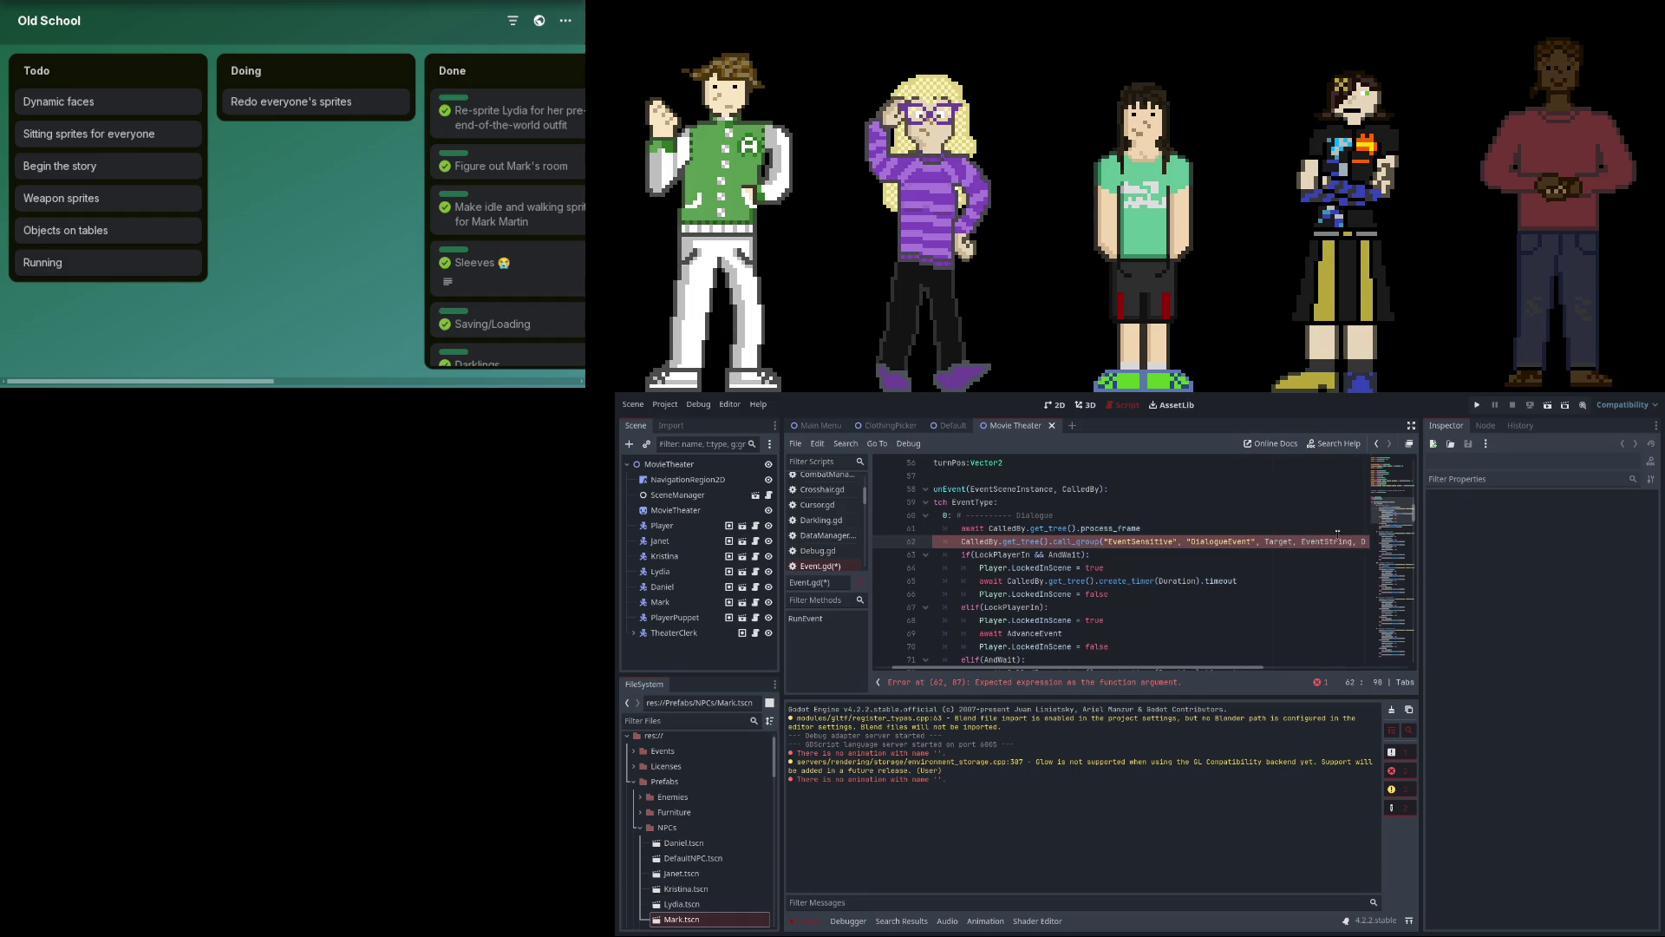
# Rename string to EventString on line 35, check the movement lock code, and save Event.gd.
pyautogui.scroll(12, 1329, 544)
pyautogui.scroll(-2, 1065, 564)
pyautogui.doubleClick(1052, 582)
pyautogui.write('EventString:String')
pyautogui.scroll(-5, 1040, 596)
pyautogui.scroll(-8, 1040, 596)
pyautogui.scroll(-2, 1184, 554)
pyautogui.click(1094, 597)
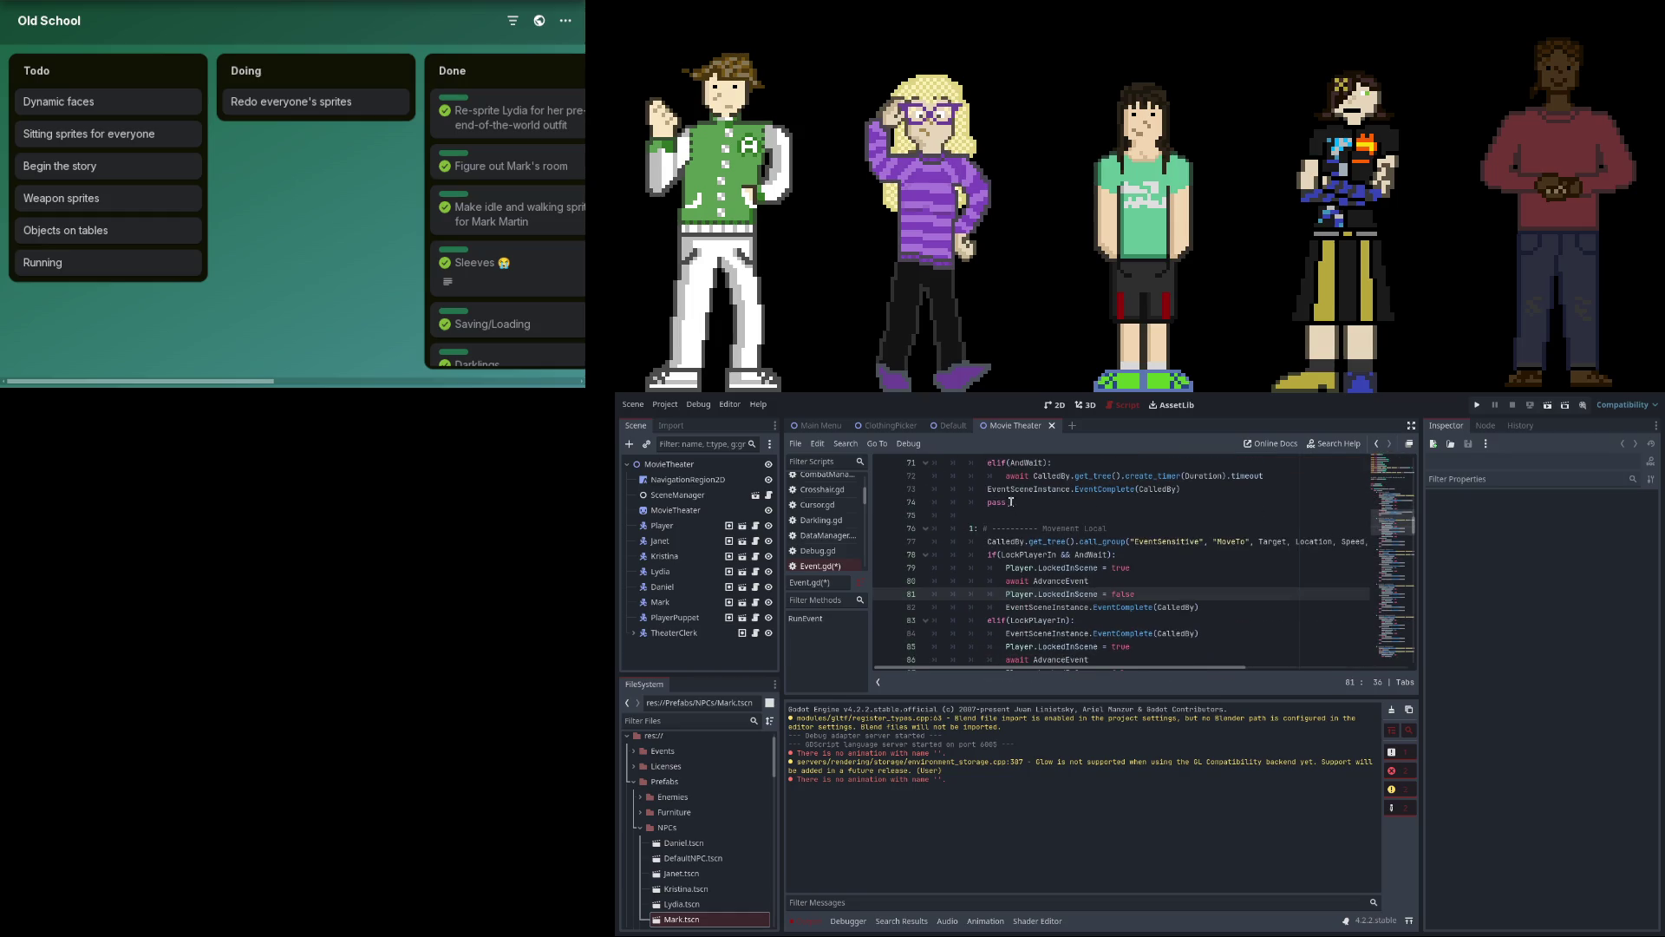
pyautogui.hotkey('ctrl', 's')
# Search Event.gd for 'changedire'.
pyautogui.scroll(-6, 995, 542)
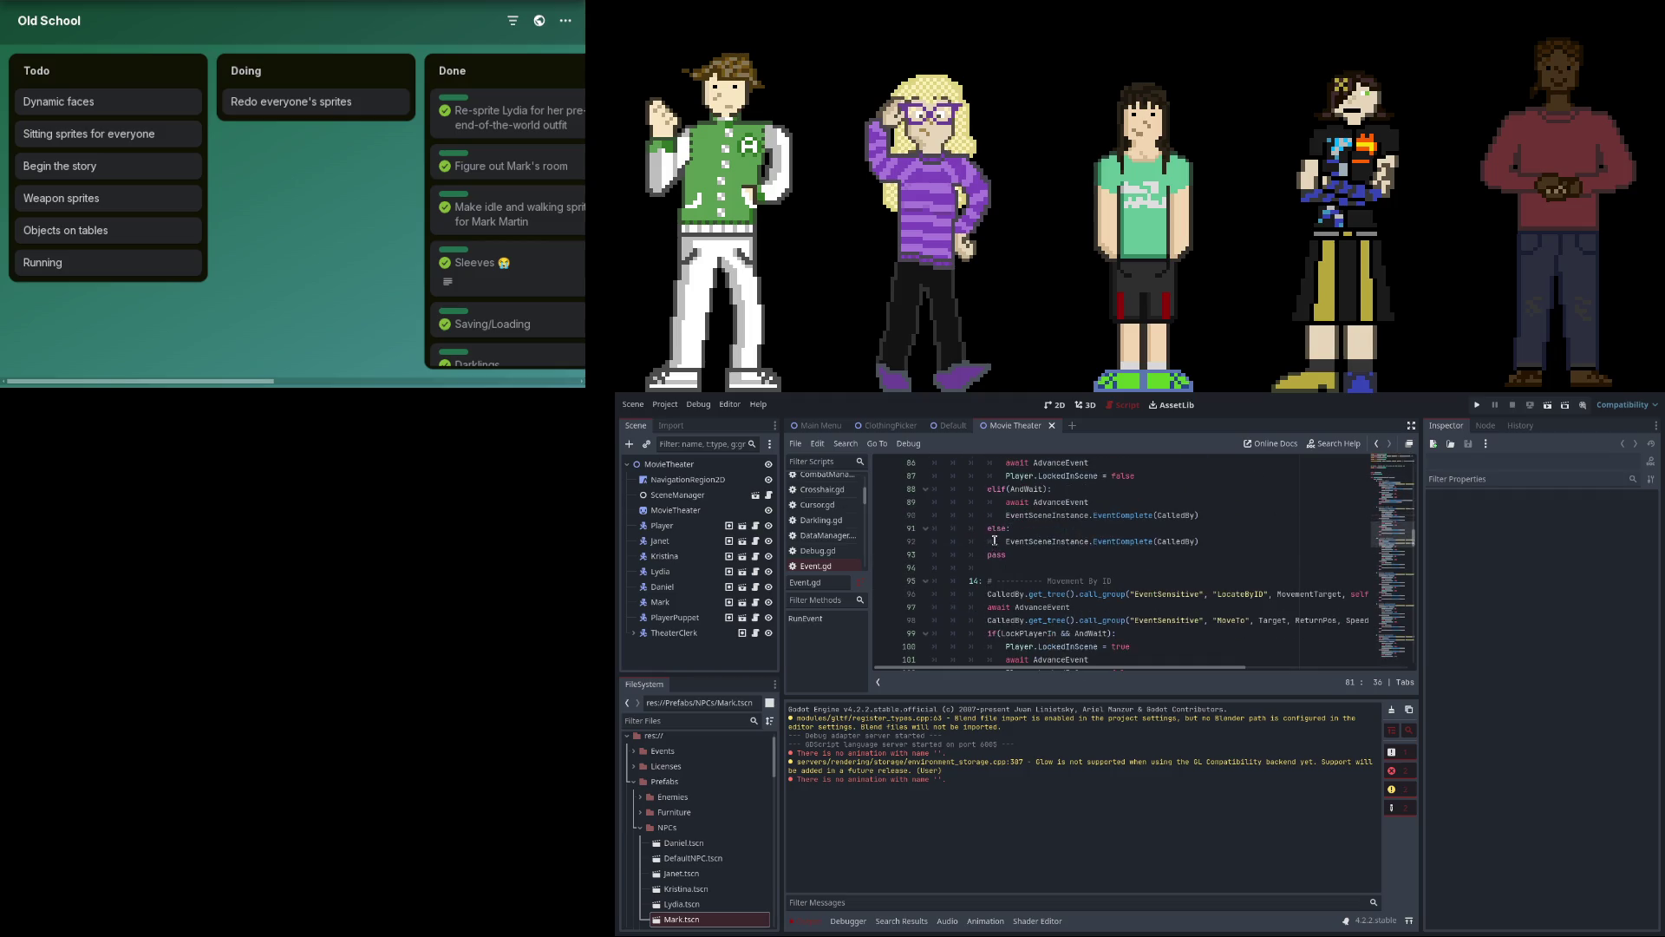
pyautogui.scroll(-5, 979, 562)
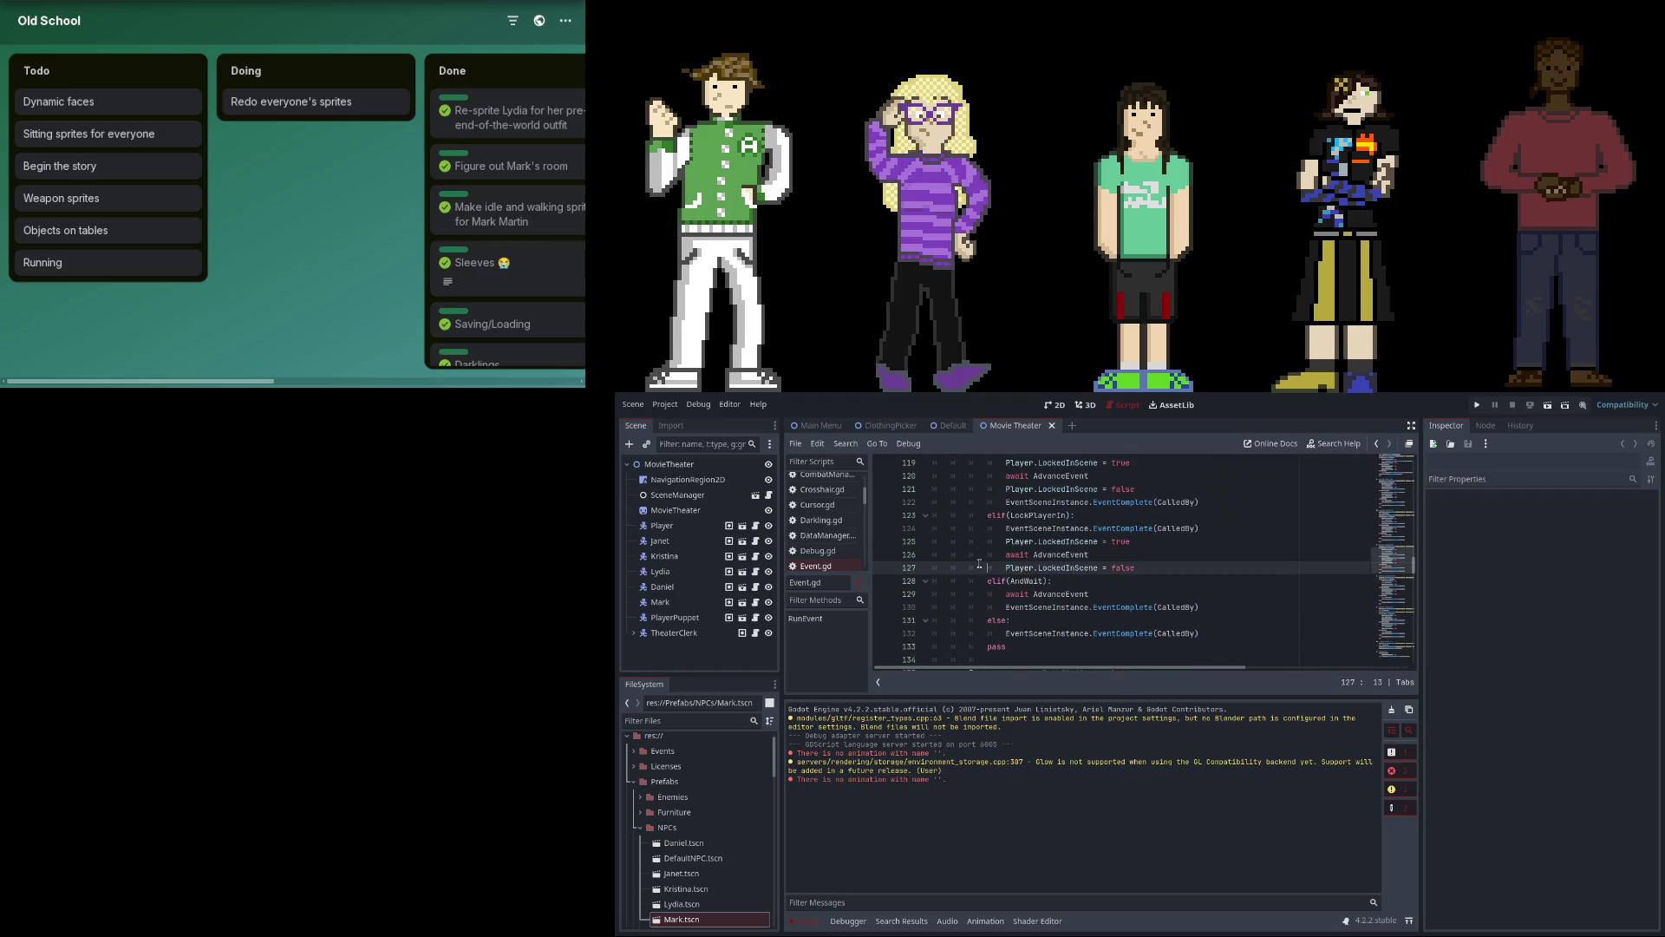
pyautogui.hotkey('ctrl', 'f')
pyautogui.write('changedire')
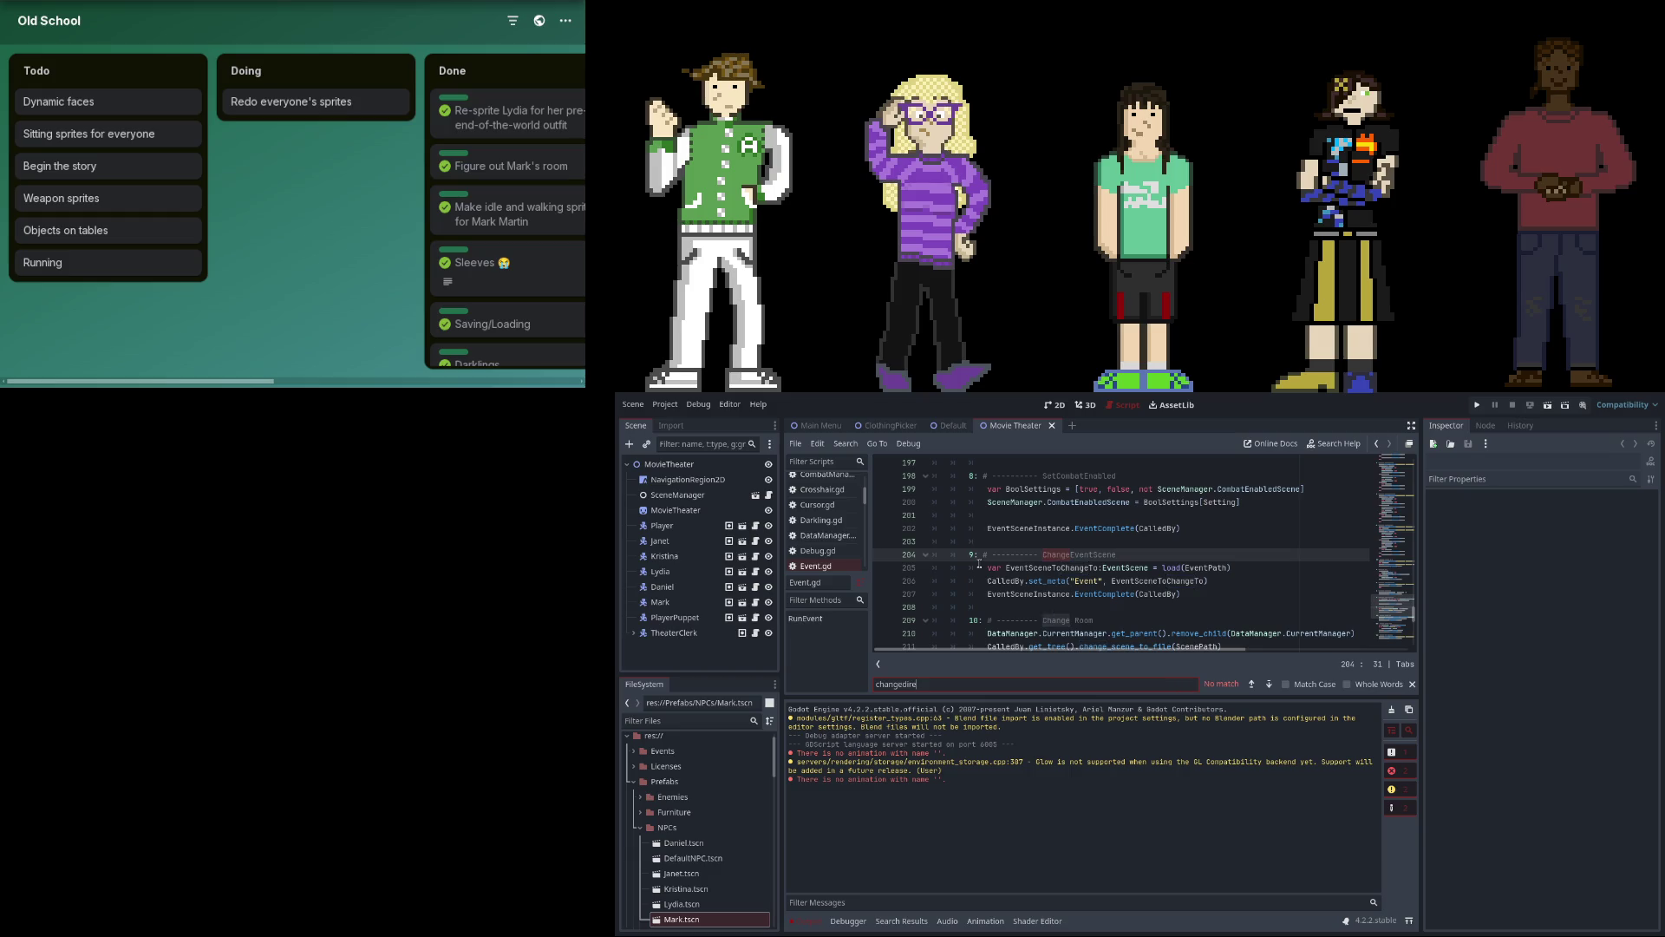
# Find the 'direction' match on line 190 and swap FacingDirection for EventString in the FaceDirection call.
pyautogui.hotkey('ctrl', 'a')
pyautogui.write('di')
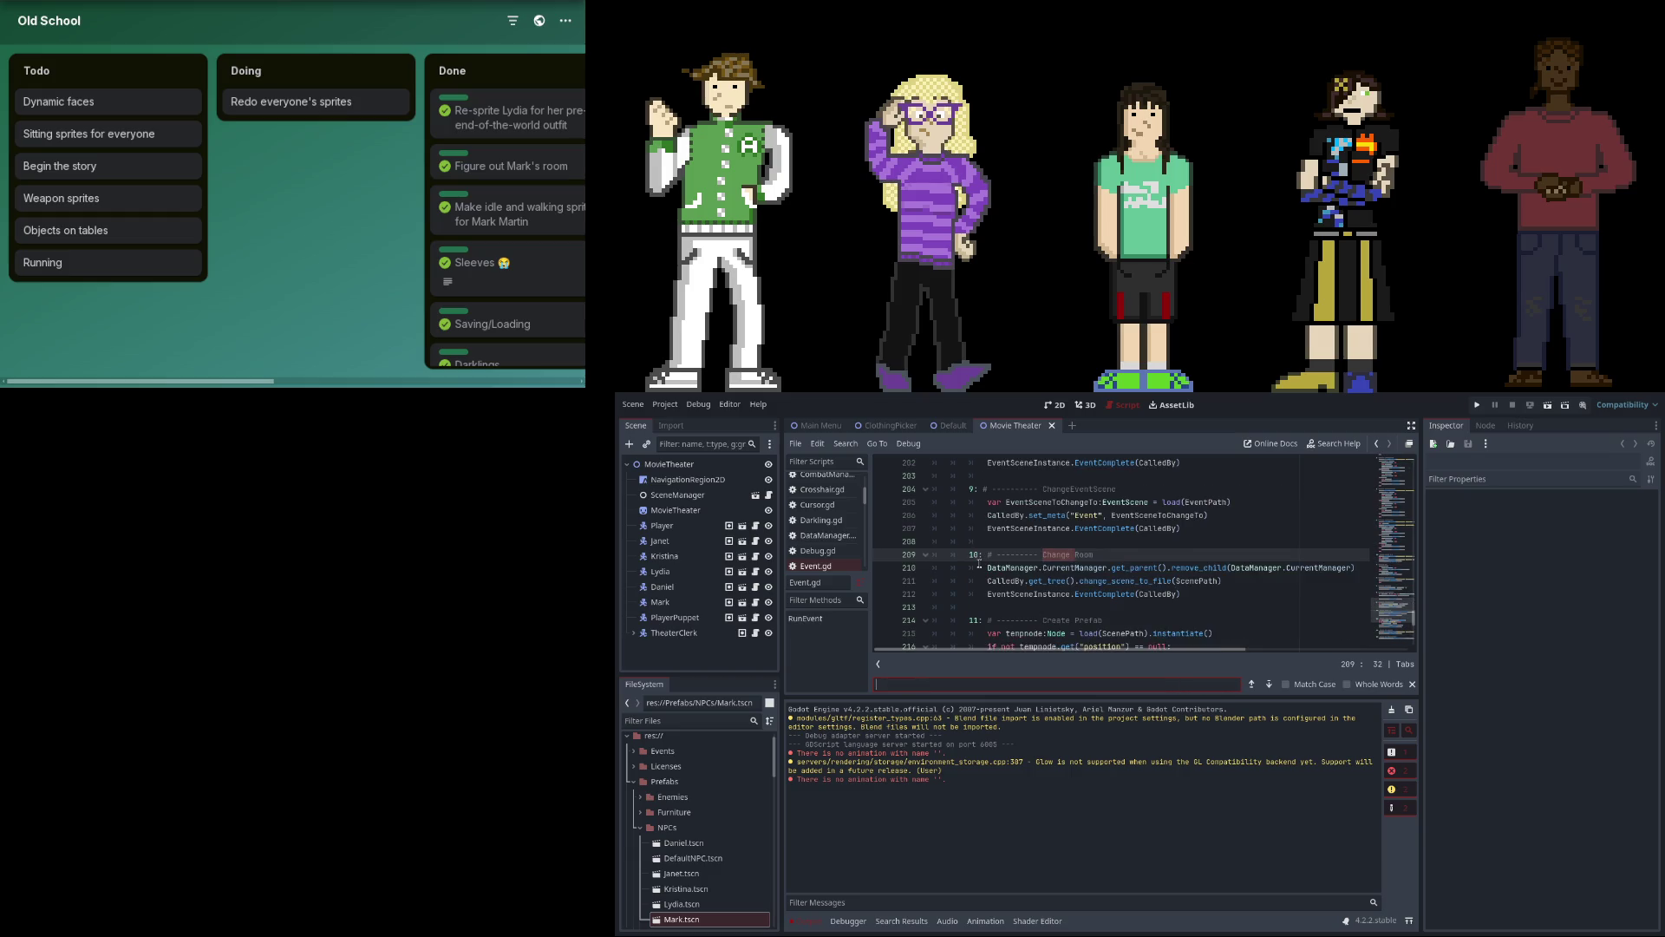
pyautogui.write('rection')
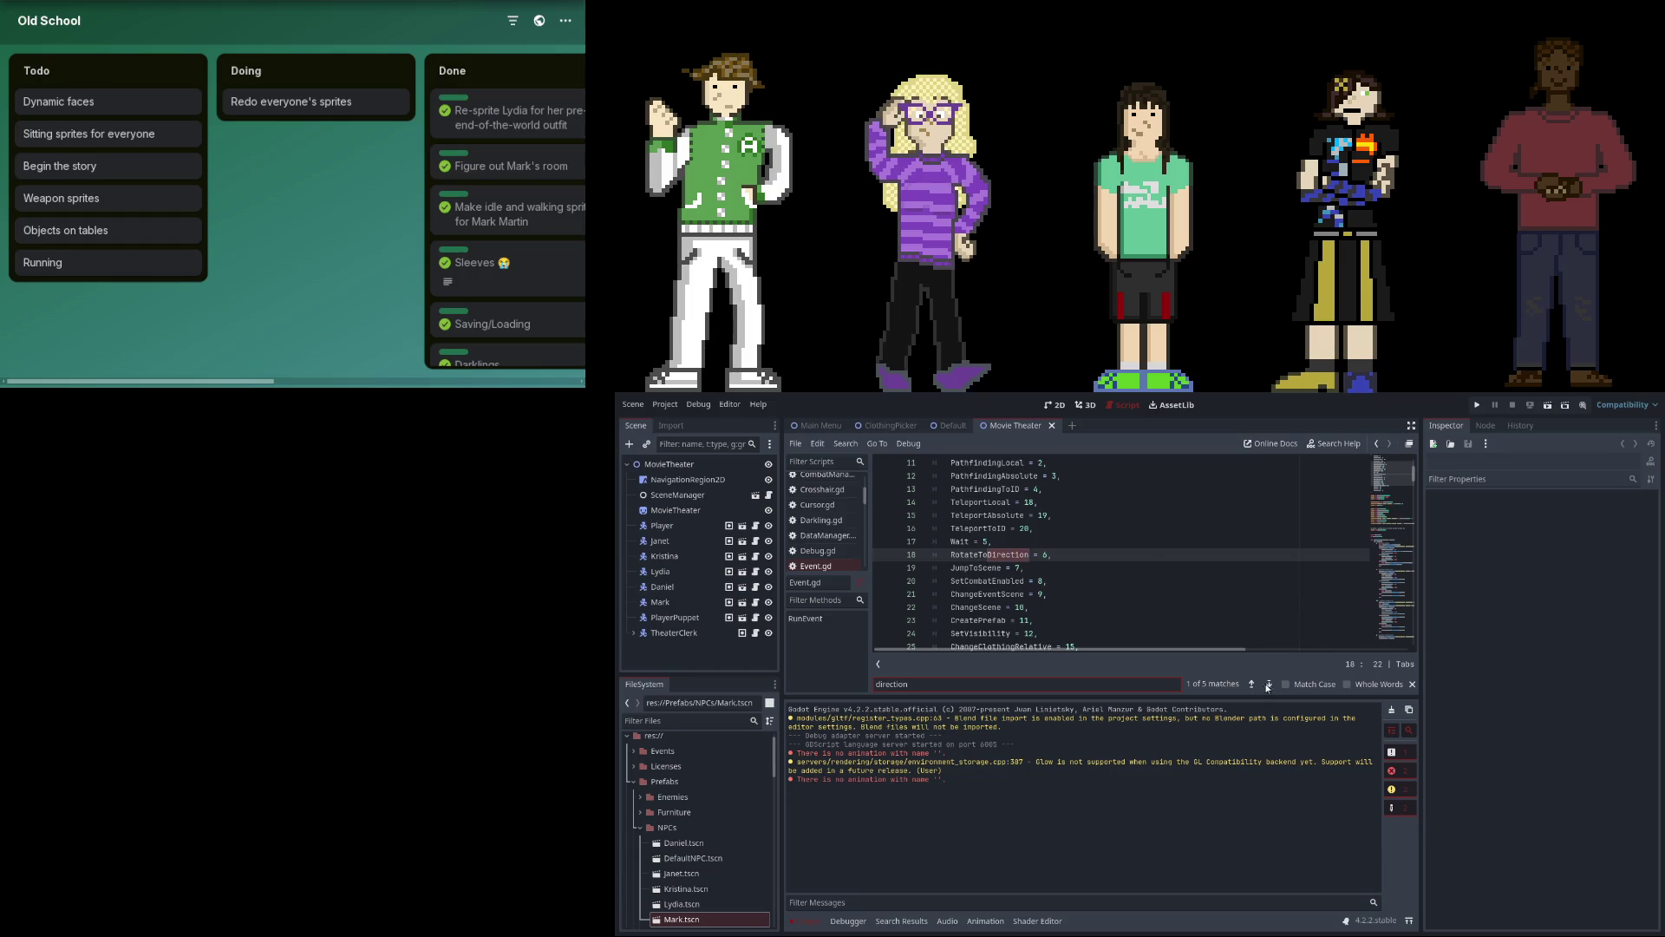
pyautogui.click(1269, 684)
pyautogui.click(1269, 684)
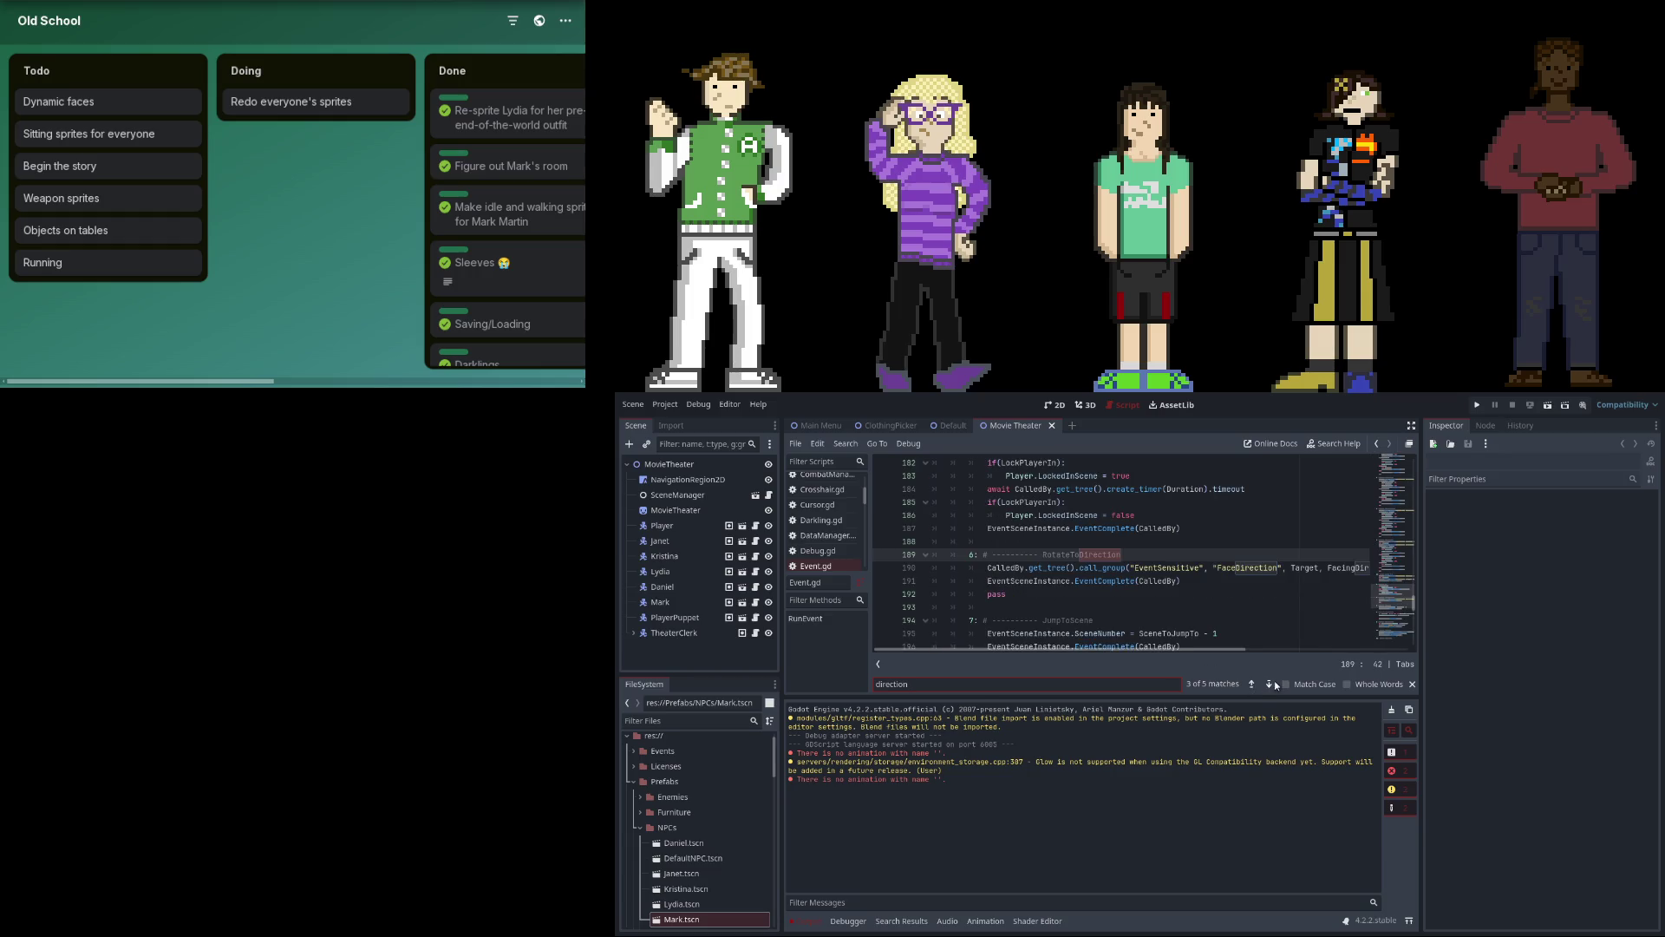
pyautogui.moveTo(1301, 649); pyautogui.dragTo(1318, 648)
pyautogui.click(1240, 569)
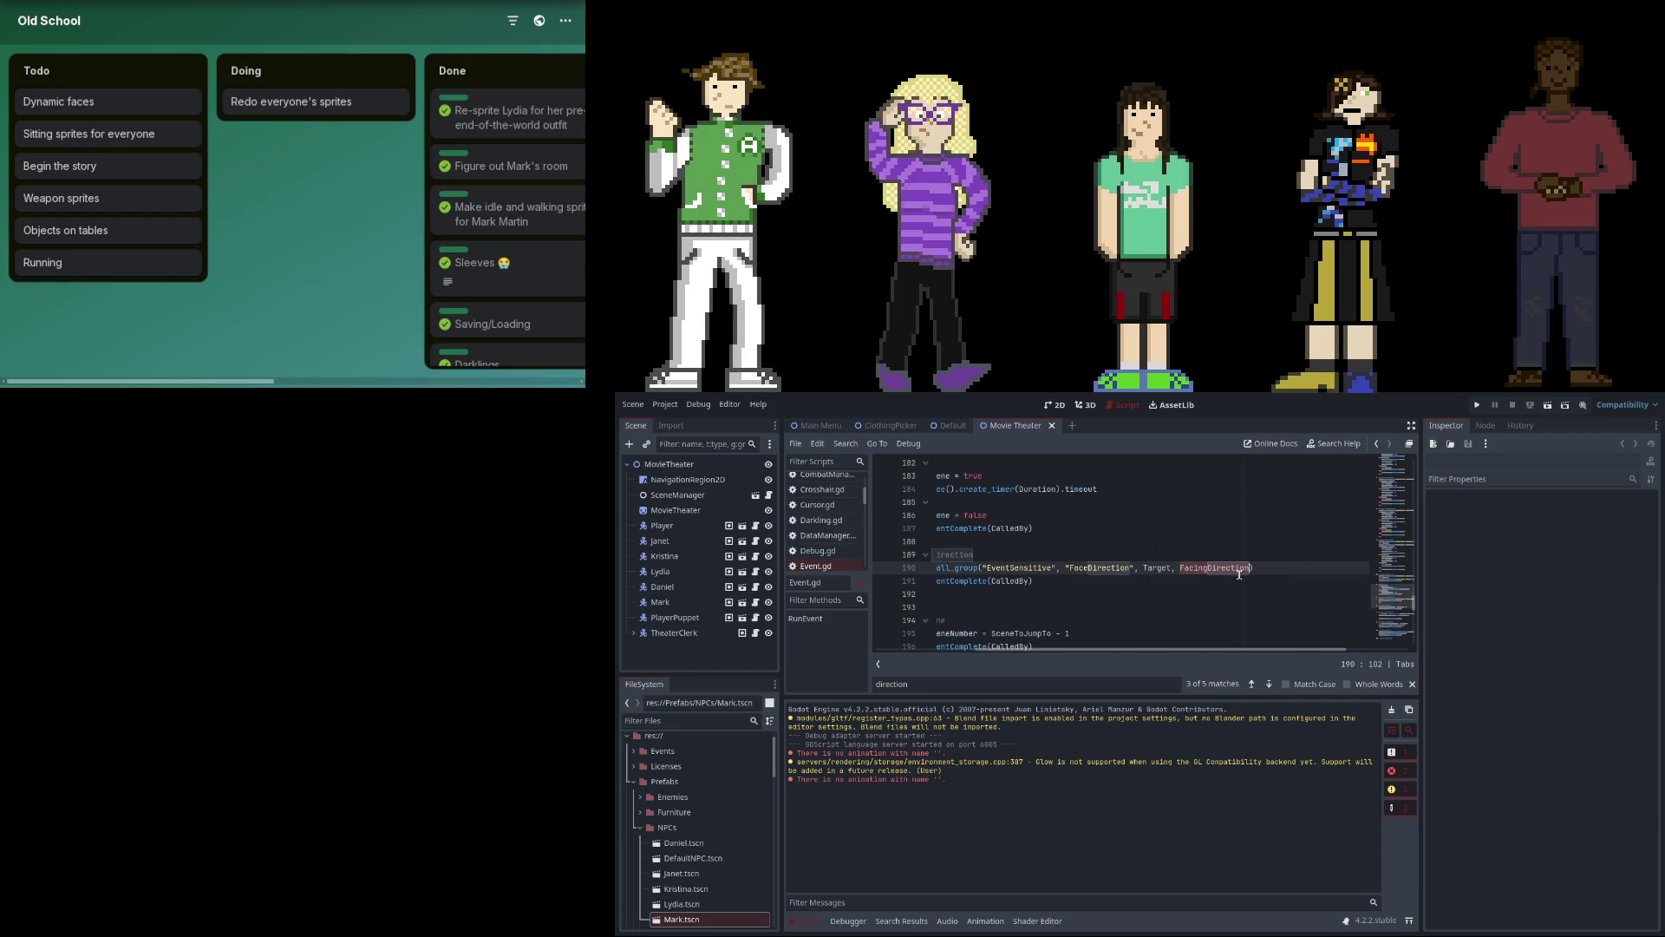
pyautogui.hotkey('ctrl', 'BackSpace')
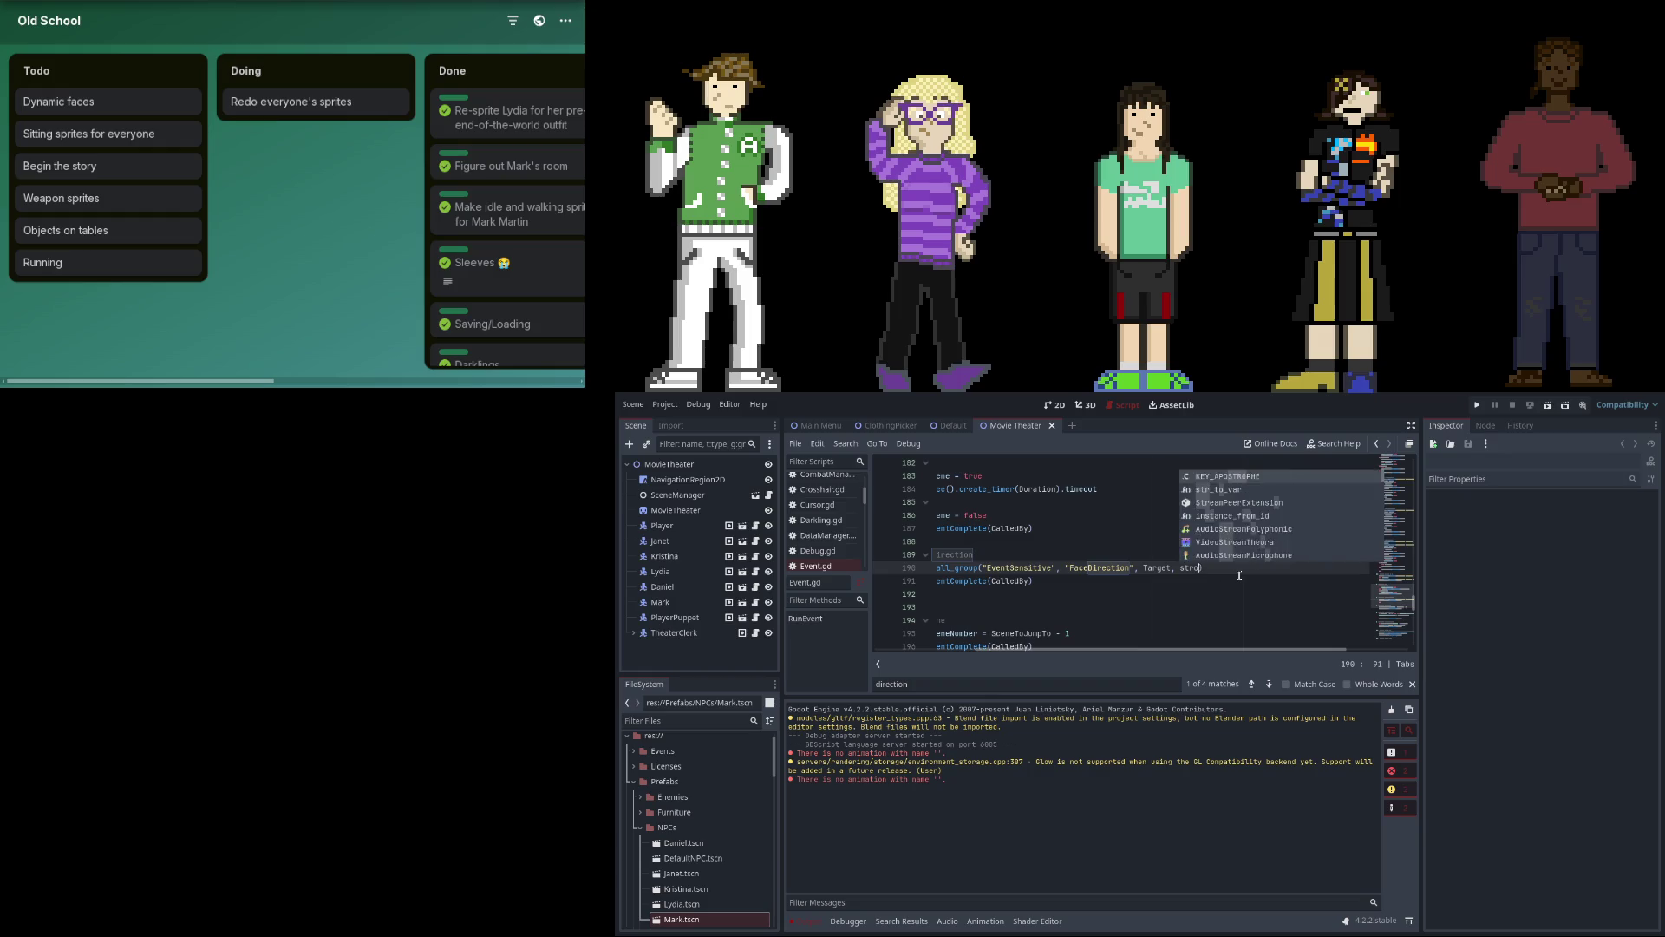
pyautogui.write('str')
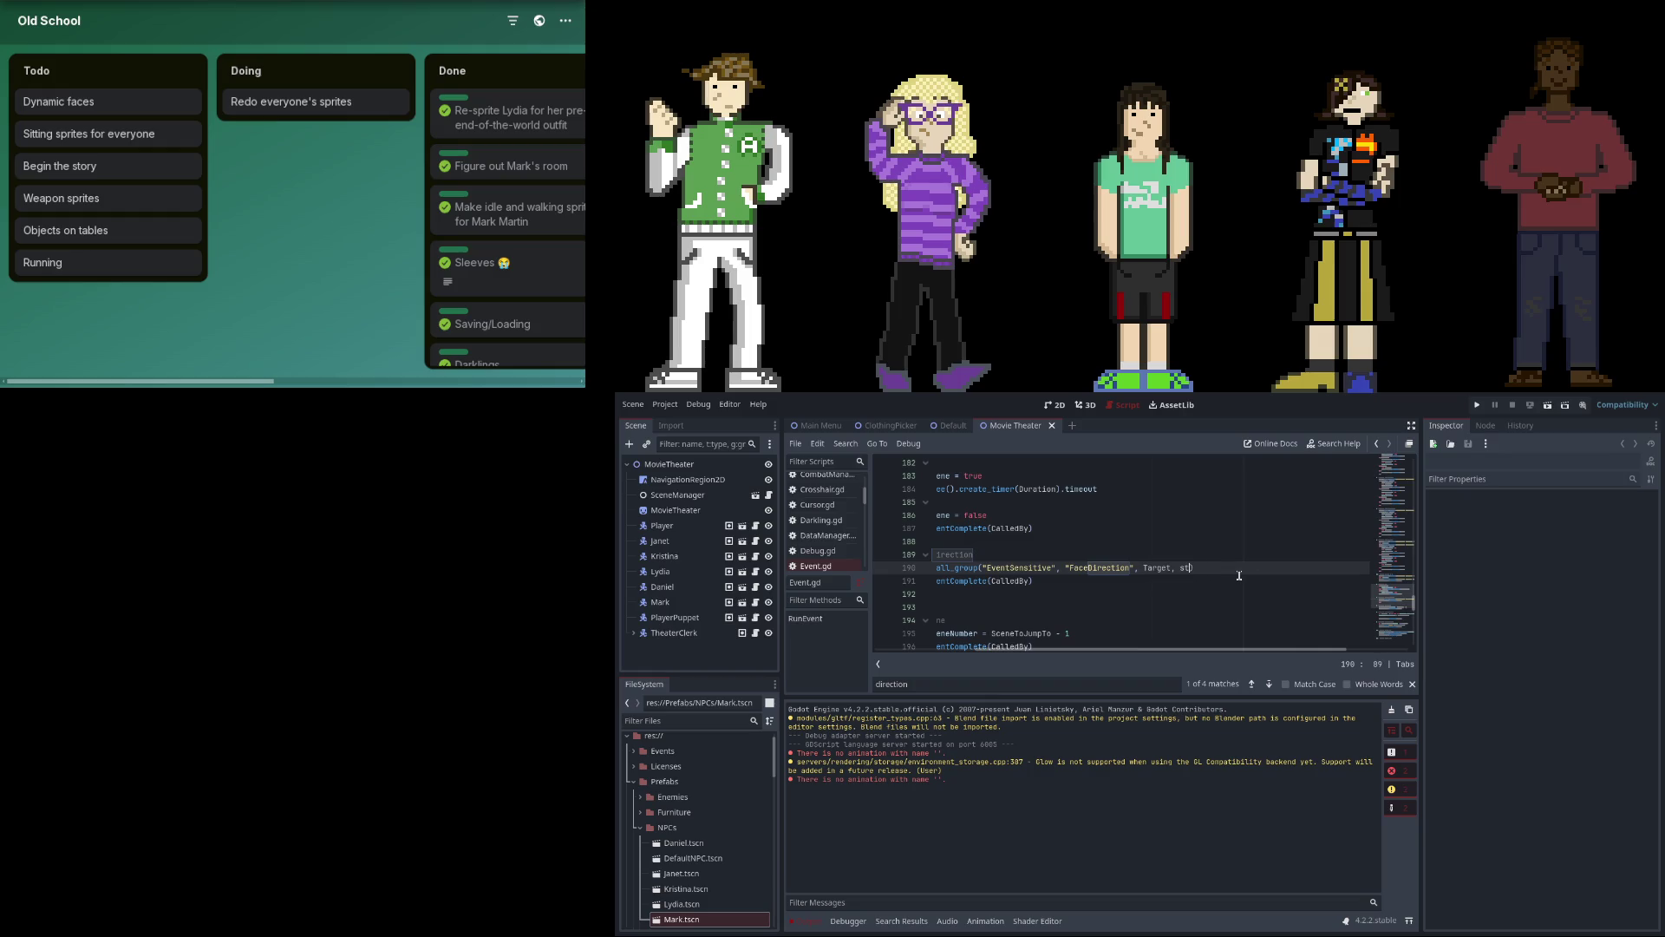
pyautogui.write('EventS')
pyautogui.press('Return')
pyautogui.scroll(-3, 820, 532)
# Go to NPC-PlayerPuppet's FaceDirection function and select IdleAnims[Direction] on line 75.
pyautogui.click(821, 565)
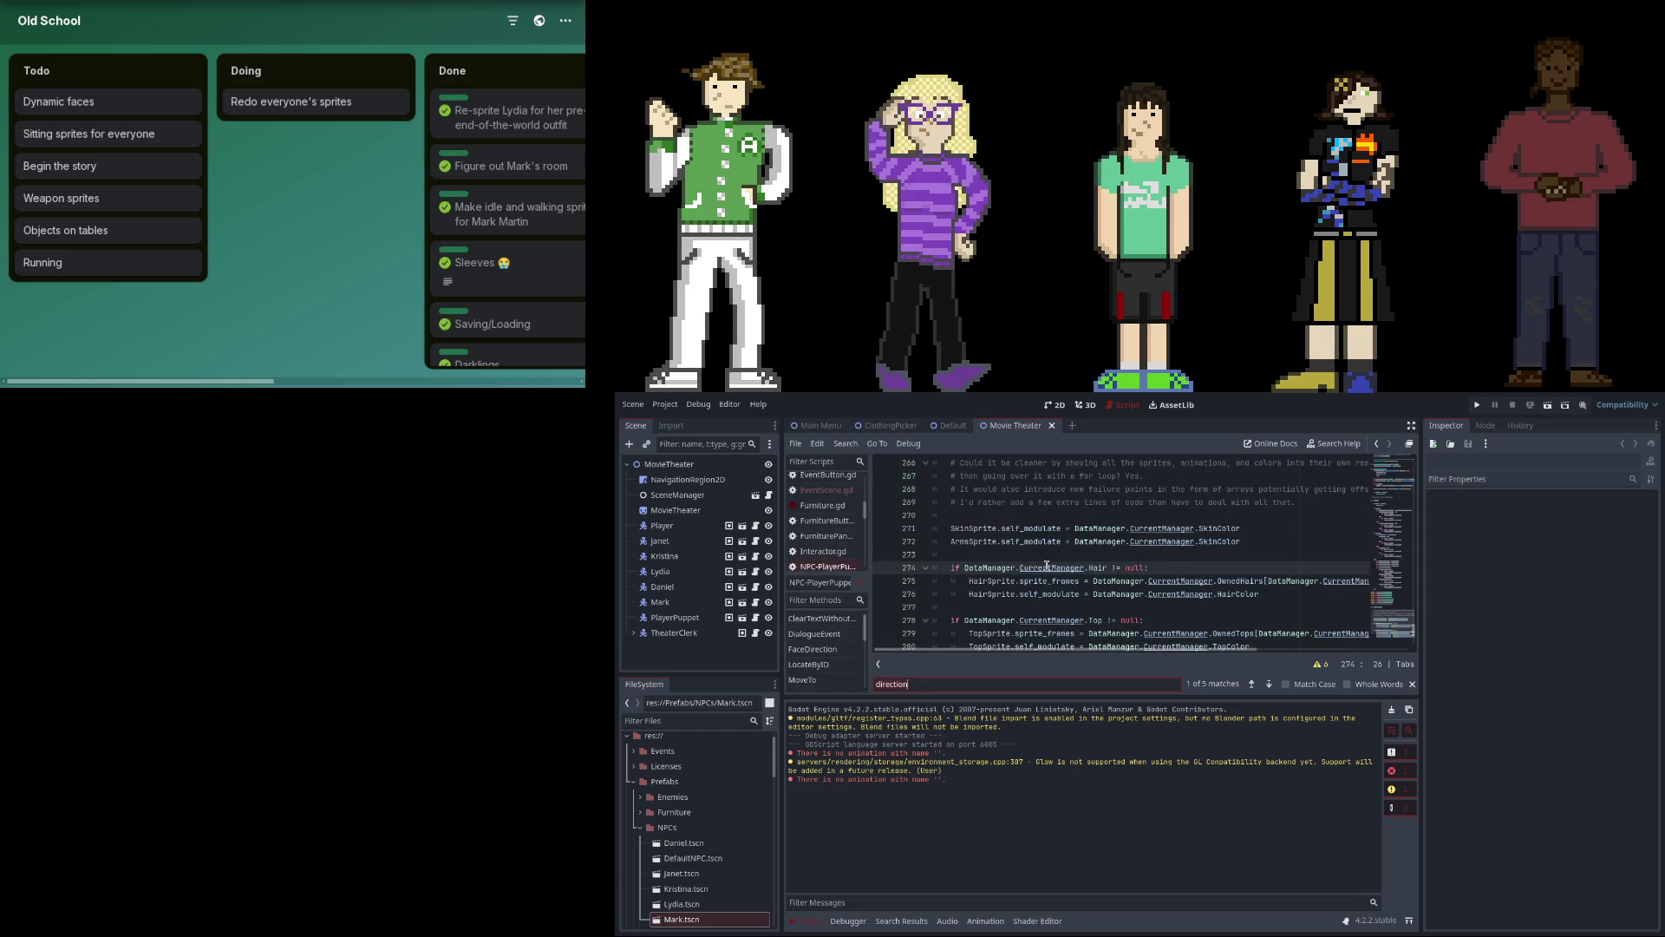
pyautogui.click(1268, 684)
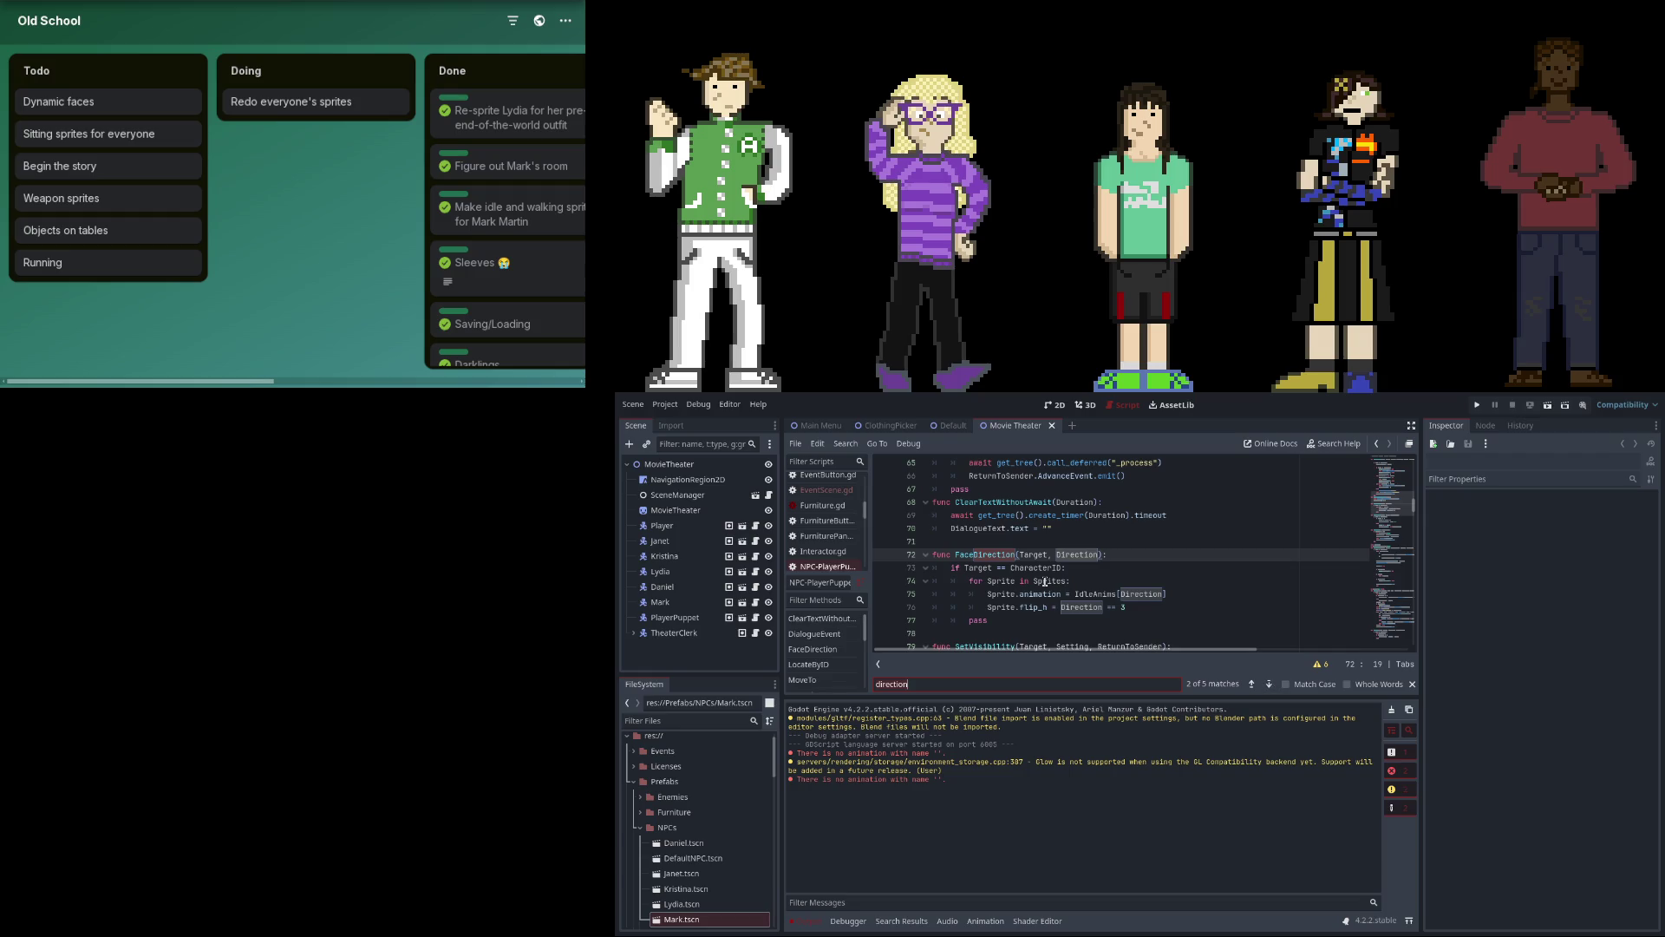
pyautogui.doubleClick(1095, 597)
pyautogui.moveTo(1094, 597); pyautogui.dragTo(1173, 597)
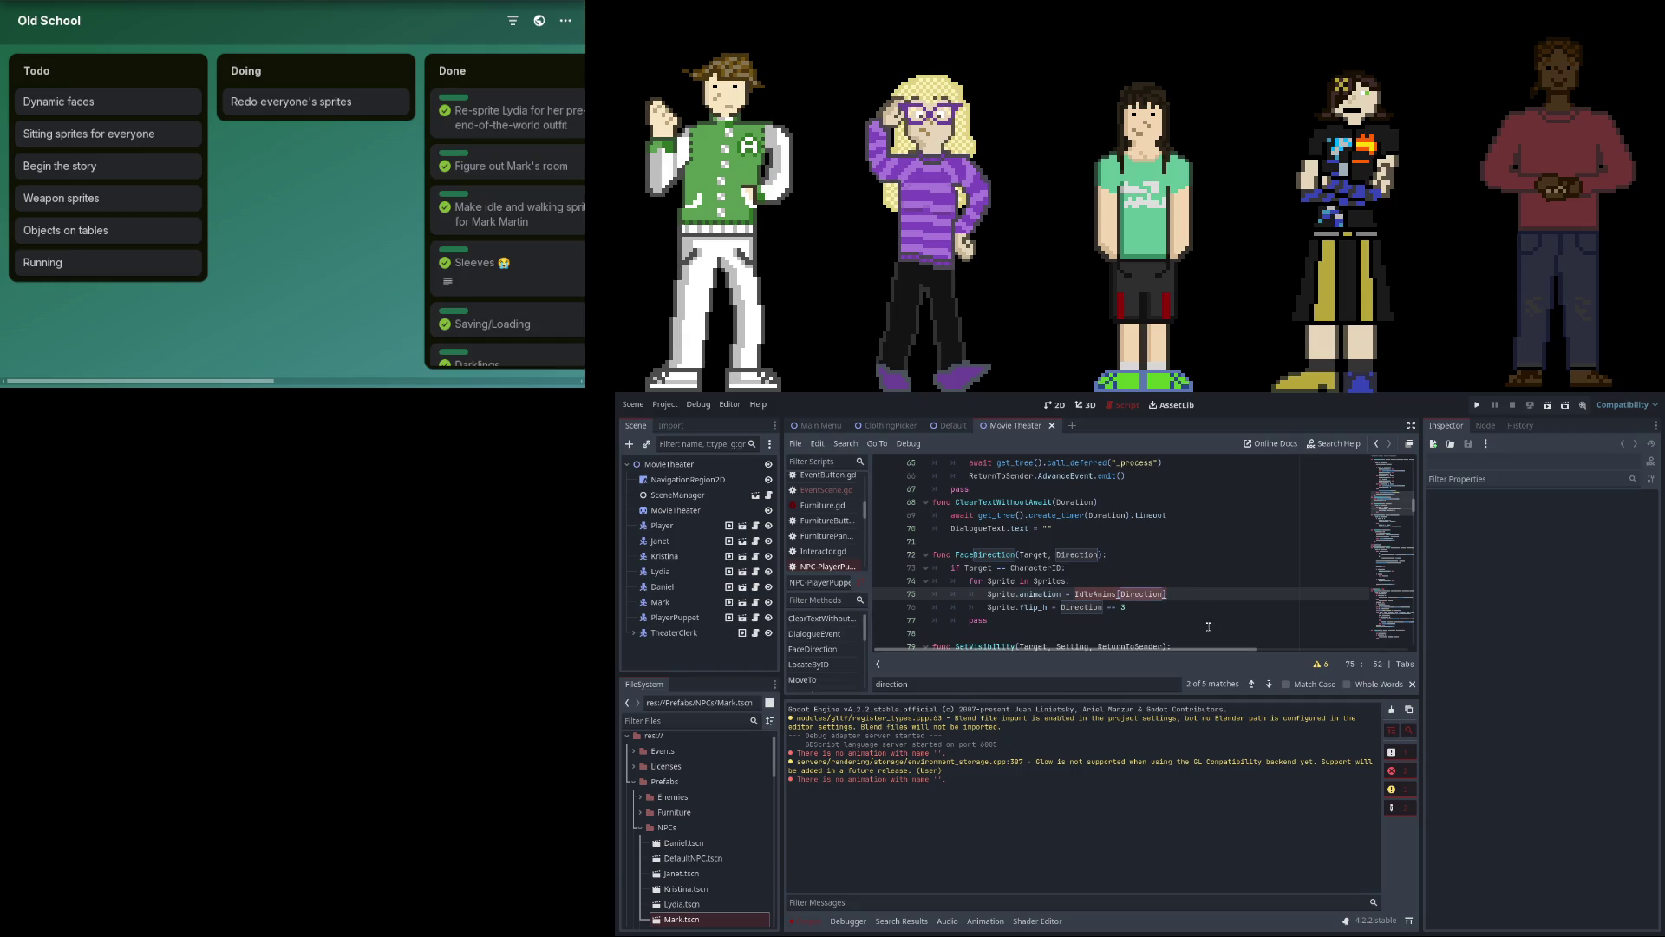
# Replace it with plain Direction and start renaming FaceDirection to ChangeSpriteTo.
pyautogui.write('IdleAnims')
pyautogui.press('Escape')
pyautogui.write('.dire')
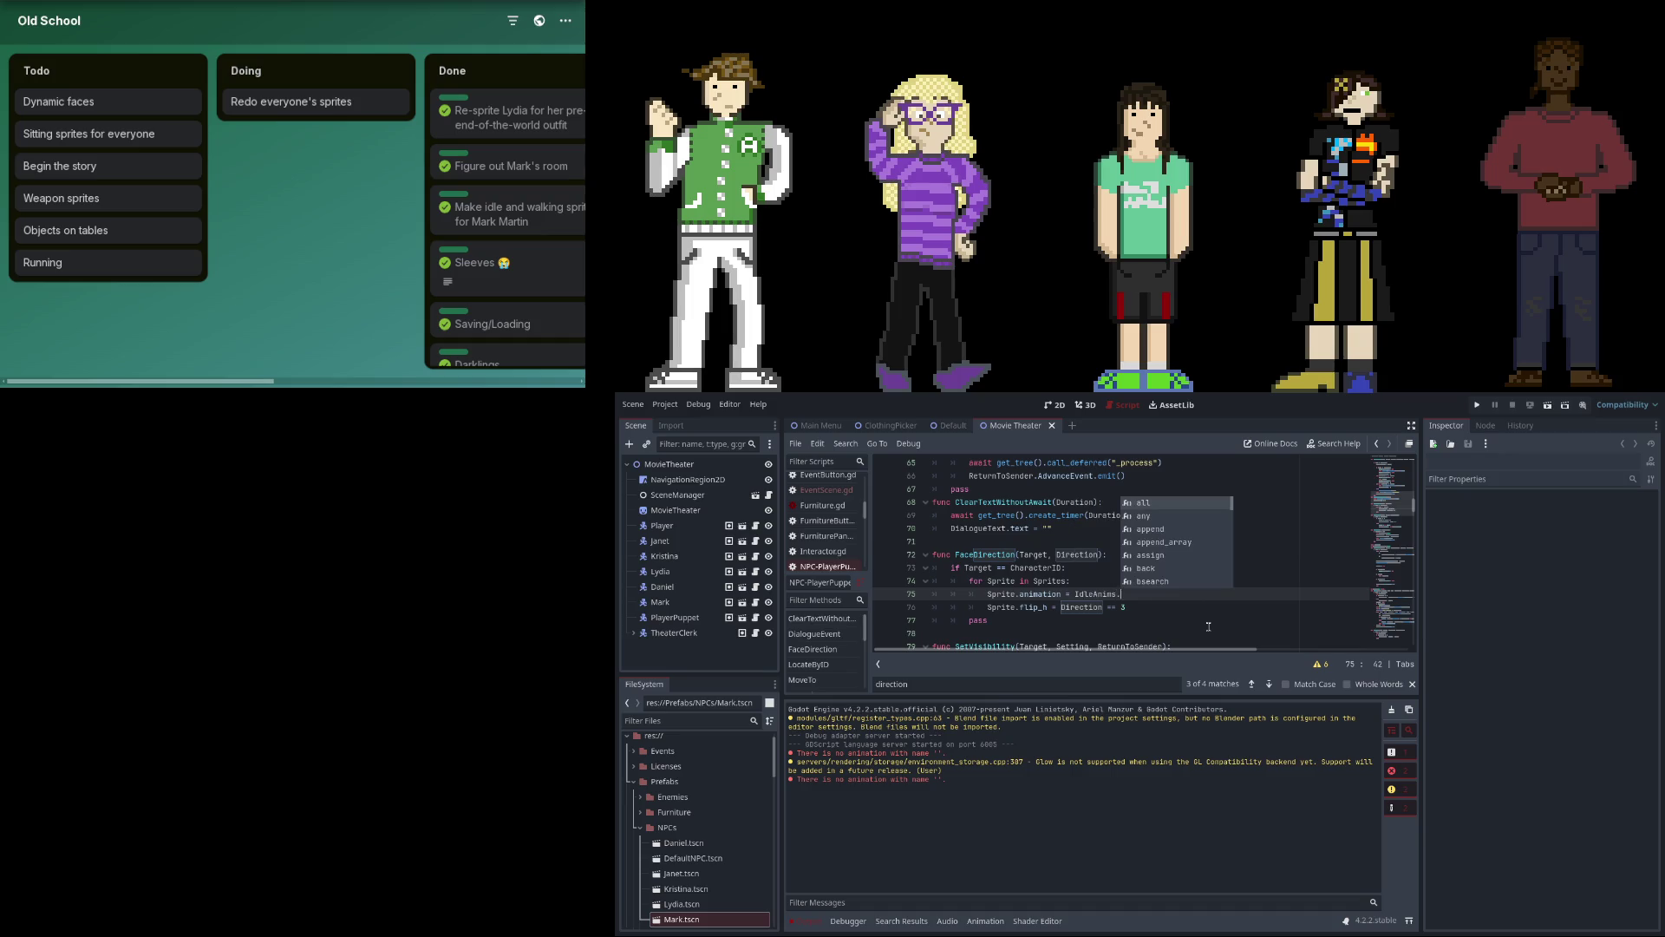
pyautogui.press('BackSpace')
pyautogui.press('BackSpace')
pyautogui.press('BackSpace')
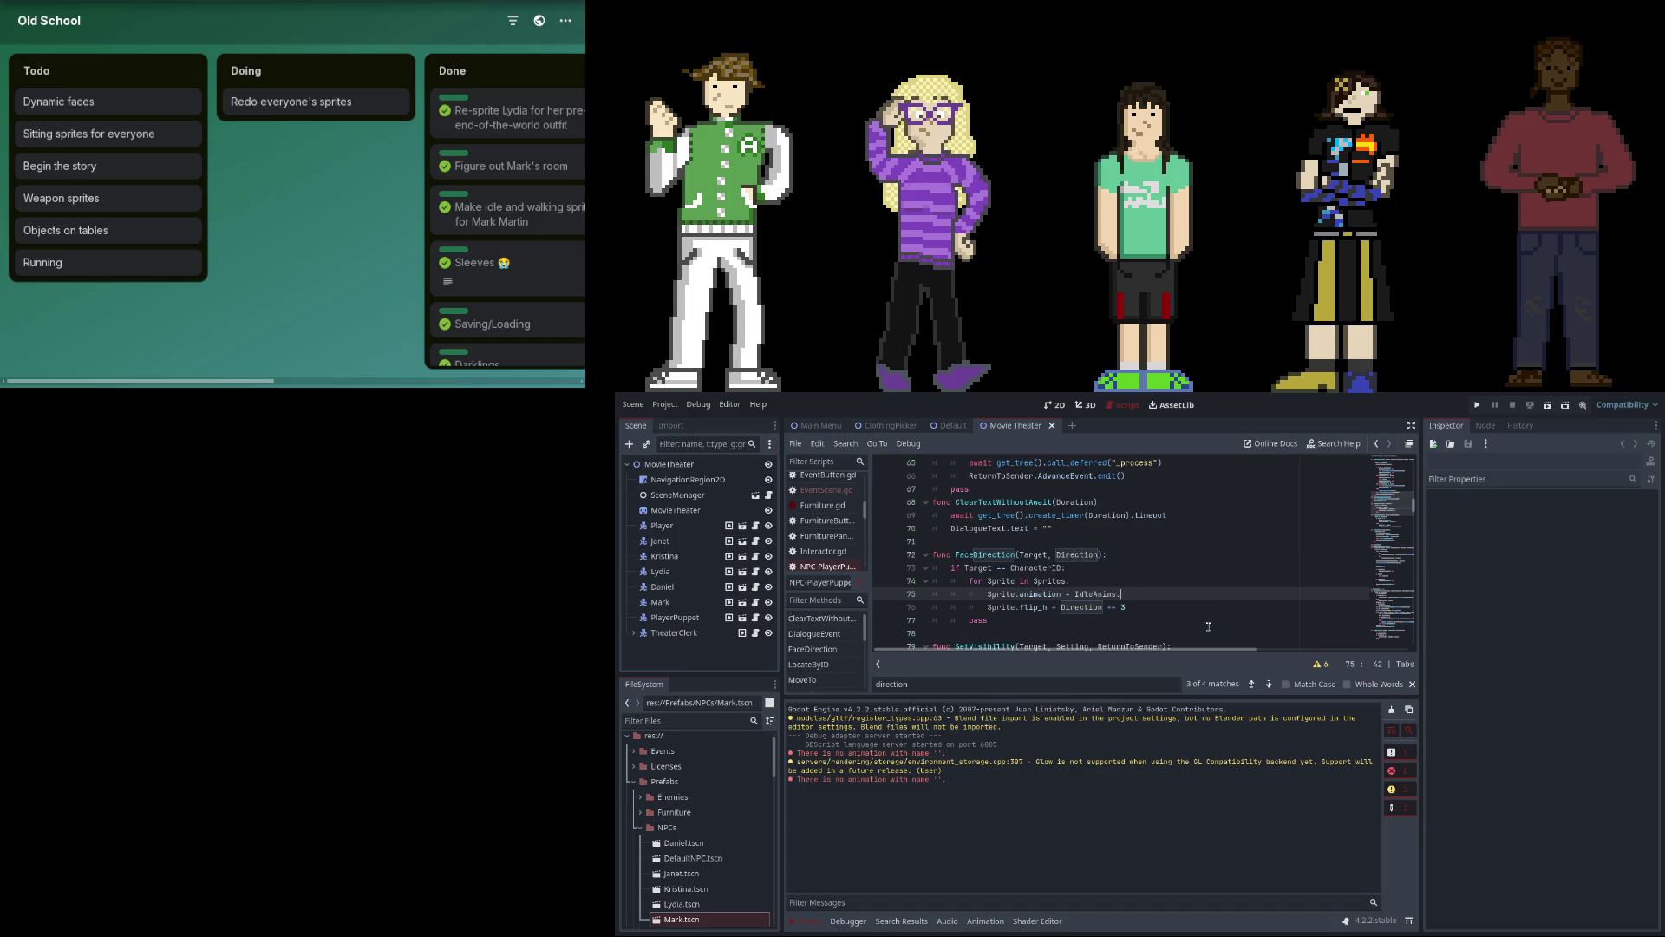
pyautogui.write('i')
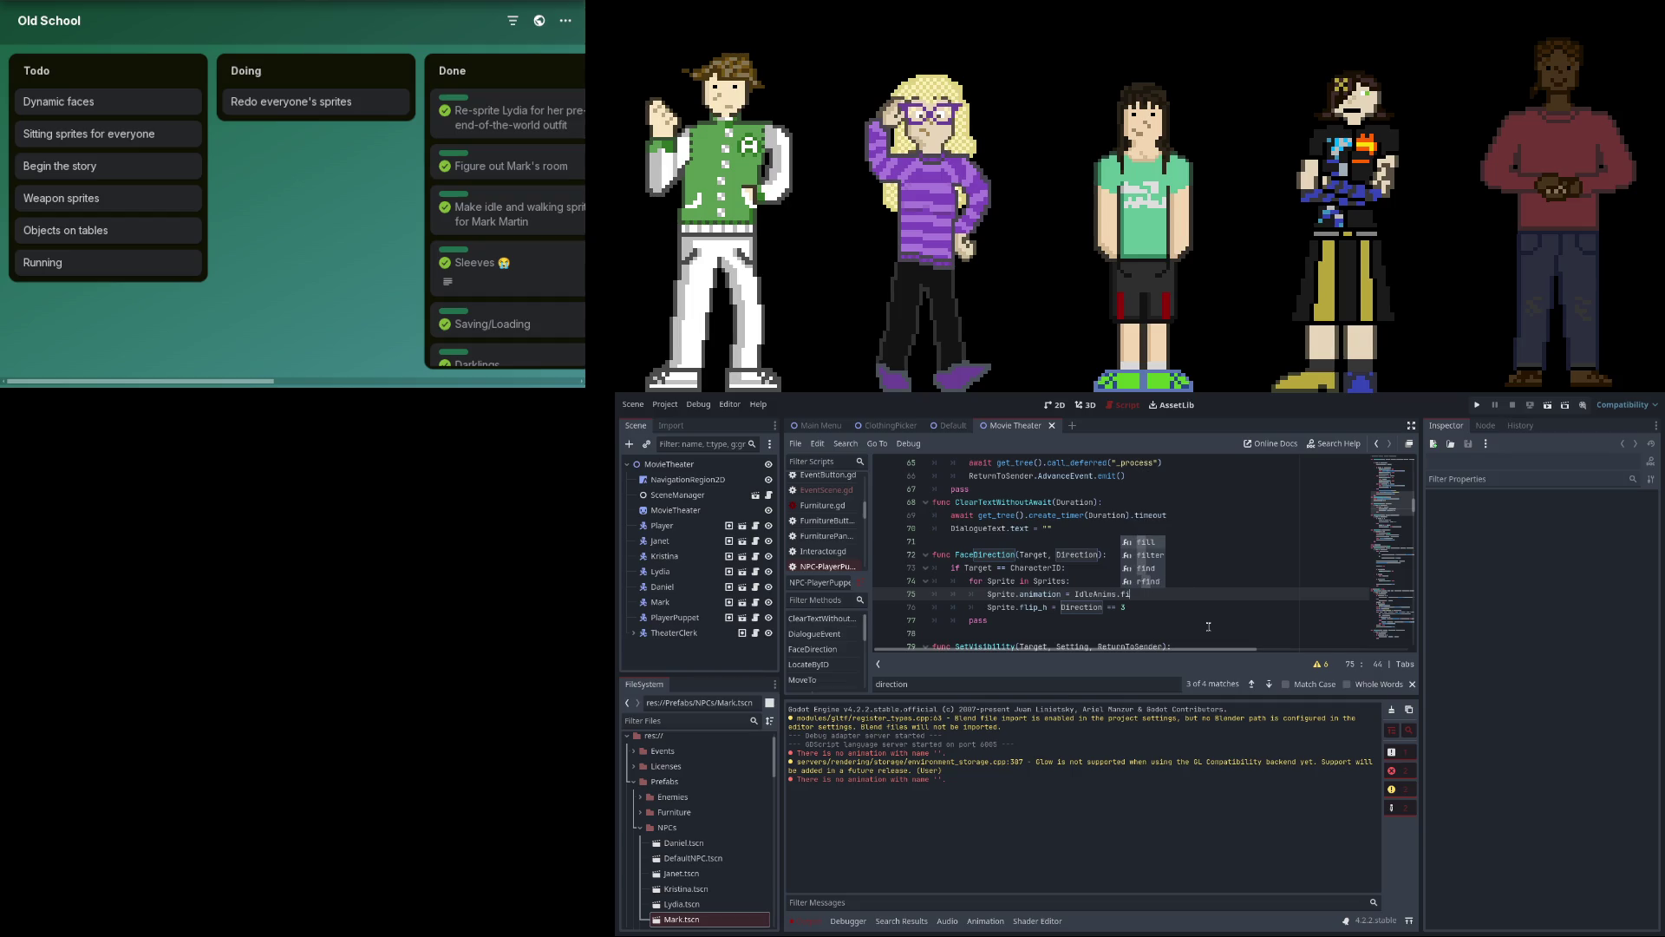
pyautogui.press('Down')
pyautogui.press('Down')
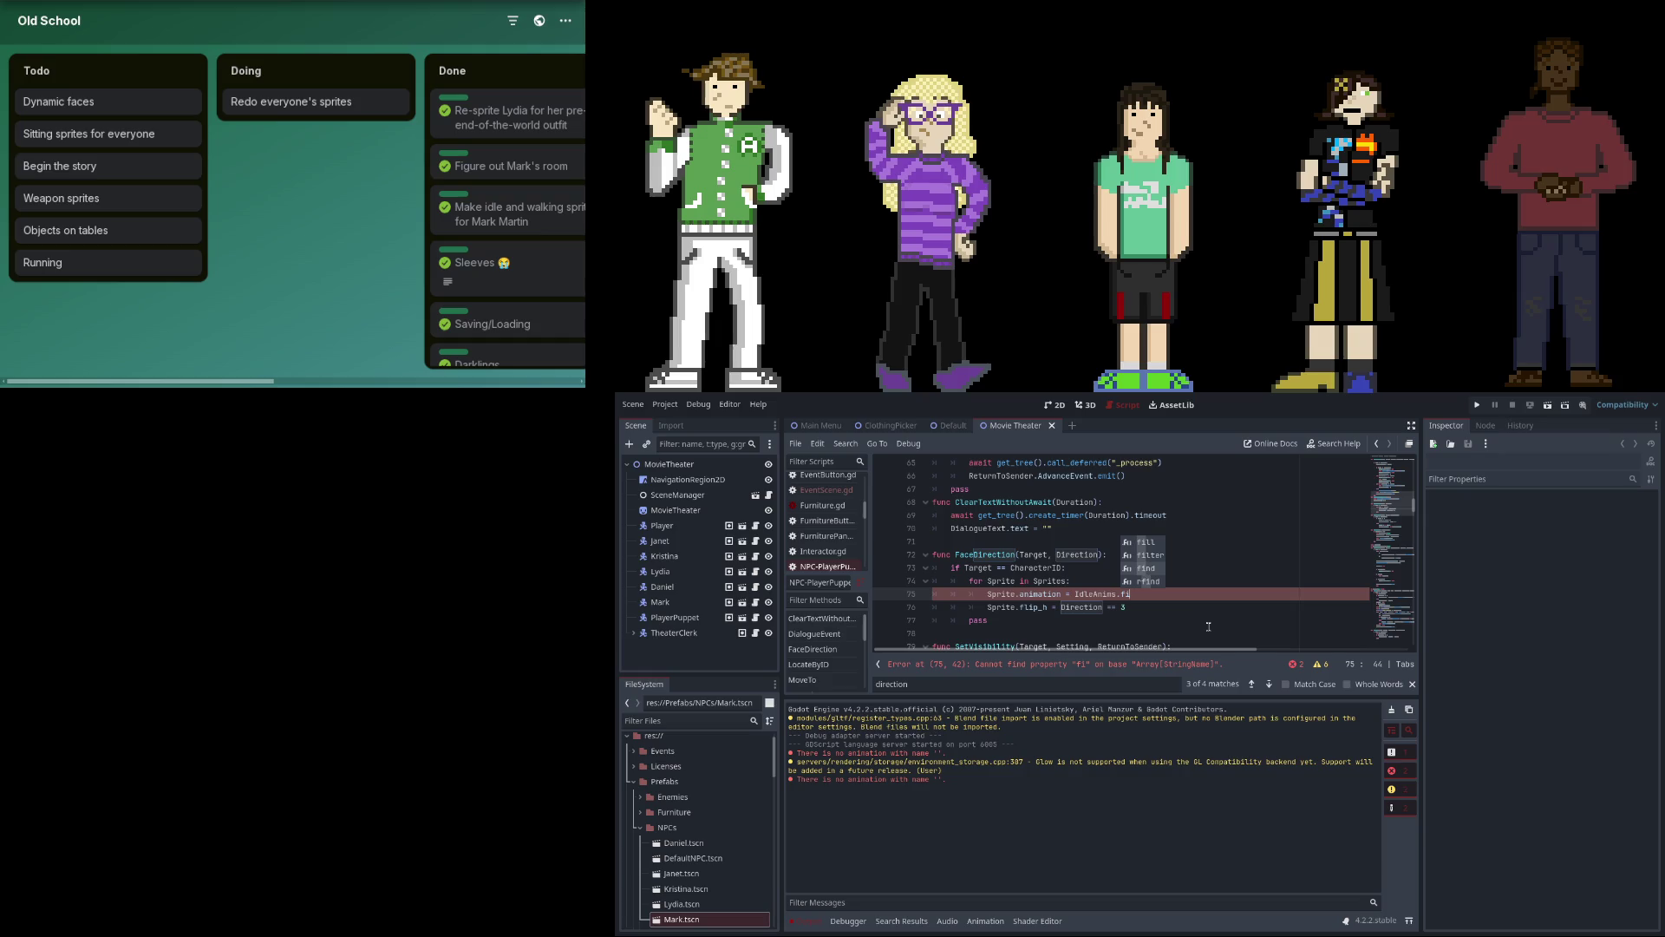
pyautogui.hotkey('ctrl', 'BackSpace')
pyautogui.hotkey('ctrl', 'BackSpace')
pyautogui.write('Direction')
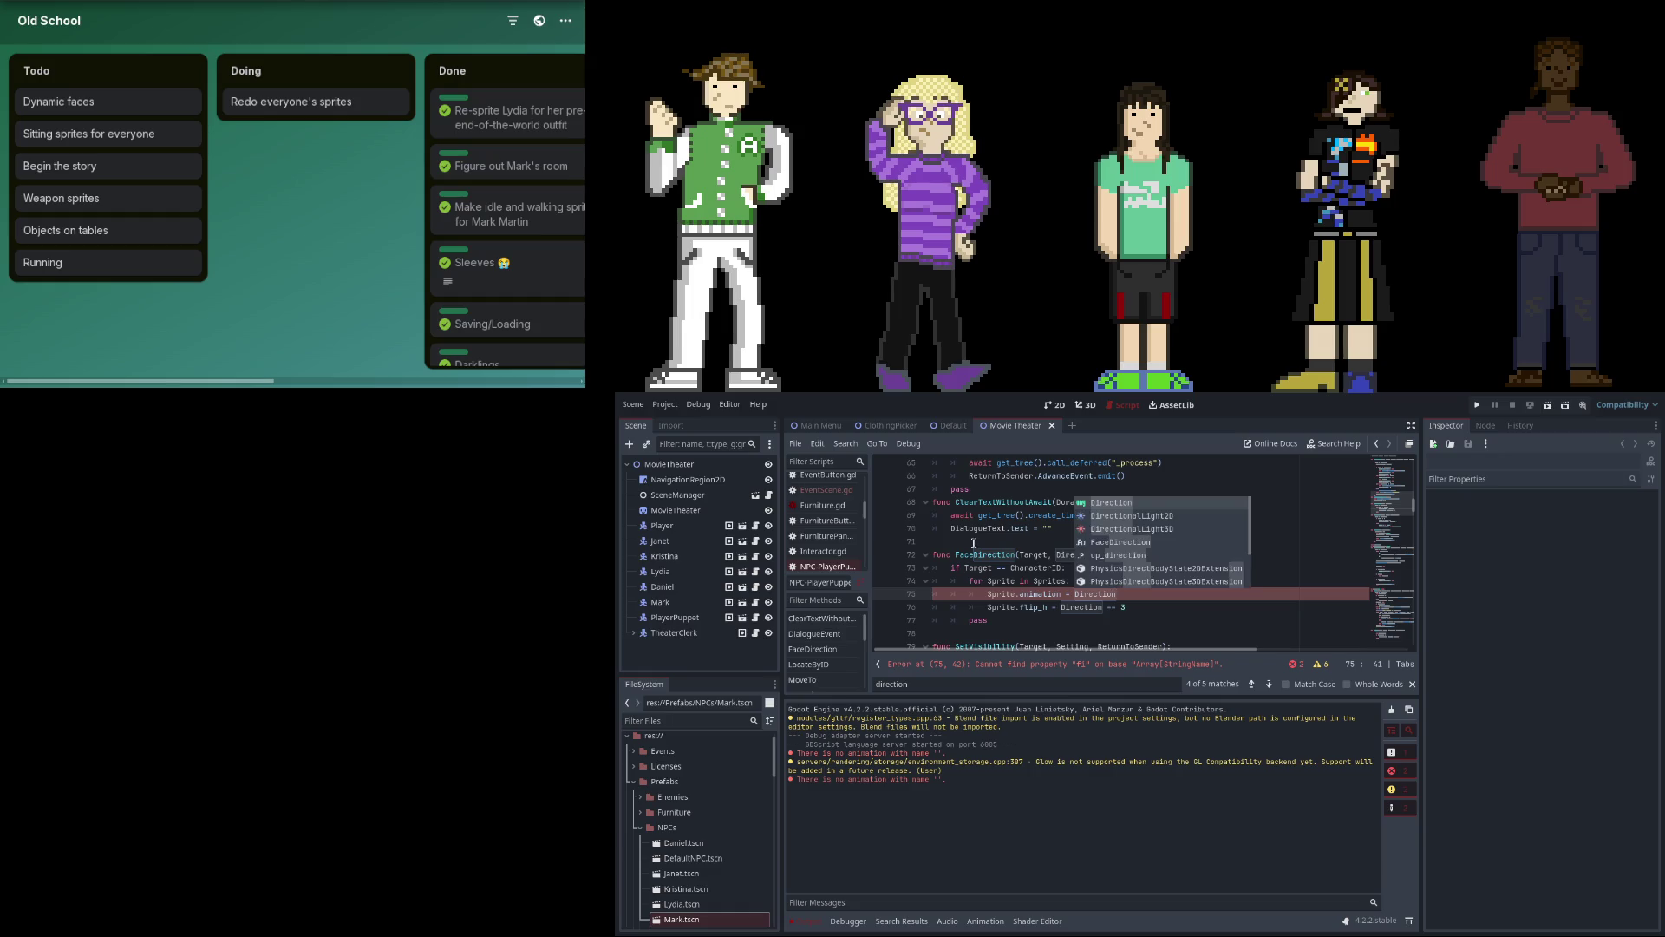
pyautogui.doubleClick(988, 555)
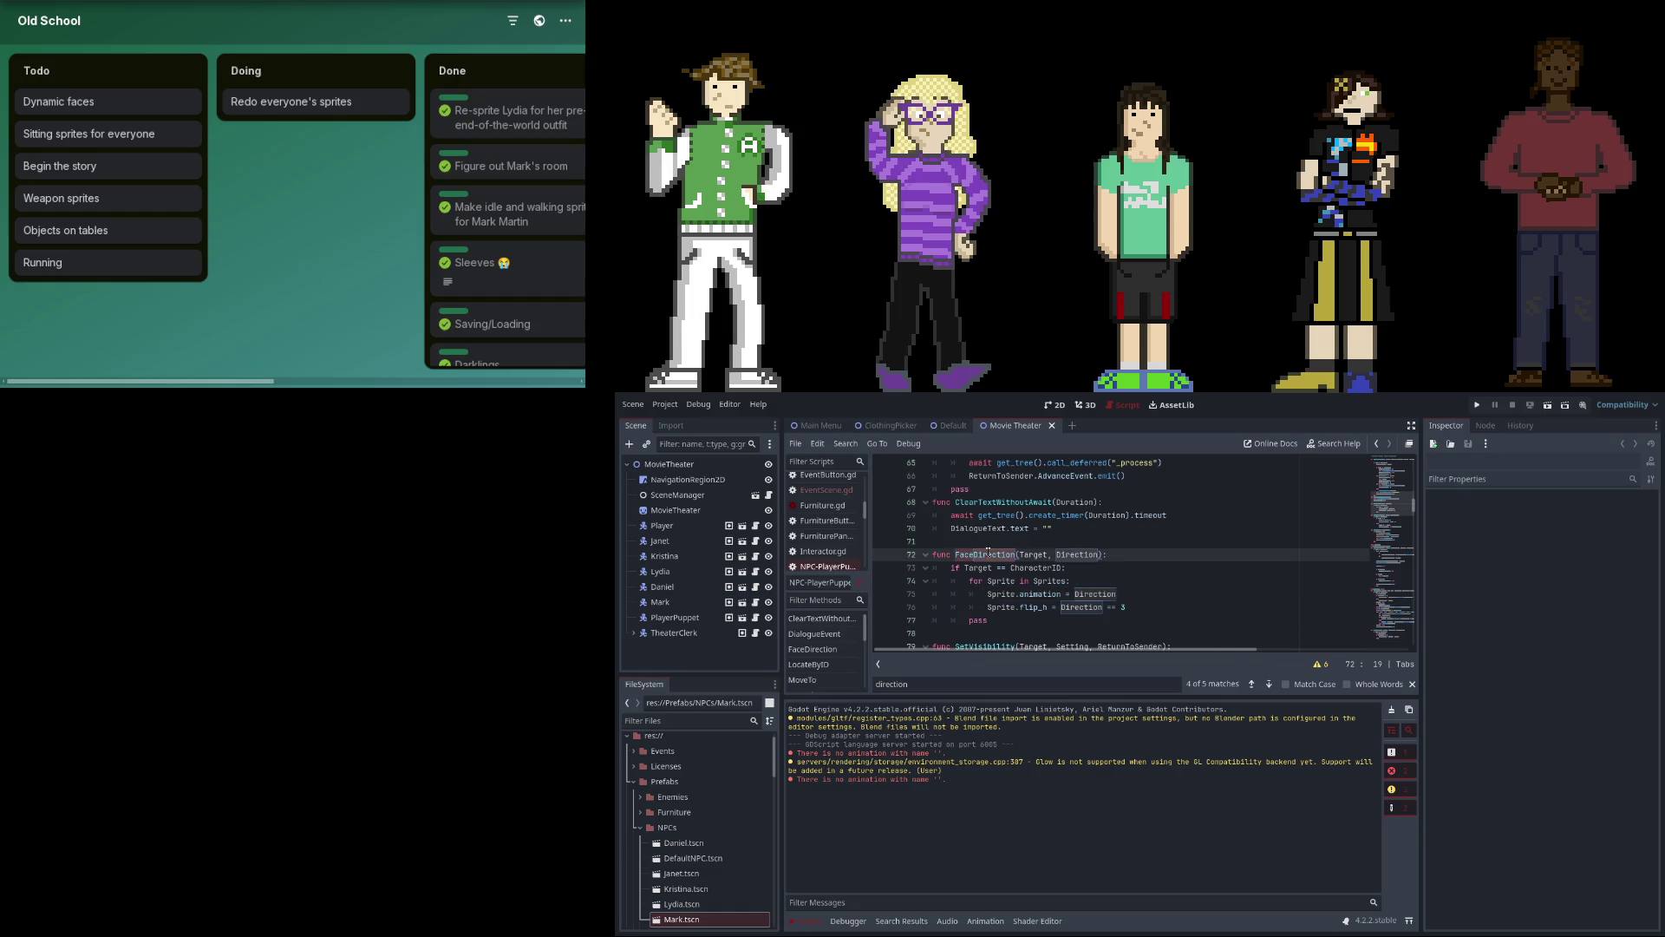
pyautogui.write('ChangeSprite')
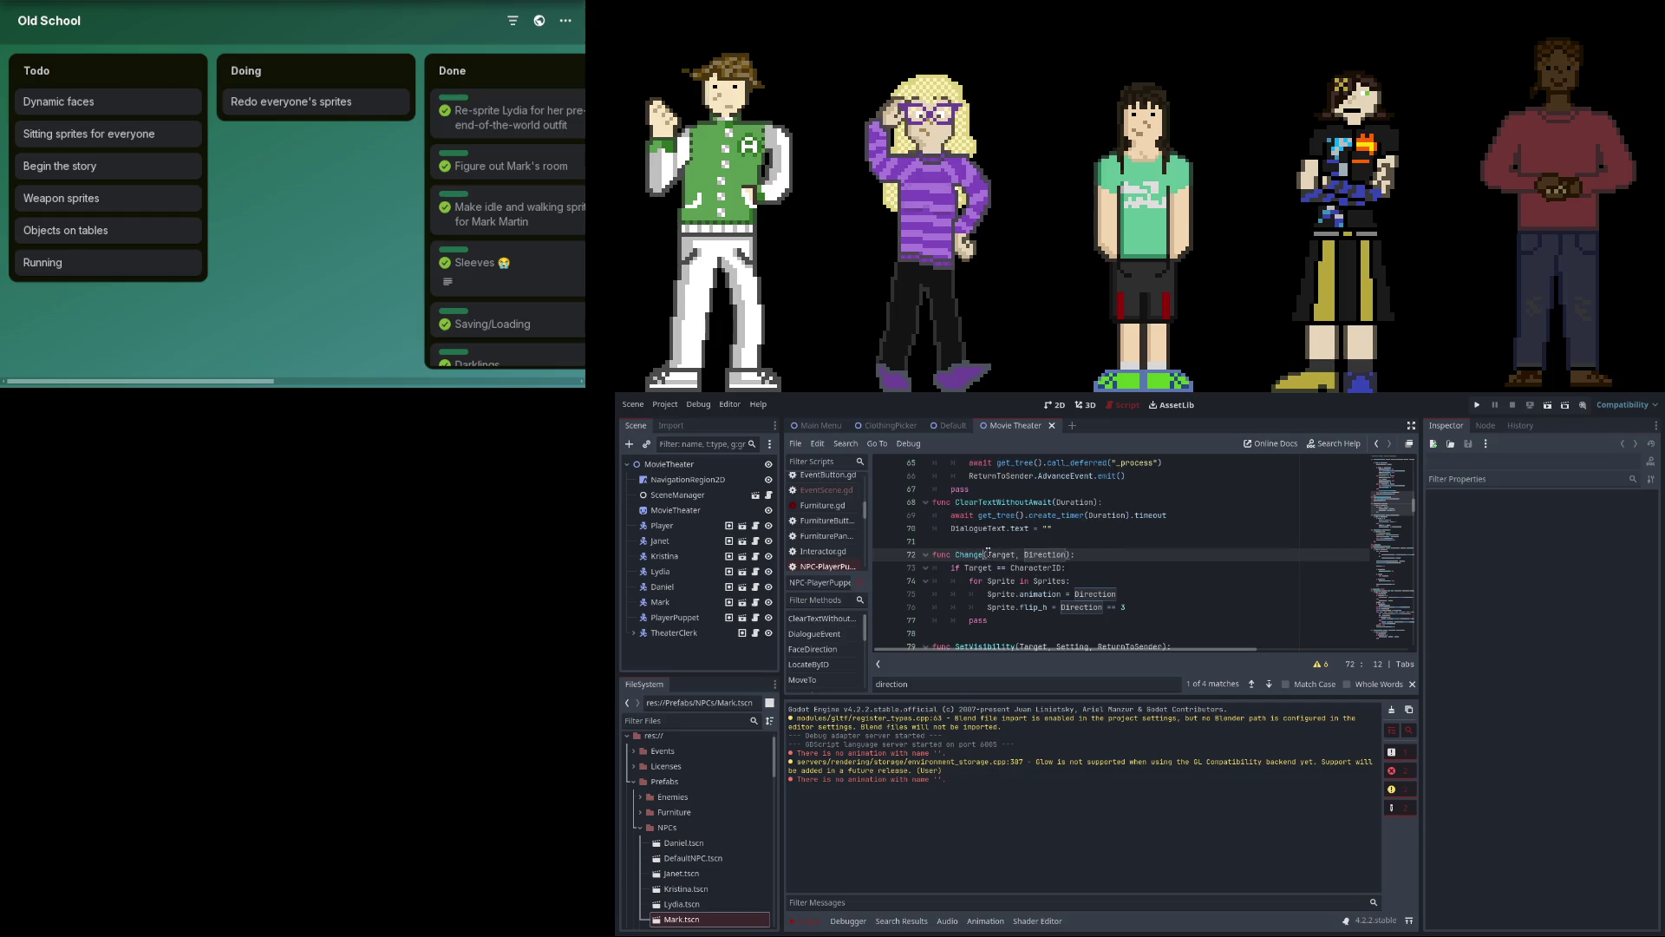
pyautogui.write('To')
# Rename the Direction parameter to SpriteChange on lines 72 and 75.
pyautogui.doubleClick(1090, 554)
pyautogui.write('SpriteChange')
pyautogui.press('Down')
pyautogui.press('Down')
pyautogui.press('Down')
pyautogui.write('SpriteChange')
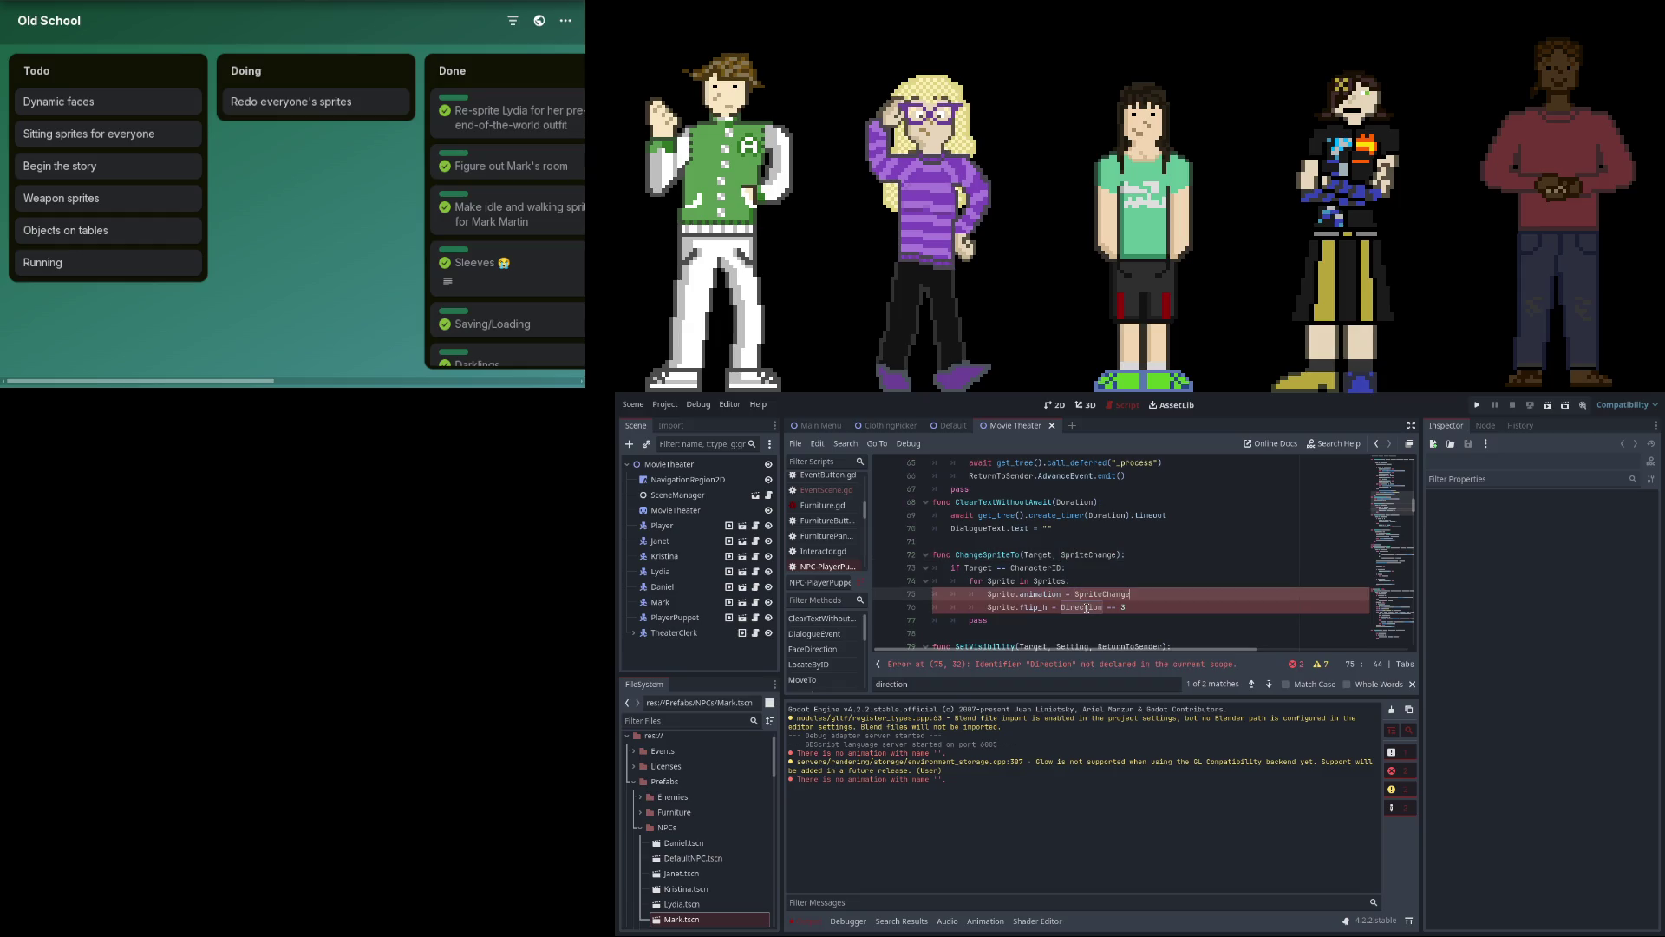
pyautogui.click(1087, 608)
pyautogui.press('Right')
pyautogui.press('Right')
pyautogui.press('Right')
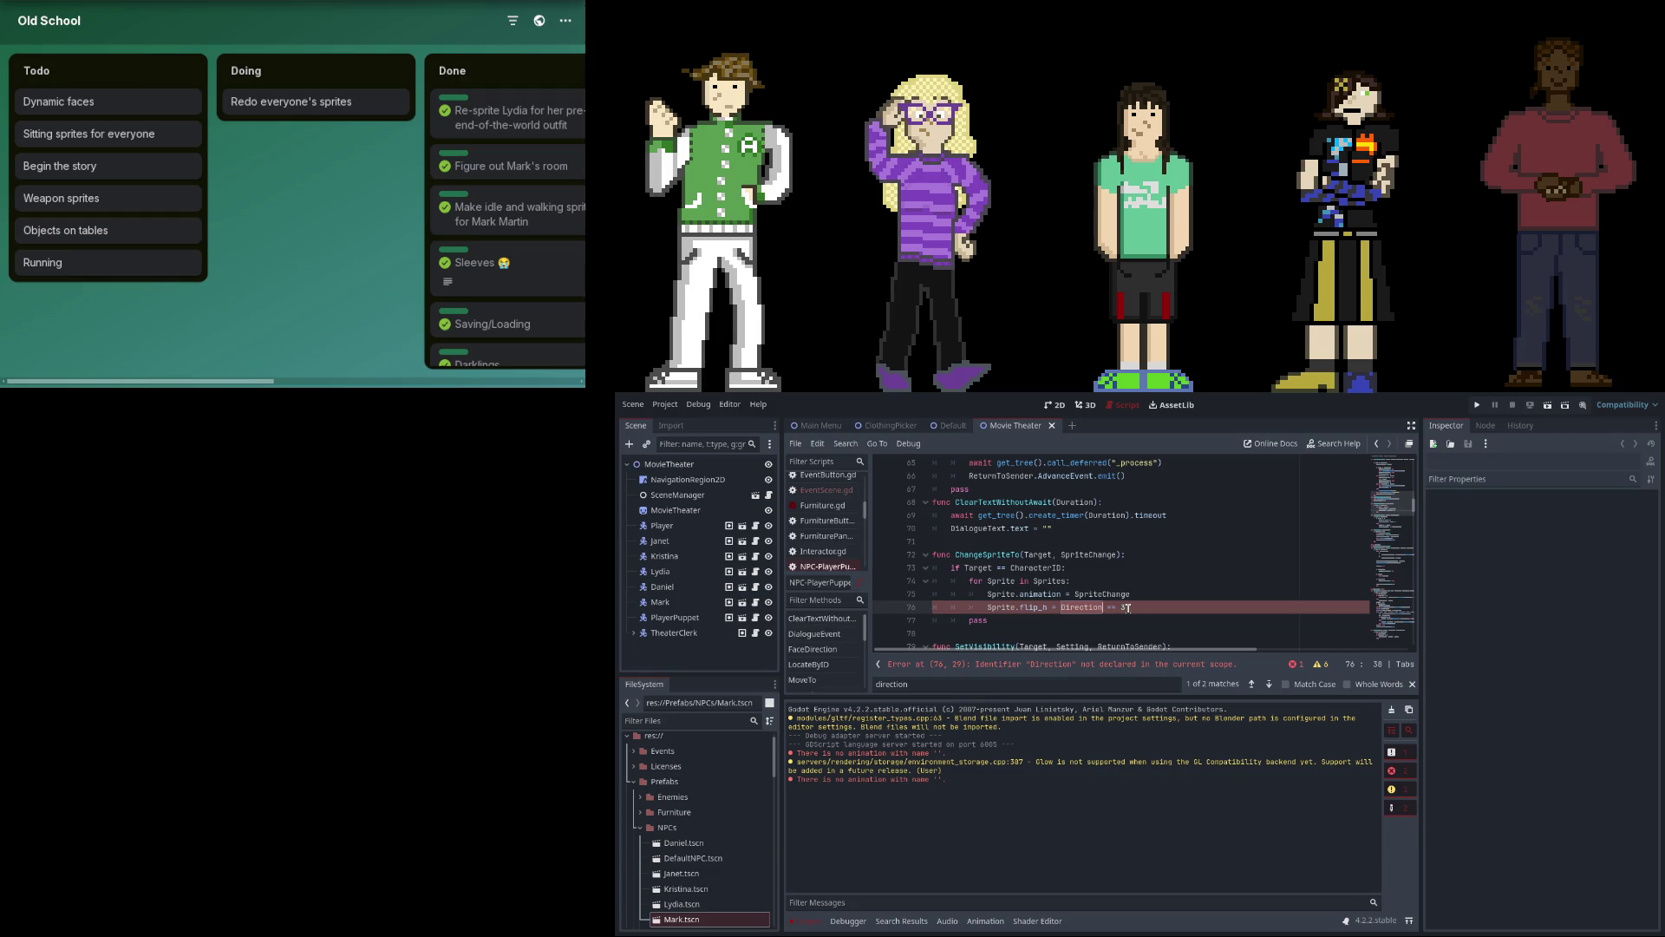
# Add a FlipH parameter and replace the Direction == 3 comparison on line 76 with FlipH.
pyautogui.click(1136, 557)
pyautogui.write(', FlipH')
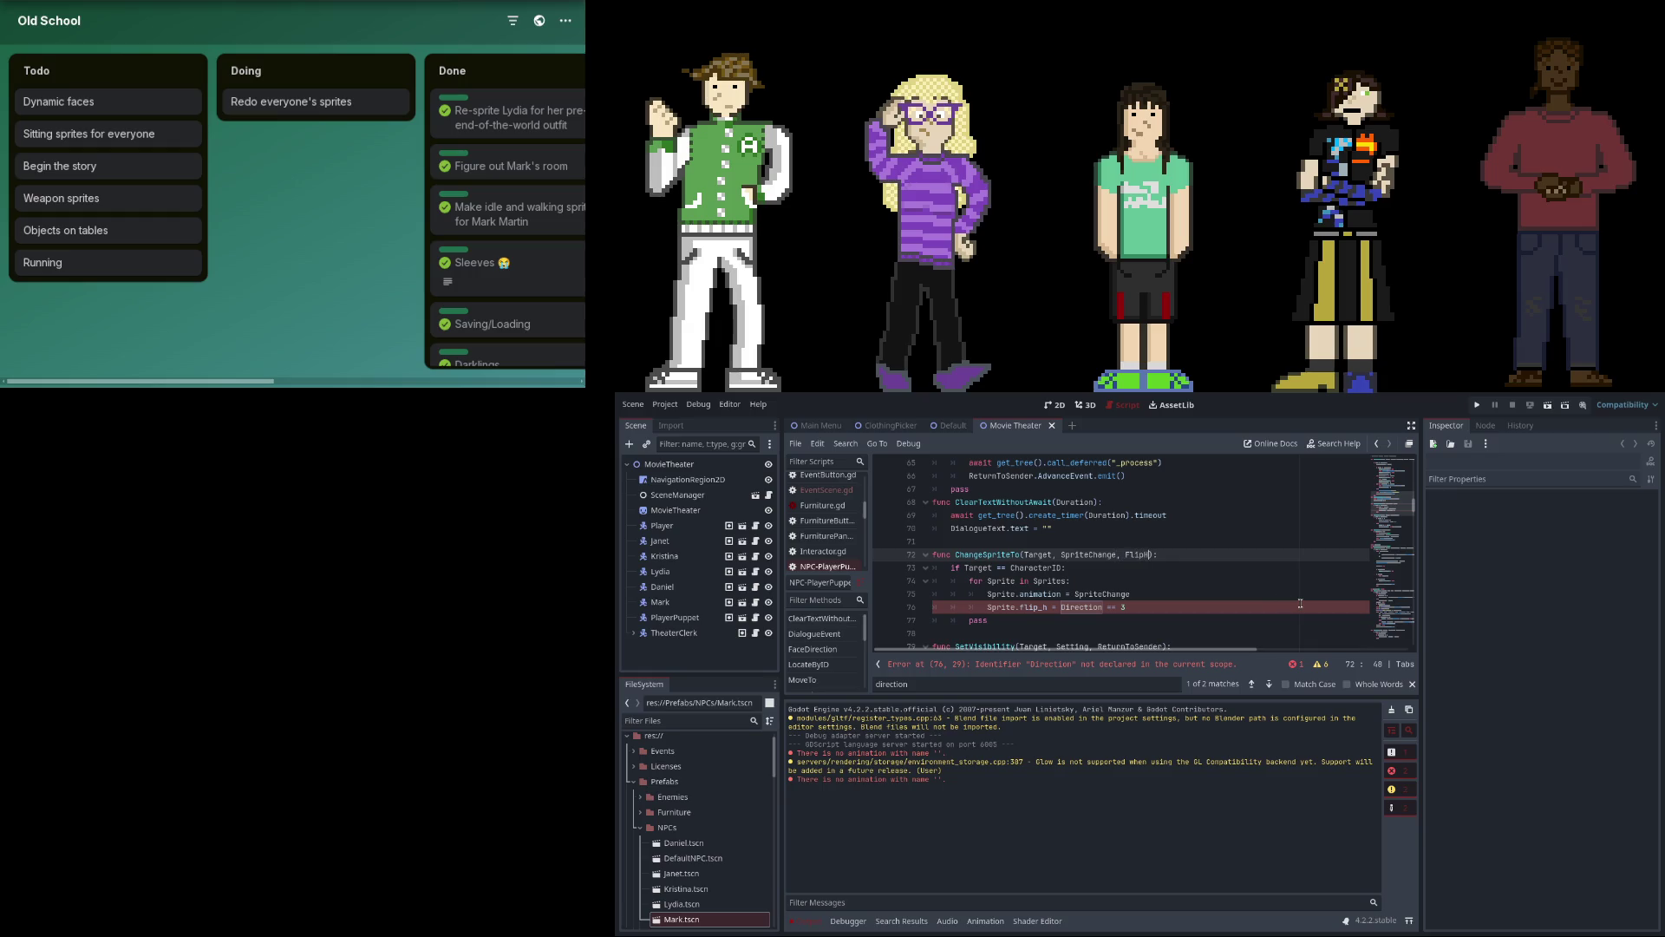
pyautogui.doubleClick(1063, 607)
pyautogui.press('BackSpace')
pyautogui.write('FlipH')
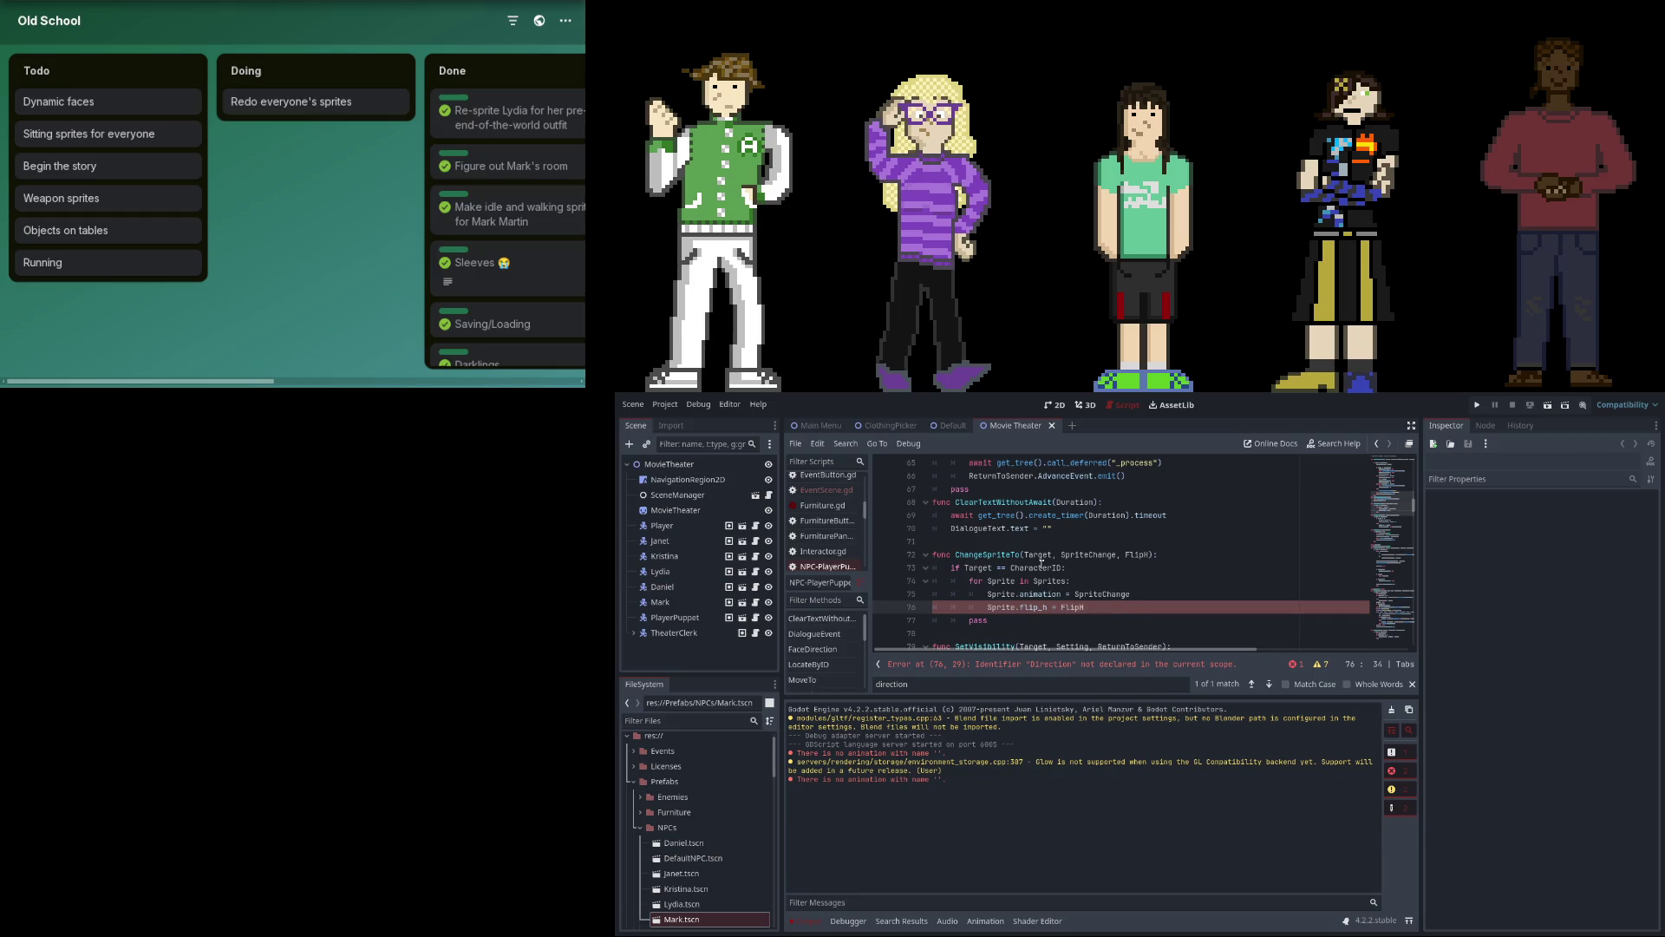
# Add a Setting argument in Event.gd and copy the ChangeSpriteTo name from NPC-PlayerPuppet.
pyautogui.scroll(1, 831, 491)
pyautogui.click(835, 496)
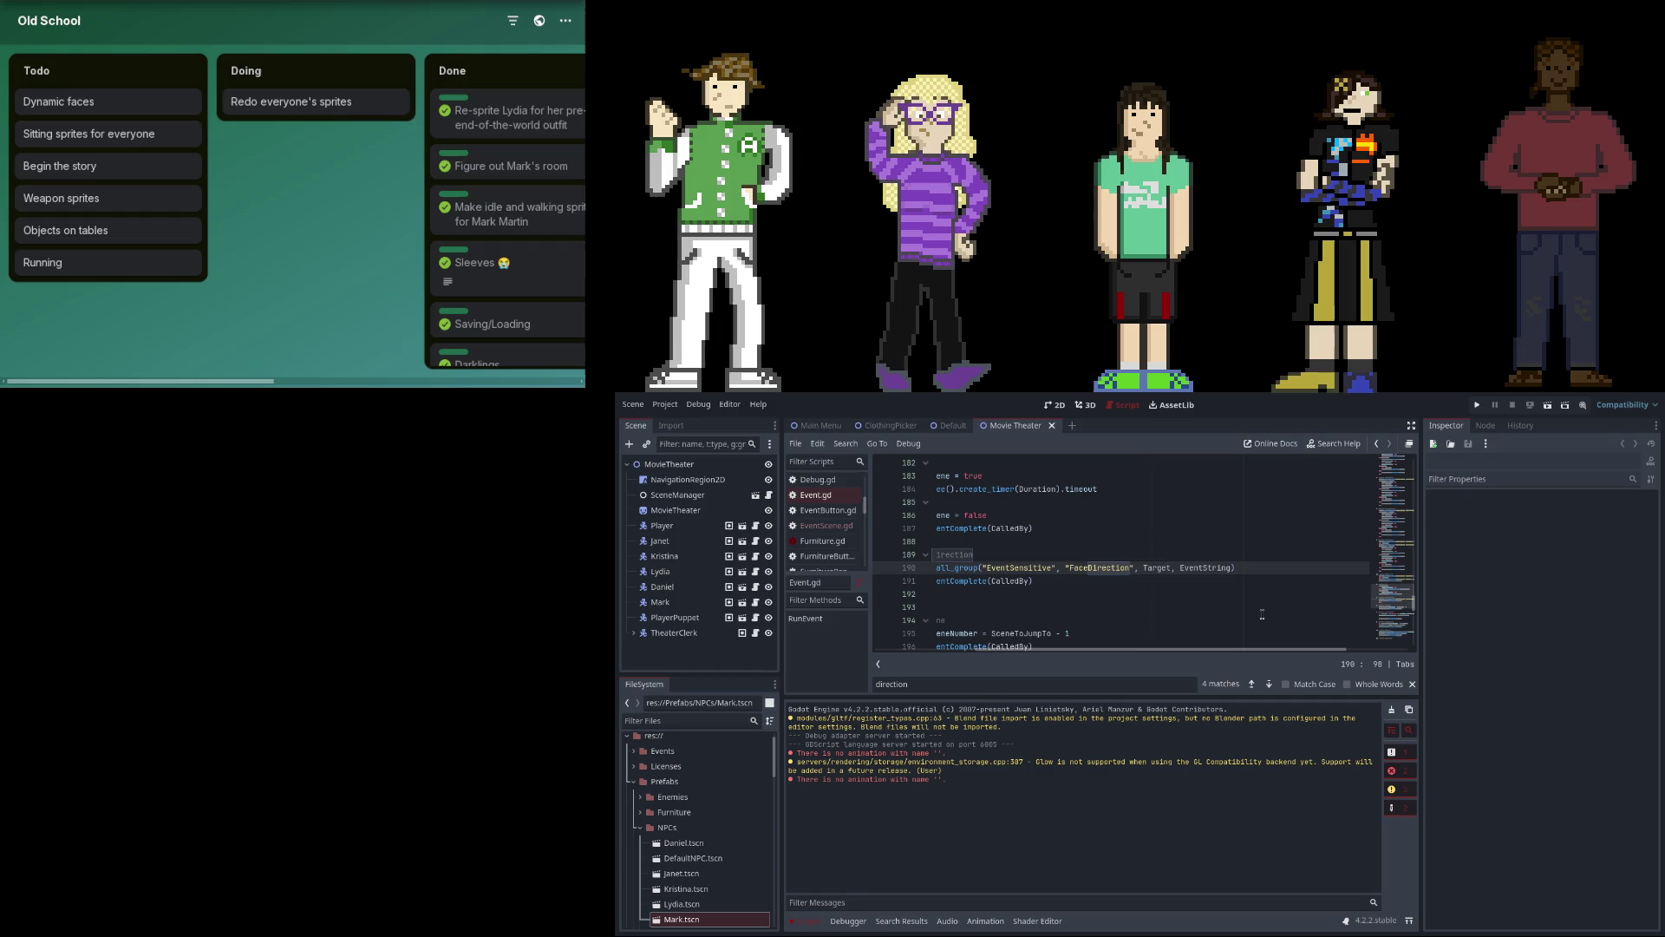
pyautogui.write(', Setting')
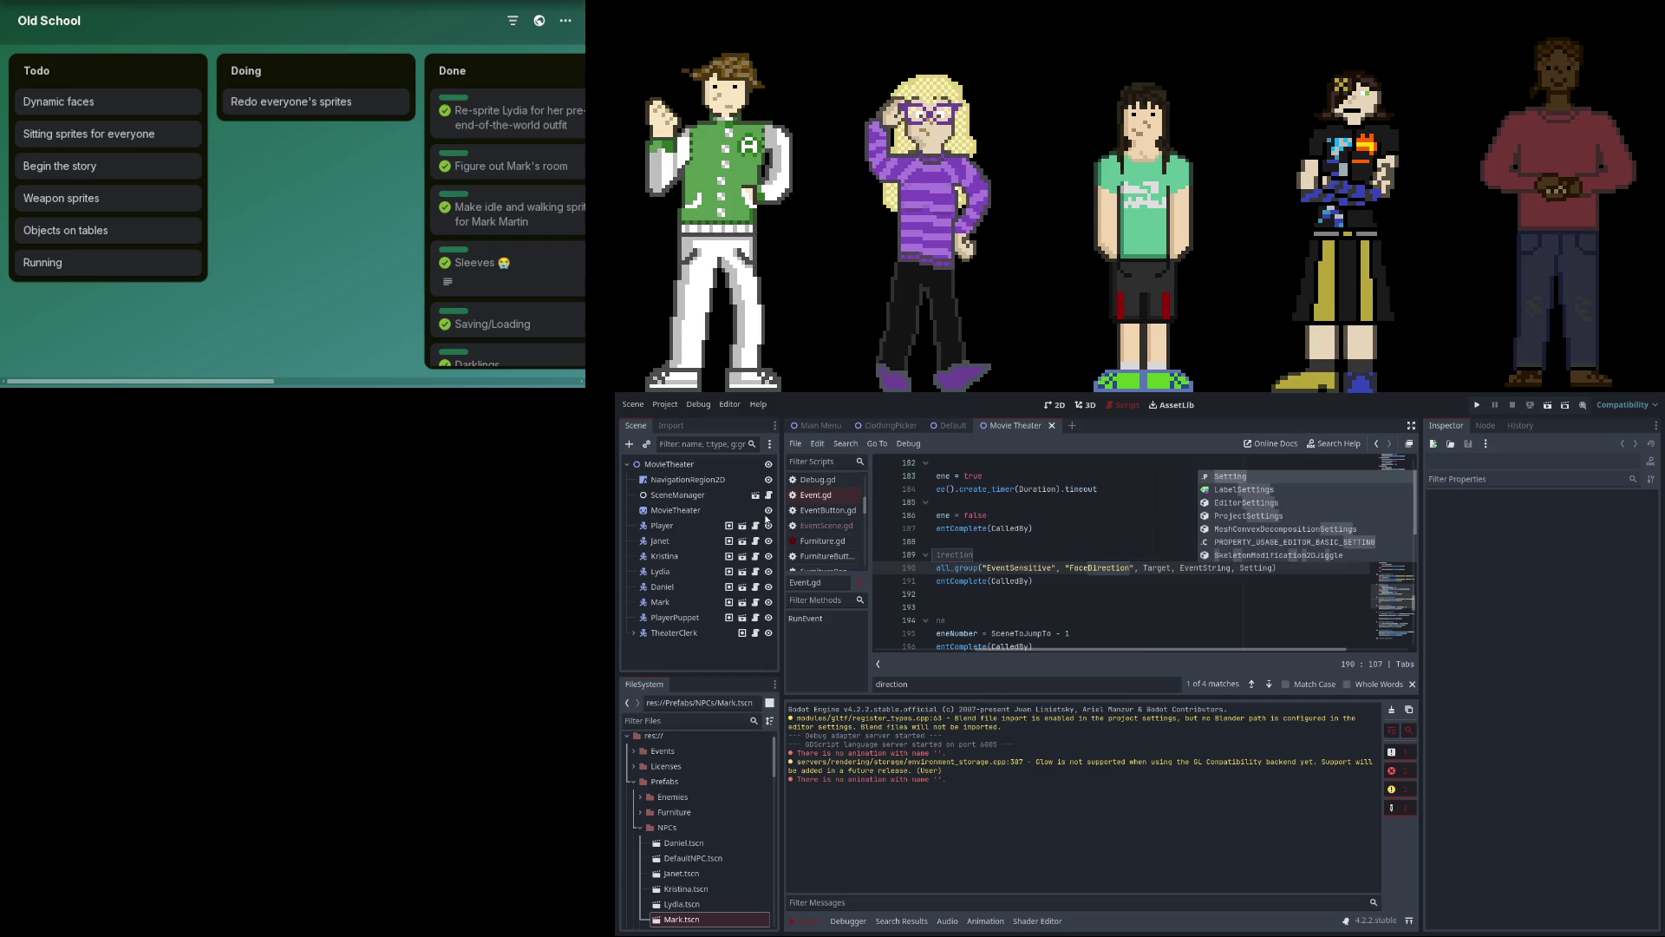
pyautogui.scroll(-3, 840, 533)
pyautogui.click(839, 535)
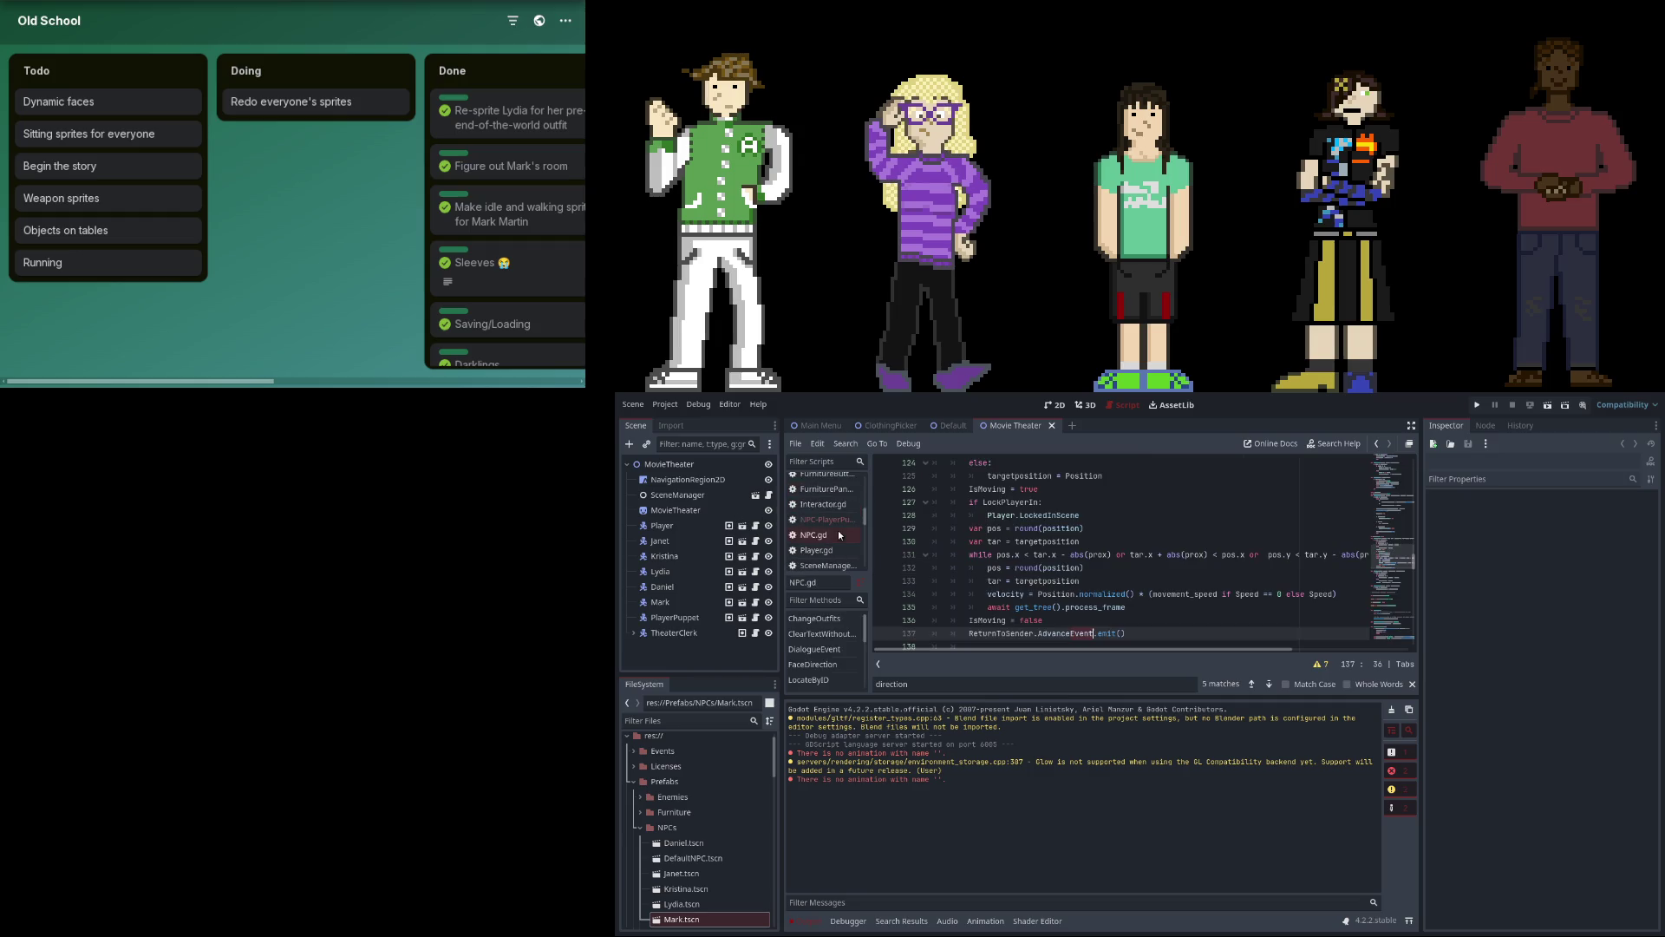
pyautogui.click(838, 520)
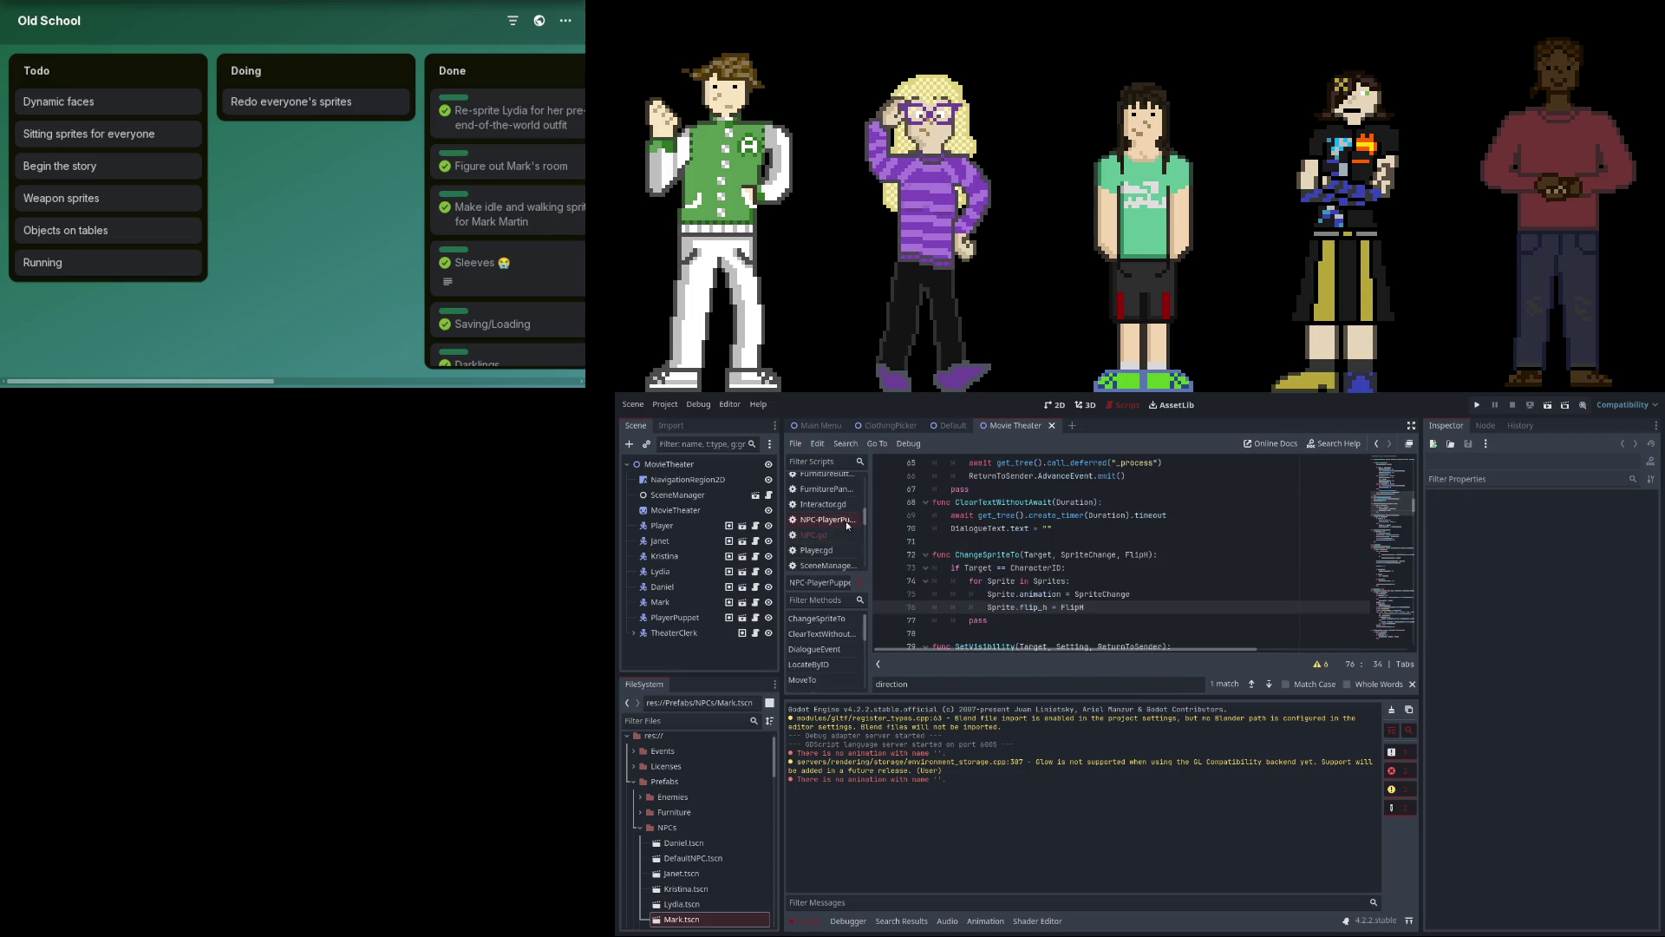
pyautogui.doubleClick(992, 556)
pyautogui.hotkey('ctrl', 'c')
pyautogui.scroll(3, 832, 528)
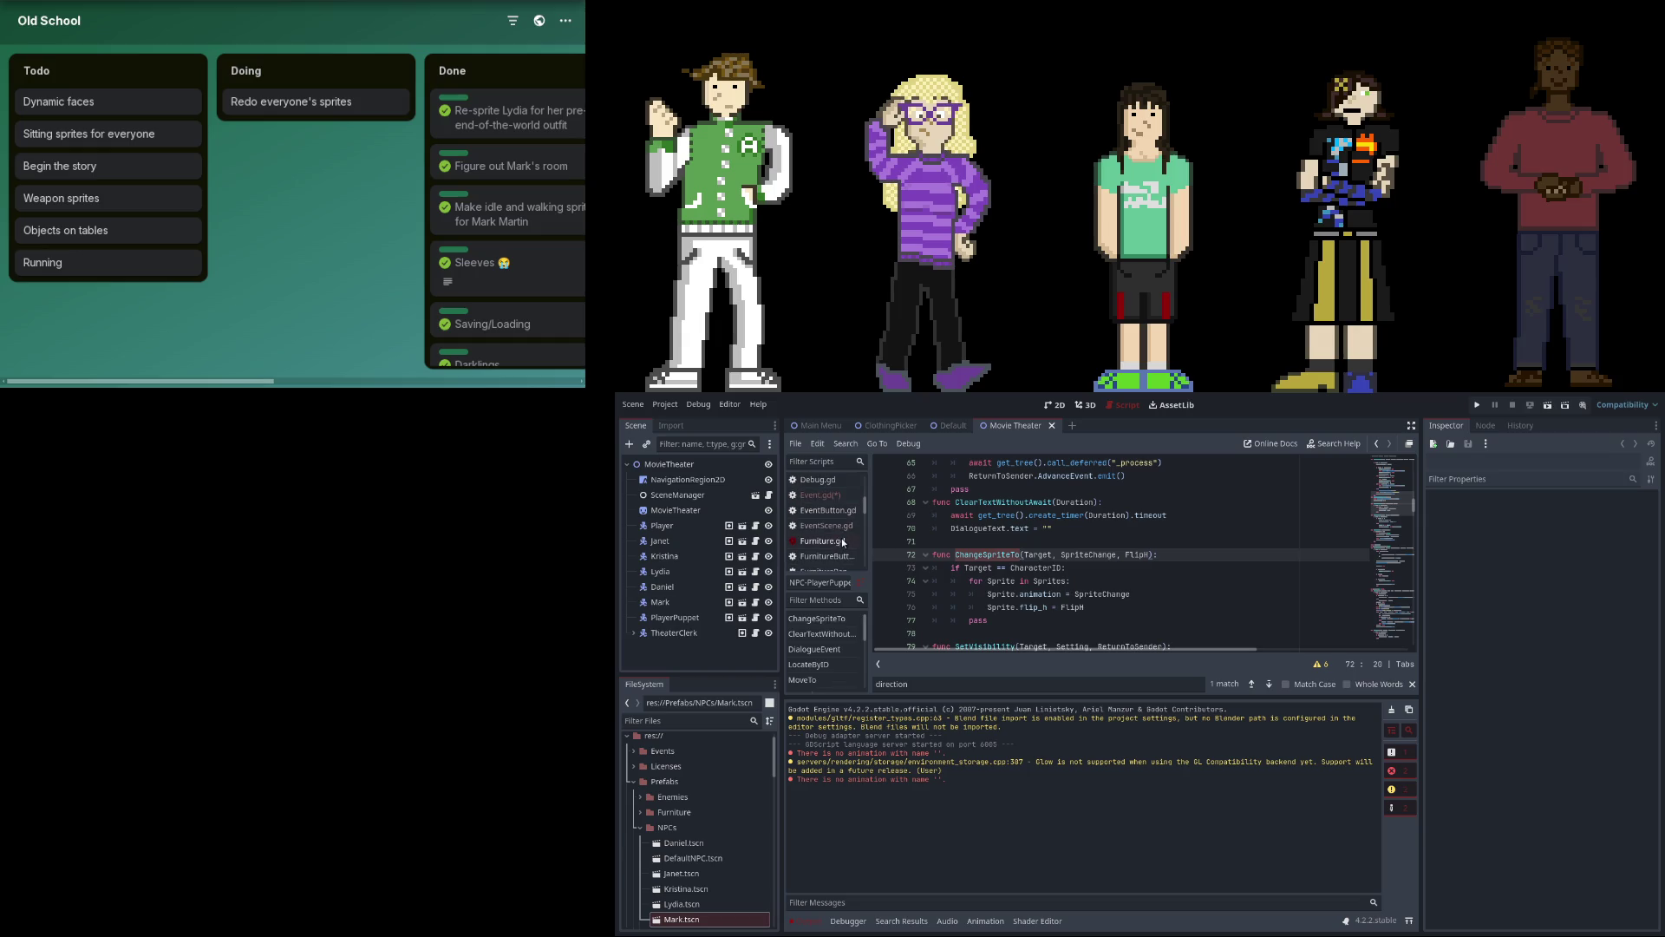
# In Event.gd, replace FaceDirection and RotateToDirection on lines 18, 189 and 190 with ChangeSpriteTo.
pyautogui.click(835, 495)
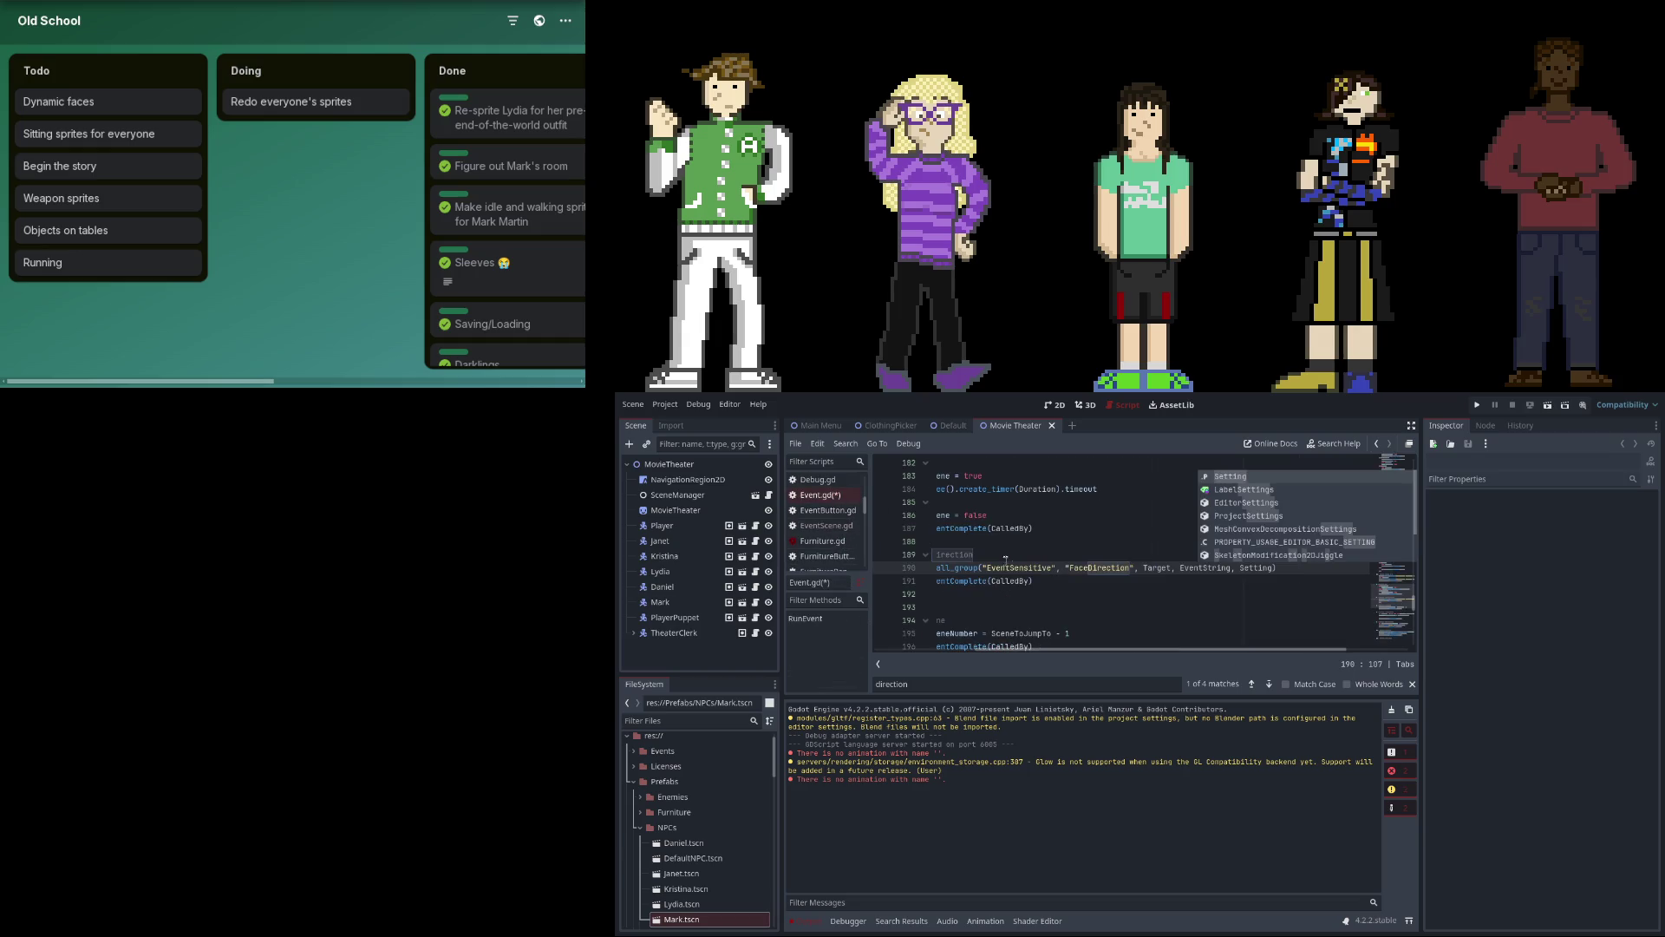
pyautogui.hscroll(-3, 1006, 566)
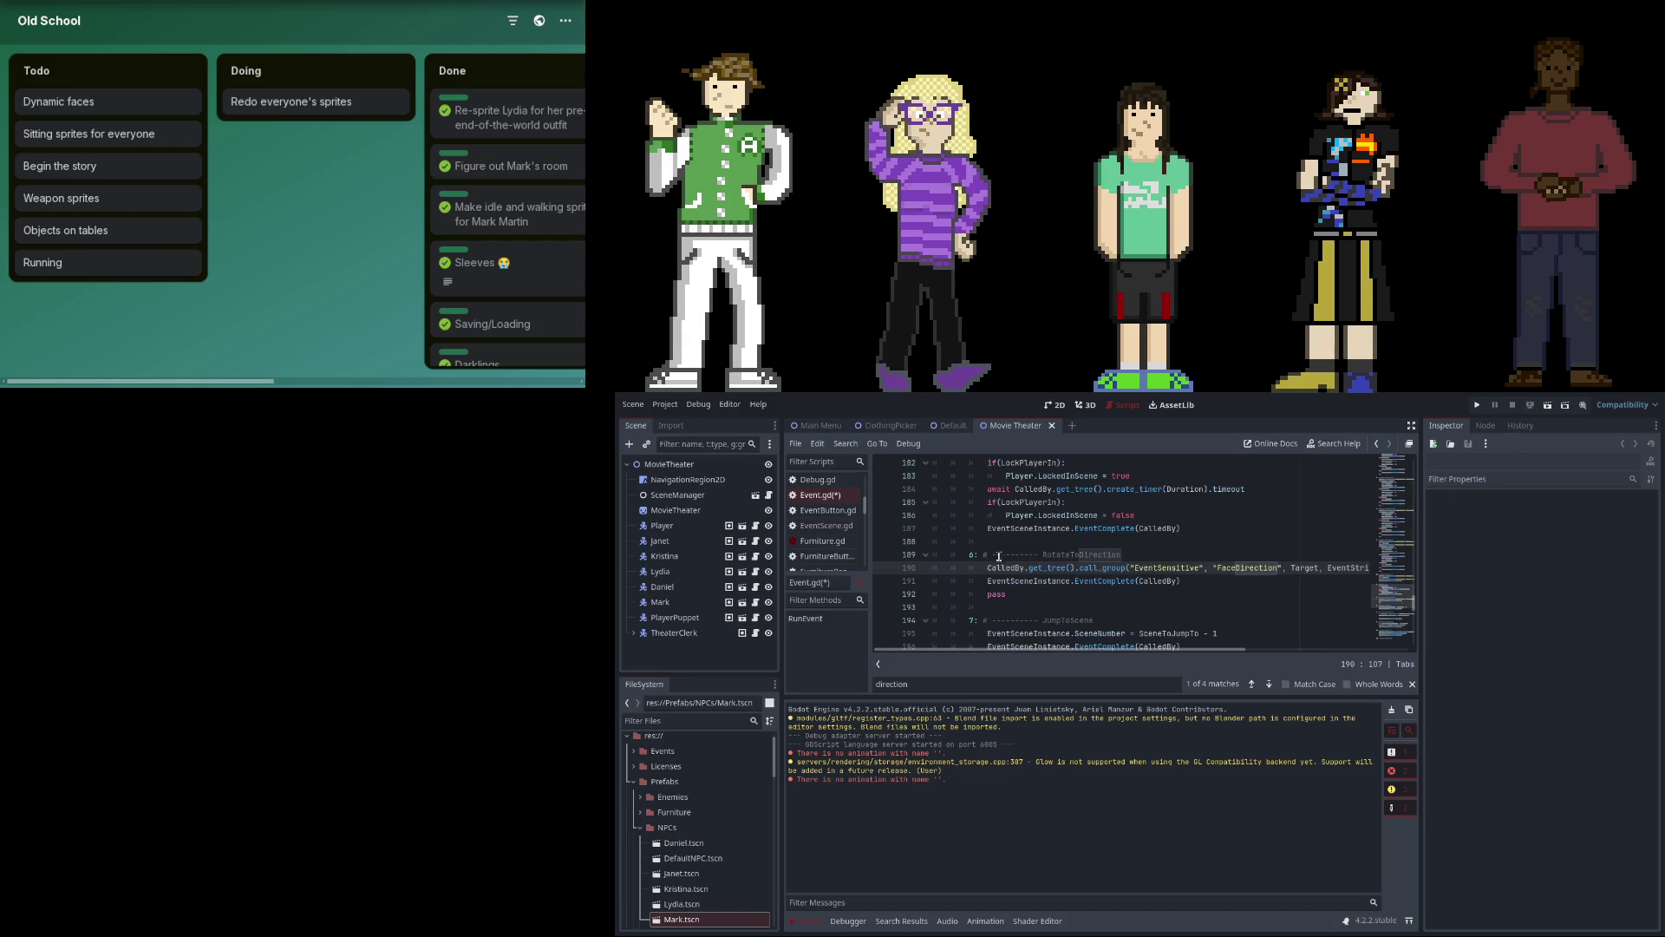
pyautogui.doubleClick(1230, 568)
pyautogui.hotkey('ctrl', 'v')
pyautogui.doubleClick(1080, 554)
pyautogui.hotkey('ctrl', 'v')
pyautogui.moveTo(1392, 596)
pyautogui.mouseDown()
pyautogui.moveTo(1388, 447)
pyautogui.moveTo(1397, 551)
pyautogui.mouseUp()
pyautogui.doubleClick(988, 608)
pyautogui.hotkey('ctrl', 'v')
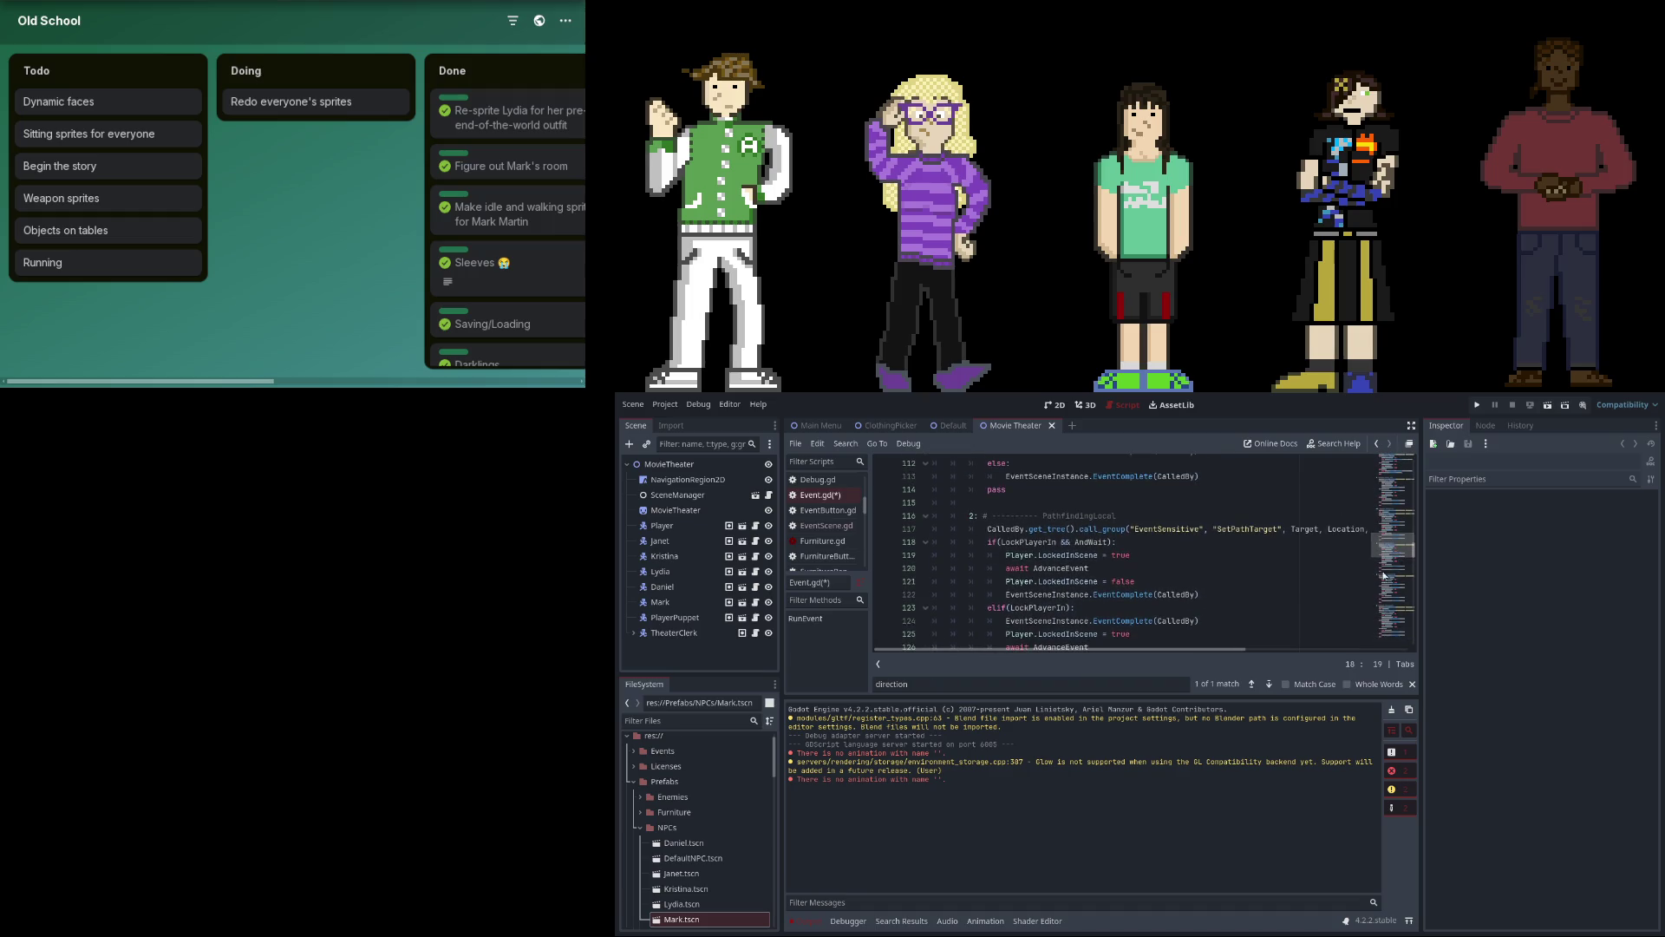
# Review the ChangeSpriteTo event case in Event.gd, then bring up NPC-PlayerPuppet's code.
pyautogui.moveTo(1202, 654)
pyautogui.mouseDown()
pyautogui.moveTo(1381, 650)
pyautogui.moveTo(1215, 652)
pyautogui.mouseUp()
pyautogui.scroll(-6, 1171, 625)
pyautogui.scroll(-13, 1167, 626)
pyautogui.scroll(-4, 1159, 640)
pyautogui.moveTo(1130, 652); pyautogui.dragTo(1194, 652)
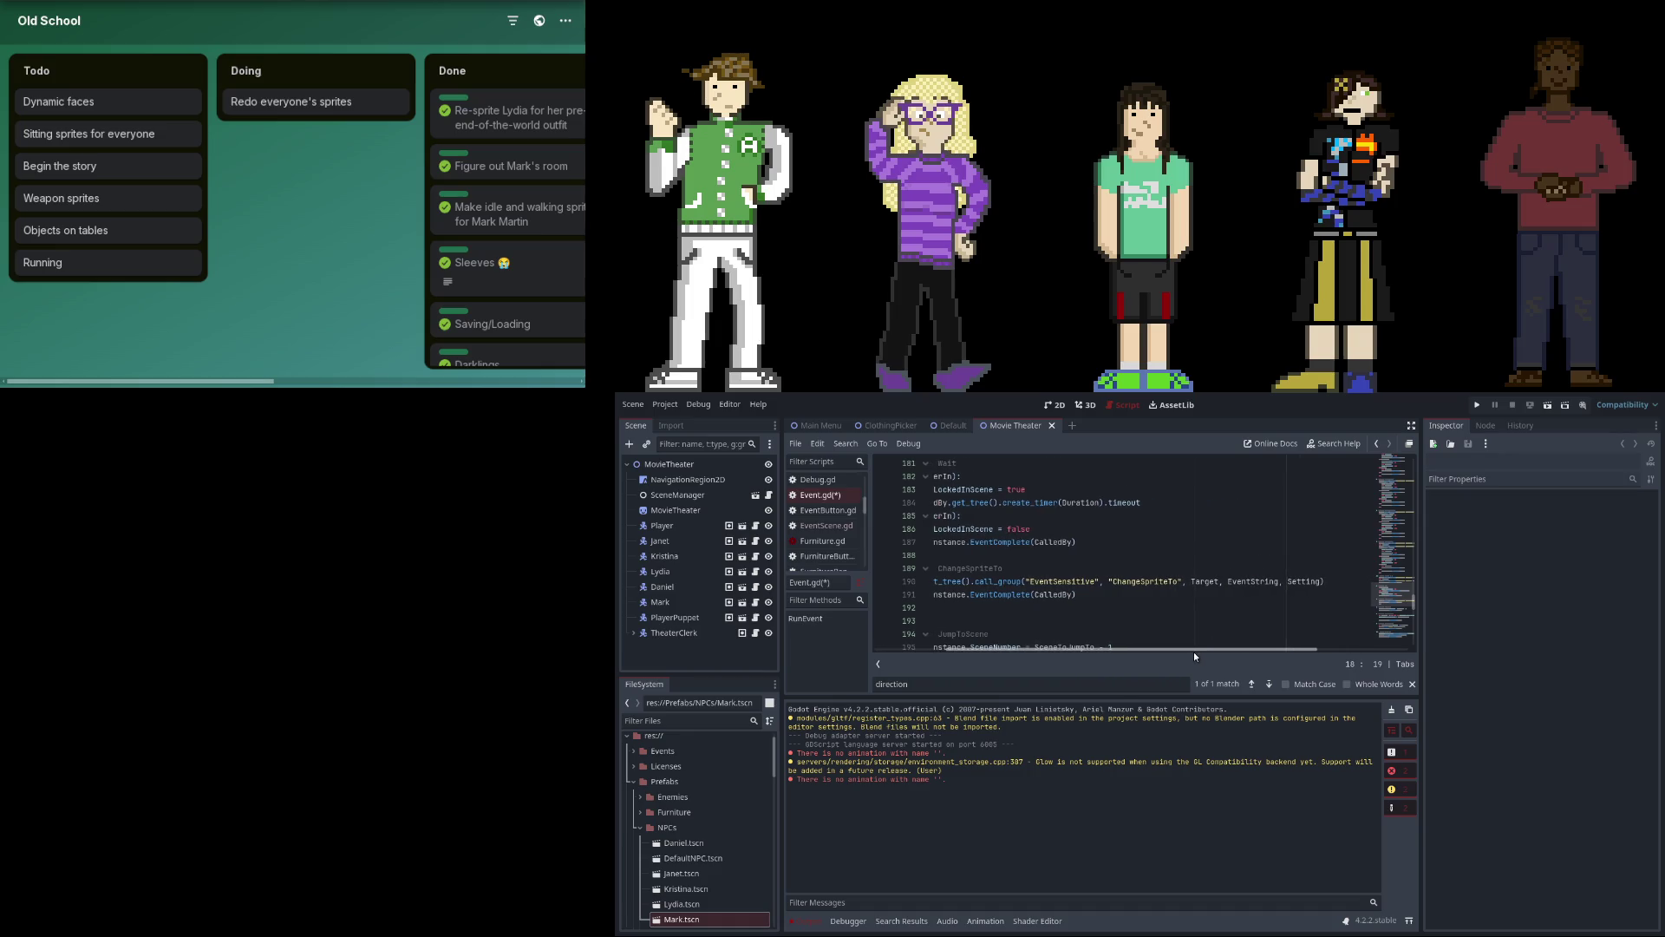
pyautogui.hscroll(-1, 1137, 625)
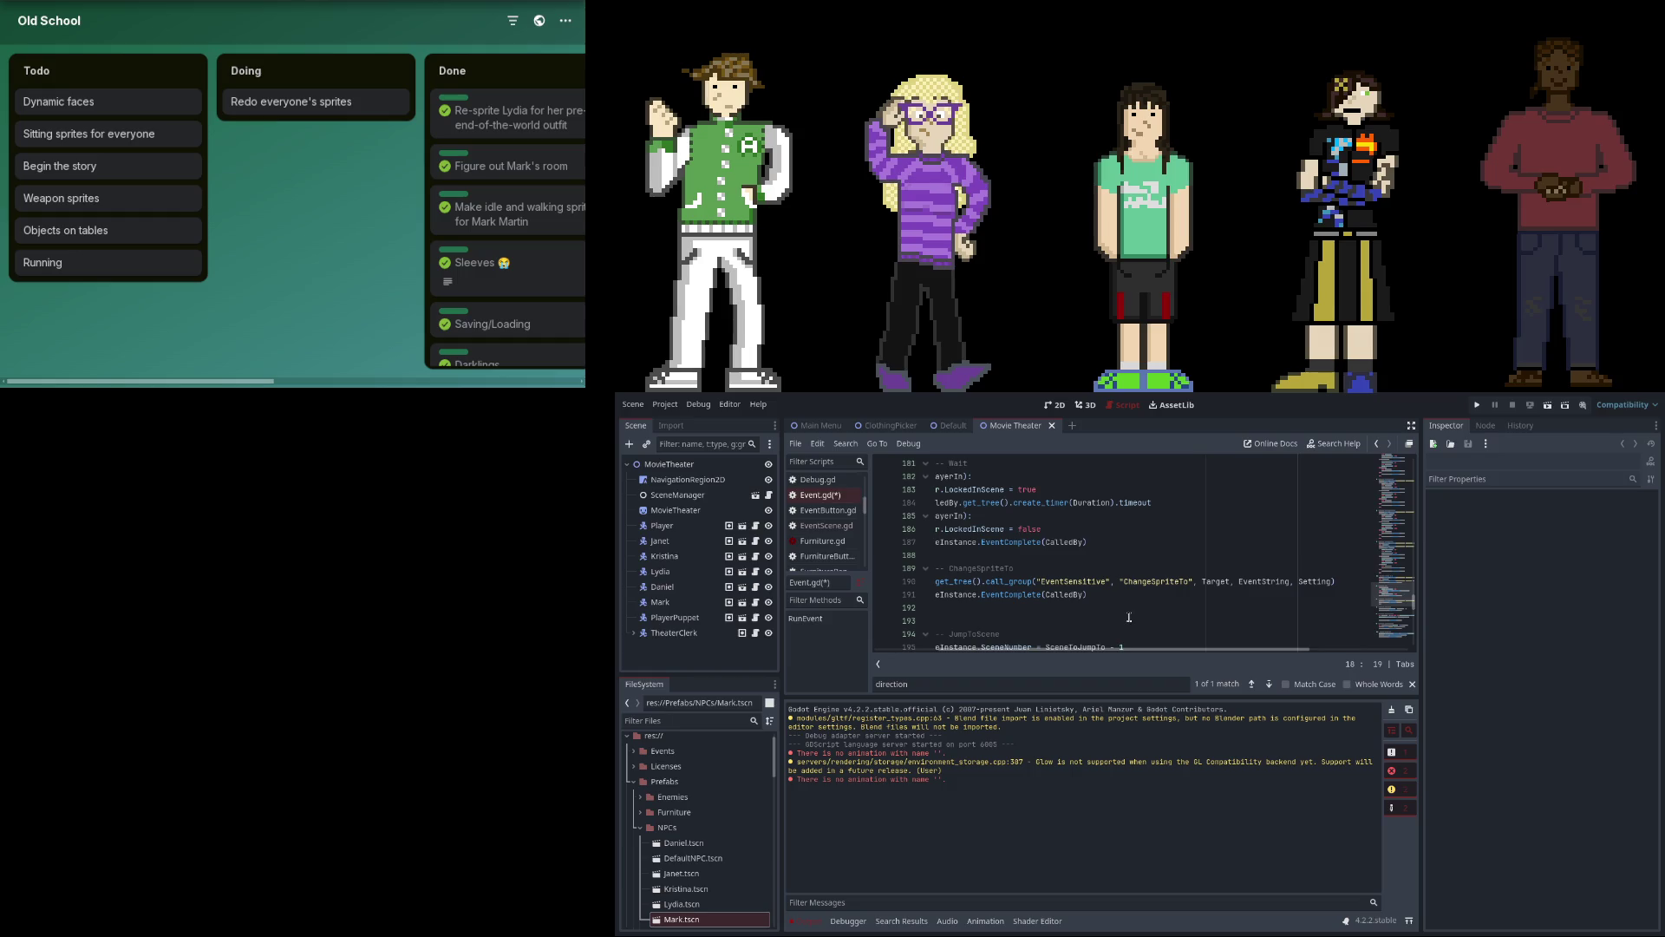
pyautogui.hscroll(-3, 1085, 643)
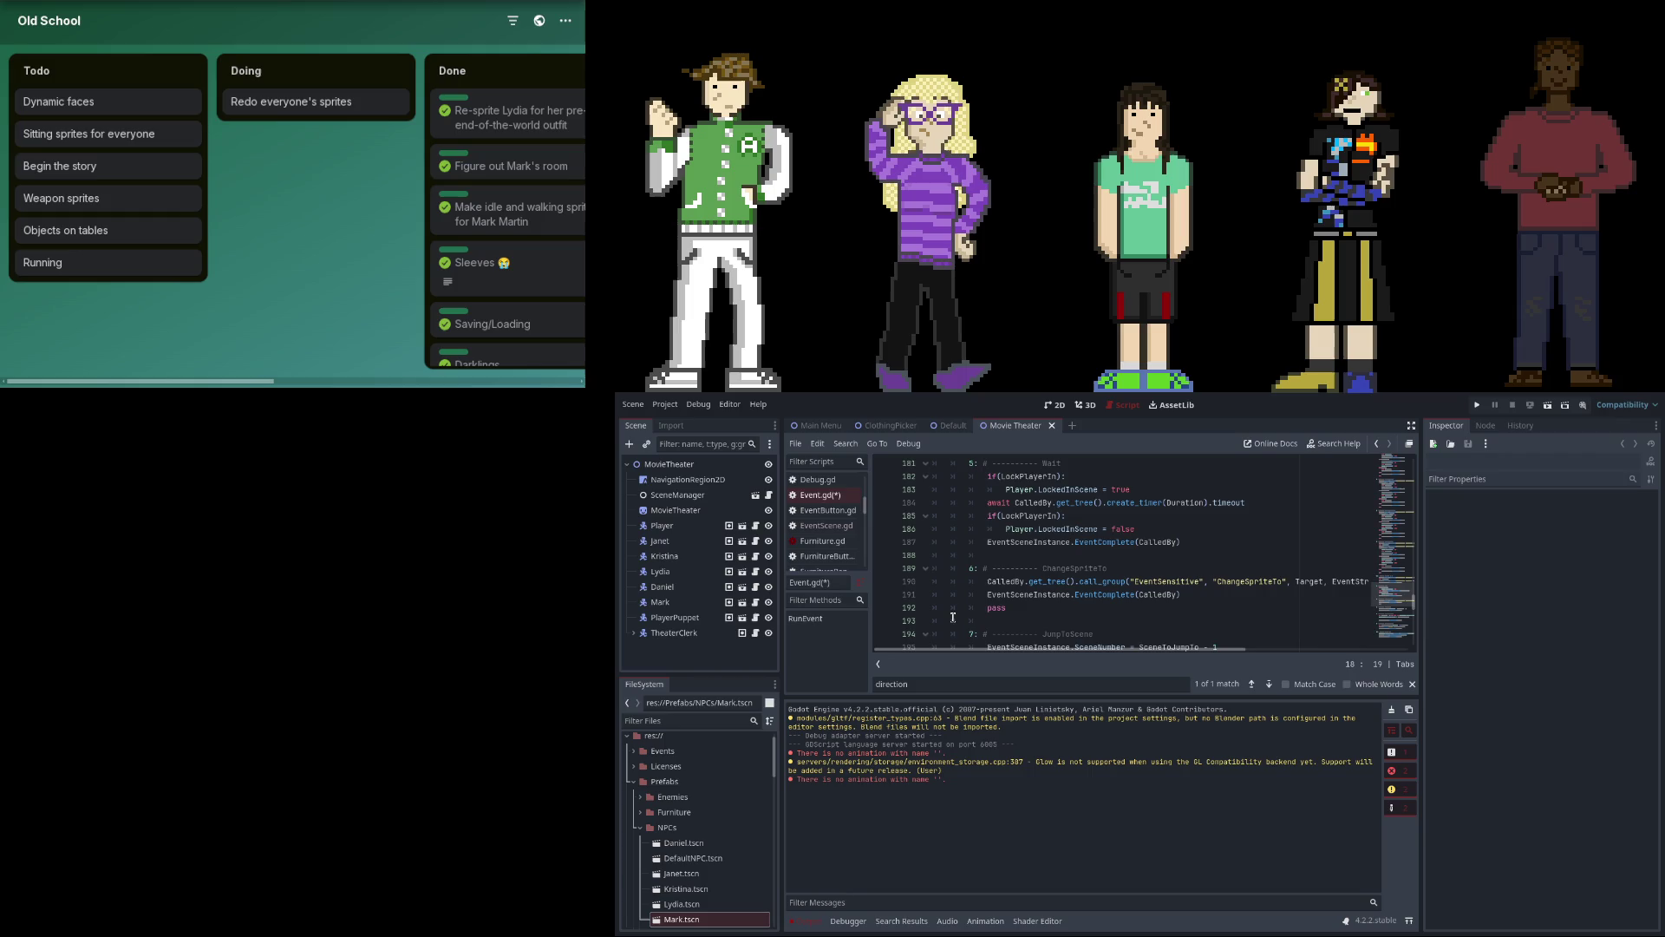
pyautogui.click(1101, 569)
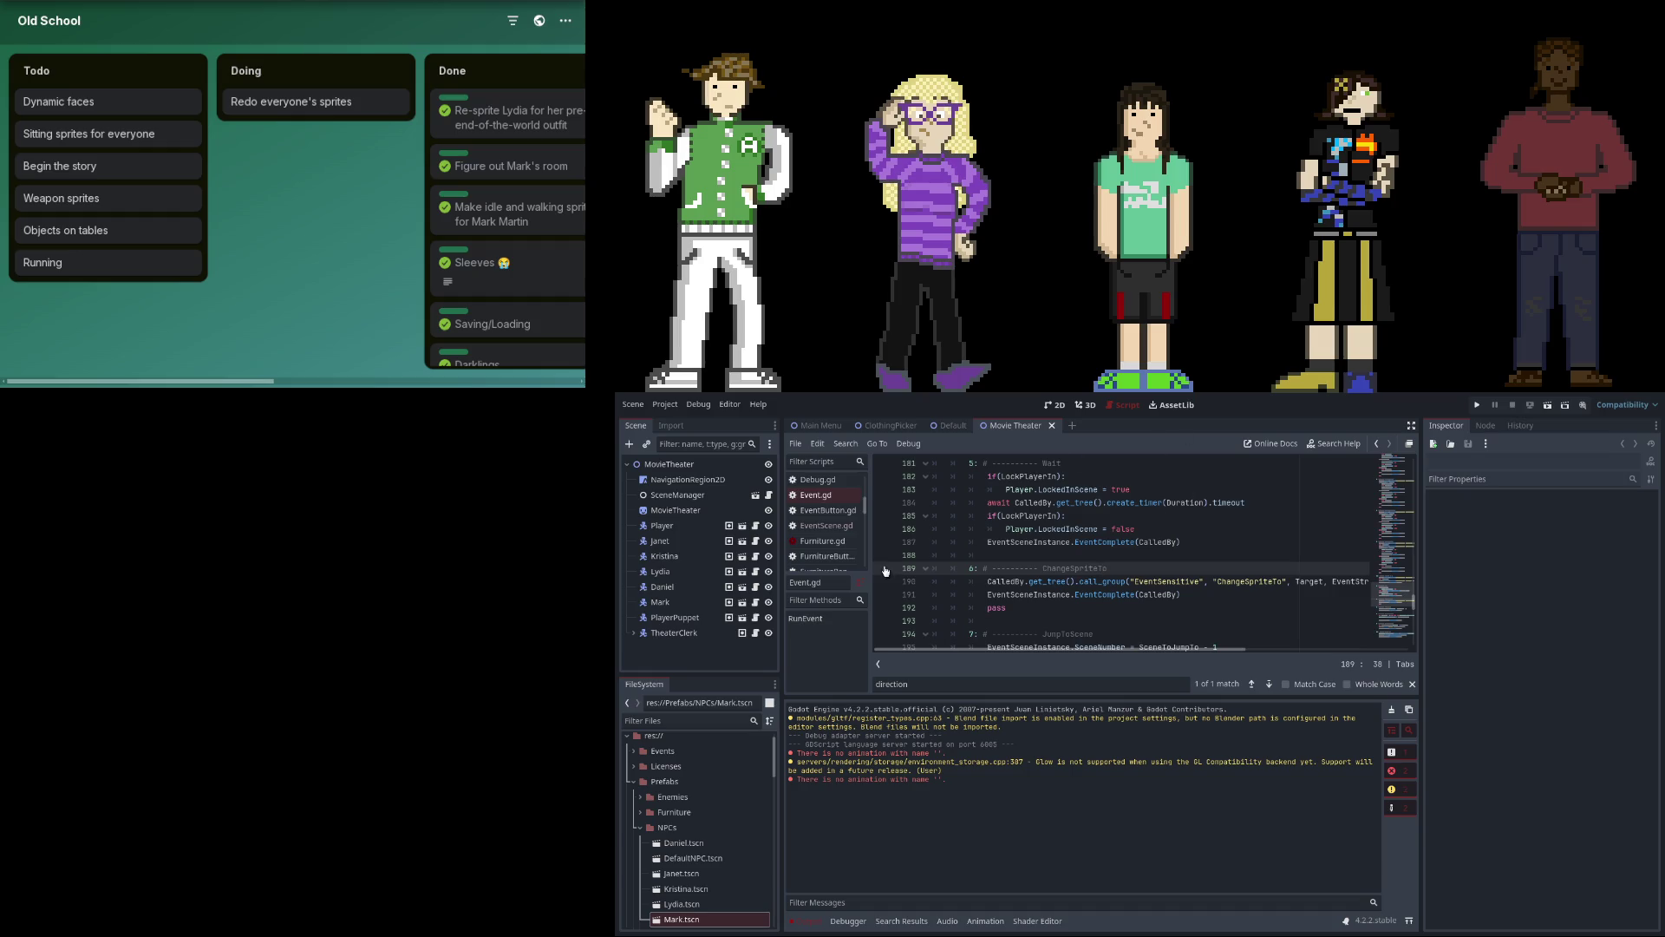
pyautogui.scroll(-6, 892, 500)
pyautogui.click(819, 529)
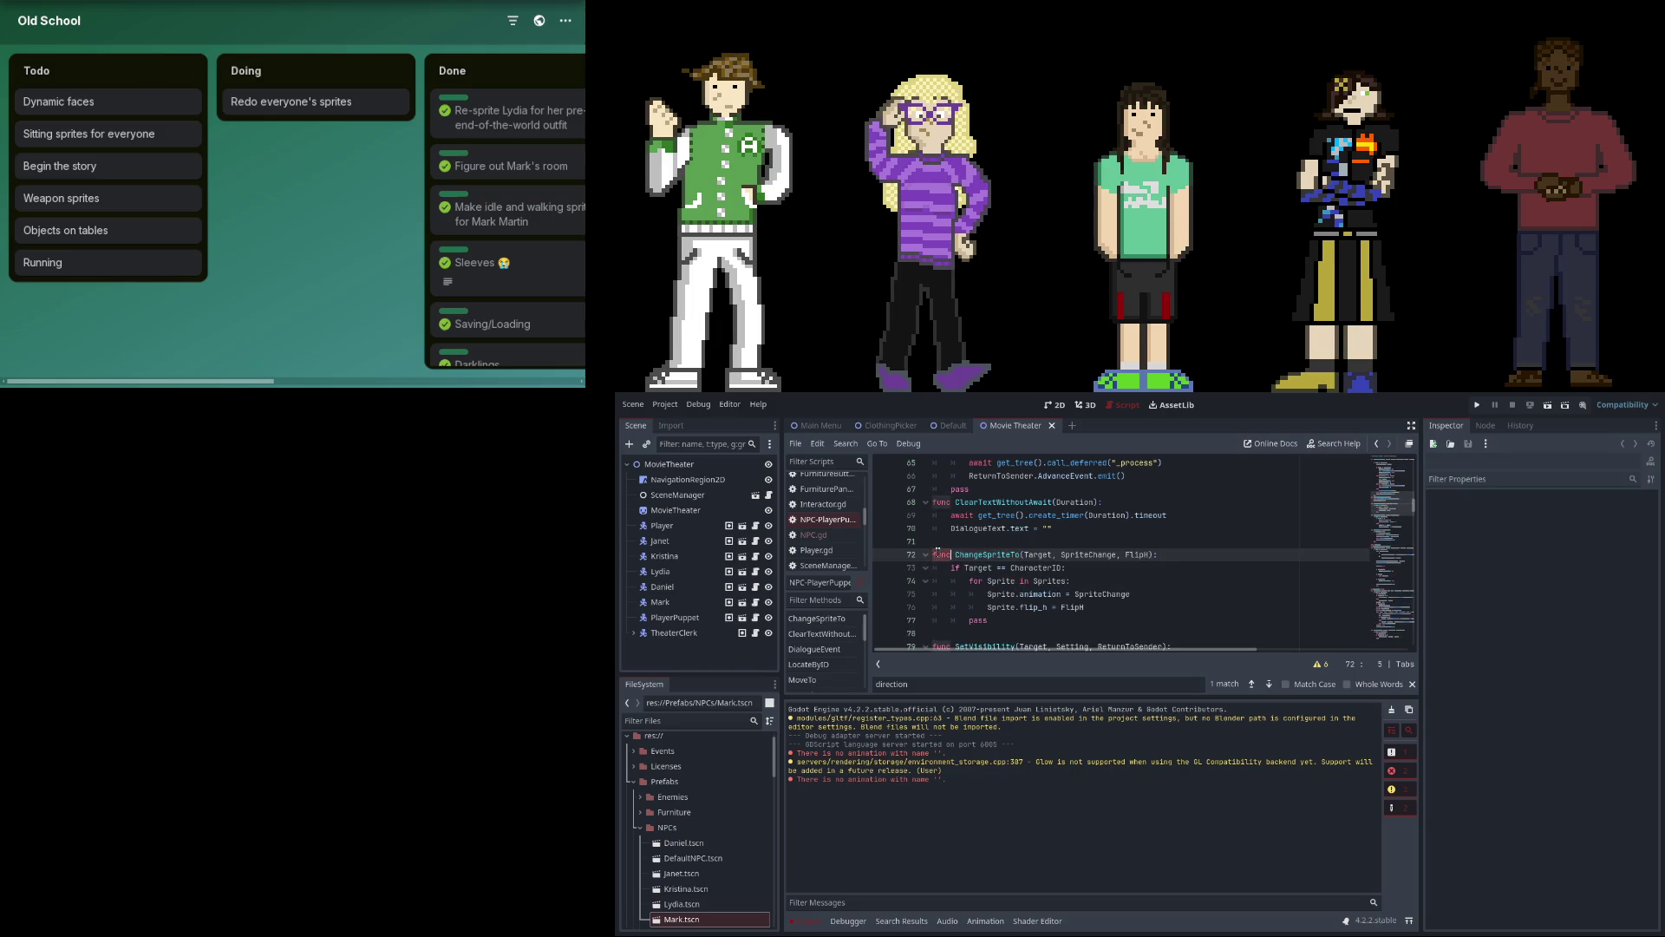
# In NPC.gd, find the FaceDirection function and paste the ChangeSpriteTo function over it.
pyautogui.scroll(-2, 1075, 590)
pyautogui.click(1085, 621)
pyautogui.click(814, 536)
pyautogui.click(1037, 542)
pyautogui.hotkey('ctrl', 'f')
pyautogui.write('face')
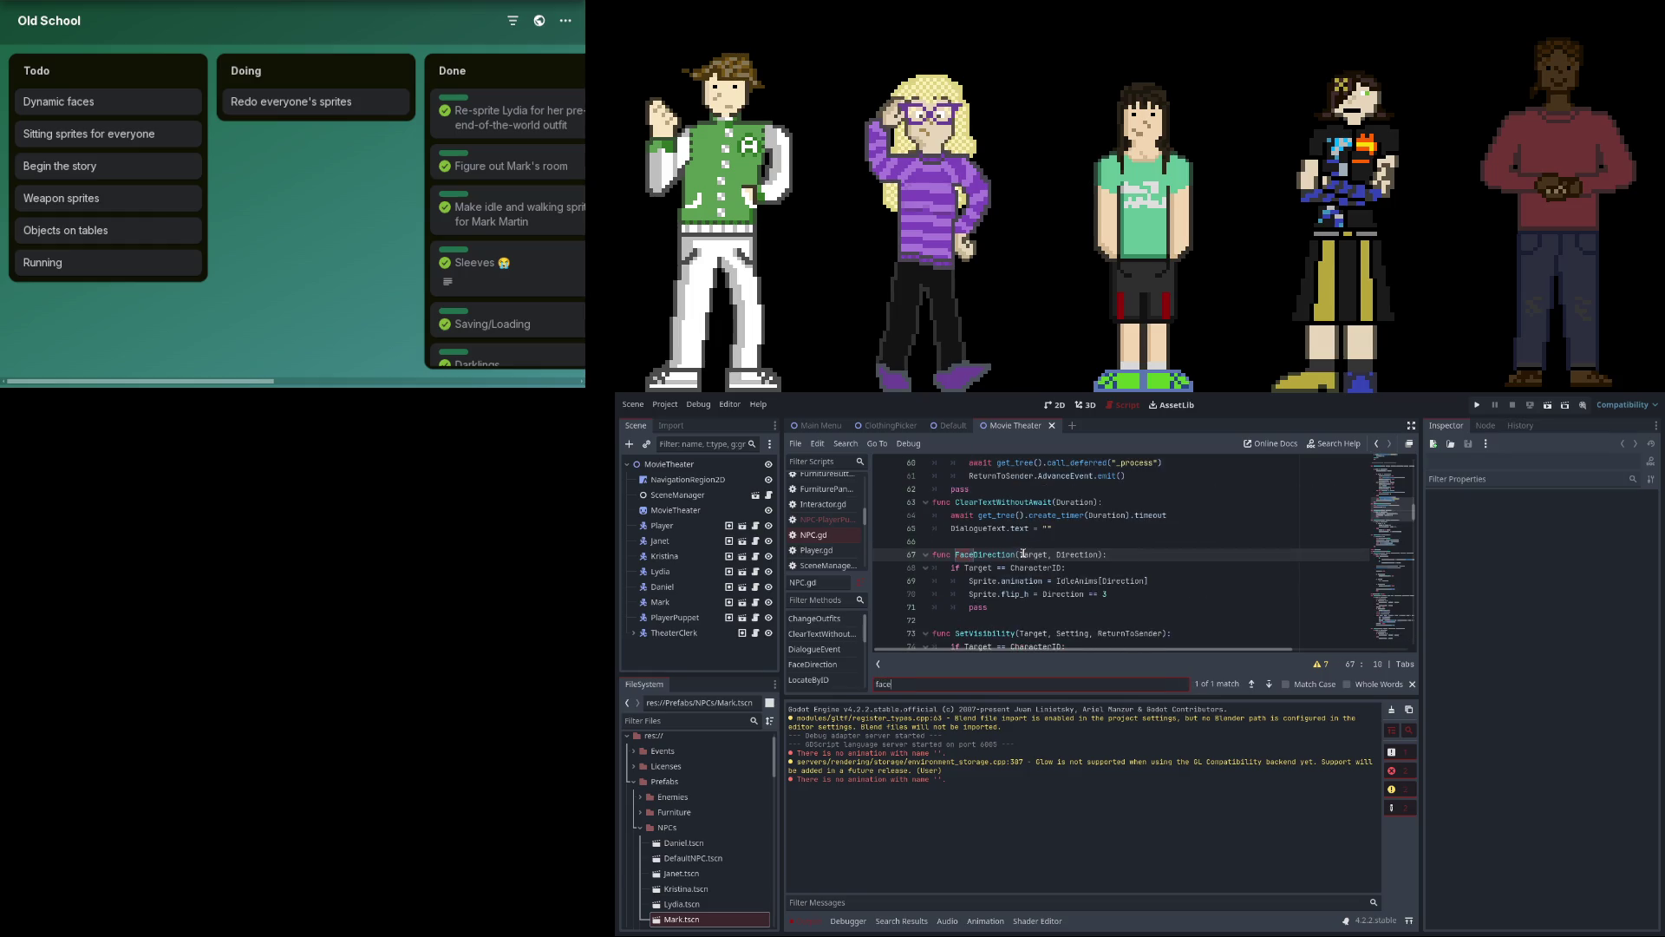
pyautogui.moveTo(932, 554); pyautogui.dragTo(980, 607)
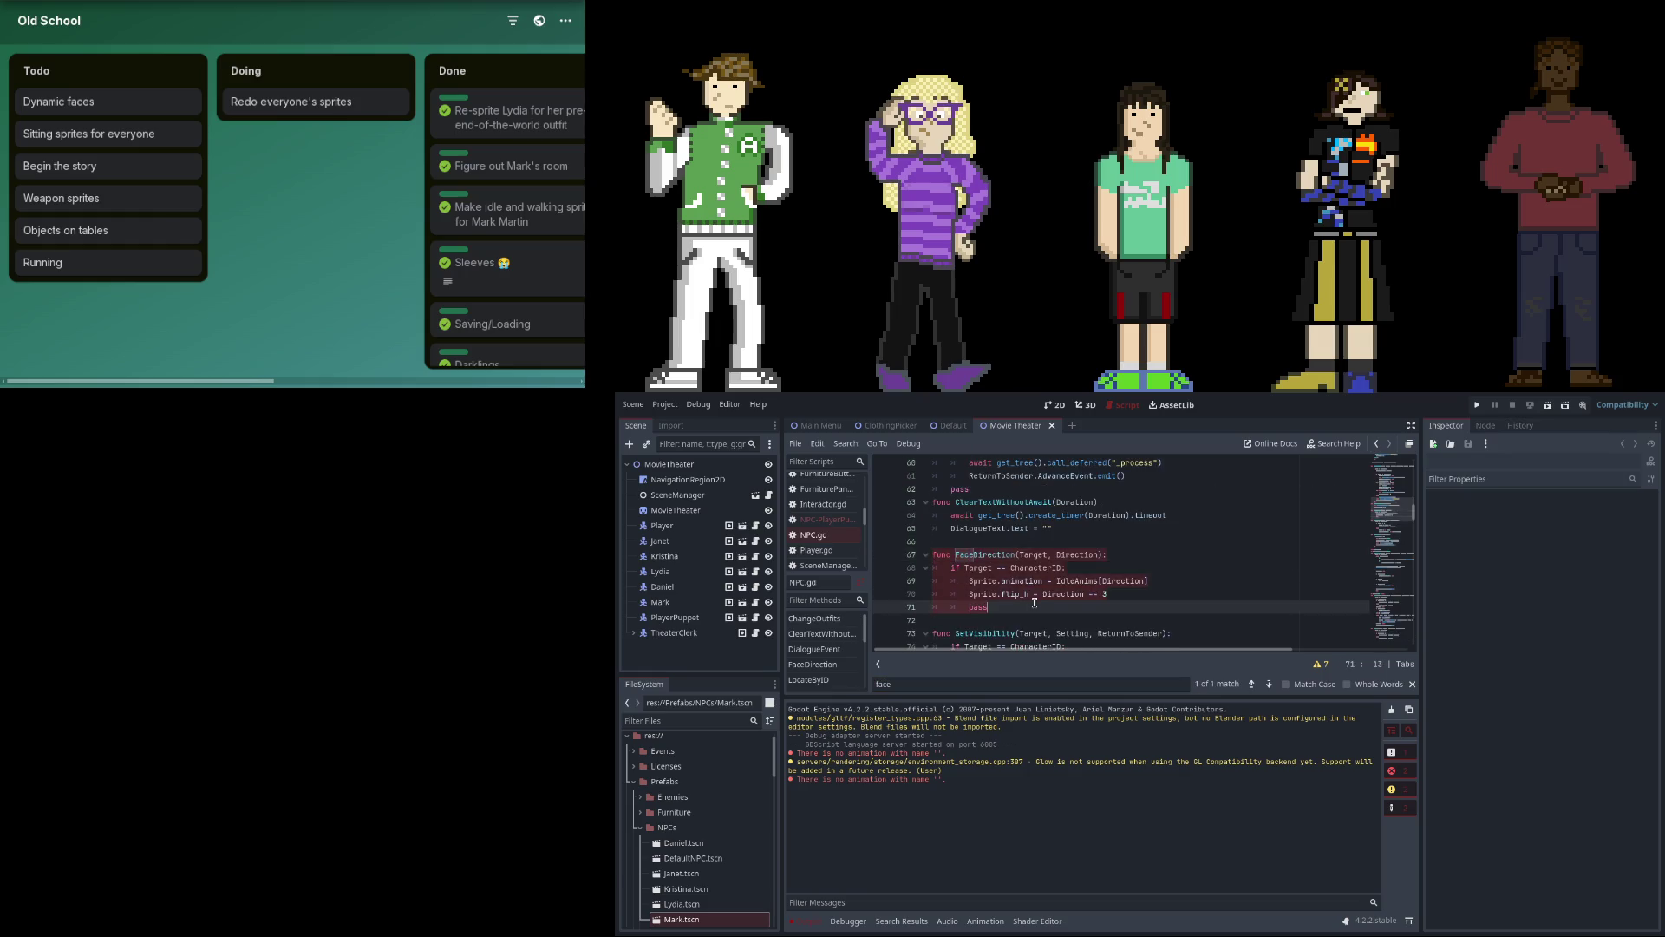
pyautogui.write('func ChangeSpriteTo(Target, SpriteChange, FlipH): \tif Target == CharacterID: \t\tfor Sprite in Sprites: \t\t\tSprite.animation = SpriteChange \t\t\tSprite.flip_h = FlipH \t\tpass')
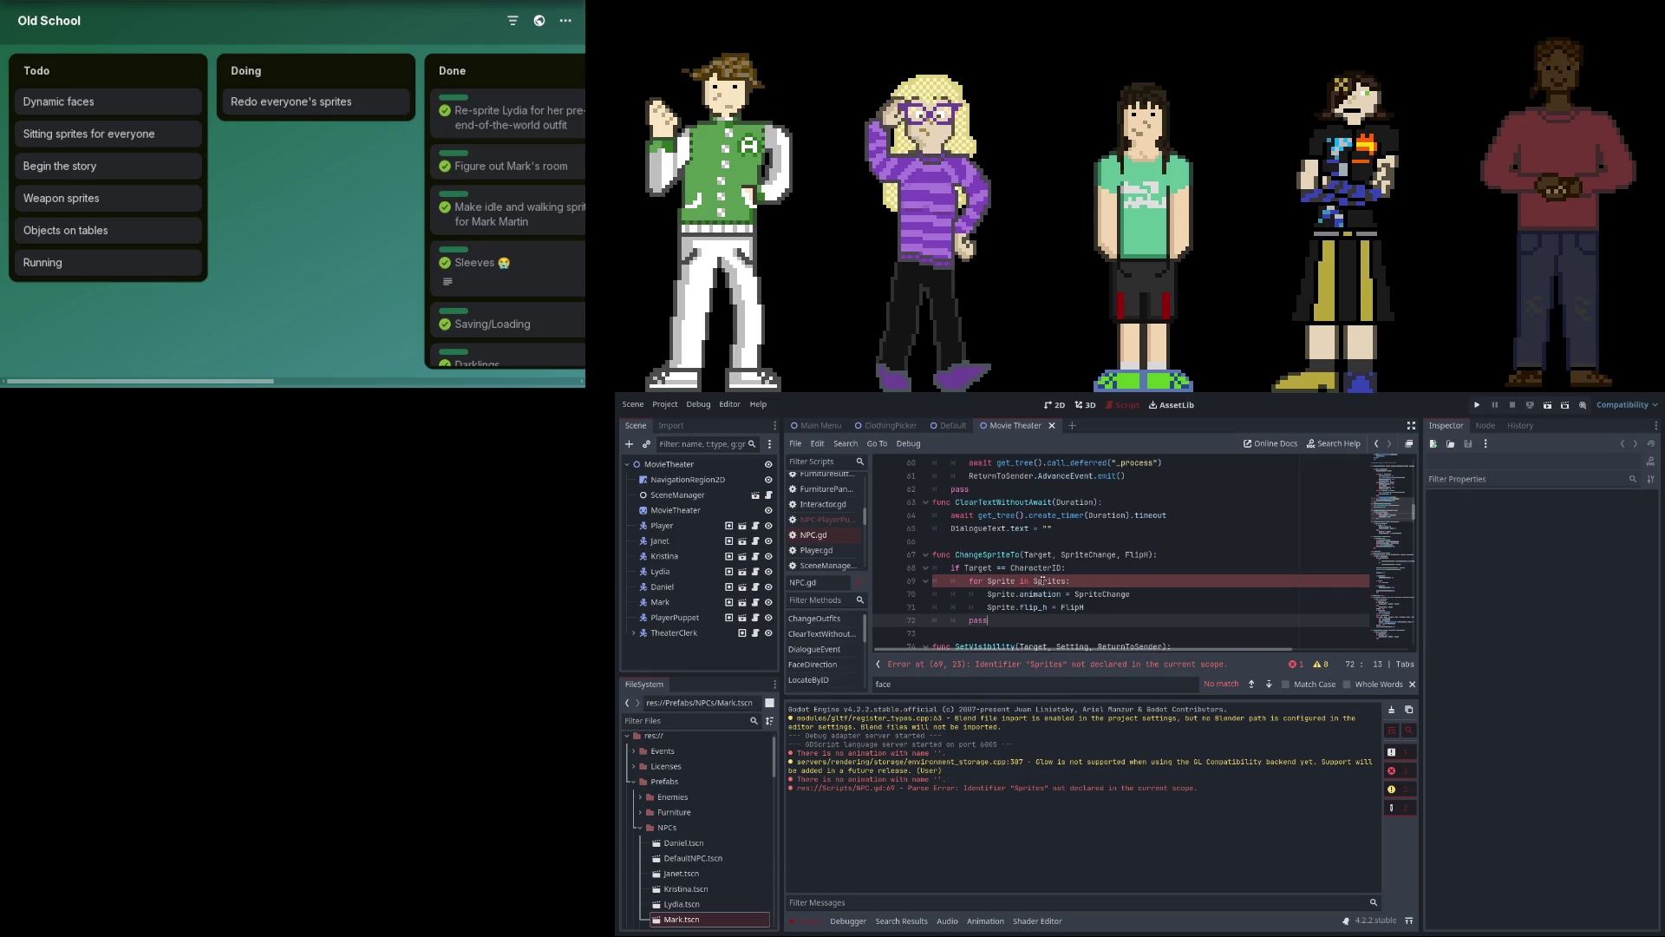
# Delete the 'for Sprite in Sprites' line and unindent the animation and flip_h lines.
pyautogui.hotkey('ctrl', 'z')
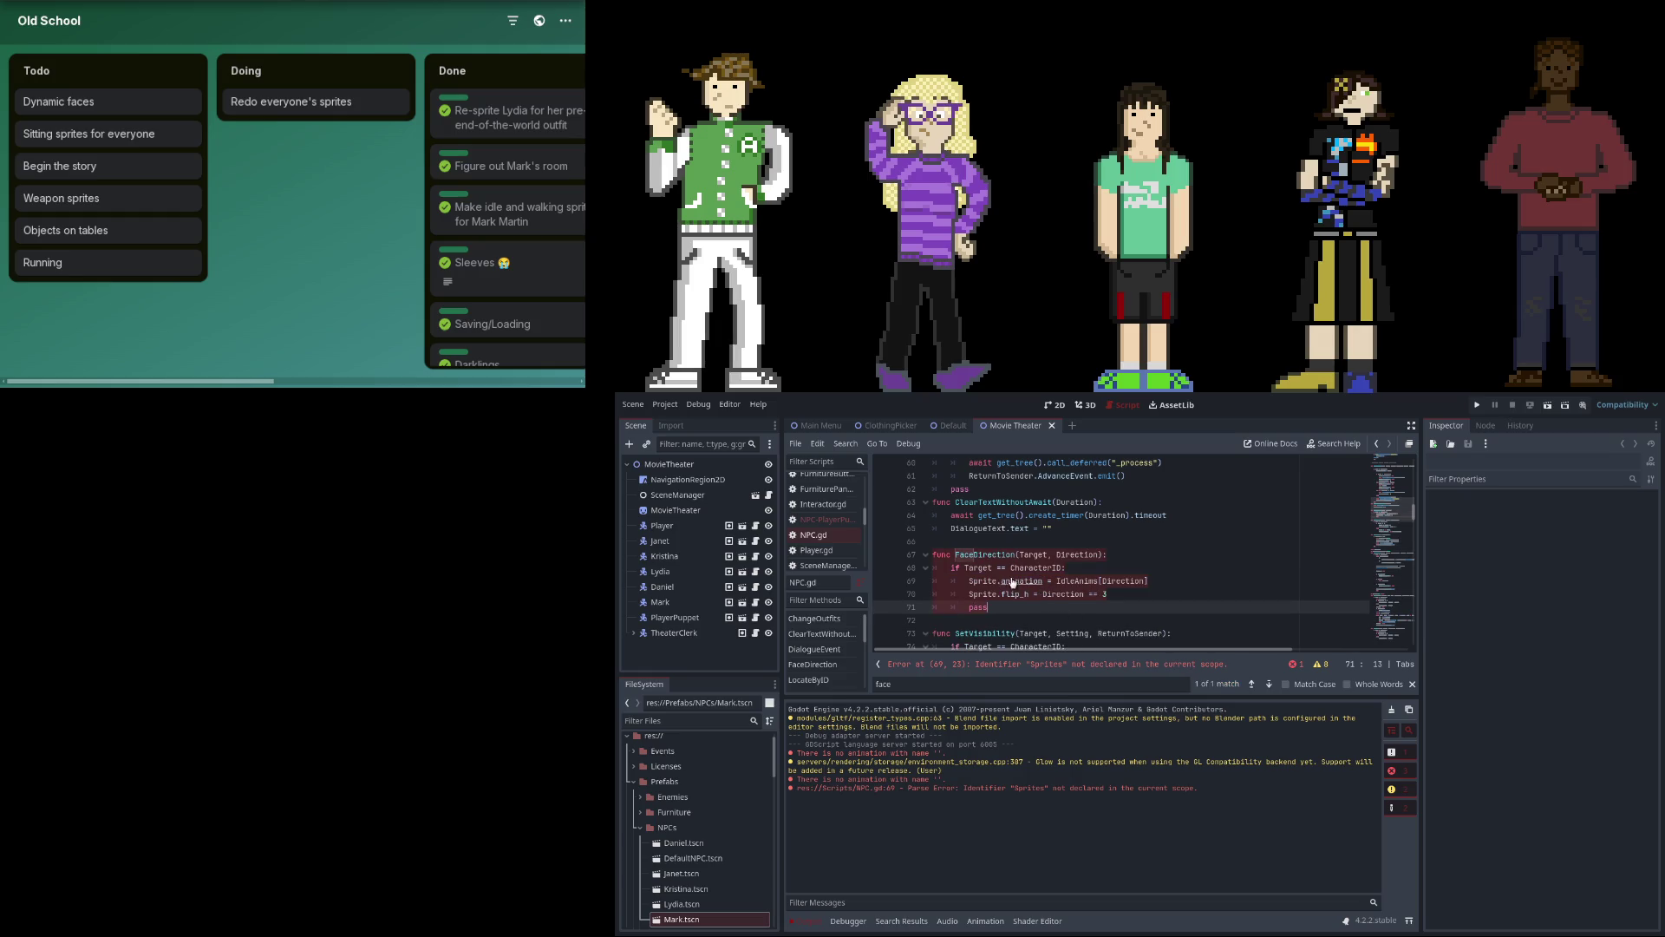
pyautogui.hotkey('ctrl', 'y')
pyautogui.click(1002, 581)
pyautogui.tripleClick(983, 582)
pyautogui.press('Delete')
pyautogui.click(987, 594)
pyautogui.press('BackSpace')
pyautogui.click(989, 606)
pyautogui.press('BackSpace')
pyautogui.click(1002, 580)
pyautogui.press('BackSpace')
pyautogui.press('BackSpace')
pyautogui.press('BackSpace')
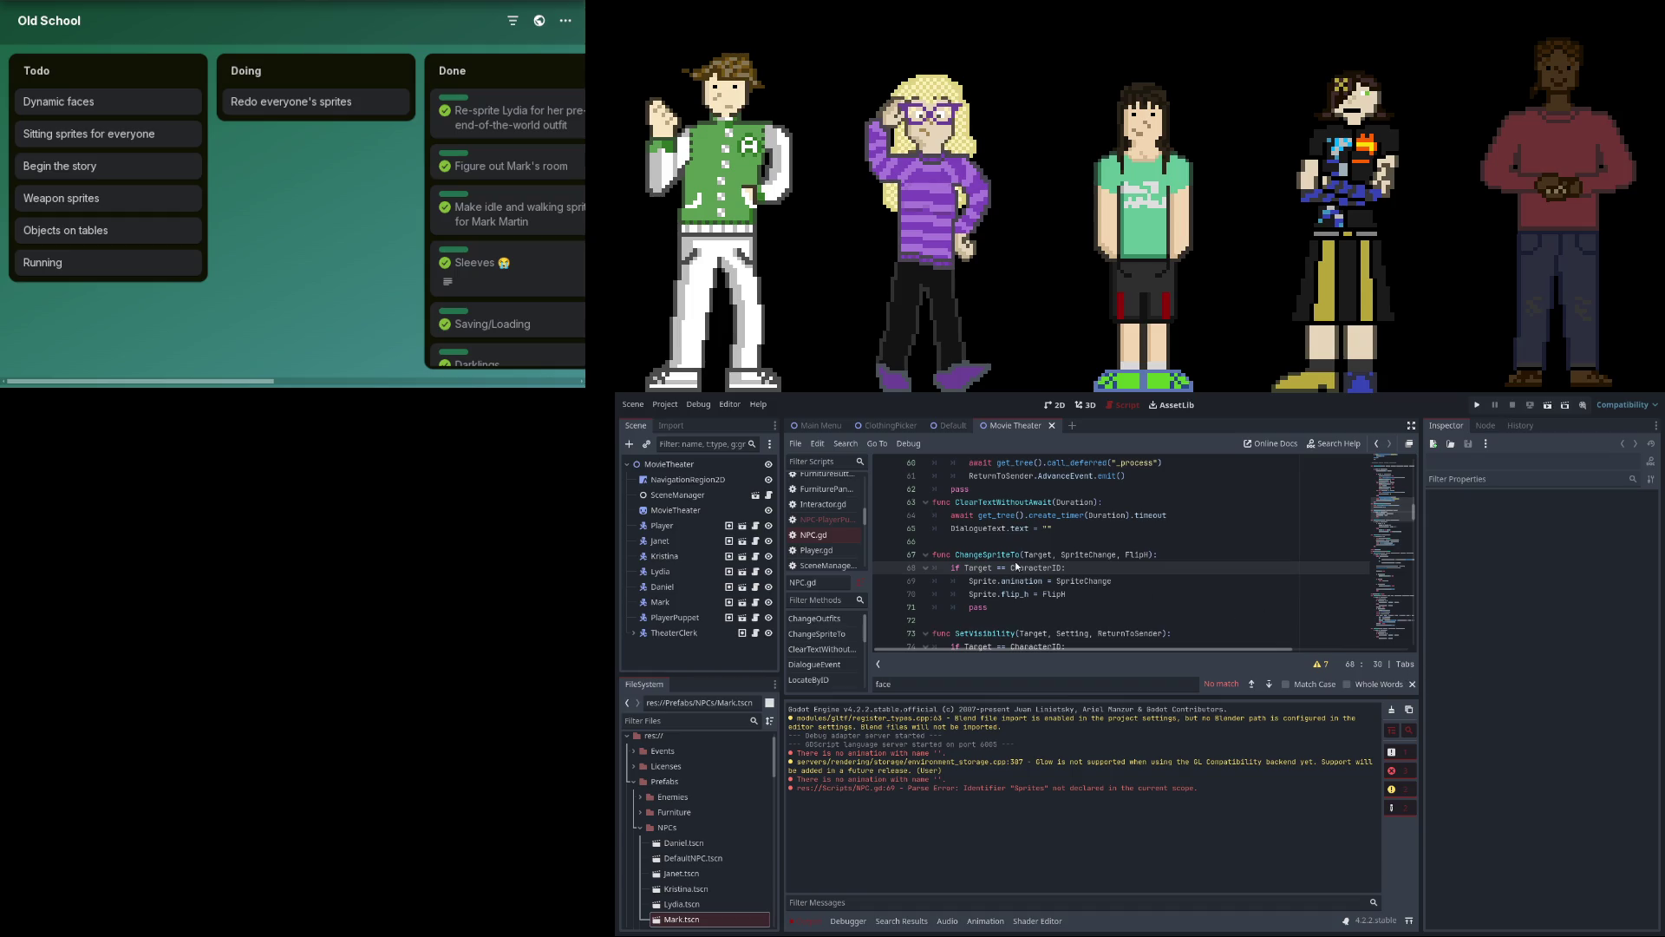
pyautogui.click(841, 551)
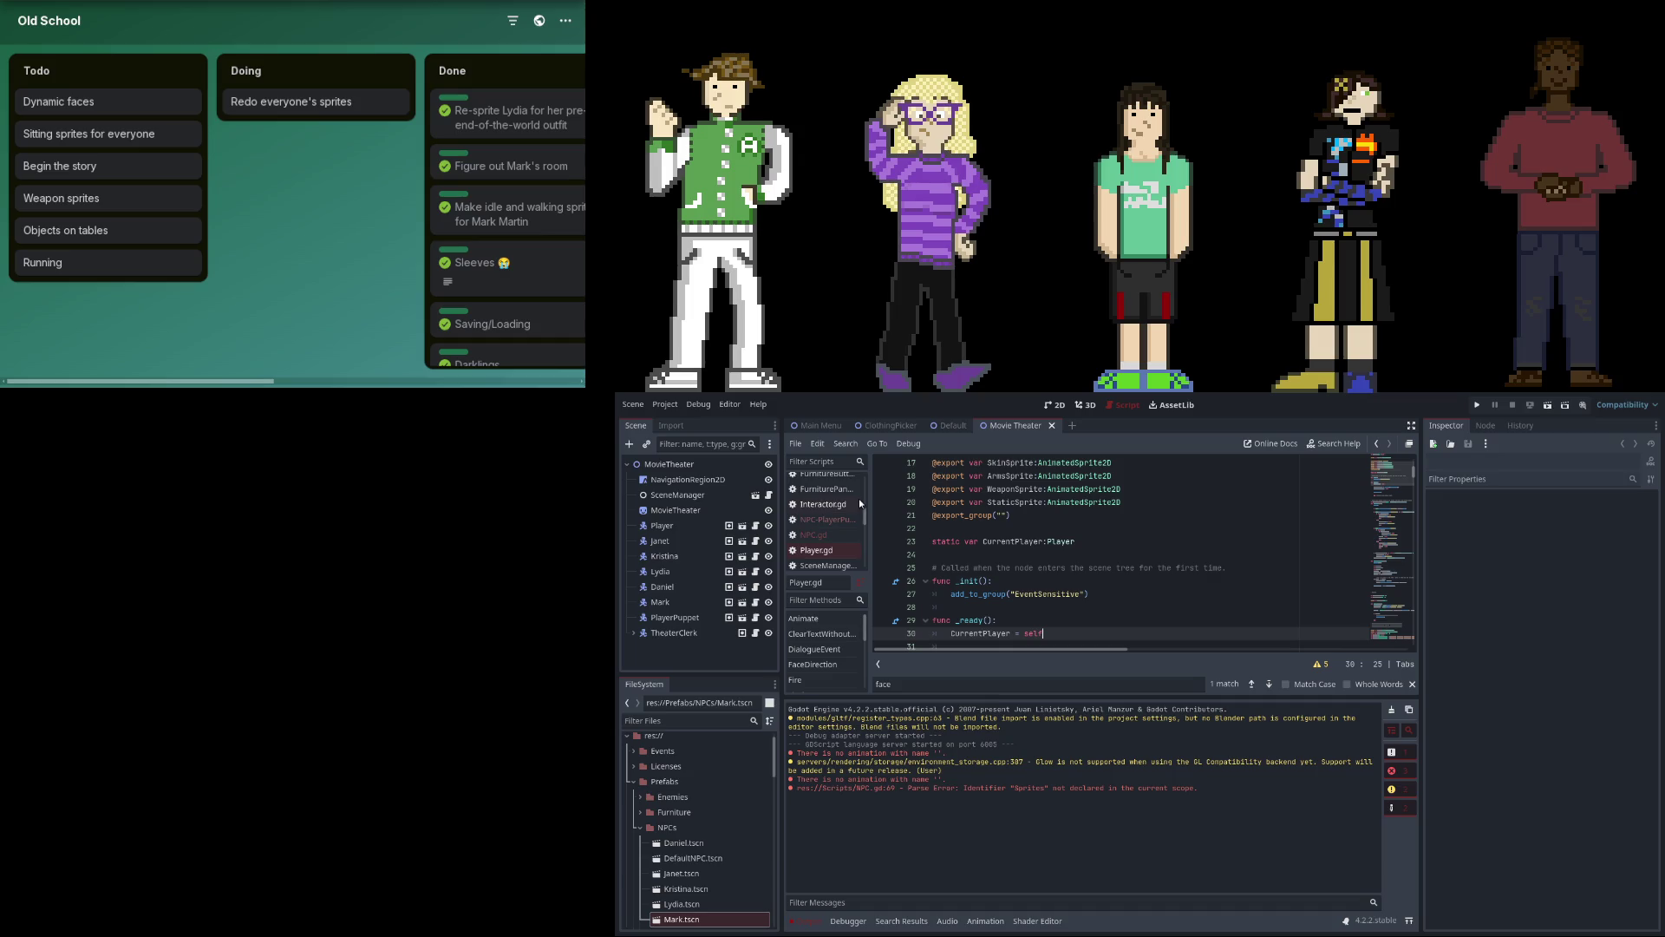
# Scroll through Player.gd and Event.gd's event cases, then switch to the Movie Theater 2D view.
pyautogui.scroll(-5, 1163, 574)
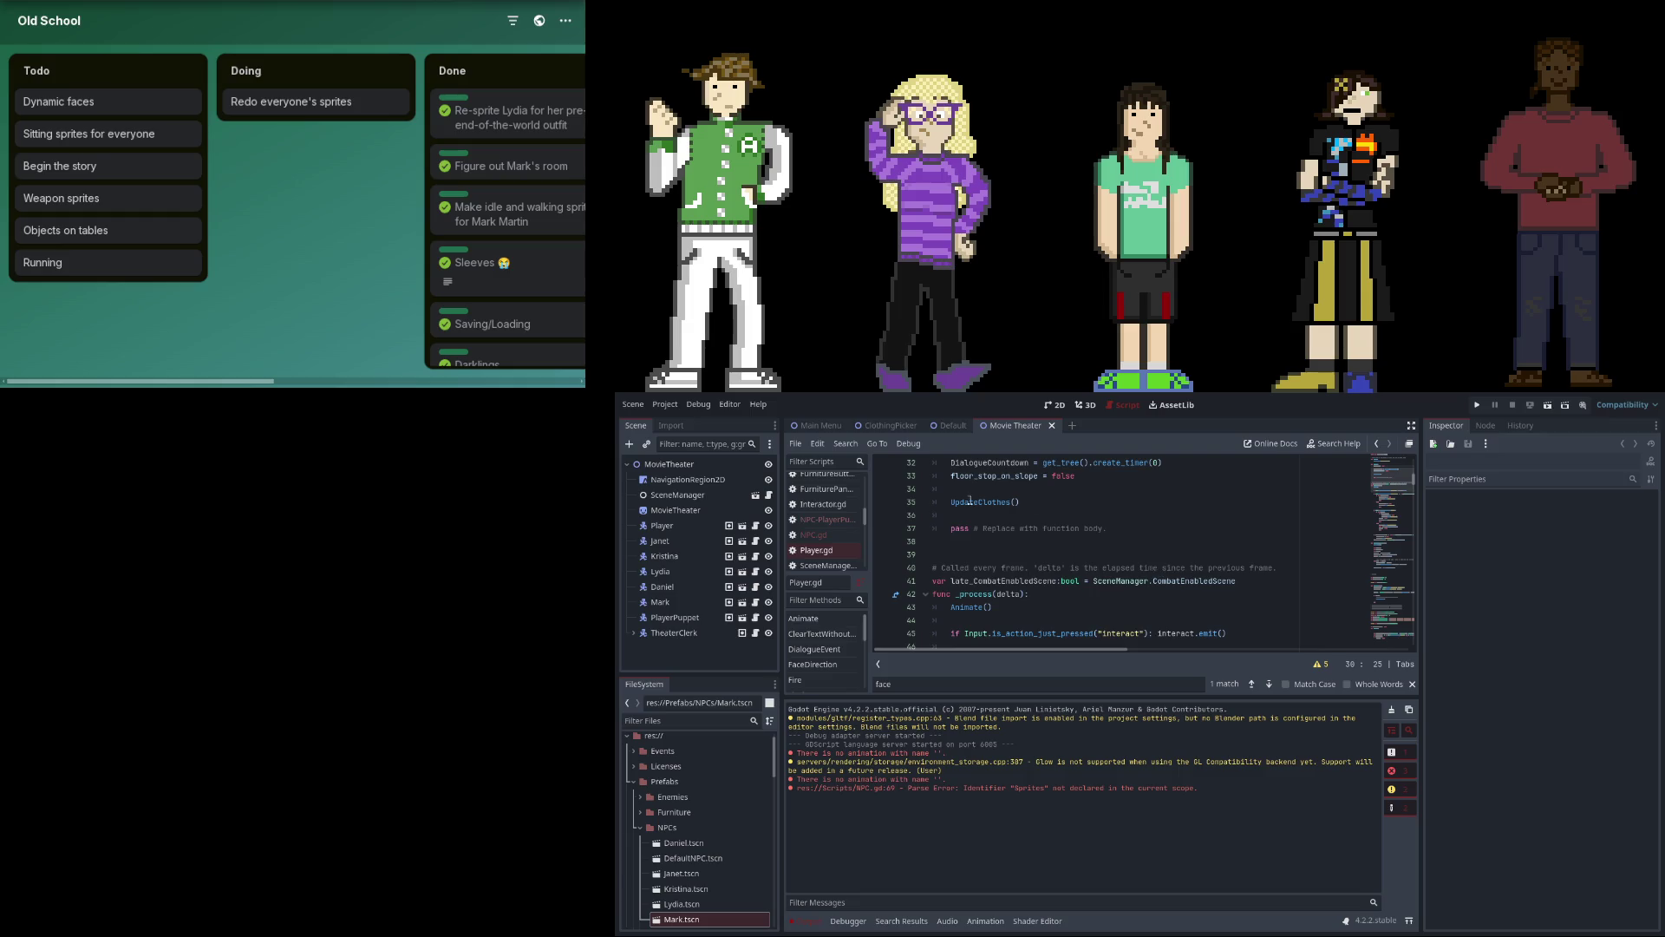
pyautogui.scroll(3, 846, 514)
pyautogui.scroll(1, 846, 514)
pyautogui.click(852, 507)
pyautogui.scroll(-10, 1082, 576)
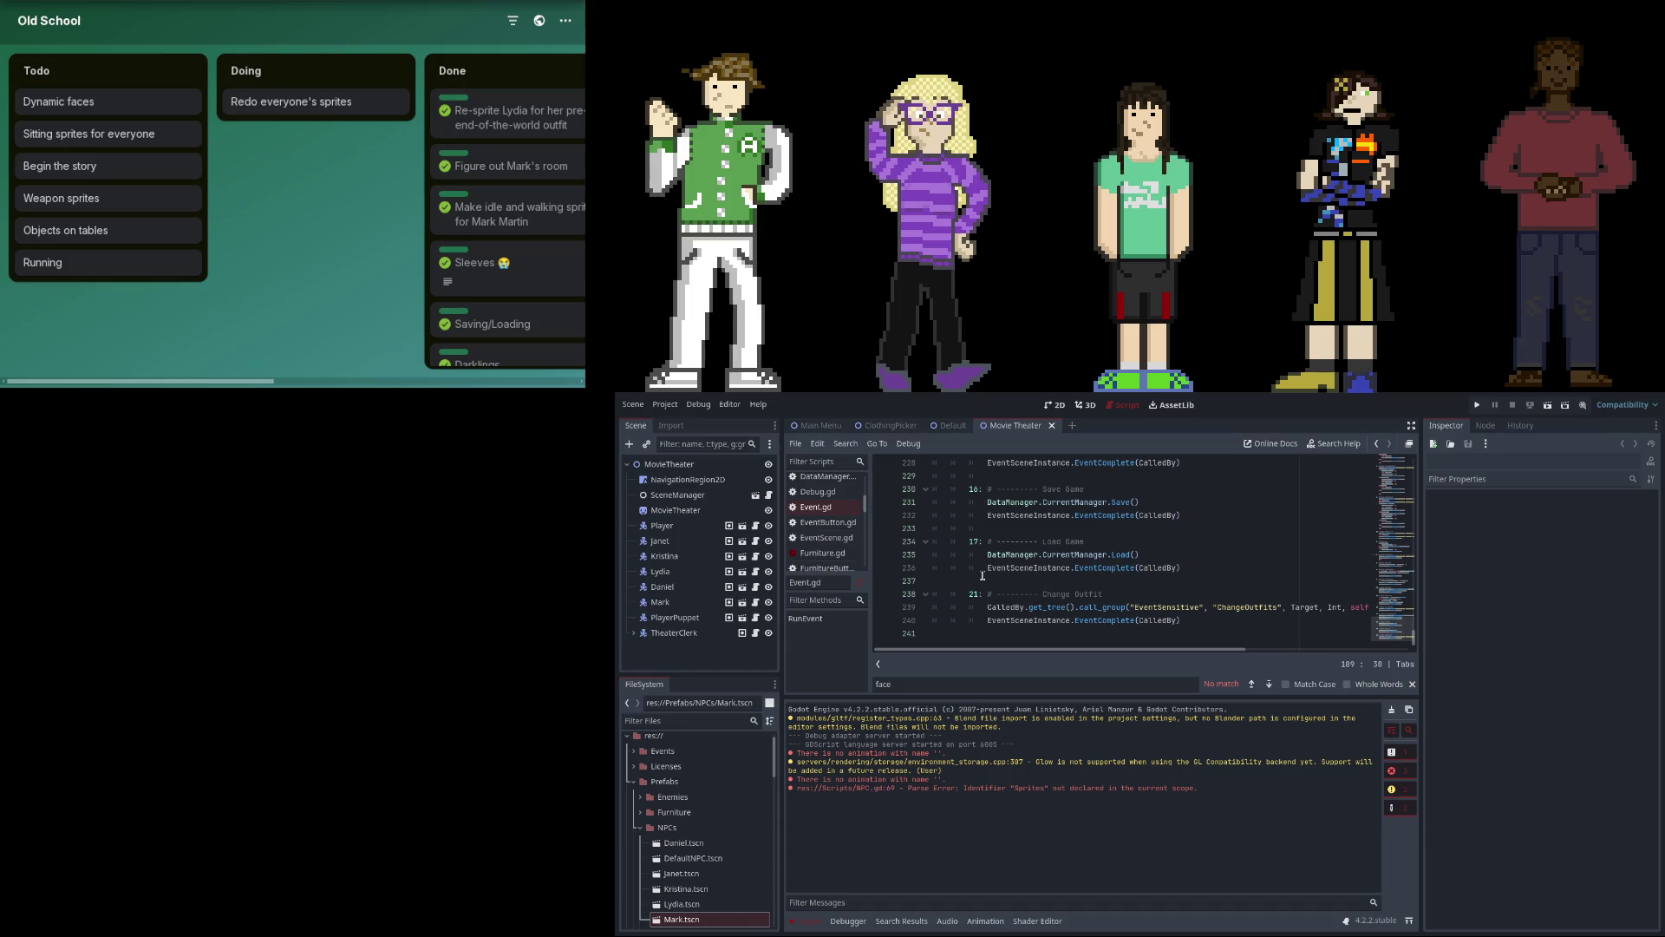
pyautogui.scroll(5, 983, 576)
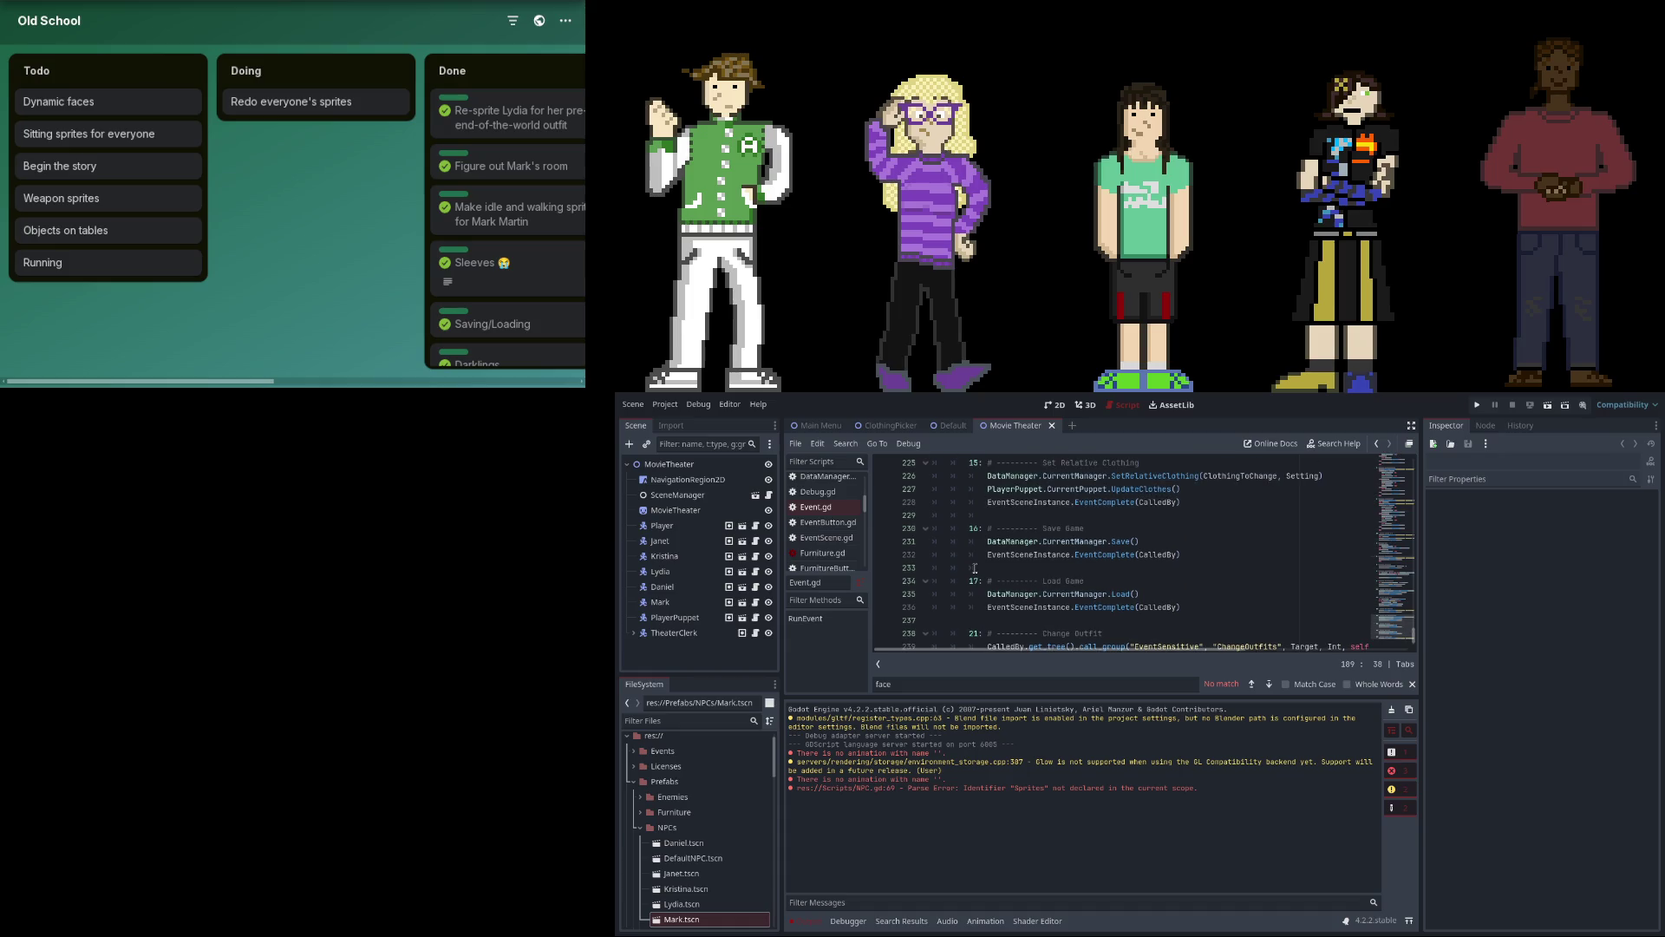
pyautogui.scroll(3, 974, 568)
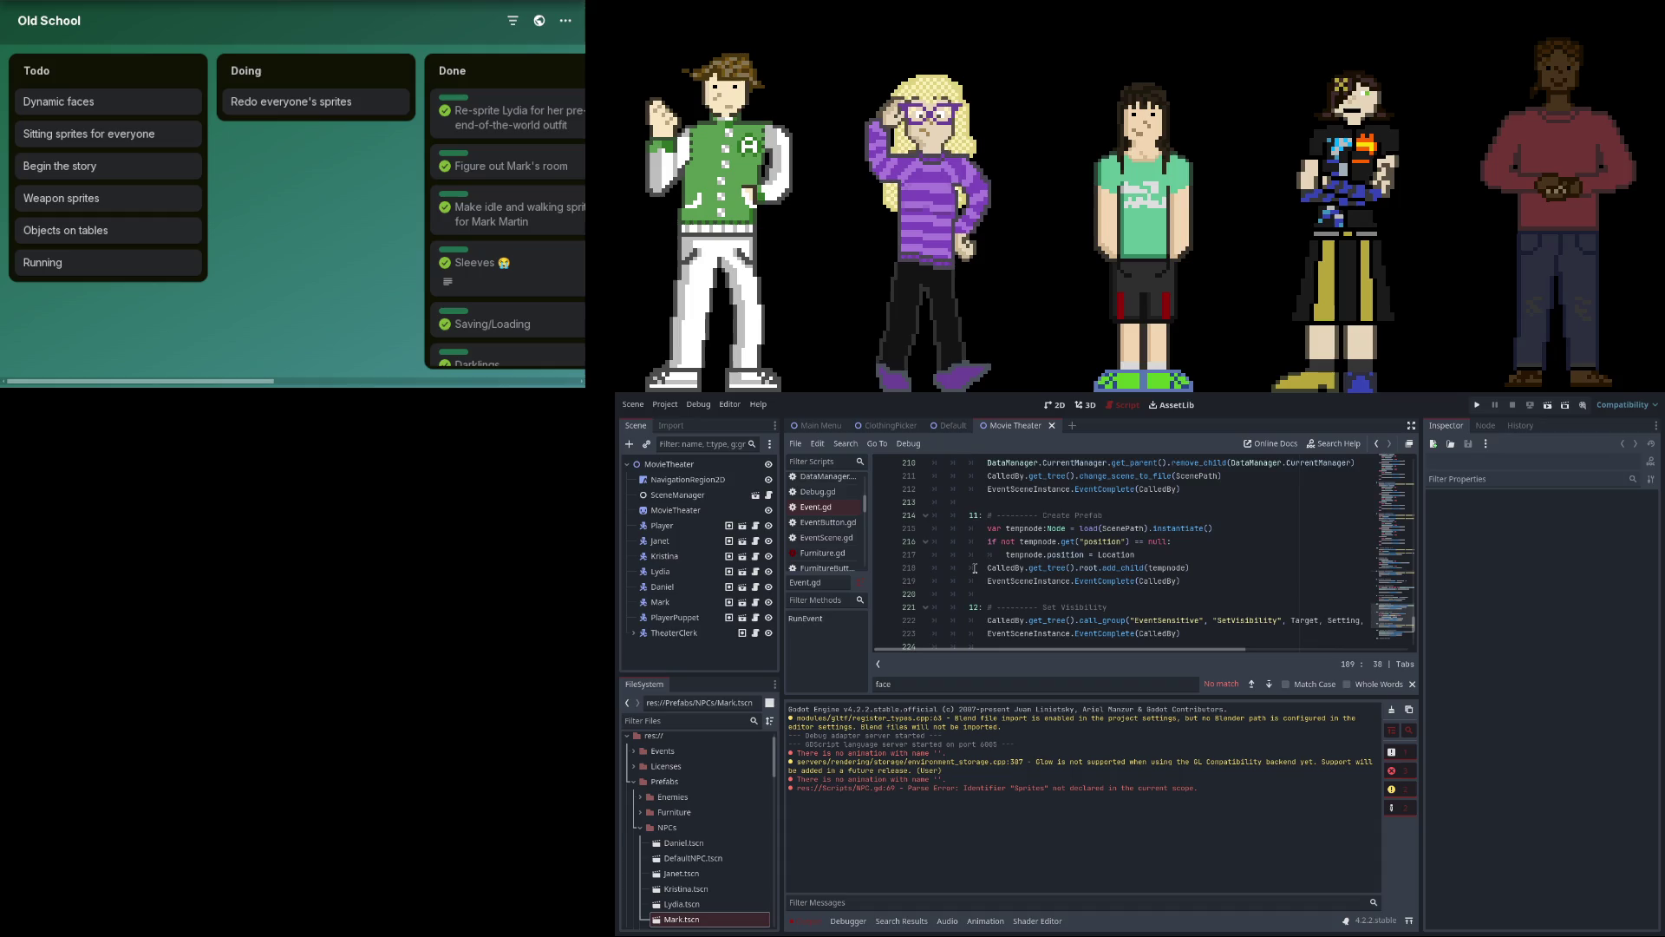
pyautogui.scroll(-2, 973, 564)
pyautogui.scroll(2, 973, 565)
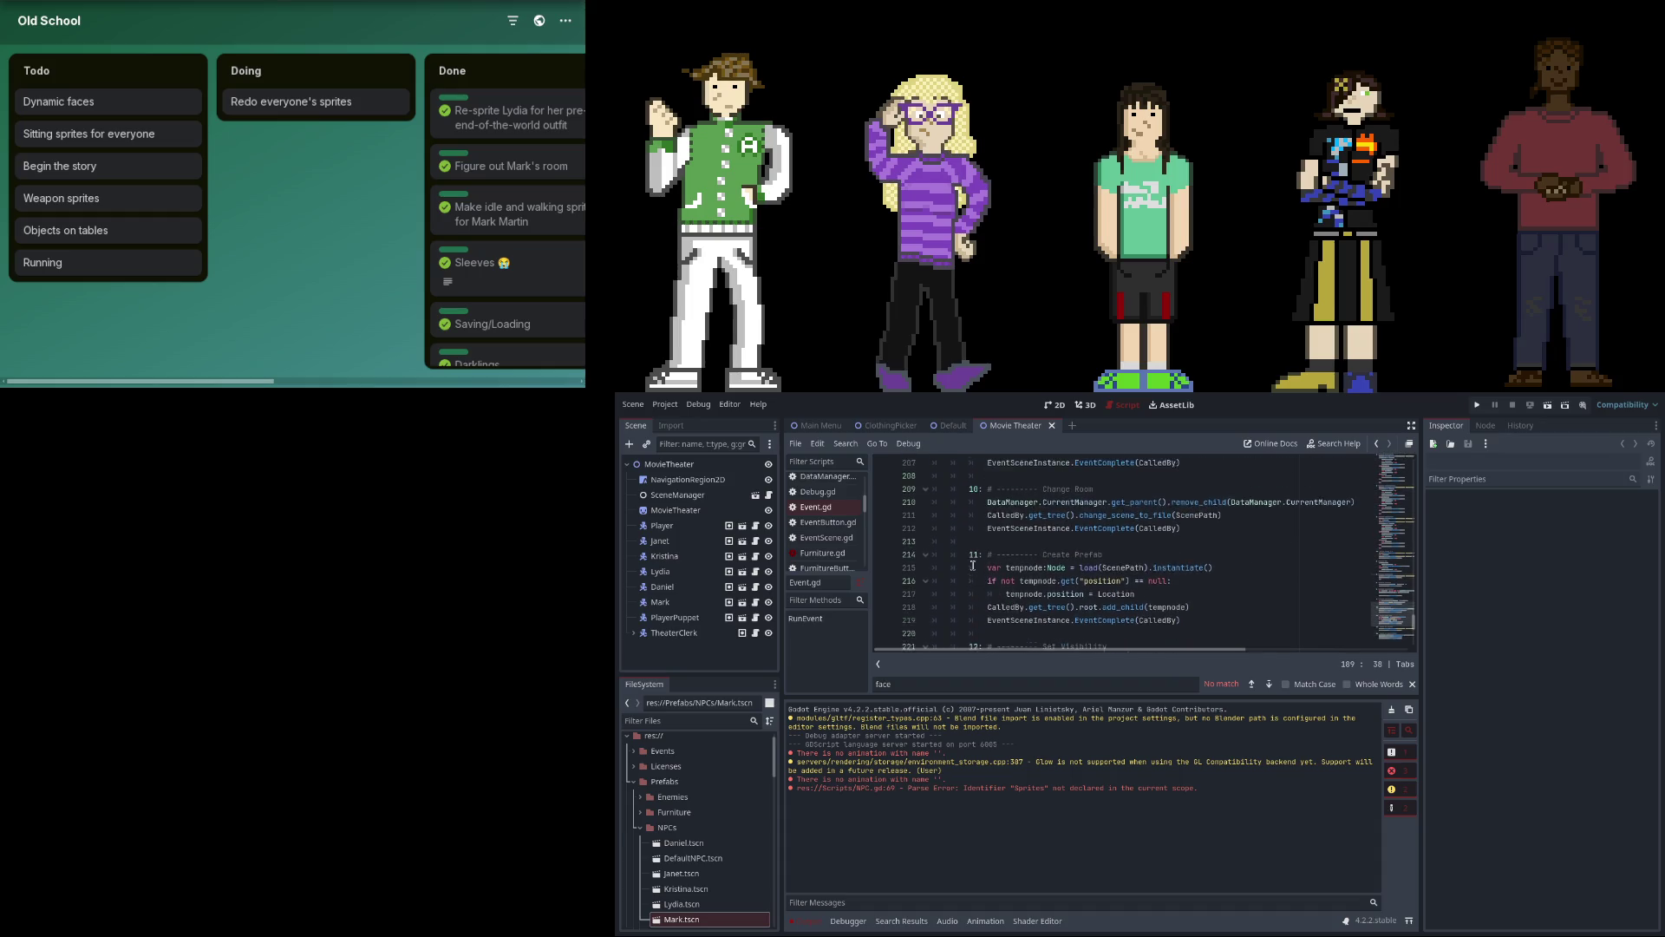
pyautogui.scroll(-3, 973, 564)
pyautogui.scroll(-3, 968, 562)
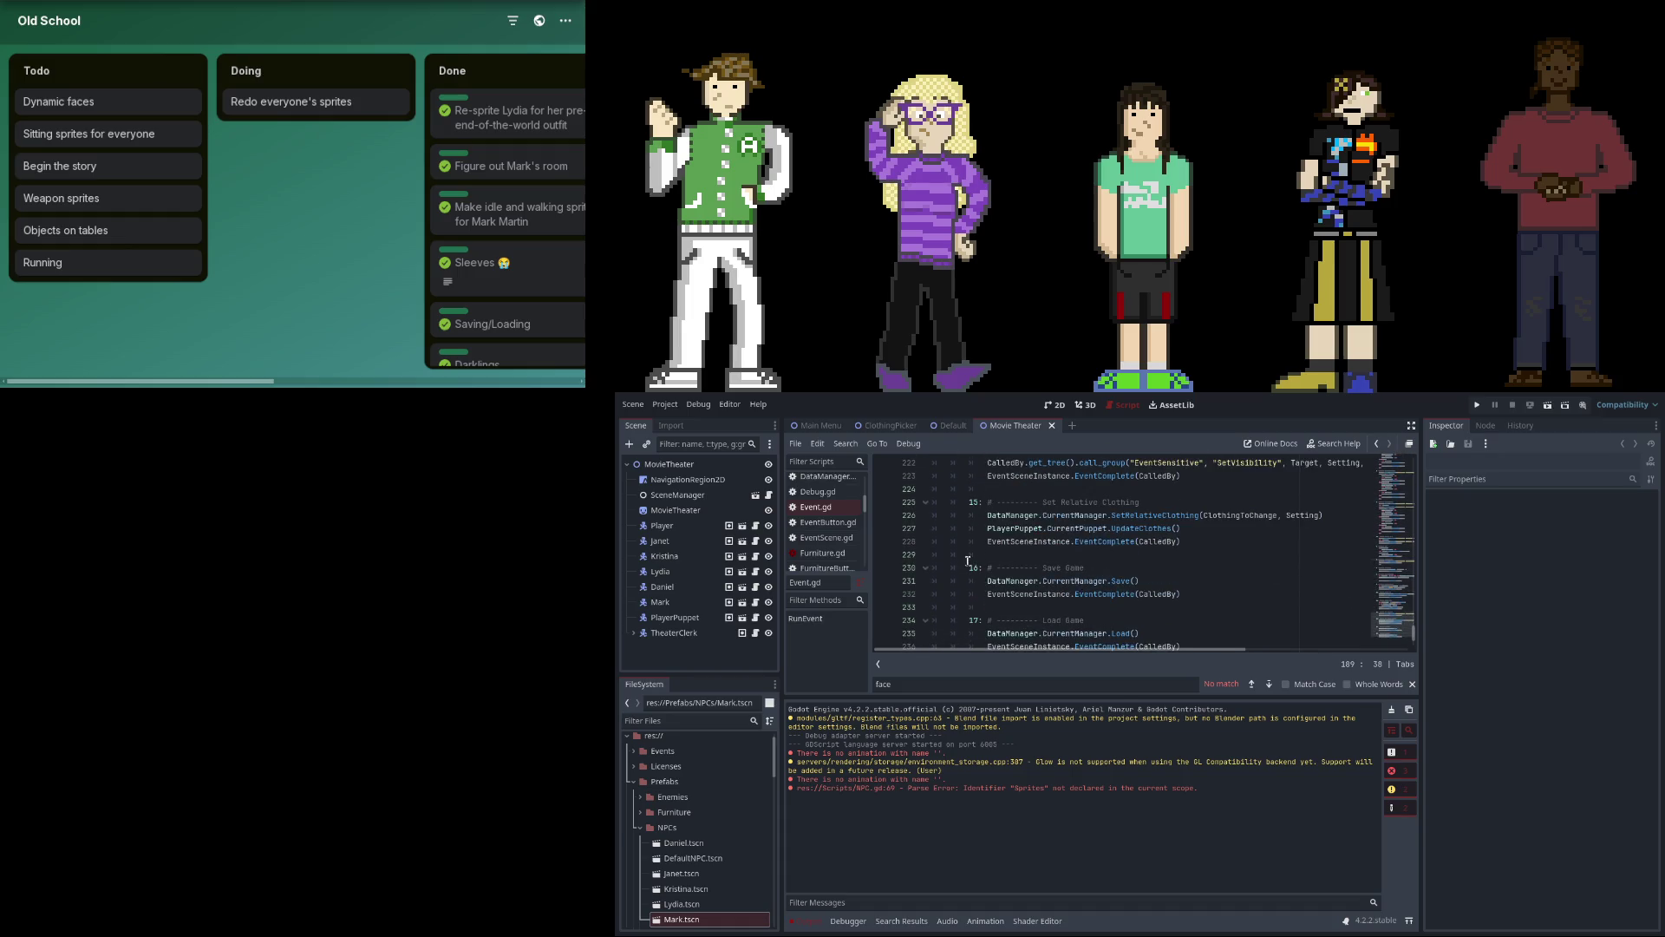
pyautogui.scroll(-2, 968, 561)
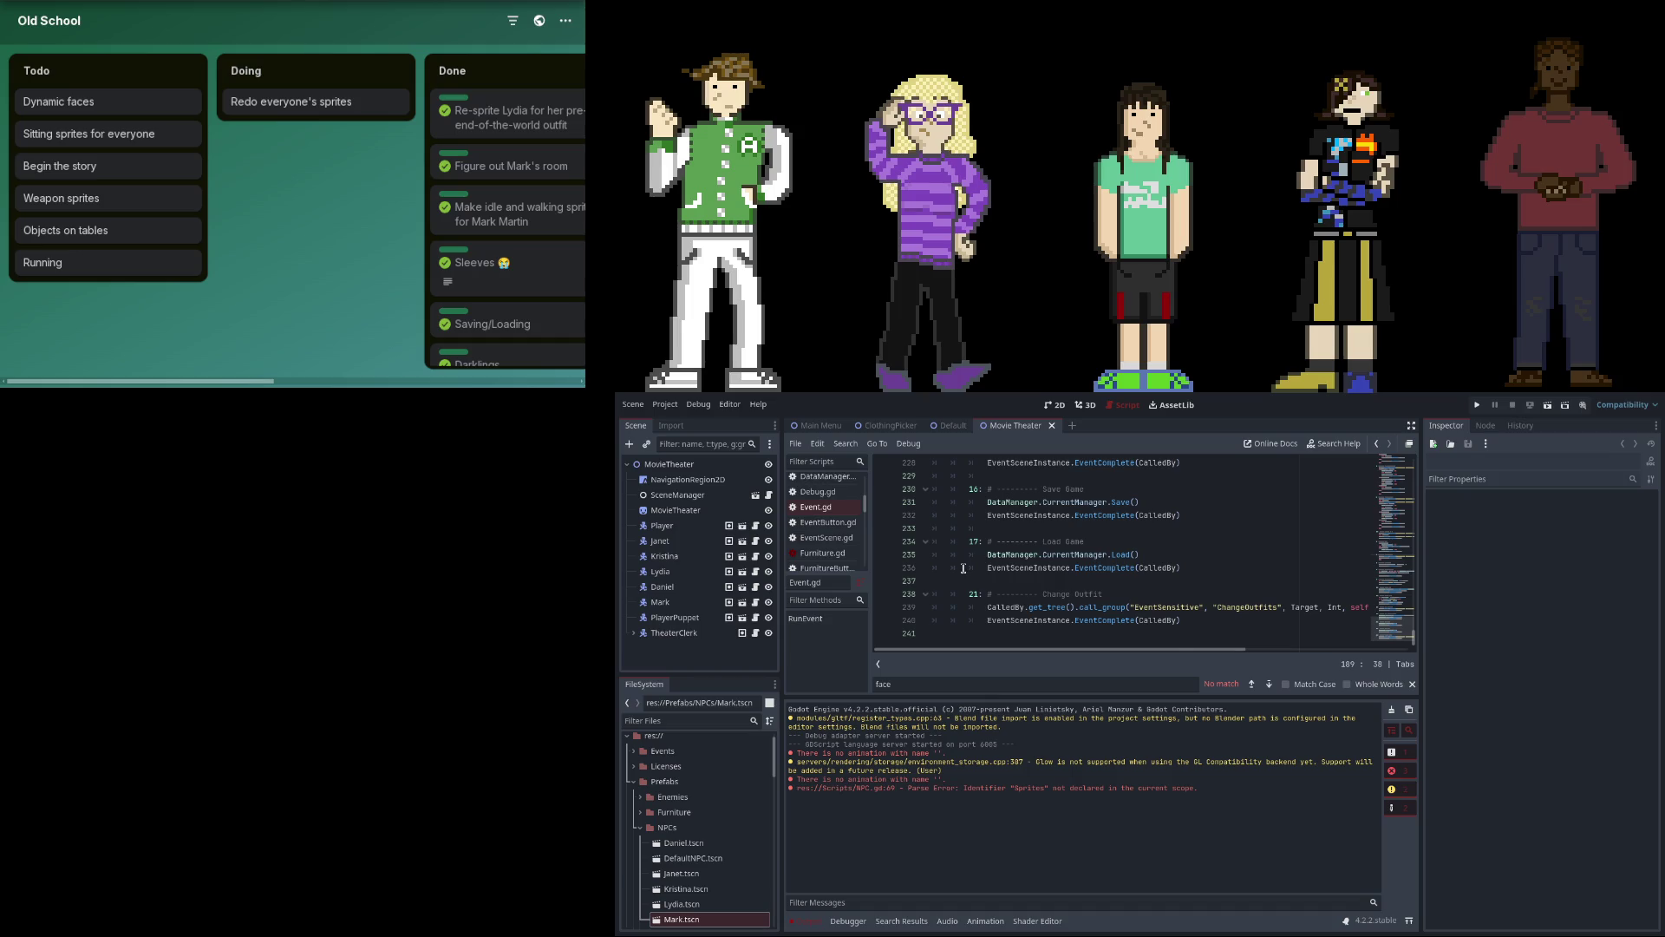
pyautogui.scroll(2, 963, 569)
pyautogui.scroll(2, 963, 568)
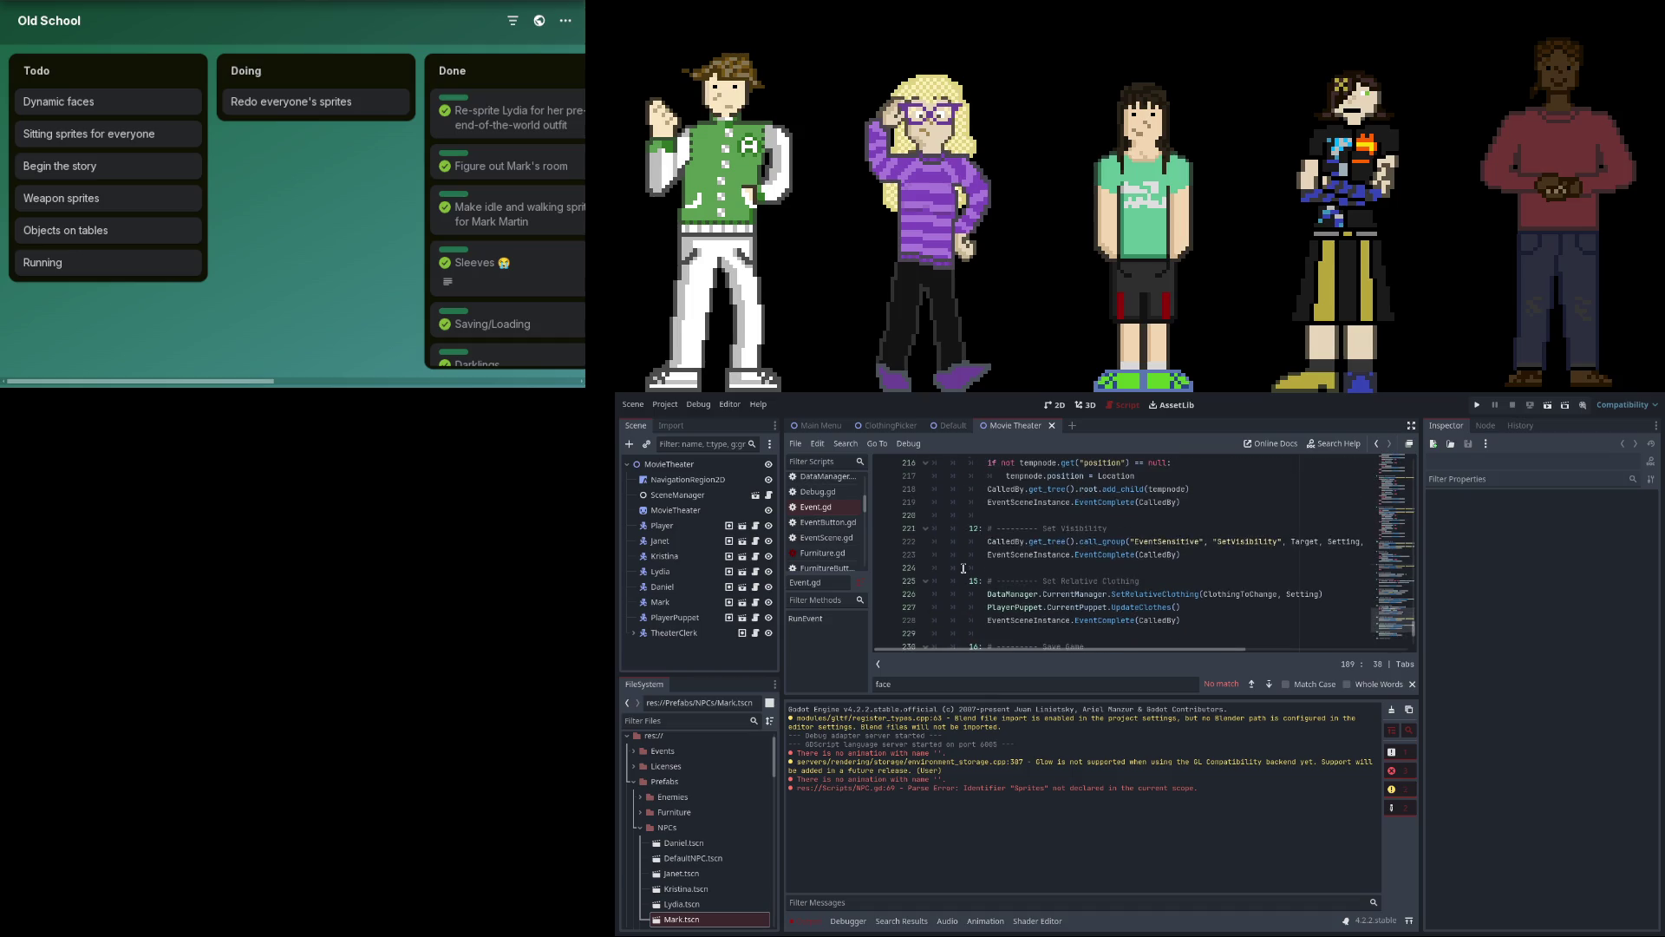
pyautogui.scroll(6, 963, 568)
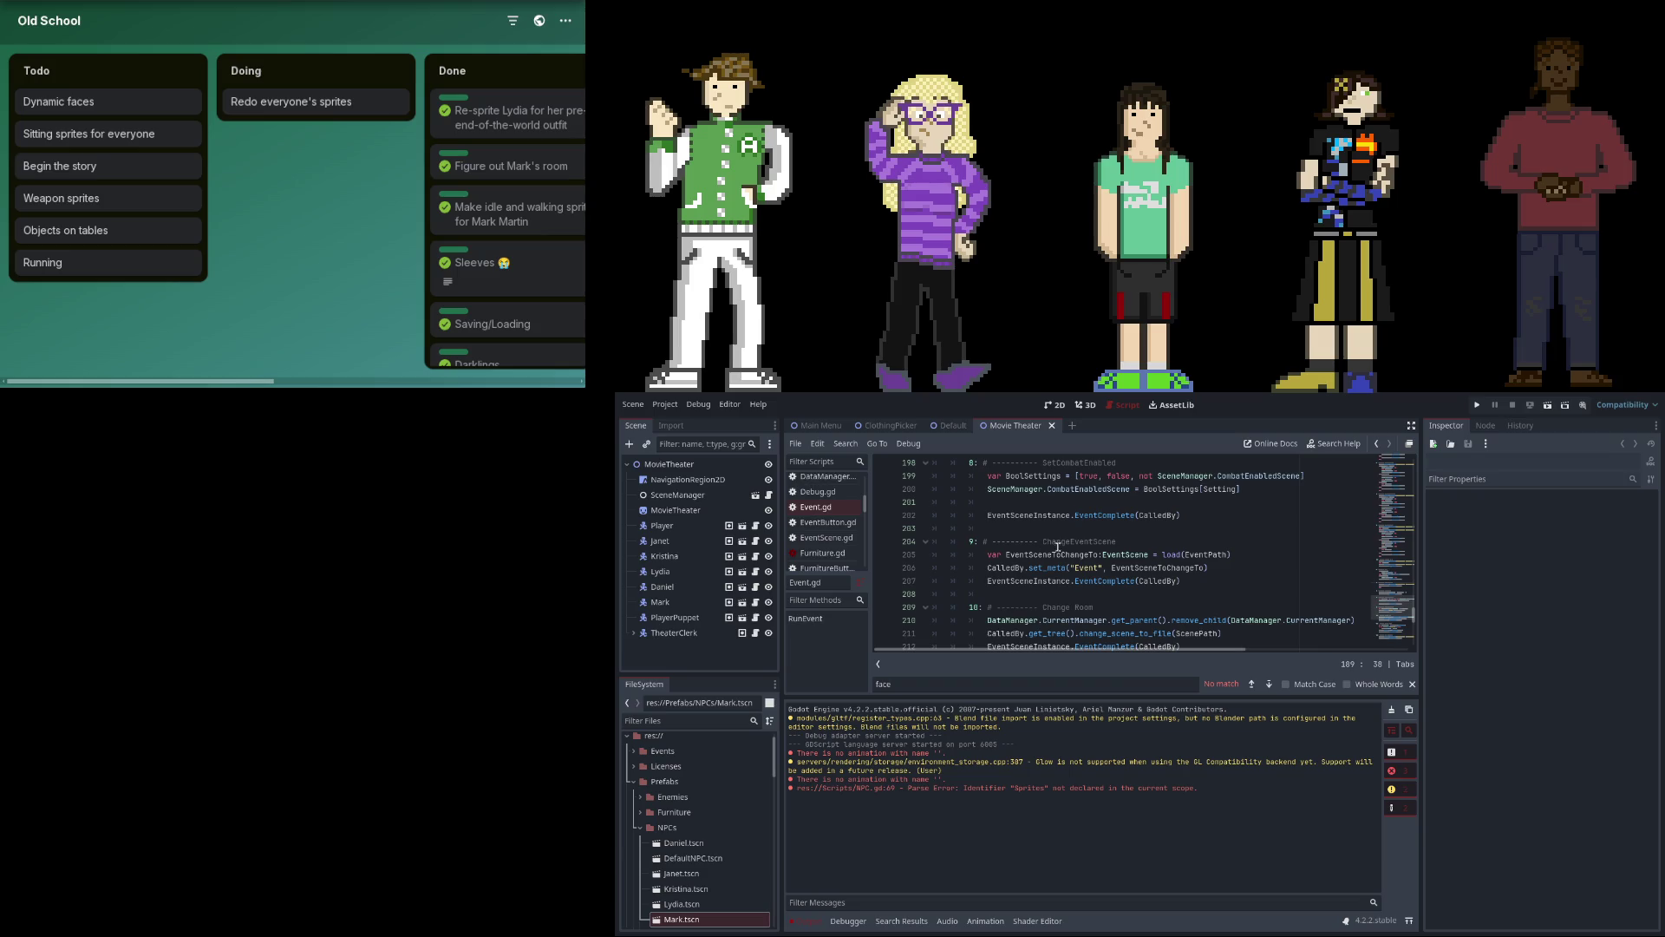
pyautogui.scroll(1, 1059, 548)
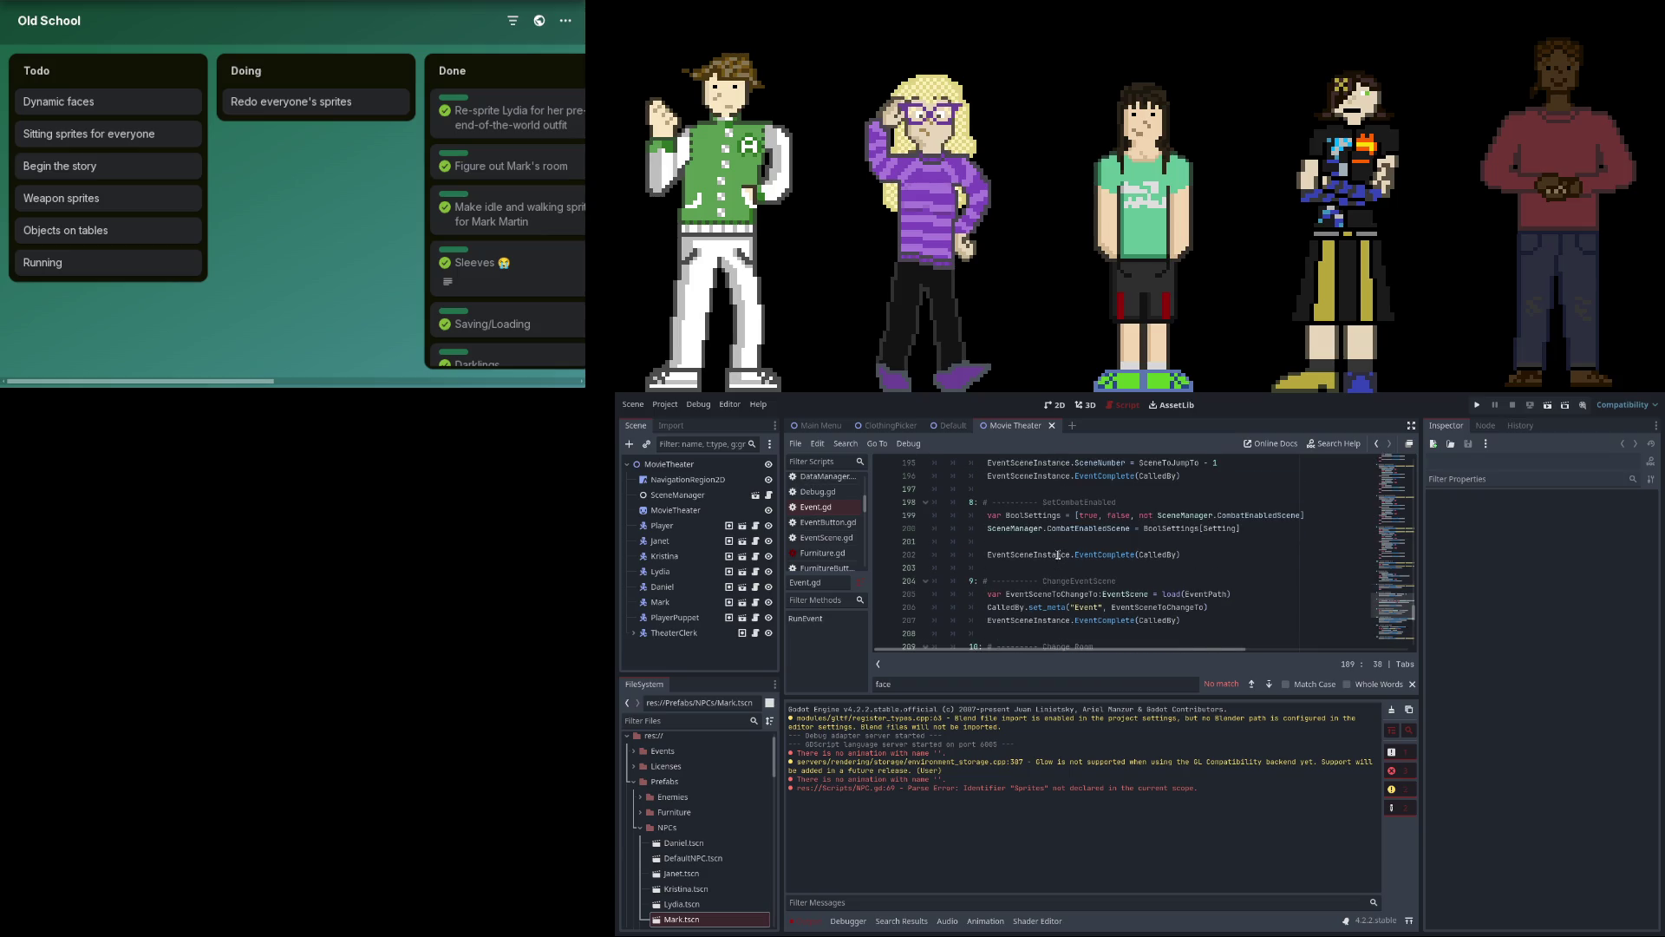
pyautogui.scroll(1, 1058, 554)
pyautogui.scroll(3, 954, 512)
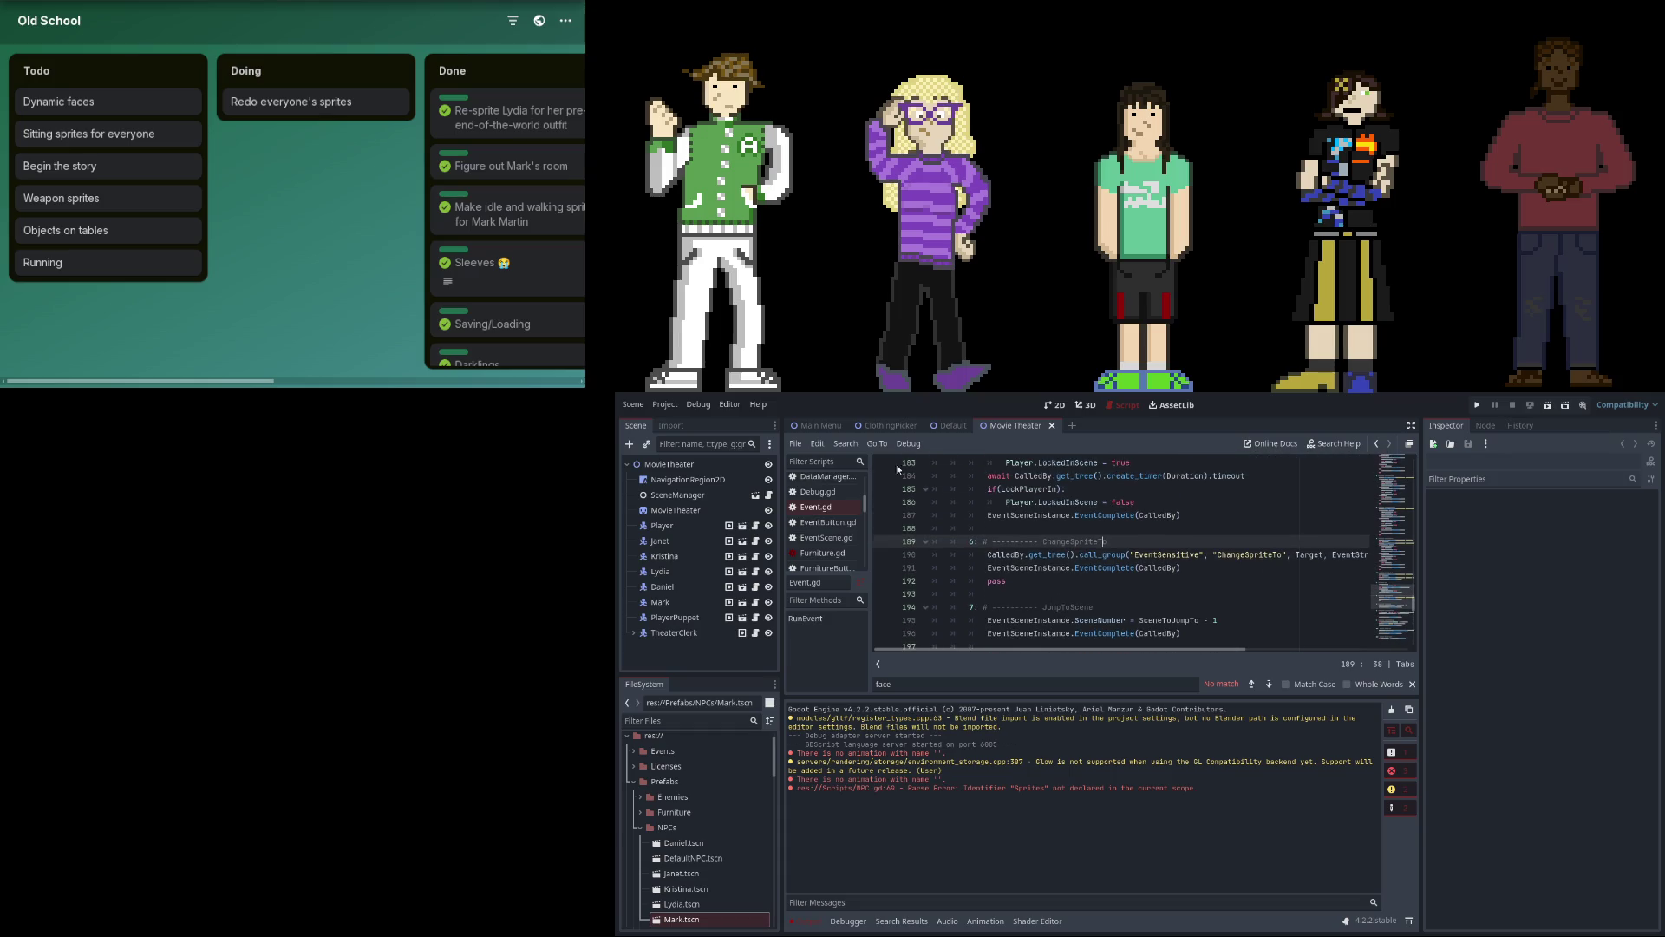
pyautogui.click(1057, 406)
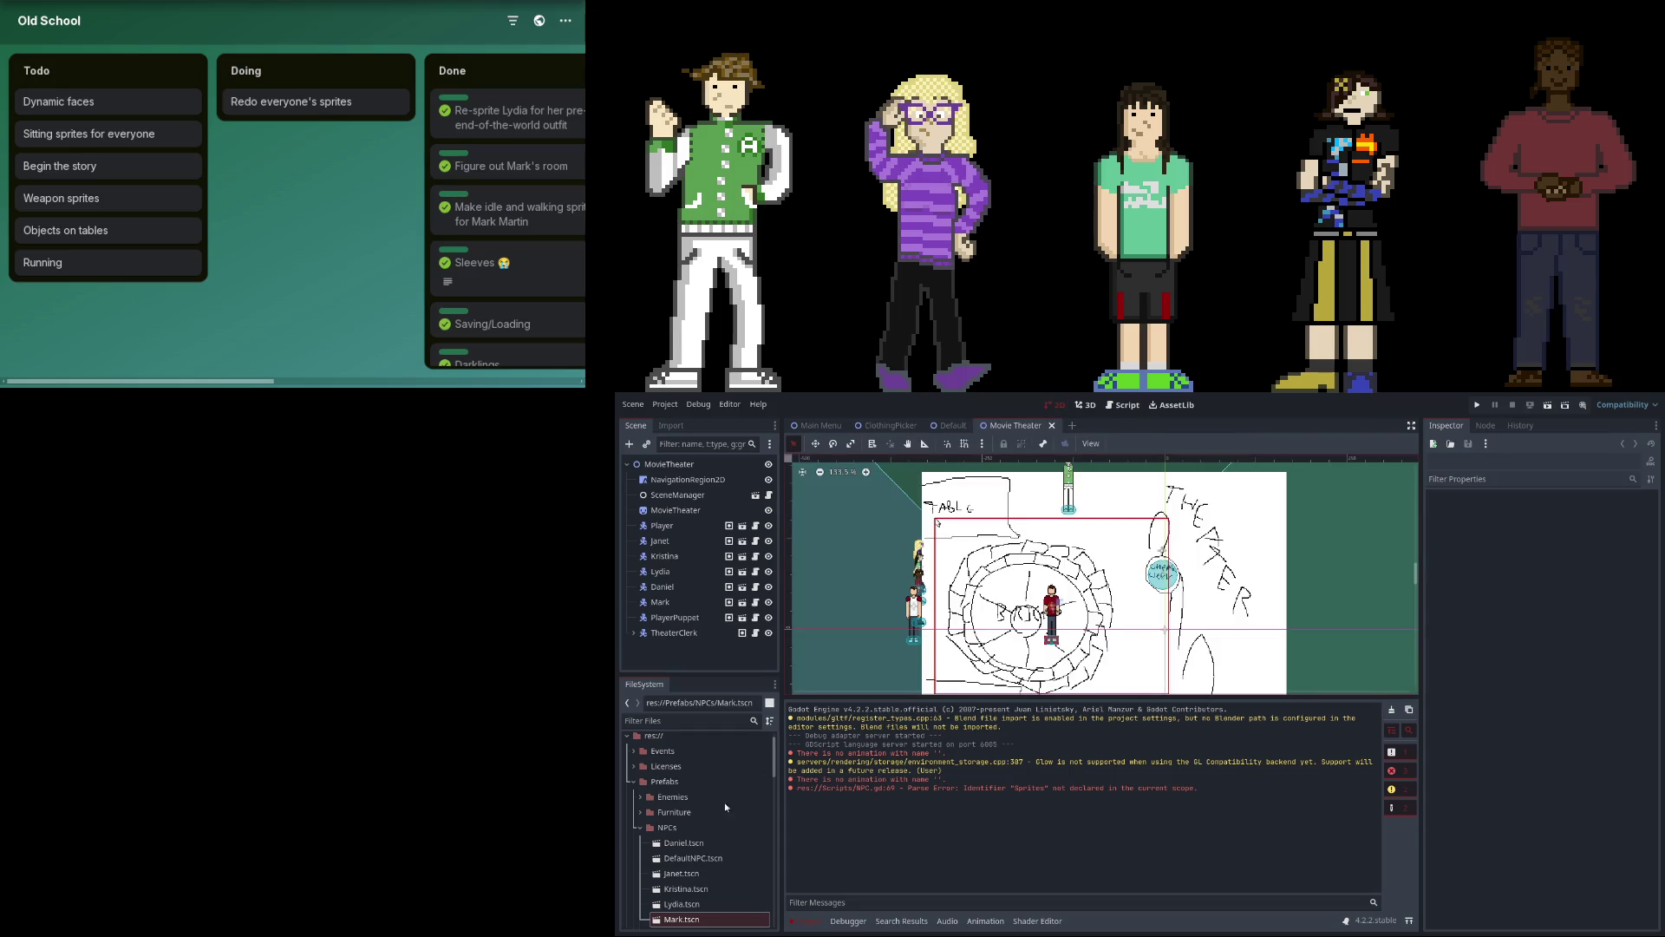
# Open Daniel.tscn and add three new animations to its Outfits sprite frames.
pyautogui.doubleClick(692, 848)
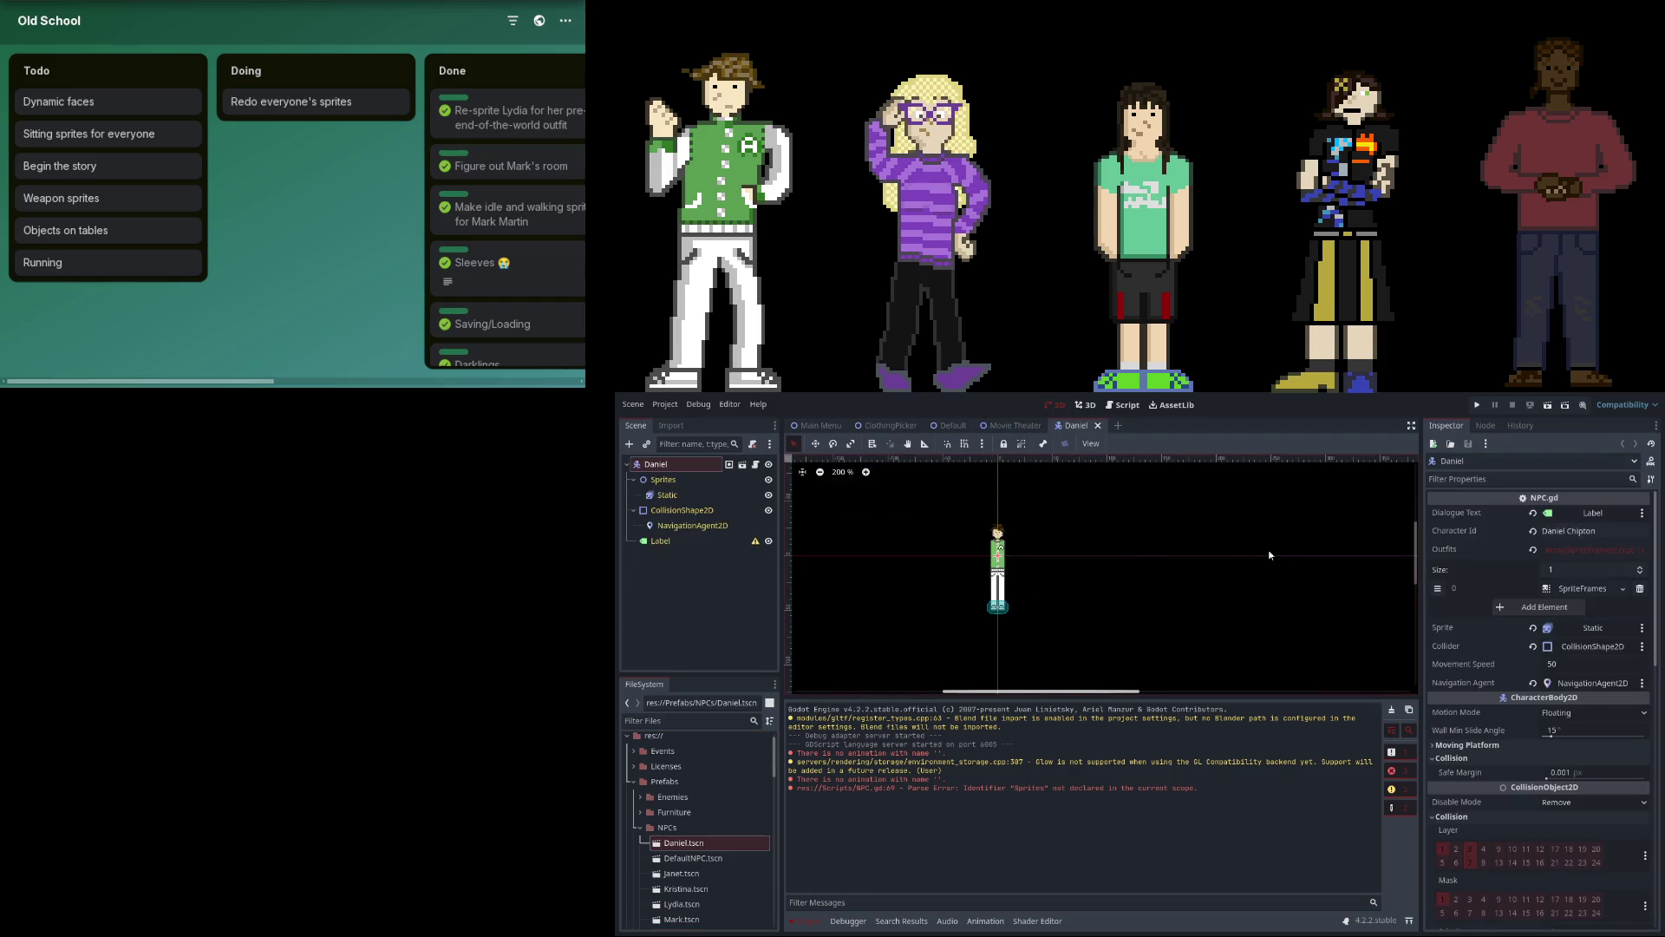
pyautogui.click(1579, 588)
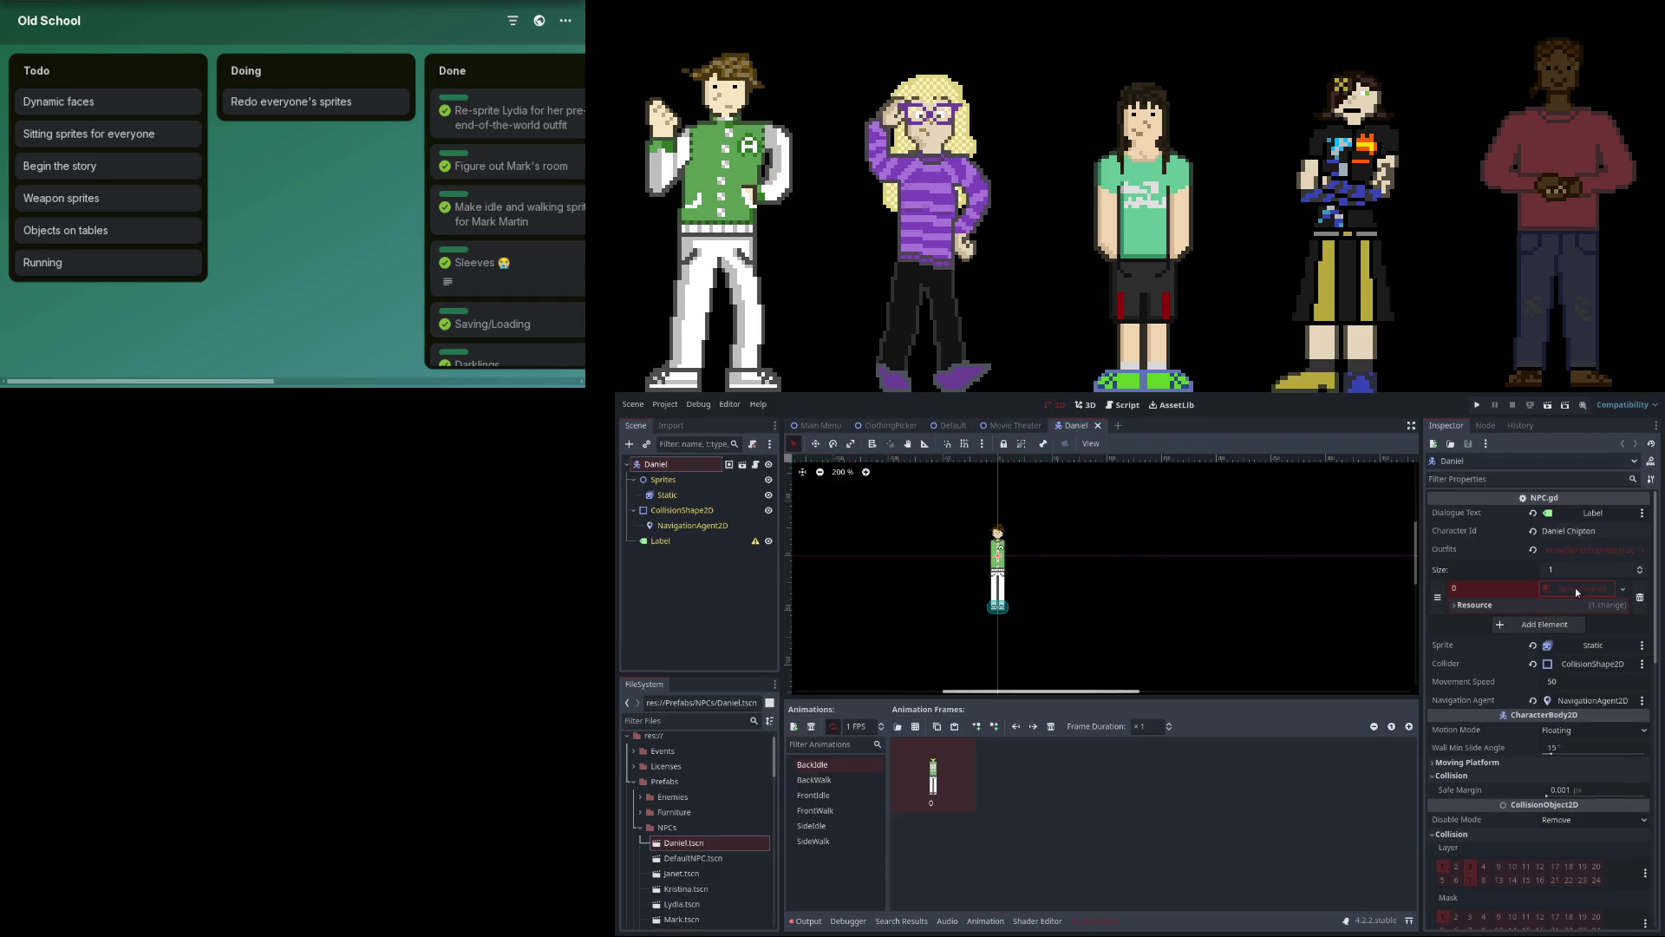
pyautogui.click(794, 727)
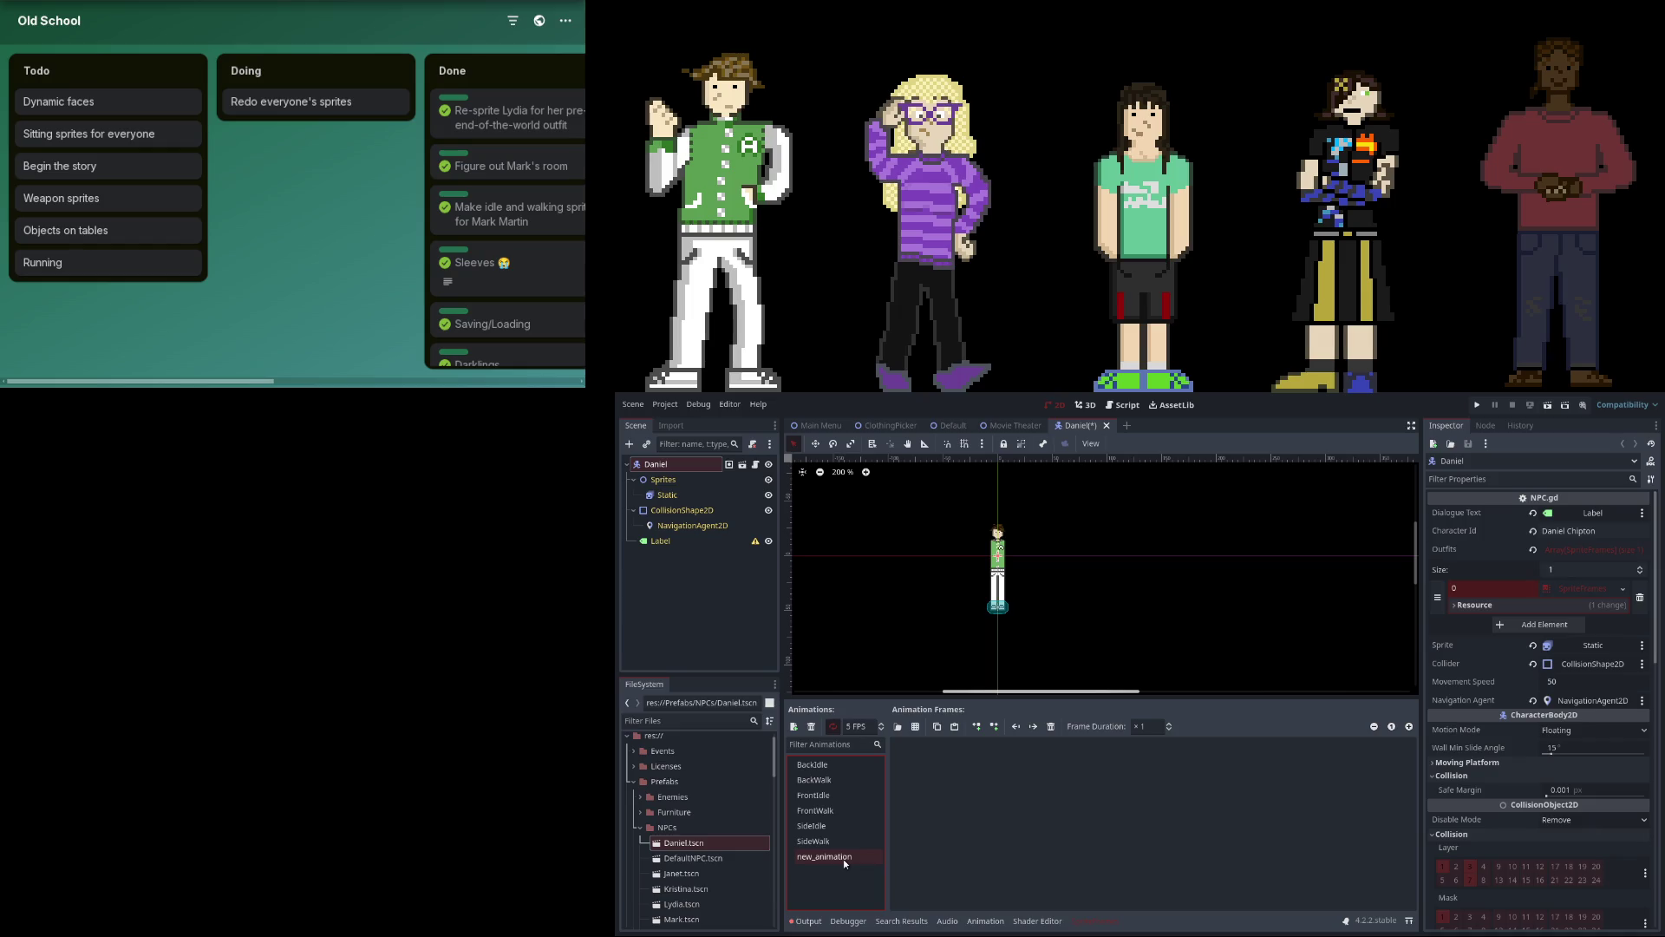
pyautogui.click(792, 731)
pyautogui.click(794, 727)
# Name the new animations BackSit, FrontSit and SideSit and set their frame rate to 1 FPS.
pyautogui.write('BackSit')
pyautogui.press('Return')
pyautogui.click(867, 726)
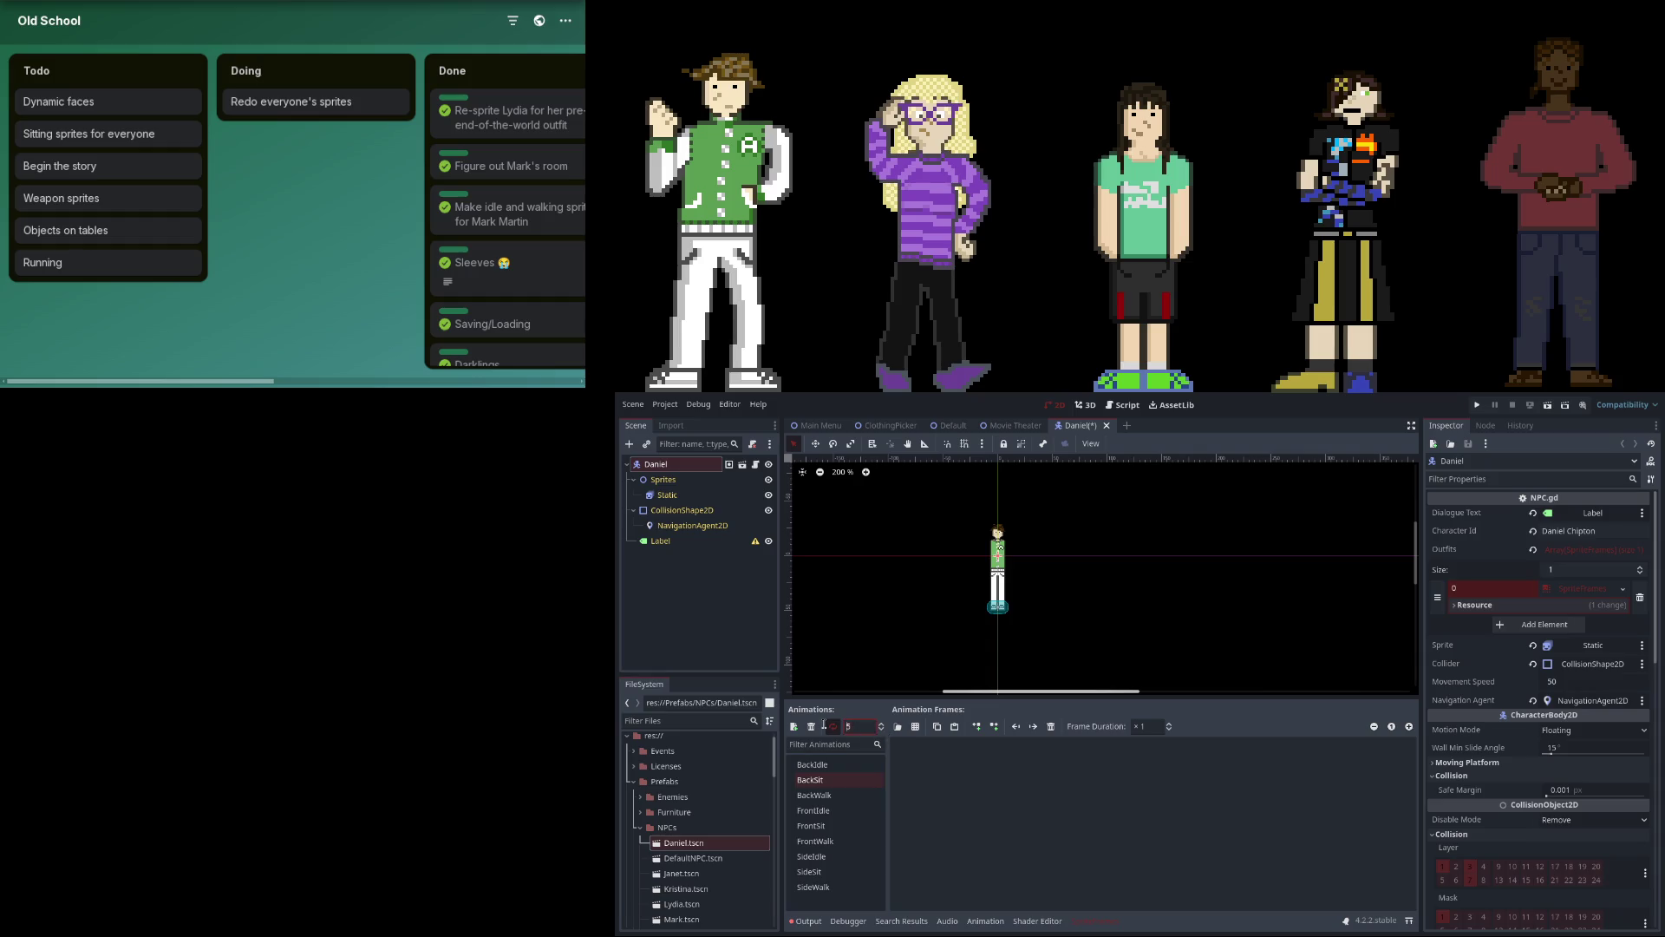
pyautogui.click(832, 824)
pyautogui.write('1')
pyautogui.click(849, 874)
pyautogui.click(839, 725)
pyautogui.click(944, 766)
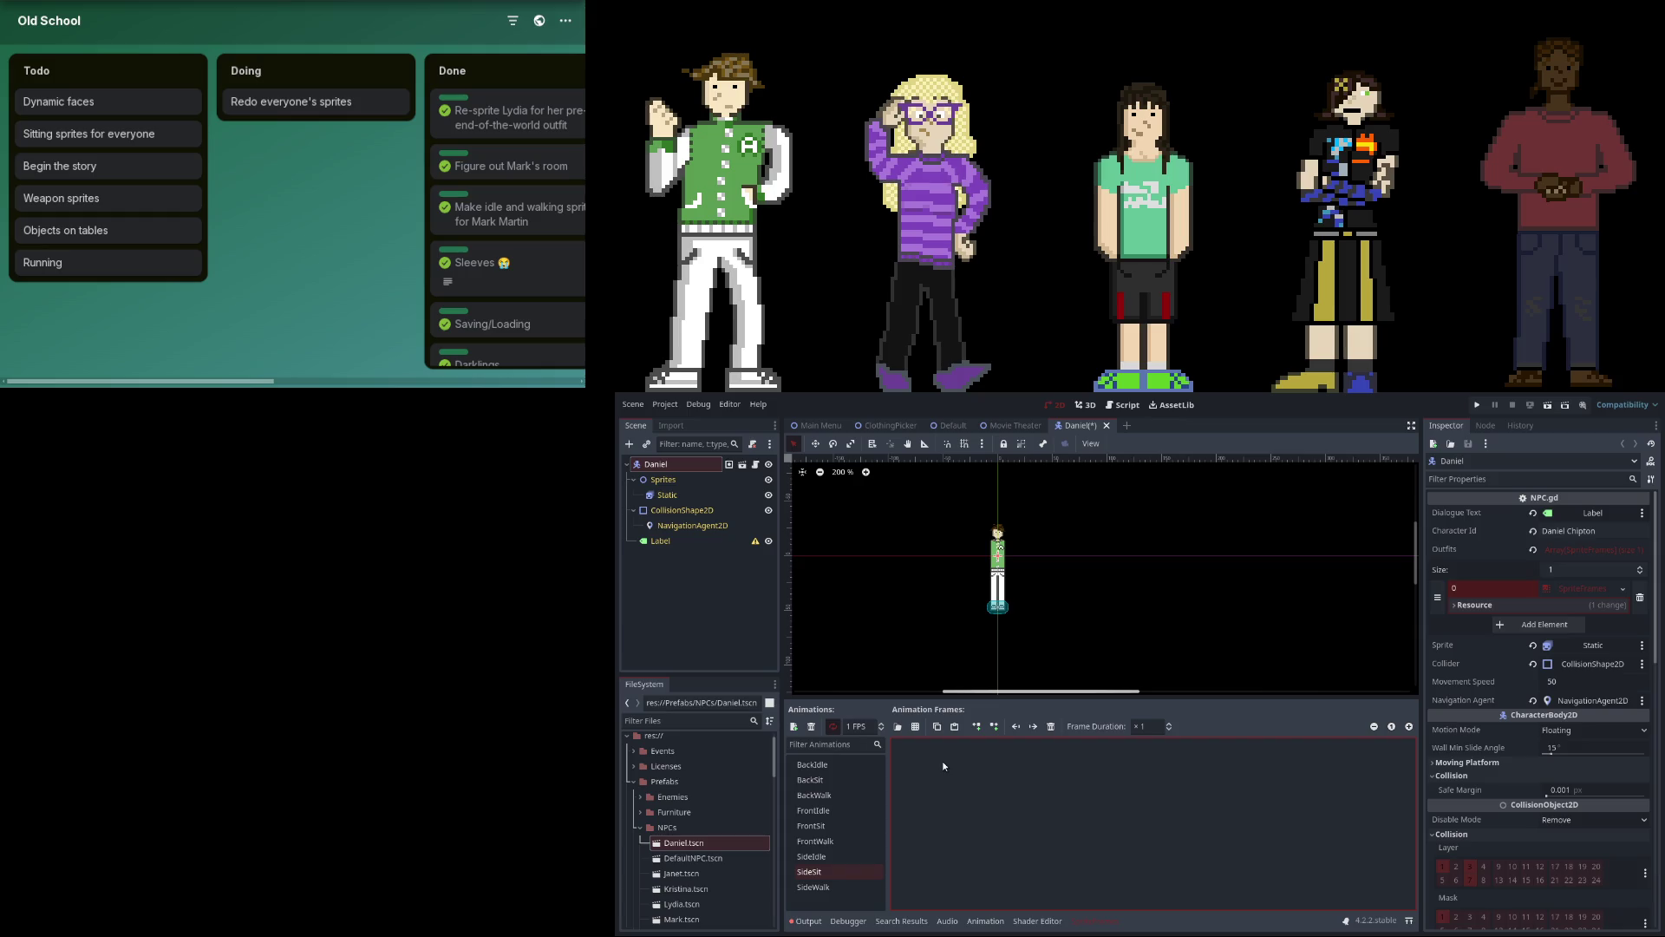
# Return to the Movie Theater scene and select its SceneManager node.
pyautogui.click(1013, 425)
pyautogui.click(669, 464)
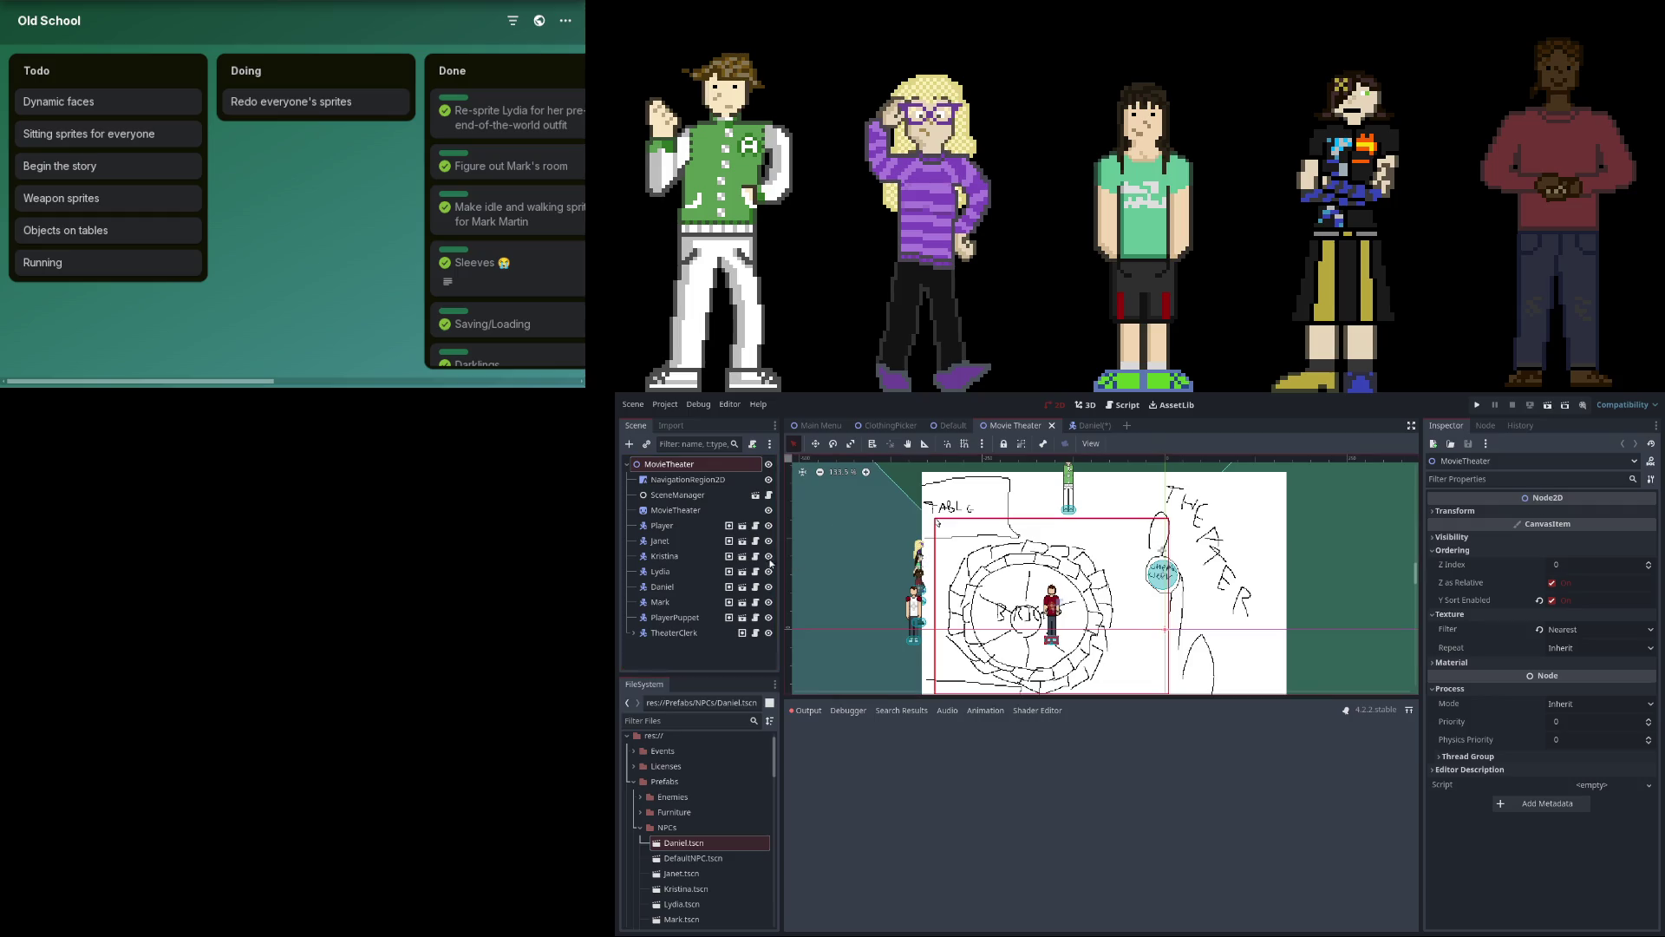
pyautogui.click(691, 510)
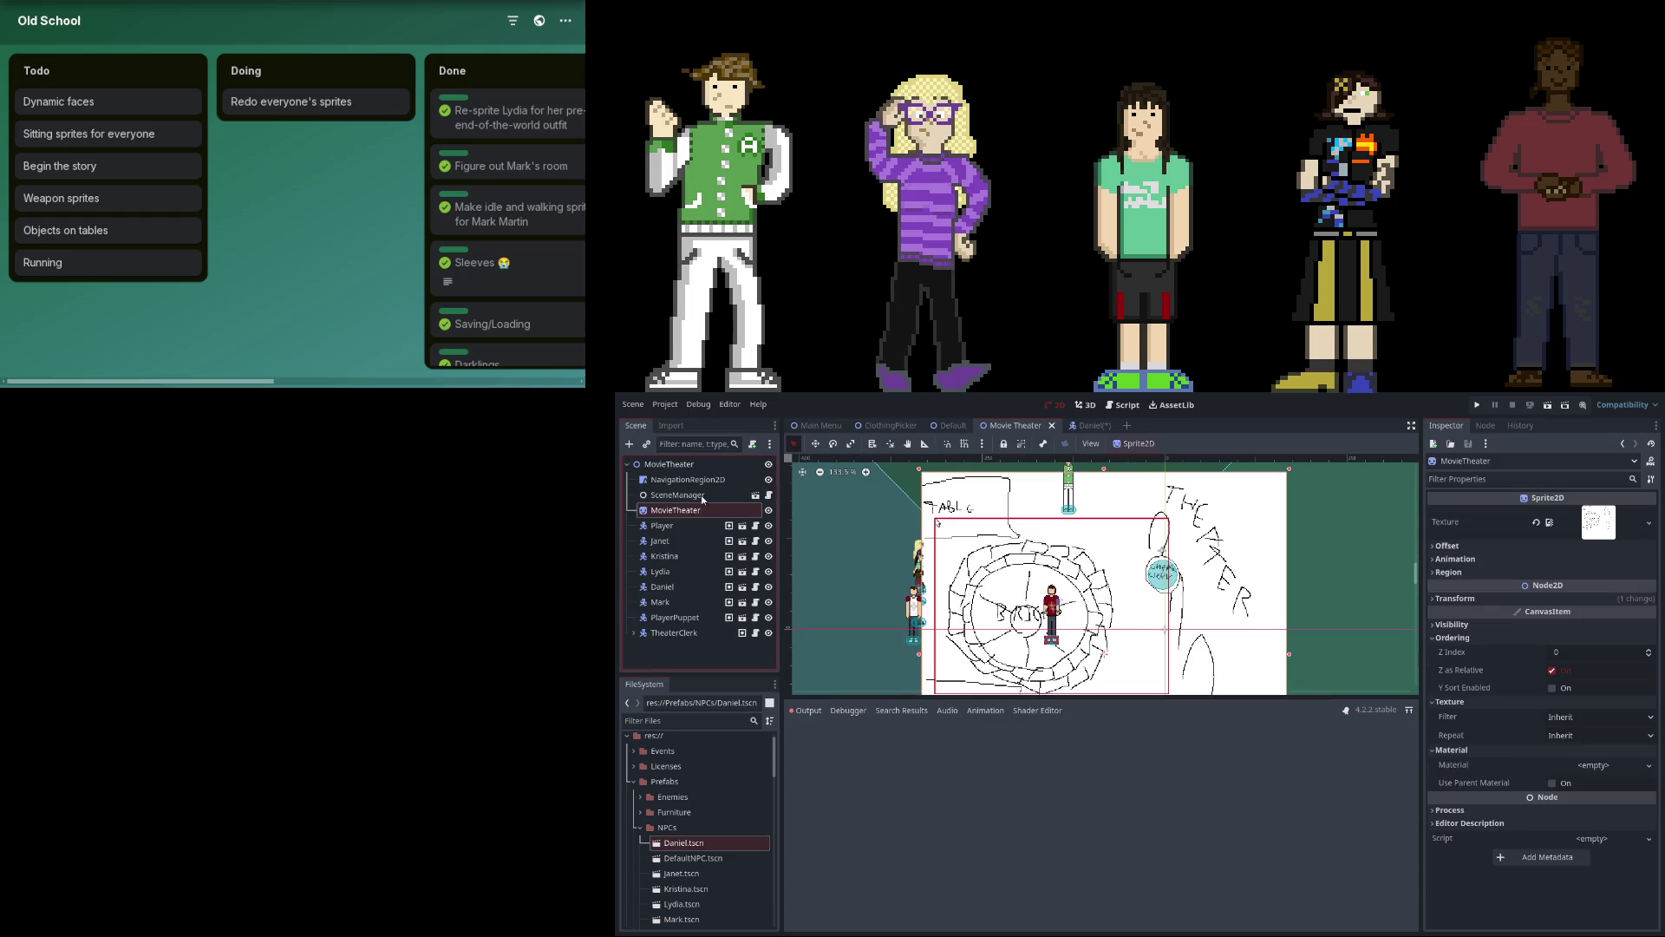
pyautogui.click(704, 497)
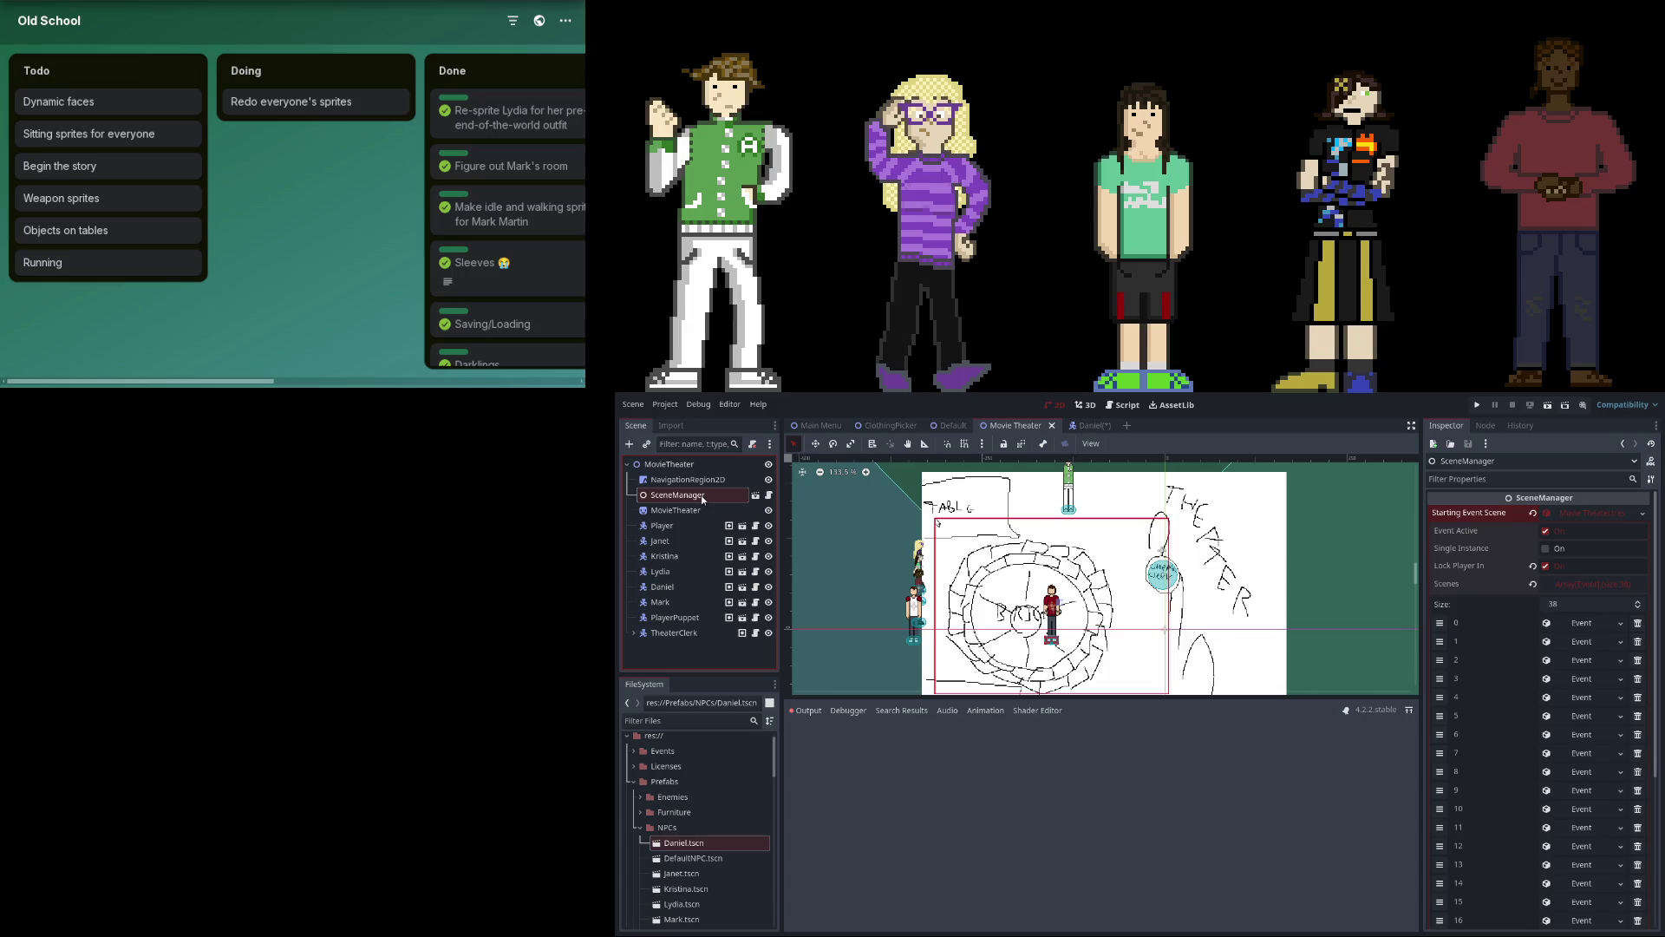
# Expand scene events 0 through 7 in turn, including Kristina Maylee's event 4 dialogue.
pyautogui.click(1548, 624)
pyautogui.click(1564, 642)
pyautogui.click(1561, 660)
pyautogui.click(1561, 660)
pyautogui.click(1562, 678)
pyautogui.click(1562, 678)
pyautogui.click(1563, 697)
pyautogui.click(1562, 696)
pyautogui.click(1559, 733)
pyautogui.click(1559, 733)
pyautogui.click(1561, 752)
pyautogui.click(1561, 752)
pyautogui.scroll(-3, 1562, 741)
# Look over scene events 8 through 12 one at a time.
pyautogui.click(1568, 562)
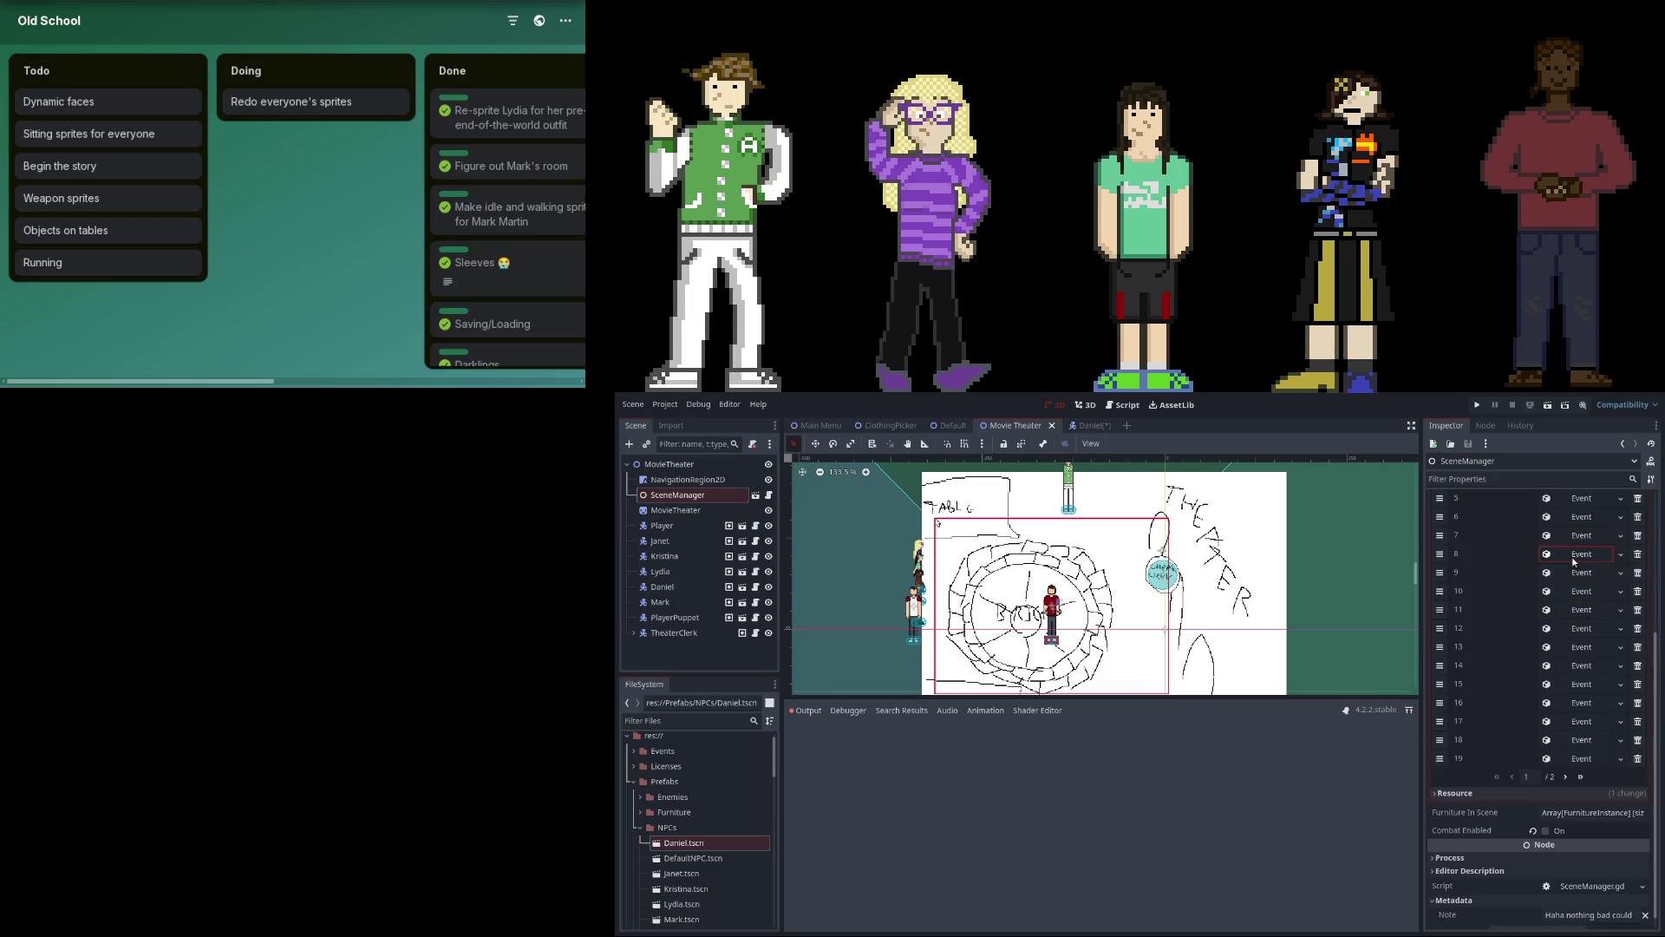
pyautogui.click(1568, 570)
pyautogui.click(1568, 570)
pyautogui.click(1568, 570)
pyautogui.click(1568, 570)
pyautogui.click(1568, 570)
pyautogui.click(1568, 570)
pyautogui.click(1568, 574)
pyautogui.click(1568, 575)
pyautogui.click(1568, 590)
pyautogui.click(1569, 590)
pyautogui.click(1570, 609)
pyautogui.click(1570, 609)
pyautogui.click(1571, 631)
pyautogui.click(1571, 630)
# Open event 14, Lydia Flynt's sprite change, checking its facing direction and event string.
pyautogui.click(1574, 684)
pyautogui.click(1574, 684)
pyautogui.click(1580, 668)
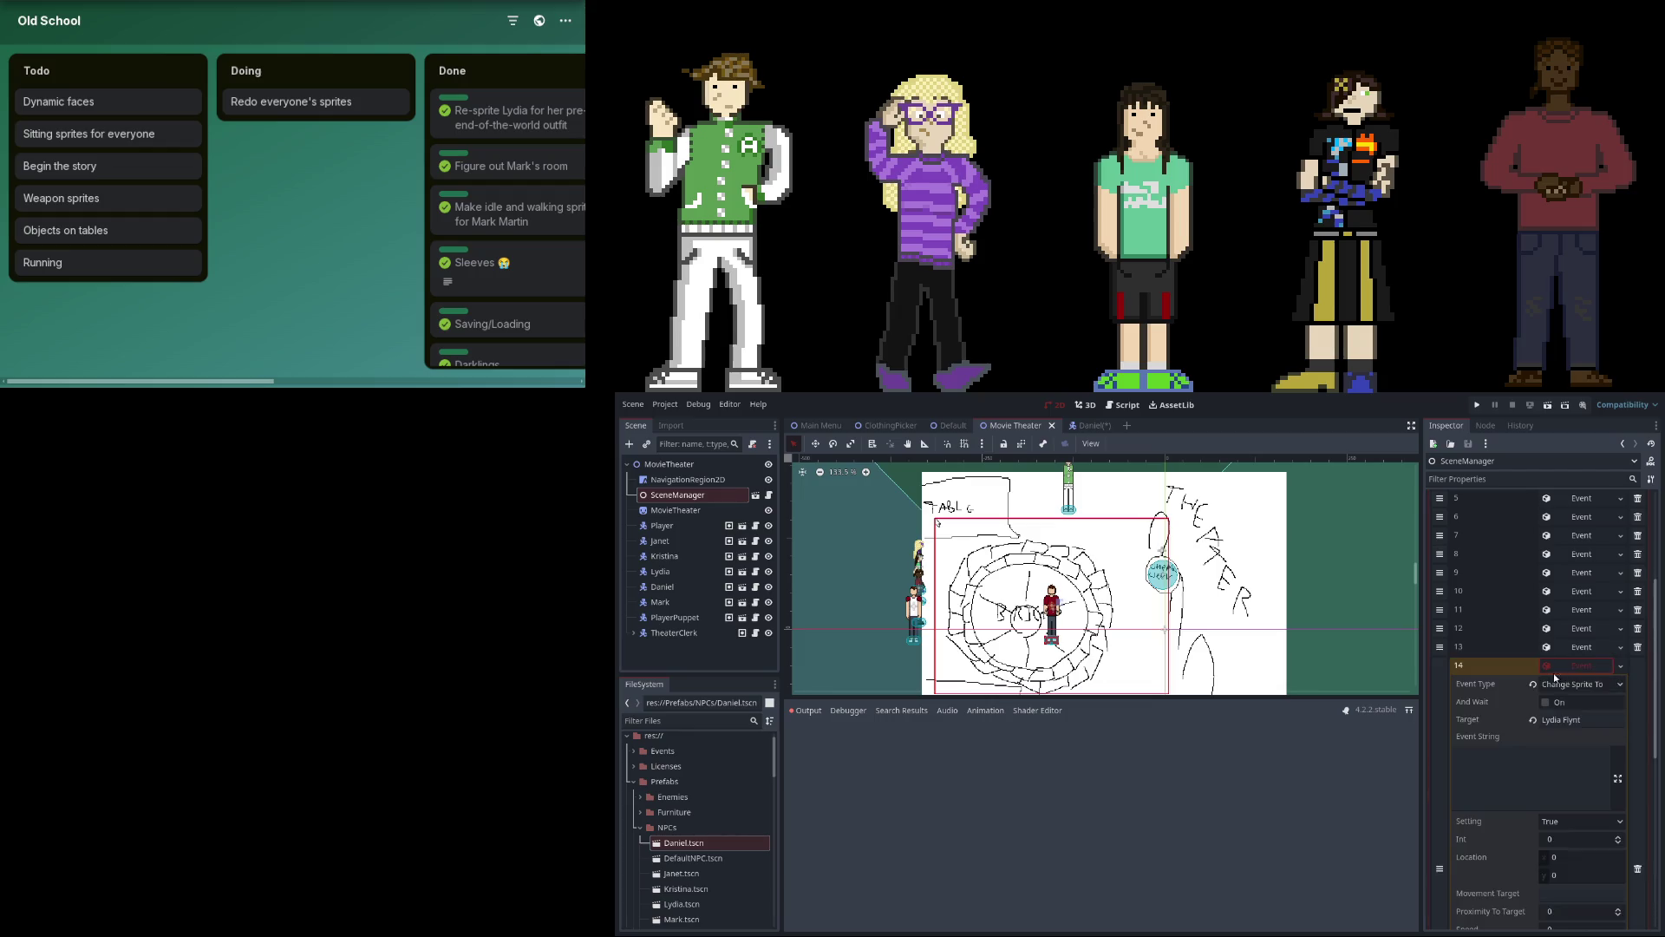
pyautogui.scroll(-2, 1502, 751)
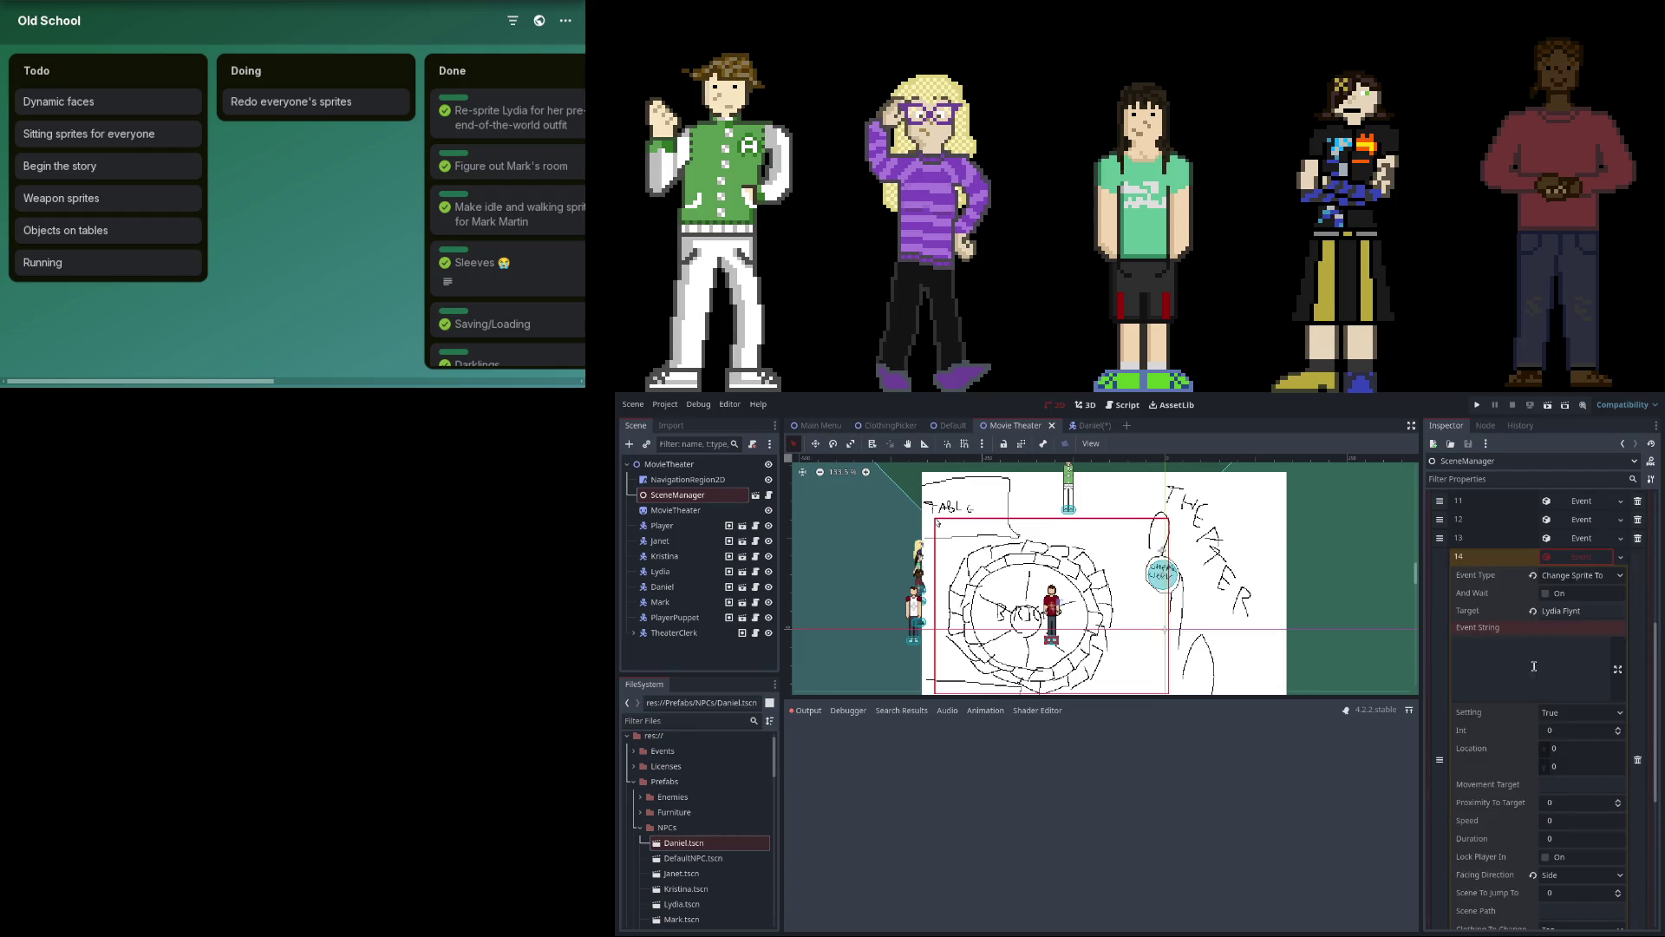
pyautogui.scroll(-2, 1531, 743)
pyautogui.click(1549, 824)
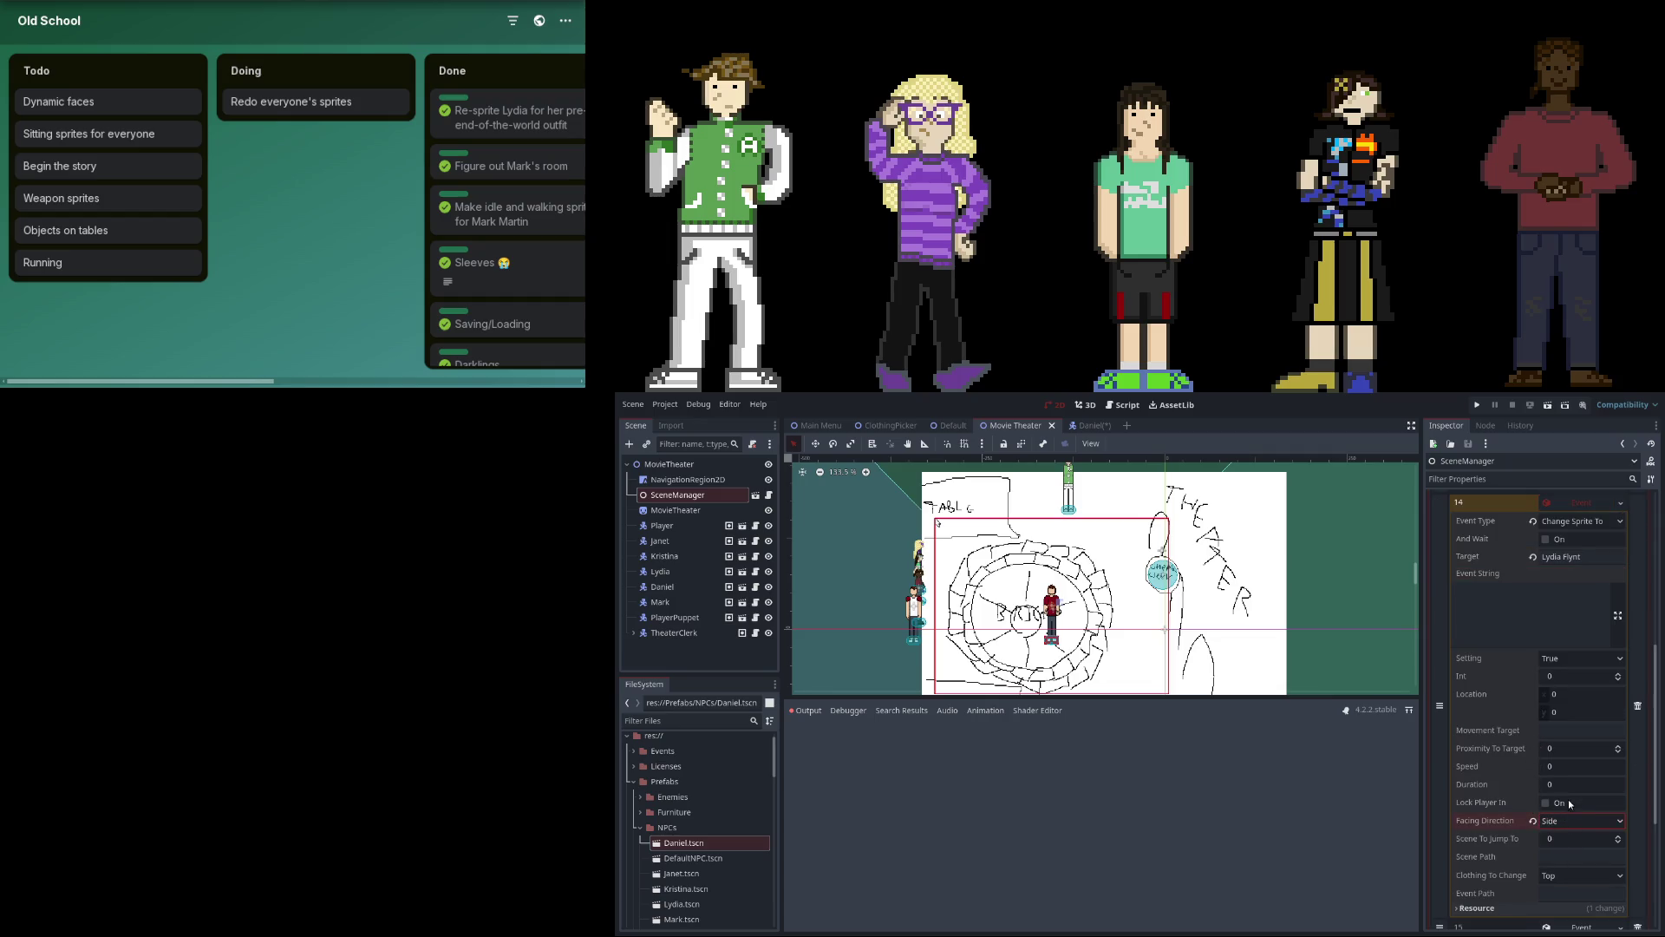
pyautogui.click(1474, 612)
pyautogui.scroll(5, 1548, 569)
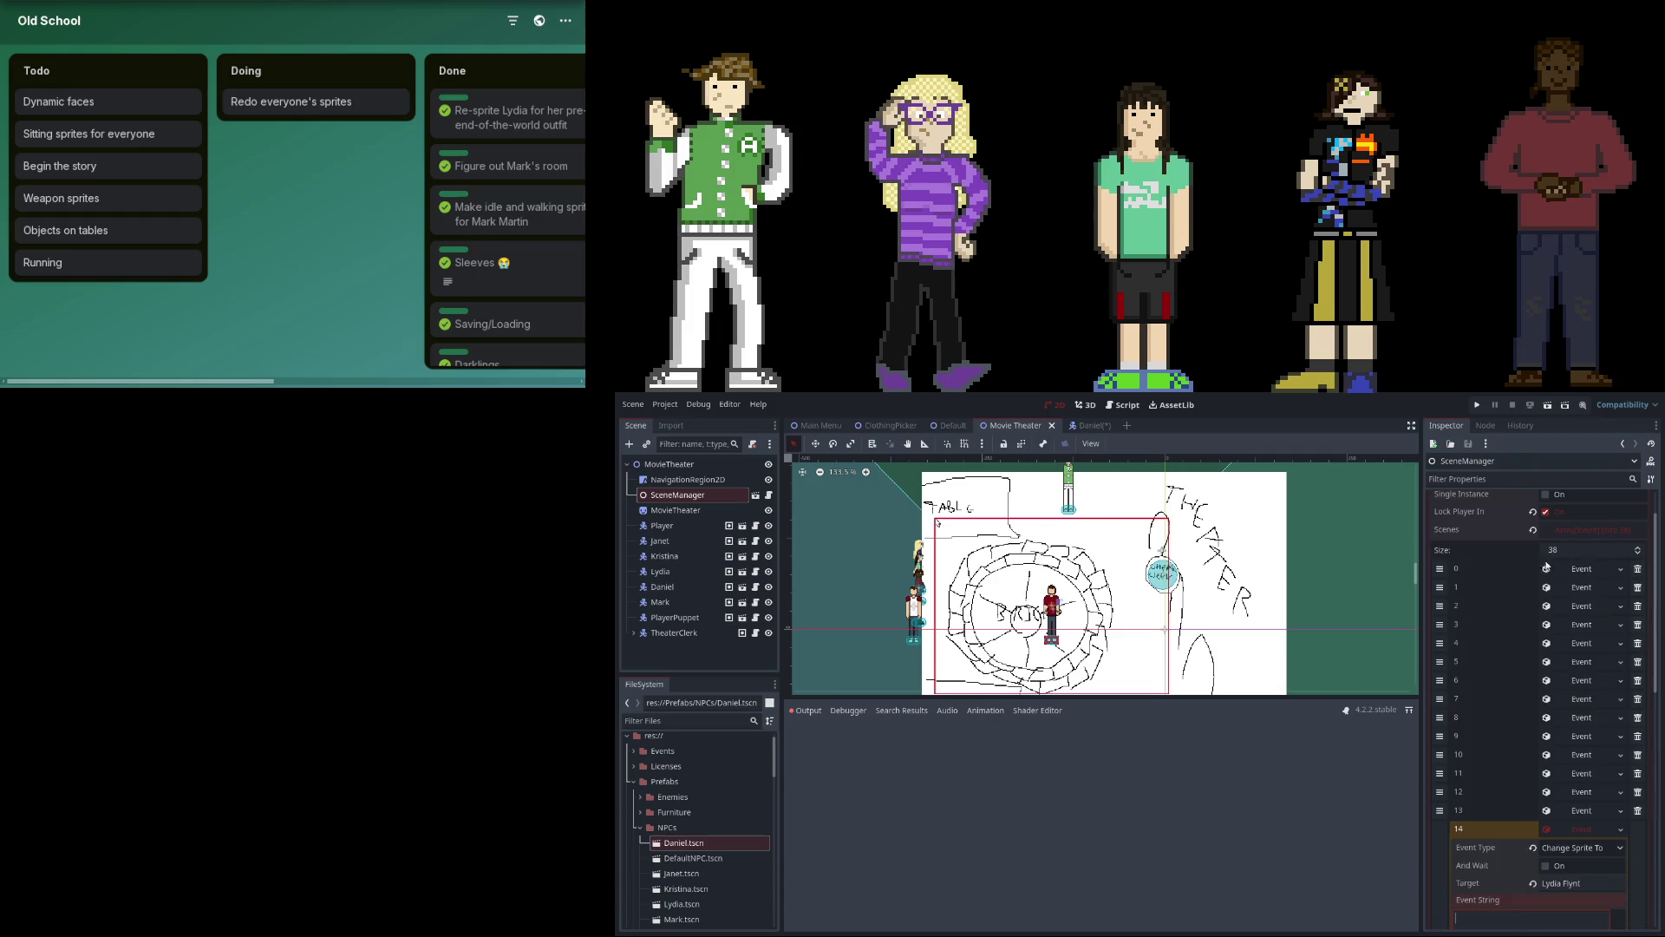
pyautogui.click(1586, 681)
pyautogui.click(1585, 677)
pyautogui.scroll(-3, 1518, 728)
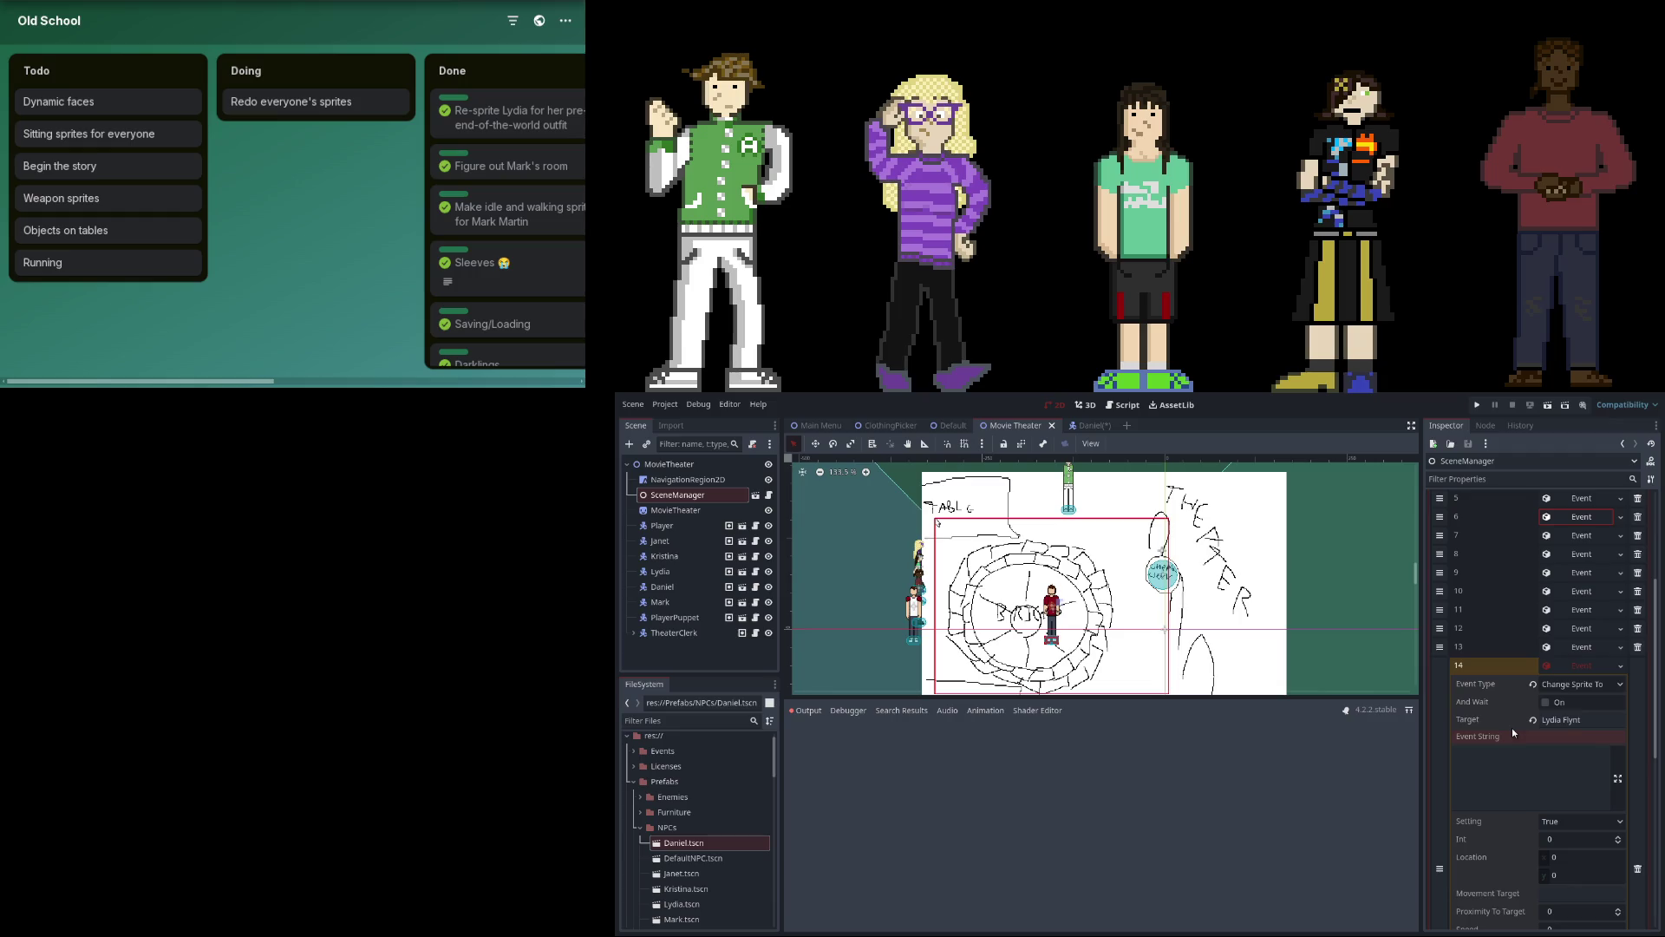
# Set event 14's event string to the SideIdle sprite name.
pyautogui.scroll(-3, 1513, 732)
pyautogui.click(1515, 673)
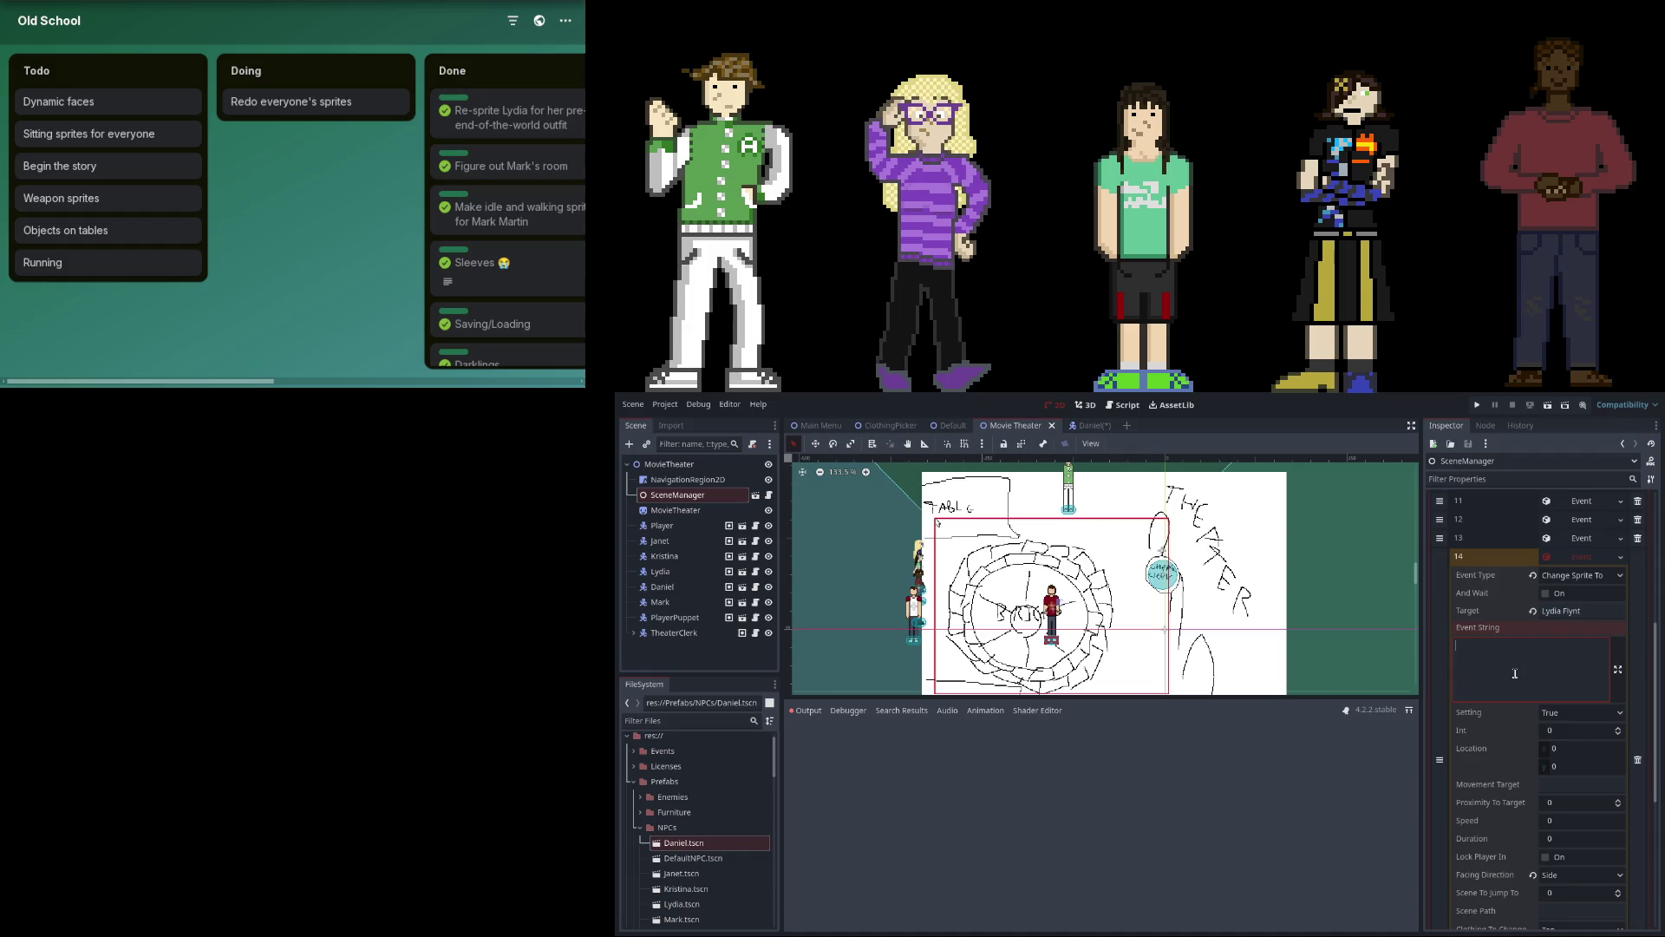
pyautogui.write('SideIdle')
pyautogui.scroll(-7, 1527, 788)
# Look over events 15 through 18, including the wait event and Lydia Flynt's dialogue.
pyautogui.click(1588, 712)
pyautogui.click(1589, 711)
pyautogui.click(1580, 730)
pyautogui.click(1580, 729)
pyautogui.click(1584, 748)
pyautogui.click(1584, 748)
pyautogui.click(1585, 784)
pyautogui.click(1585, 784)
# On page 2, check events 20 and 23, then open Daniel Chipton's event 27 sprite change.
pyautogui.click(1561, 762)
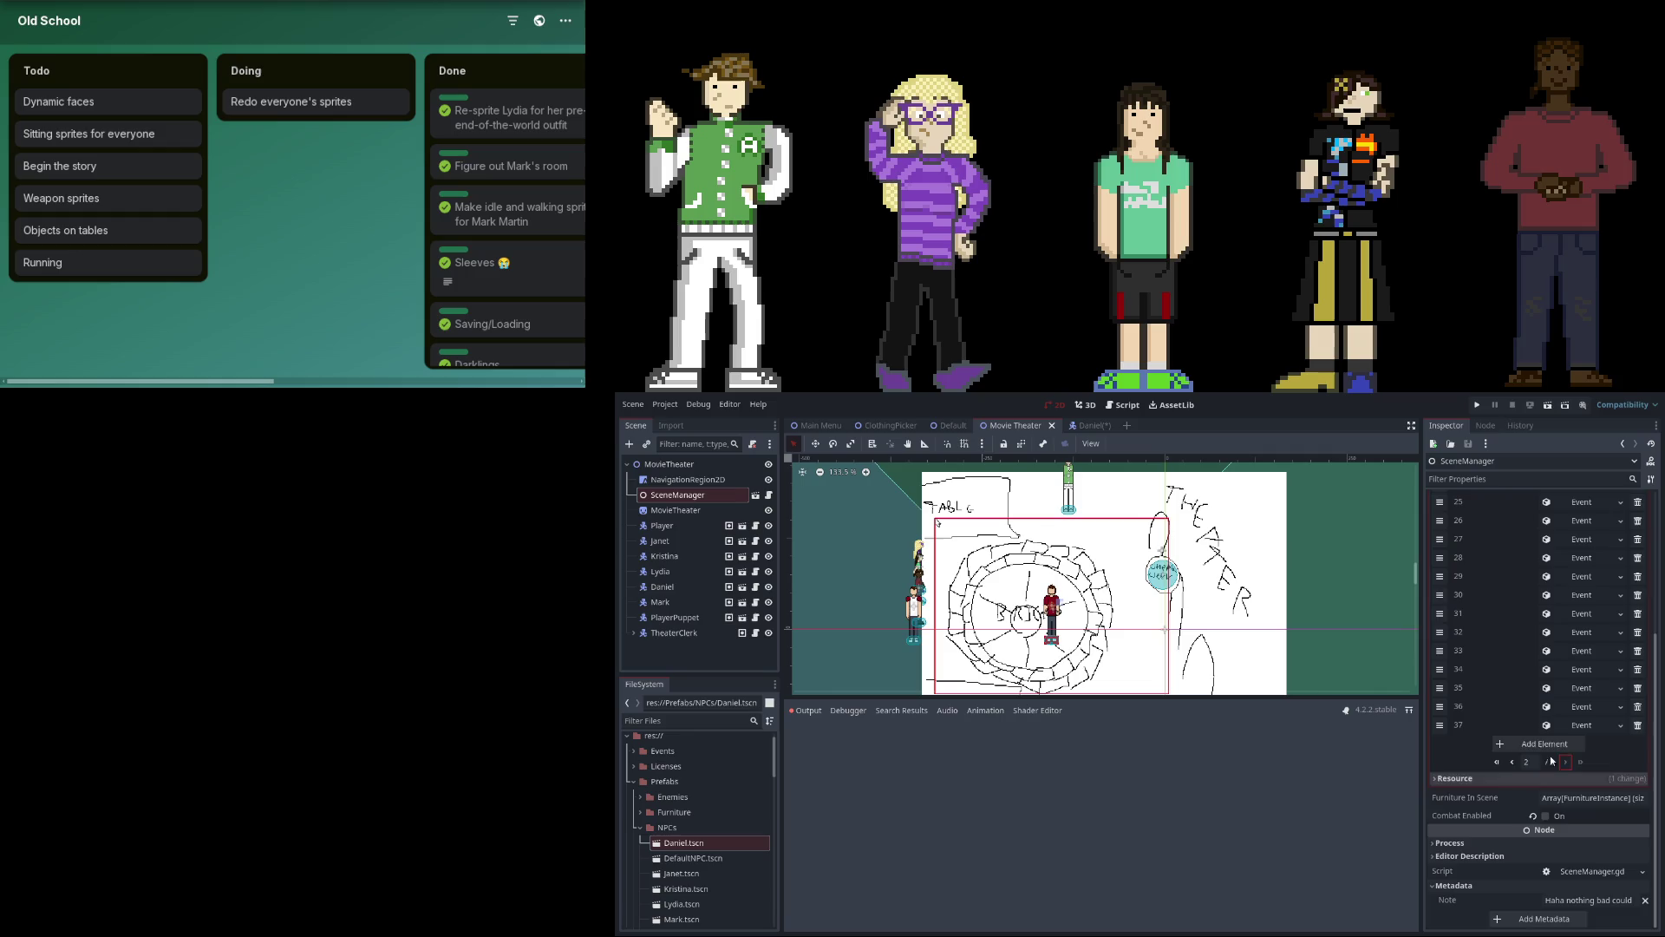
pyautogui.click(1569, 626)
pyautogui.doubleClick(1569, 626)
pyautogui.click(1568, 626)
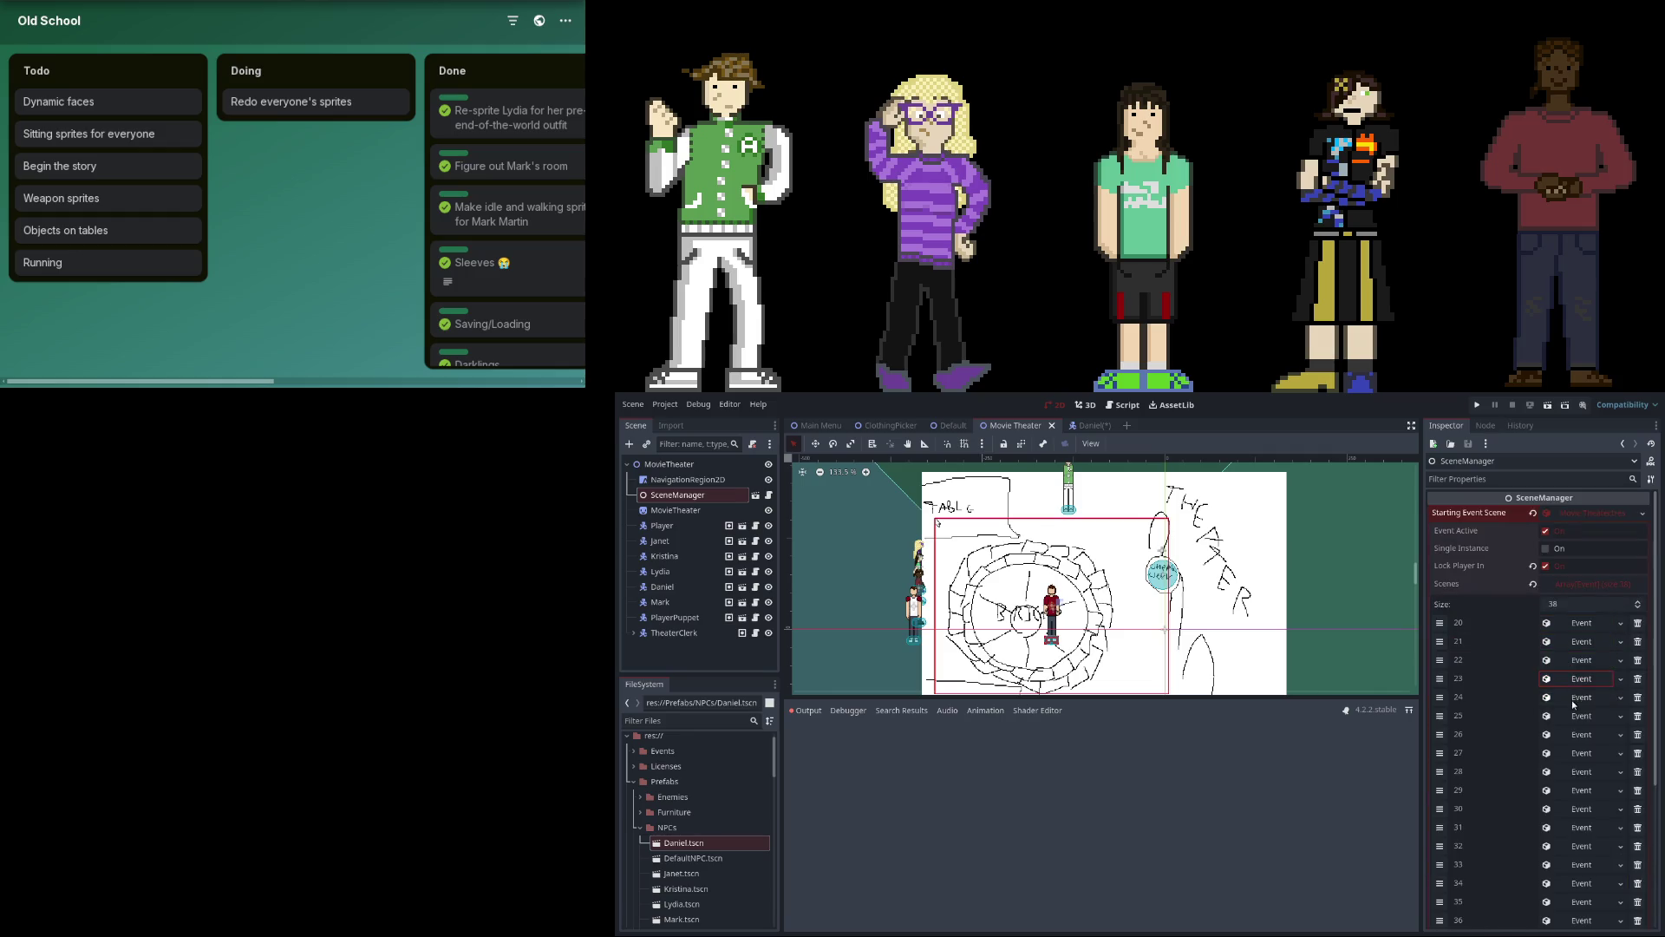
pyautogui.click(1577, 756)
pyautogui.click(1566, 746)
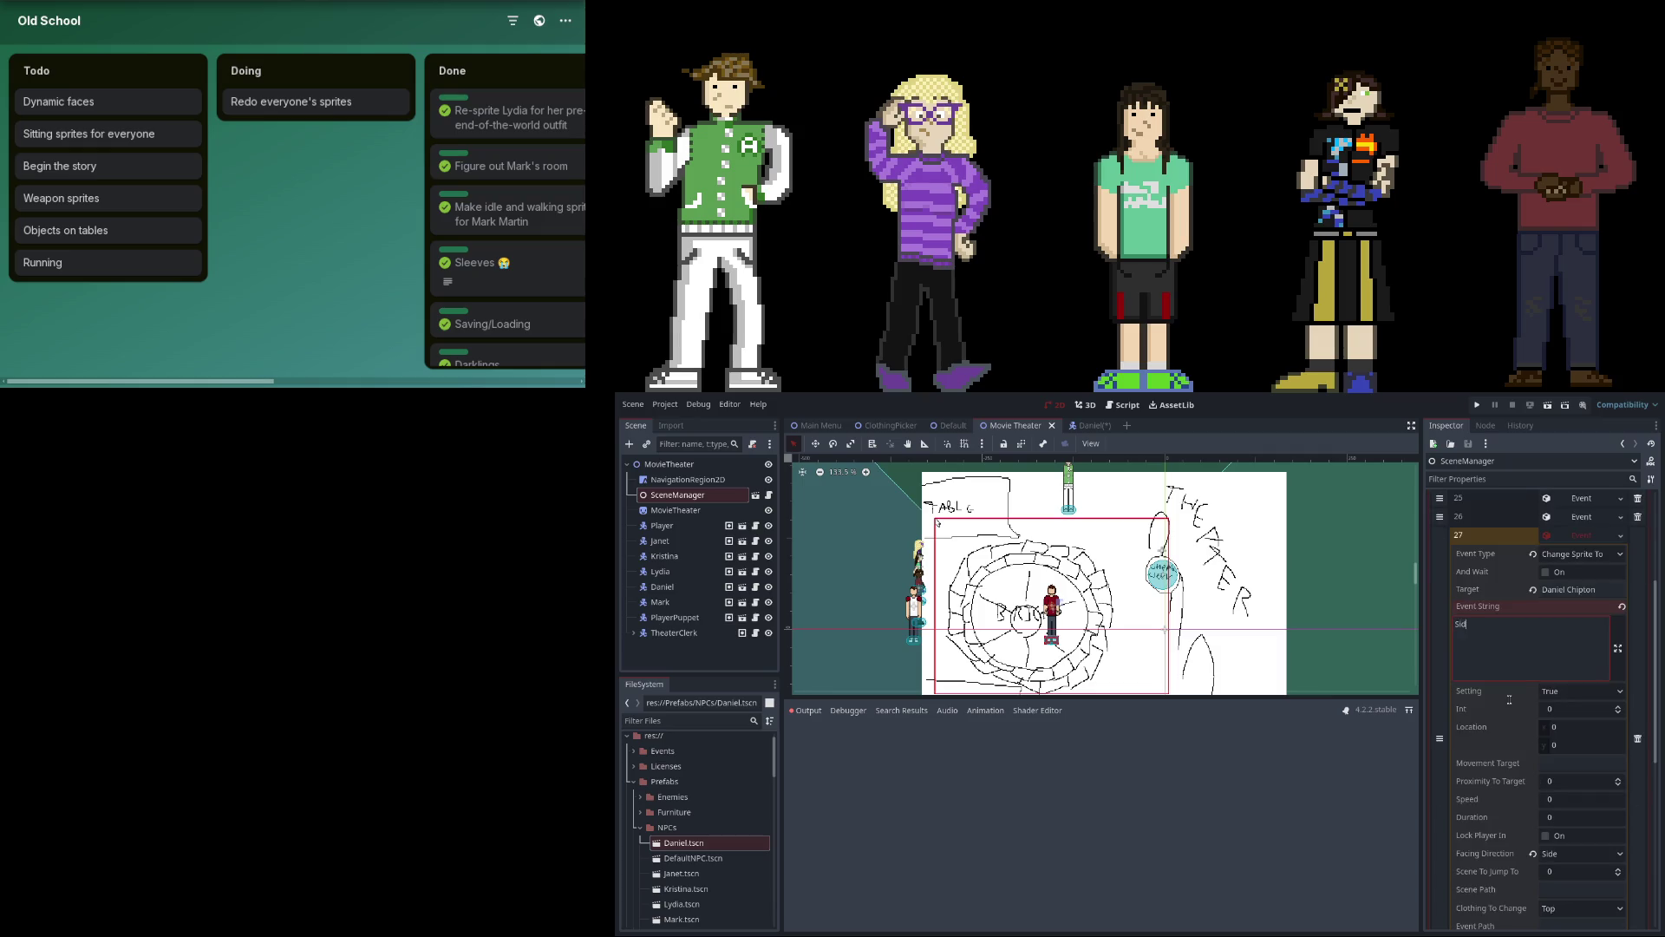
pyautogui.scroll(-5, 1526, 685)
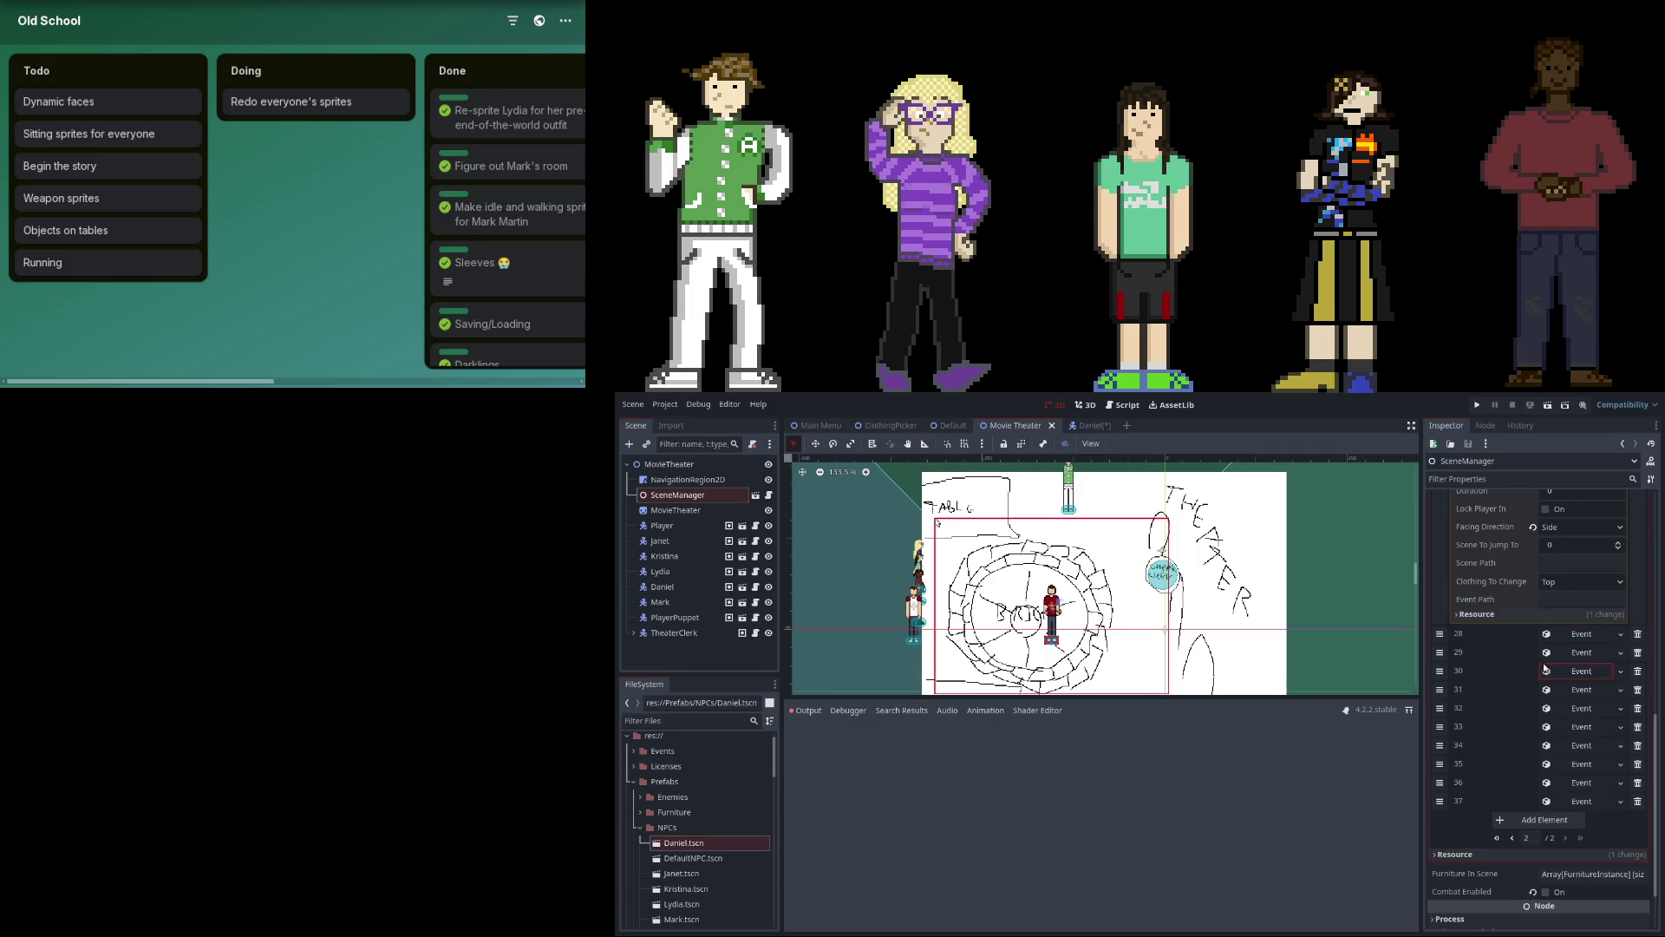
# Review events 31 through 36, including Lydia Flynt's movement and the PlayerPuppet pathfinding.
pyautogui.click(1562, 690)
pyautogui.click(1562, 707)
pyautogui.click(1564, 727)
pyautogui.click(1568, 745)
pyautogui.click(1567, 751)
pyautogui.click(1566, 764)
pyautogui.click(1566, 763)
pyautogui.click(1571, 781)
pyautogui.click(1574, 783)
# Check event 37, then go back to page 1 and scroll to the top of the list.
pyautogui.scroll(-2, 1574, 785)
pyautogui.click(1580, 731)
pyautogui.click(1581, 730)
pyautogui.click(1511, 762)
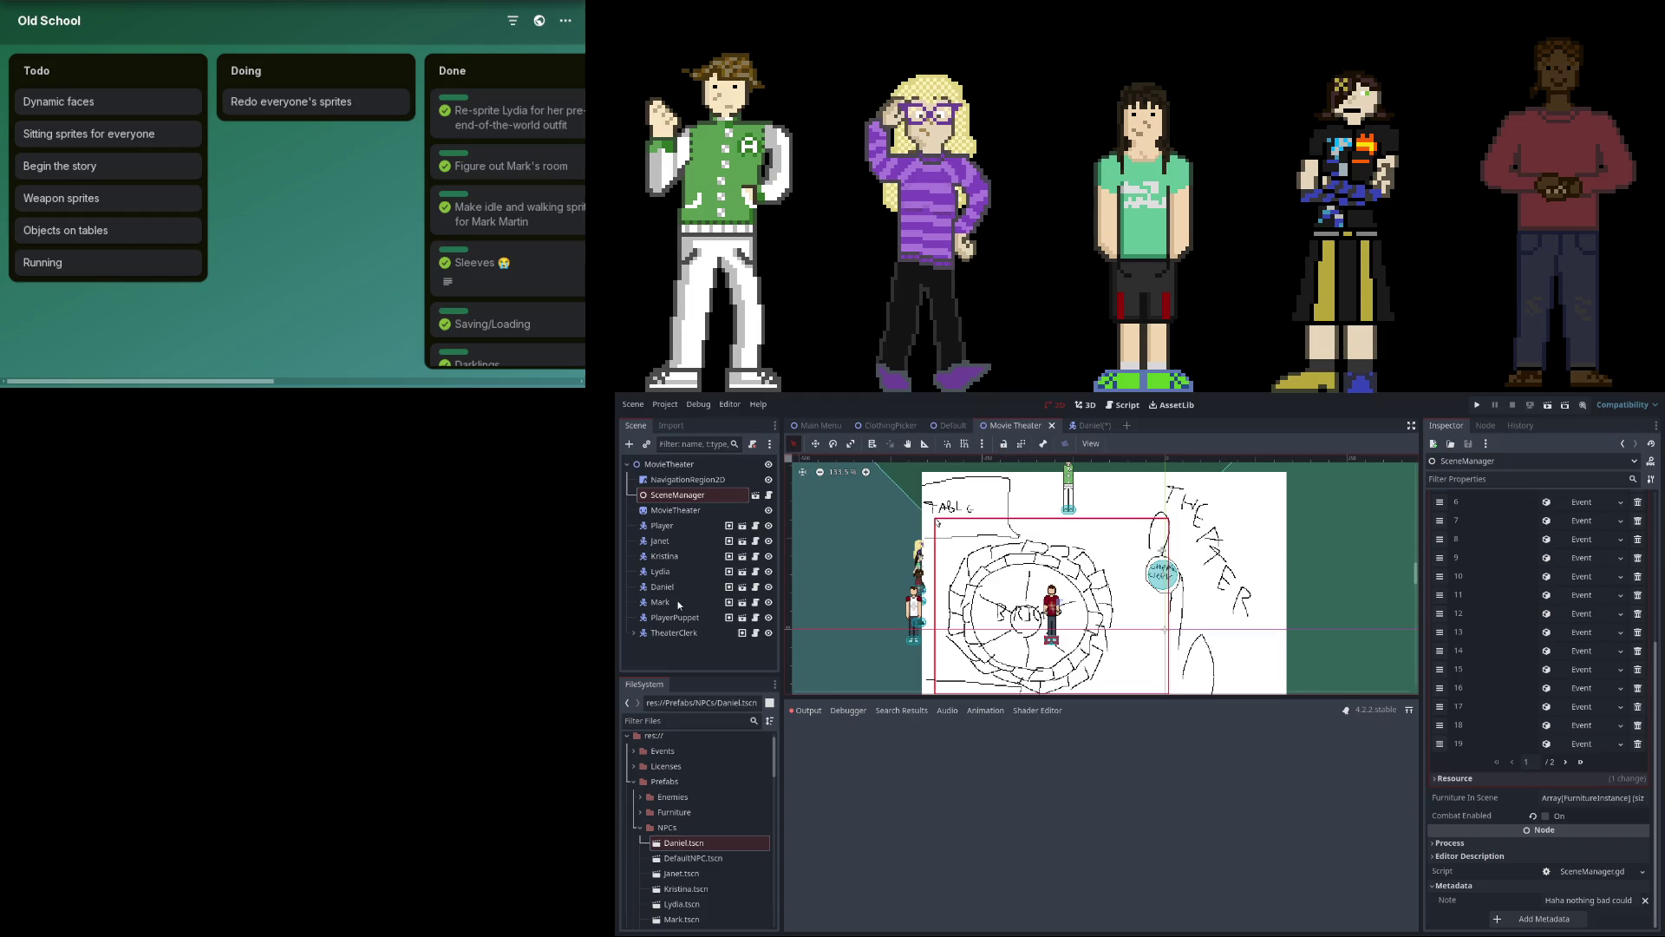
pyautogui.scroll(5, 1564, 643)
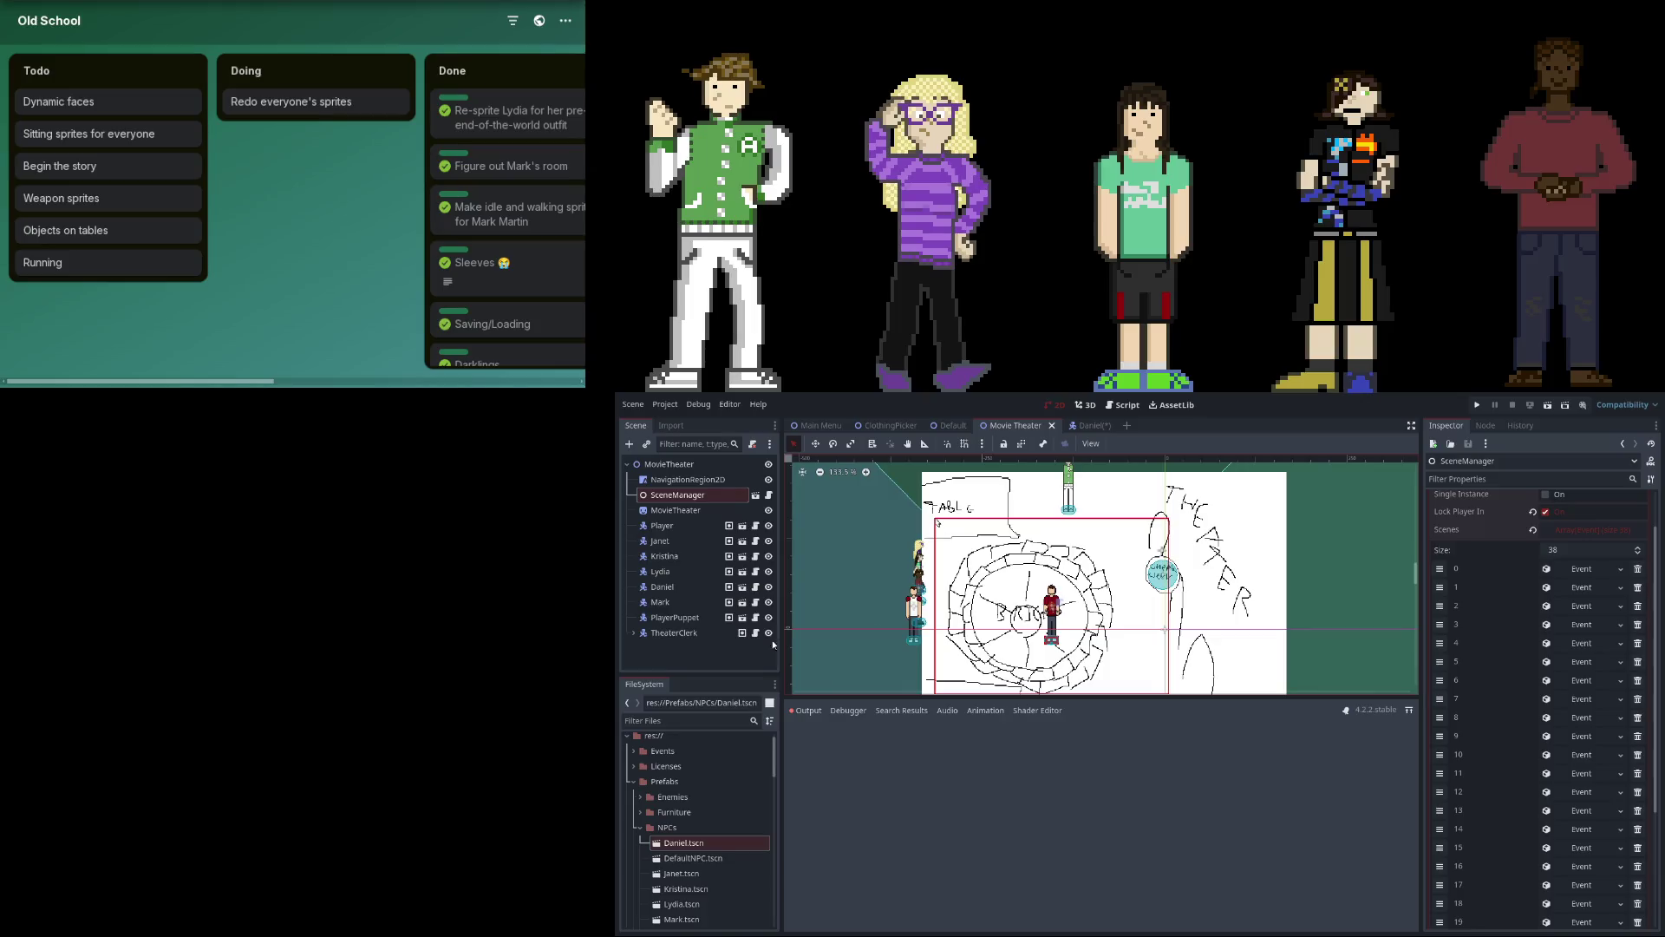
# Review events 0 through 3, including Janet Garrison's and Kristina Maylee's movements.
pyautogui.click(1579, 569)
pyautogui.click(1578, 569)
pyautogui.click(1569, 587)
pyautogui.click(1569, 587)
pyautogui.click(1570, 605)
pyautogui.click(1536, 736)
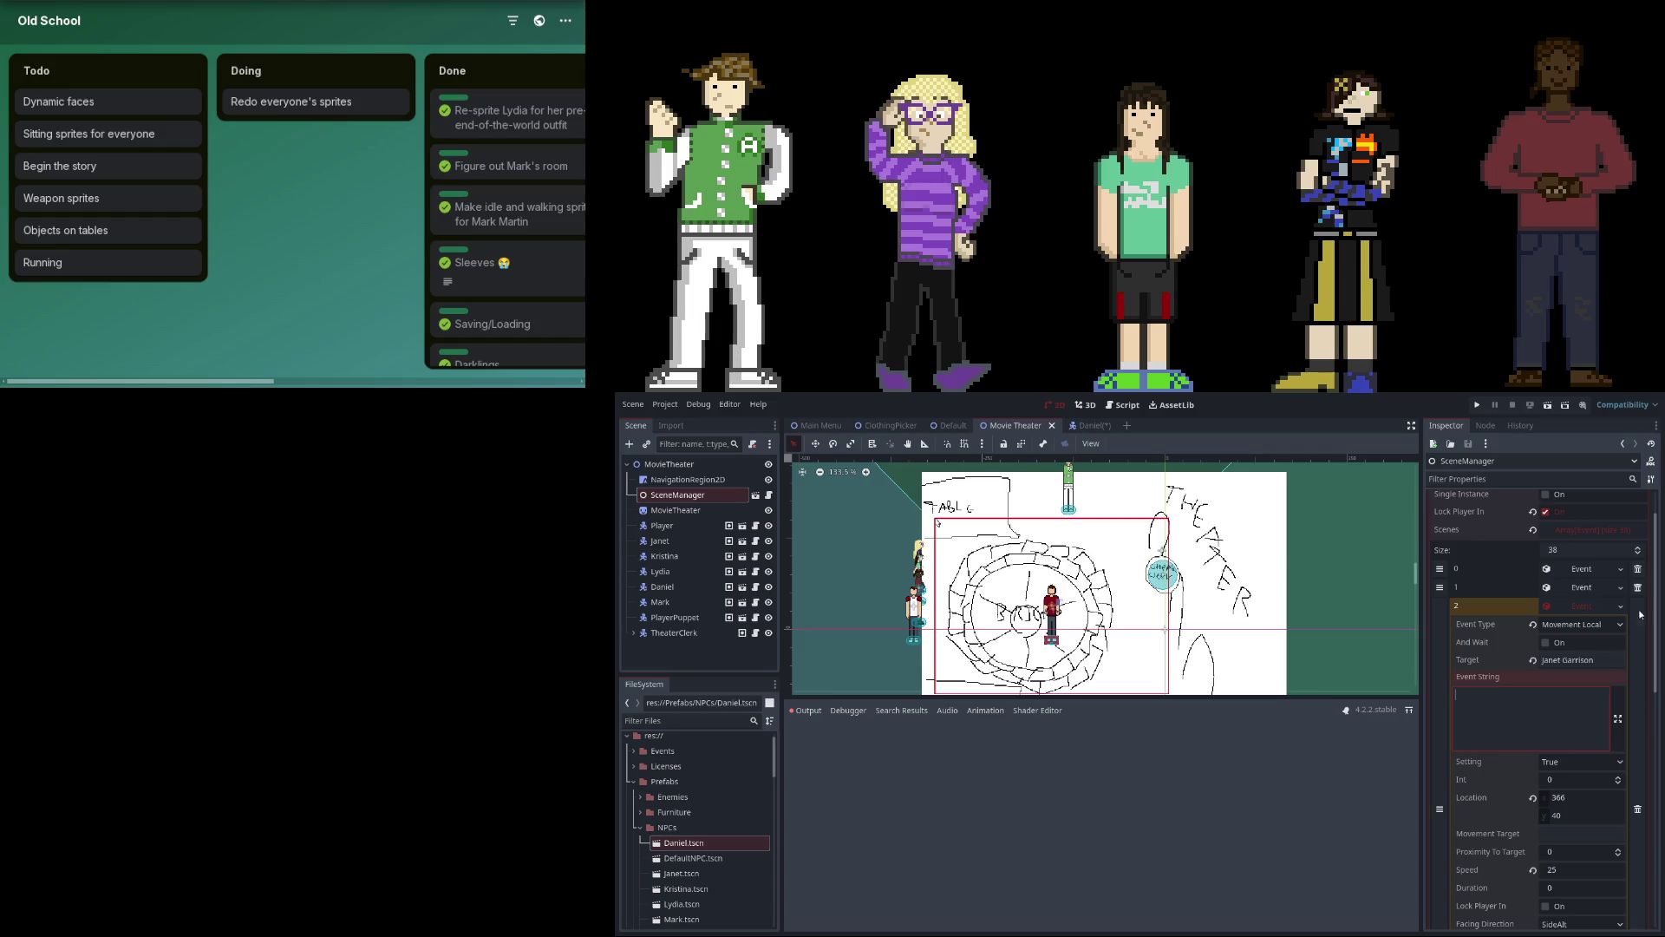
pyautogui.click(1572, 606)
pyautogui.click(1580, 624)
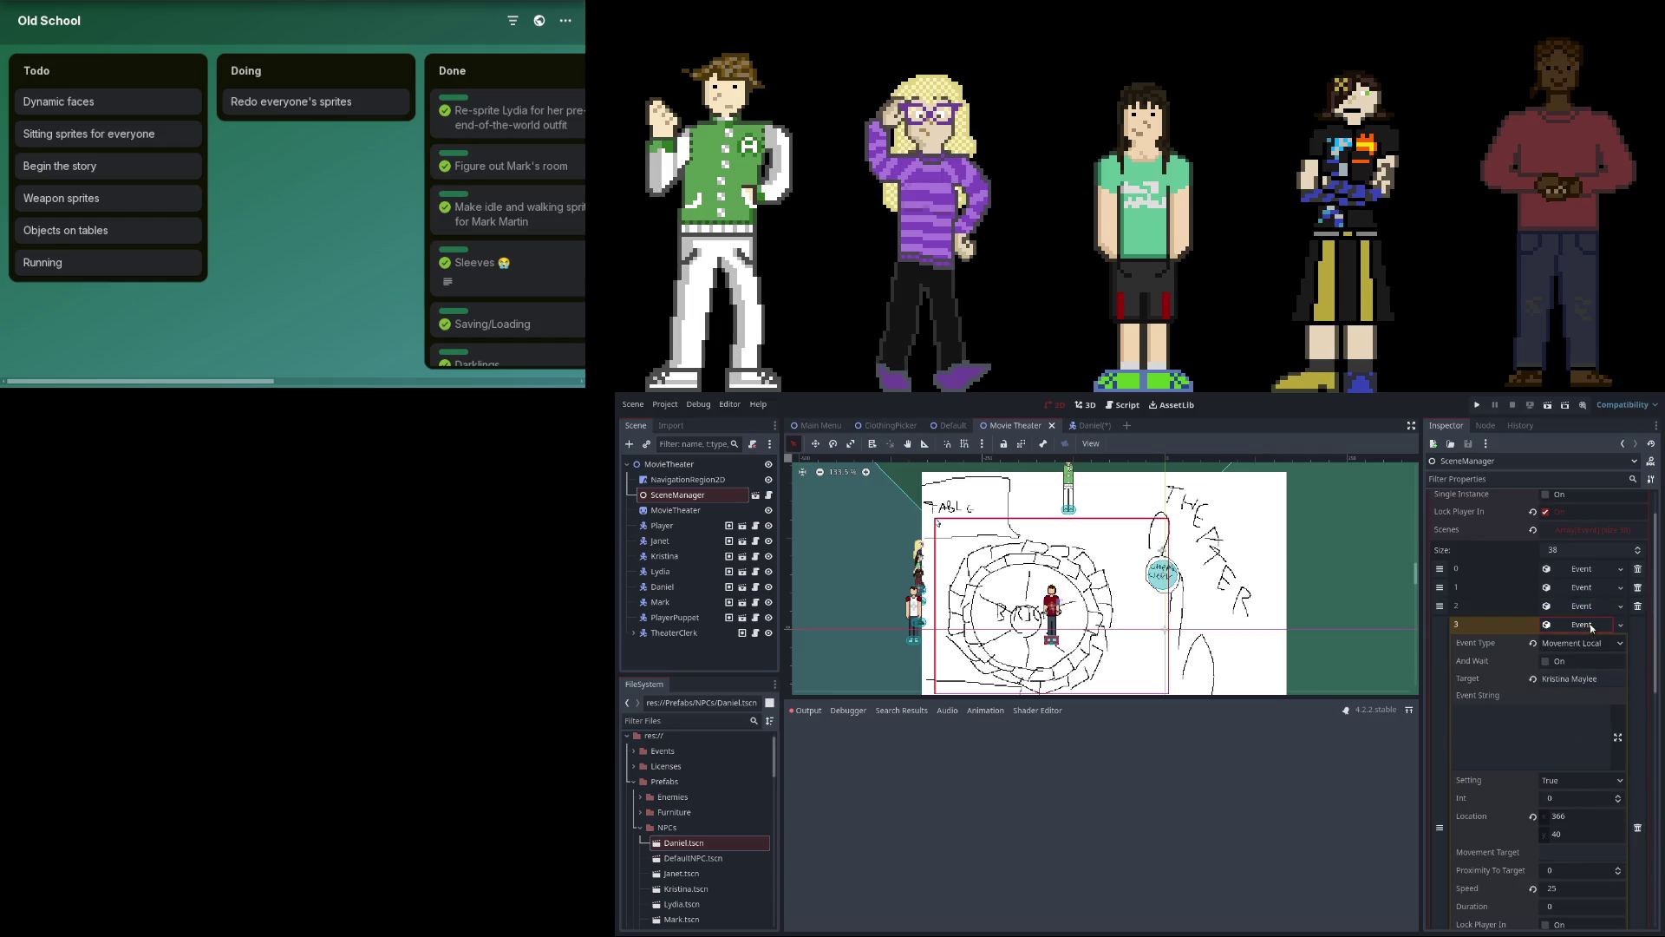
pyautogui.click(1592, 626)
# Type Kristina Maylee's event 4 line about the shy girl and the princess.
pyautogui.click(1589, 646)
pyautogui.click(1569, 737)
pyautogui.write('..And so the shigirl takes him and, and the princess le')
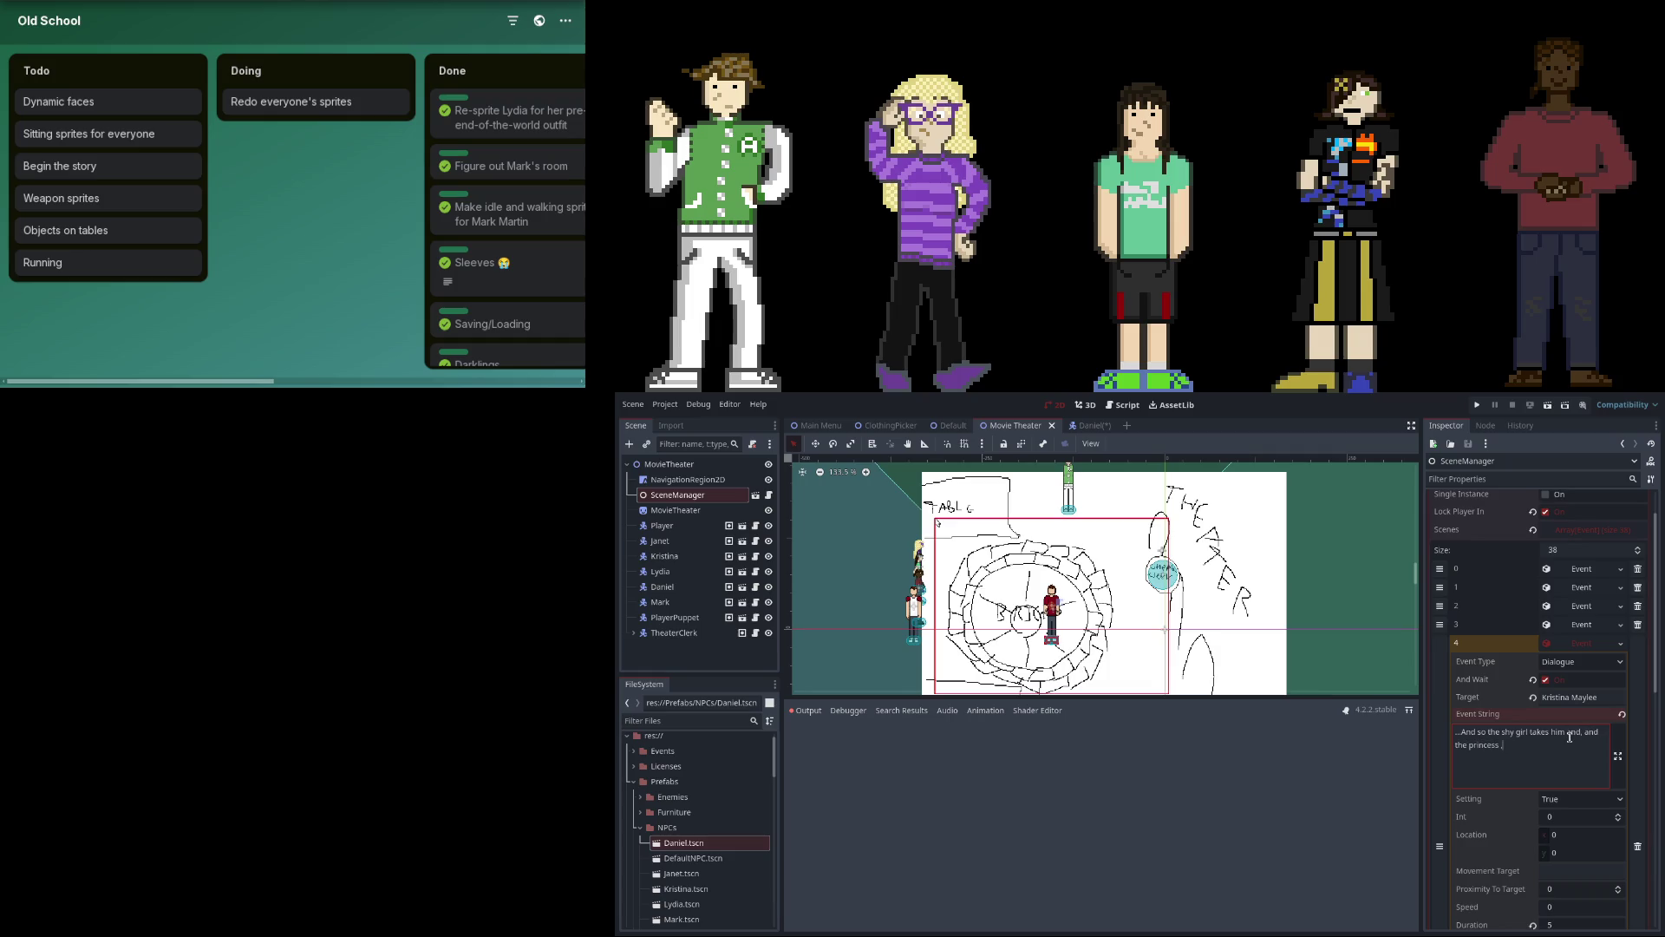
pyautogui.write(' her..')
pyautogui.click(1578, 643)
pyautogui.scroll(-2, 1577, 661)
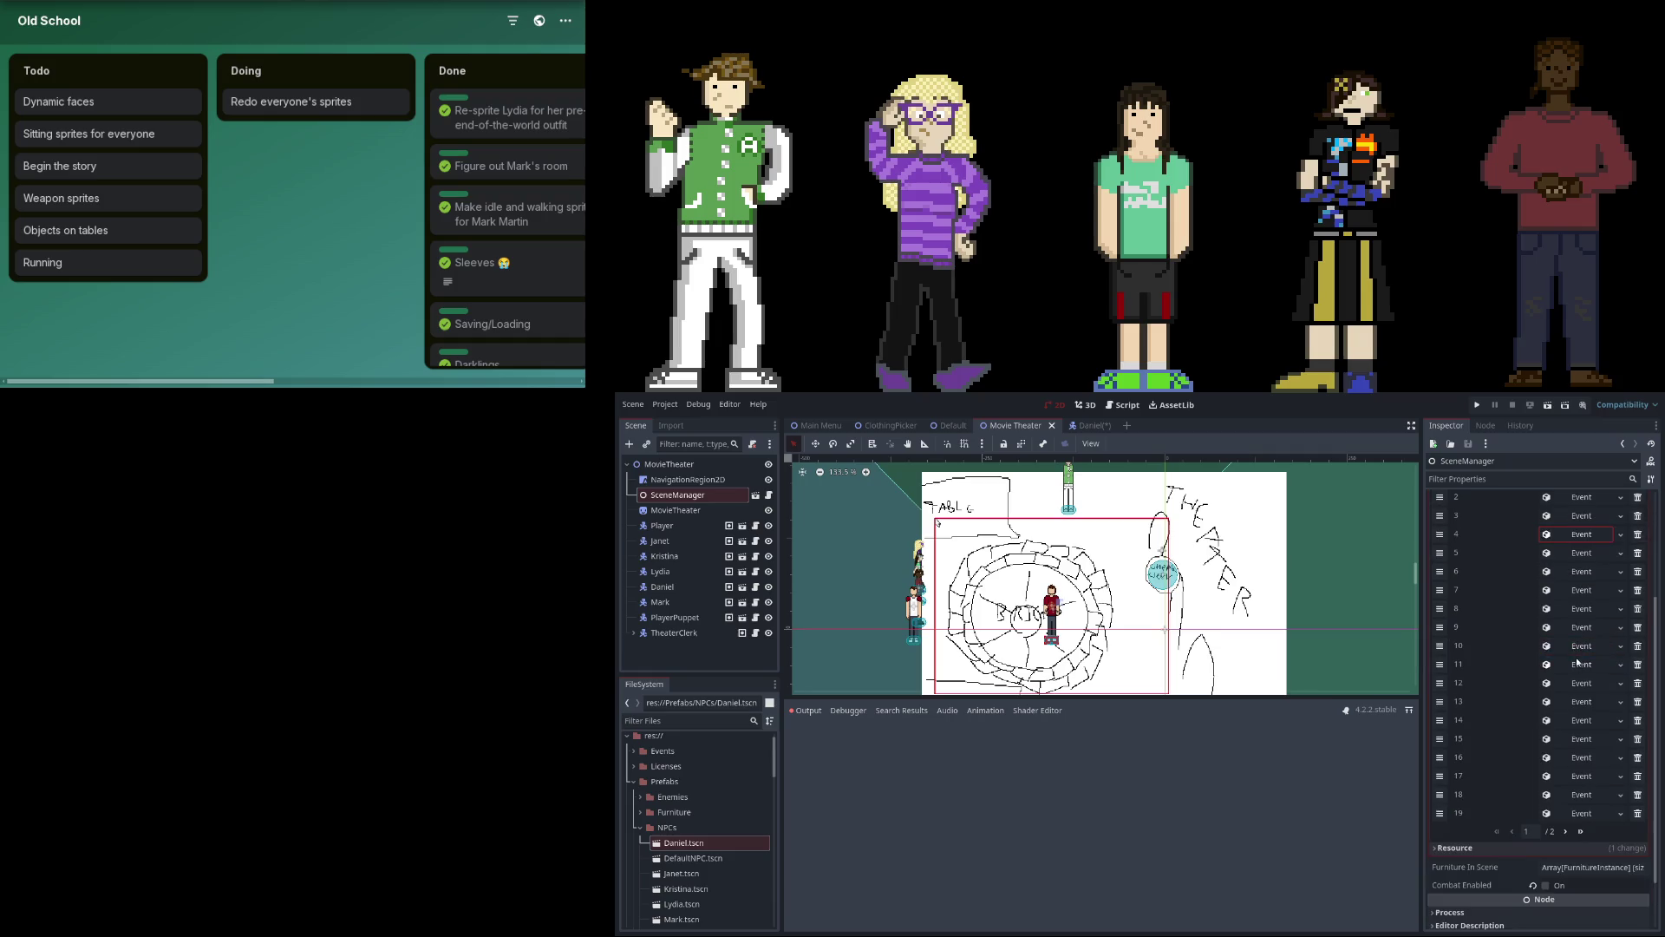
# Write the event 5 line 'how brilliant' and Kristina Maylee's event 6 dialogue line.
pyautogui.click(1582, 553)
pyautogui.click(1554, 668)
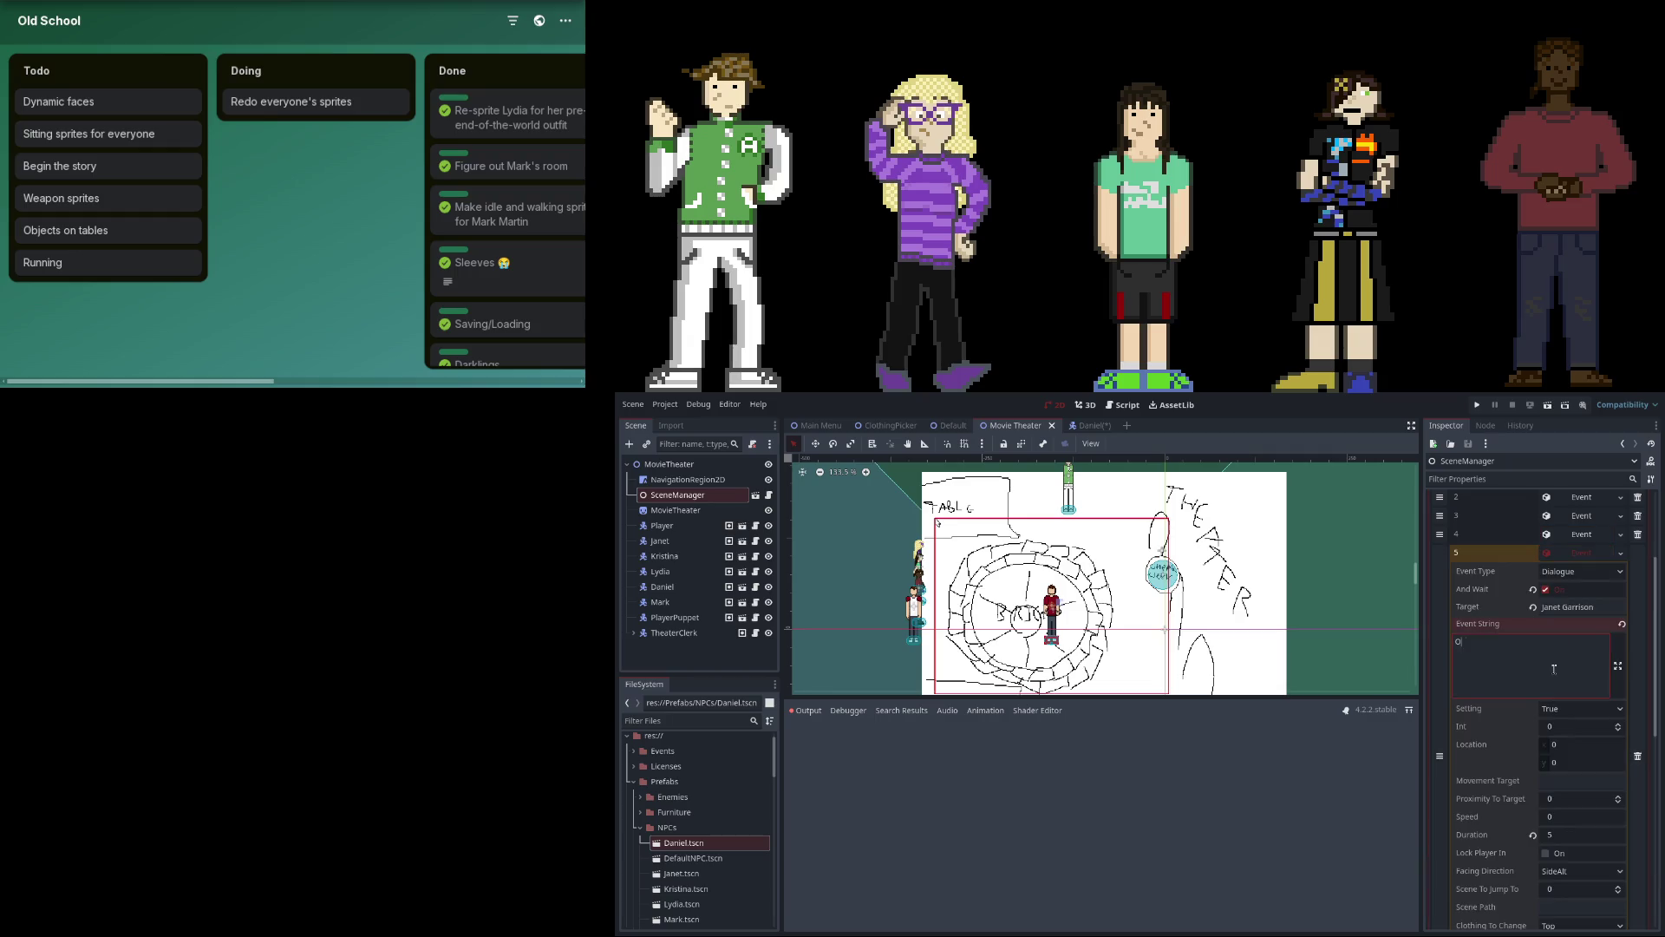
pyautogui.write('how brilliant!')
pyautogui.click(1592, 555)
pyautogui.click(1584, 571)
pyautogui.click(1525, 685)
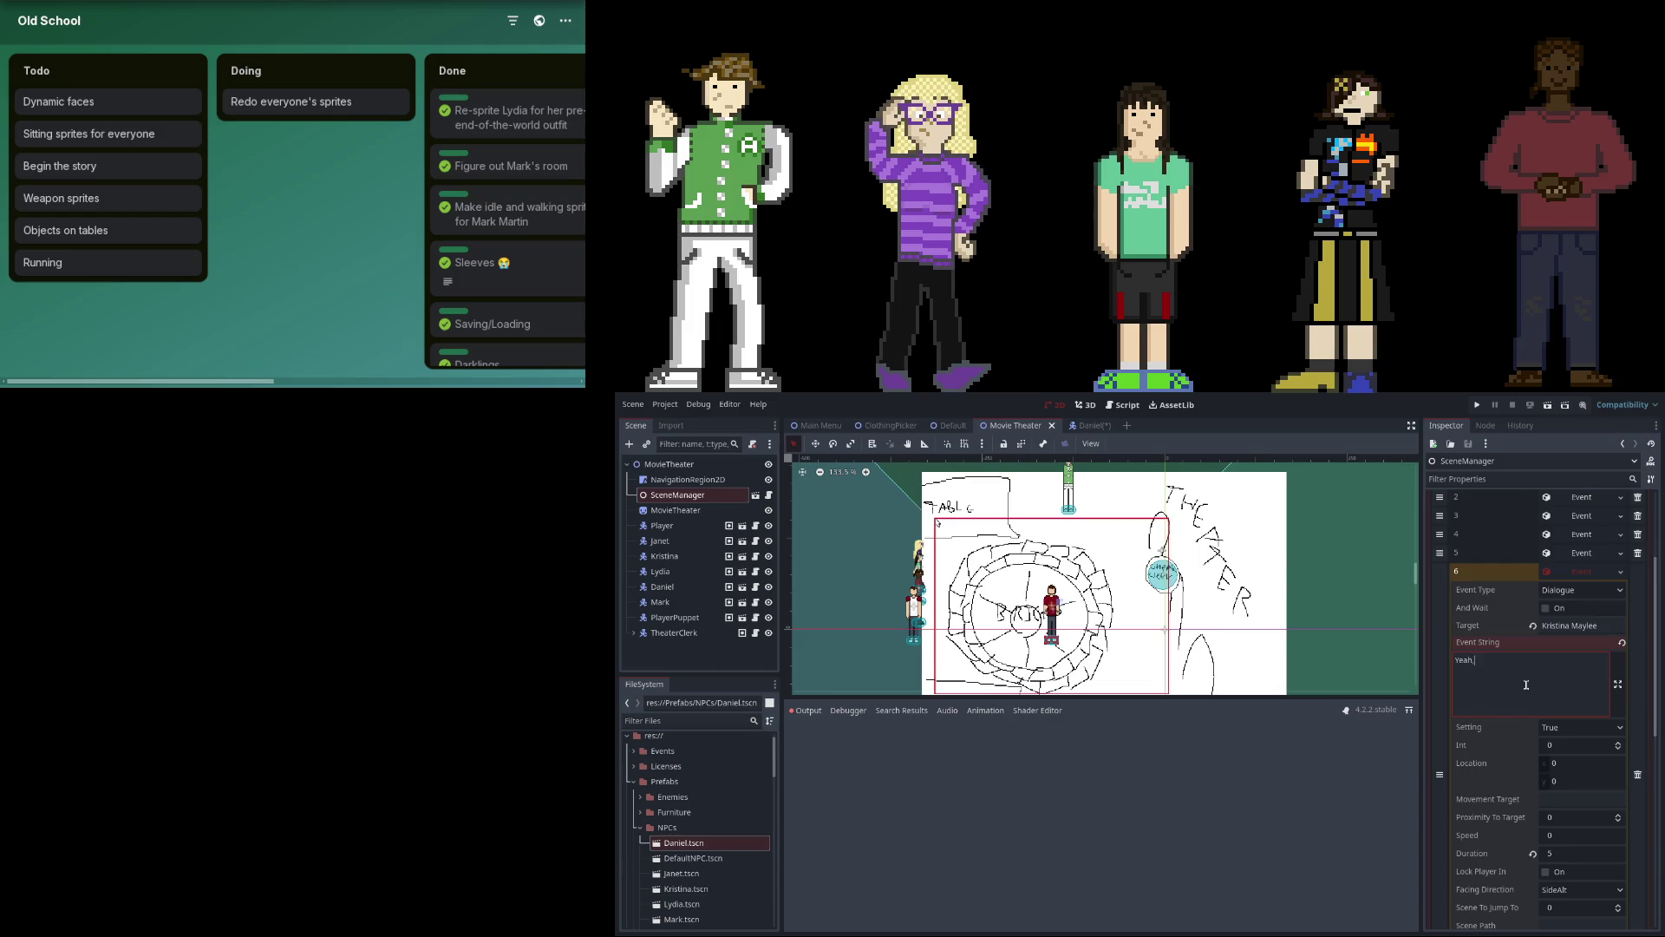
pyautogui.write('ut o')
pyautogui.write(' does')
pyautogui.write('t g')
pyautogui.write('so w')
pyautogui.write('o...')
pyautogui.click(1584, 535)
# In event 4's line, replace 'so' with 'then' and the word after 'takes him' with 'in'.
pyautogui.doubleClick(1485, 623)
pyautogui.write('then')
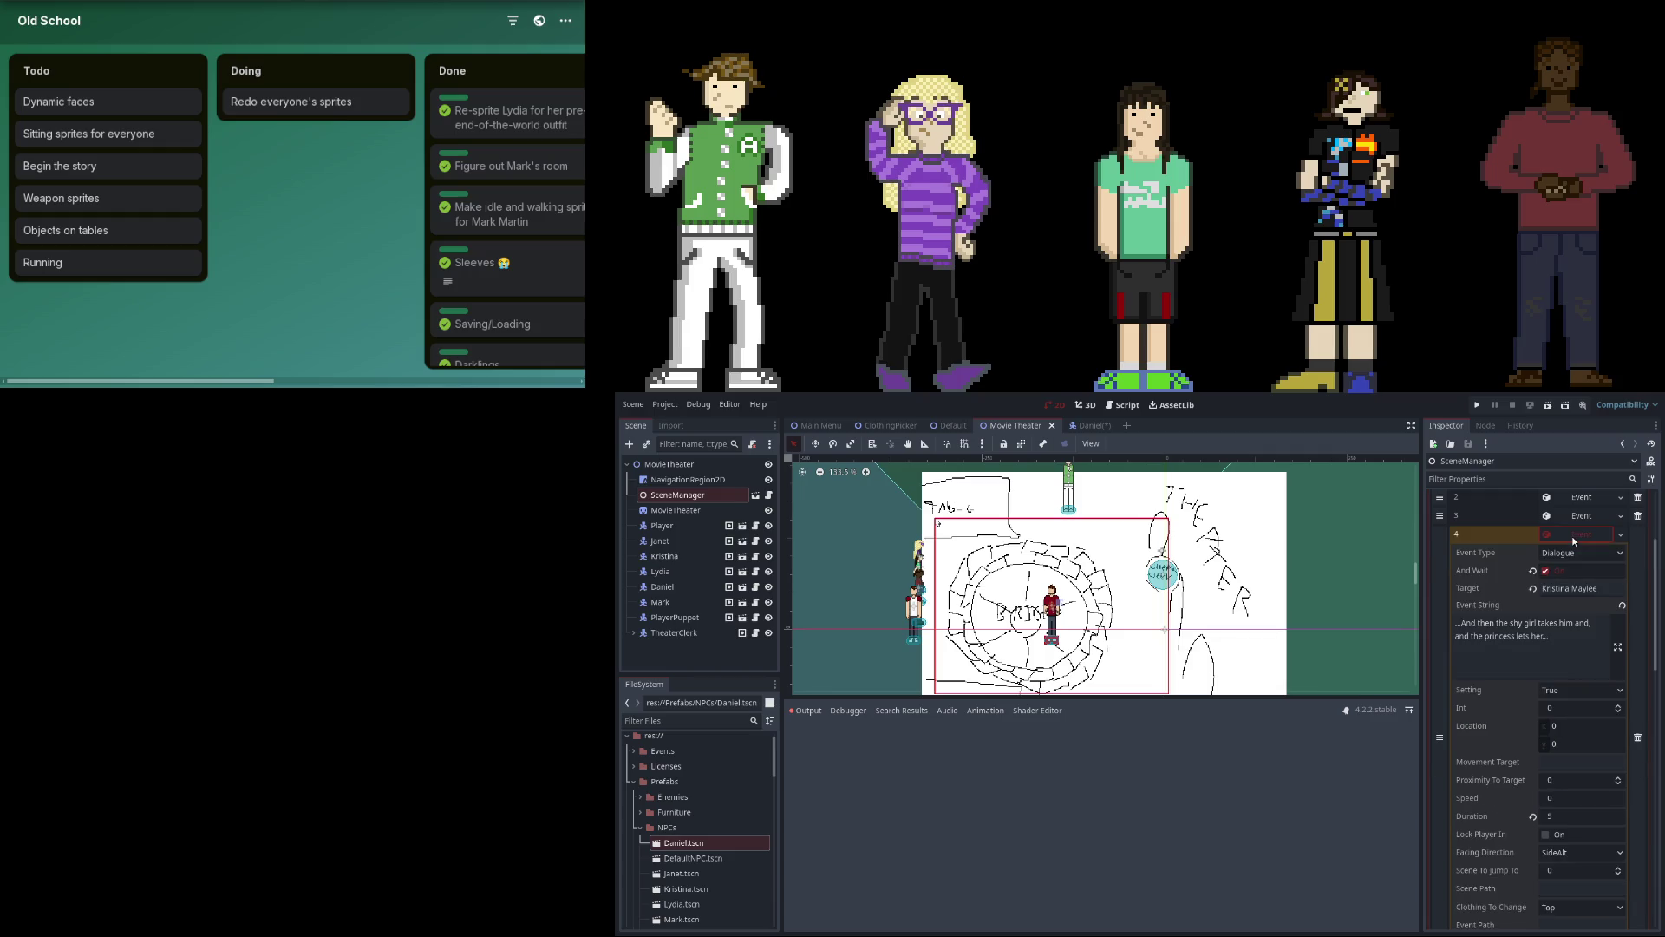
pyautogui.doubleClick(1571, 624)
pyautogui.write('in')
pyautogui.click(1587, 535)
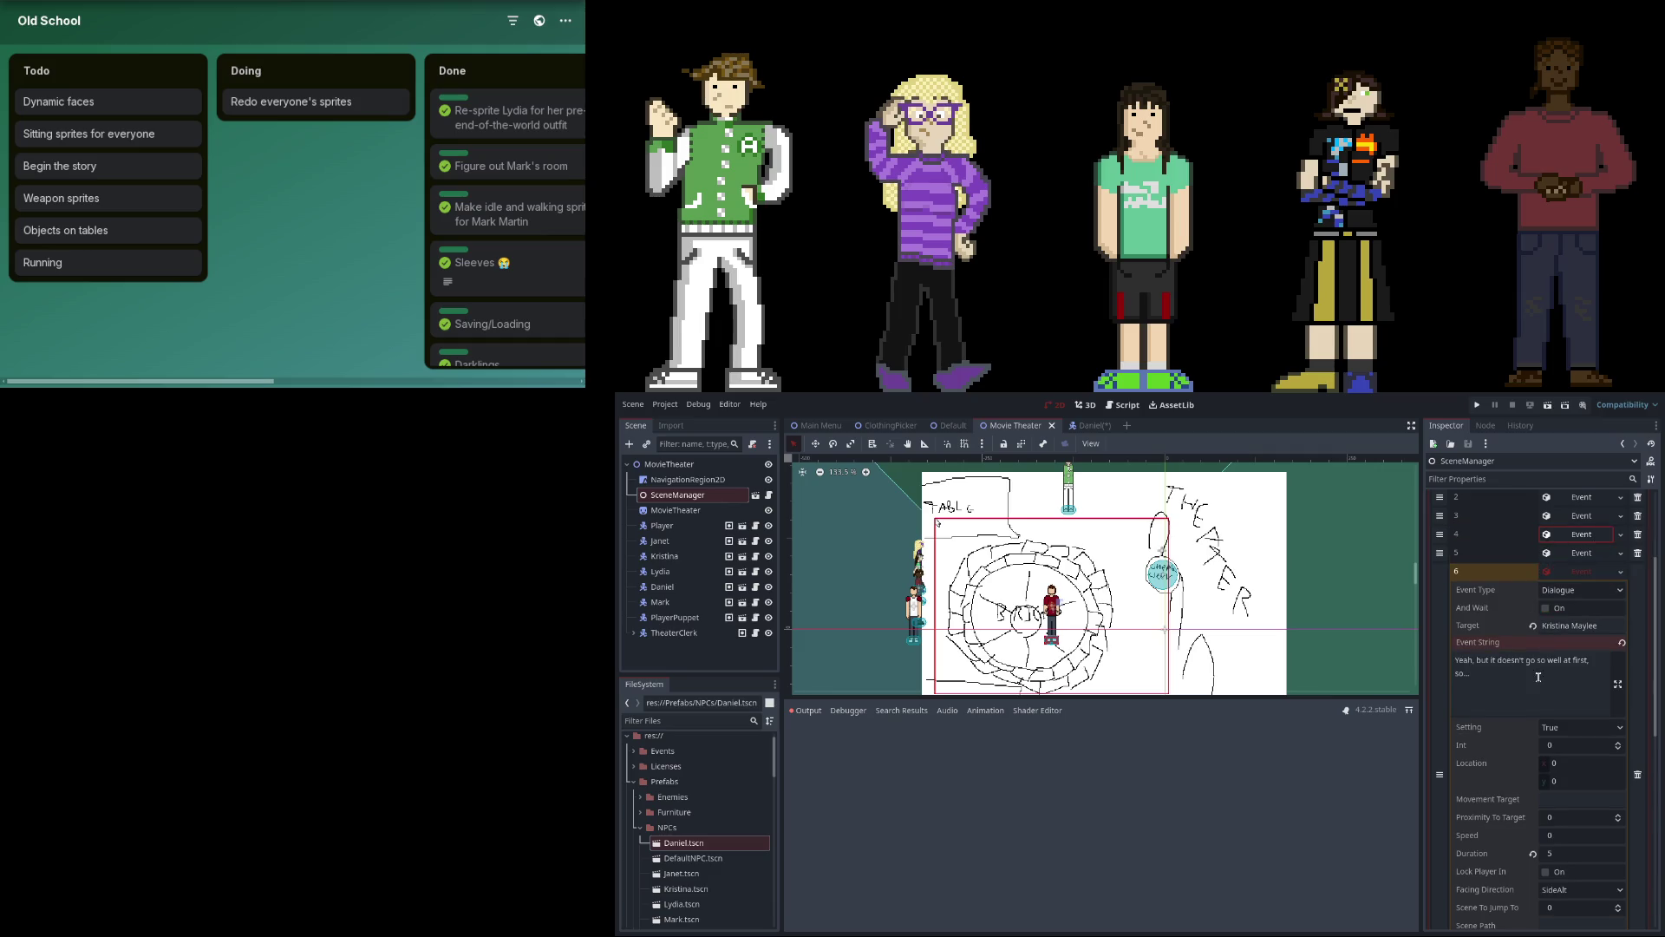
# Look over events 6 through 12 one at a time.
pyautogui.click(1574, 574)
pyautogui.click(1574, 593)
pyautogui.click(1567, 607)
pyautogui.click(1566, 609)
pyautogui.click(1570, 627)
pyautogui.click(1570, 627)
pyautogui.click(1574, 650)
pyautogui.click(1576, 683)
pyautogui.click(1580, 664)
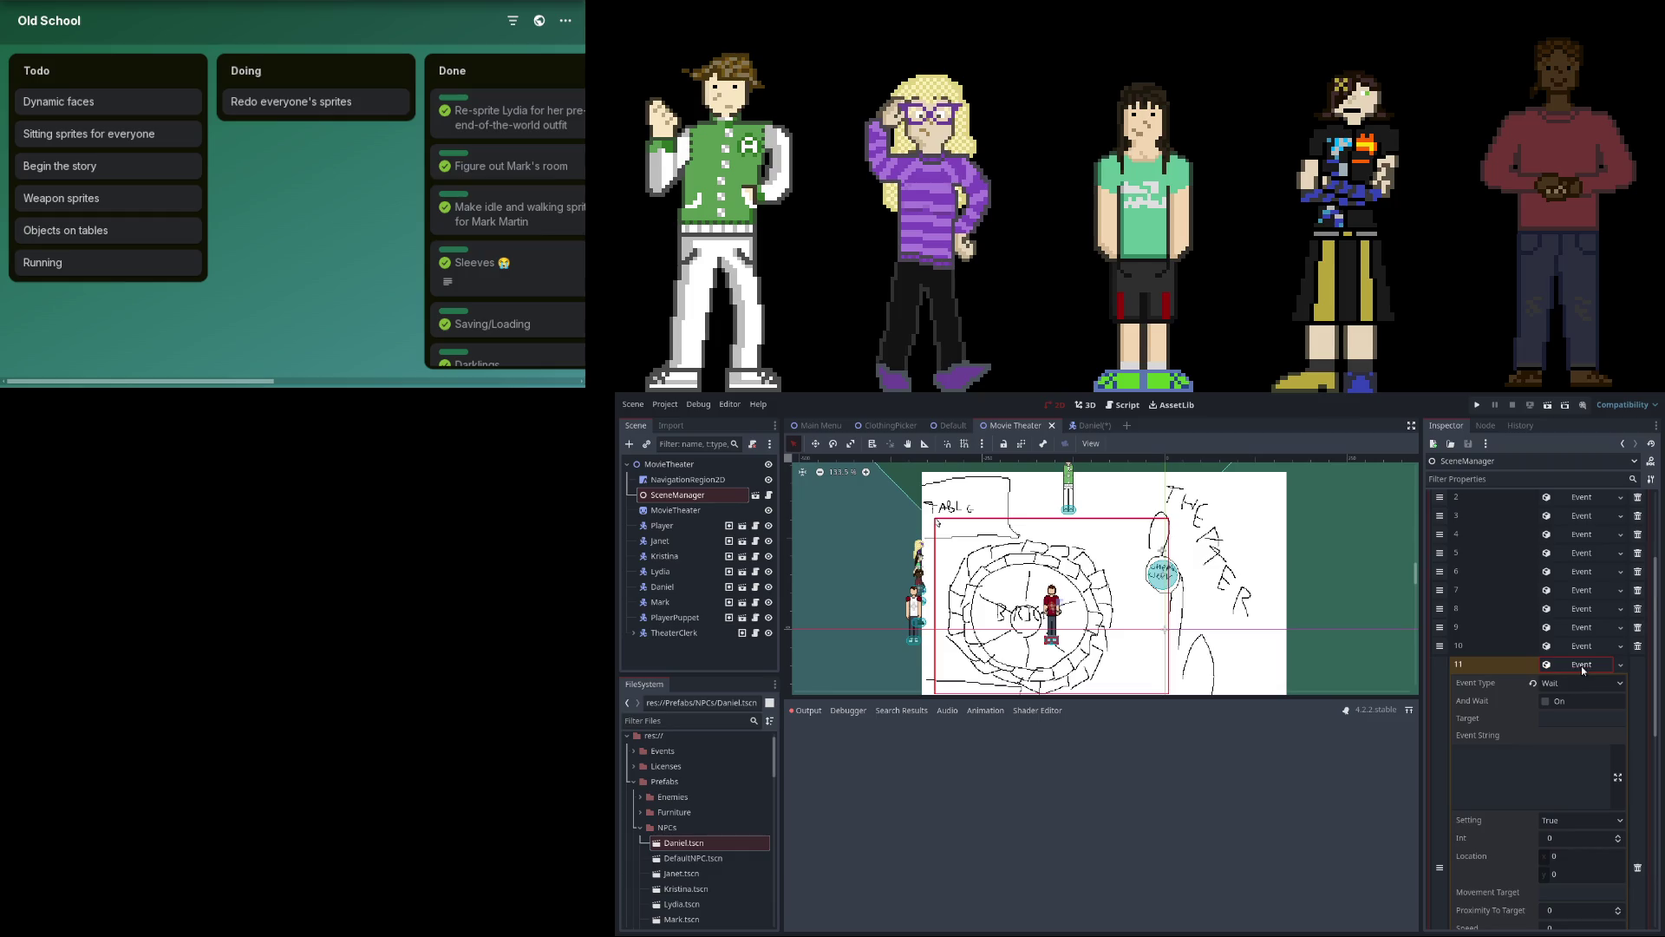
pyautogui.click(1580, 664)
# Begin Lydia Flynt's event 13 line, then recheck event 14's SideIdle sprite and event 15's wait.
pyautogui.click(1581, 702)
pyautogui.click(1580, 701)
pyautogui.click(1580, 702)
pyautogui.click(1555, 822)
pyautogui.write('Wait-')
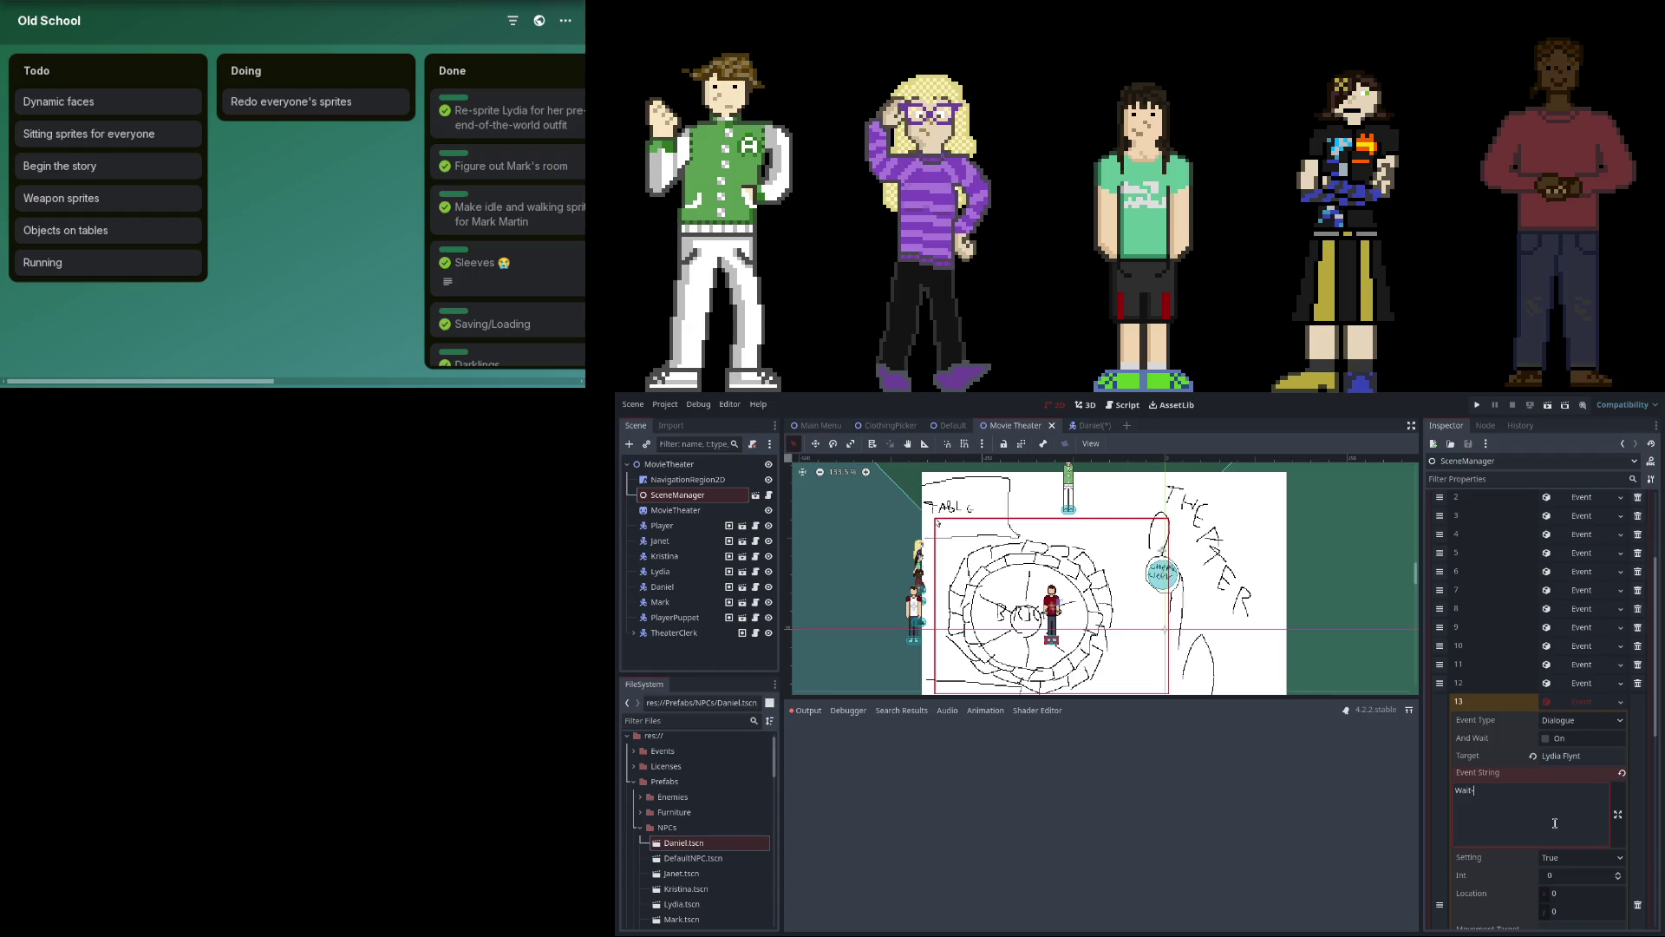
pyautogui.click(1585, 701)
pyautogui.click(1587, 720)
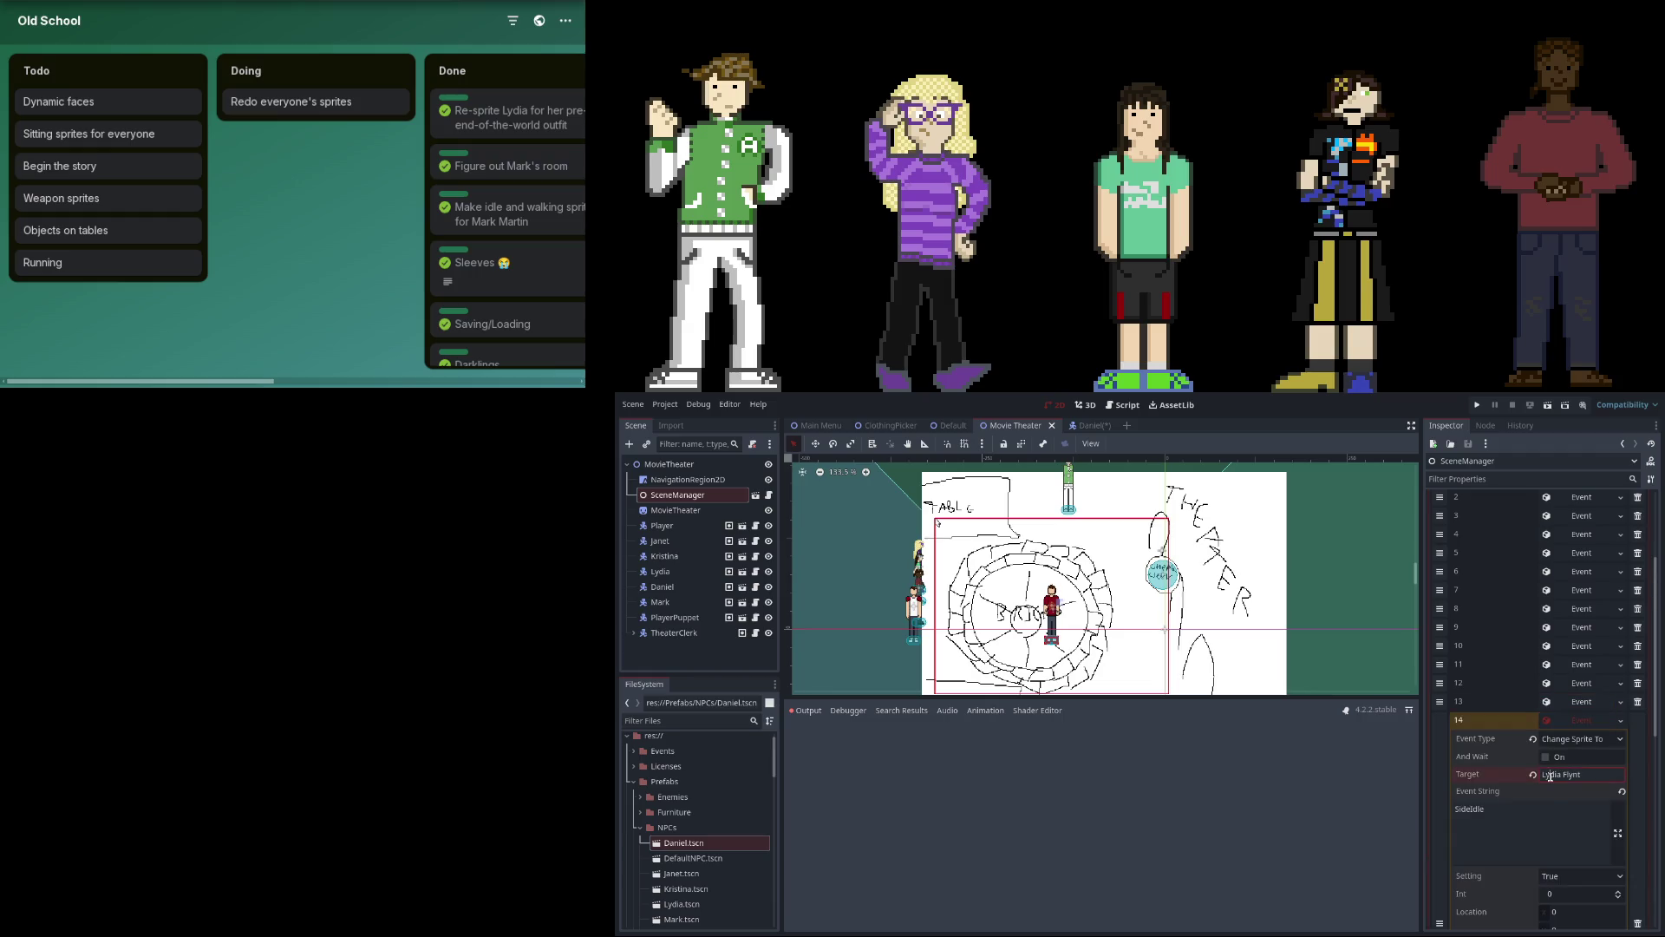
pyautogui.click(1582, 720)
pyautogui.click(1582, 738)
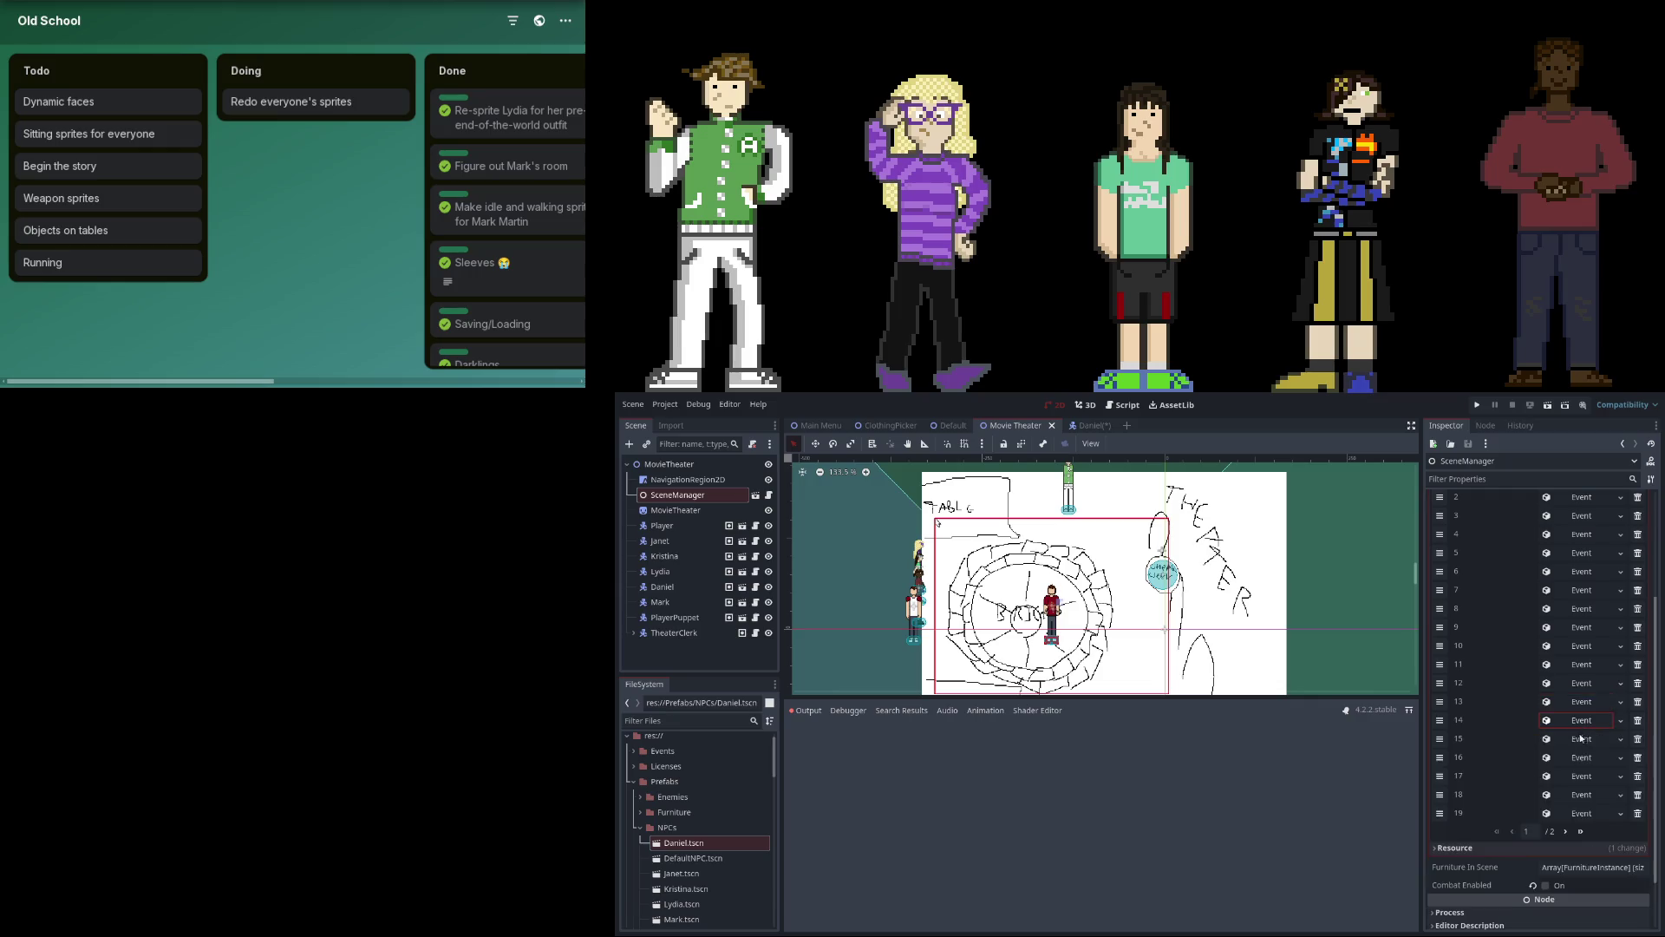
pyautogui.click(1580, 739)
# Give event 16 the line 'THEY MADE A MOVIE?' and event 17 'Oh, I have GOT to see this.'.
pyautogui.click(1576, 758)
pyautogui.click(1527, 836)
pyautogui.scroll(-3, 1528, 834)
pyautogui.write('THEY MADE')
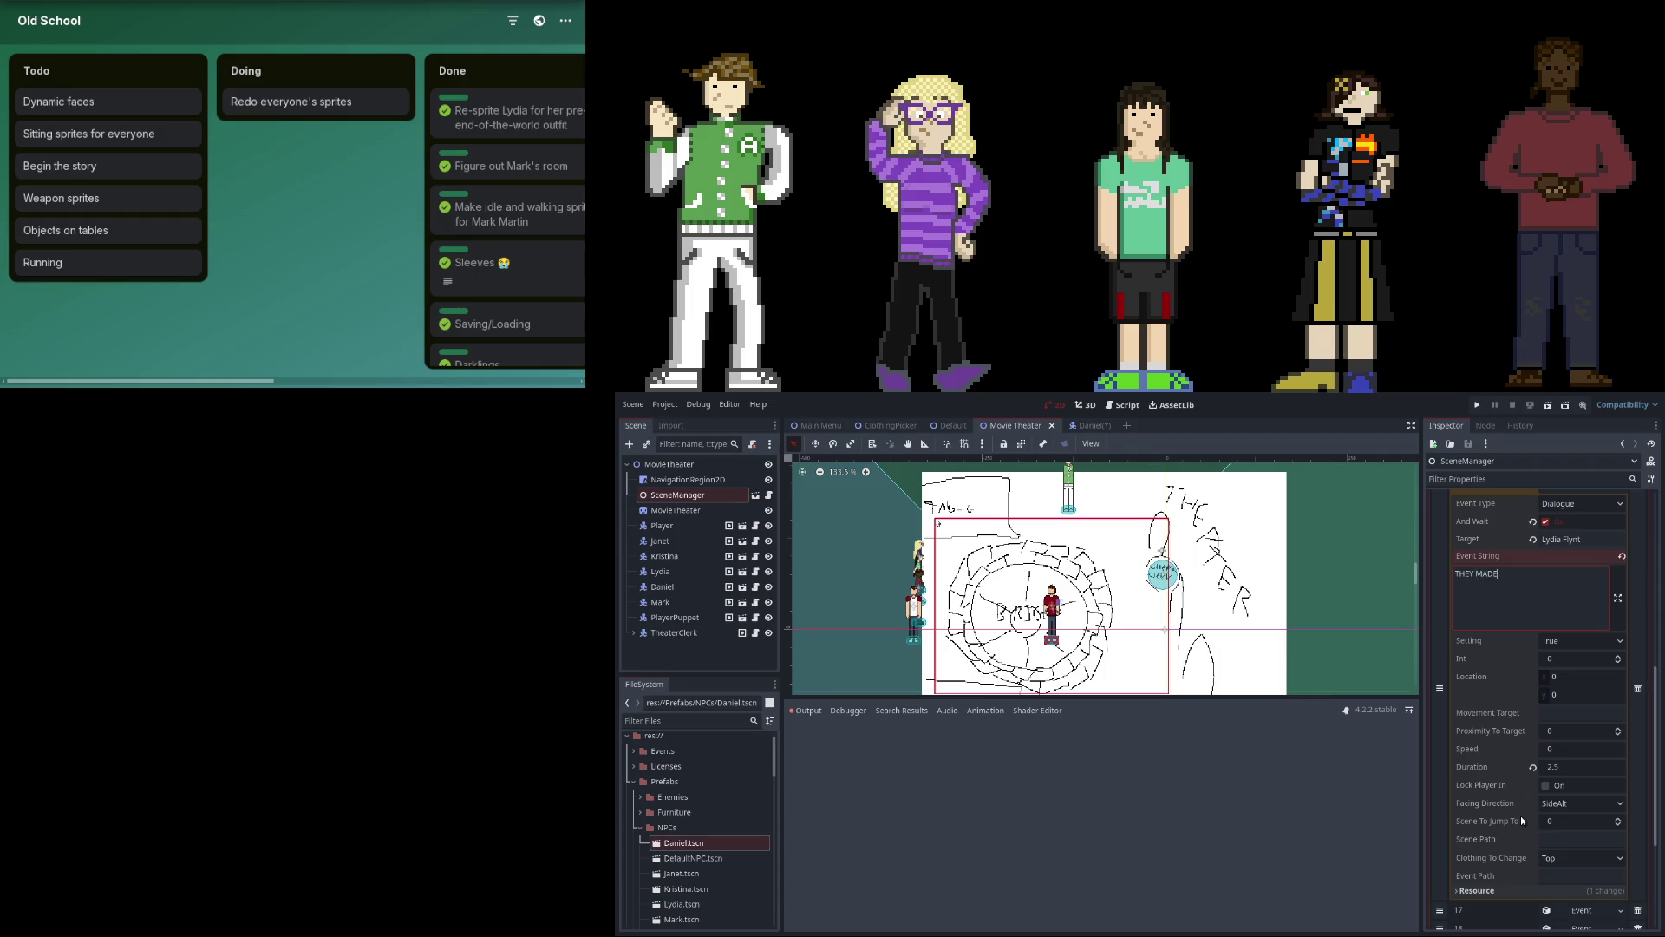
pyautogui.write(' A MOVIE?')
pyautogui.scroll(2, 1522, 820)
pyautogui.click(1582, 590)
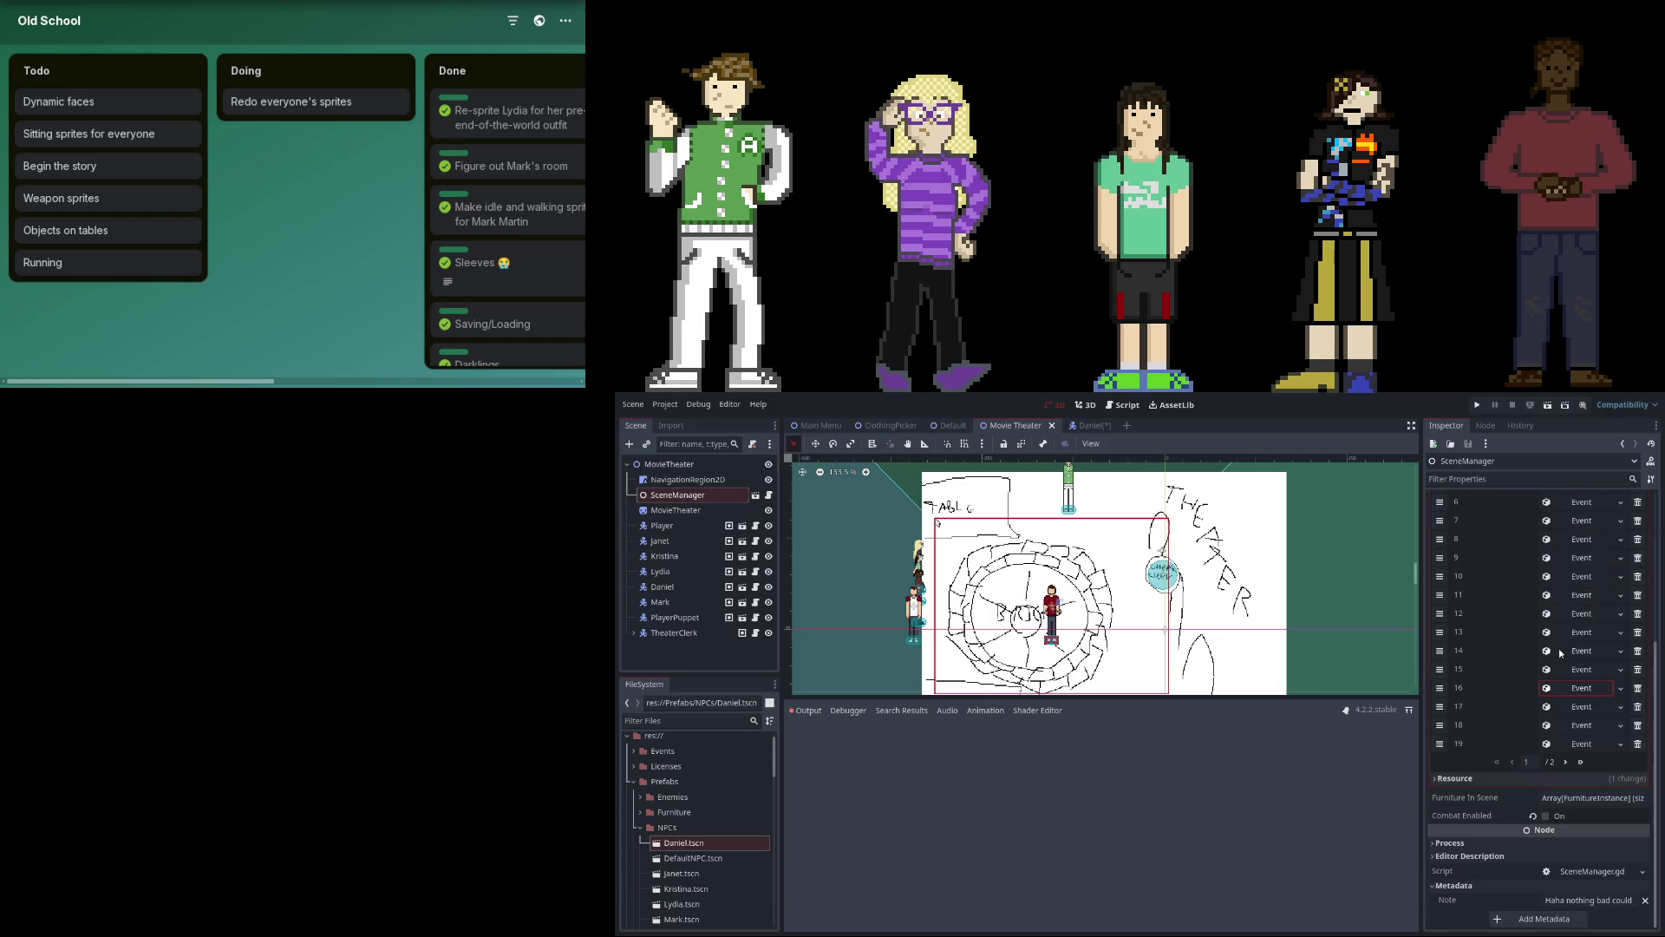
pyautogui.click(1582, 708)
pyautogui.write('Oh, I have GOT to ')
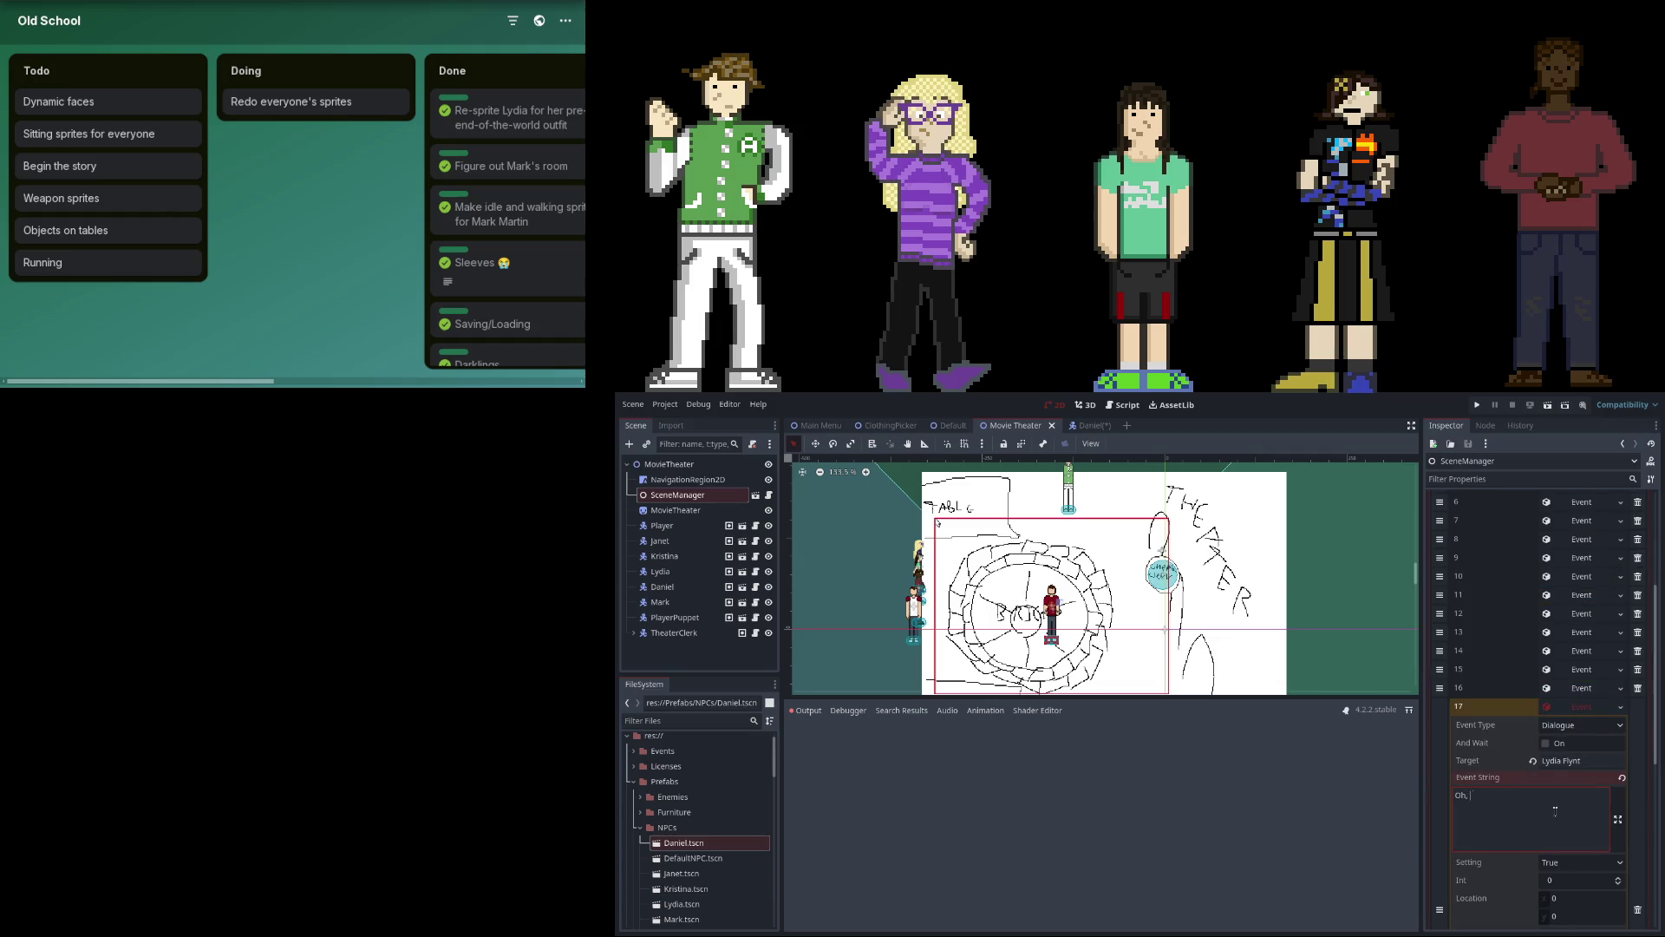
pyautogui.write('see the')
pyautogui.click(1584, 713)
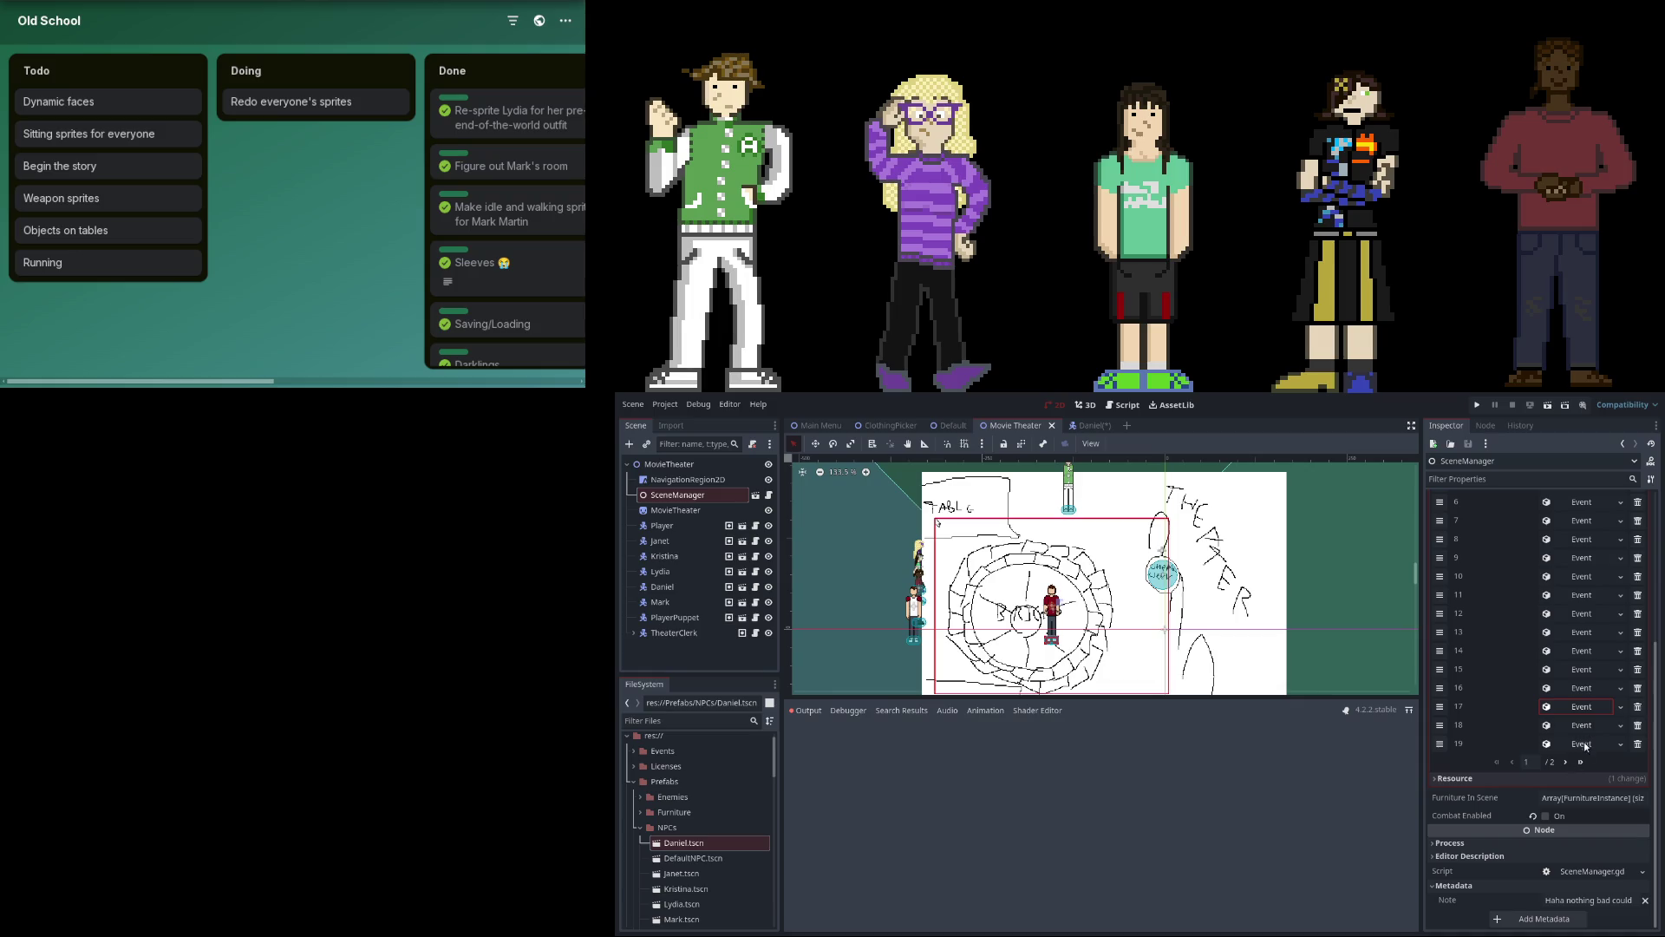
# Glance over events 18 to 20, including event 20's movement, then switch to the Script editor.
pyautogui.click(1587, 725)
pyautogui.click(1583, 725)
pyautogui.click(1583, 743)
pyautogui.click(1583, 743)
pyautogui.click(1569, 761)
pyautogui.click(1584, 627)
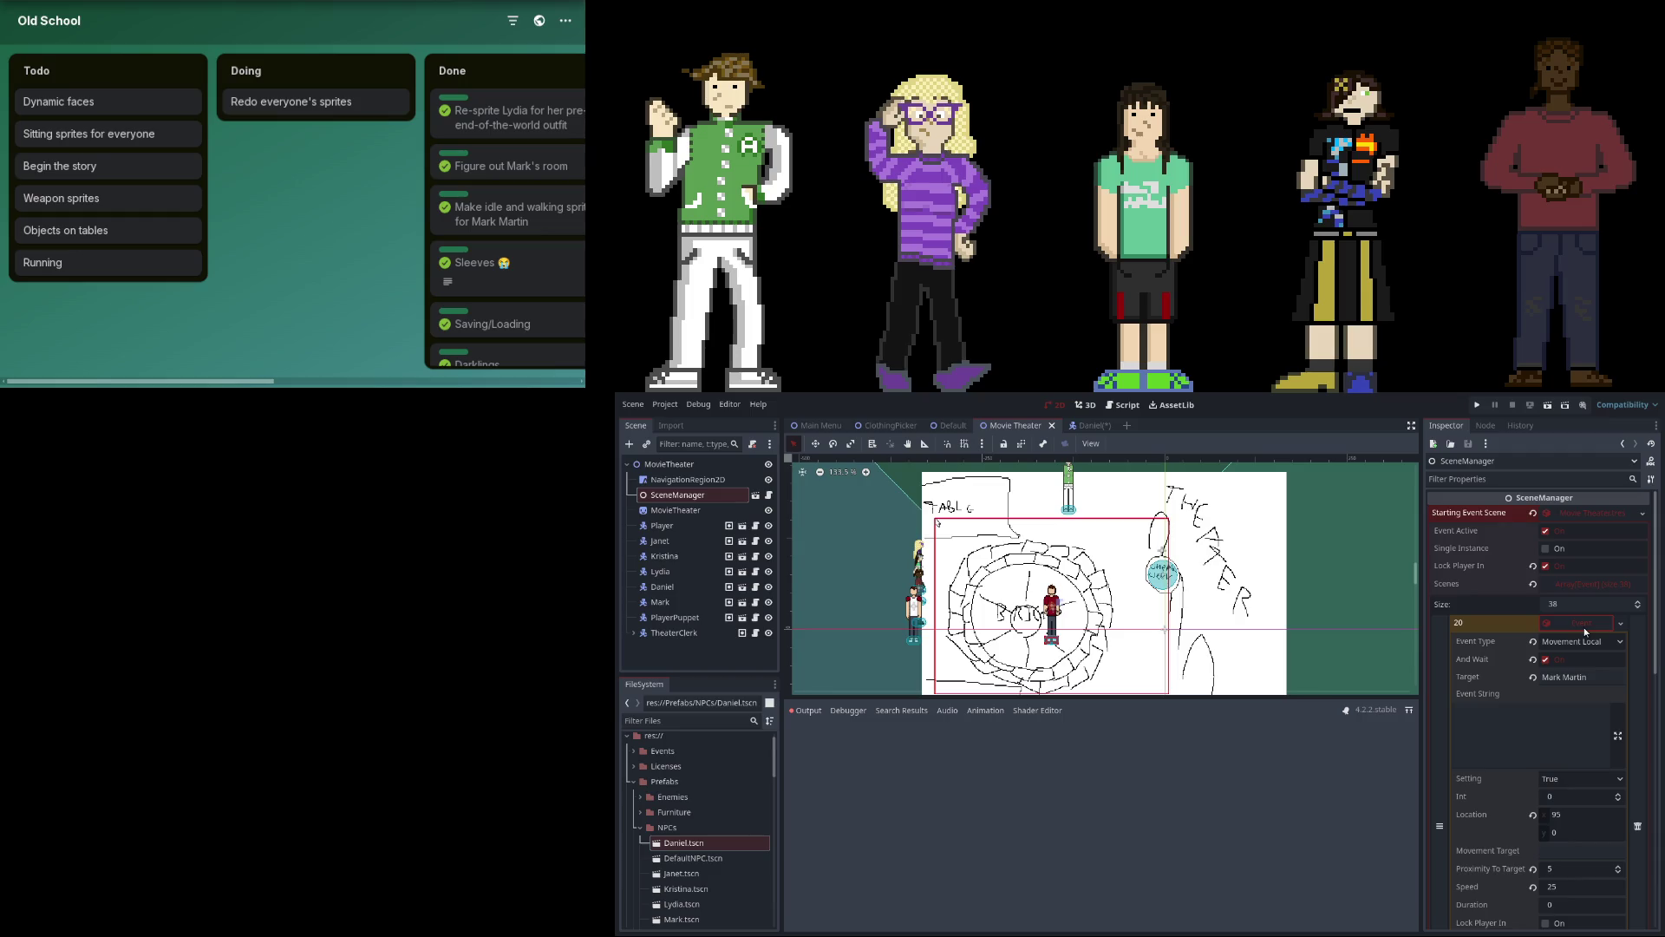
pyautogui.click(1127, 405)
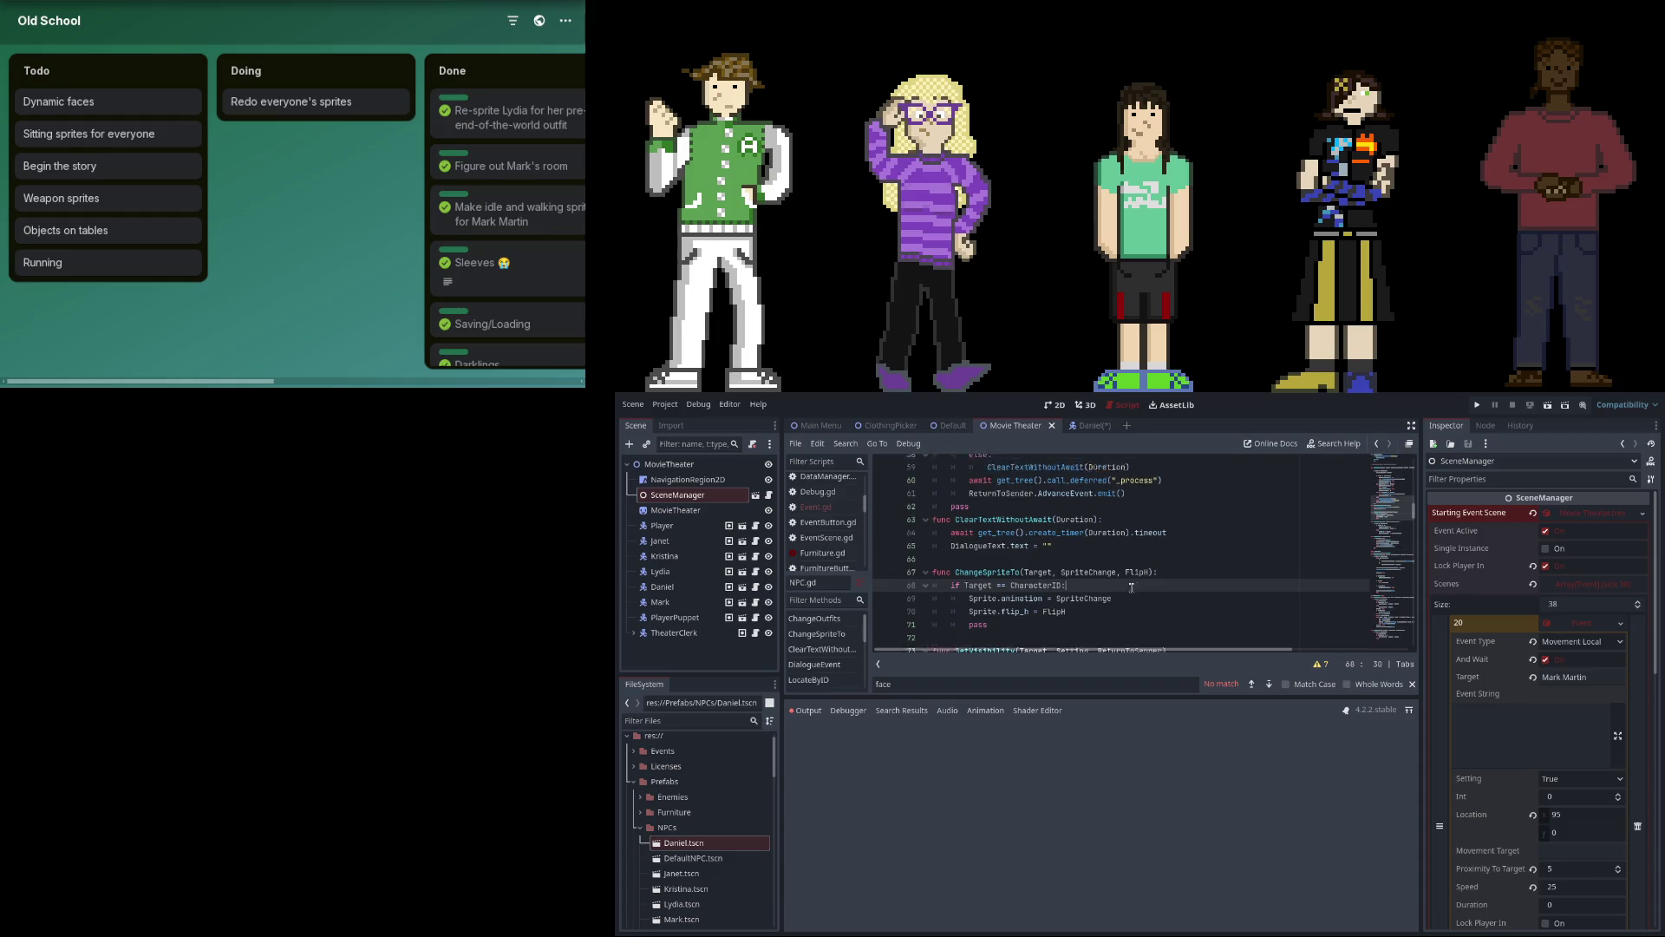
# Select Event.gd in the script list and jump to the top of the file via the minimap.
pyautogui.scroll(5, 1152, 581)
pyautogui.scroll(3, 845, 534)
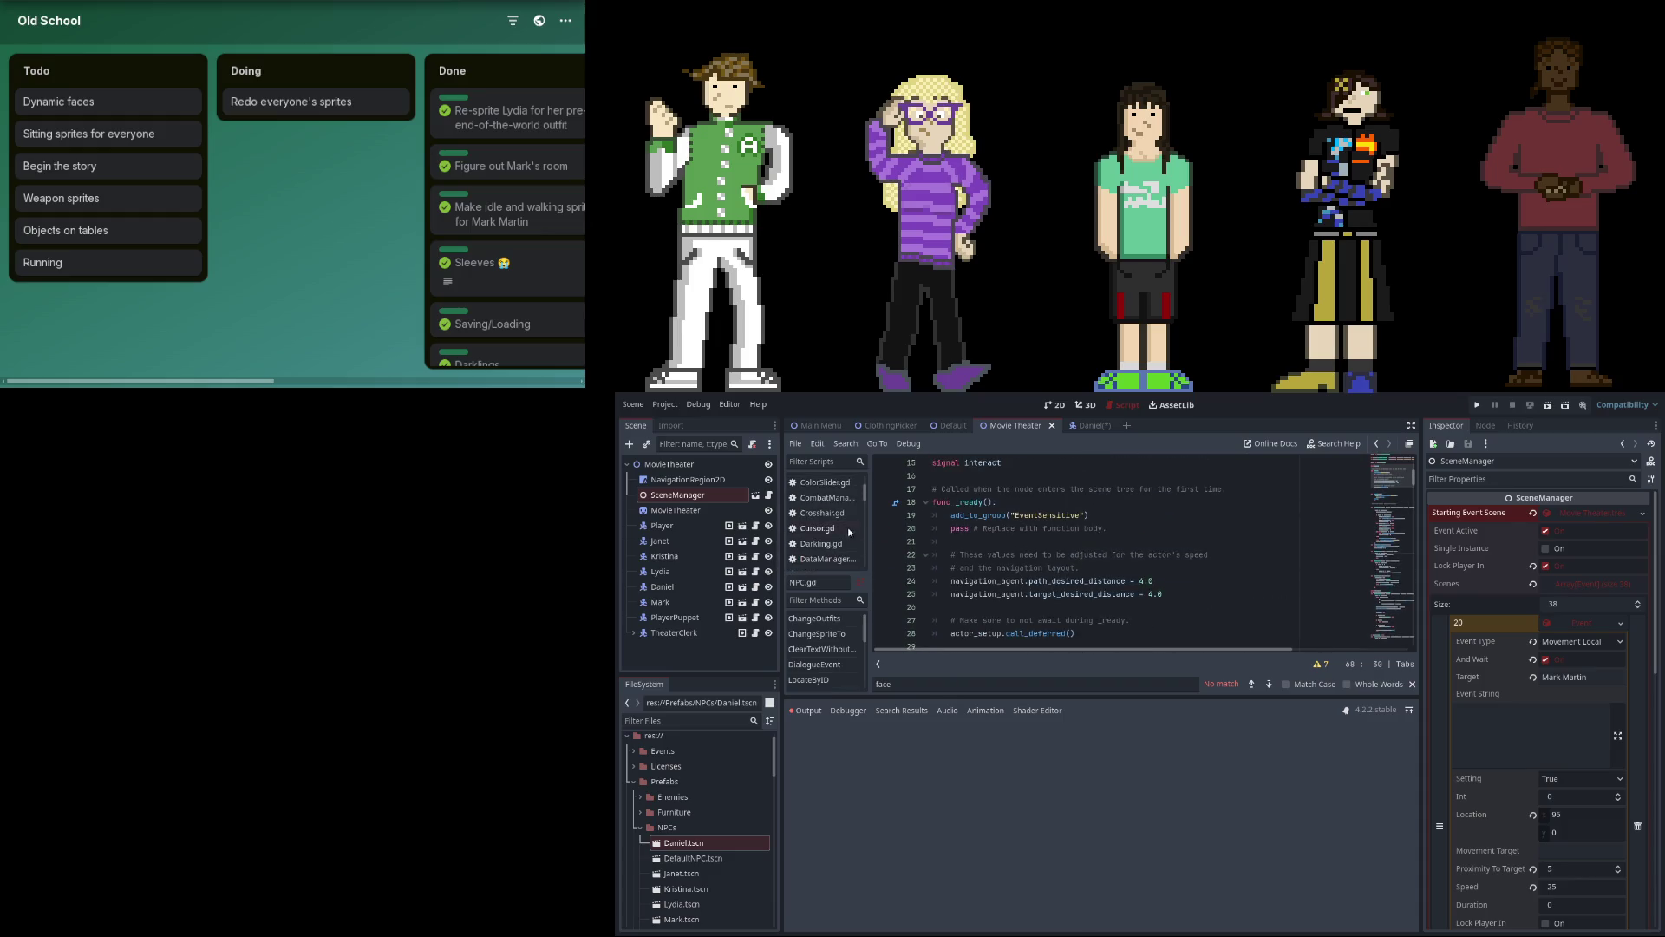
pyautogui.scroll(1, 849, 524)
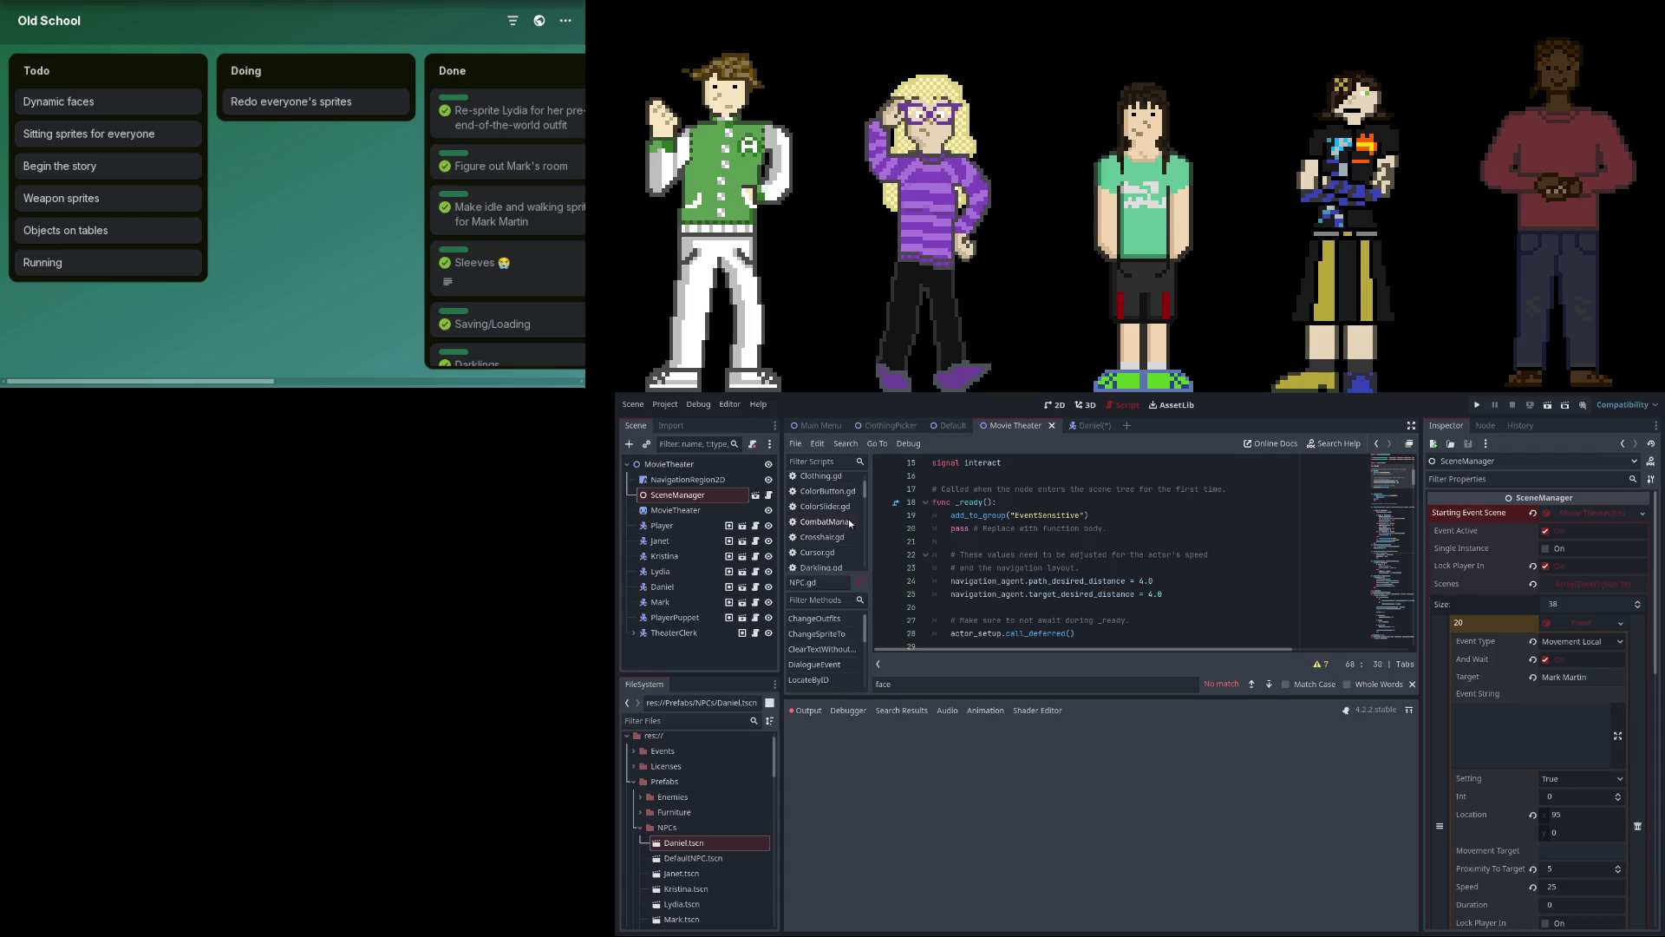
pyautogui.scroll(1, 849, 524)
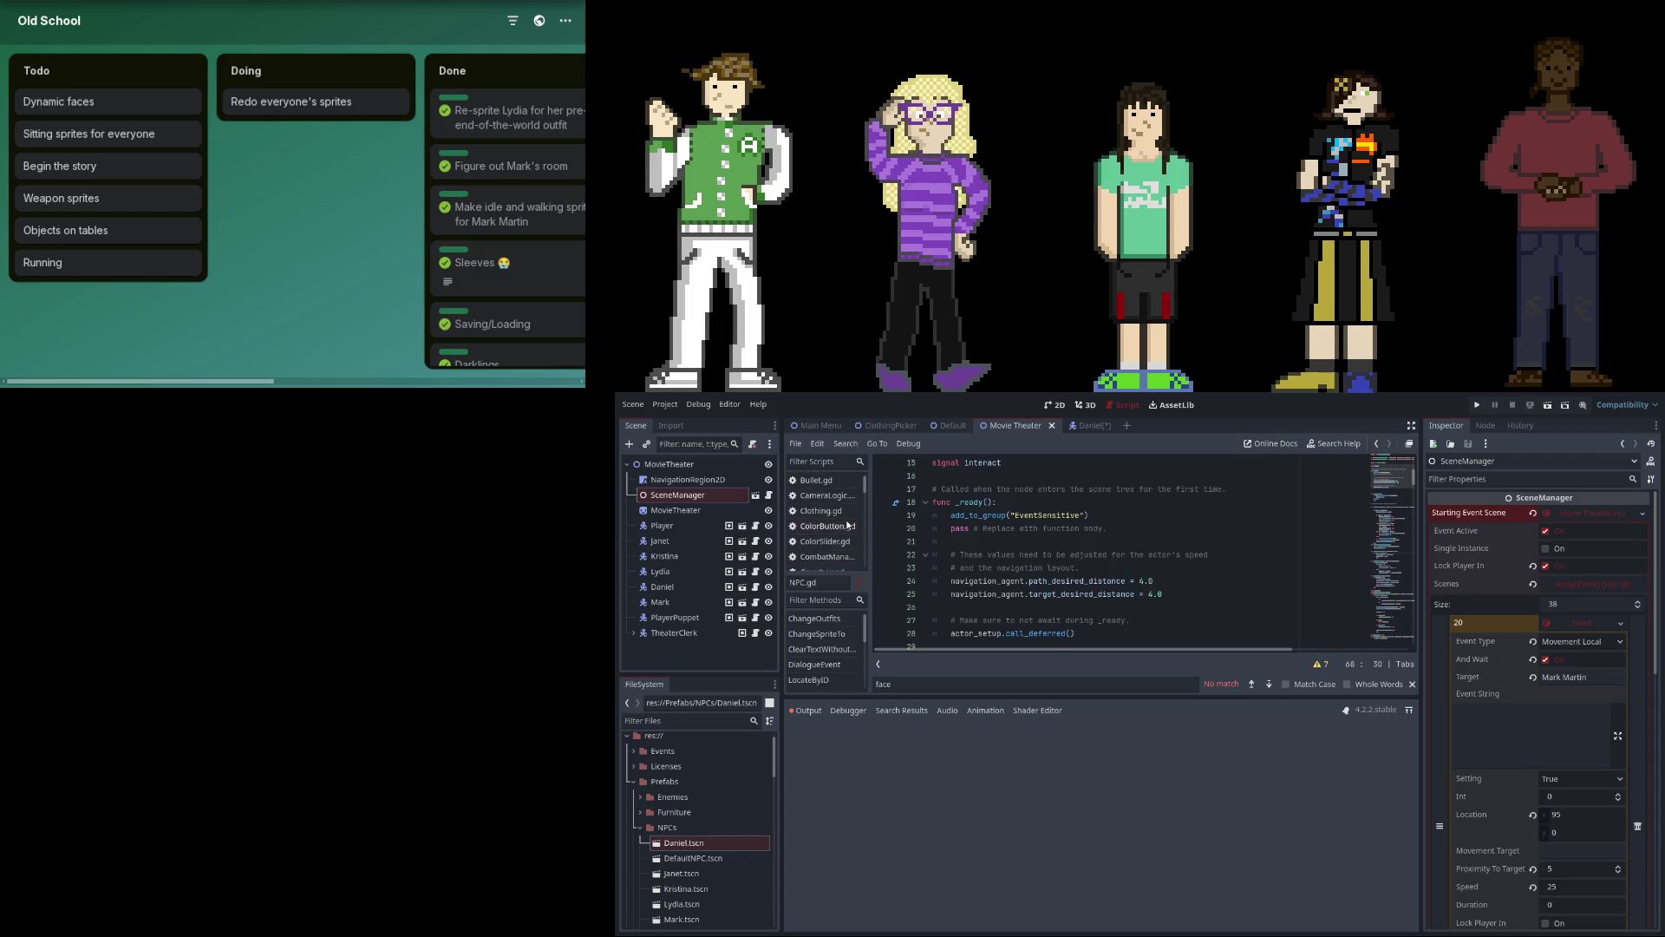
pyautogui.scroll(-5, 848, 524)
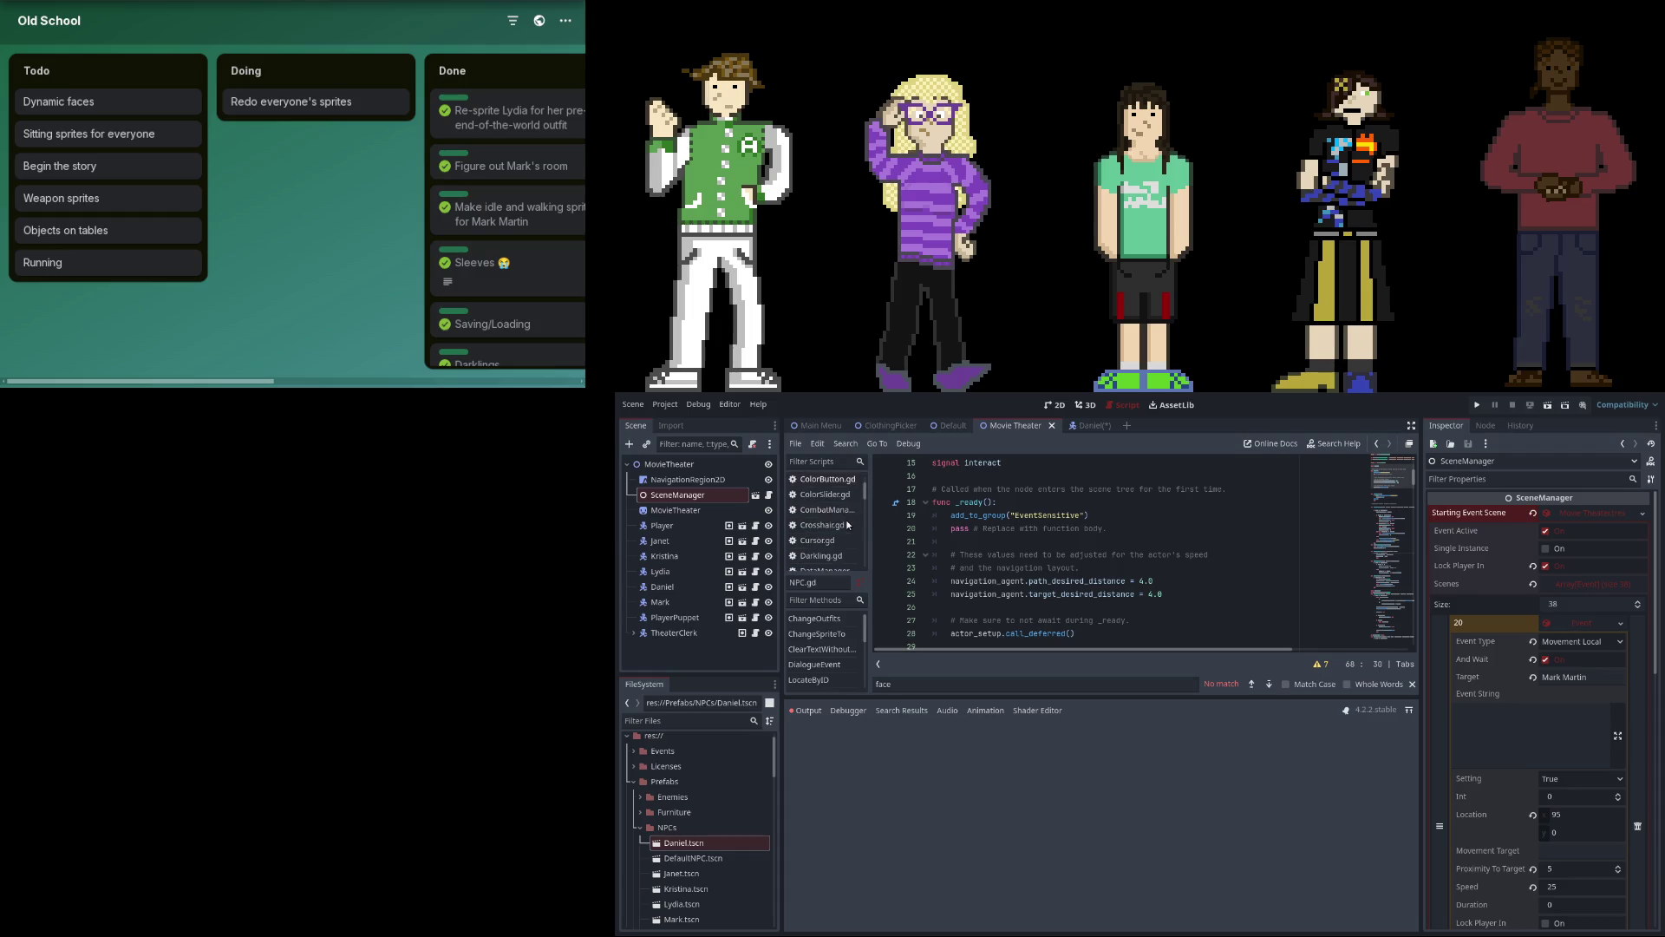
pyautogui.click(808, 544)
pyautogui.moveTo(1402, 557); pyautogui.dragTo(1398, 459)
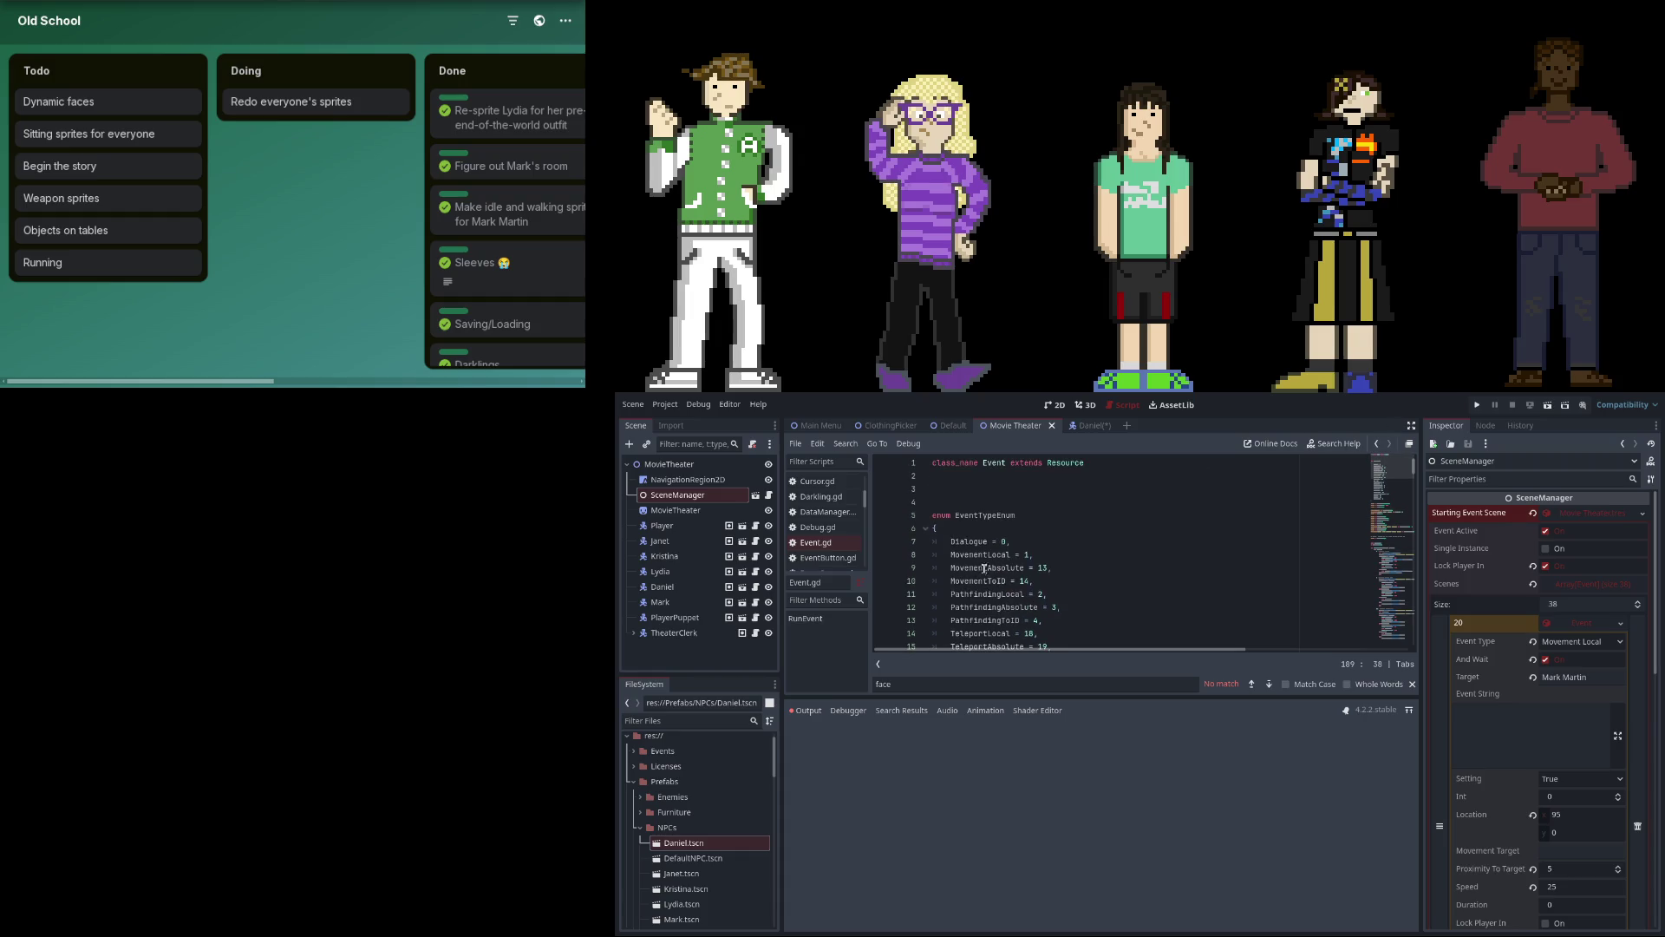
pyautogui.scroll(-1, 825, 562)
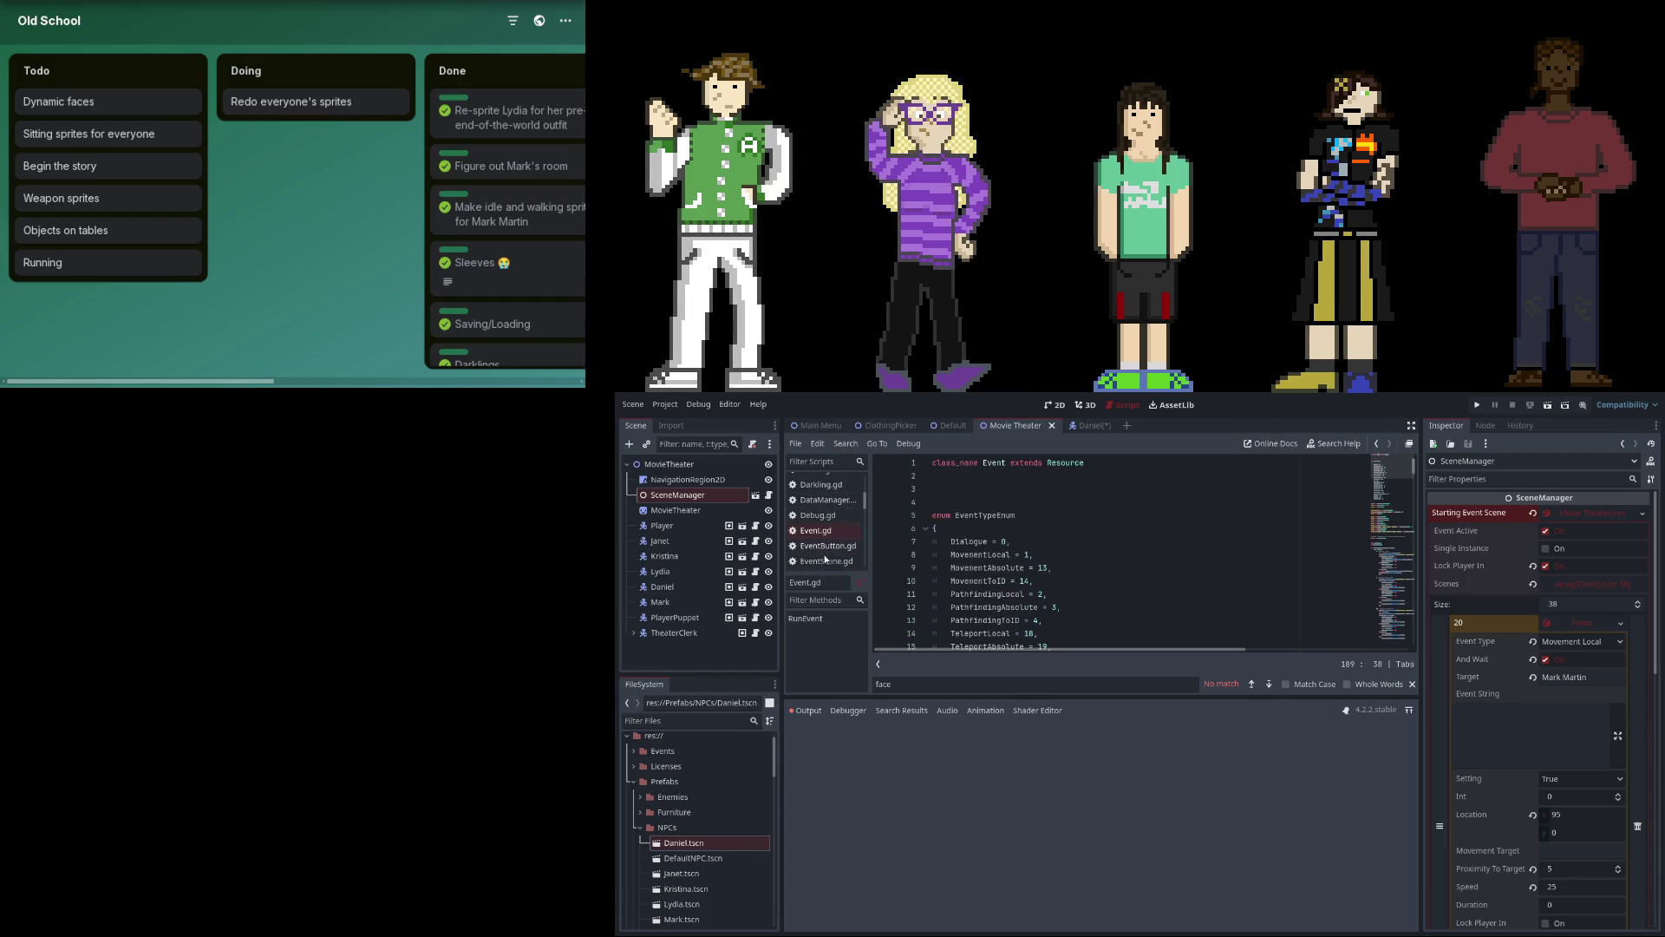
pyautogui.click(825, 560)
pyautogui.click(816, 530)
pyautogui.scroll(-6, 1017, 563)
pyautogui.scroll(-4, 1016, 563)
pyautogui.scroll(-2, 1011, 581)
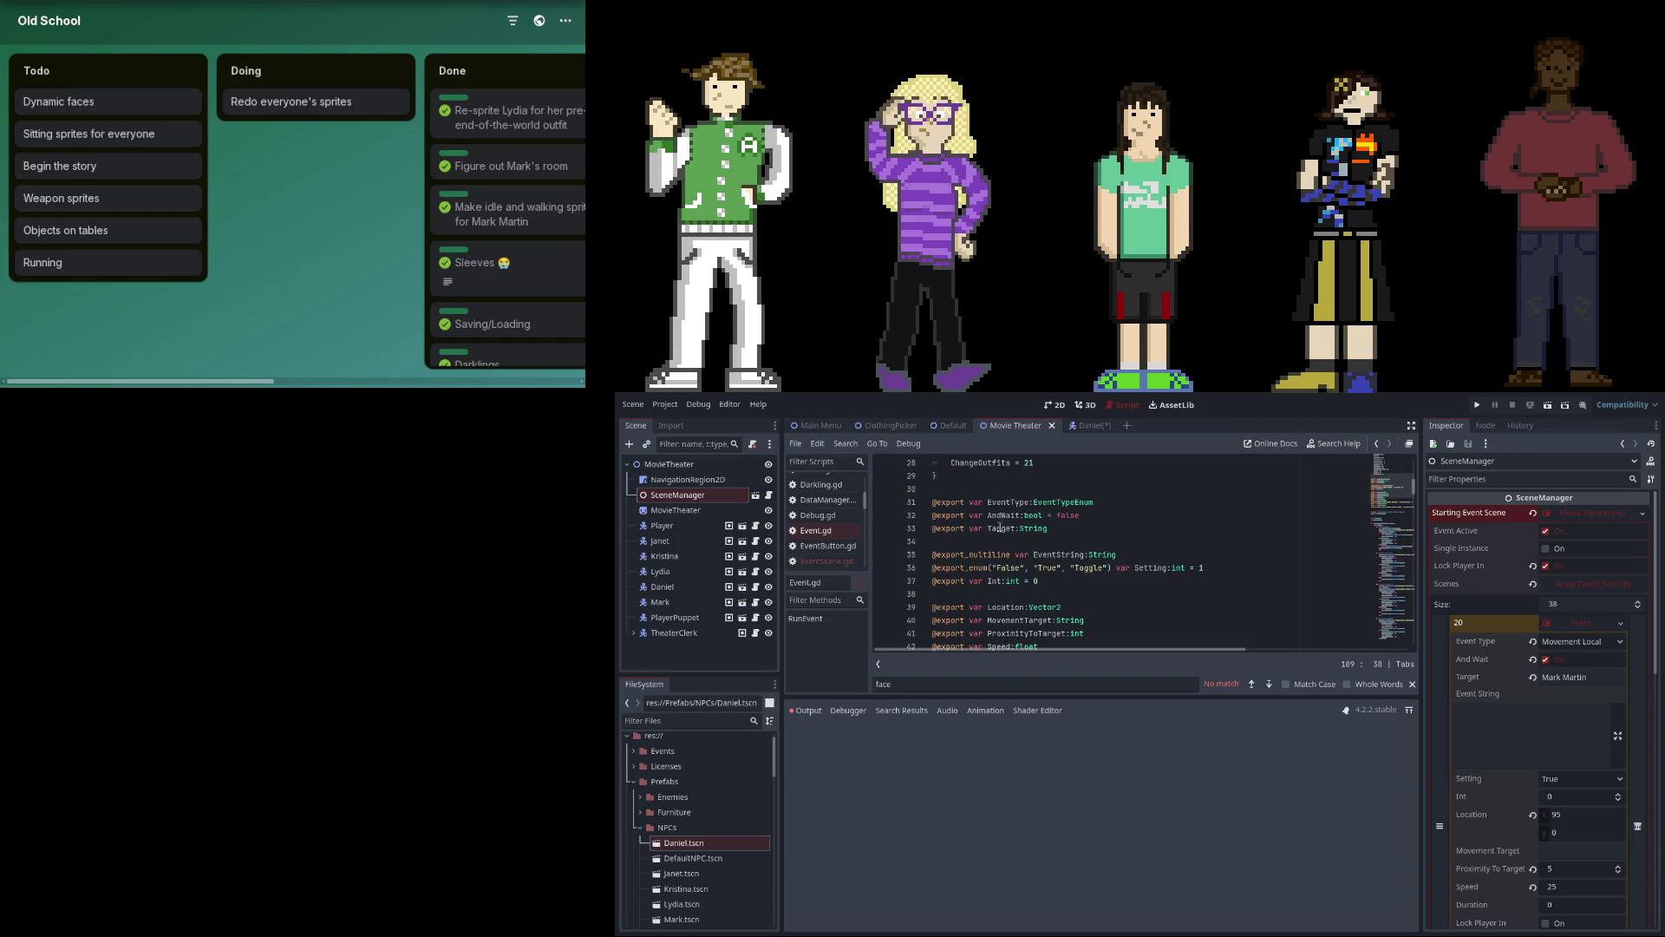
pyautogui.scroll(-1, 1004, 562)
pyautogui.scroll(3, 1005, 562)
# Rename the EventString export on line 35 to Dialogue.
pyautogui.click(1043, 515)
pyautogui.write('ialogue')
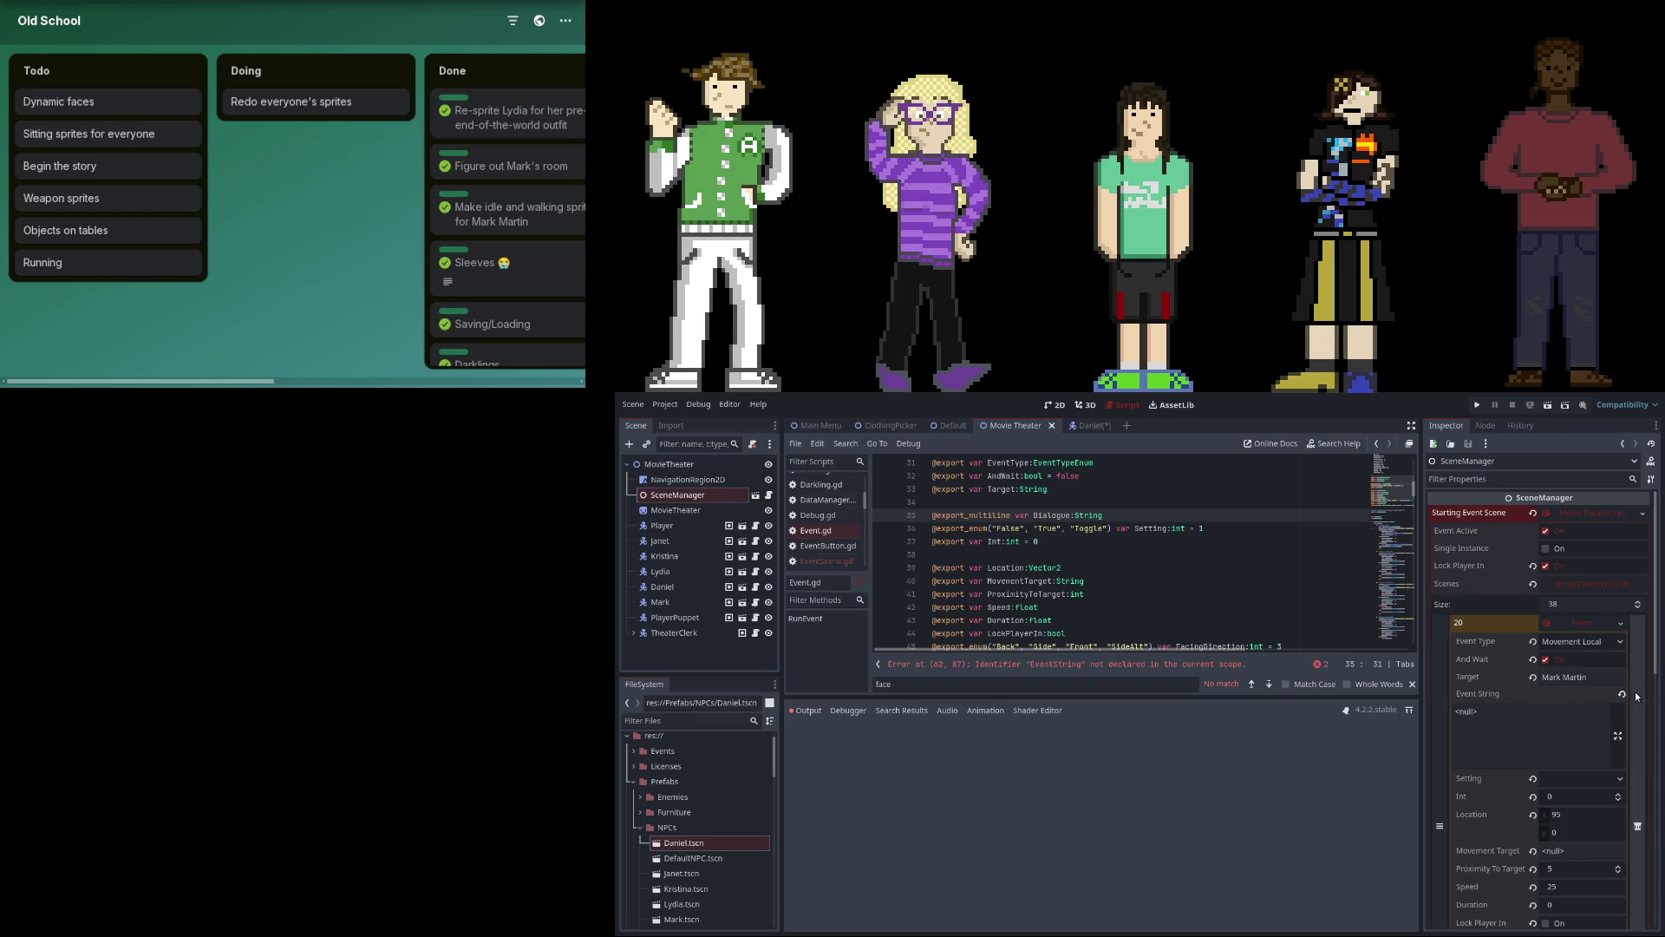
pyautogui.scroll(-3, 1623, 694)
pyautogui.scroll(-2, 1623, 694)
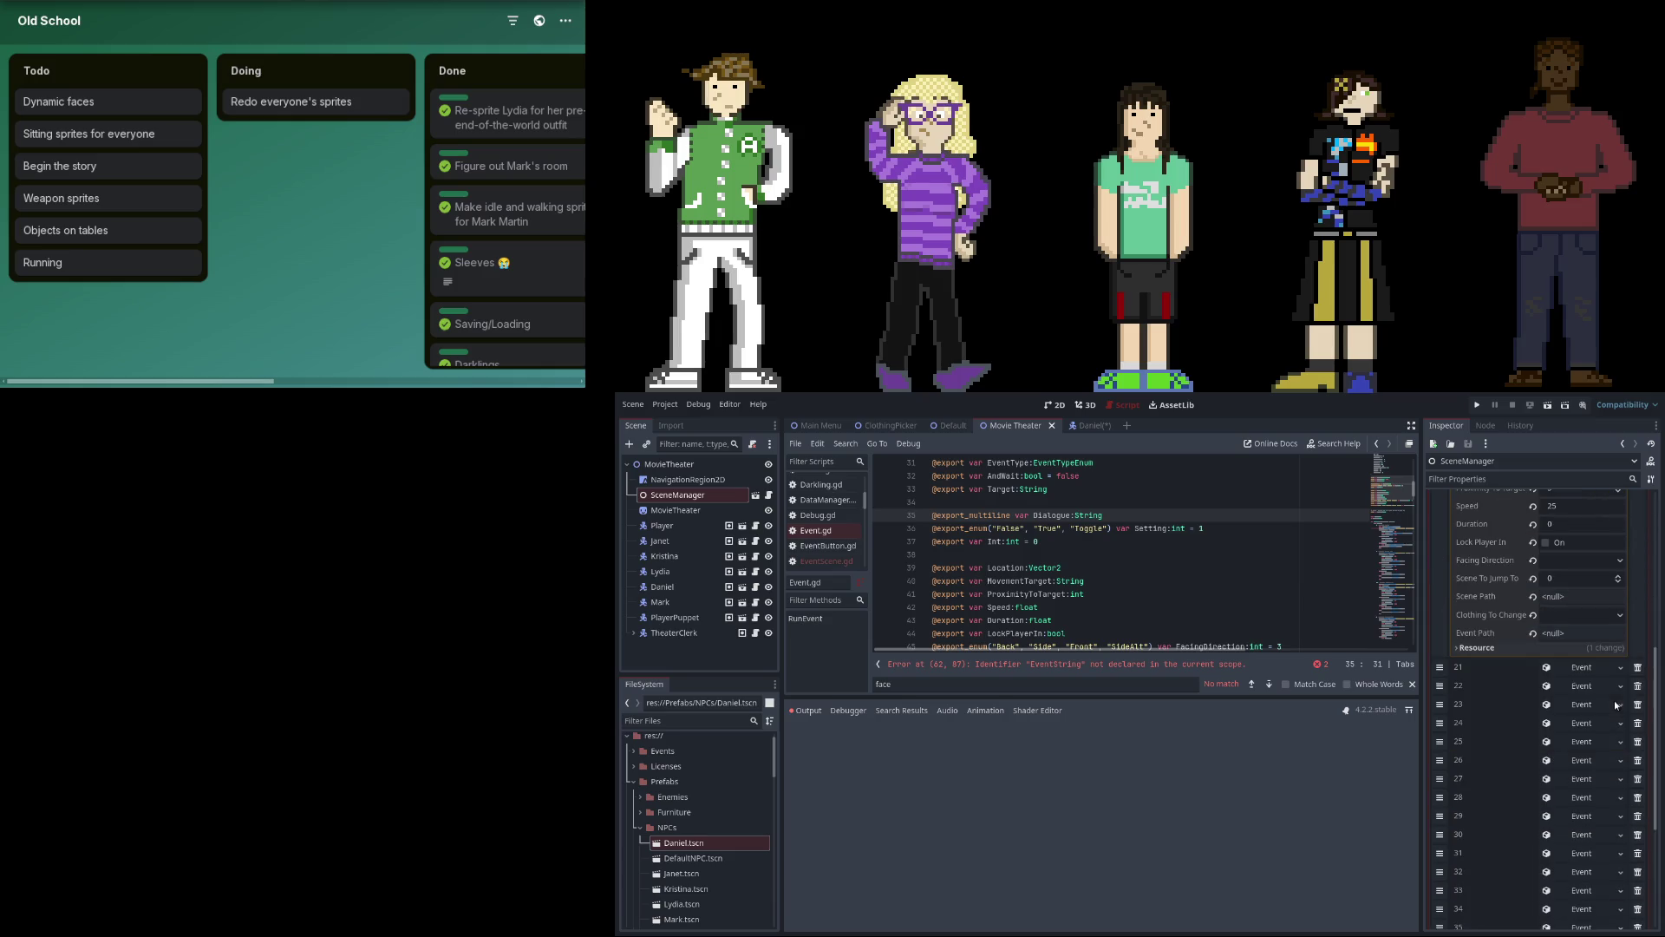
# Inspect events 21–23 and the following ones in the Inspector, noting the emptied Event String field.
pyautogui.click(1599, 675)
pyautogui.click(1621, 738)
pyautogui.scroll(-1, 1621, 735)
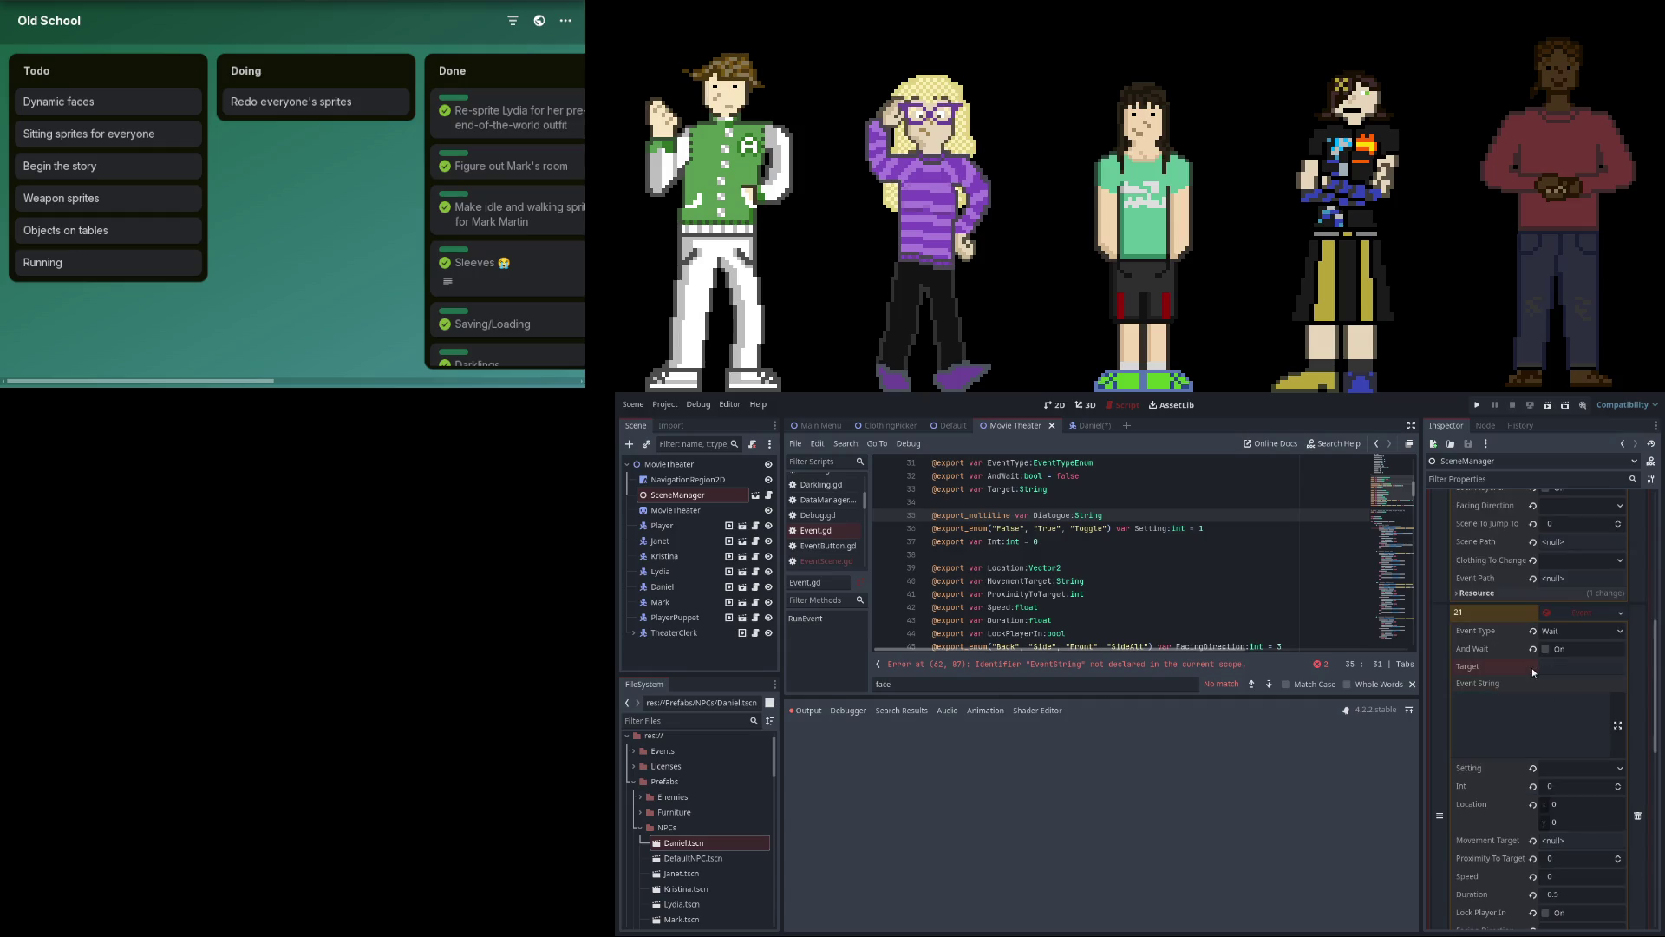
pyautogui.scroll(-5, 1532, 677)
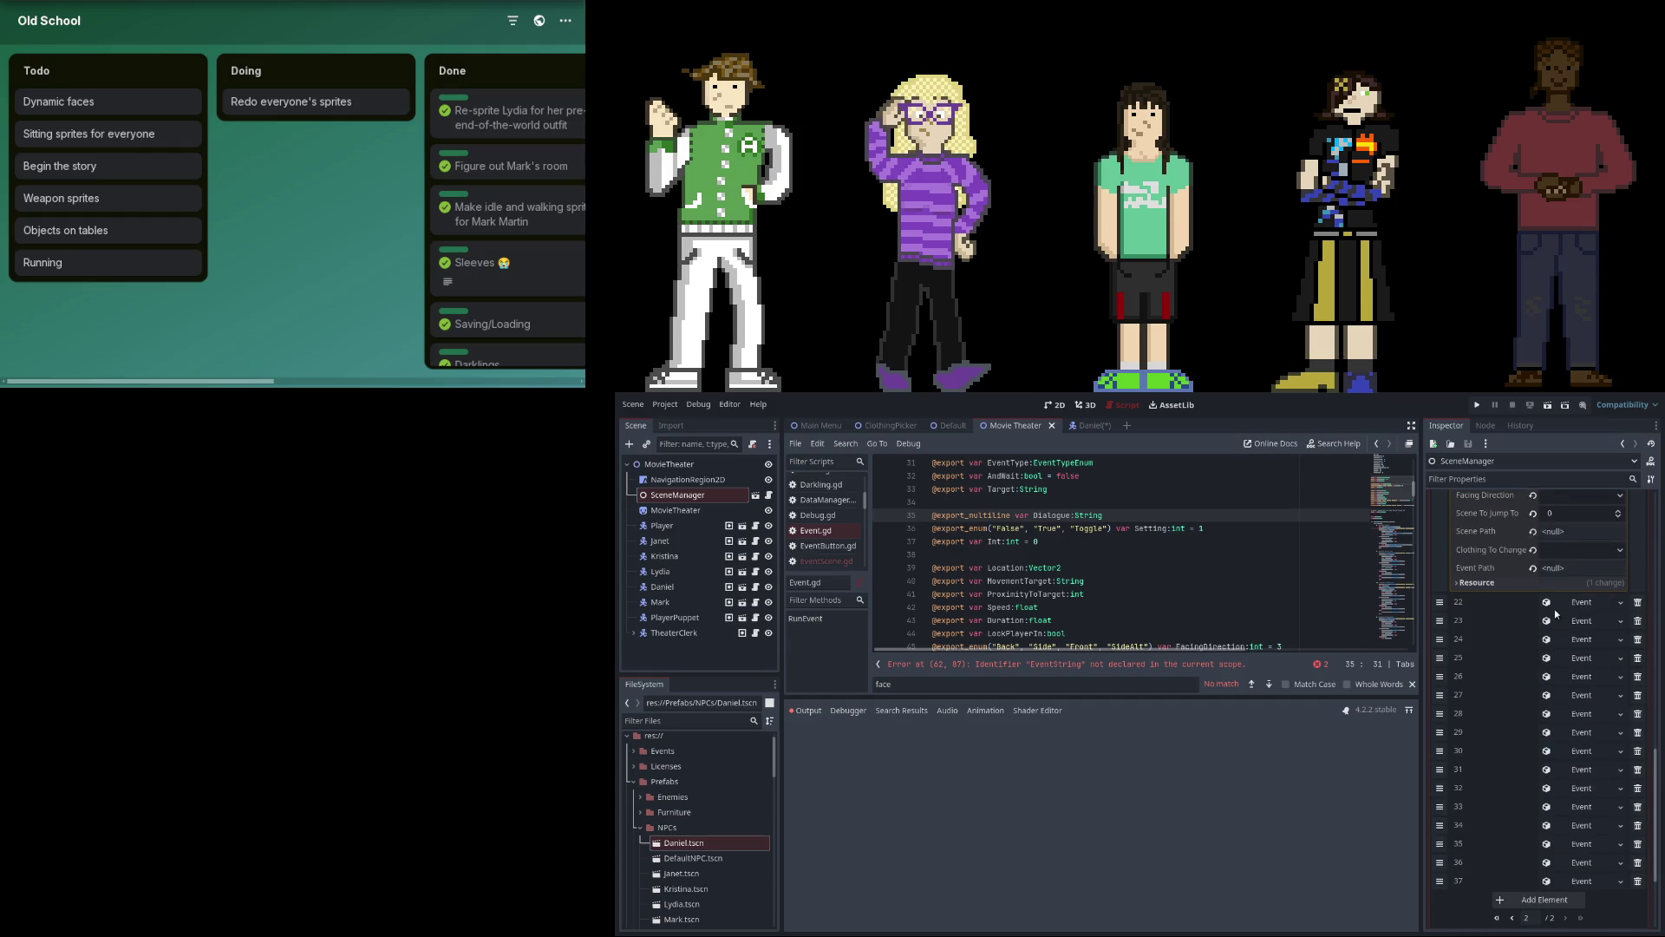
pyautogui.click(1555, 609)
pyautogui.click(1554, 607)
pyautogui.click(1554, 623)
pyautogui.click(1555, 623)
pyautogui.click(1557, 604)
pyautogui.click(1556, 617)
pyautogui.click(1556, 620)
pyautogui.click(1557, 624)
# Expand and collapse events 24 through 28 in the Inspector to check their fields.
pyautogui.click(1557, 642)
pyautogui.click(1557, 642)
pyautogui.click(1554, 659)
pyautogui.click(1555, 659)
pyautogui.click(1556, 676)
pyautogui.click(1556, 675)
pyautogui.click(1554, 695)
pyautogui.click(1554, 695)
pyautogui.click(1554, 714)
pyautogui.click(1555, 715)
pyautogui.click(1555, 714)
pyautogui.click(1554, 715)
pyautogui.scroll(-3, 1526, 746)
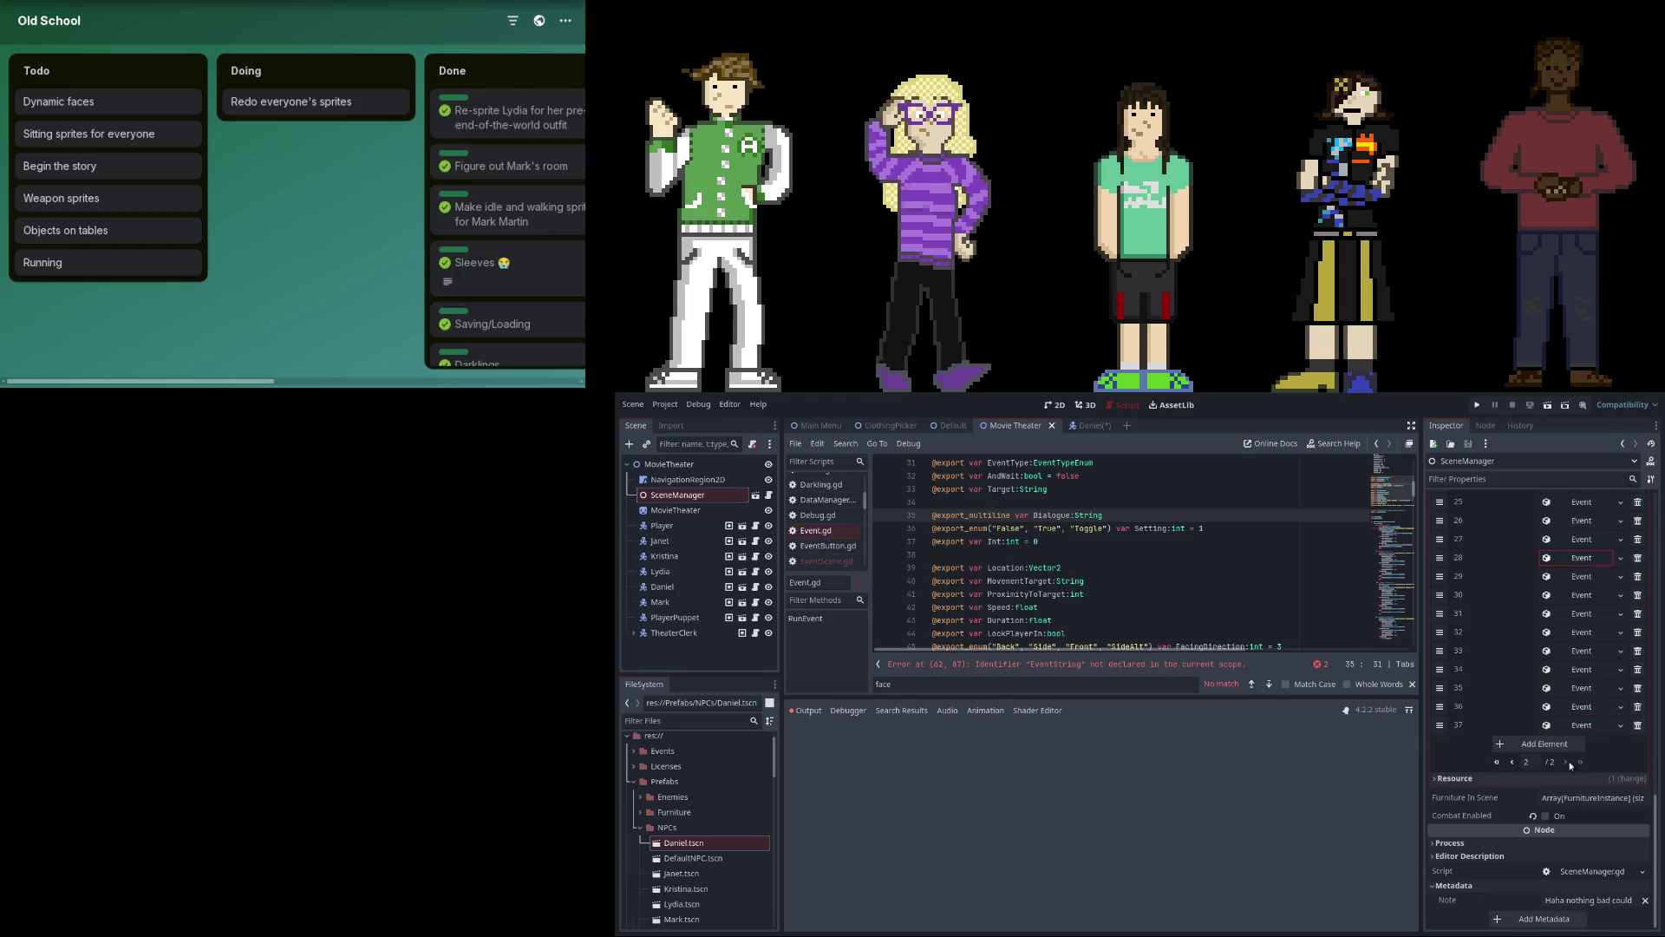
# Return to the first page of events and check the fields of events 5 and 6.
pyautogui.click(1517, 762)
pyautogui.click(1594, 700)
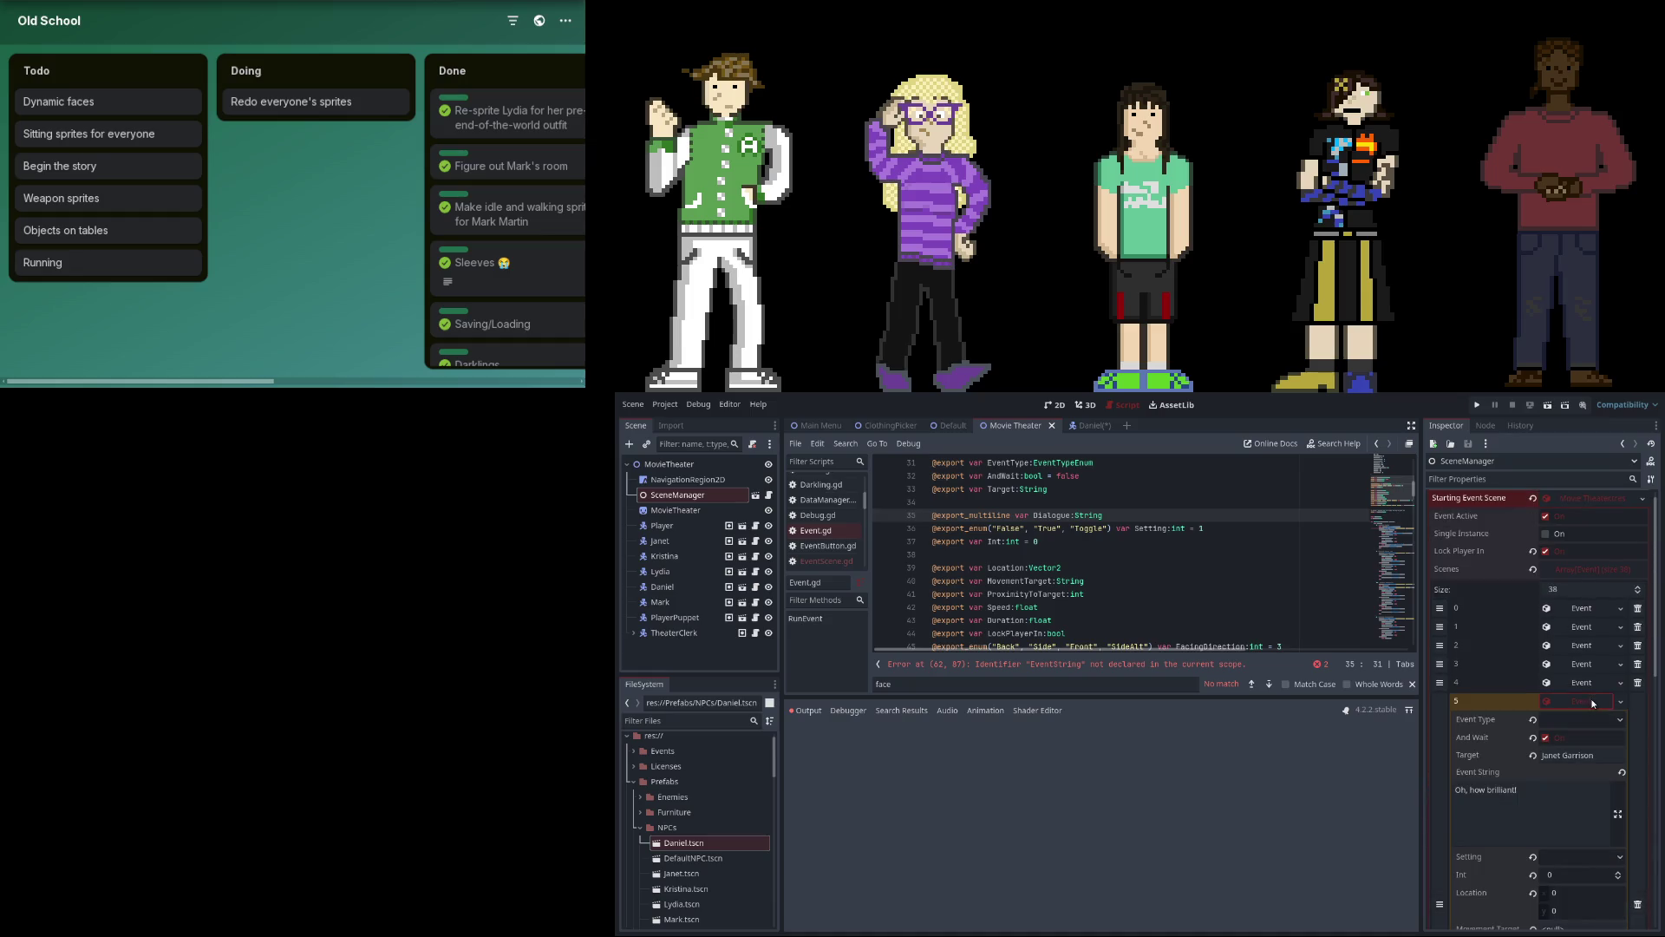
pyautogui.click(1593, 701)
pyautogui.click(1586, 720)
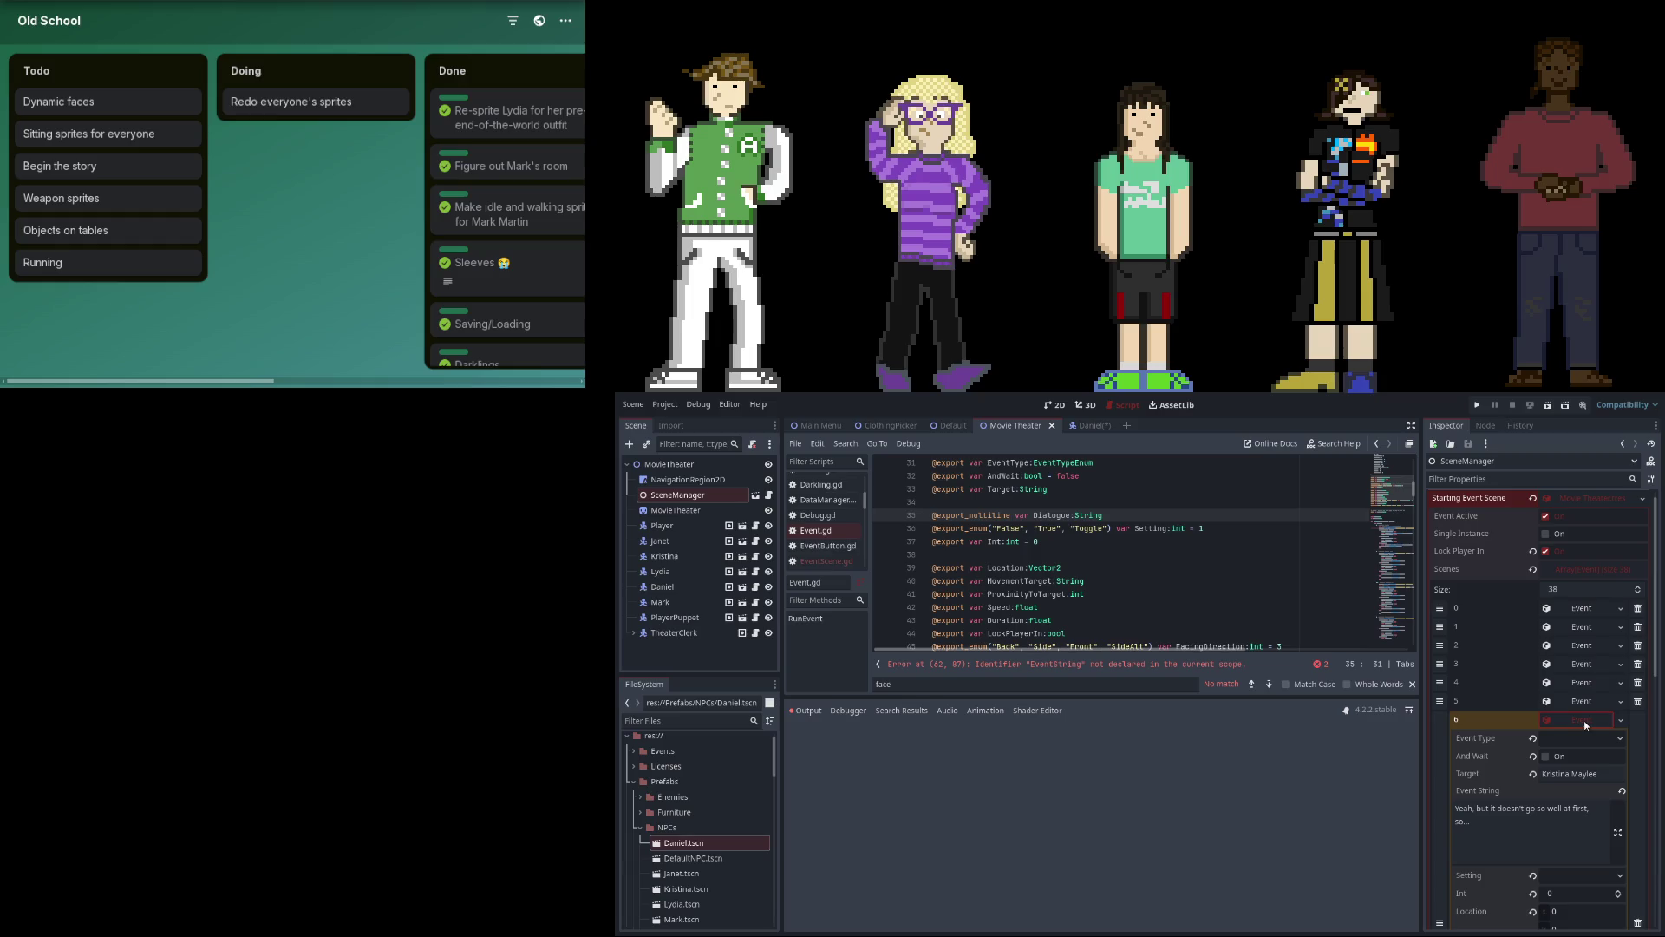
pyautogui.click(1584, 720)
# Replace EventString with Dialogue on line 62 using autocomplete.
pyautogui.click(1095, 665)
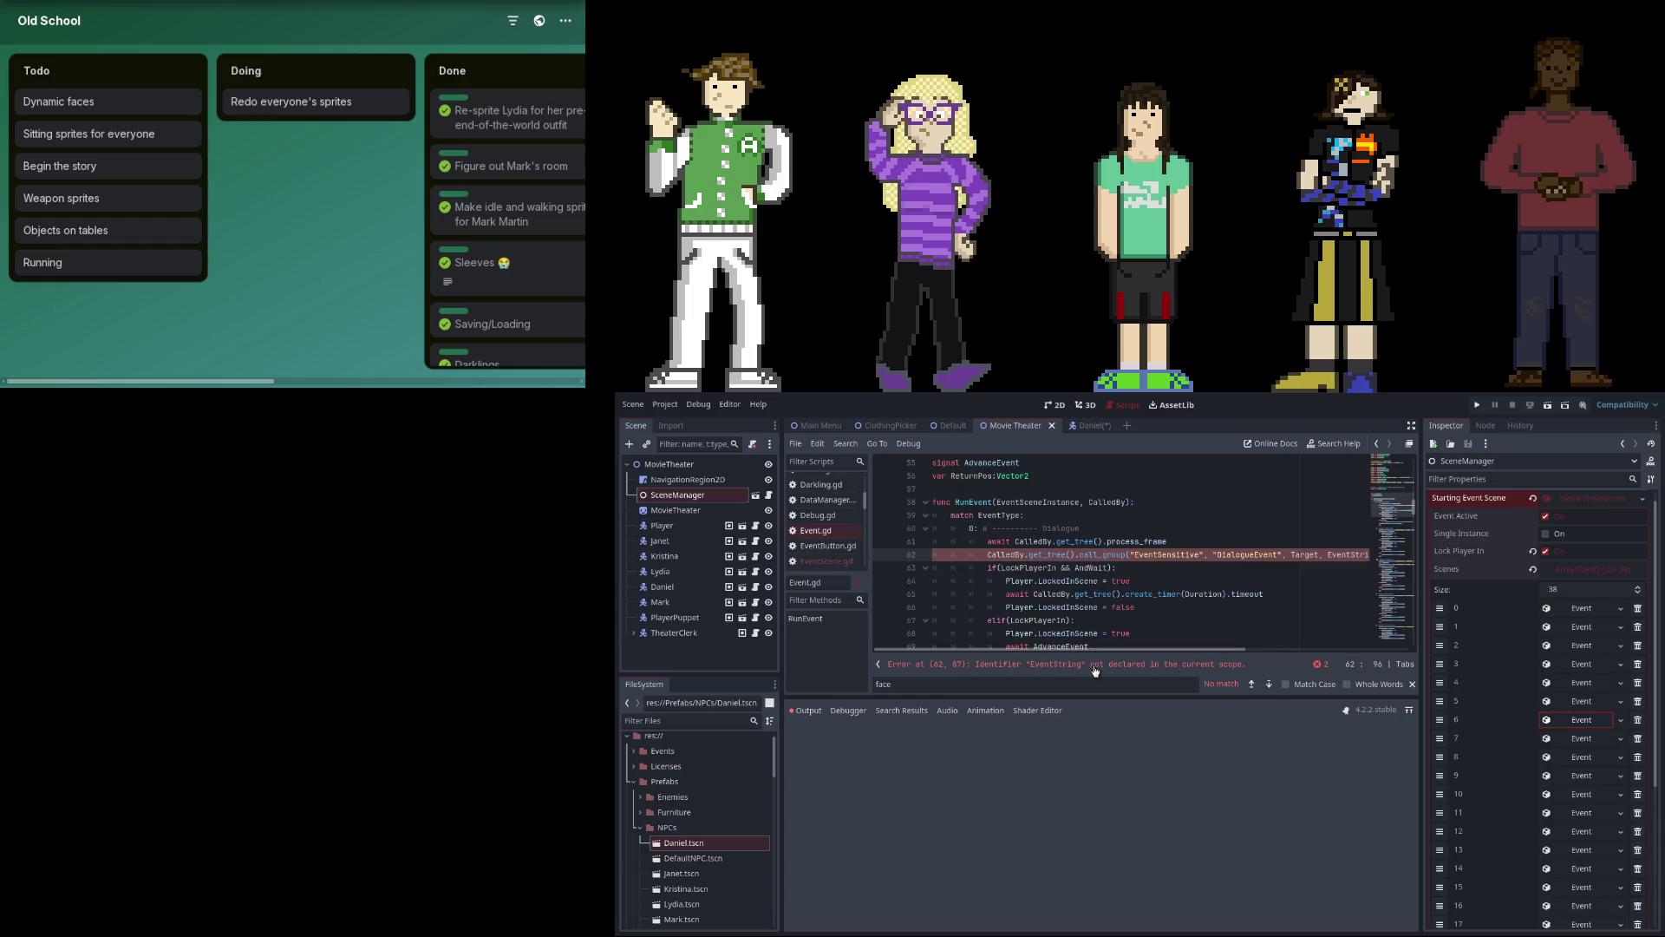
pyautogui.press('Right')
pyautogui.press('Right')
pyautogui.hotkey('ctrl', 'BackSpace')
pyautogui.write('Dia')
pyautogui.press('Return')
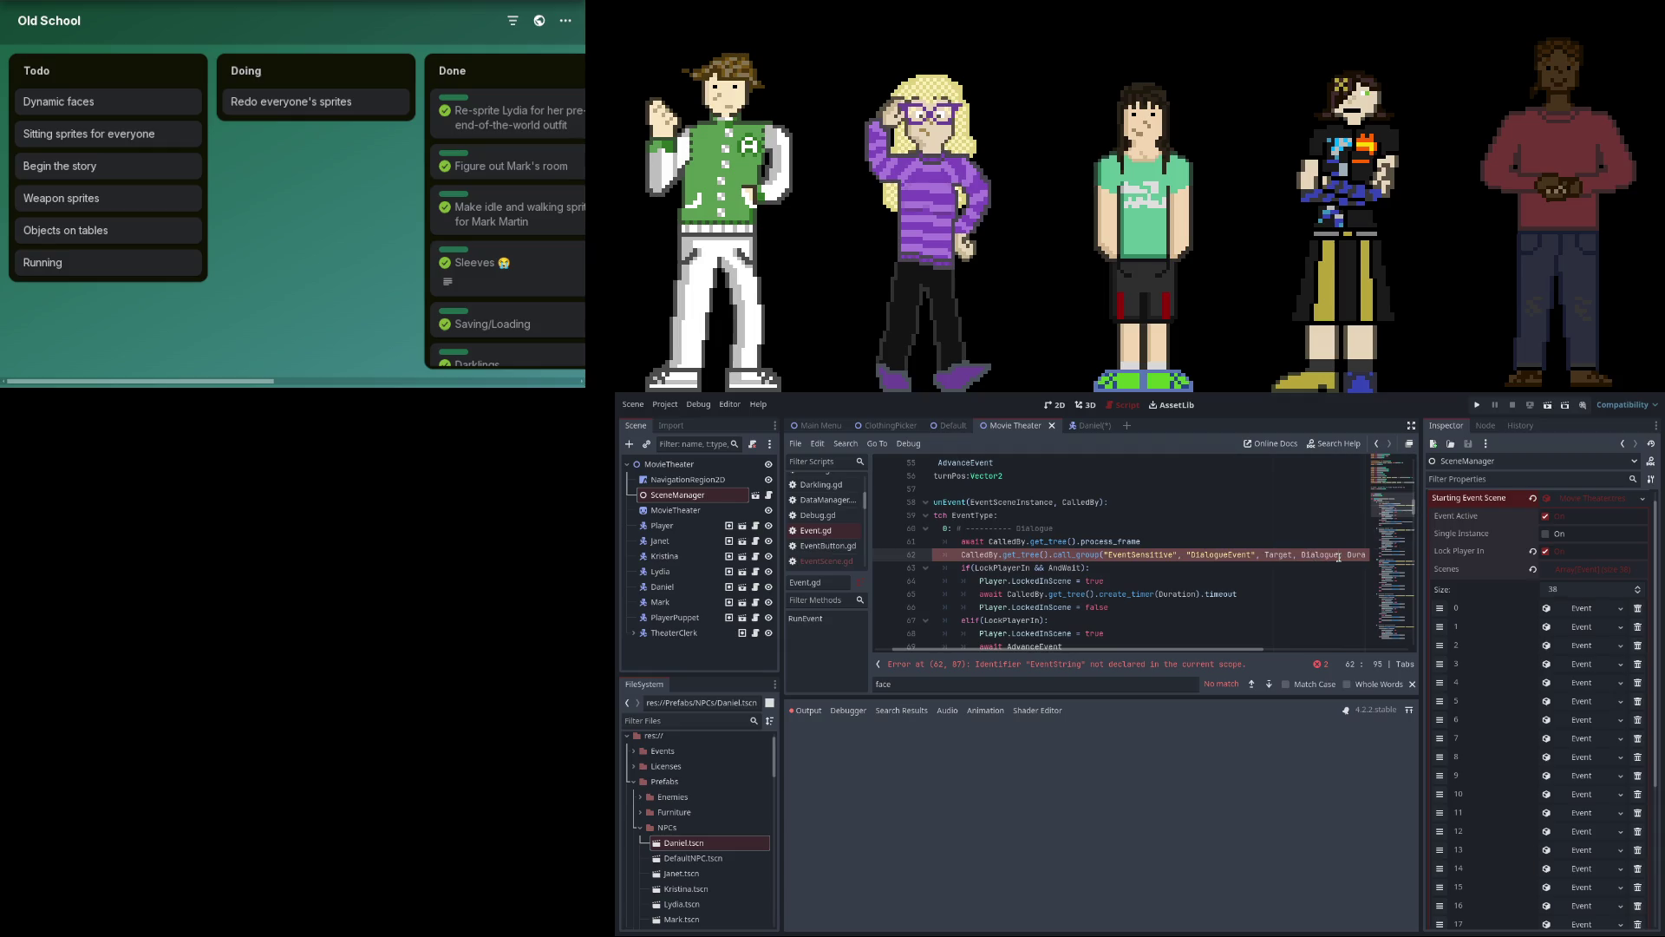
# Replace EventString with Dialogue on line 190, then check event 1 in the Inspector.
pyautogui.scroll(-1, 1283, 585)
pyautogui.click(1132, 666)
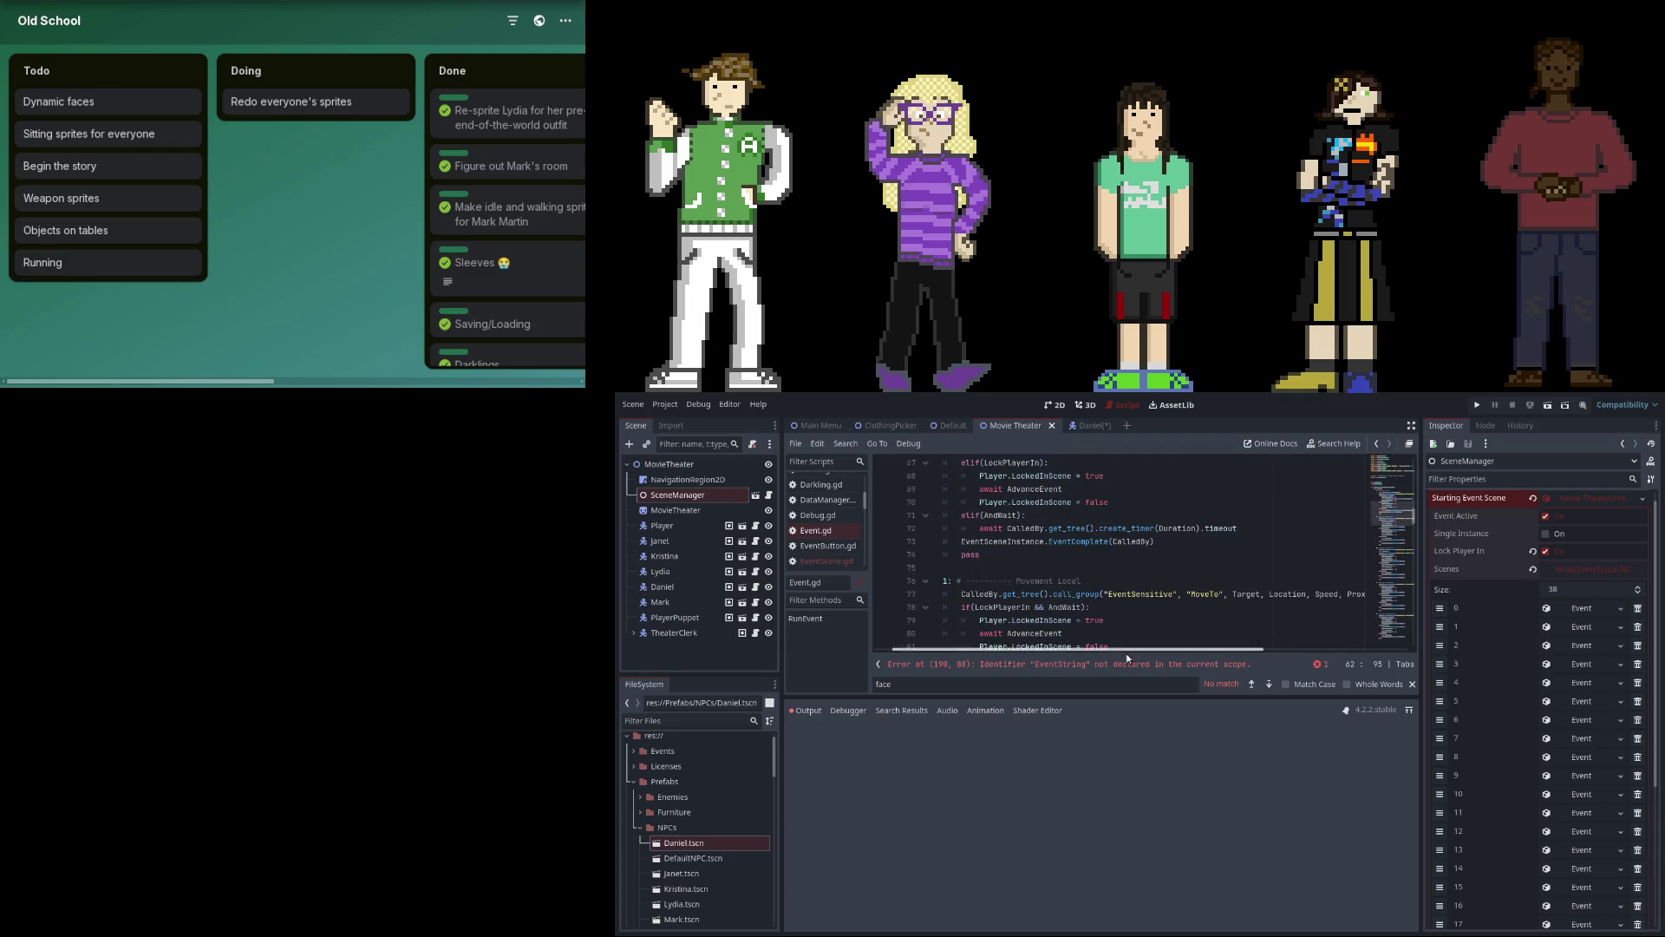
pyautogui.doubleClick(1339, 554)
pyautogui.write('Disa')
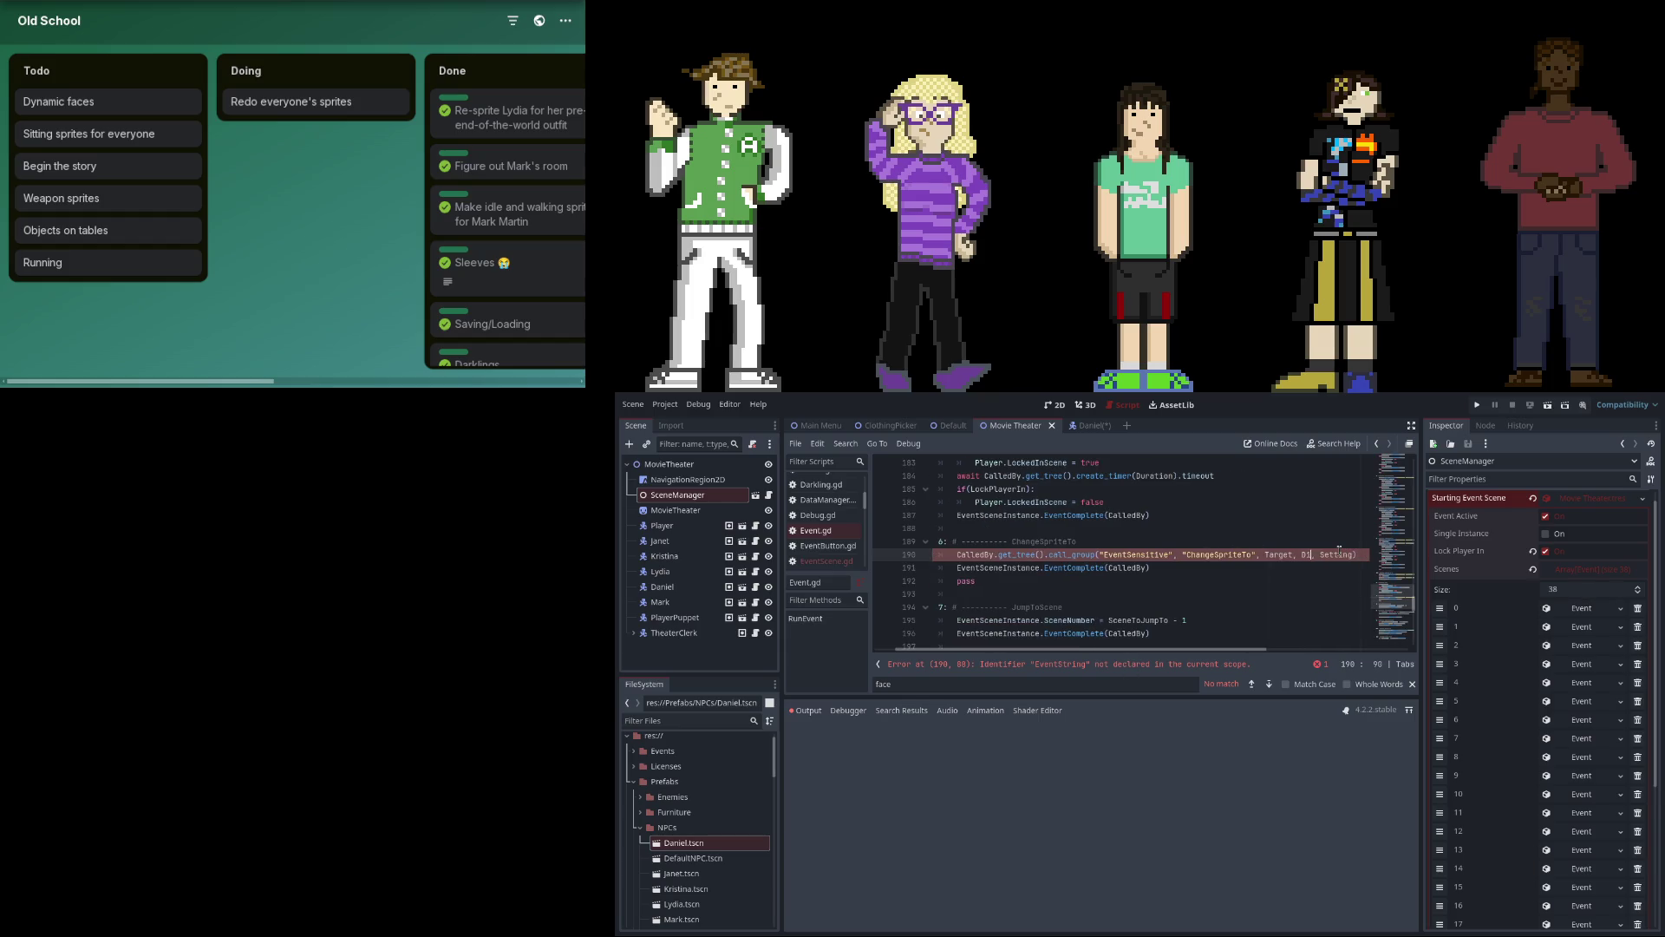
pyautogui.press('BackSpace')
pyautogui.press('BackSpace')
pyautogui.write('a')
pyautogui.press('Return')
pyautogui.click(1573, 632)
pyautogui.click(1573, 631)
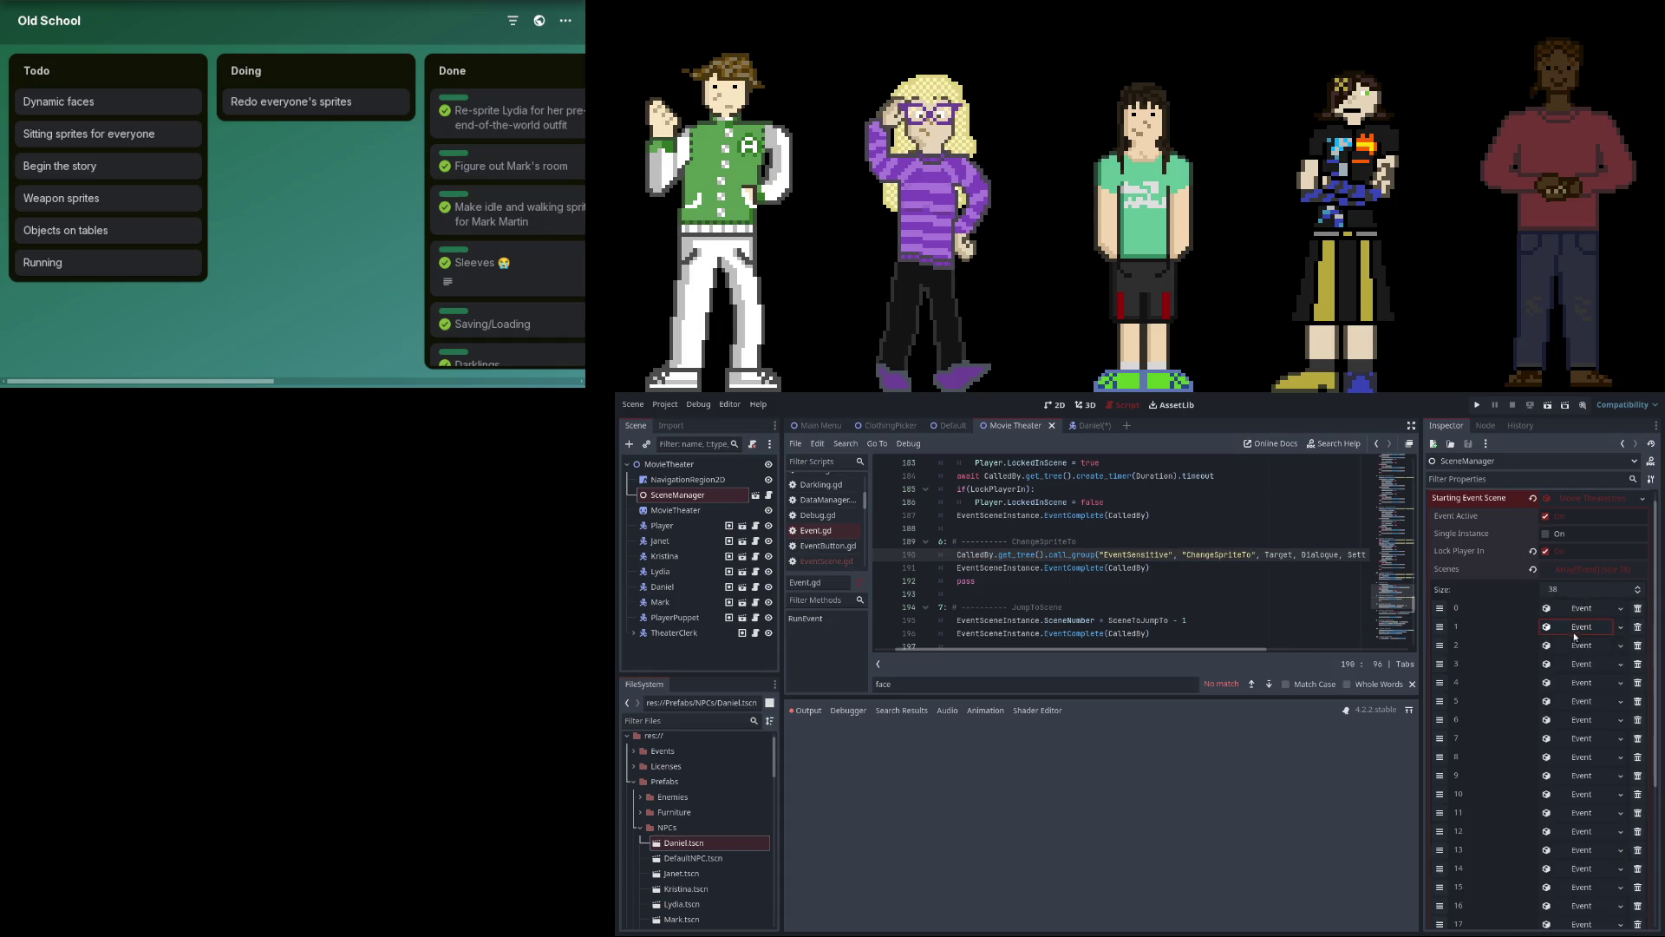
# Expand Movie Theater events 2, 3 and 4 to check their now-empty Dialogue fields.
pyautogui.click(1572, 645)
pyautogui.click(1569, 651)
pyautogui.click(1569, 659)
pyautogui.click(1567, 664)
pyautogui.click(1564, 679)
pyautogui.click(1565, 680)
# View event 6's fields, then switch to the Daniel scene.
pyautogui.scroll(-3, 1481, 784)
pyautogui.click(1582, 501)
pyautogui.scroll(2, 1437, 695)
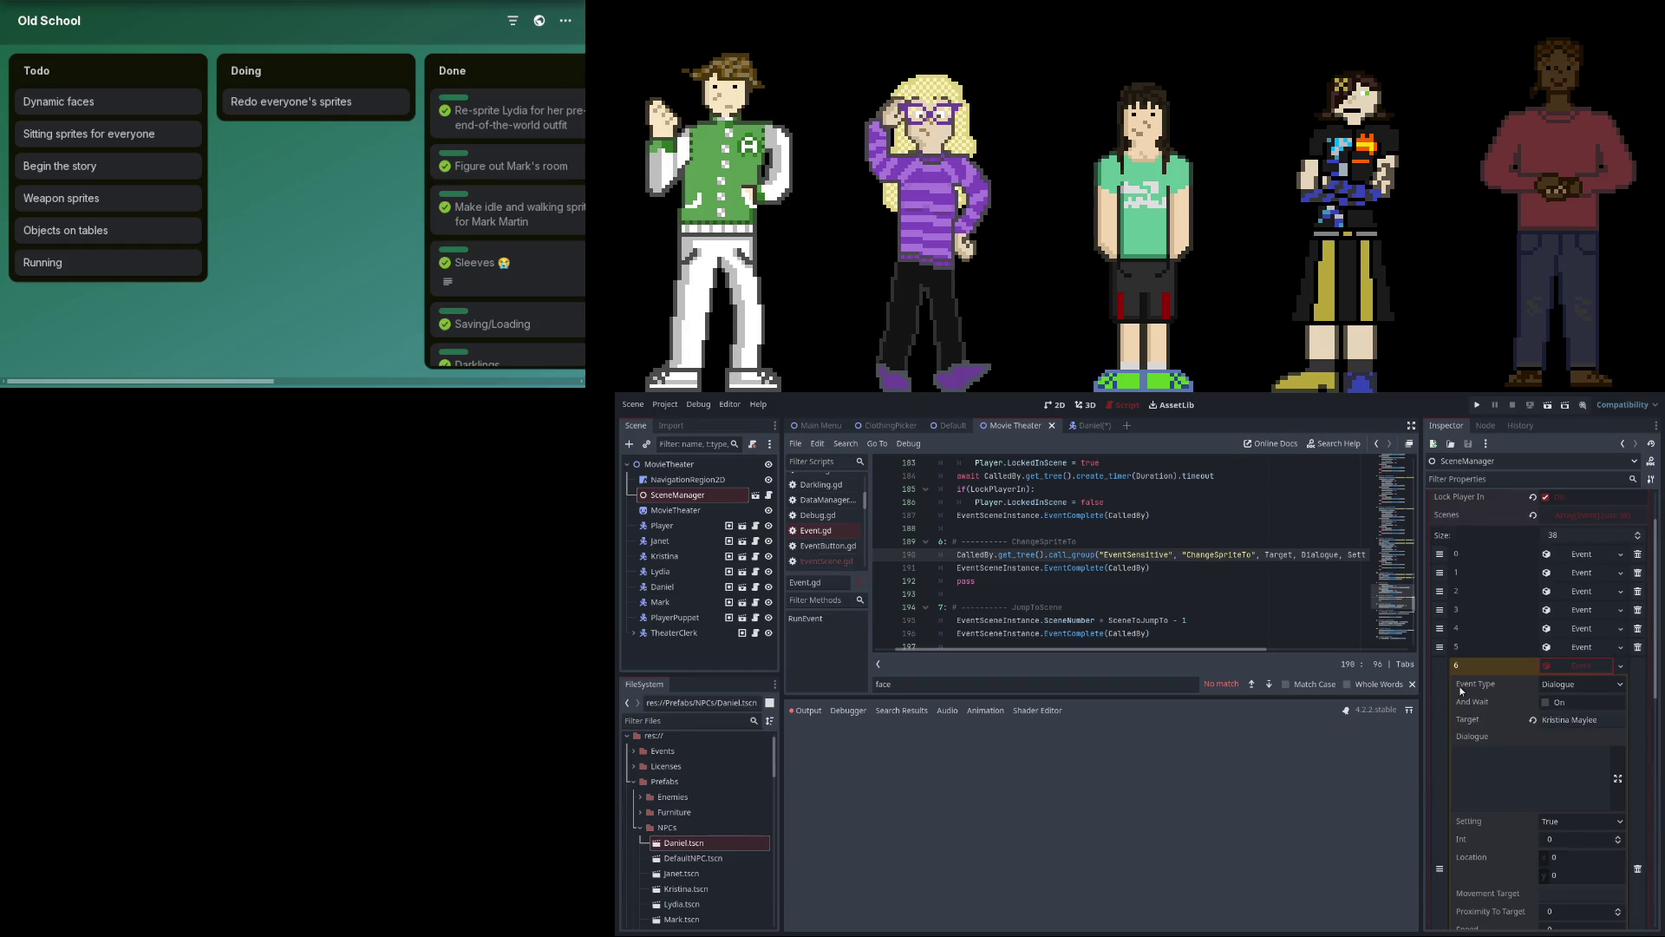
pyautogui.scroll(2, 1566, 564)
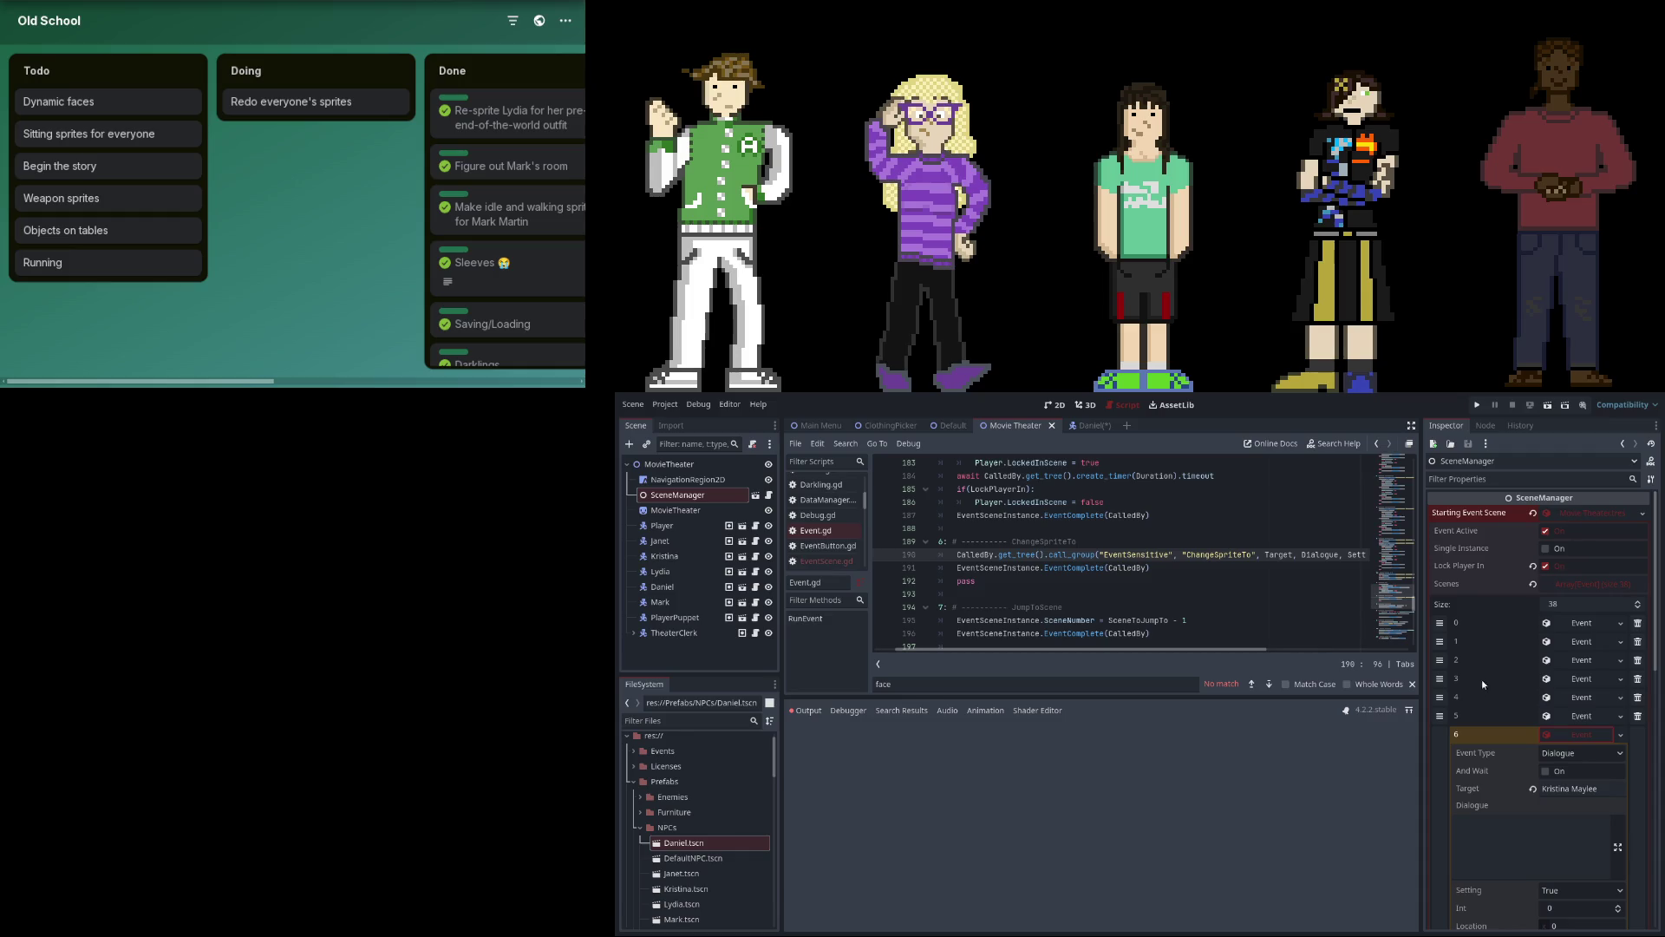
pyautogui.click(1095, 430)
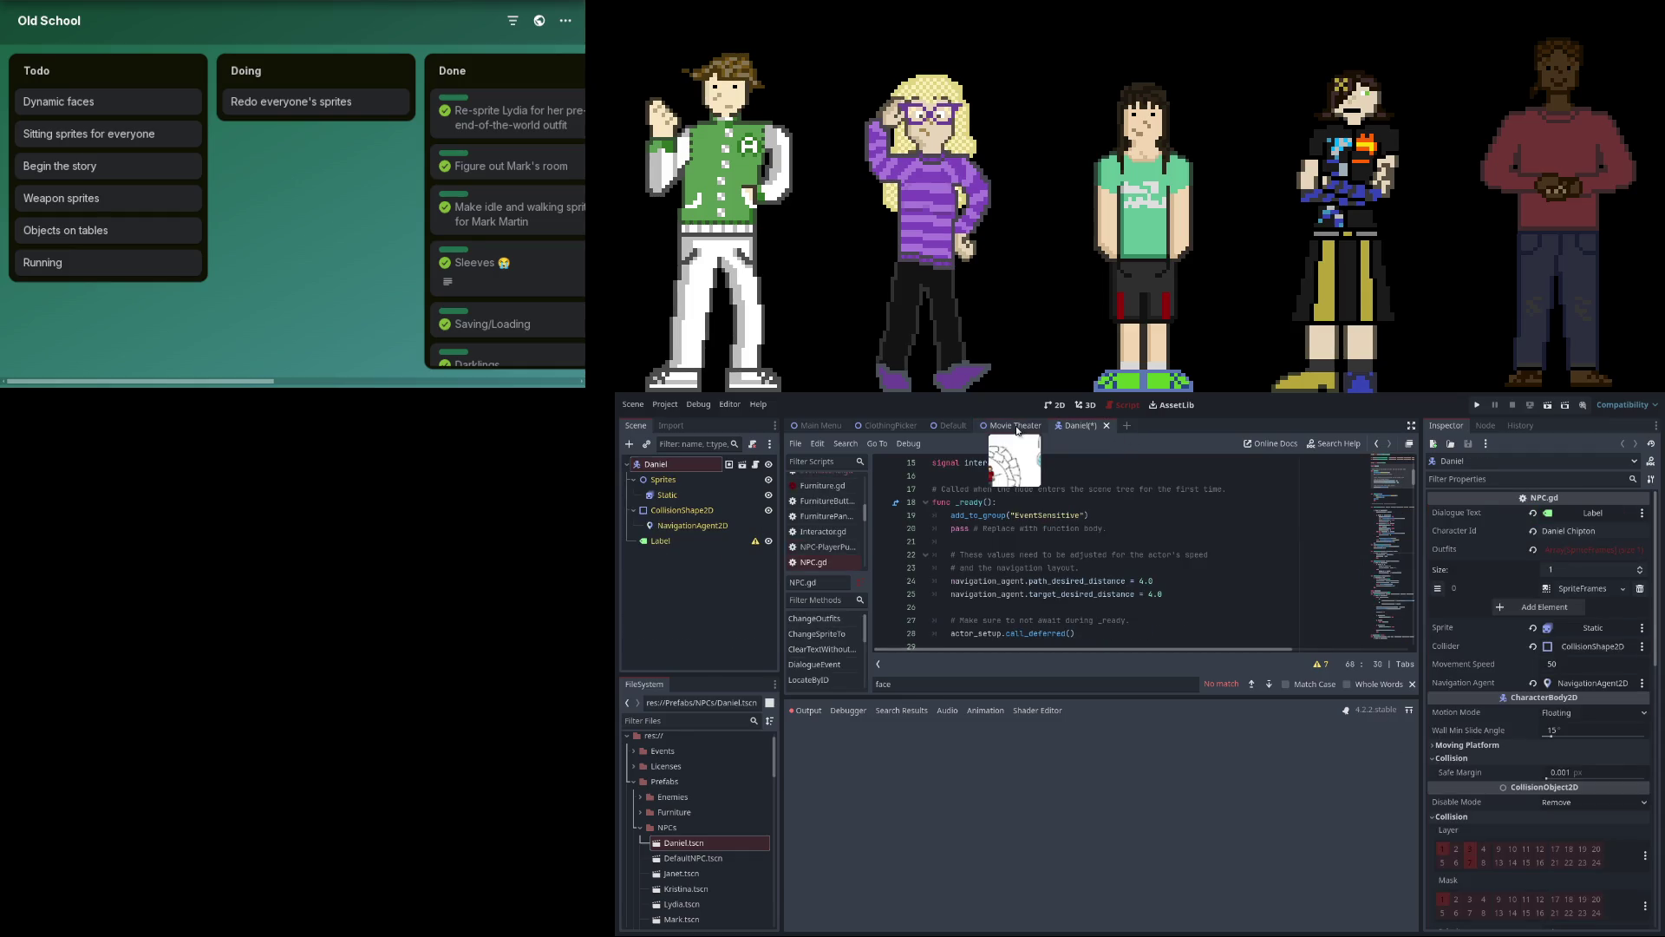
# Return to the Movie Theater scene, recheck Scenes events 1–4, then Ctrl+Tab to the Daniel scene.
pyautogui.click(1017, 430)
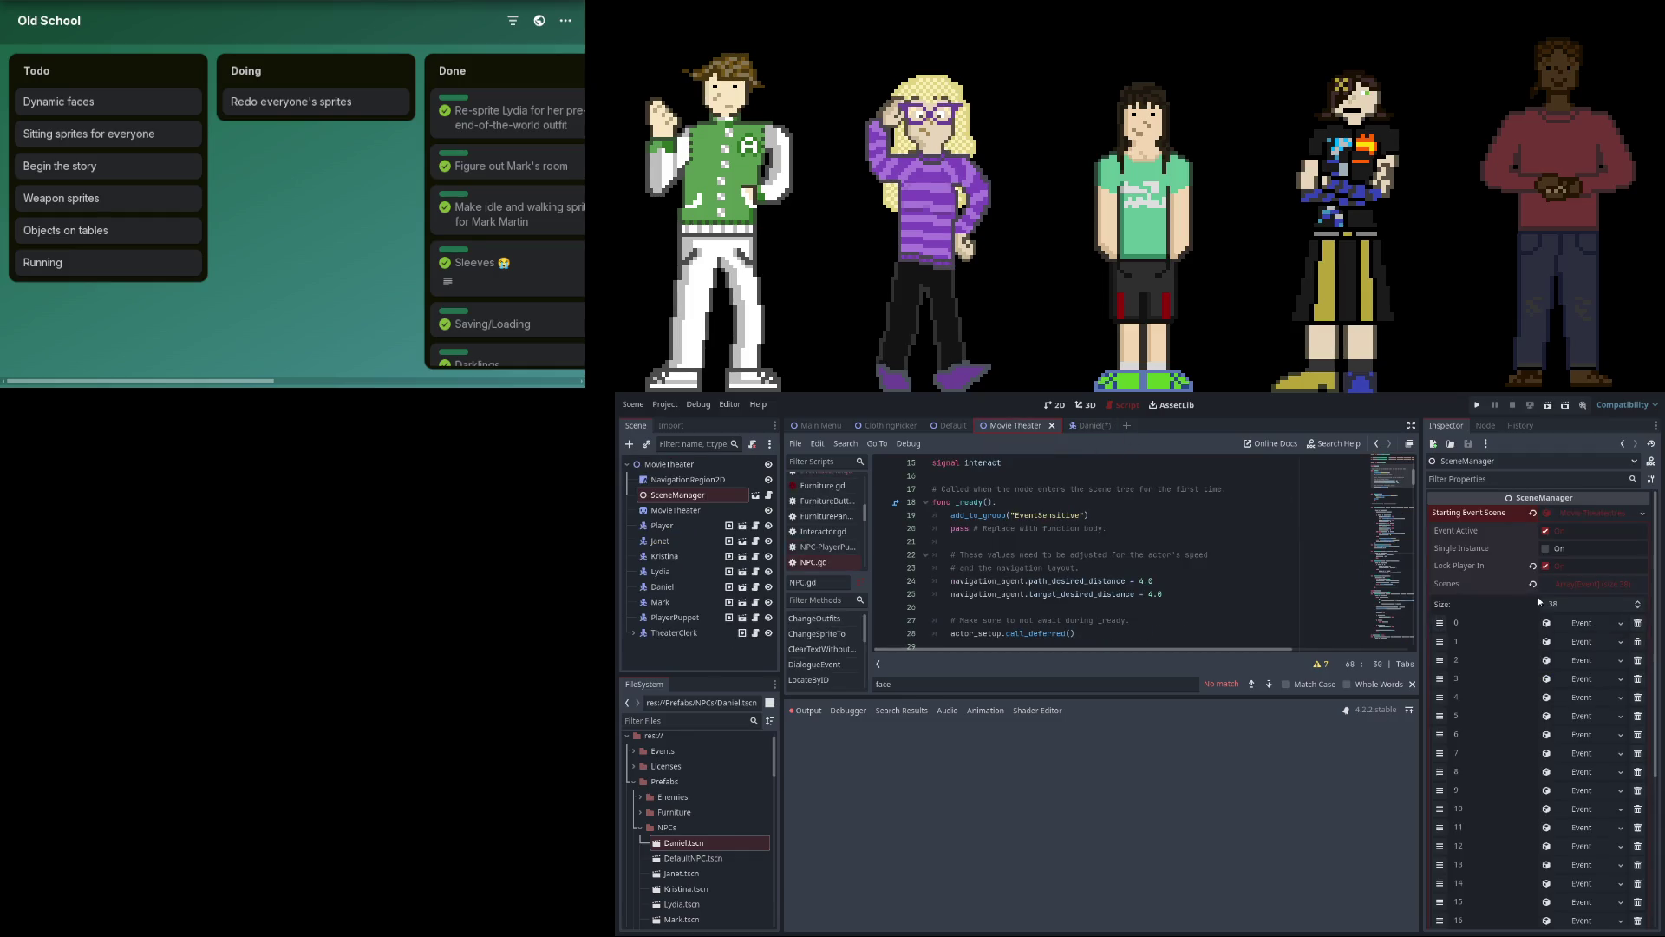
pyautogui.click(1601, 642)
pyautogui.click(1604, 642)
pyautogui.click(1587, 660)
pyautogui.click(1587, 660)
pyautogui.click(1585, 678)
pyautogui.click(1586, 678)
pyautogui.click(1583, 697)
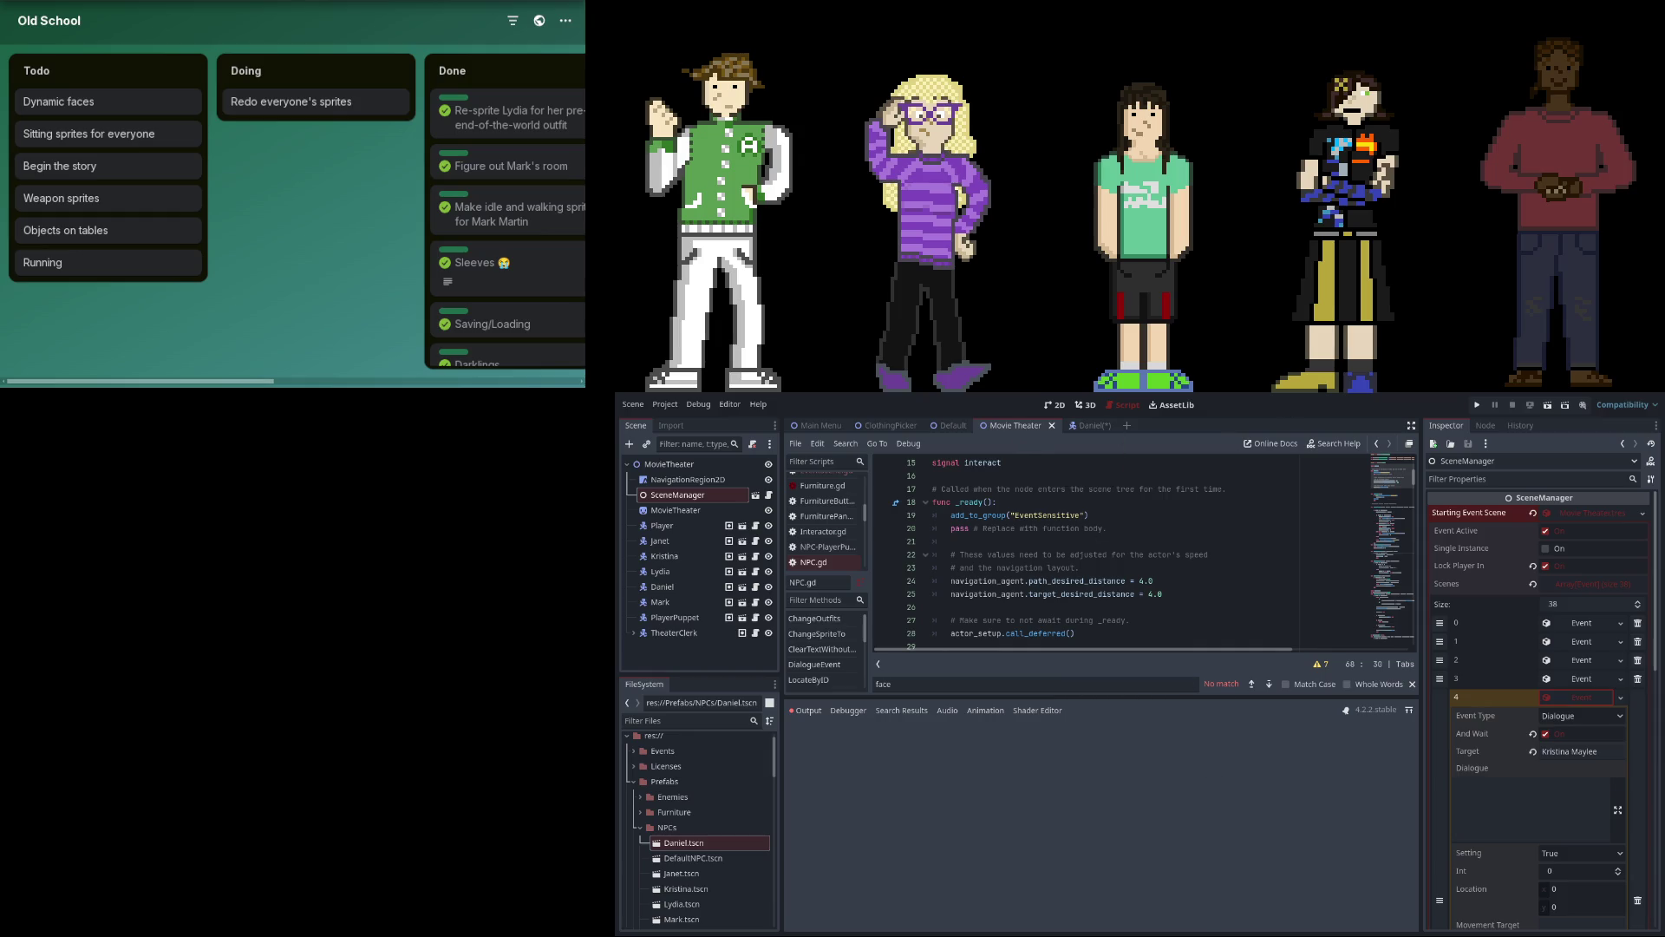
pyautogui.hotkey('ctrl', 'Tab')
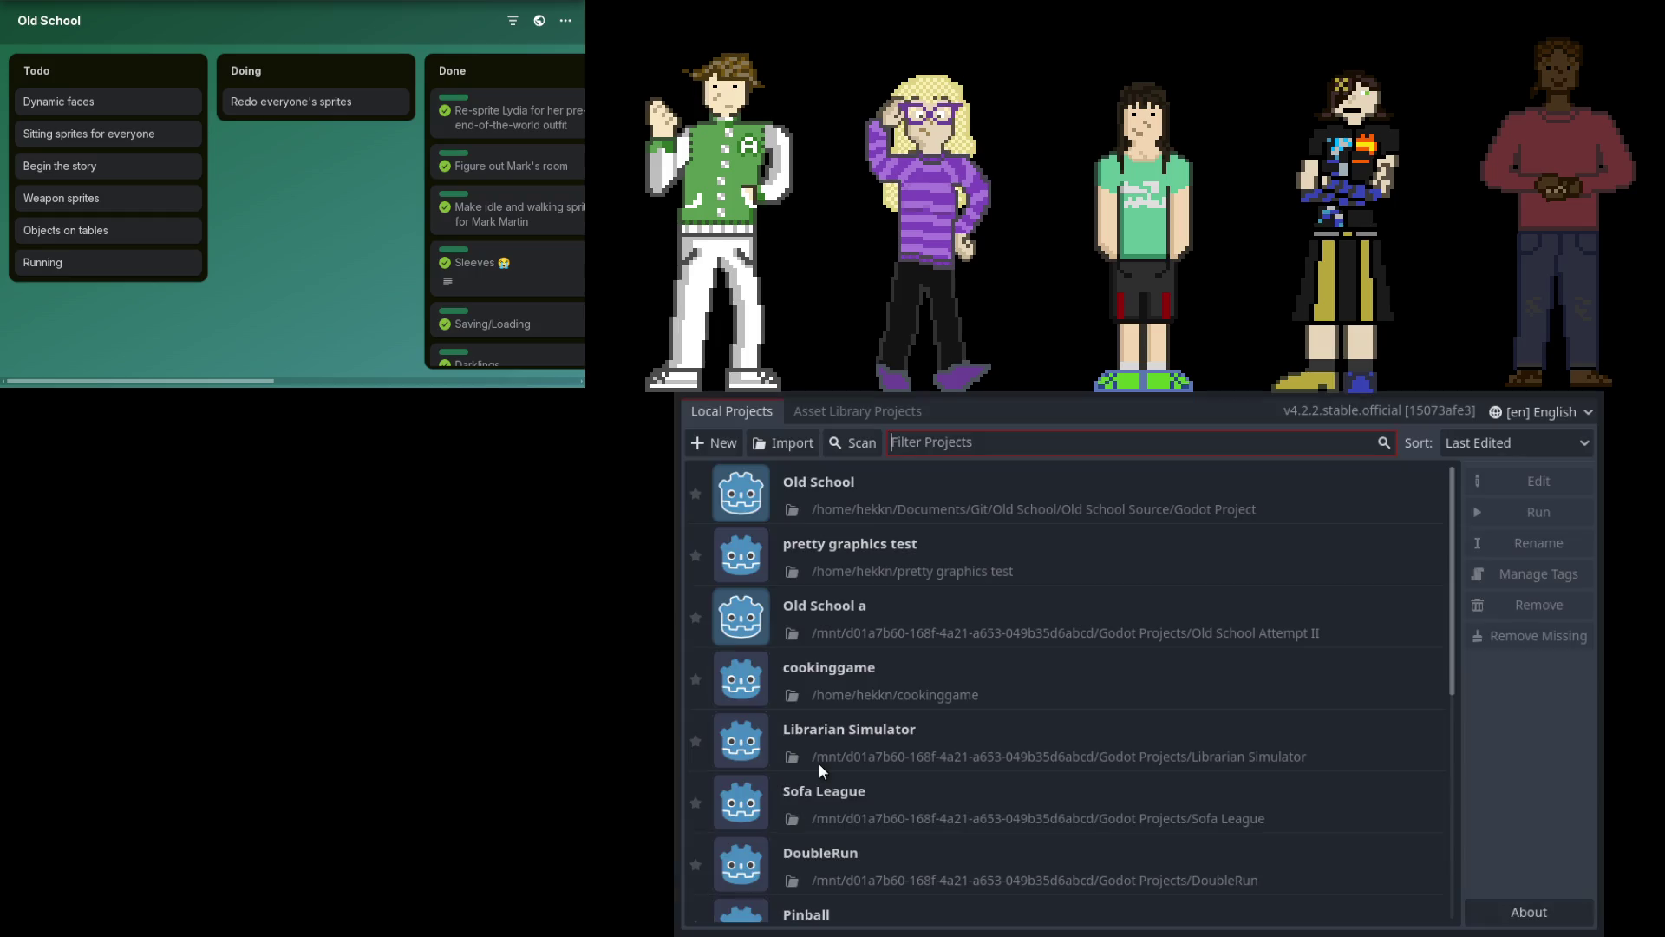
# Reopen the Old School project from the Local Projects list.
pyautogui.doubleClick(830, 476)
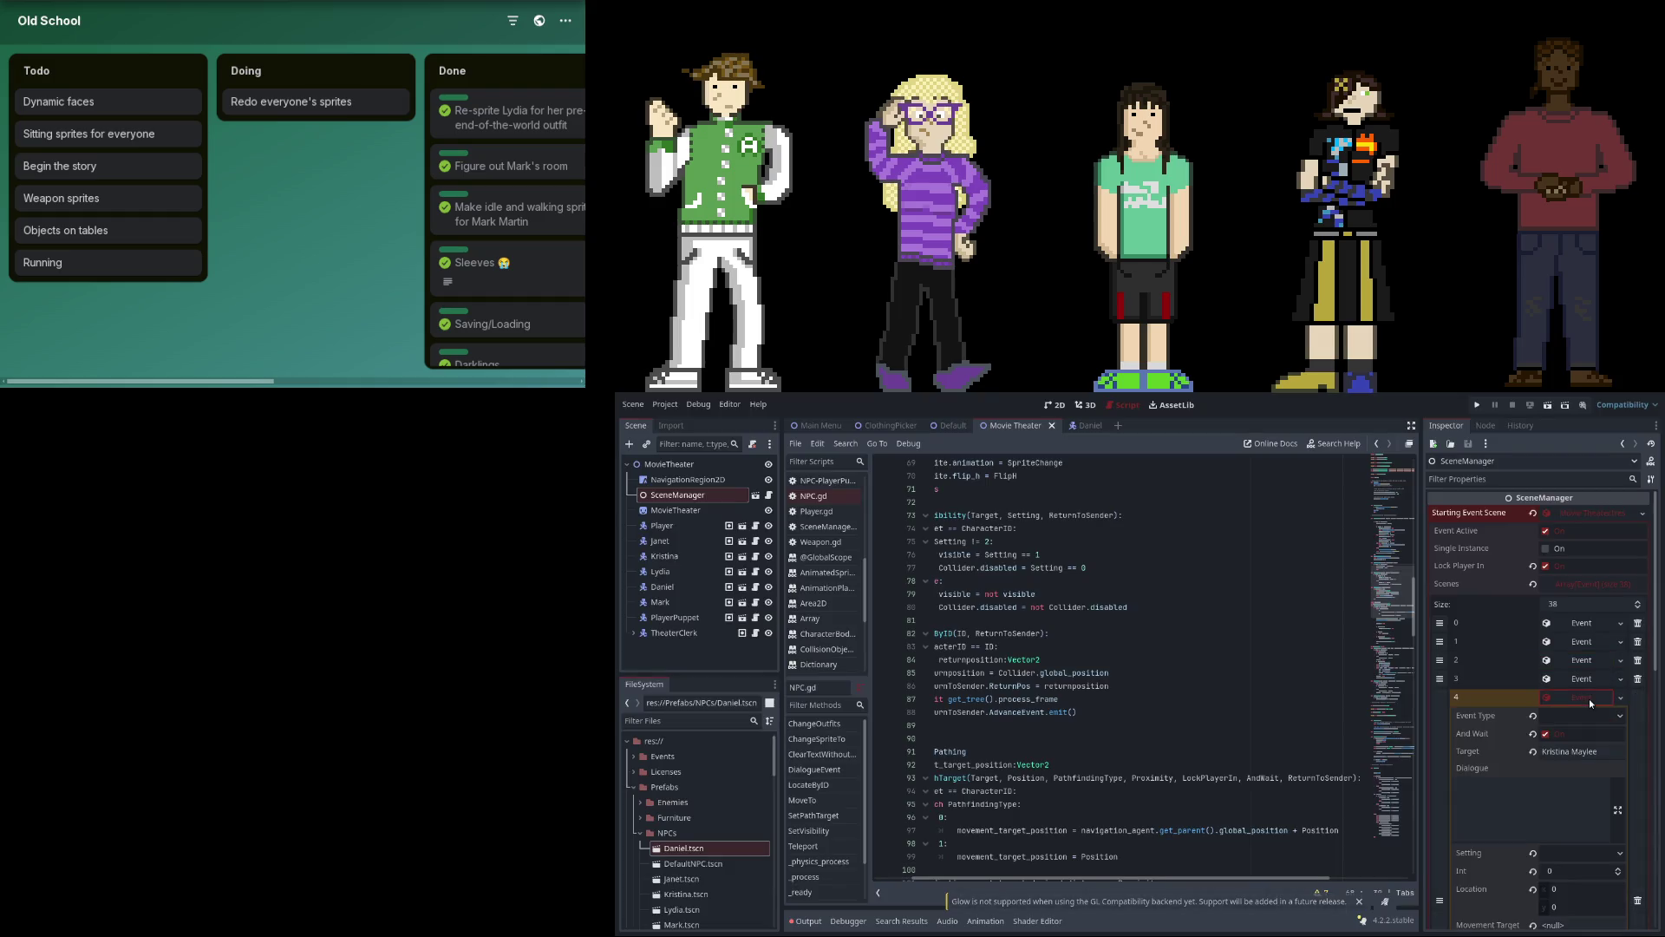
# Open Event.gd, jump to the end of its RunEvent code, and place the caret at line 240's end.
pyautogui.scroll(-3, 1475, 720)
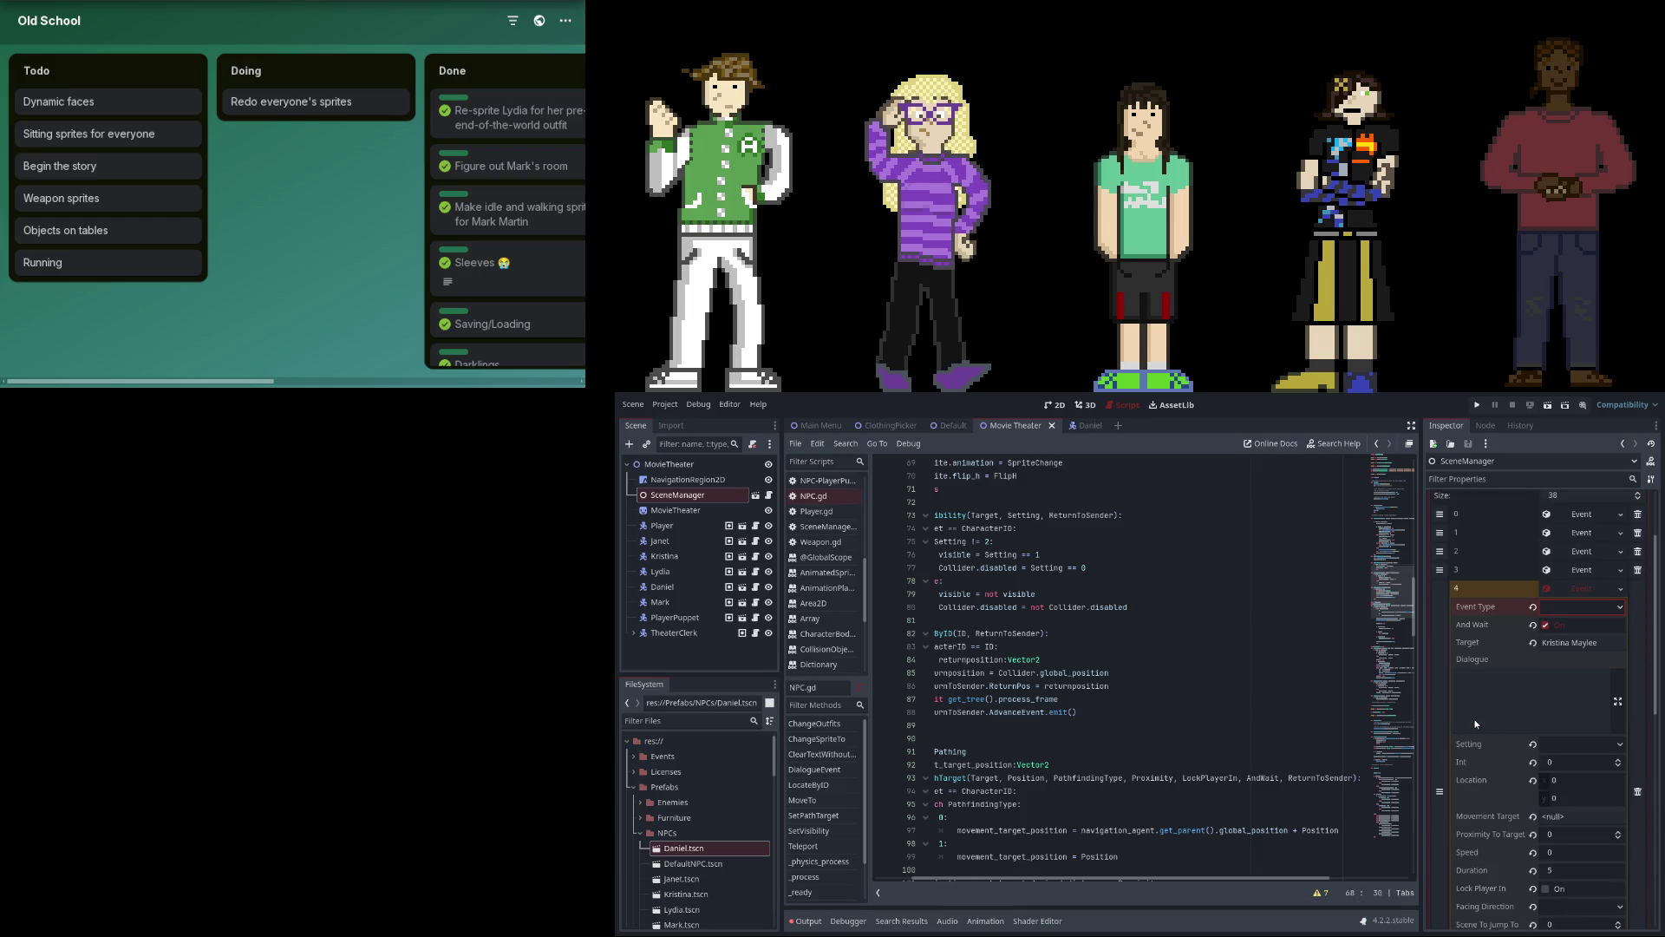
pyautogui.scroll(-2, 1475, 723)
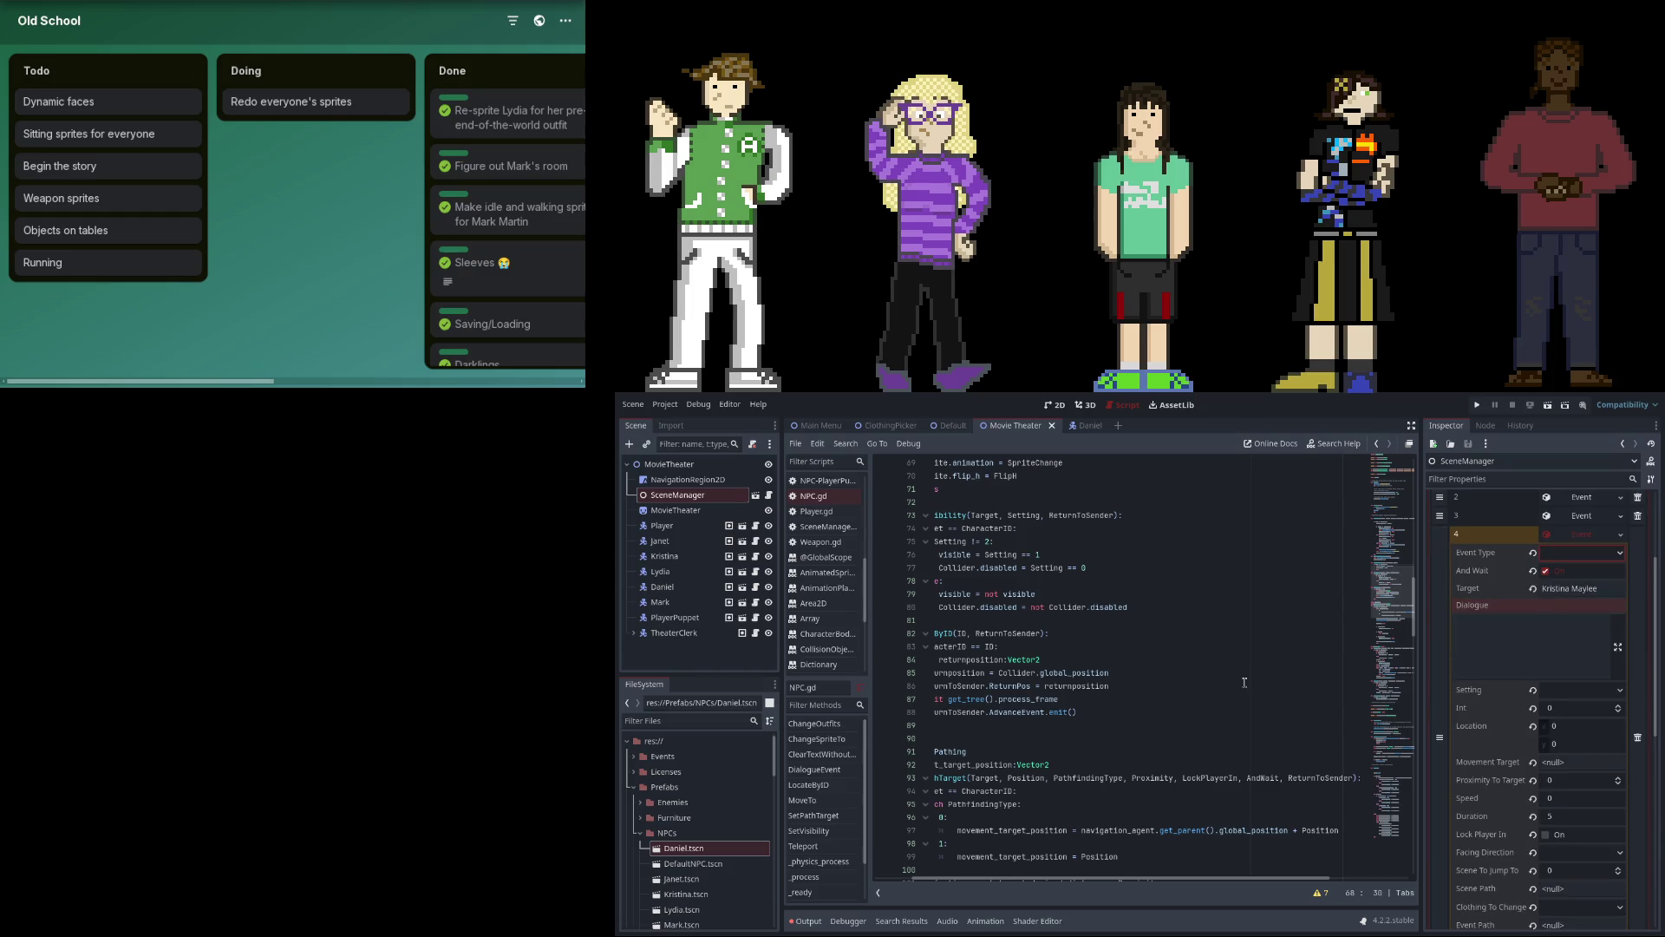
pyautogui.scroll(10, 1244, 644)
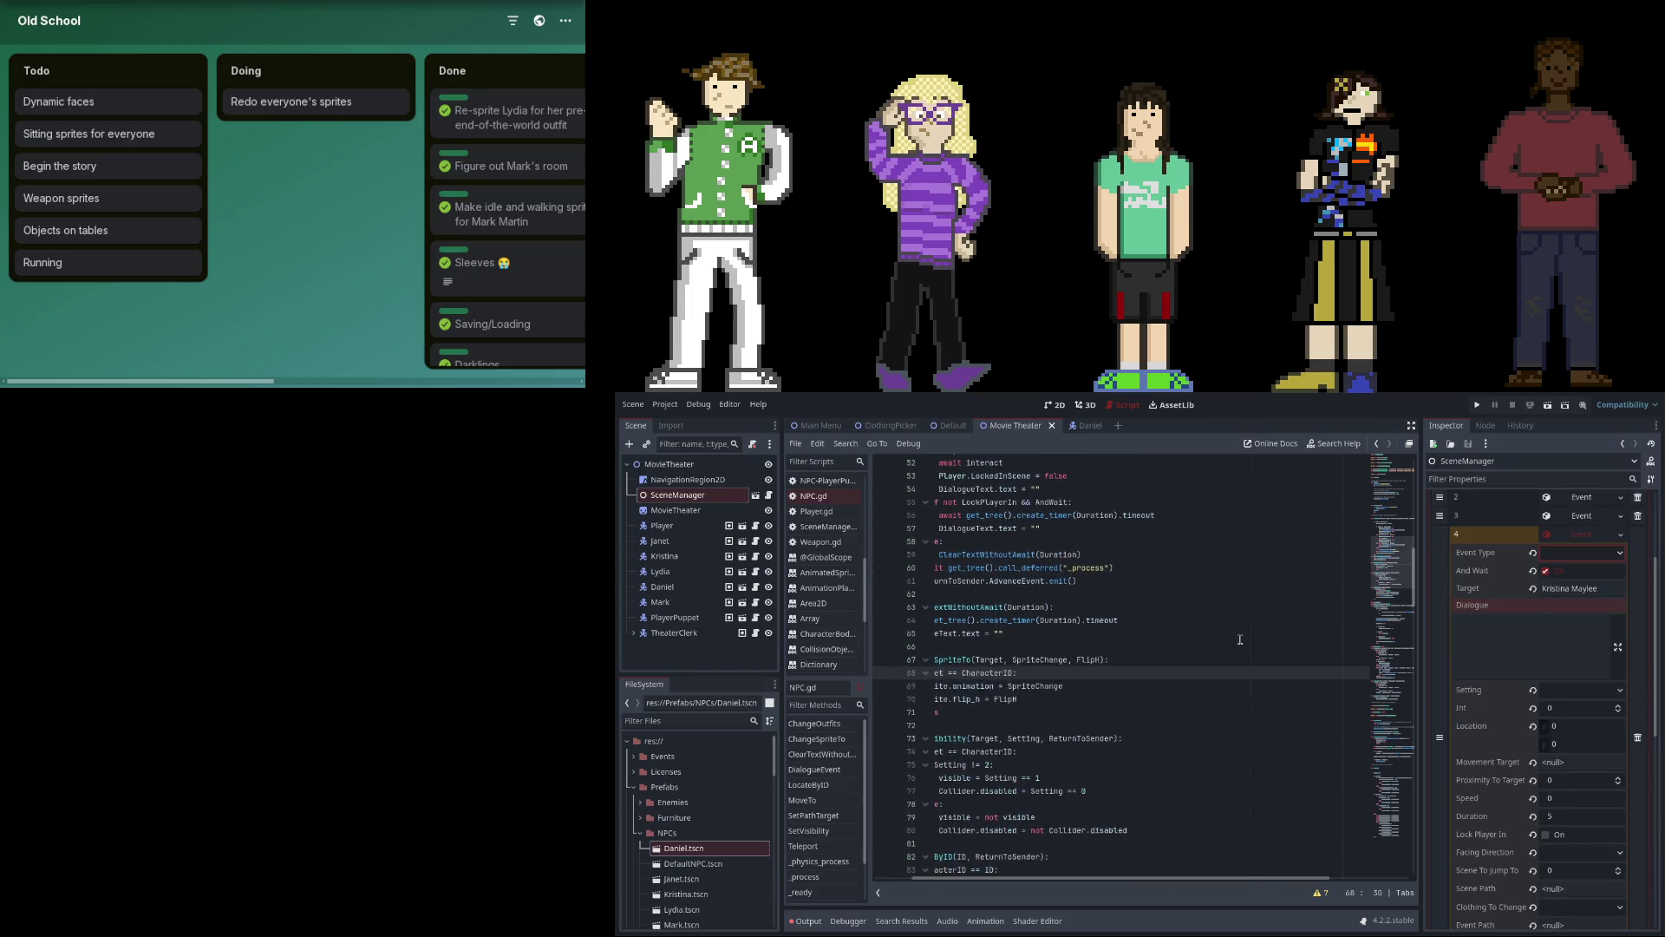
pyautogui.scroll(-6, 829, 577)
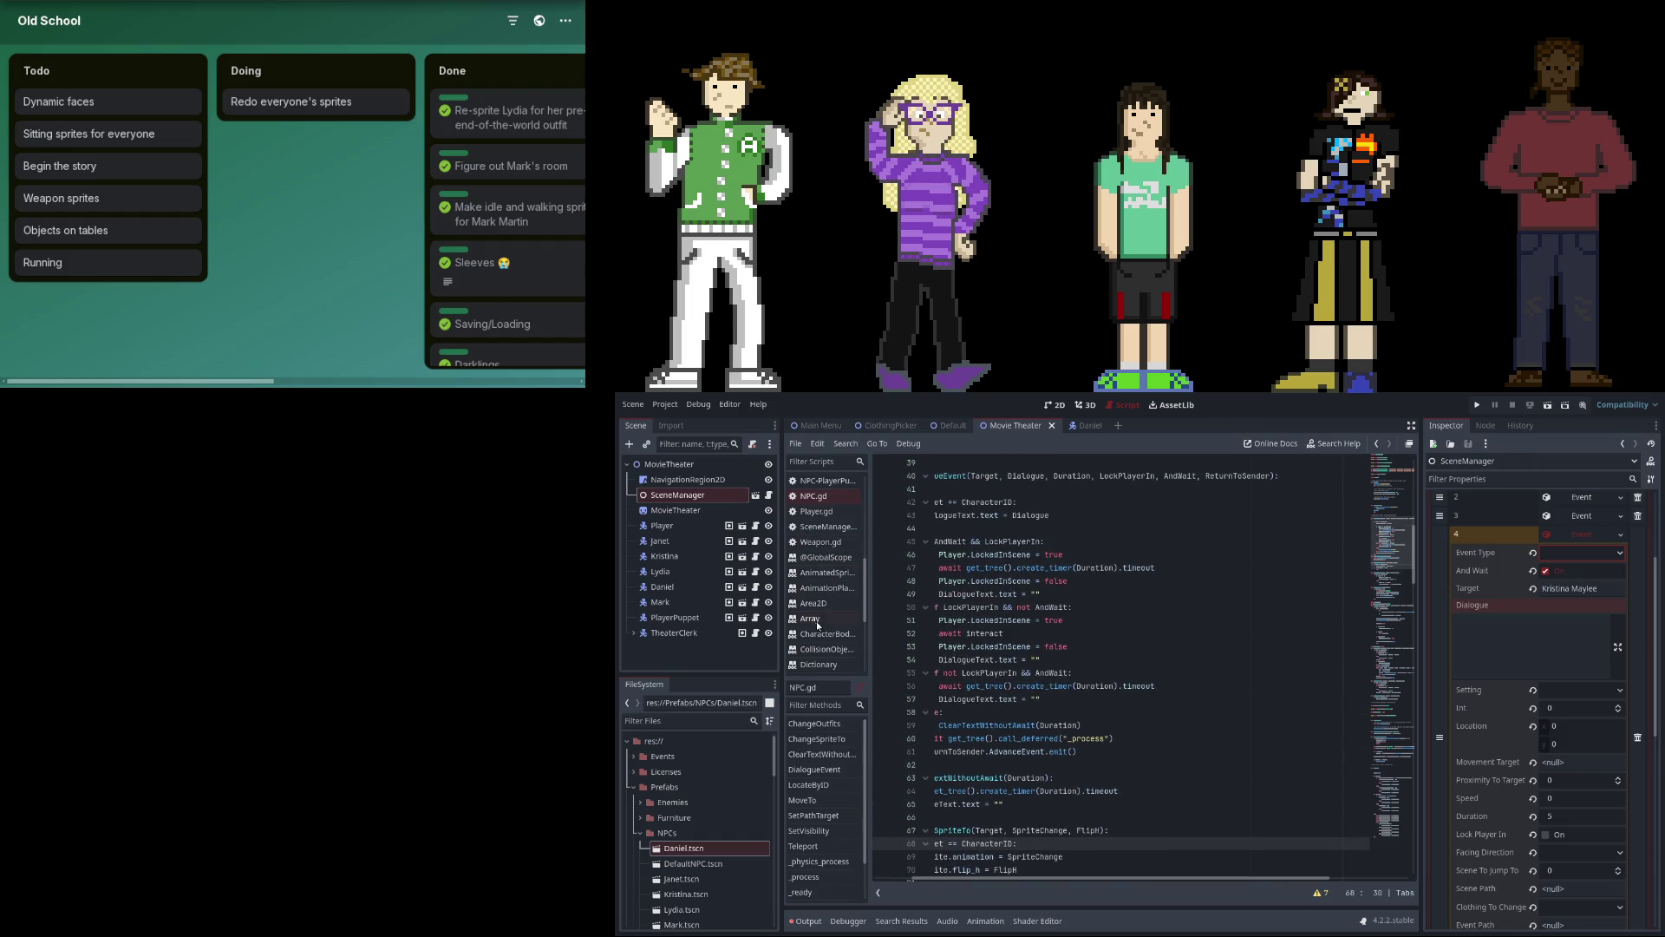
pyautogui.scroll(1, 825, 568)
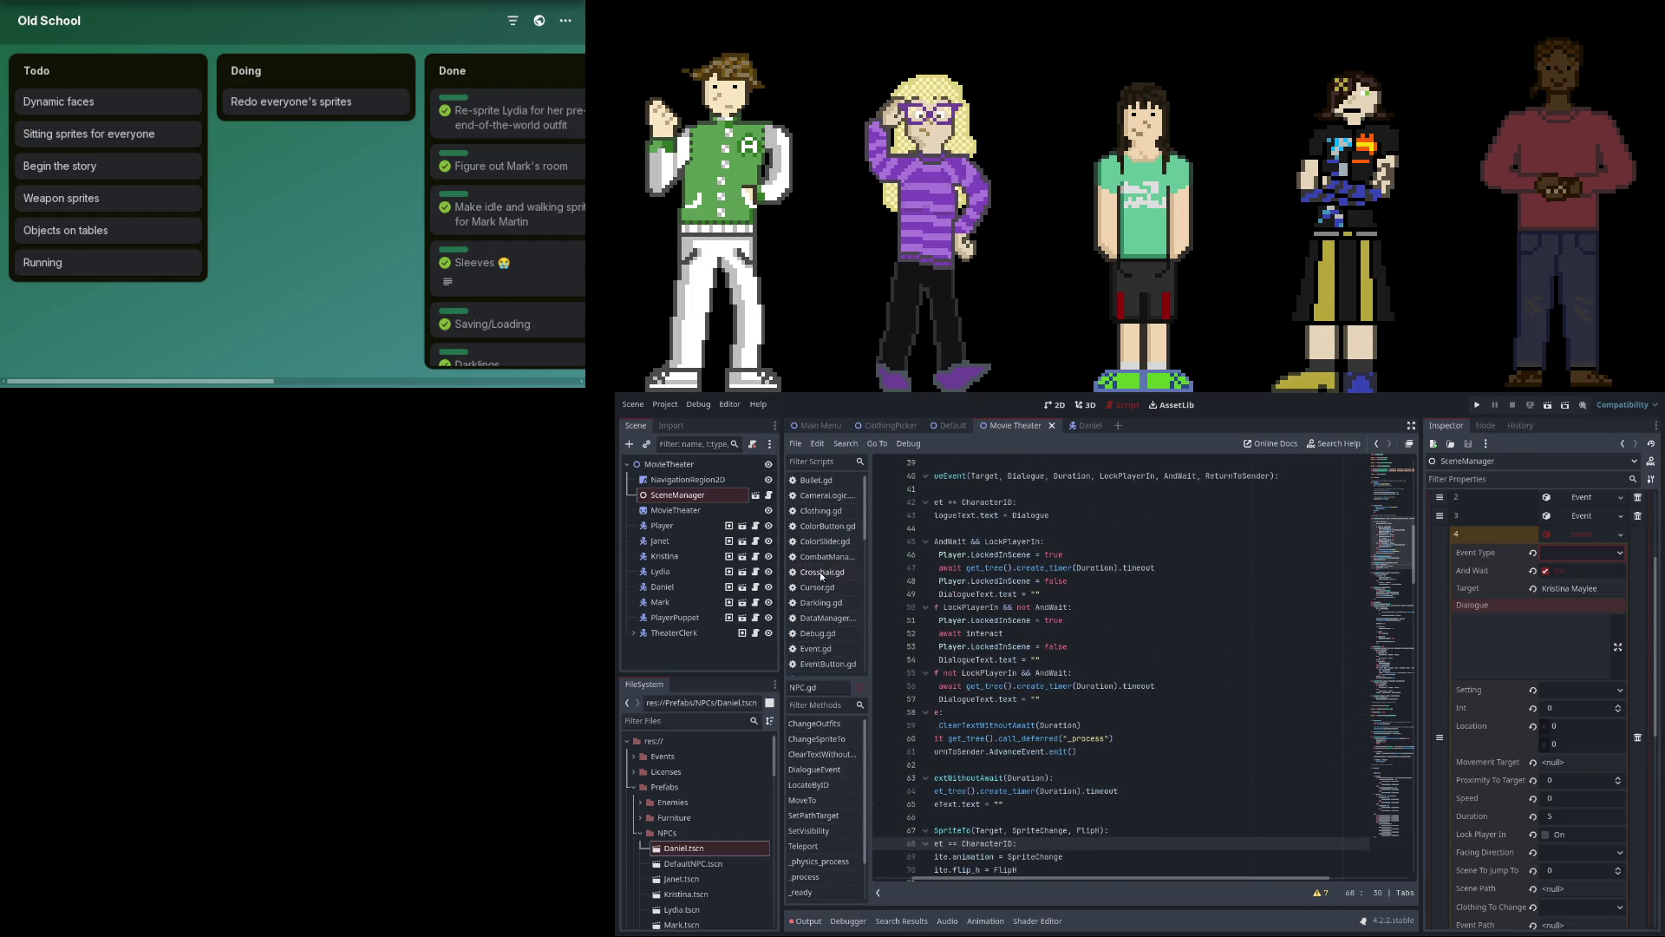
pyautogui.click(816, 649)
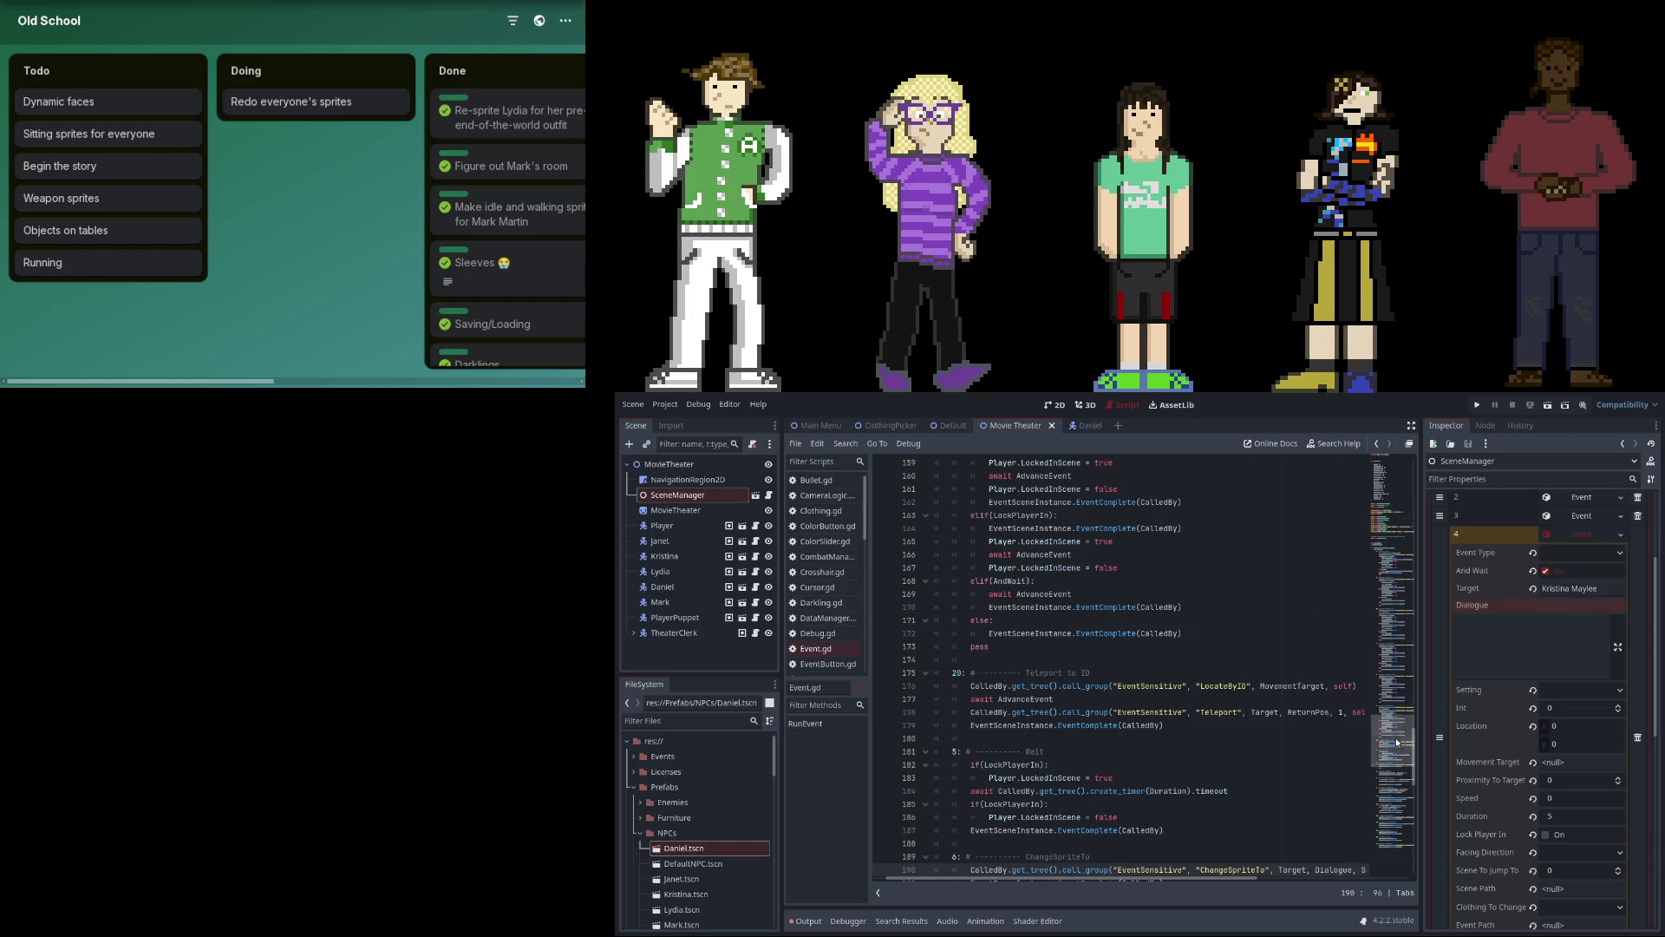
pyautogui.click(1407, 863)
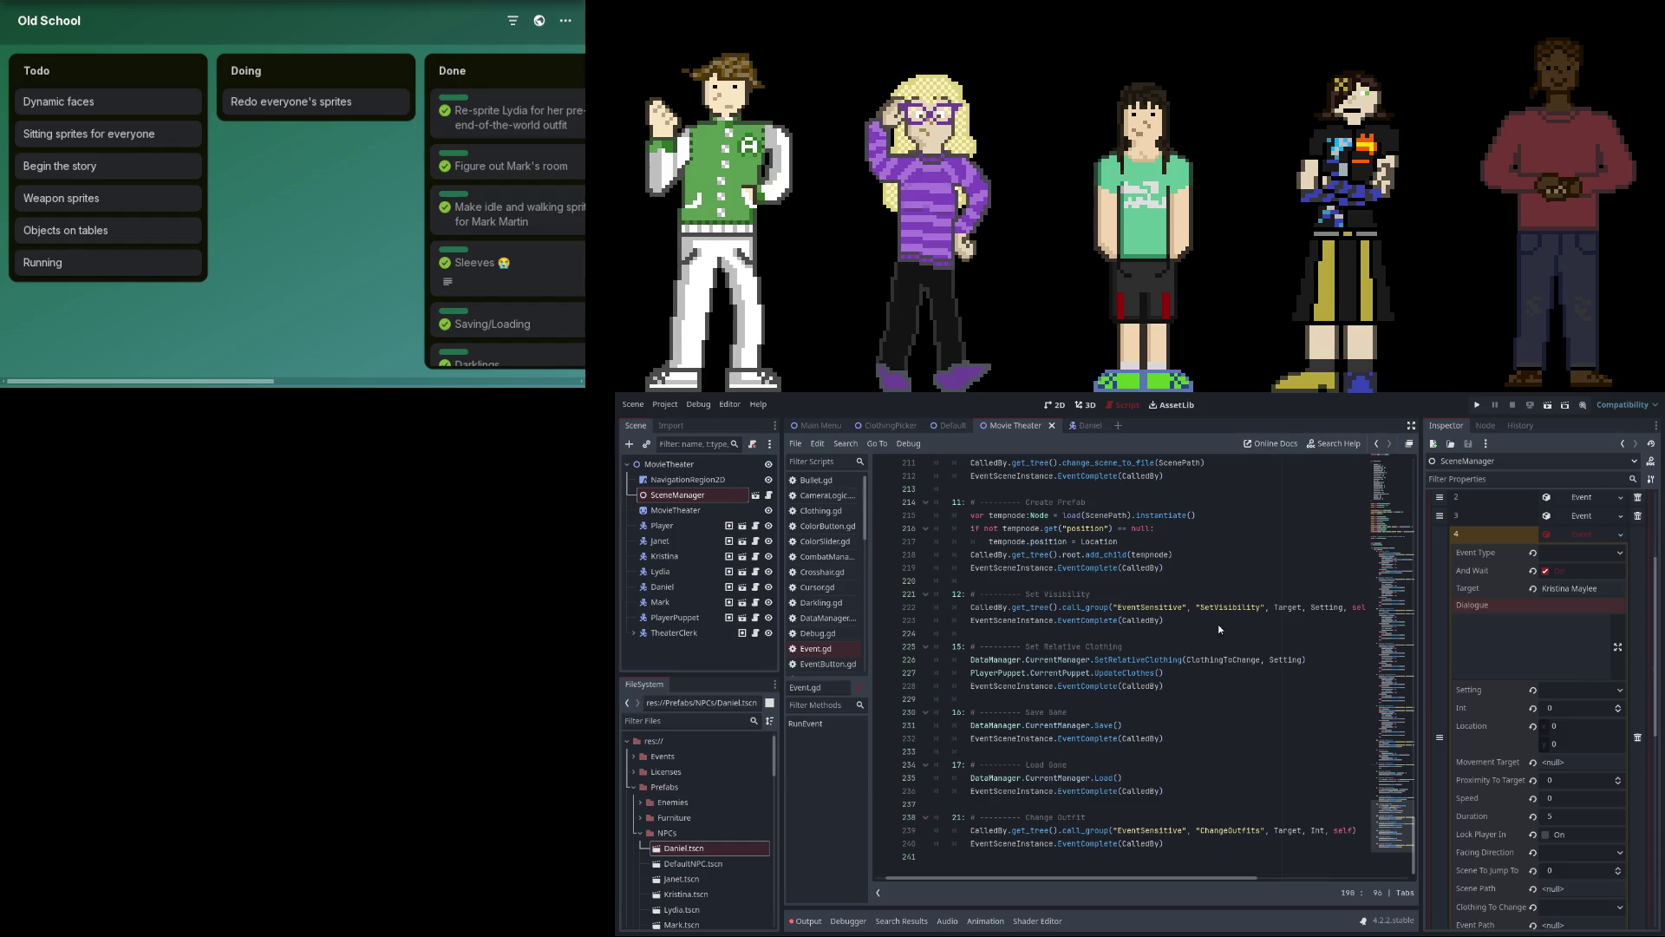
pyautogui.click(1241, 849)
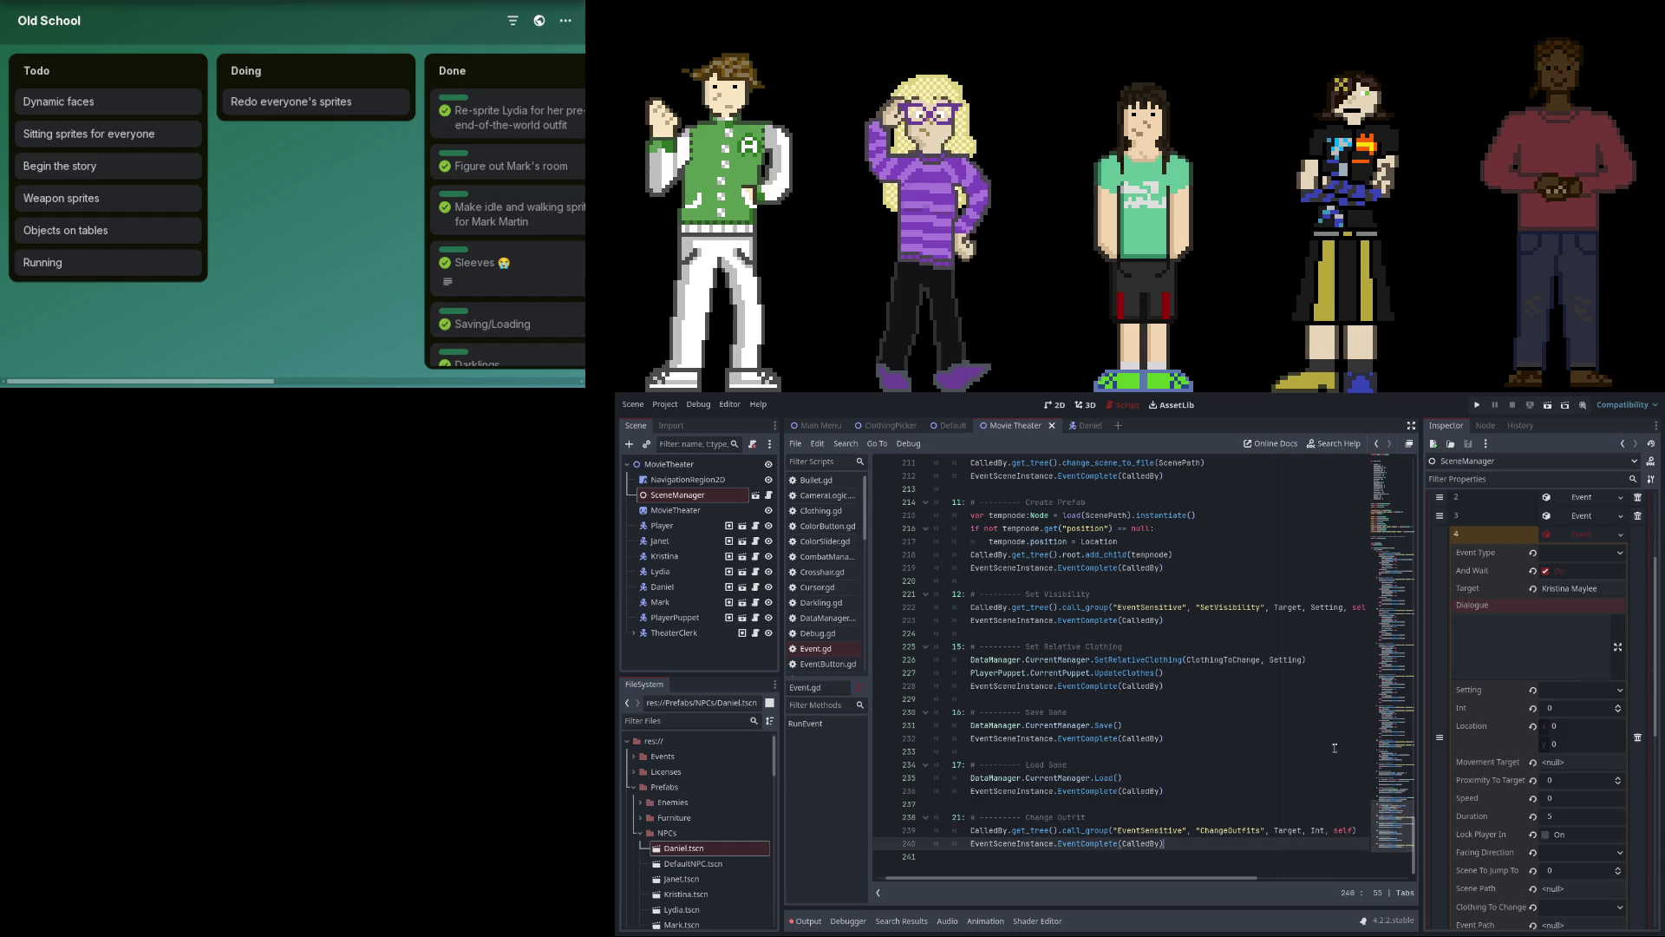
pyautogui.click(1400, 488)
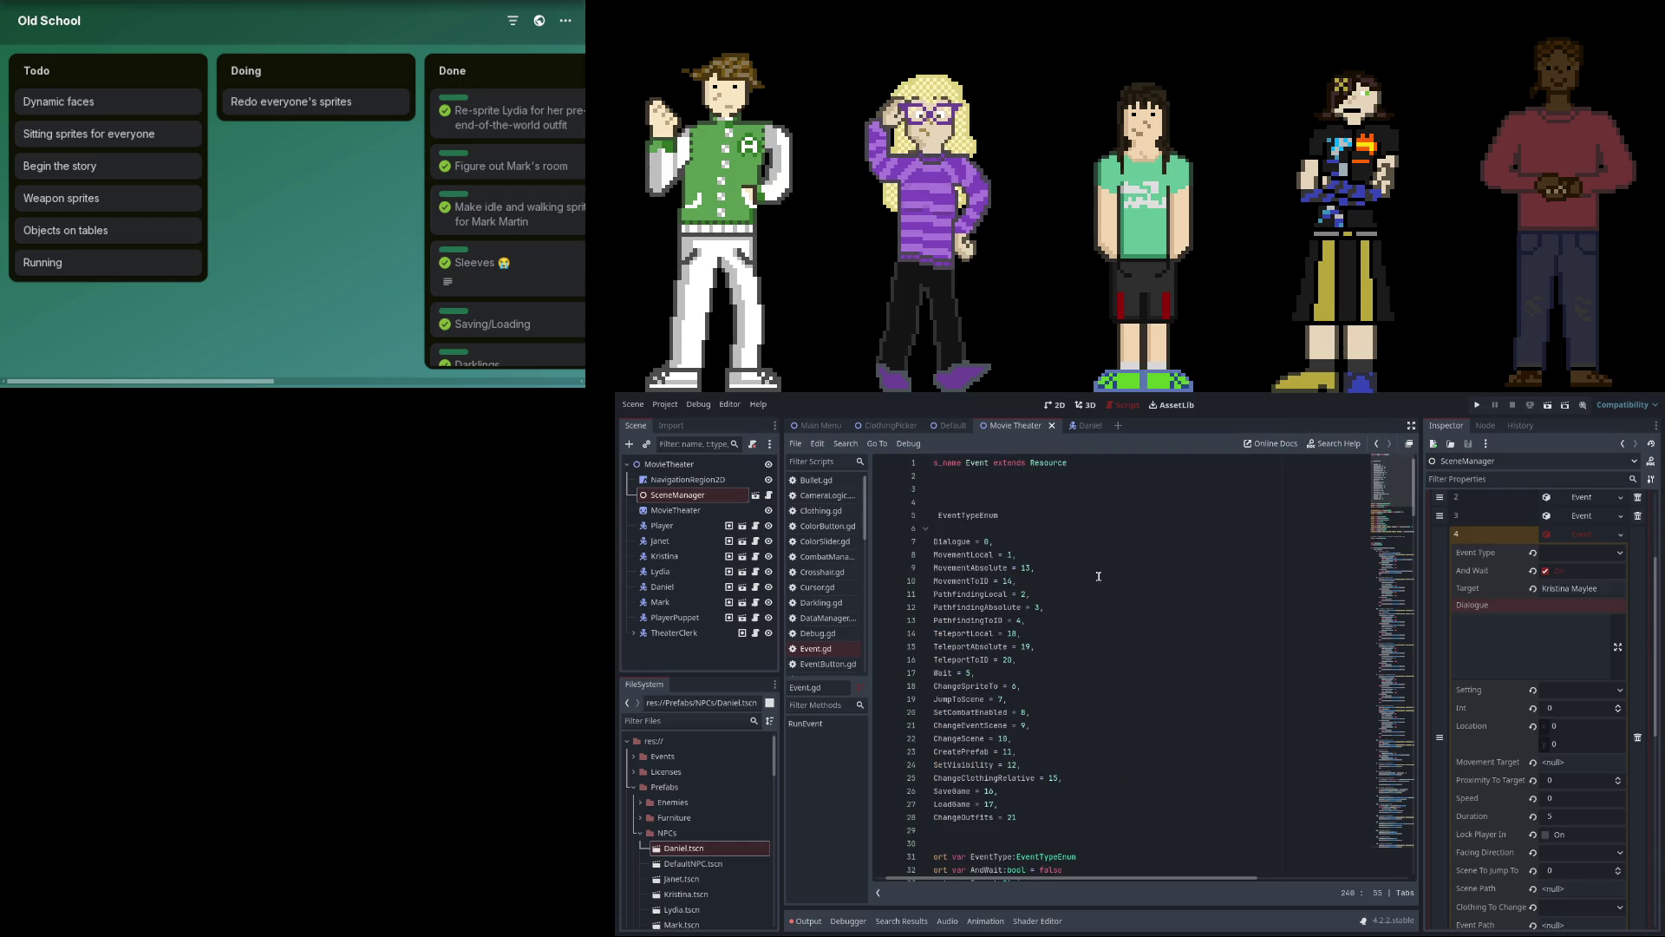
pyautogui.click(1040, 803)
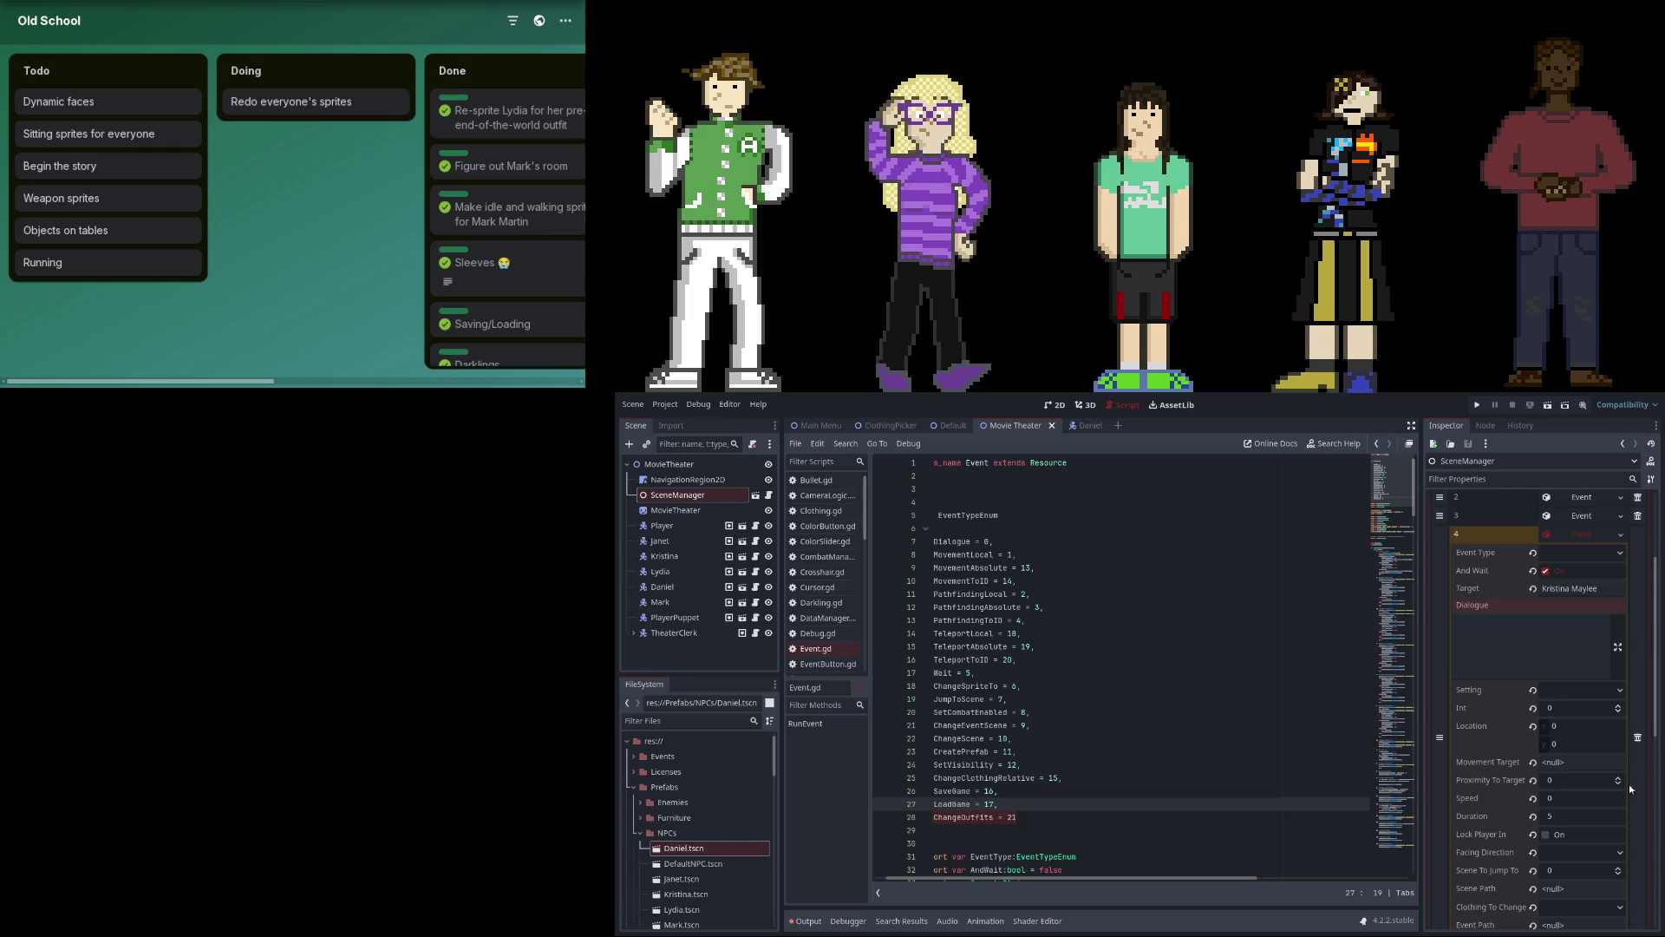
pyautogui.moveTo(1392, 503)
pyautogui.mouseDown()
pyautogui.moveTo(1379, 565)
pyautogui.moveTo(1386, 550)
pyautogui.mouseUp()
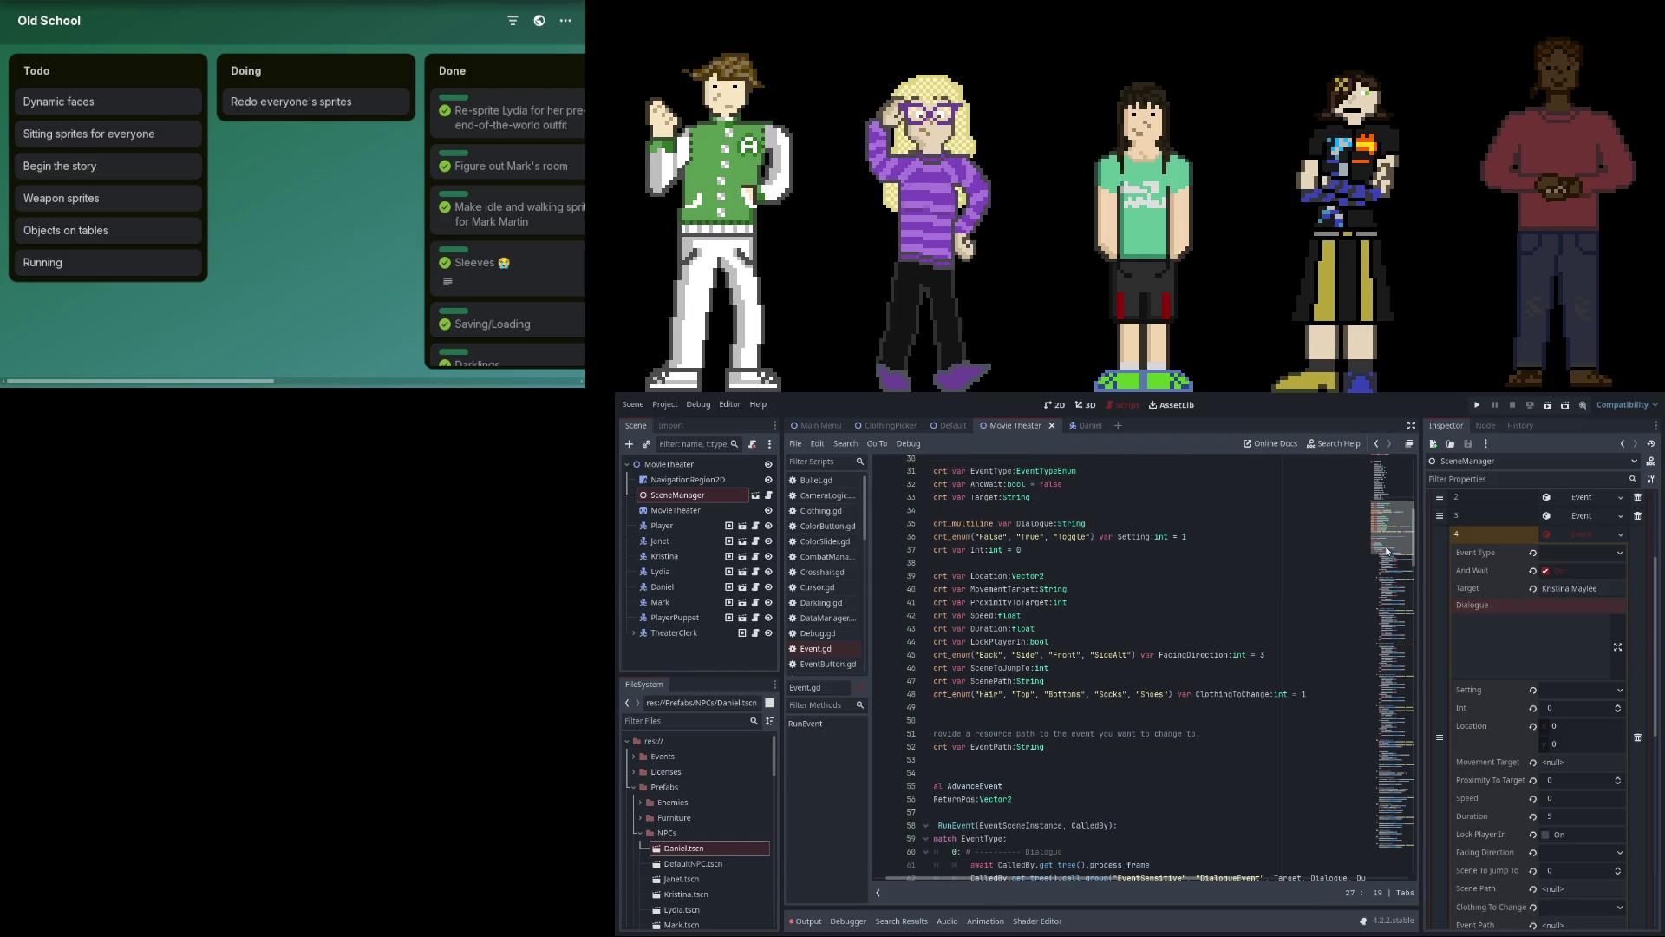
pyautogui.write('2')
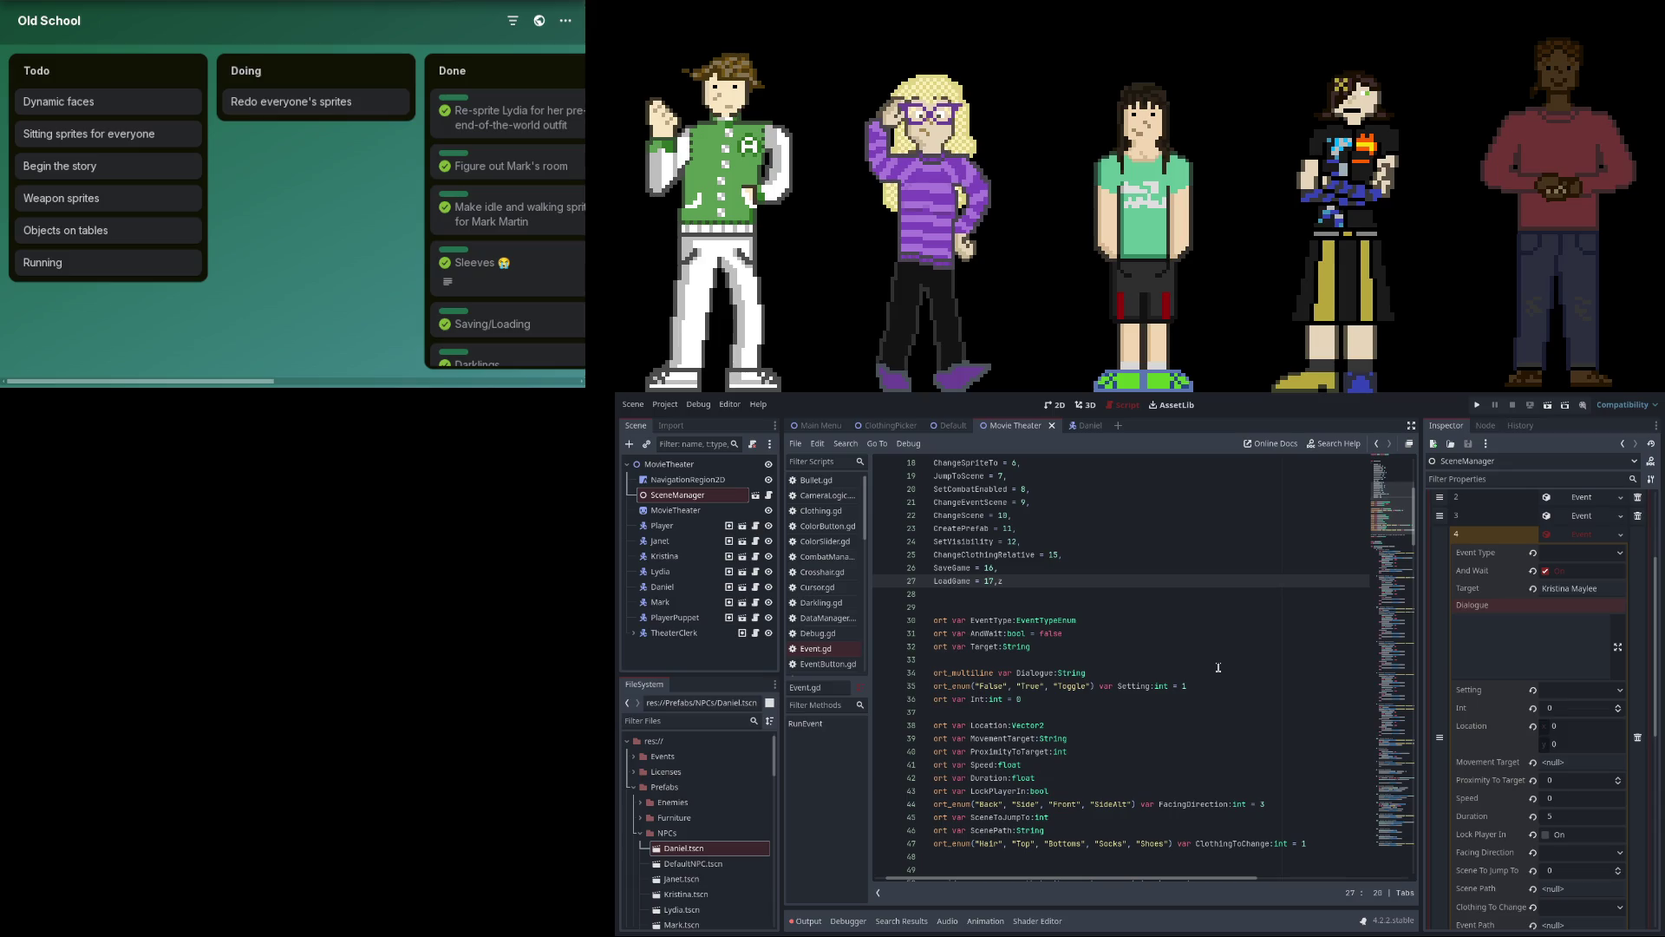
pyautogui.hotkey('ctrl', 'z')
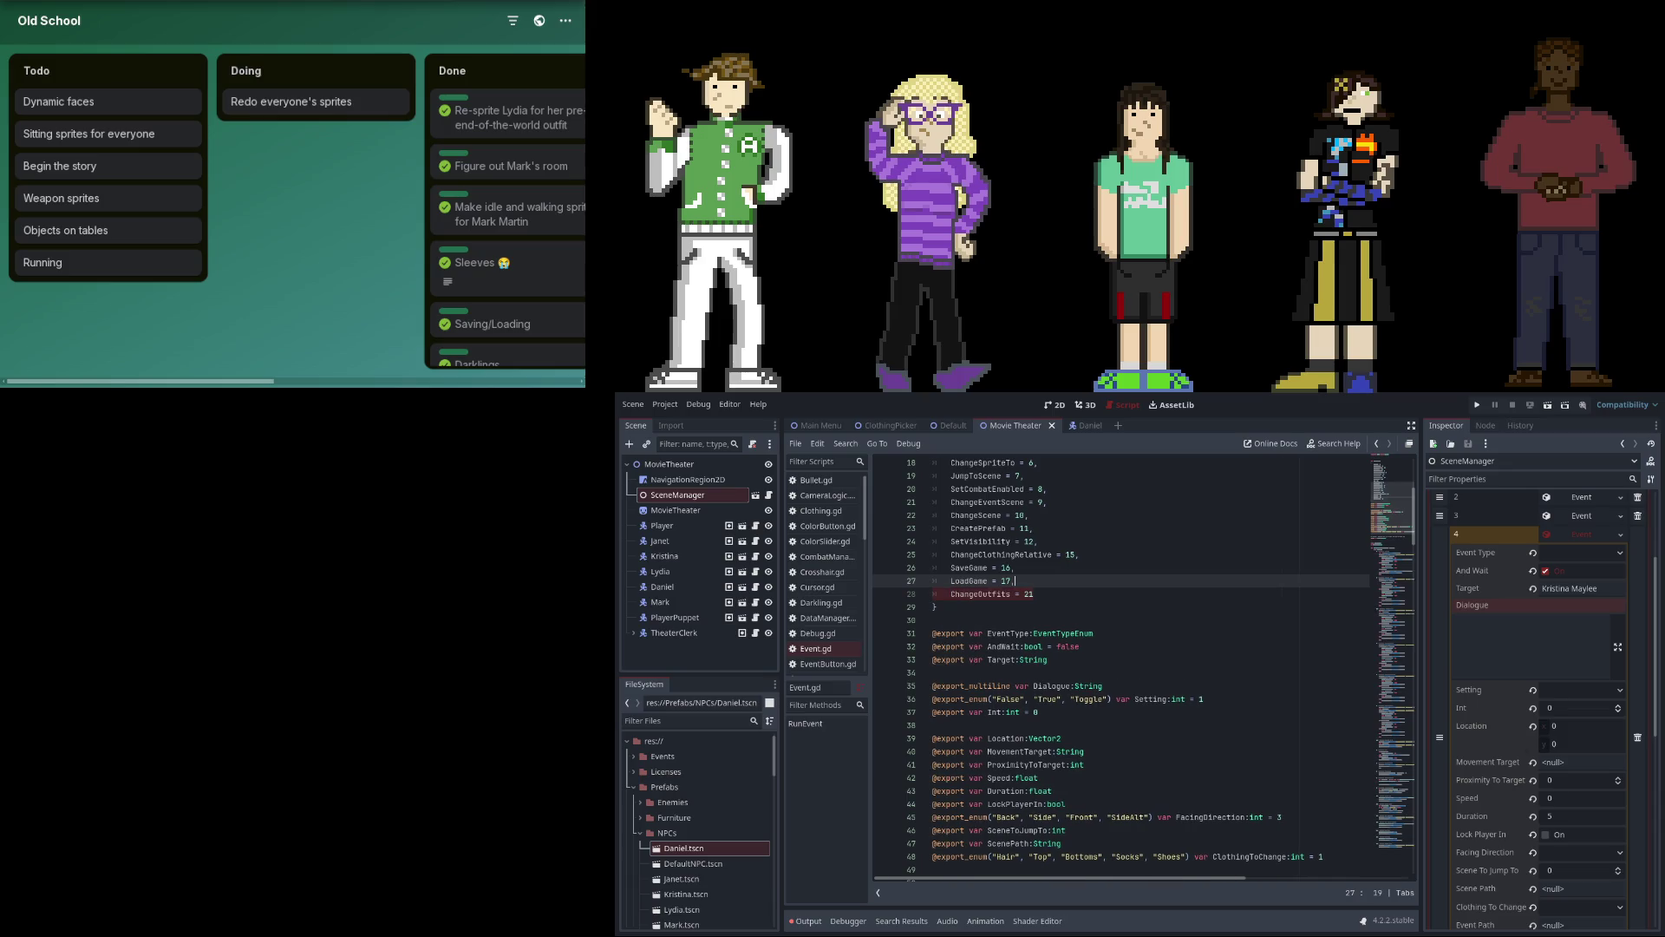
pyautogui.click(1058, 751)
pyautogui.scroll(-4, 1062, 752)
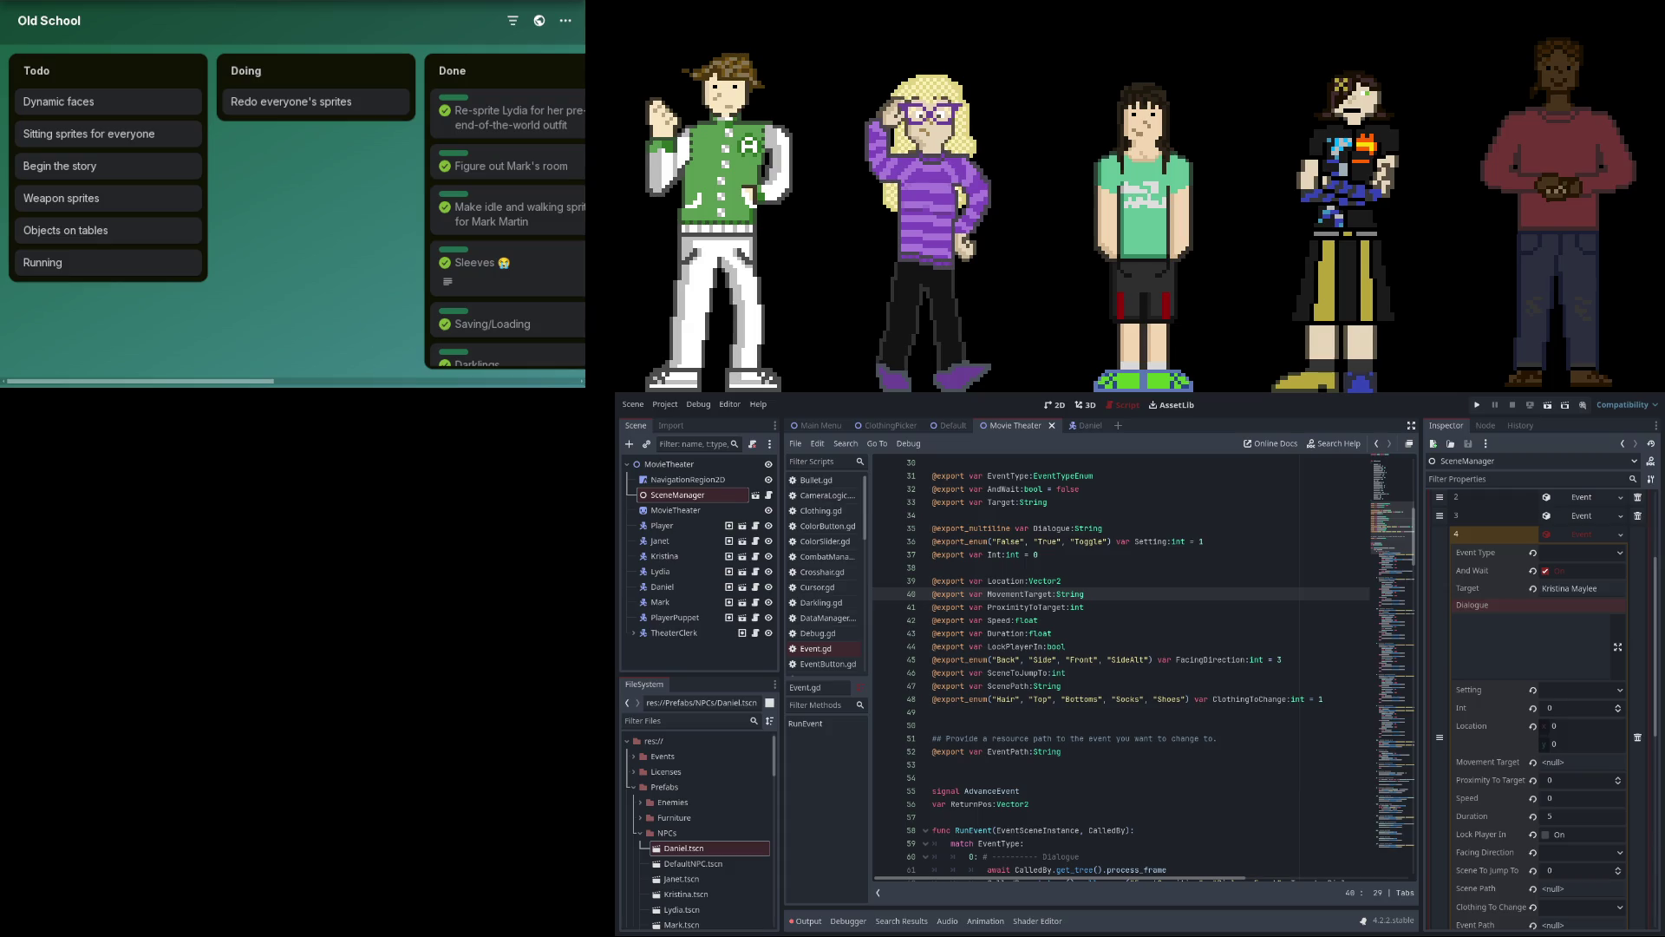
pyautogui.scroll(2, 1285, 748)
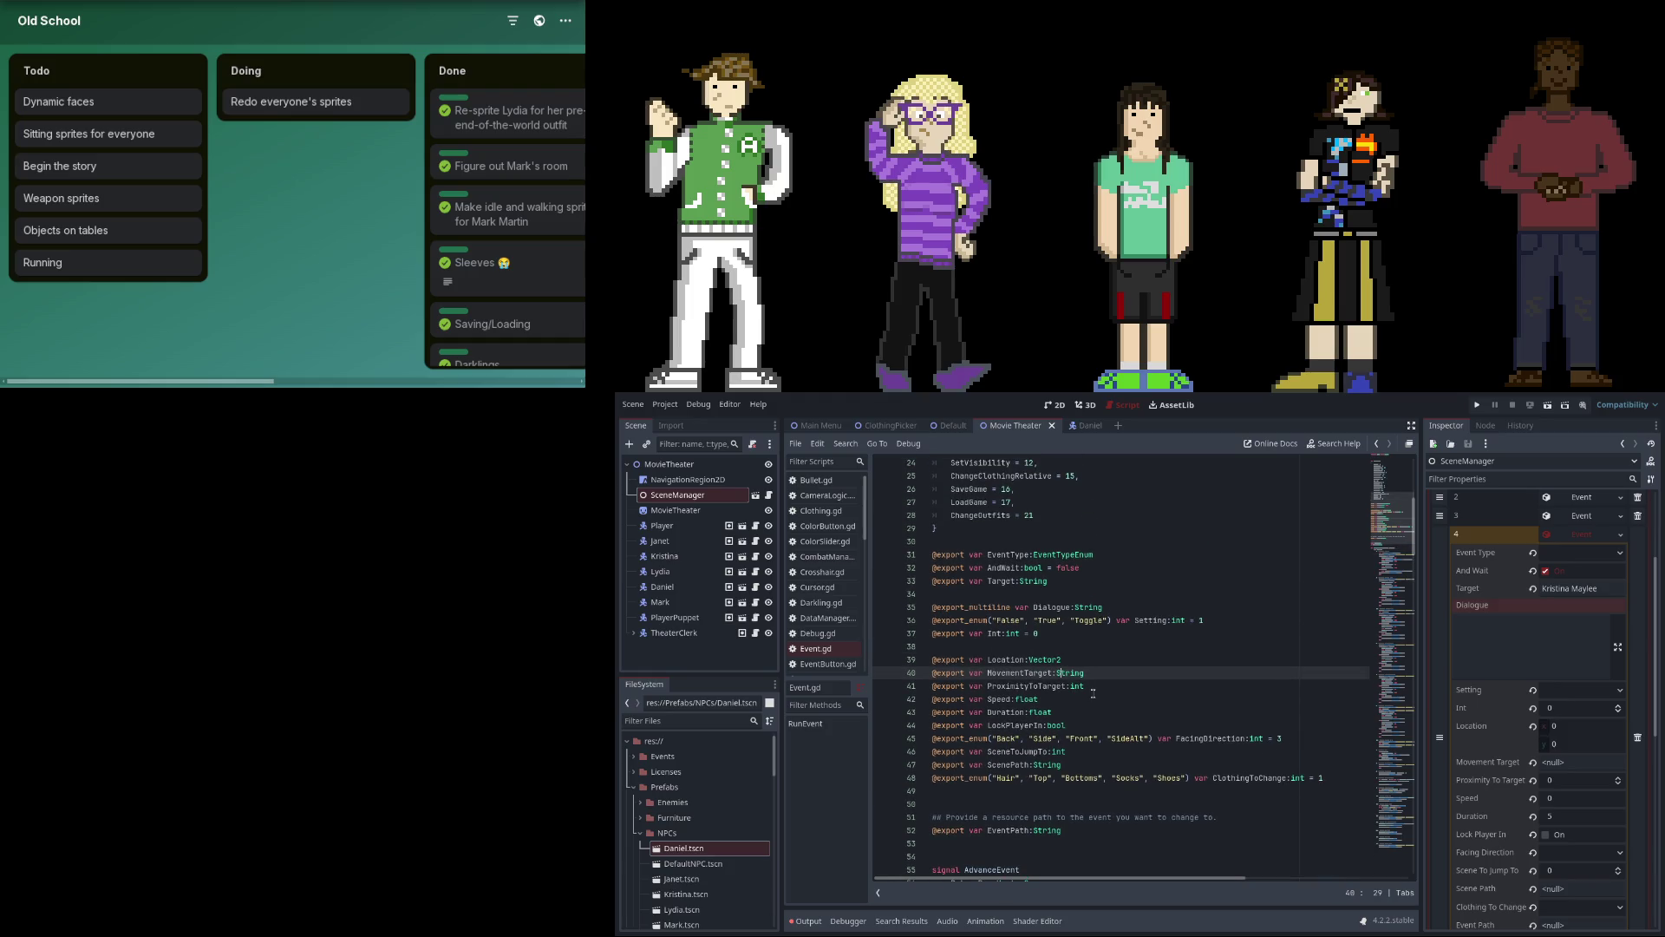
pyautogui.scroll(1, 1026, 584)
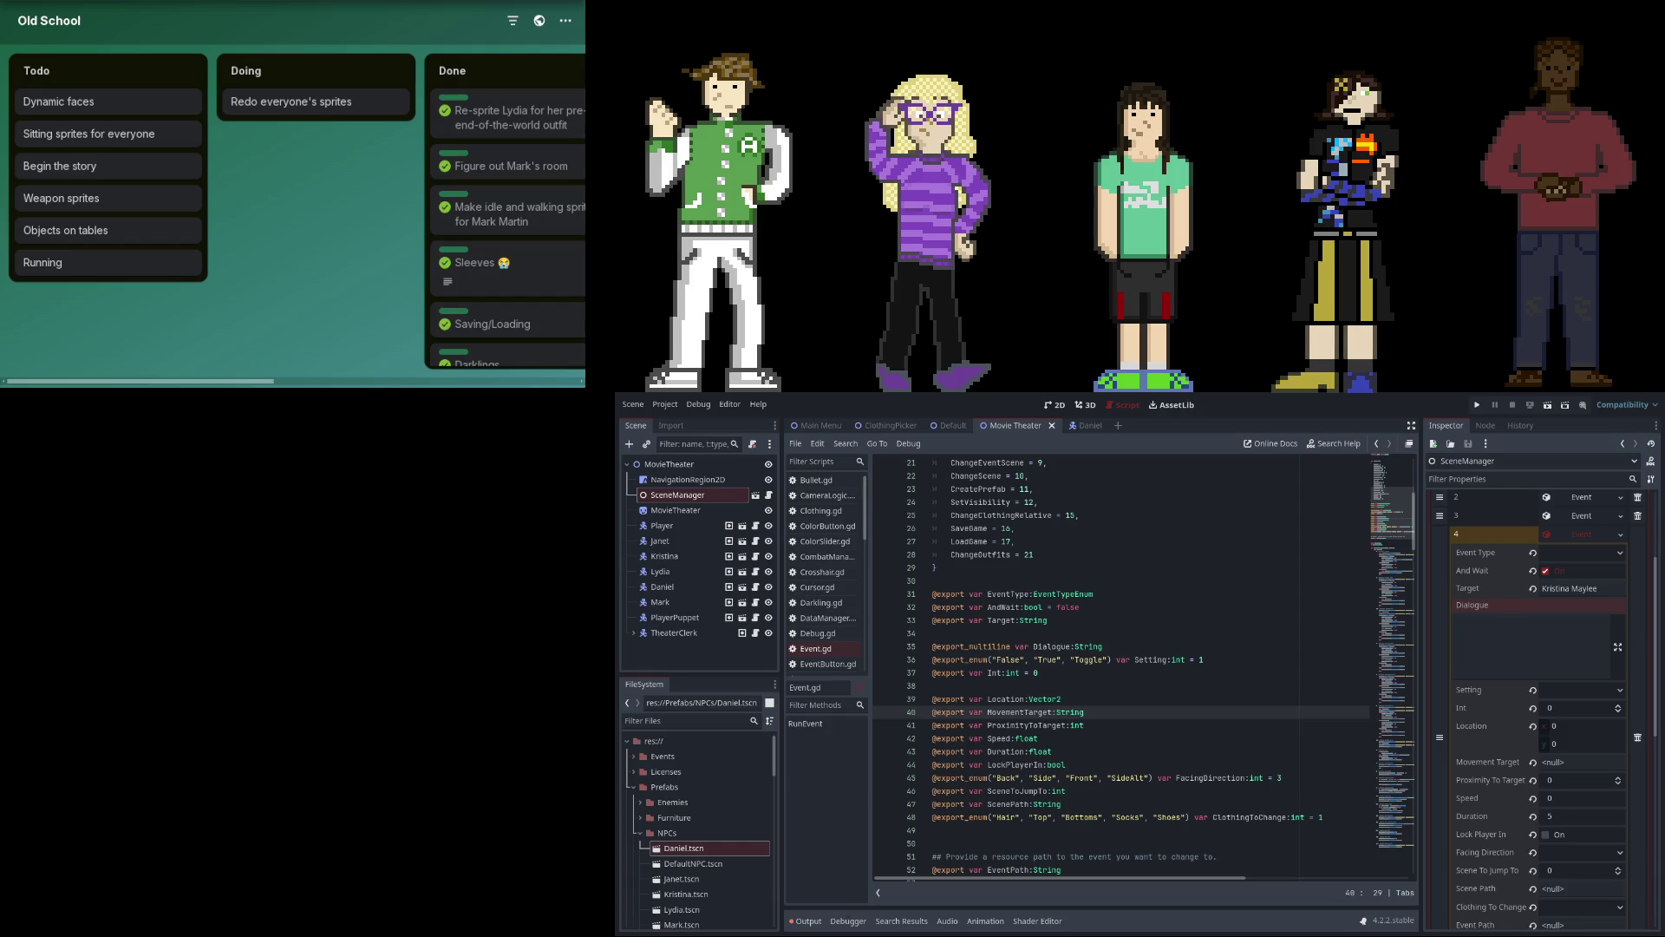
pyautogui.scroll(-8, 1026, 817)
pyautogui.click(1026, 816)
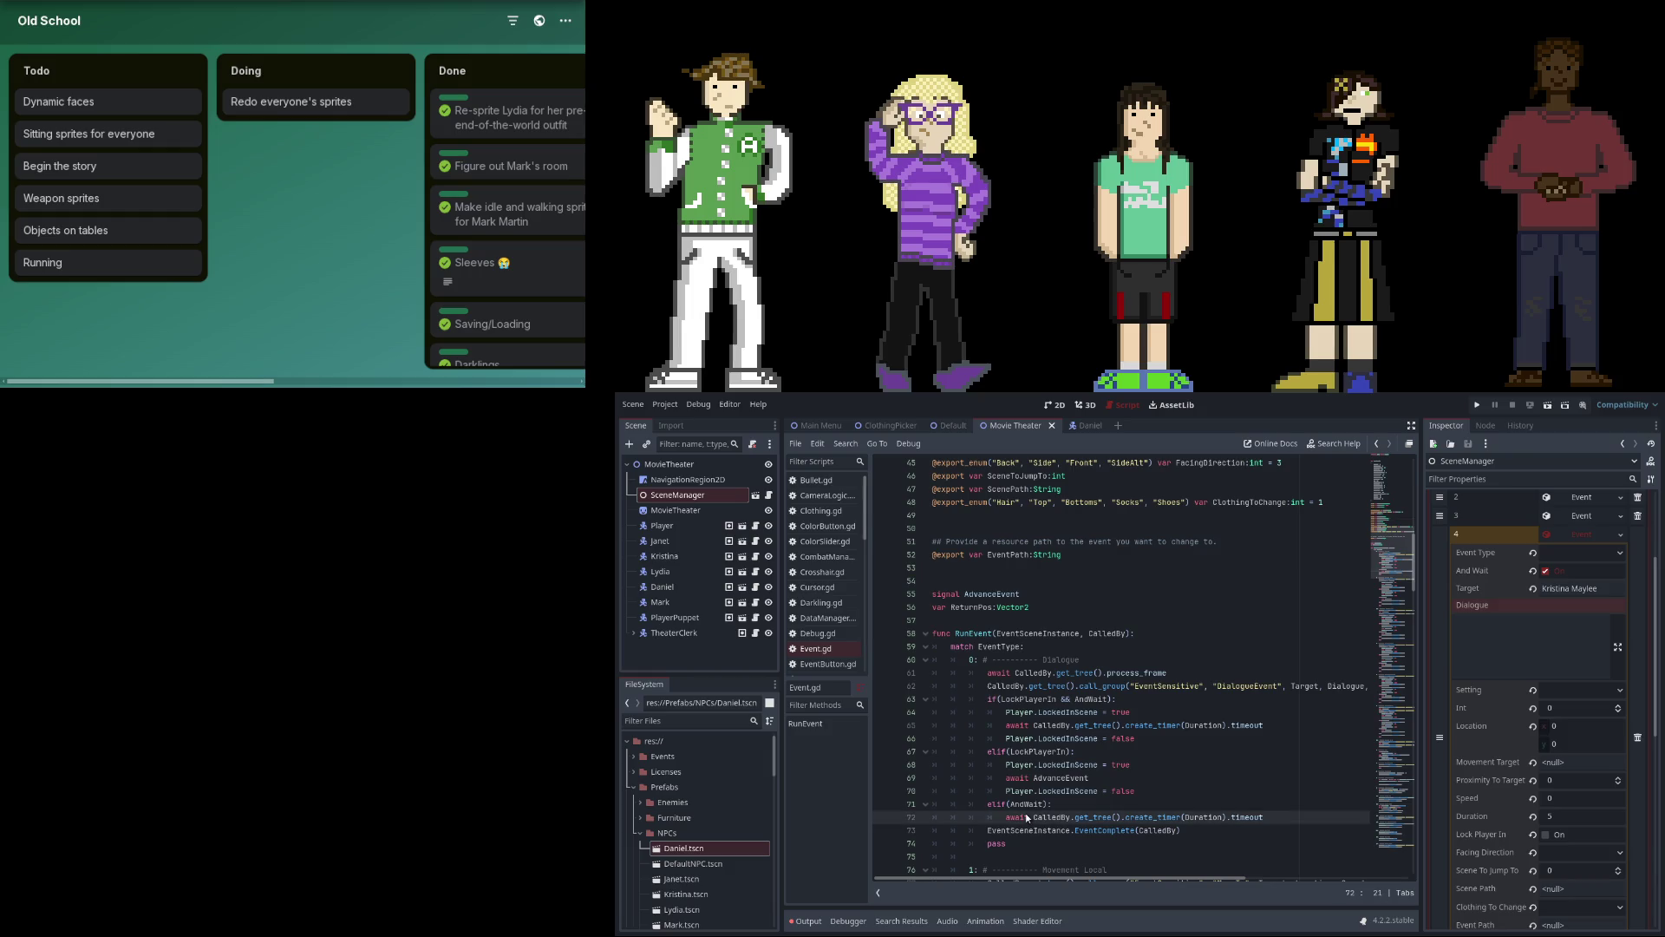
pyautogui.moveTo(1392, 568); pyautogui.dragTo(1387, 833)
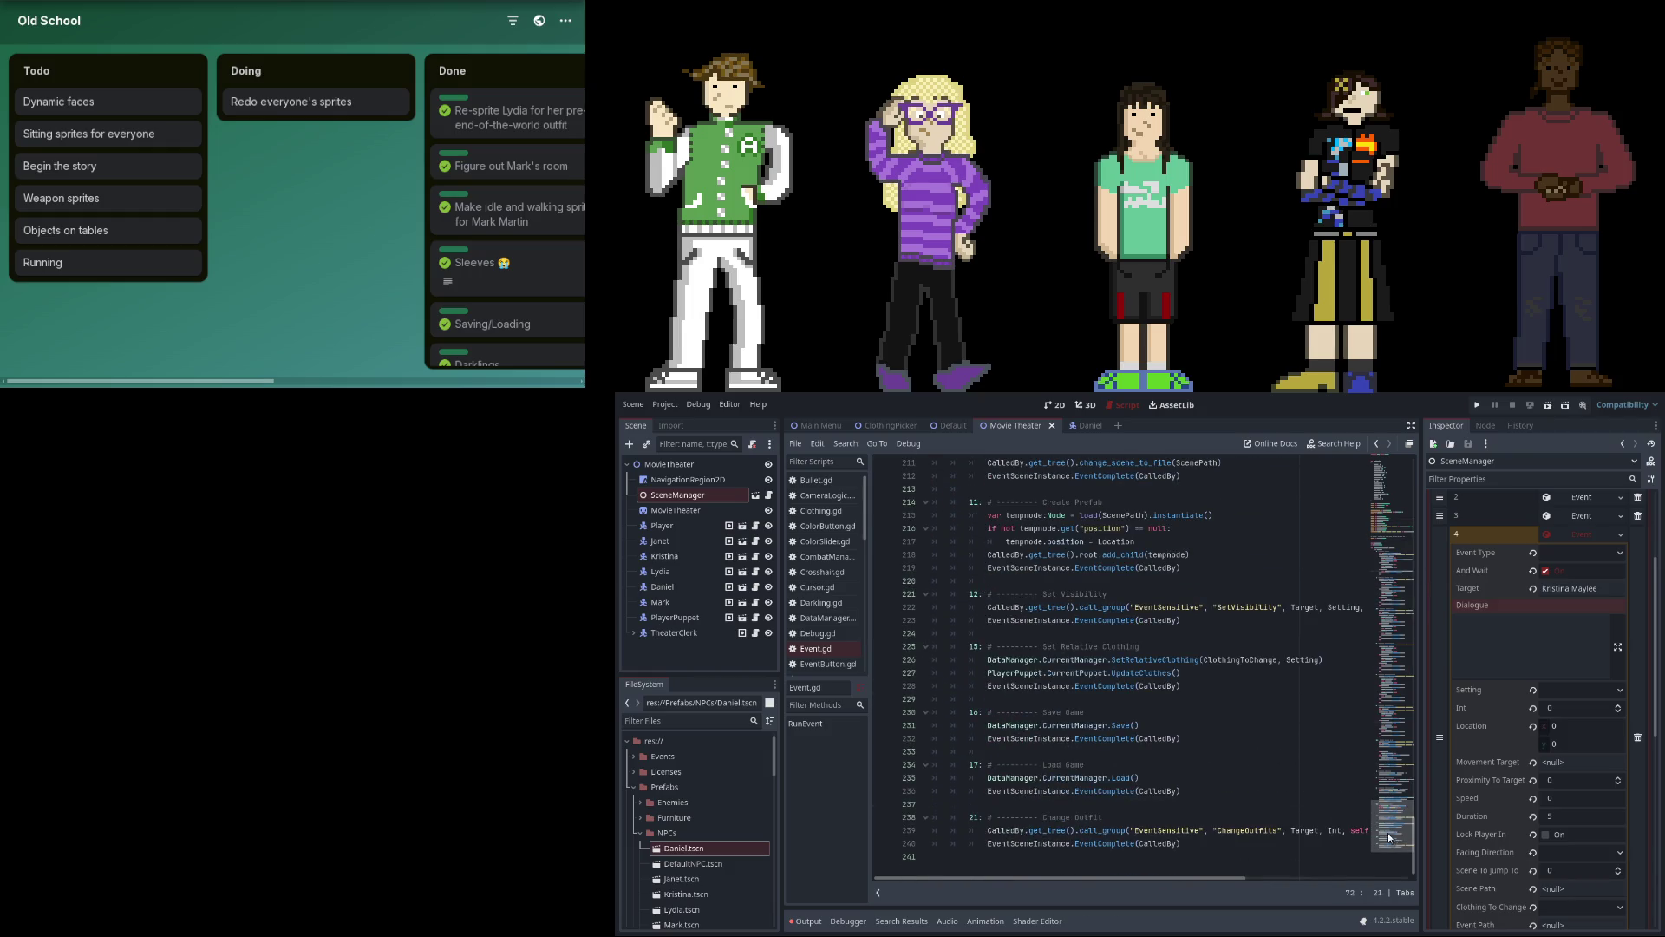
pyautogui.moveTo(1209, 878)
pyautogui.mouseDown()
pyautogui.moveTo(1271, 881)
pyautogui.moveTo(1211, 883)
pyautogui.mouseUp()
pyautogui.moveTo(1400, 830); pyautogui.dragTo(1337, 526)
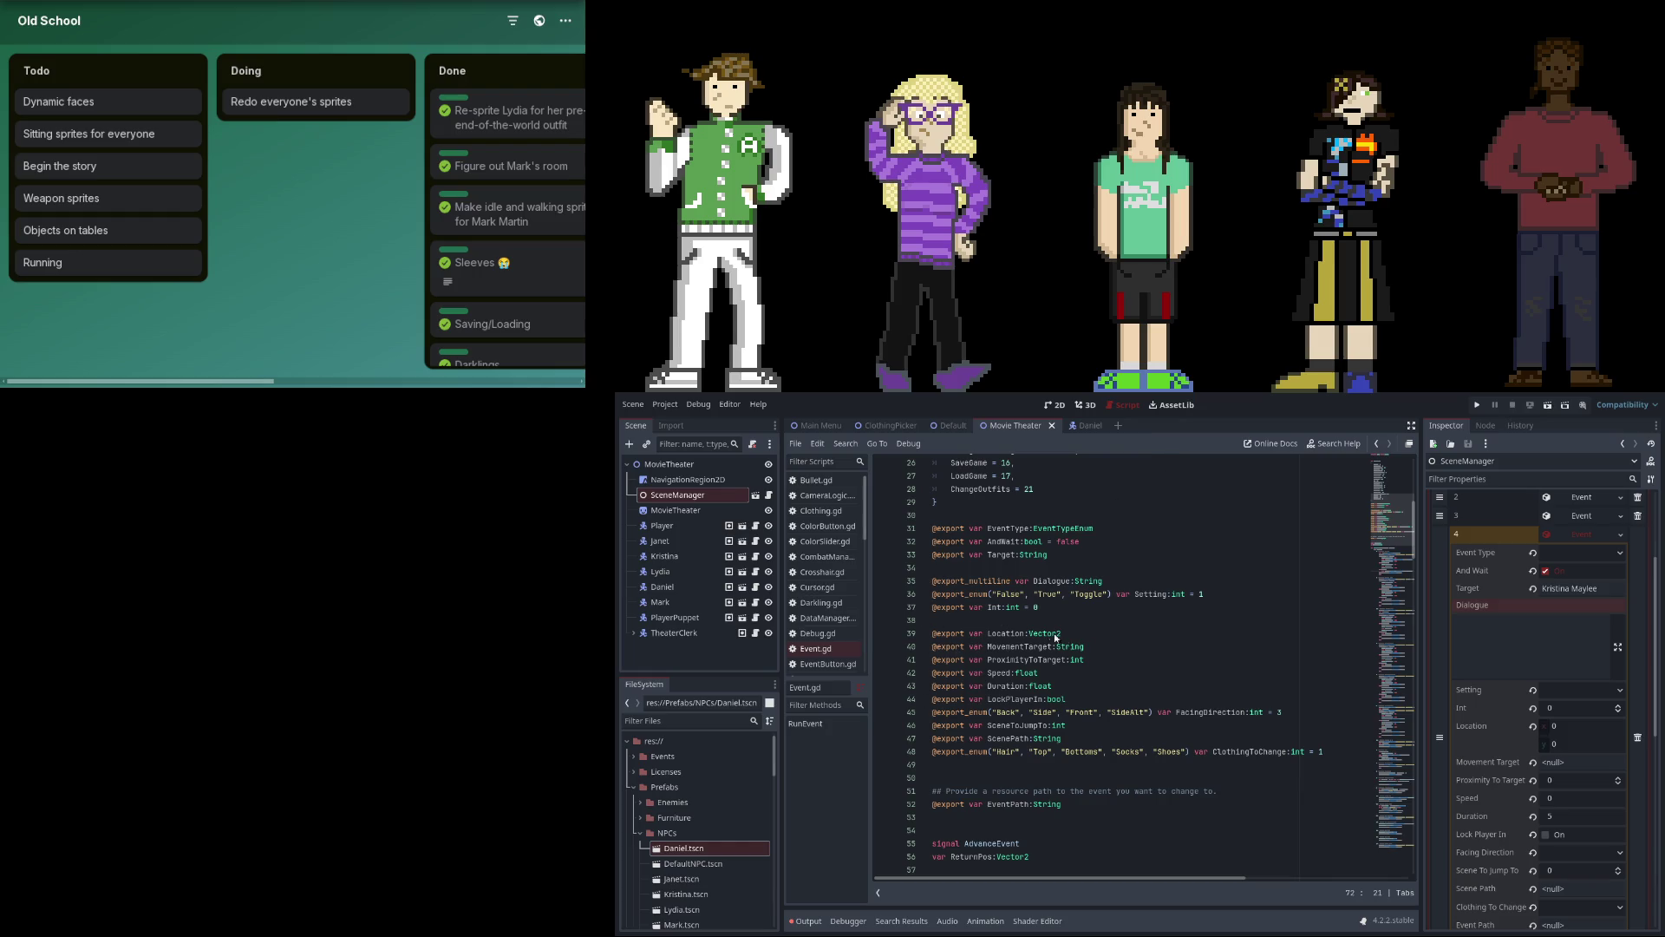
pyautogui.click(1002, 835)
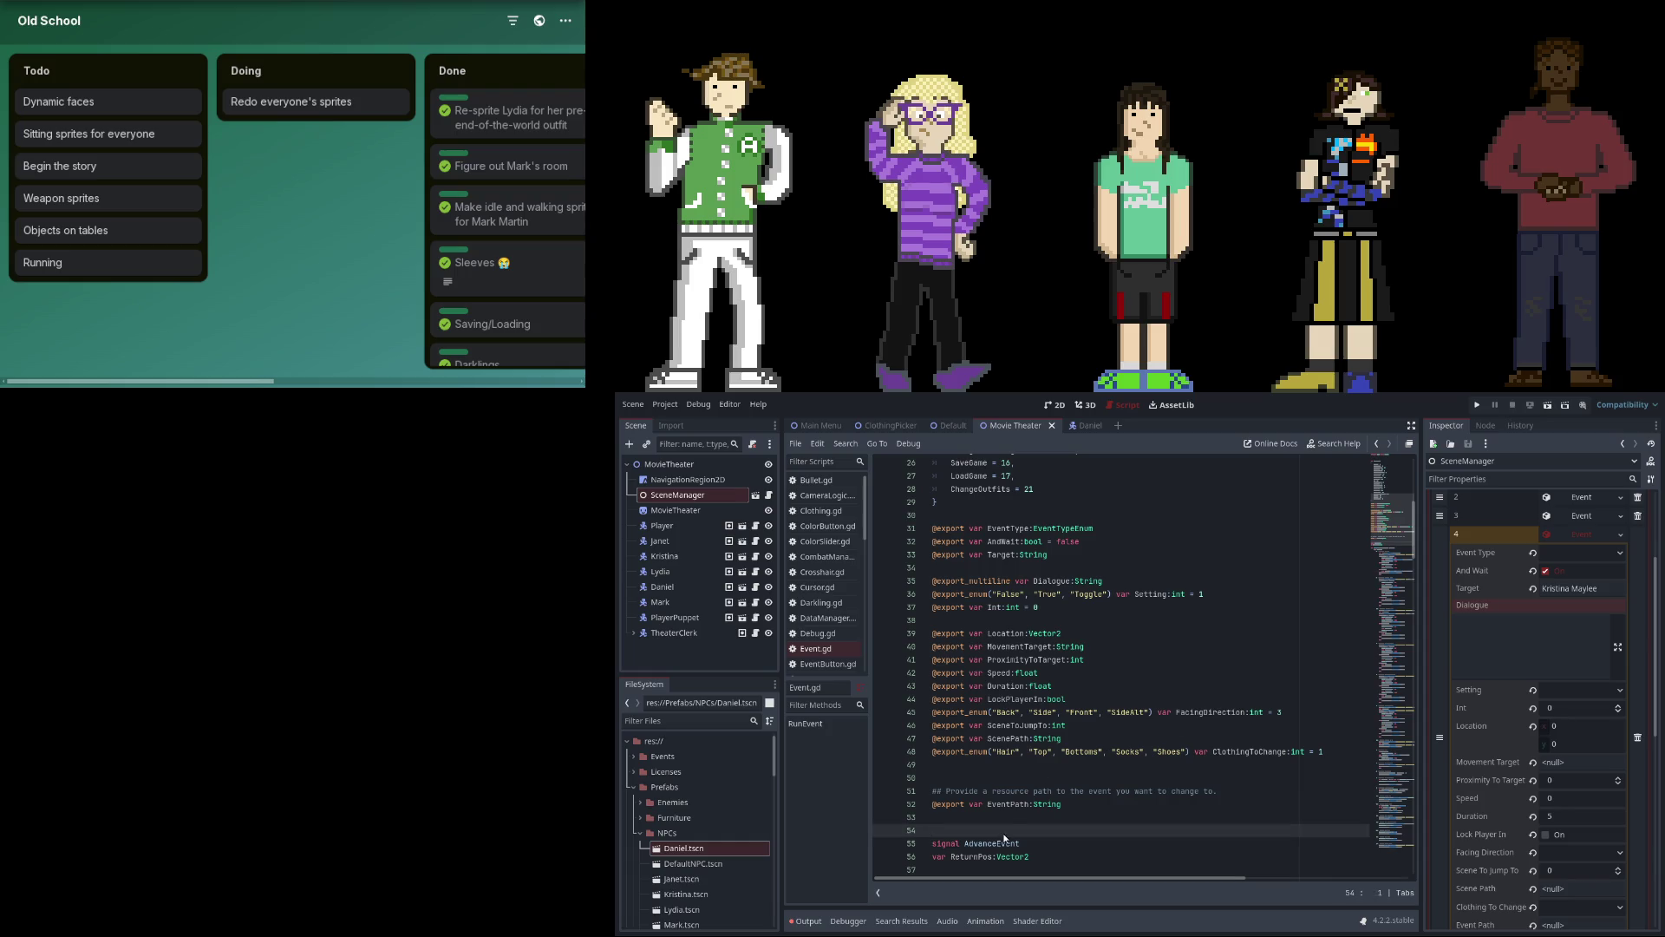
# Undo the last two export edits, delete empty line 28, and add the enum's missing comma.
pyautogui.hotkey('ctrl', 'z')
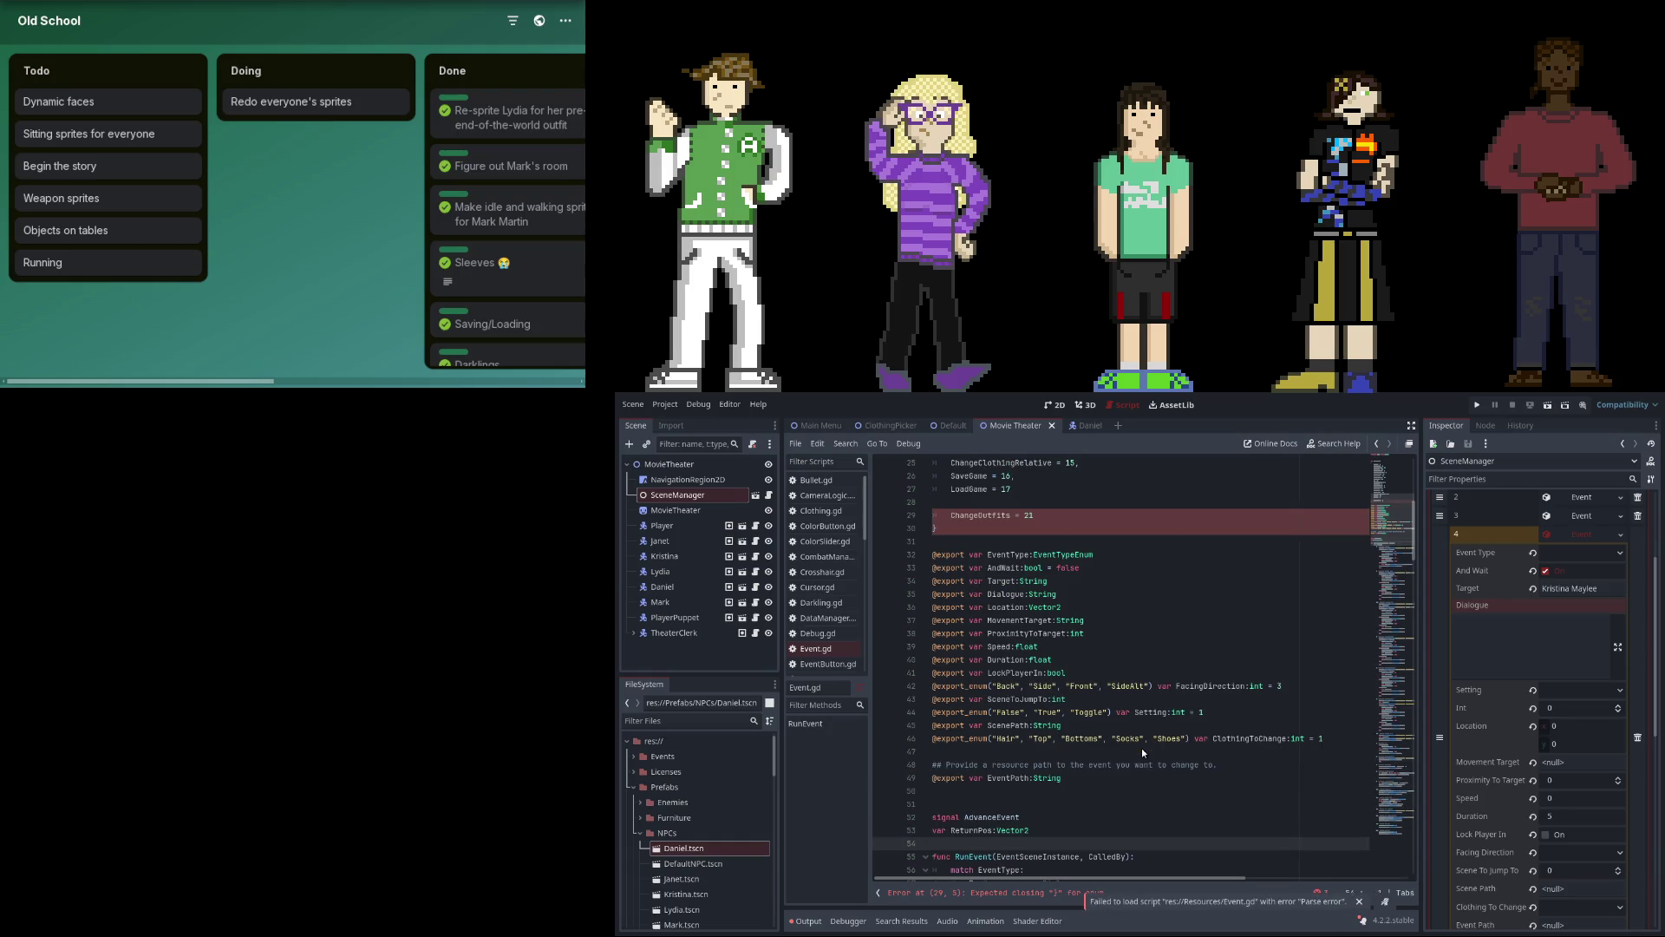
pyautogui.hotkey('ctrl', 'z')
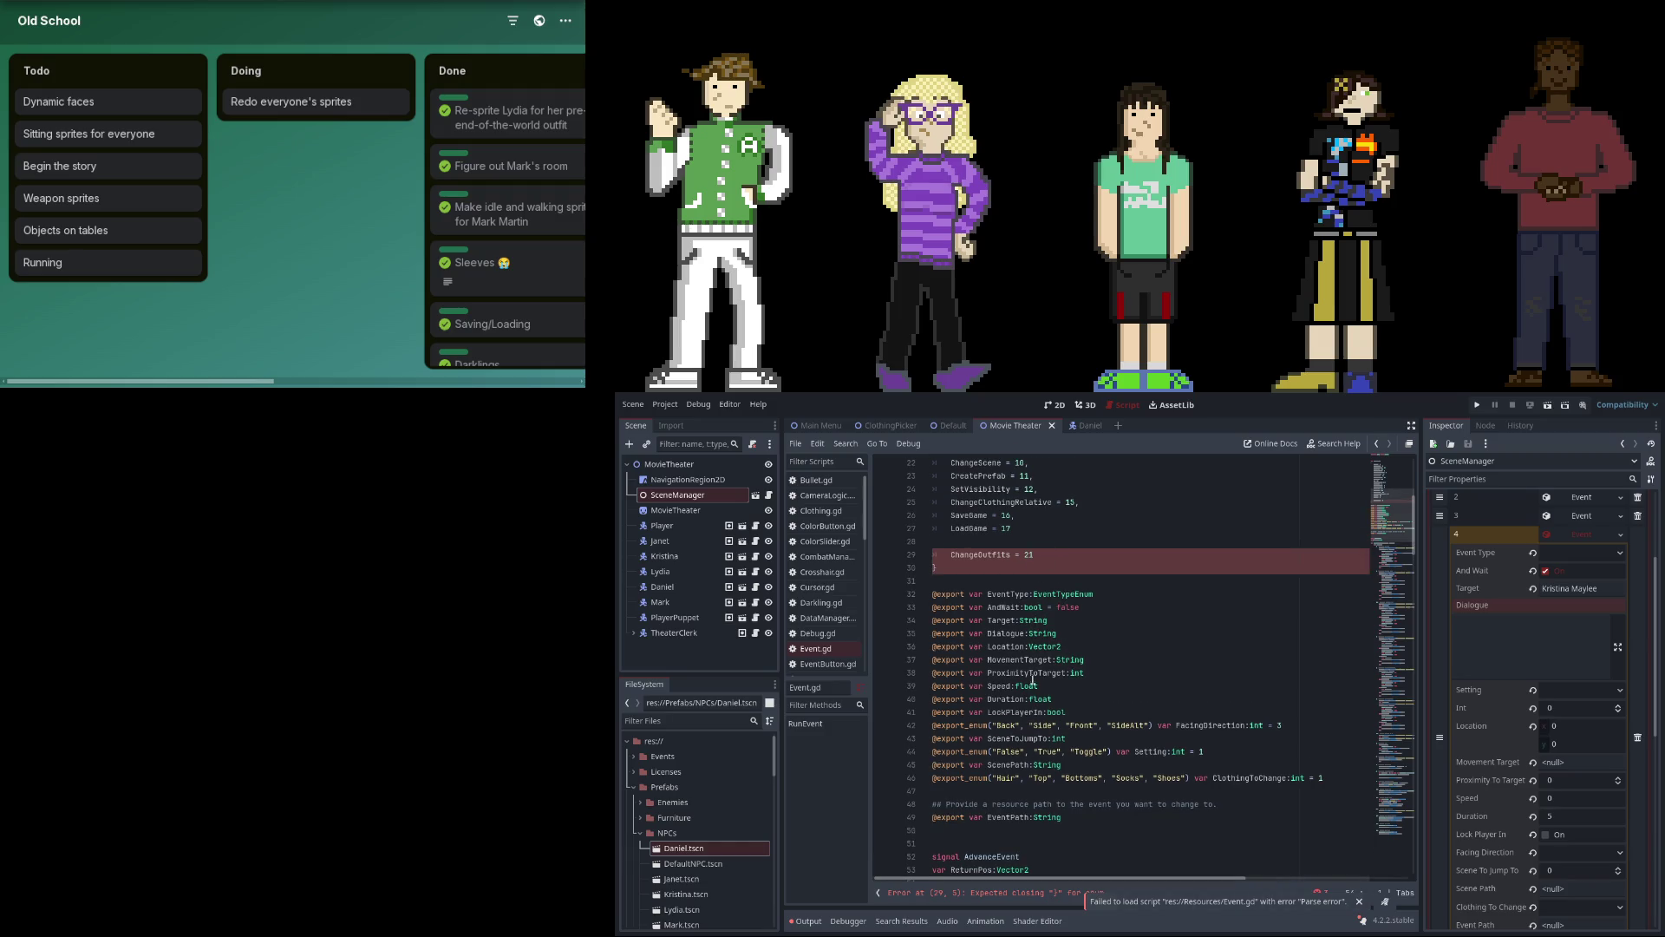
pyautogui.click(1059, 544)
pyautogui.press('BackSpace')
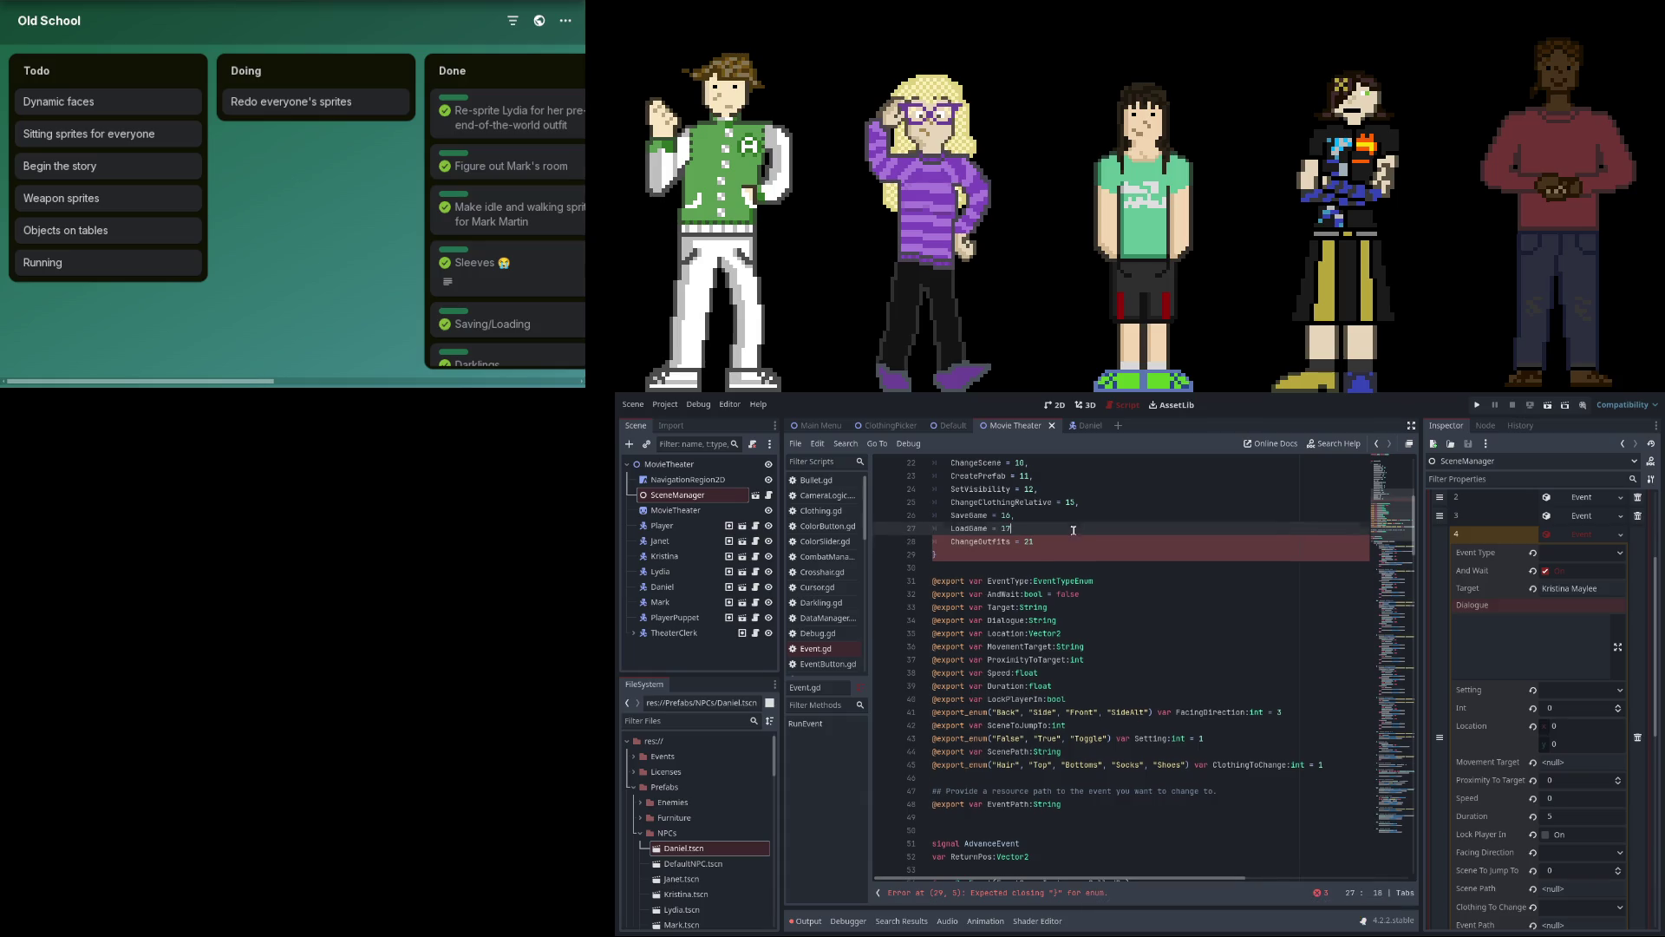
pyautogui.write(',')
pyautogui.click(1070, 545)
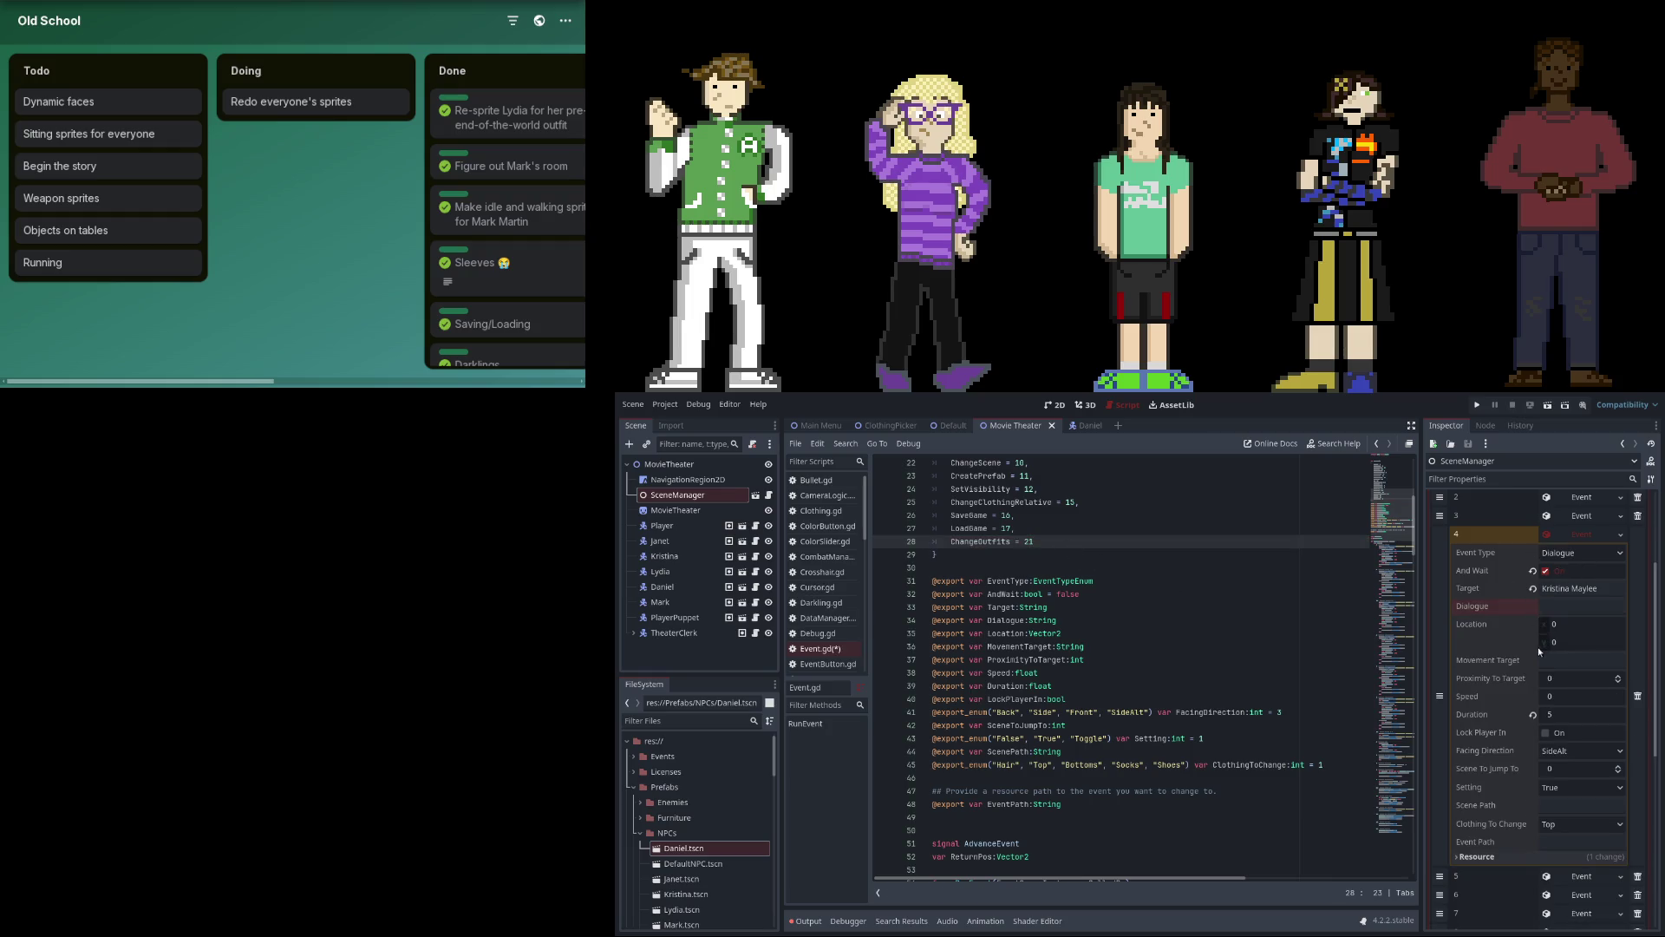
# Expand SceneManager events 3 and 4 to confirm event 4 shows its Dialogue properties.
pyautogui.scroll(3, 1540, 648)
pyautogui.click(1576, 626)
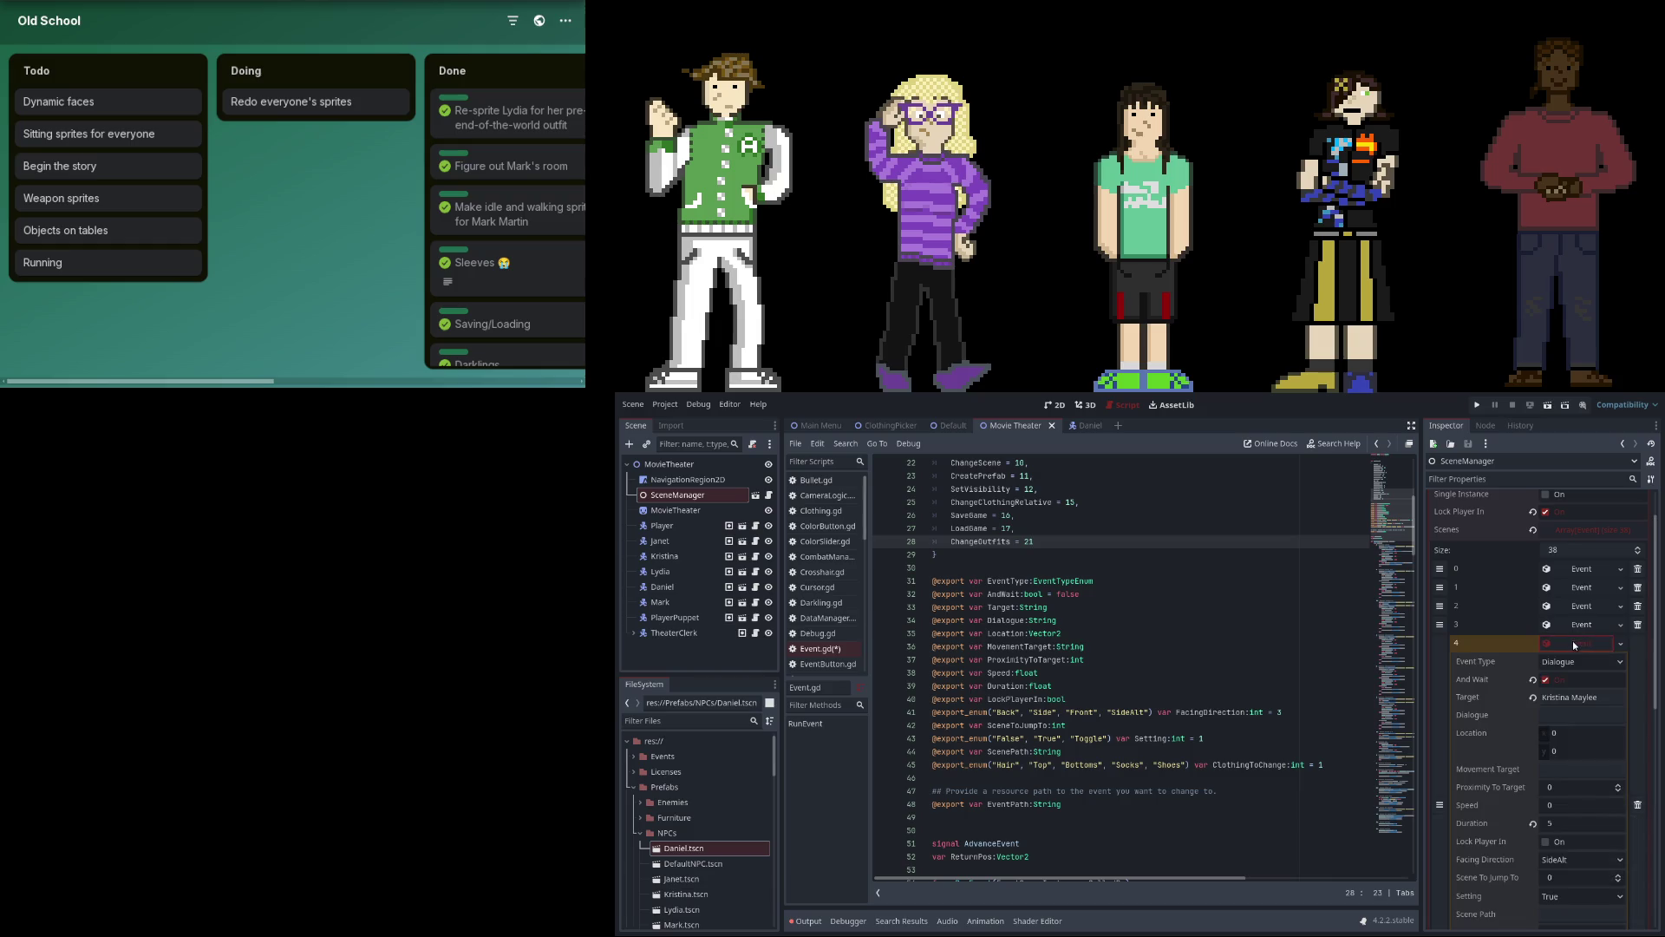
pyautogui.click(1580, 627)
pyautogui.click(1579, 647)
pyautogui.scroll(2, 1518, 533)
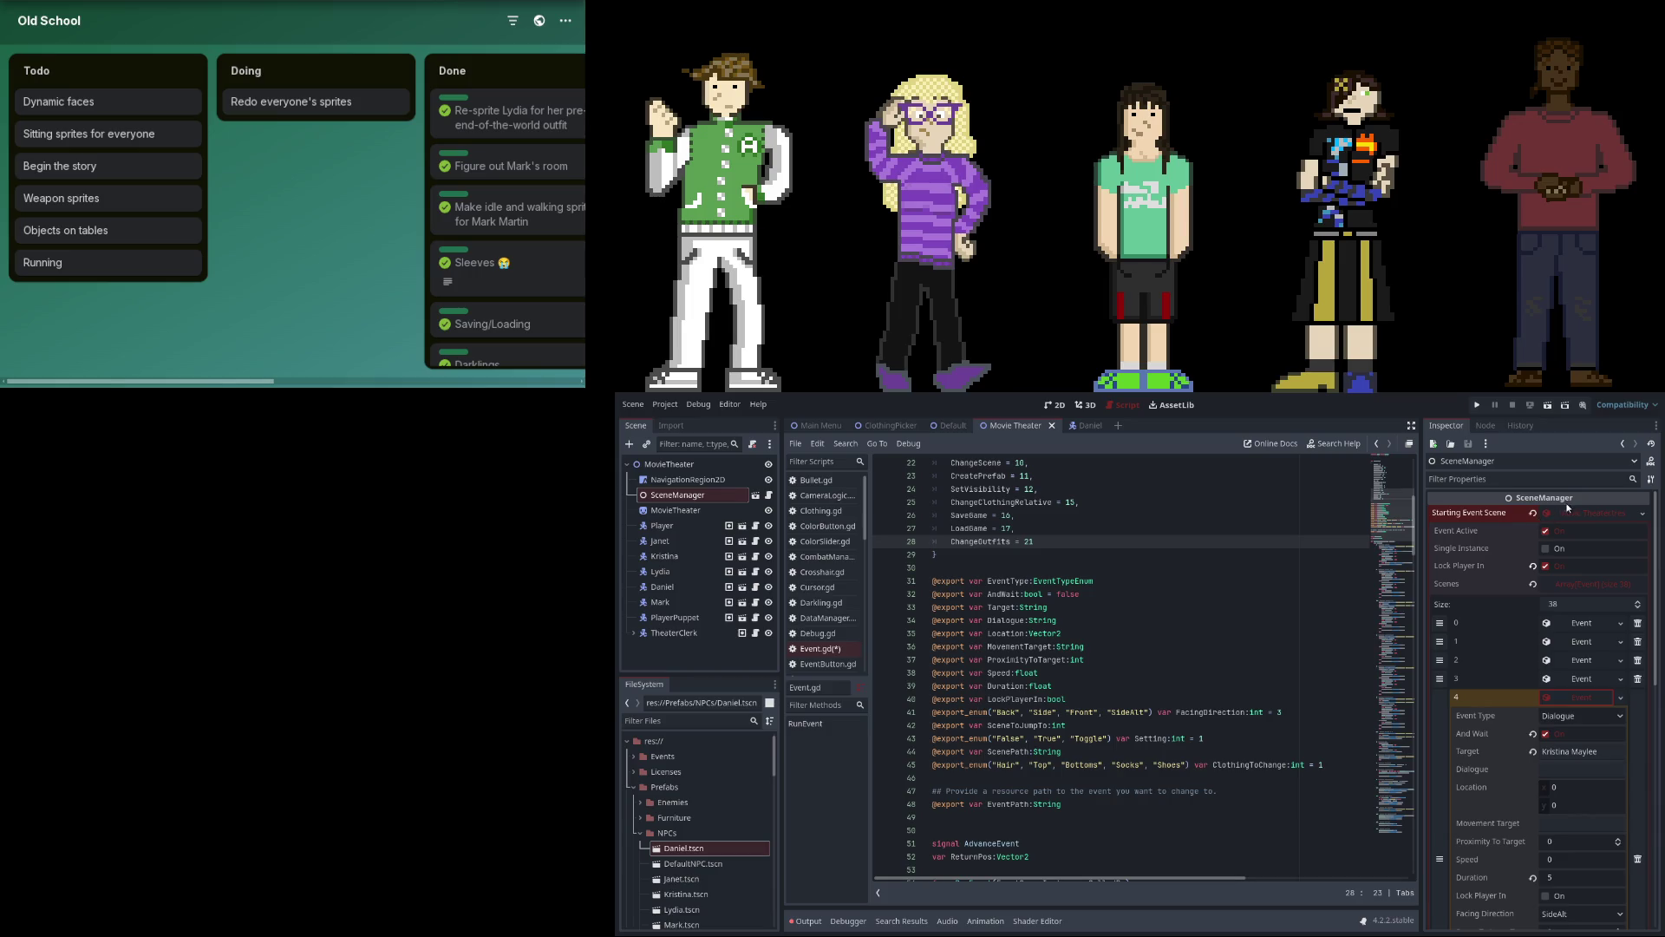
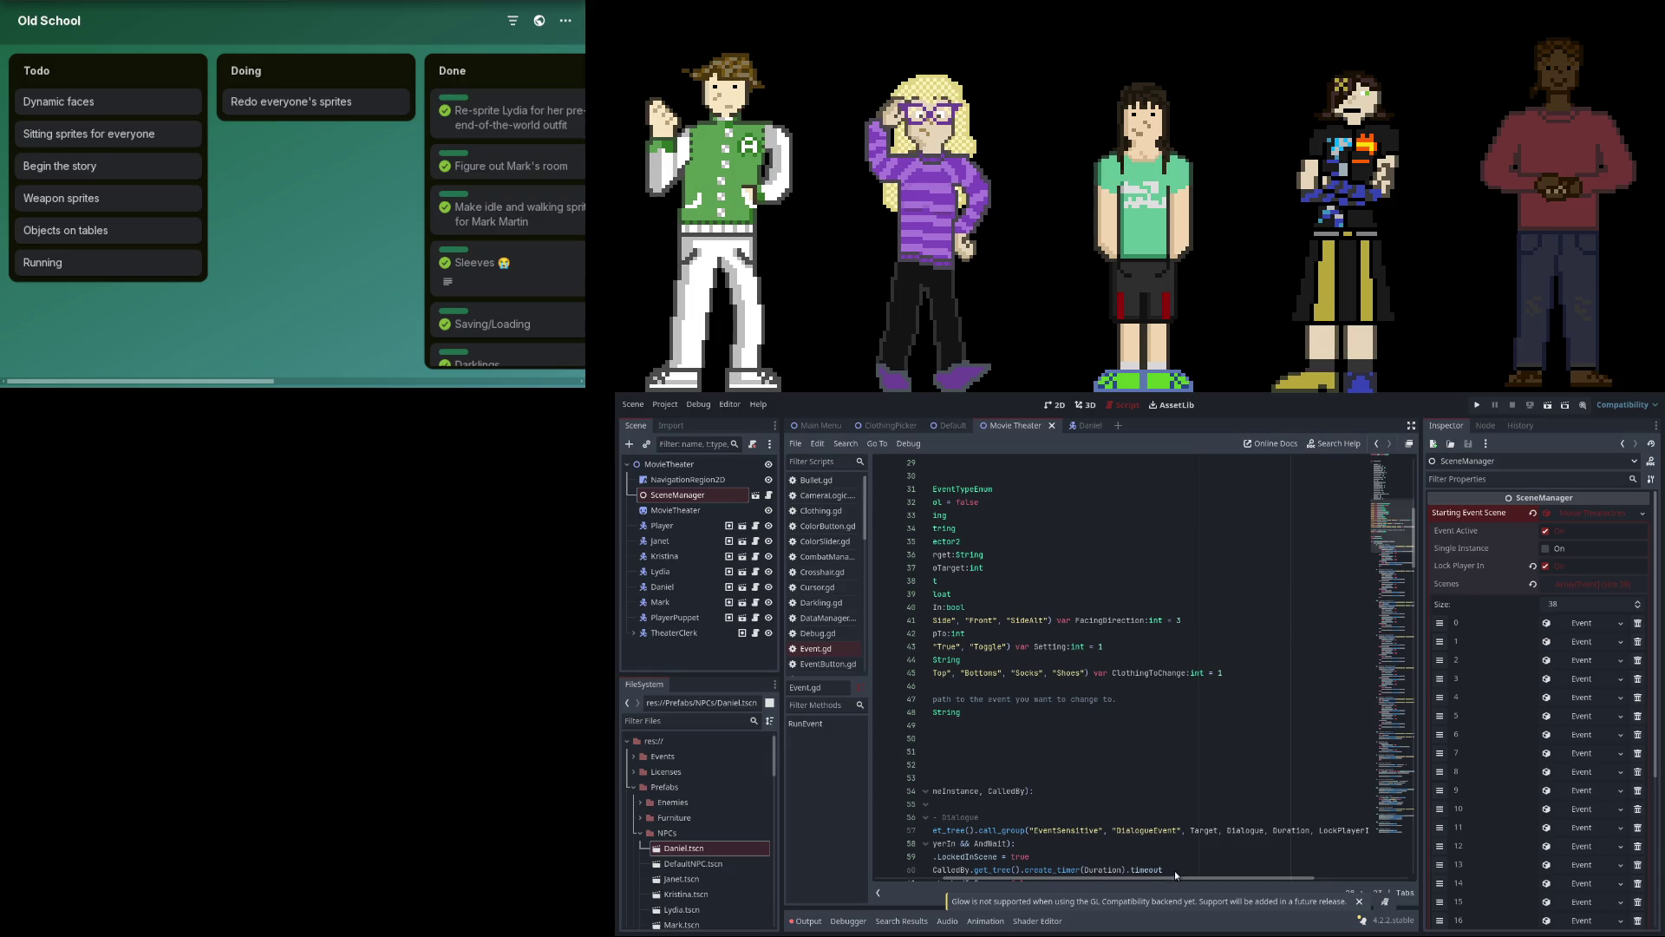
# Expand Scenes array event 4 in the Inspector and scroll Event.gd up to its EventTypeEnum.
pyautogui.hscroll(-3, 1175, 871)
pyautogui.click(1573, 658)
pyautogui.click(1574, 658)
pyautogui.click(1562, 697)
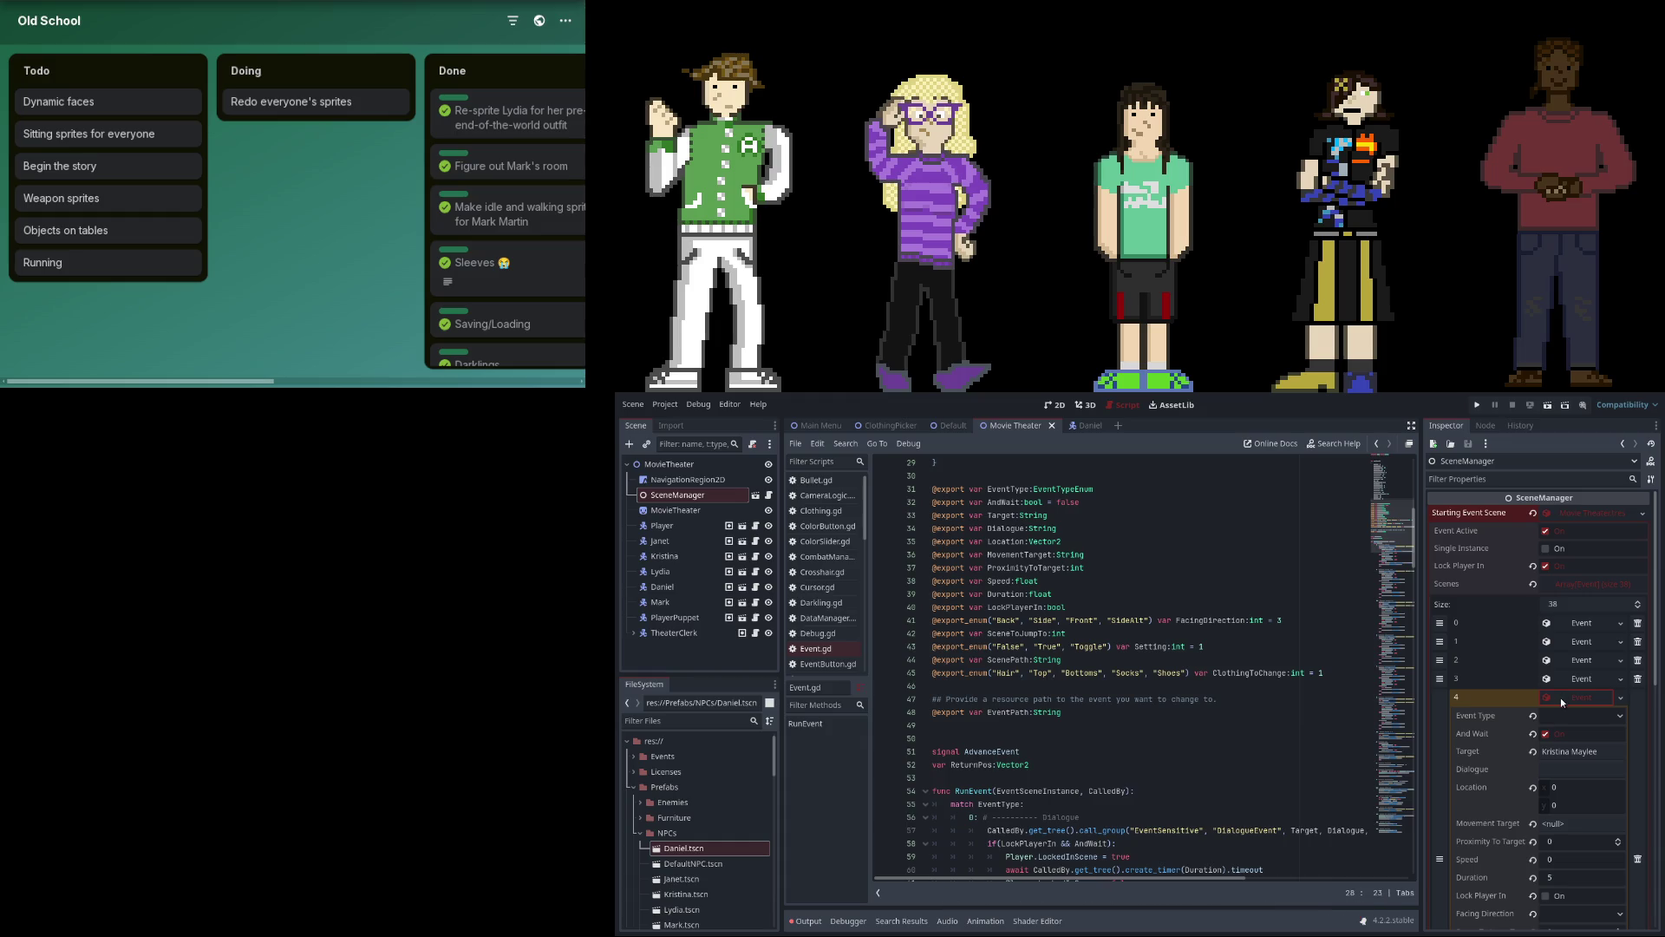
pyautogui.scroll(5, 1089, 594)
pyautogui.scroll(-6, 1085, 694)
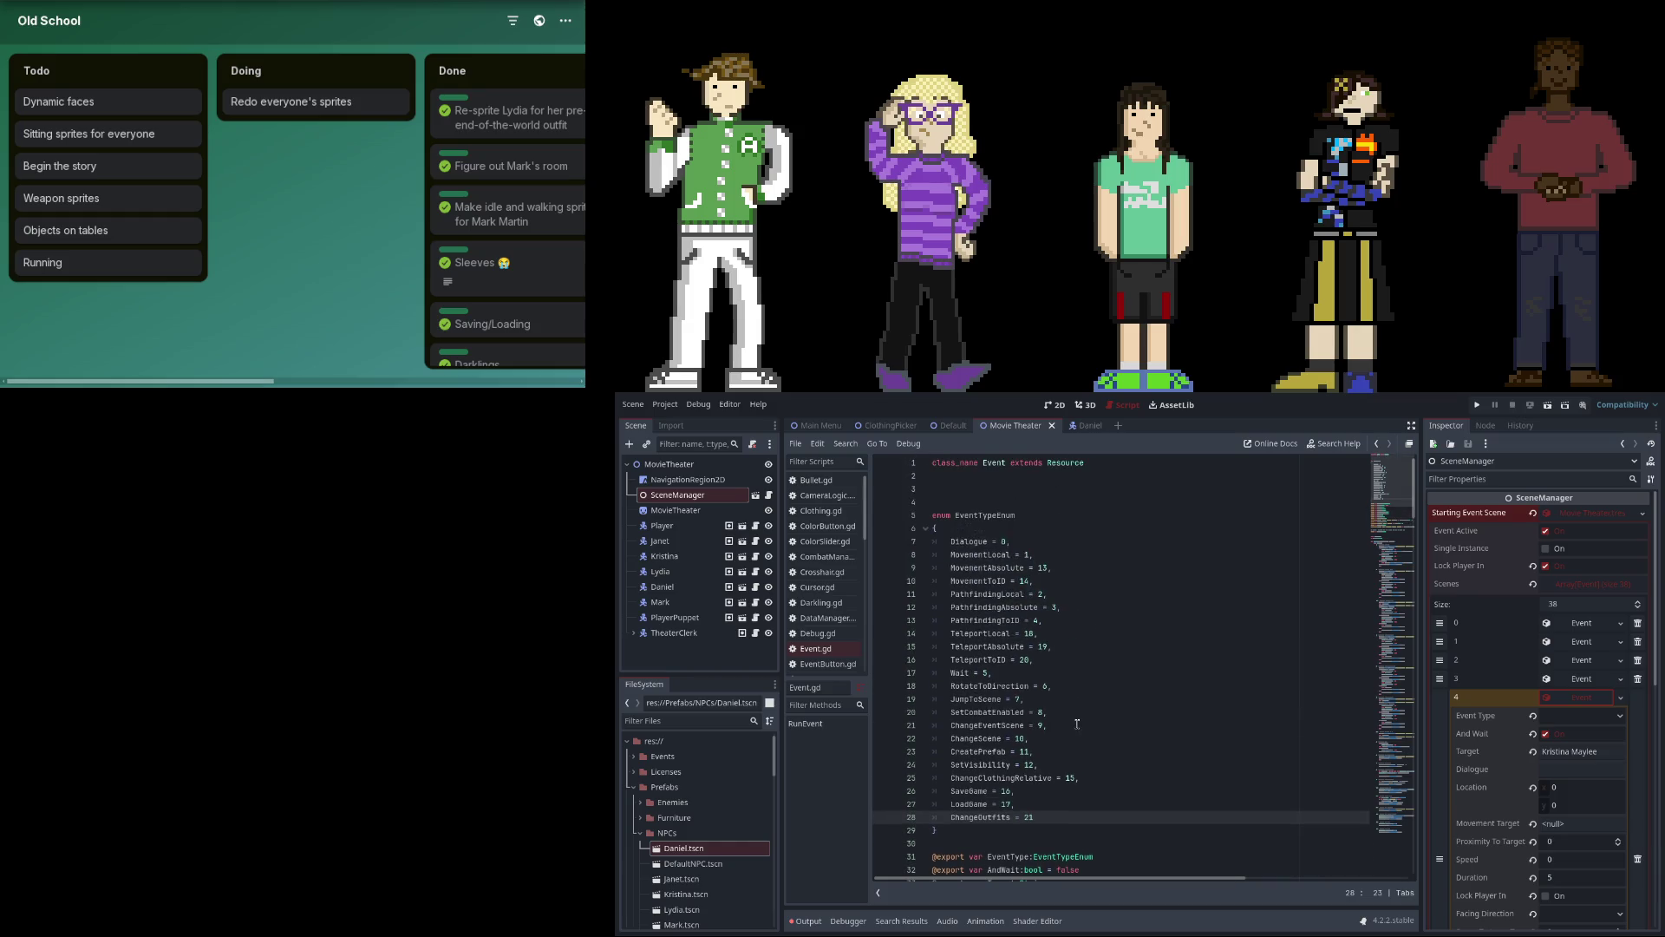
pyautogui.scroll(10, 1078, 724)
# Inspect the settings of Scenes events 1, 3 and 14 in the Inspector.
pyautogui.click(1580, 680)
pyautogui.click(1579, 664)
pyautogui.click(1581, 642)
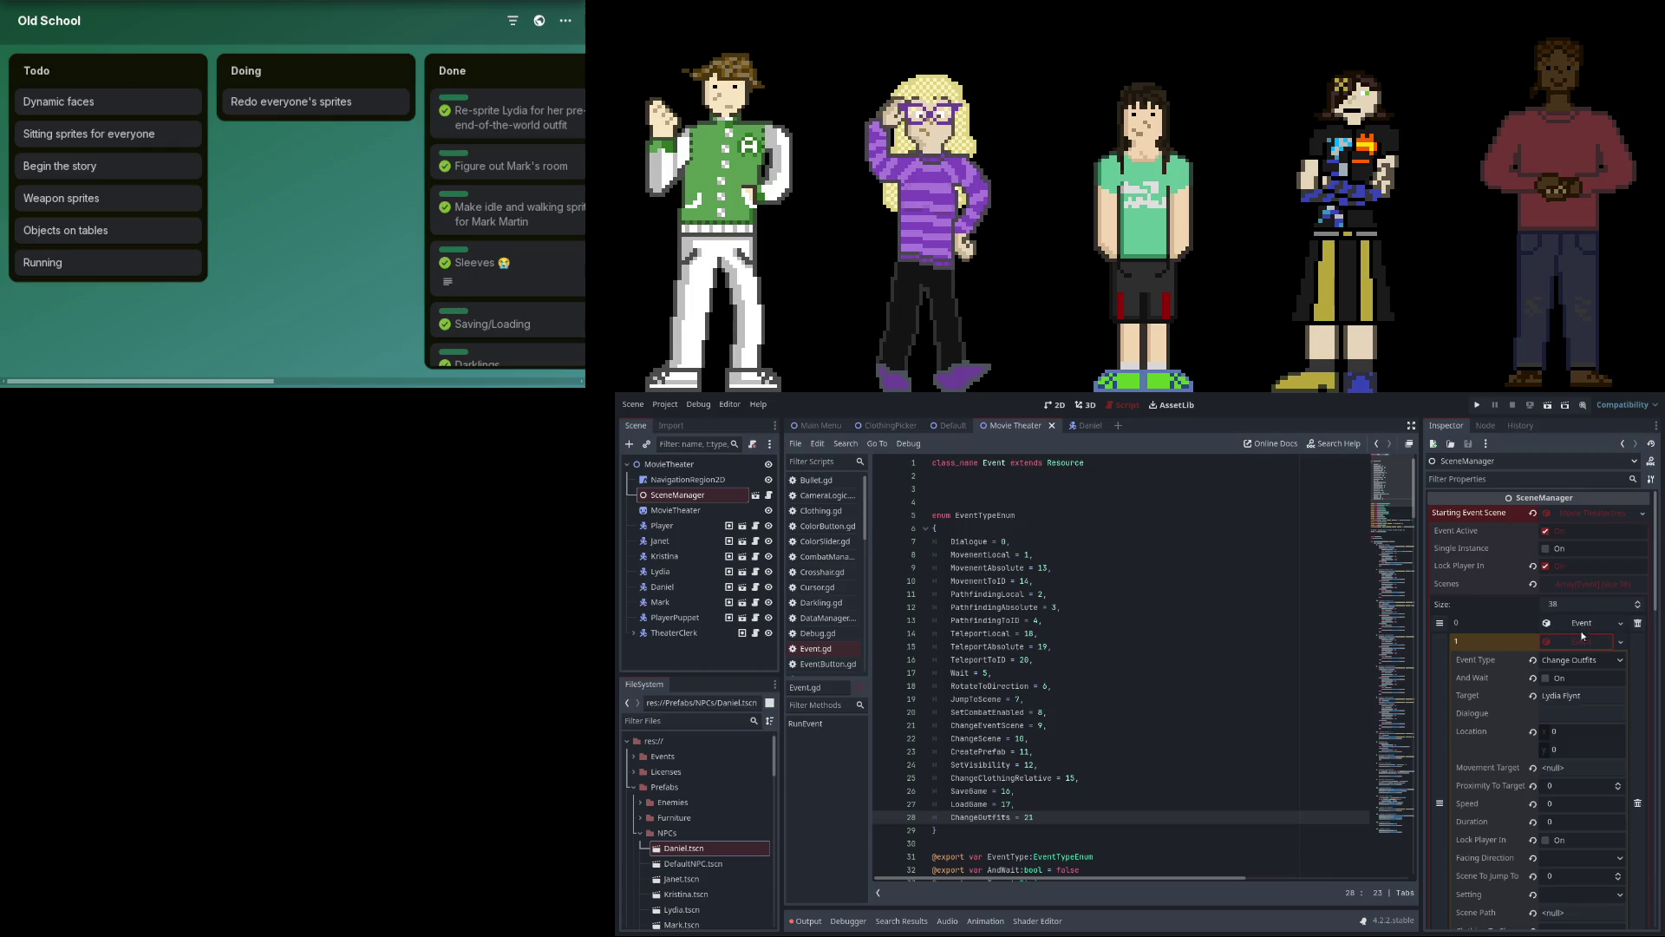
pyautogui.click(1574, 666)
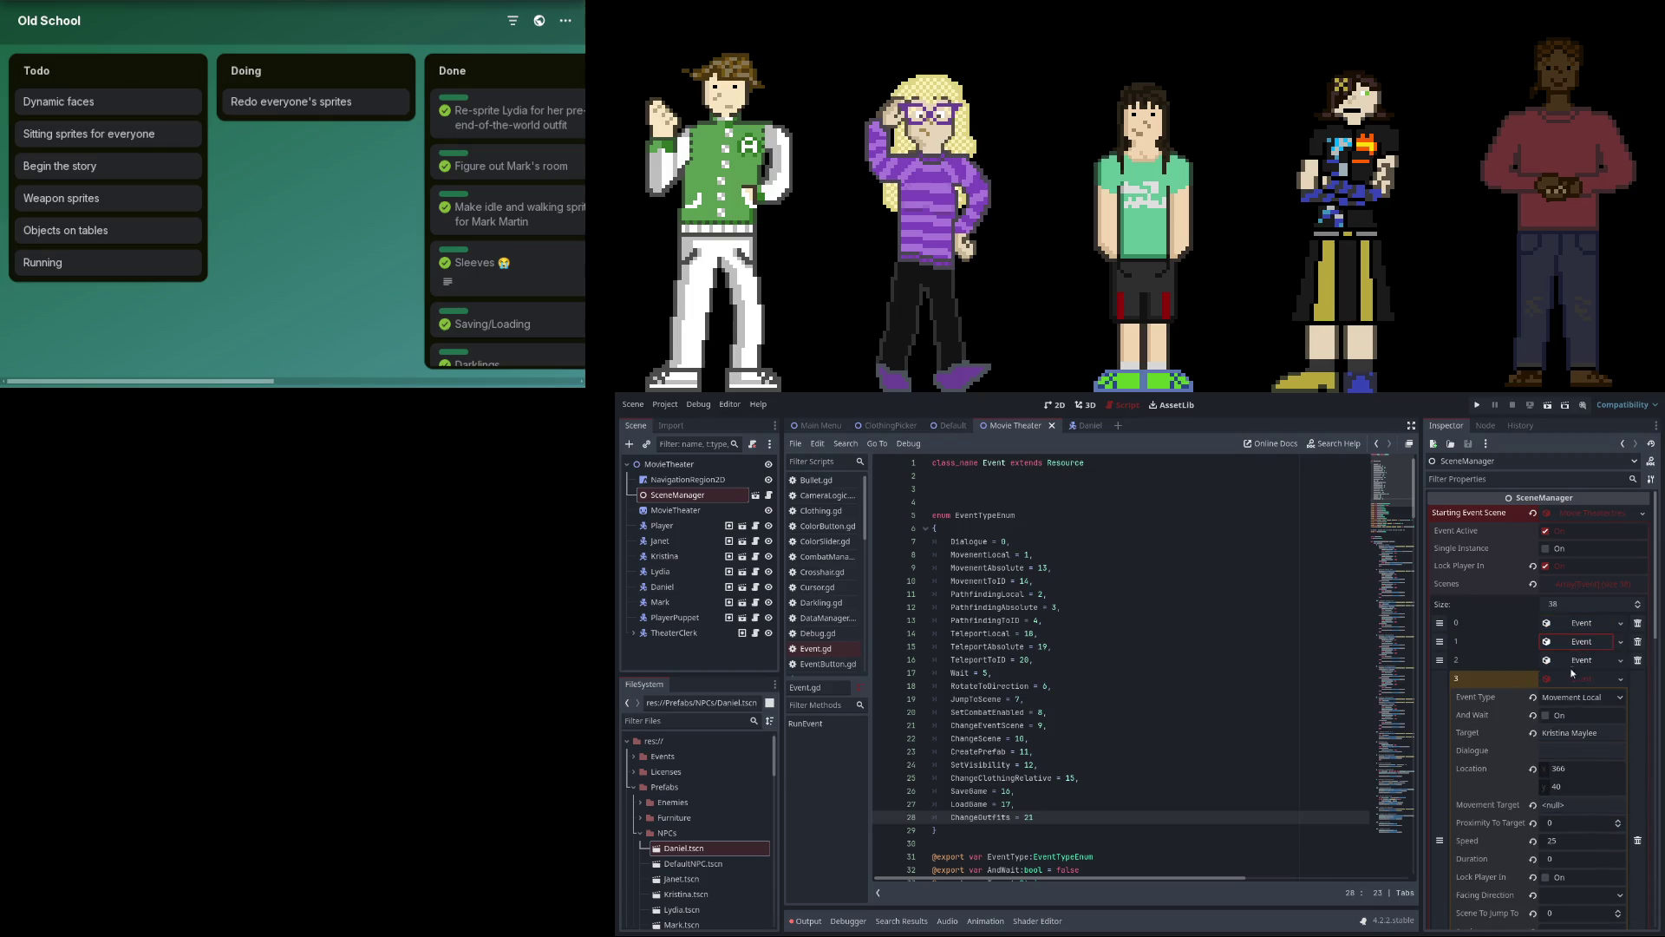
pyautogui.scroll(-3, 1561, 708)
pyautogui.click(1558, 717)
pyautogui.click(1556, 715)
# Delete the ChangeOutfits = 21 enum entry and recheck event 4's settings.
pyautogui.press('BackSpace')
pyautogui.press('BackSpace')
pyautogui.press('BackSpace')
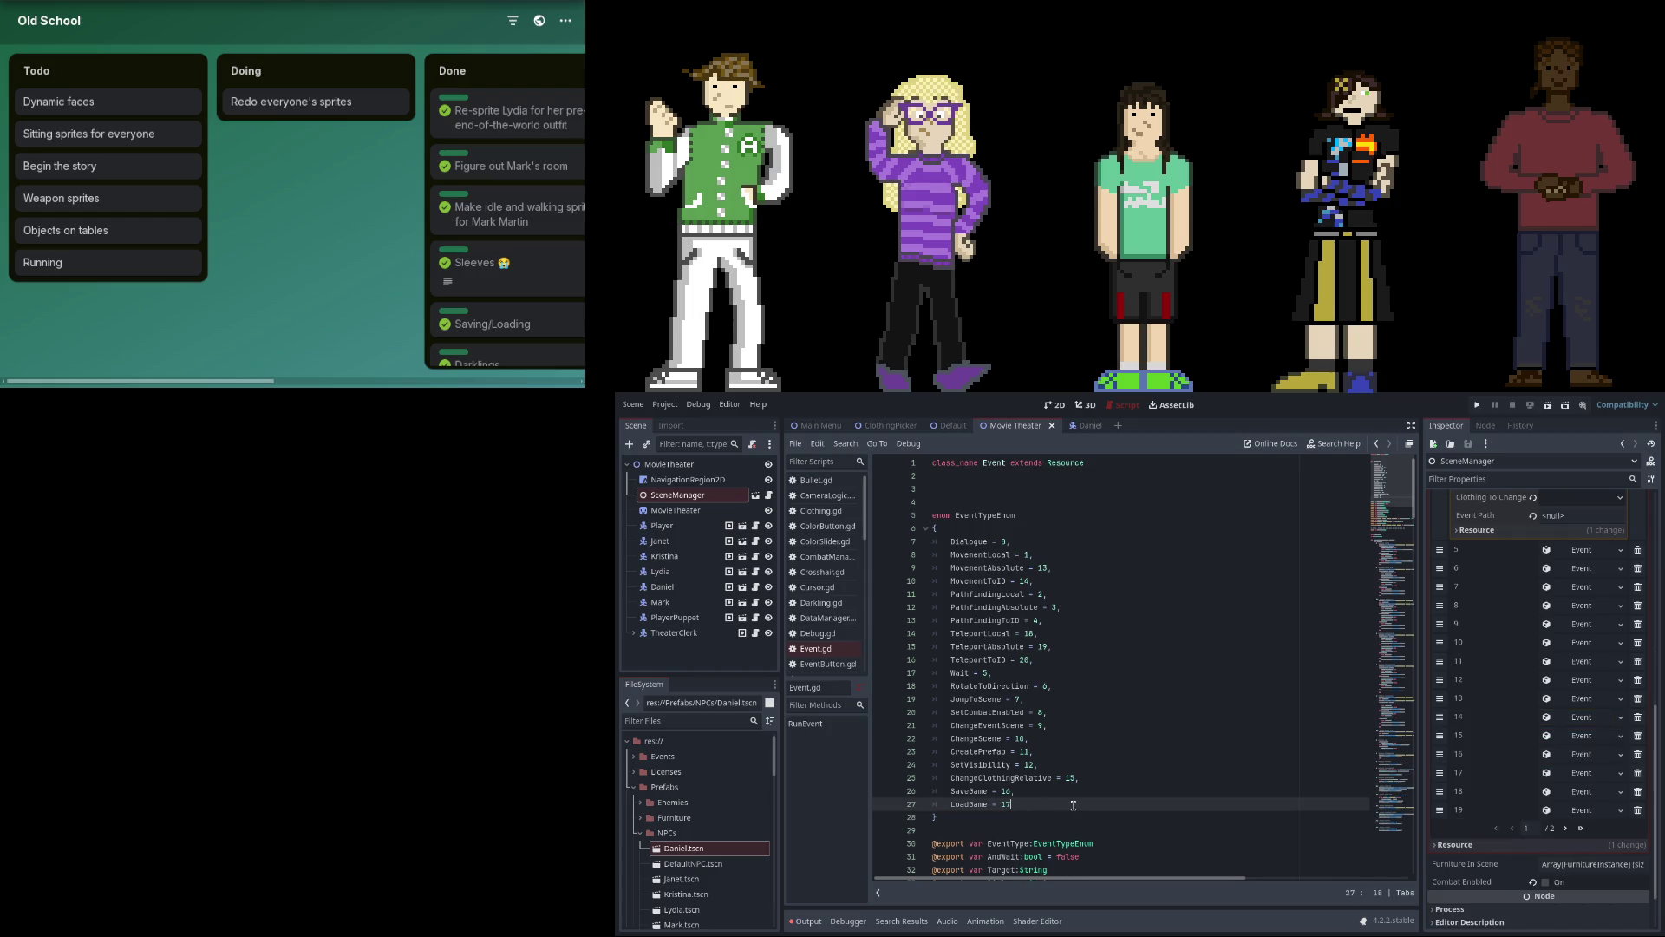
pyautogui.scroll(6, 1526, 661)
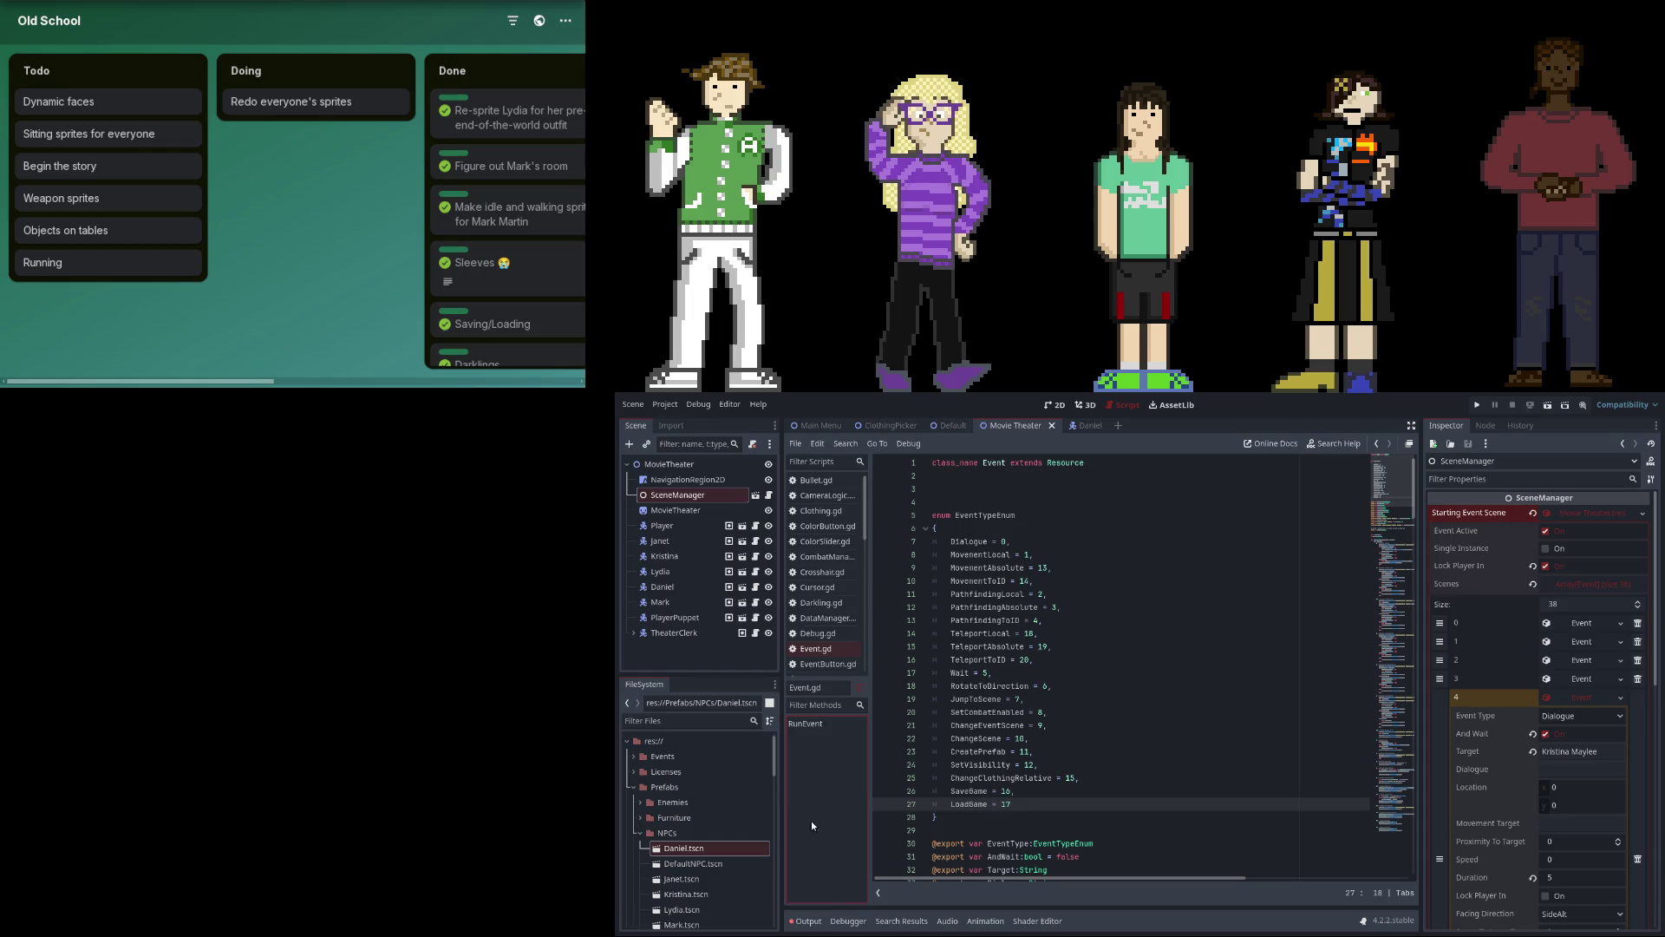
pyautogui.click(1564, 697)
pyautogui.click(1567, 699)
pyautogui.click(1056, 408)
pyautogui.scroll(2, 1052, 544)
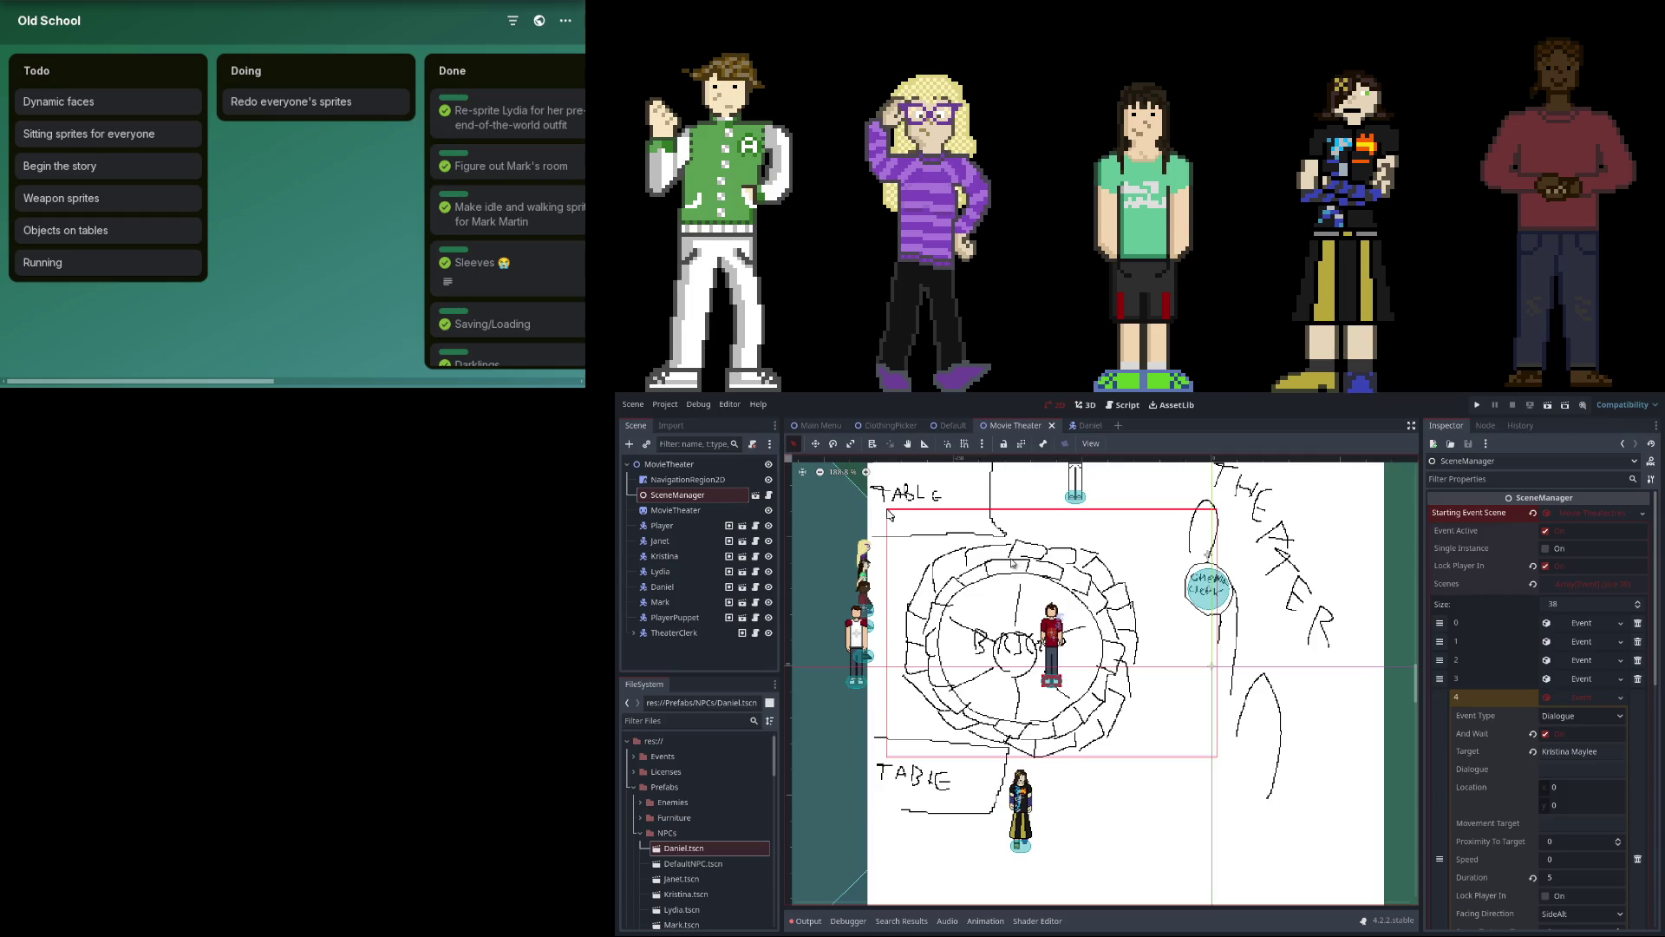
pyautogui.moveTo(1012, 564); pyautogui.dragTo(1002, 589)
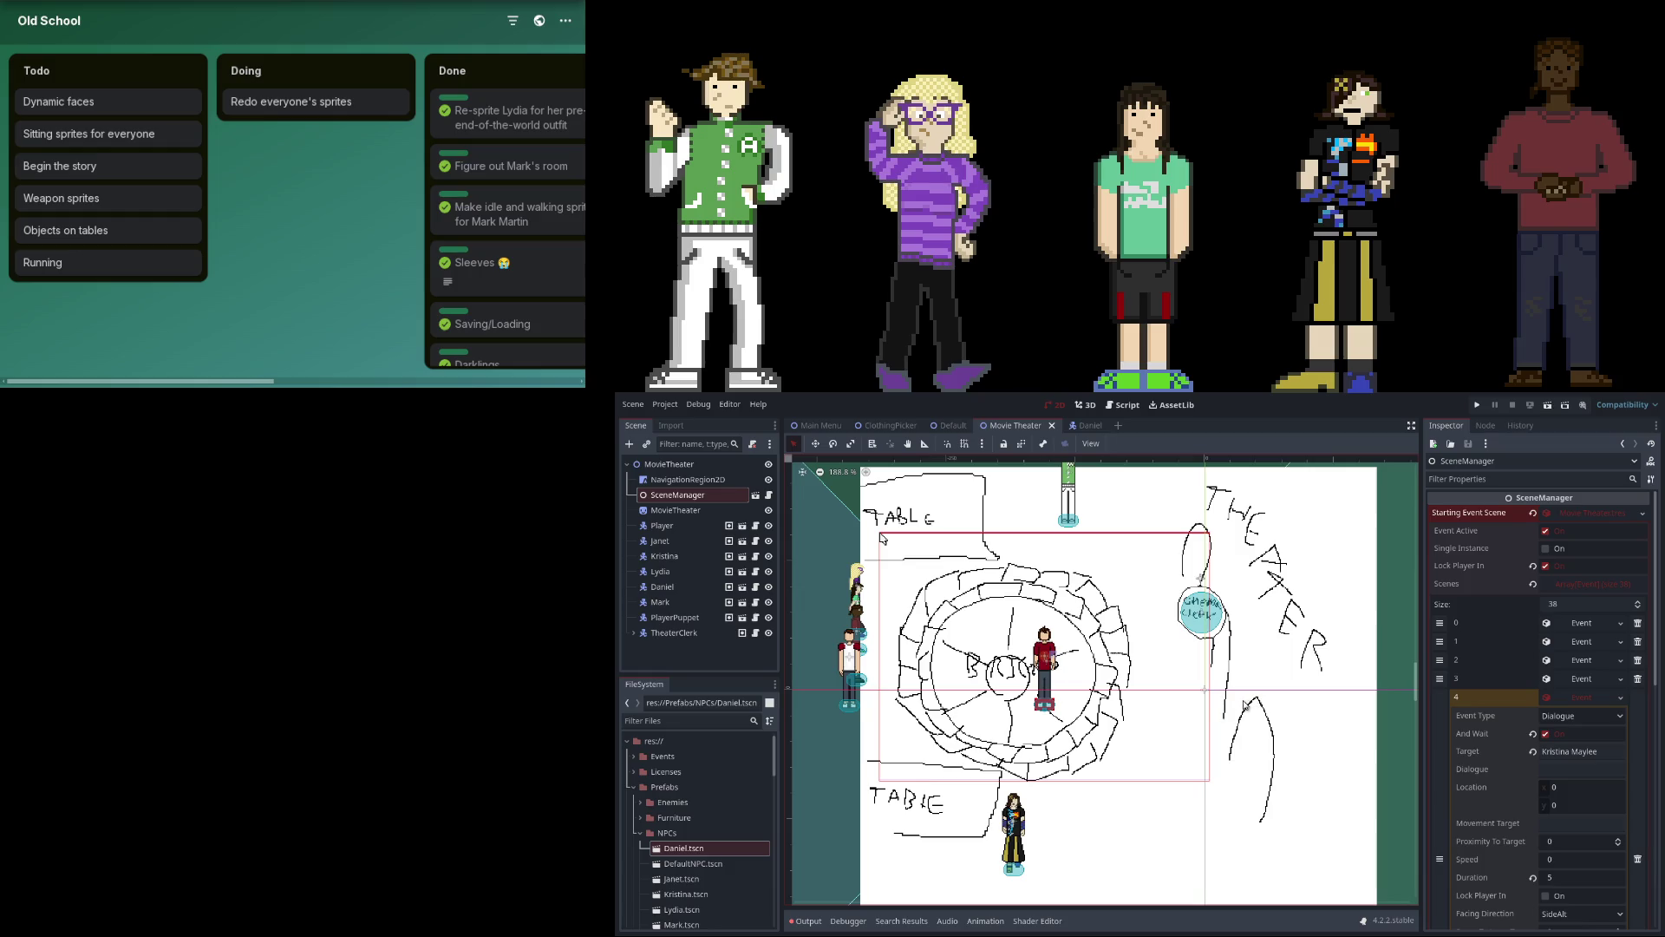
pyautogui.scroll(-5, 1470, 774)
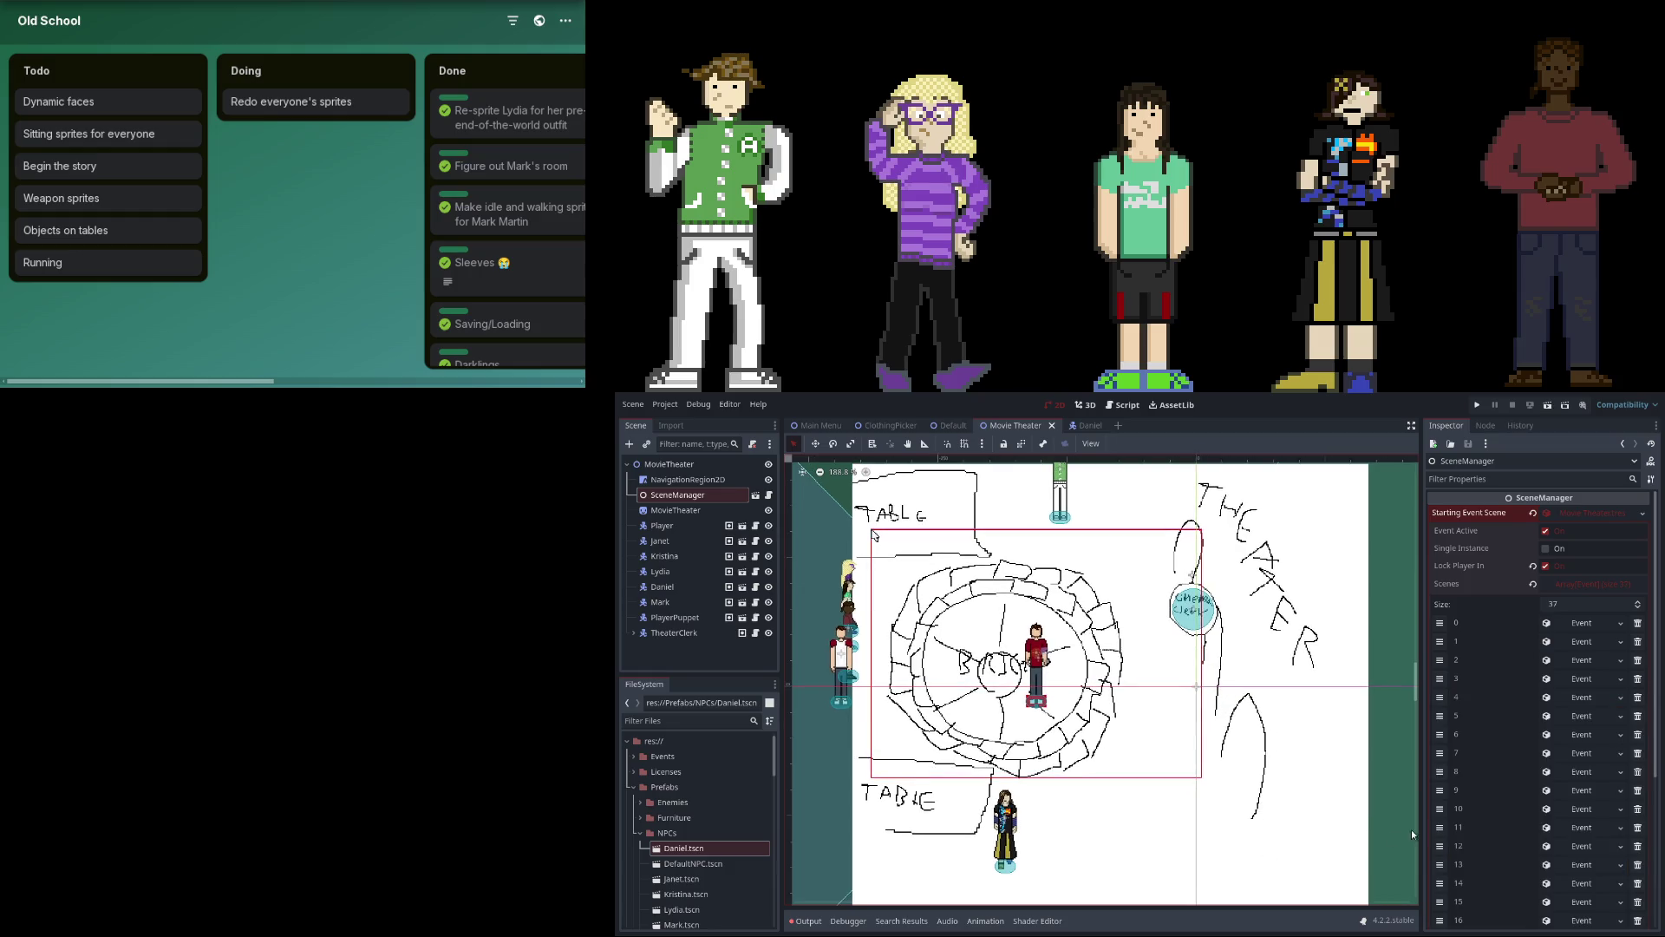
pyautogui.click(1569, 626)
pyautogui.click(1585, 608)
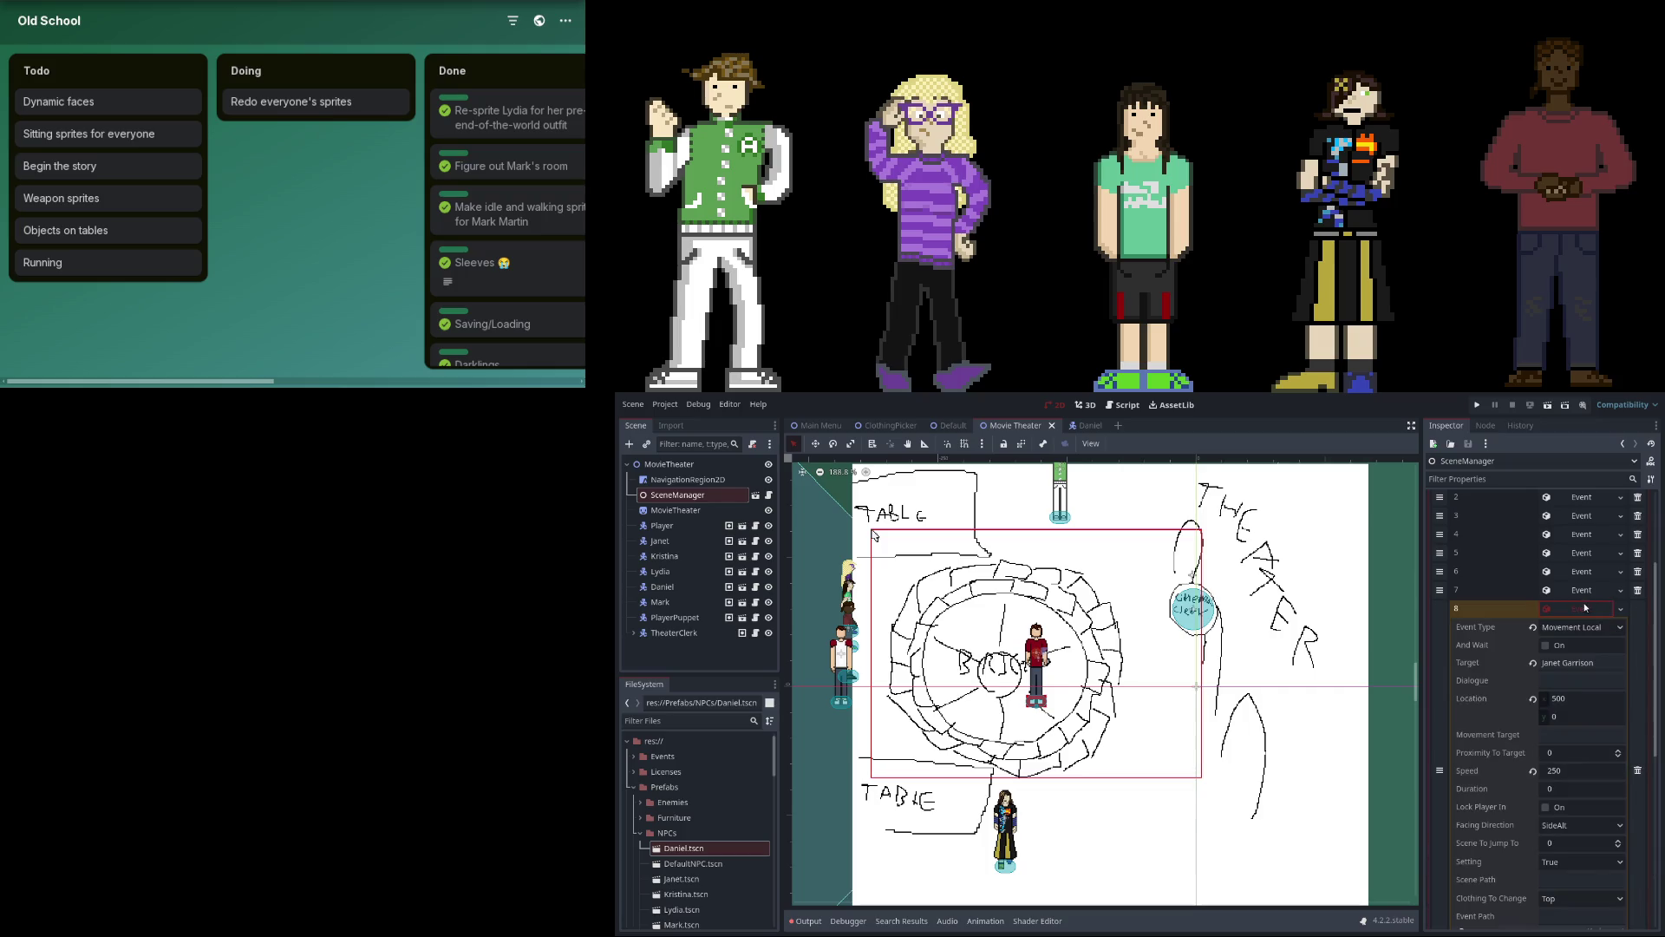
pyautogui.click(1581, 569)
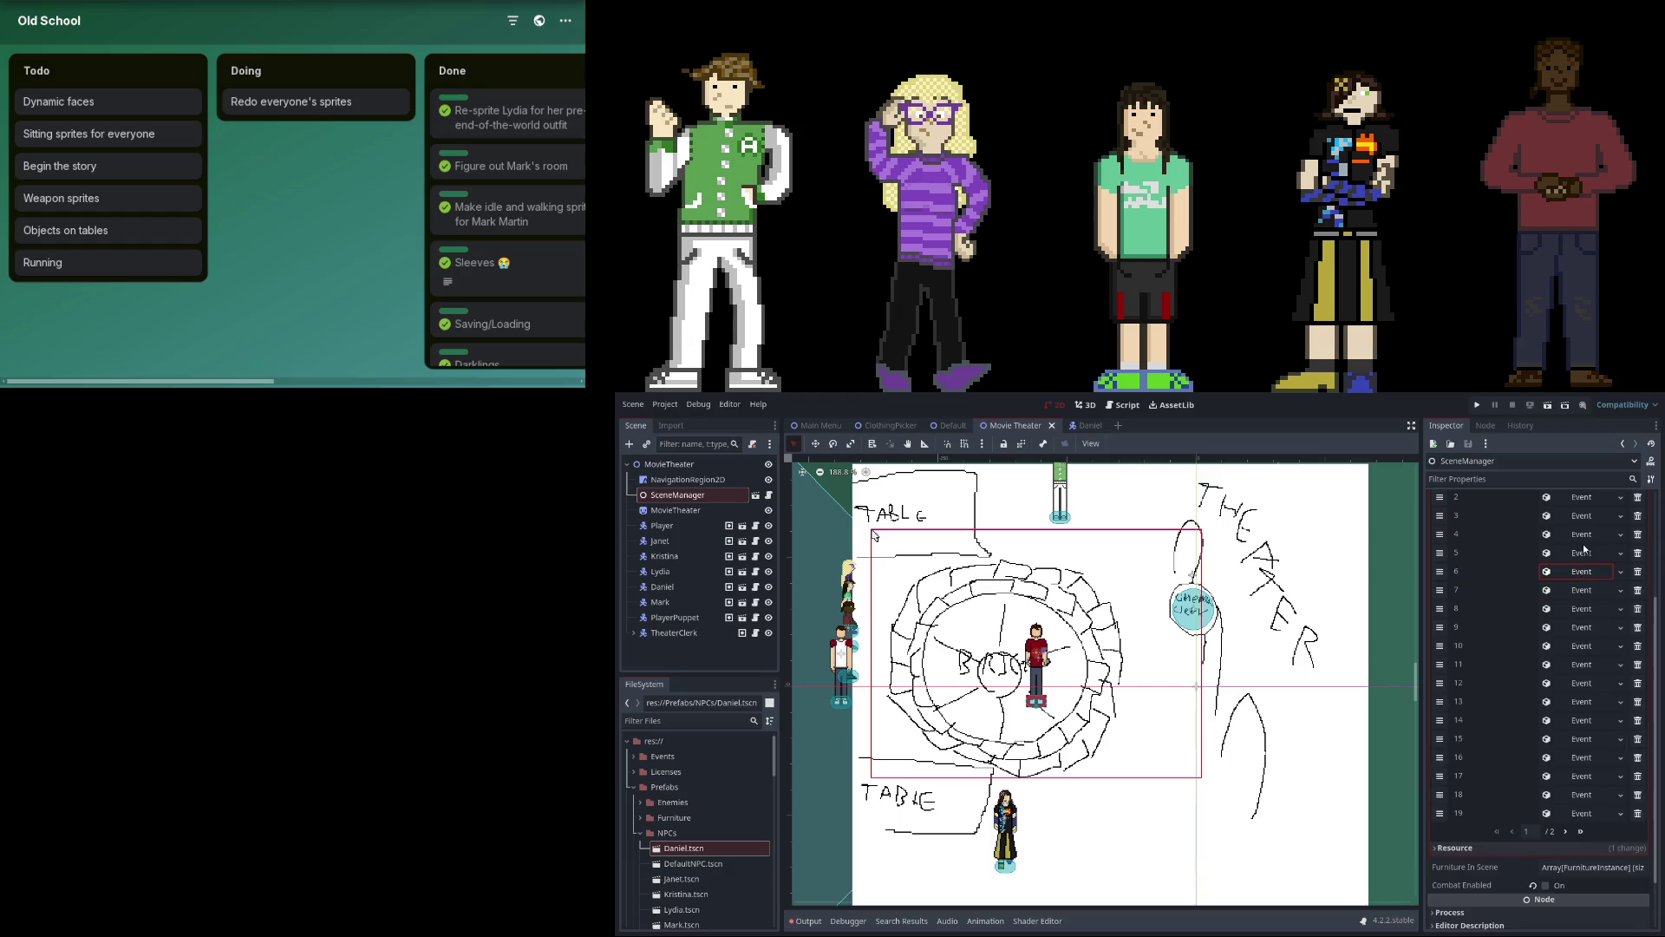
pyautogui.click(1582, 552)
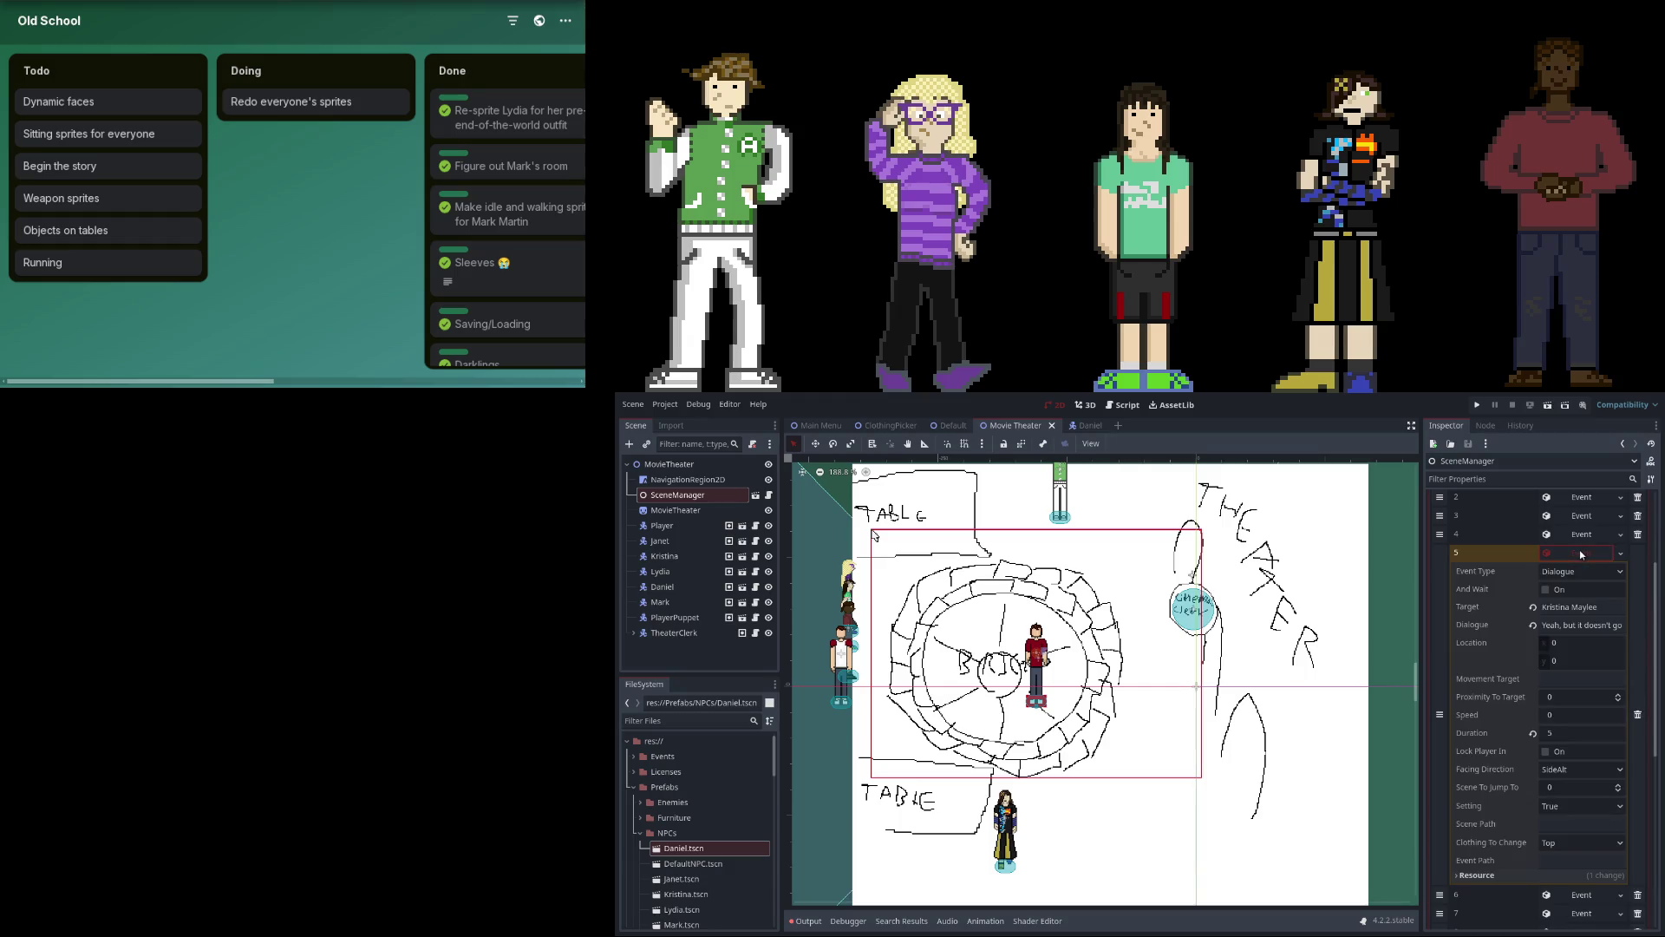
pyautogui.click(1582, 553)
pyautogui.click(1126, 405)
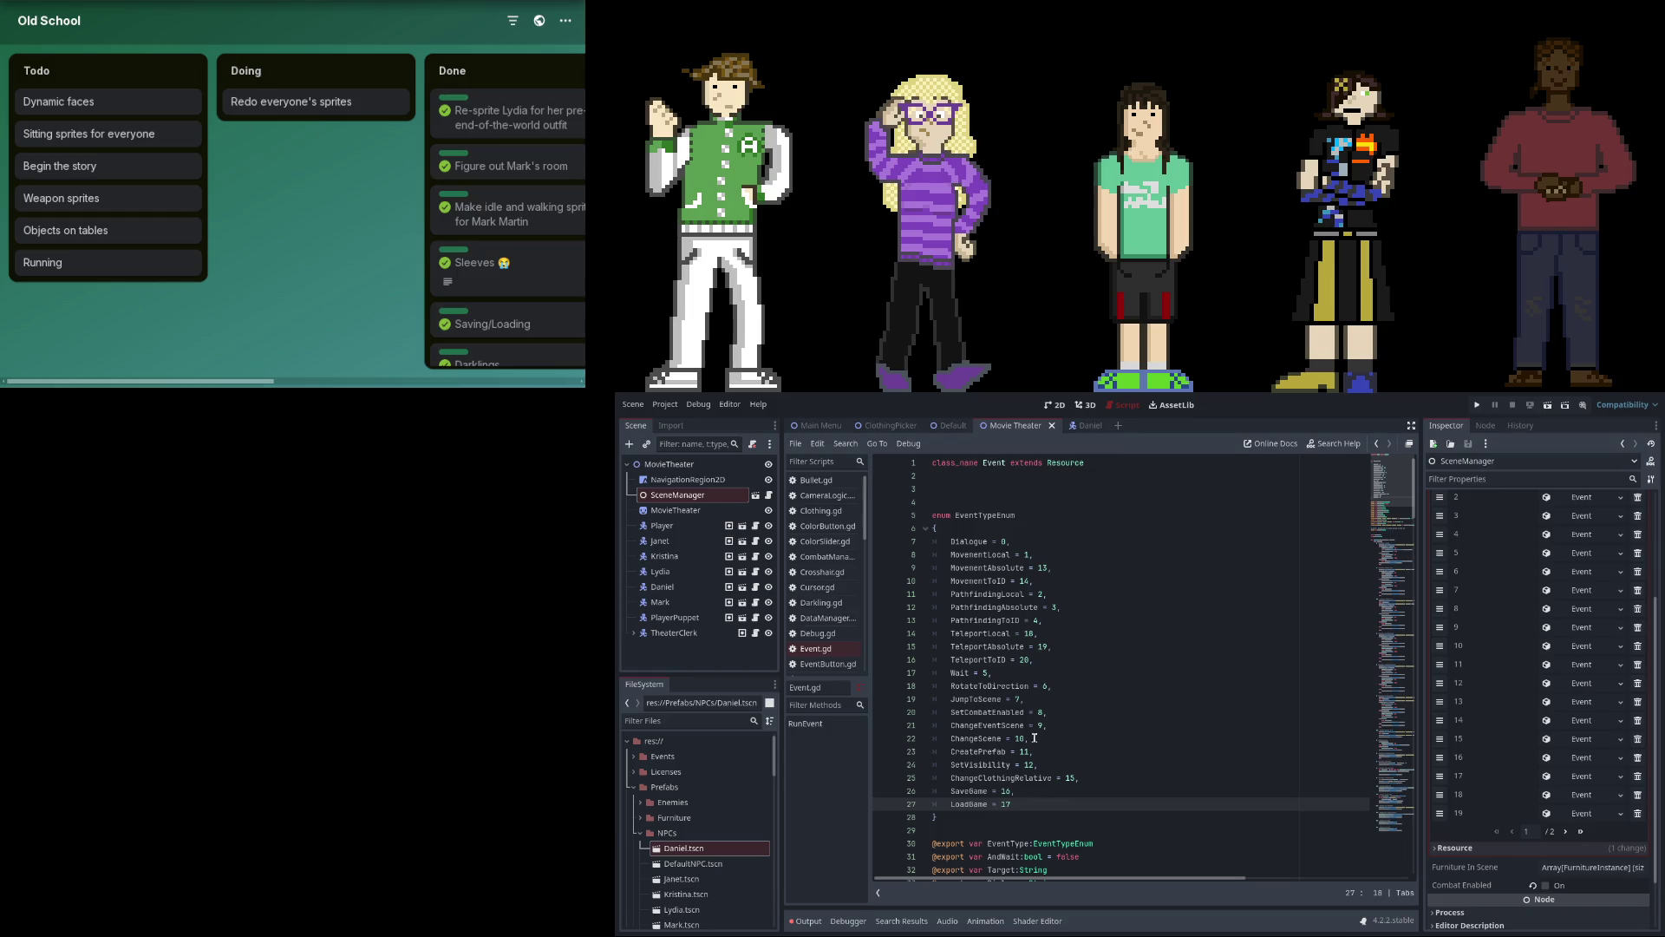
# Re-add ChangeOutfits = 21 after LoadGame = 17 in the enum, then view the file's end.
pyautogui.write(',')
pyautogui.press('Return')
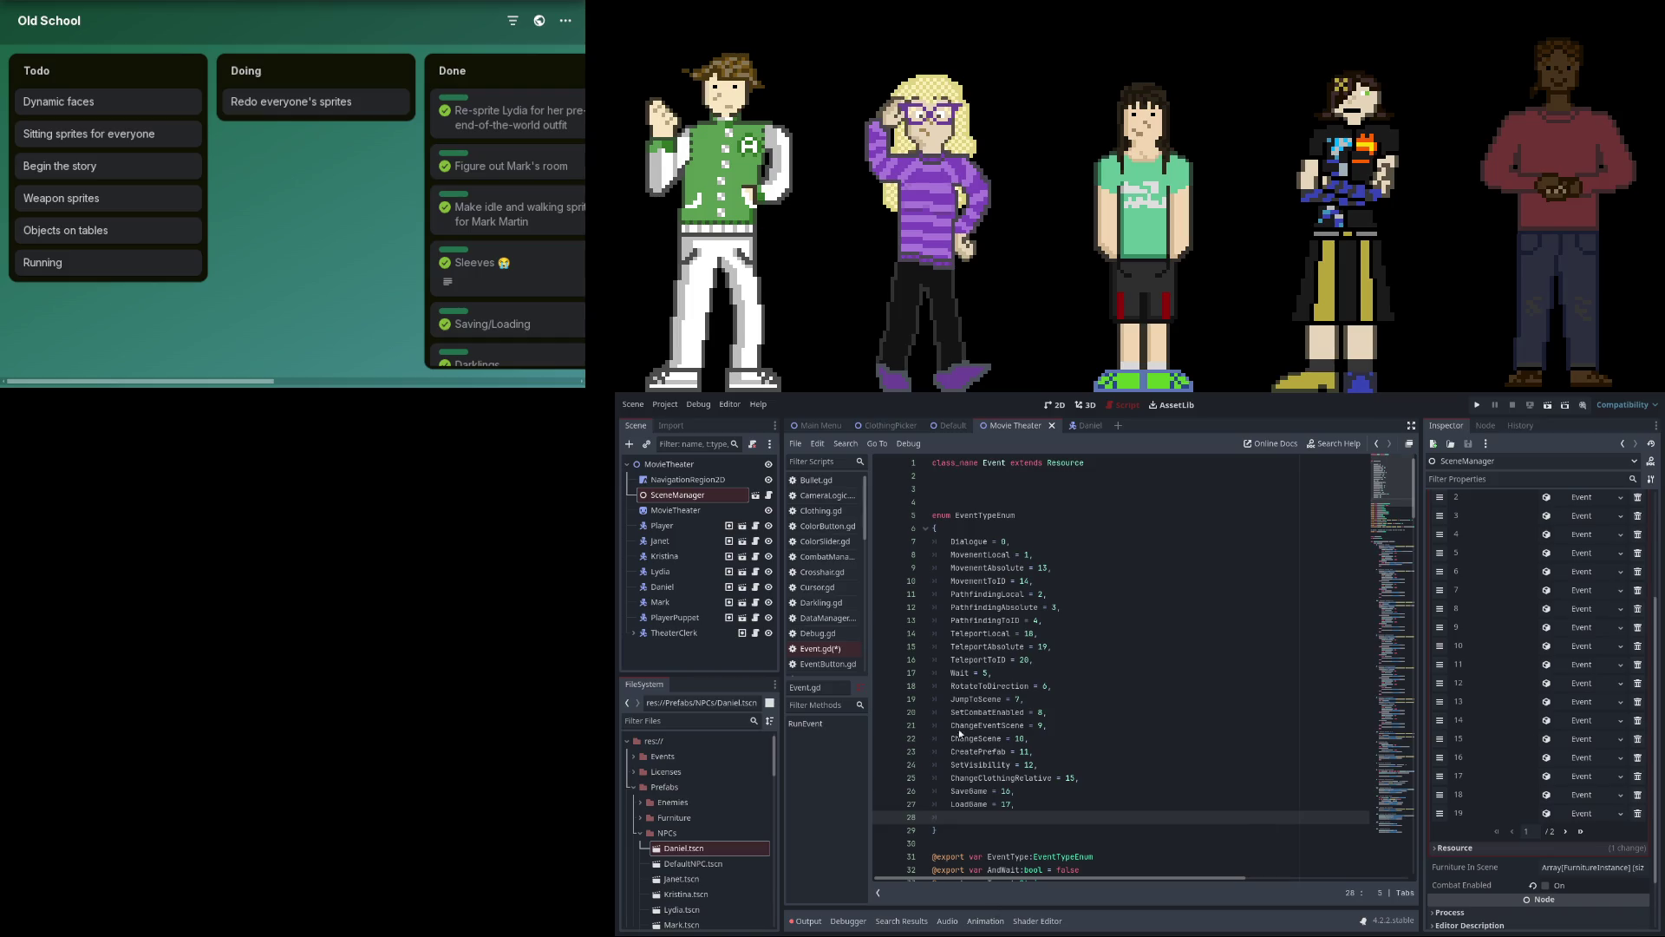
pyautogui.write('ngeOutfits = ')
pyautogui.write('21')
pyautogui.click(1379, 846)
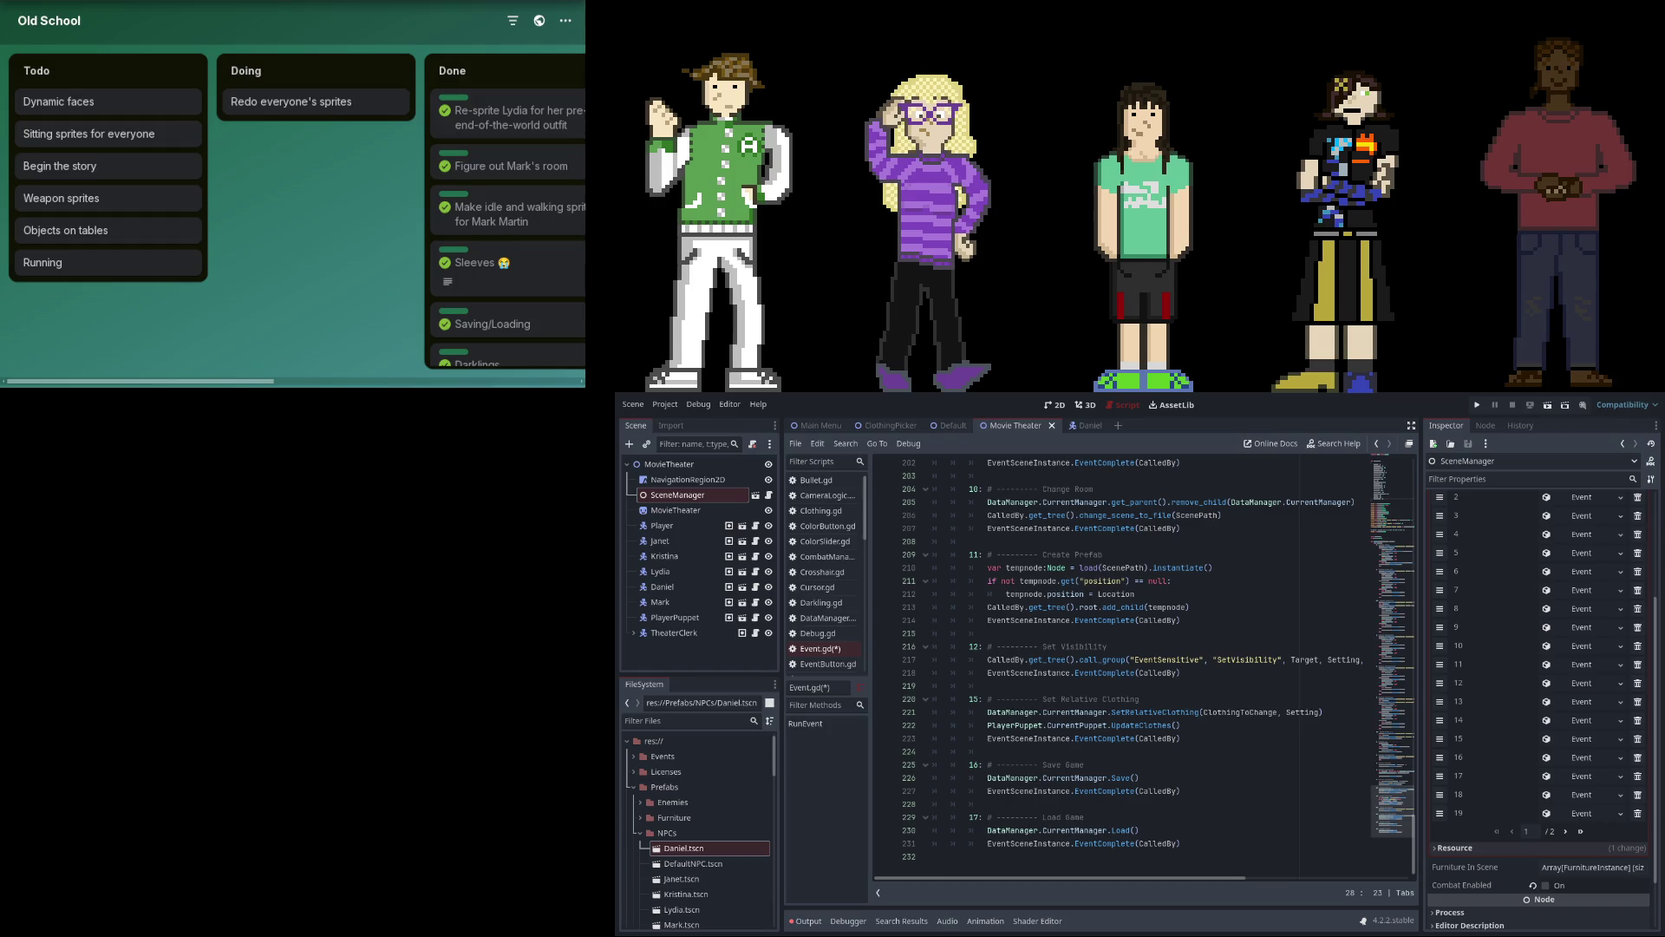
pyautogui.moveTo(1383, 776); pyautogui.dragTo(1385, 560)
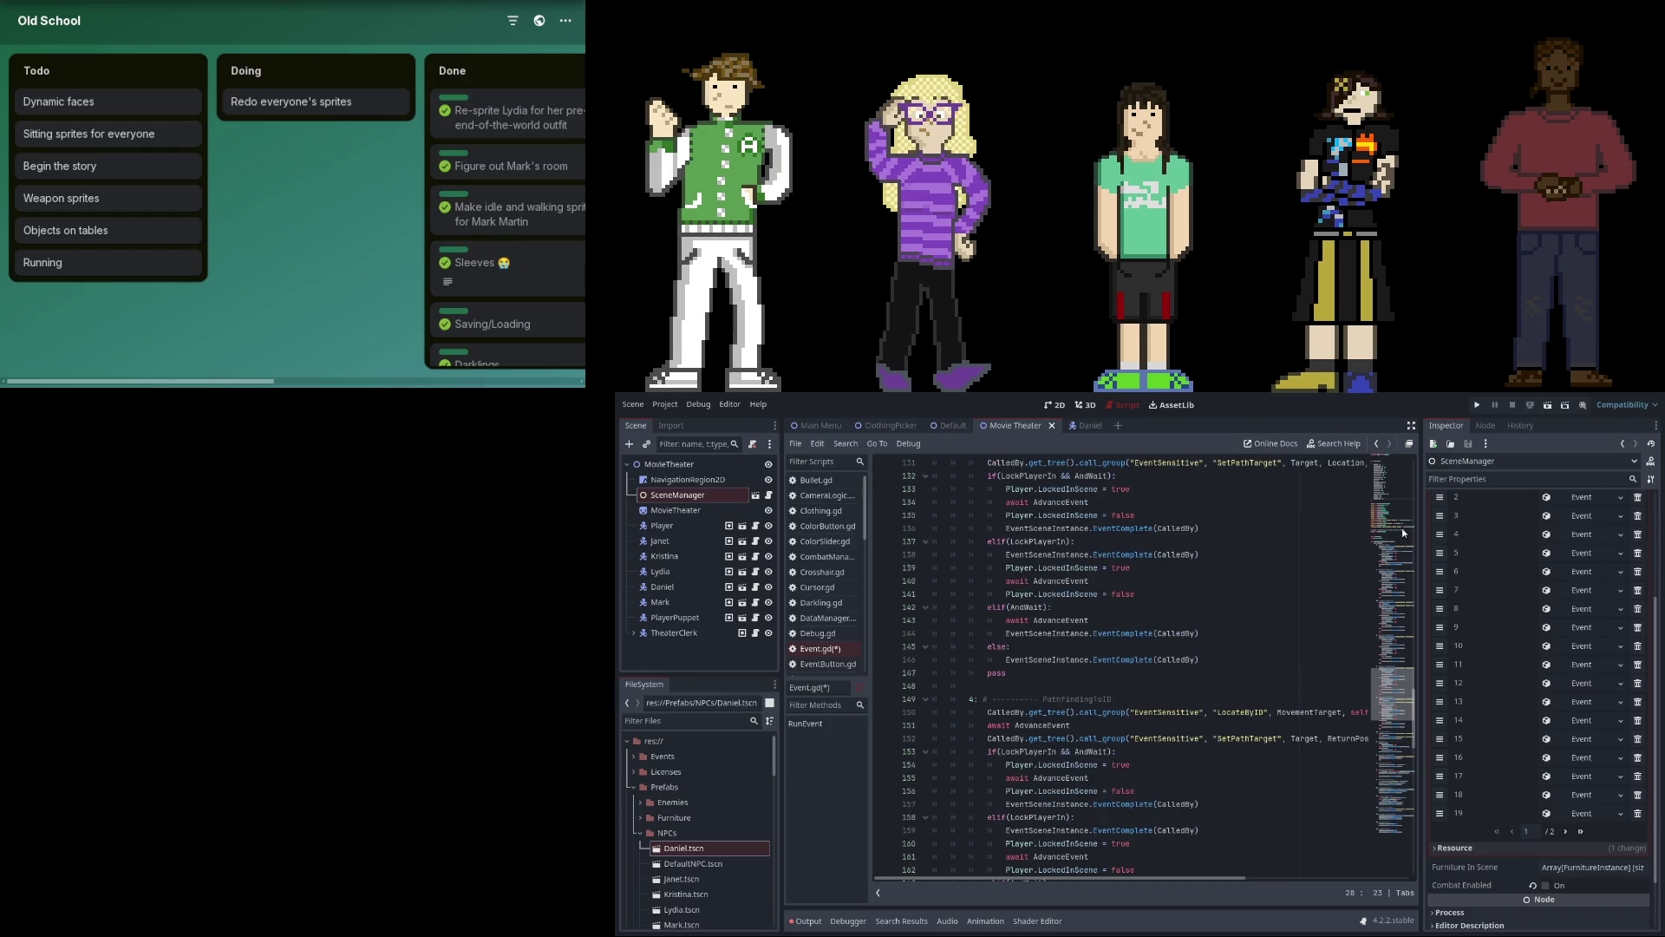
pyautogui.click(1404, 533)
pyautogui.click(1310, 672)
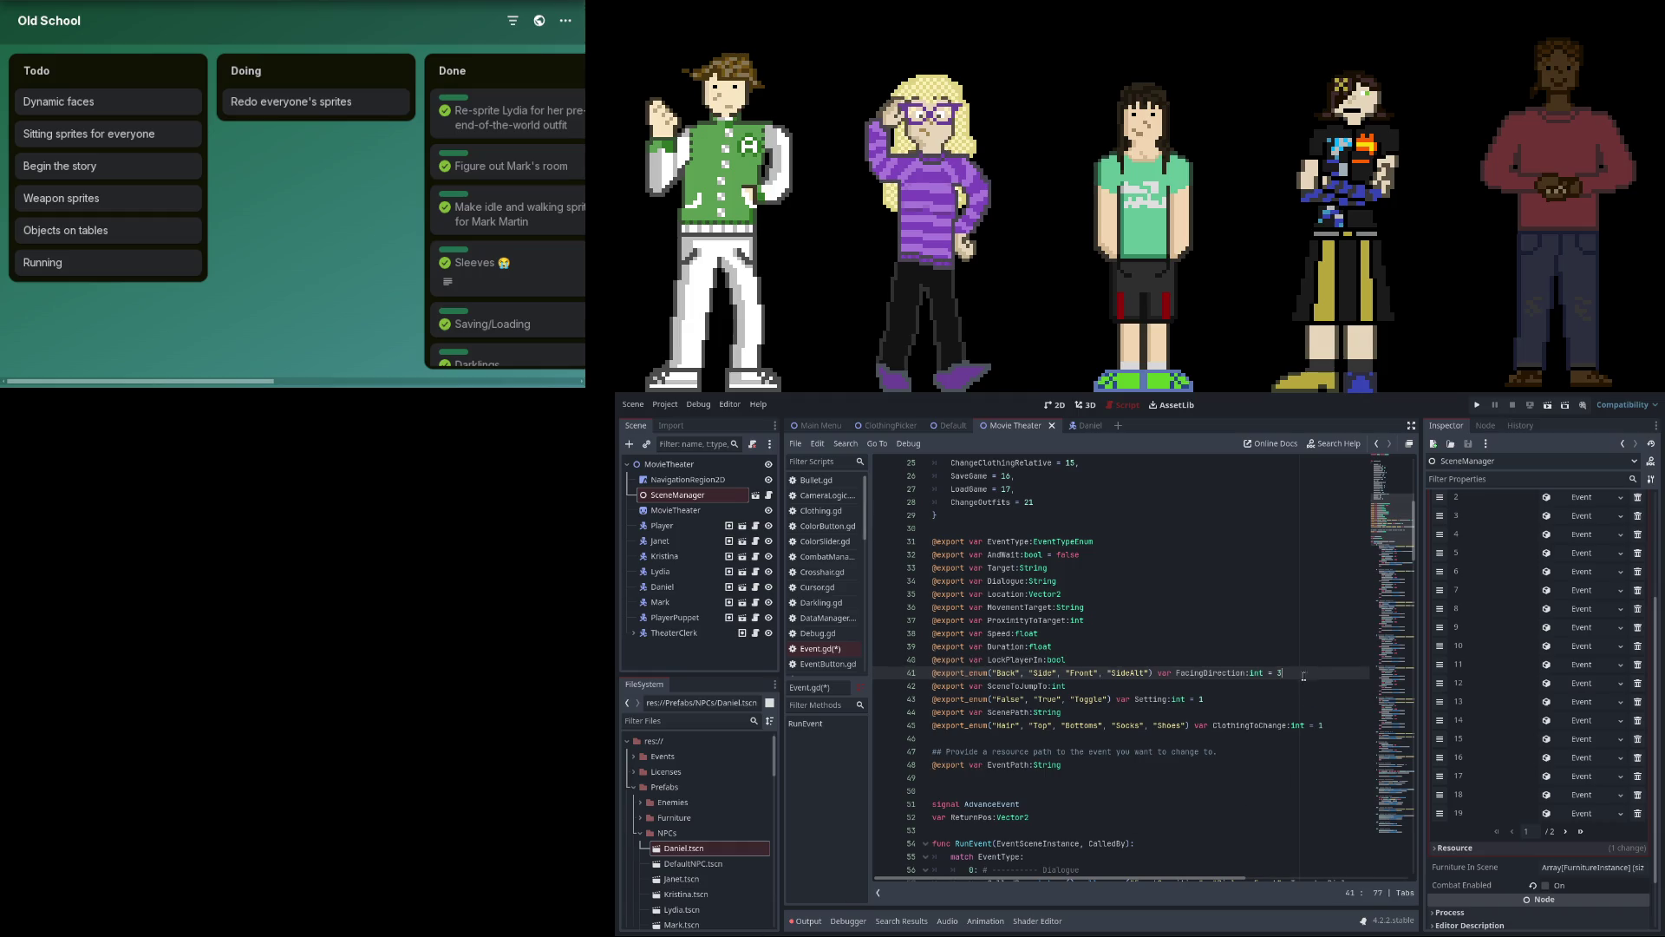
pyautogui.press('Return')
pyautogui.write('@expo')
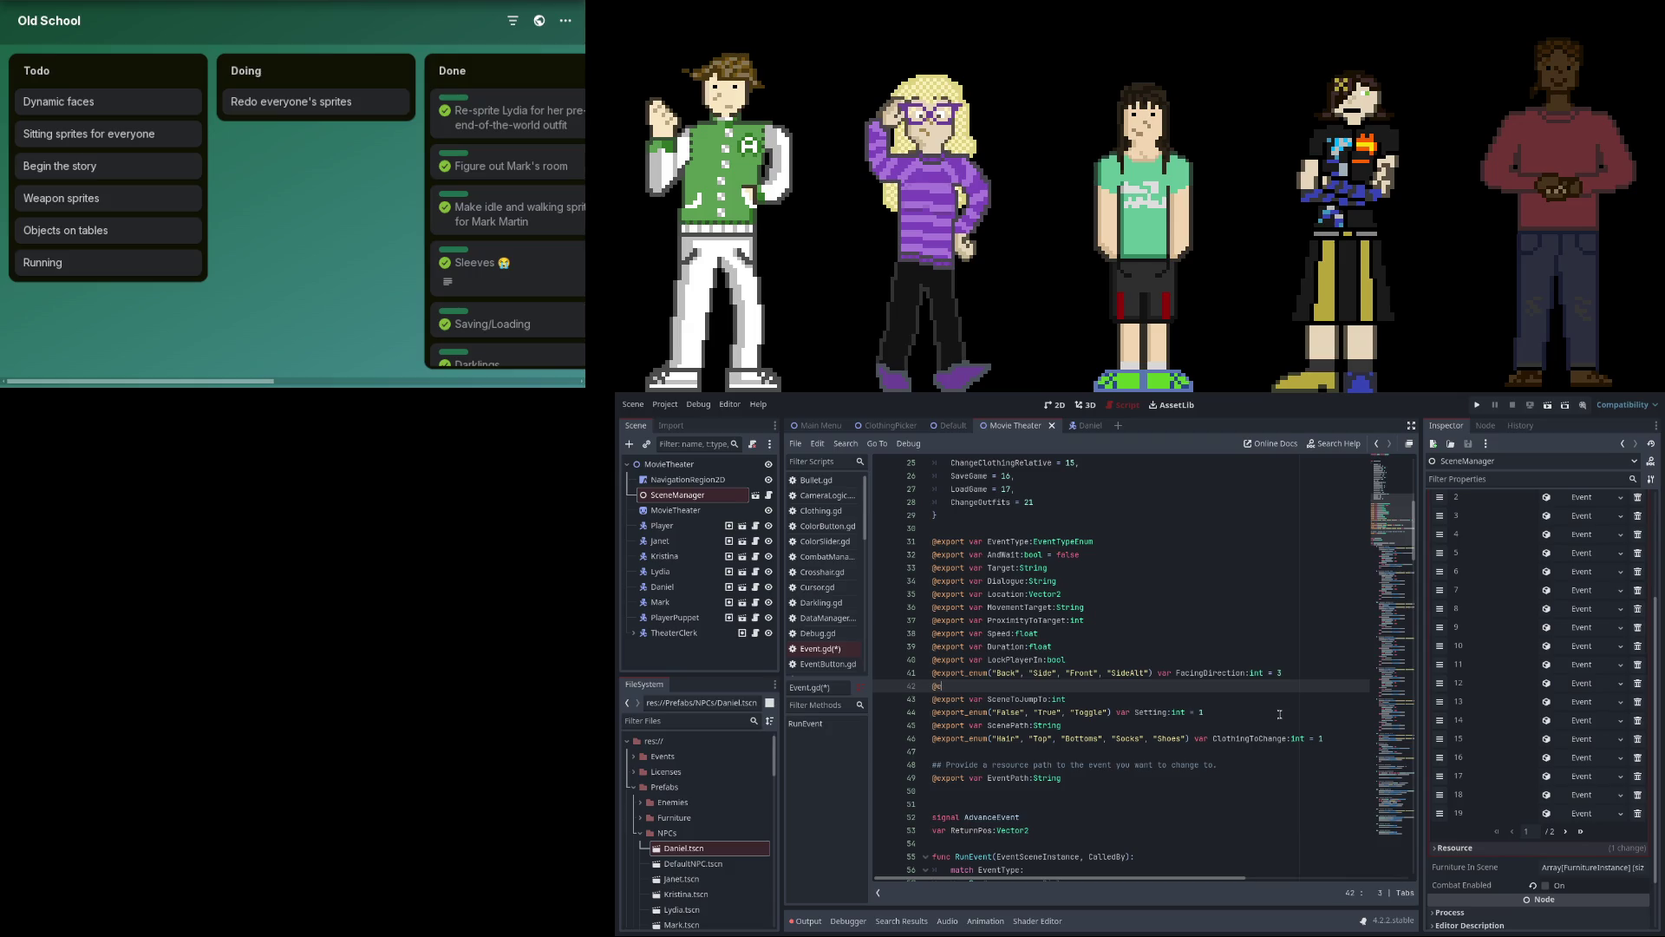
pyautogui.click(970, 581)
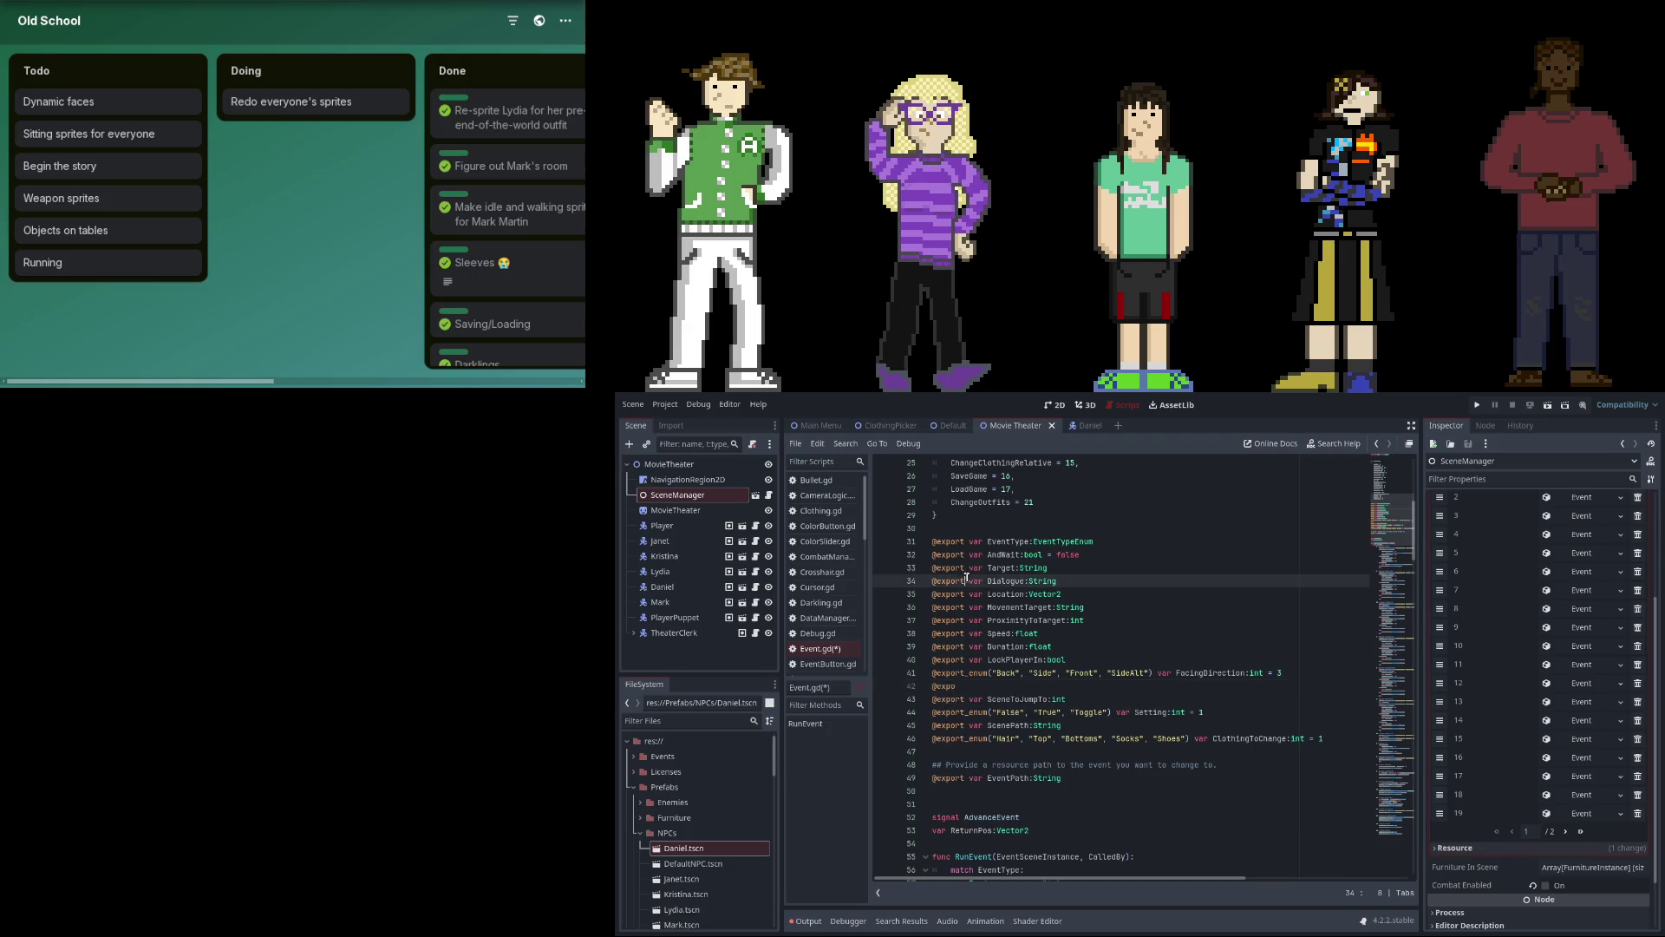
pyautogui.write('_mul')
pyautogui.press('Return')
# Finish the new line as an exported int variable defaulting to 0.
pyautogui.click(987, 686)
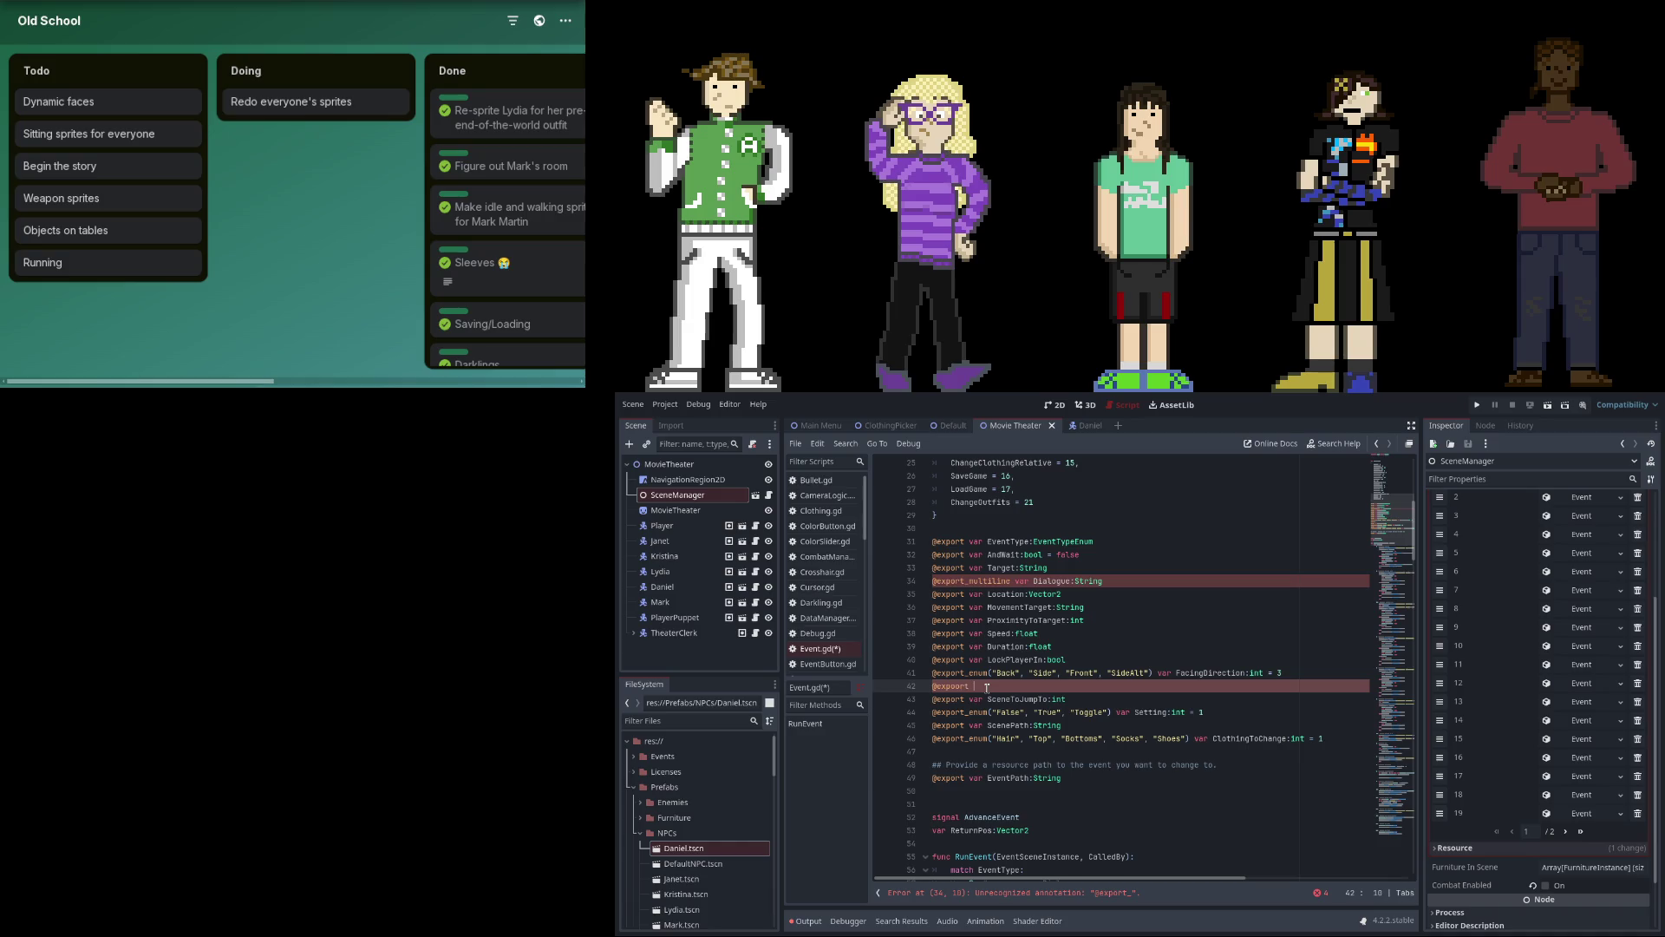
pyautogui.write(':int')
pyautogui.press('BackSpace')
pyautogui.press('BackSpace')
pyautogui.press('BackSpace')
pyautogui.write('intint')
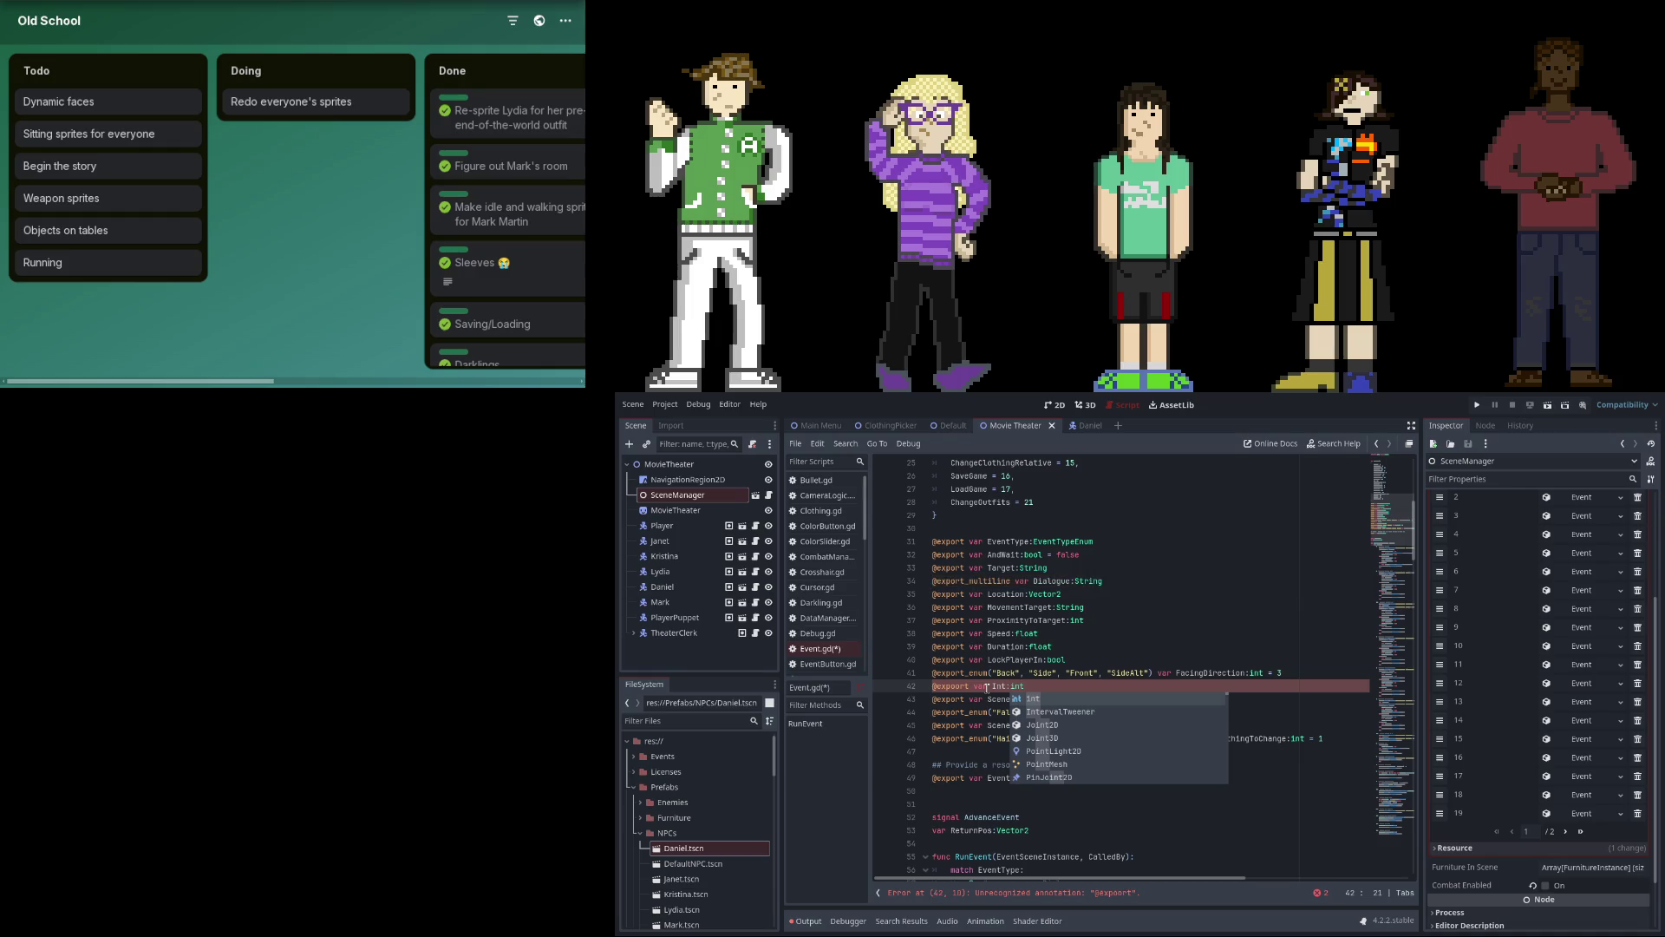
pyautogui.write(' = 0')
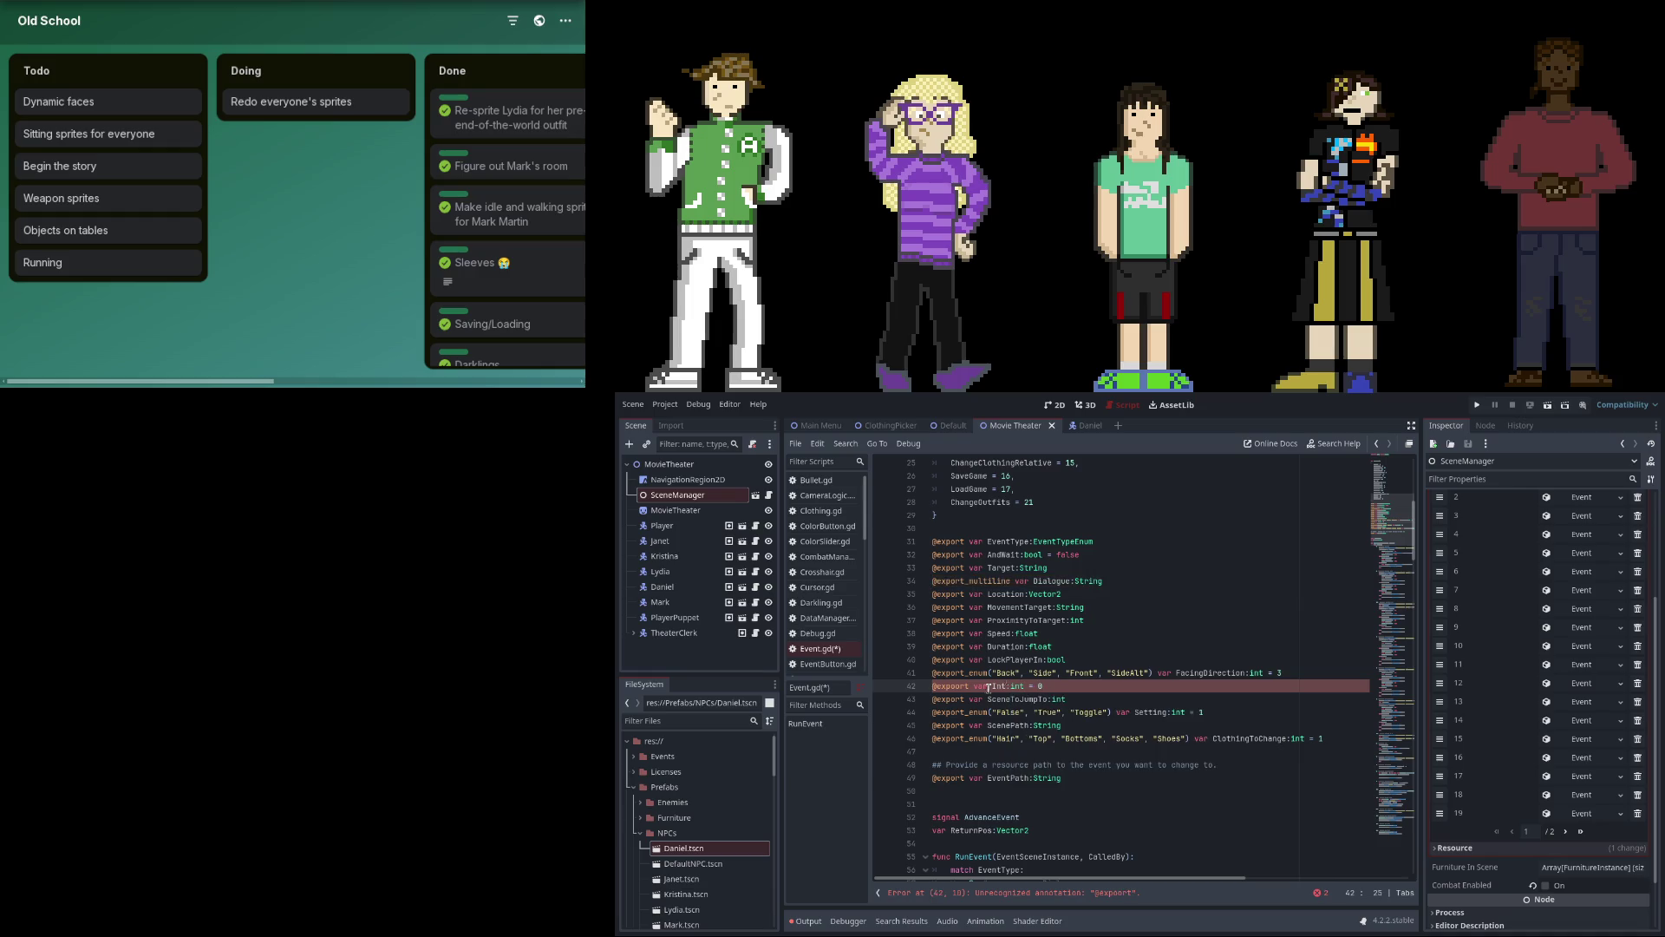
pyautogui.click(954, 688)
pyautogui.scroll(-20, 915, 573)
pyautogui.scroll(-5, 837, 642)
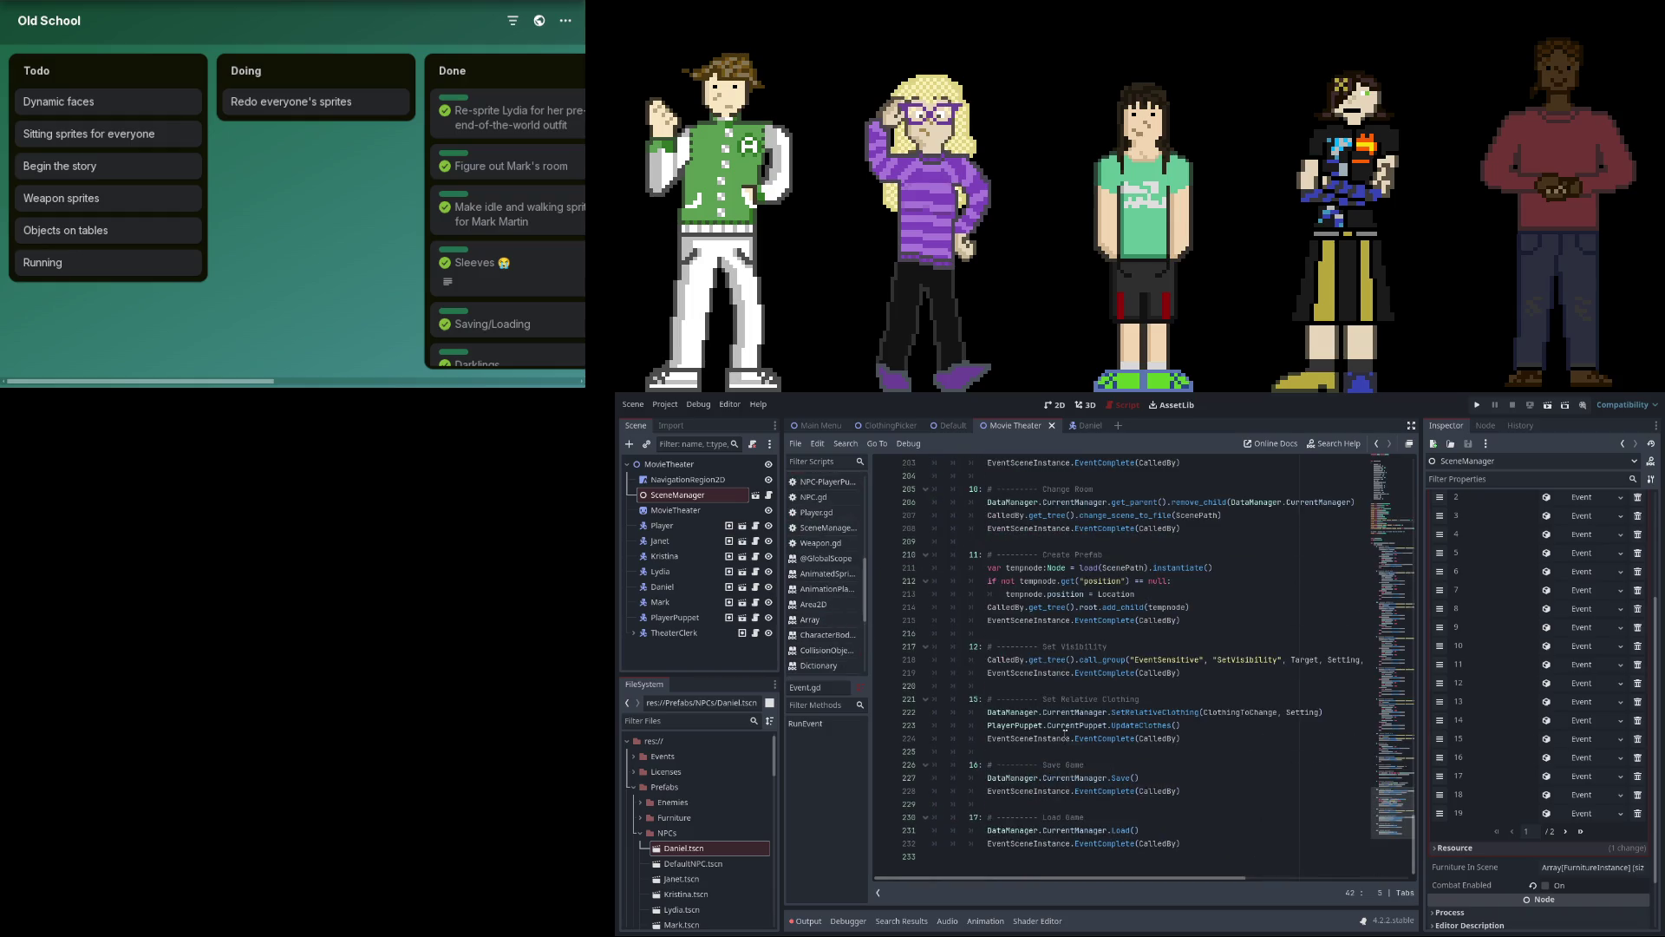
# Copy the Set Visibility case block and paste it at the end of Event.gd.
pyautogui.click(1008, 661)
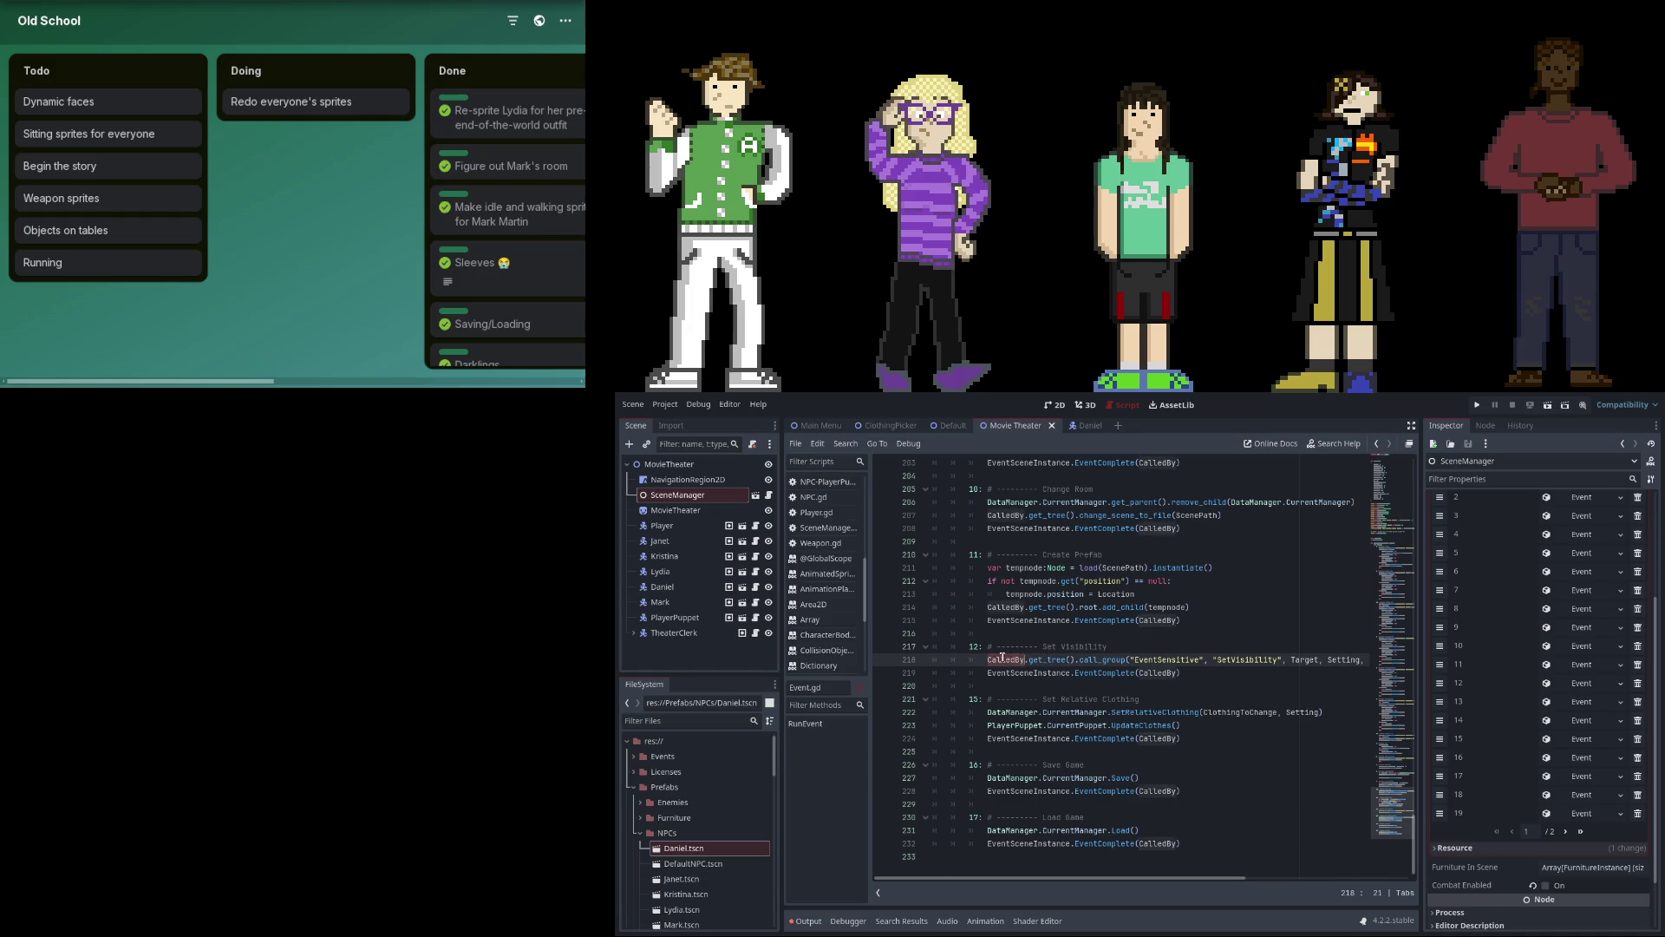
pyautogui.click(963, 645)
pyautogui.moveTo(963, 644); pyautogui.dragTo(1244, 678)
pyautogui.hotkey('ctrl', 'c')
pyautogui.click(1233, 838)
pyautogui.press('Return')
pyautogui.press('Return')
pyautogui.hotkey('ctrl', 'v')
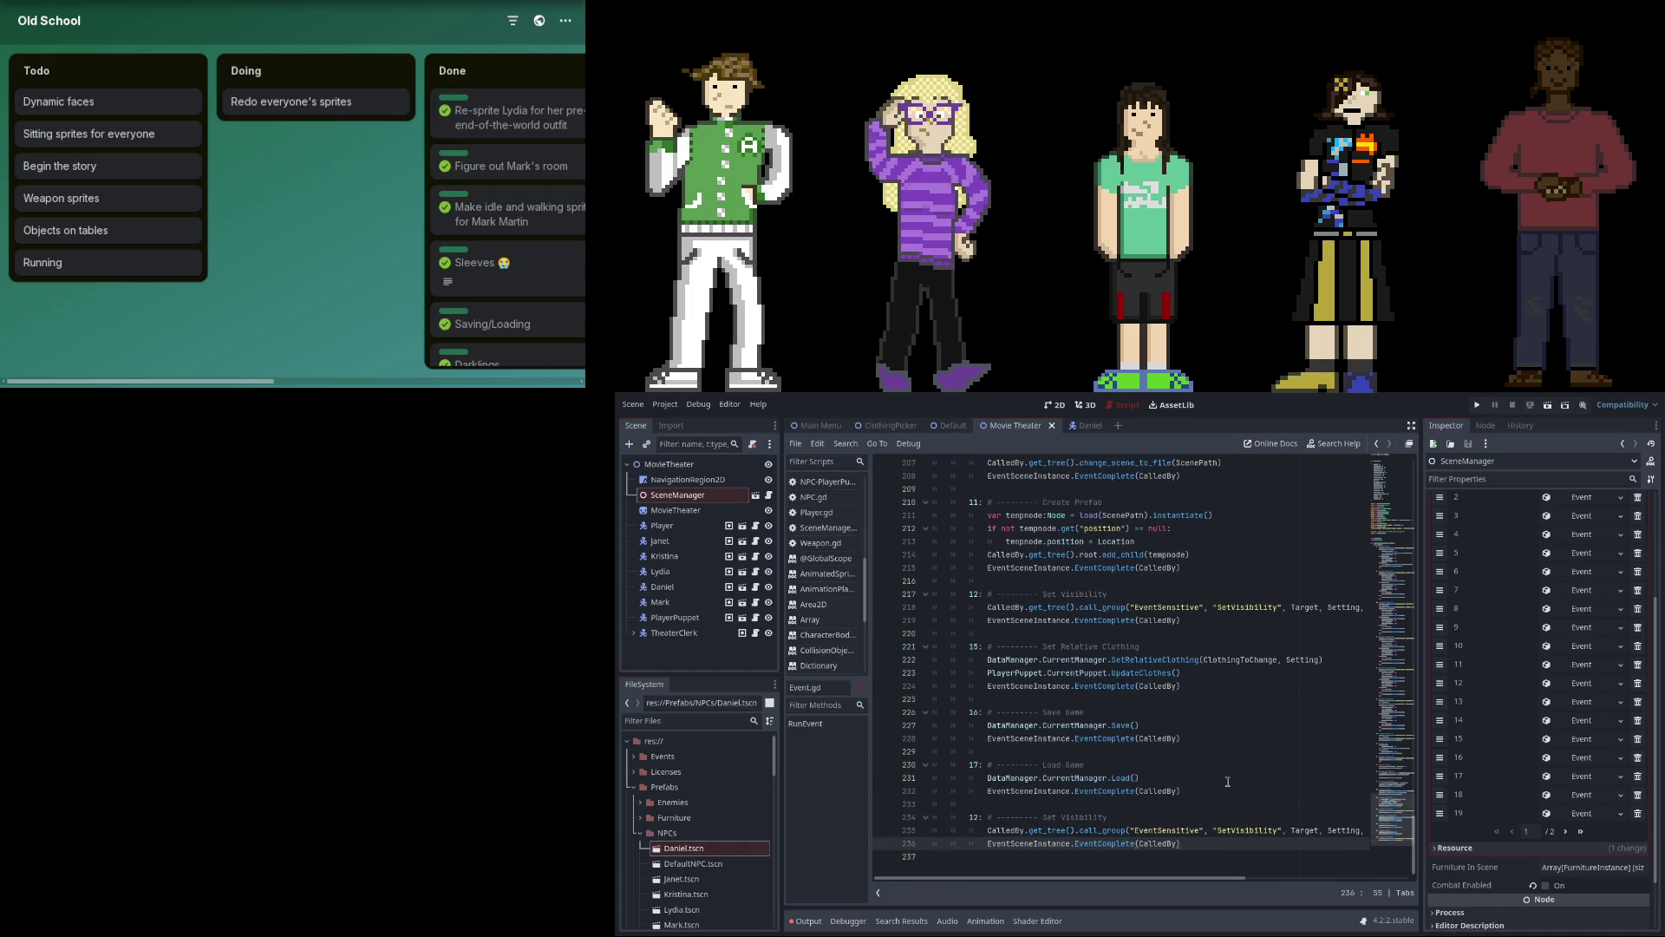
pyautogui.scroll(5, 853, 612)
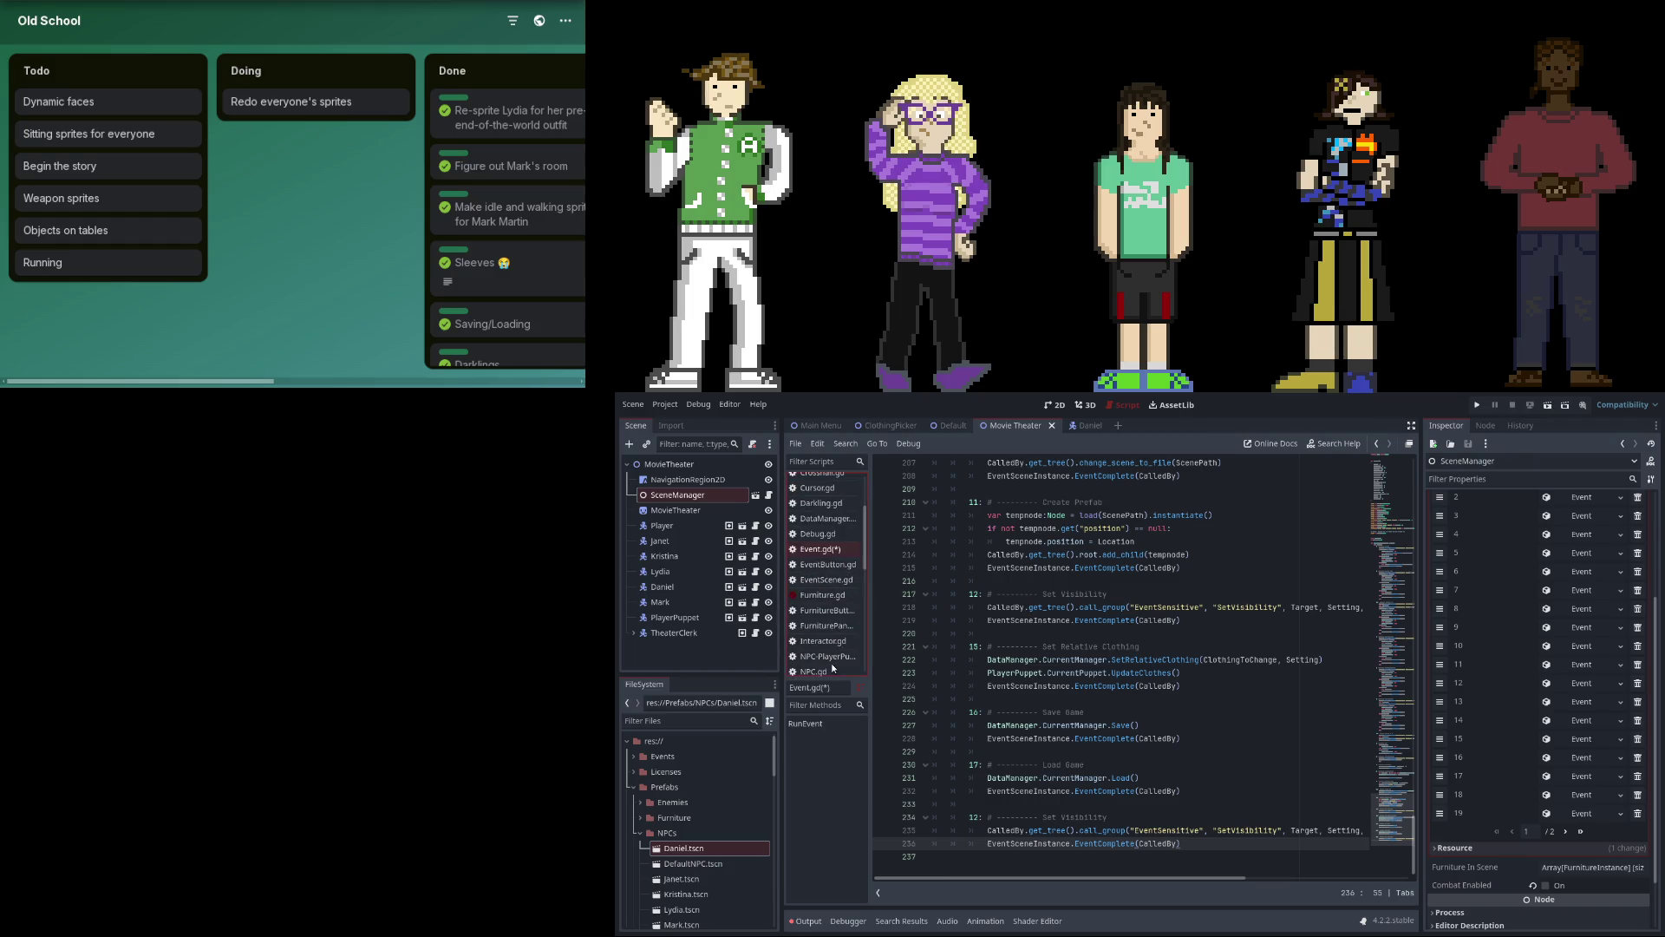
# Search NPC.gd for 'outfit' and select the ChangeOutfits function name.
pyautogui.click(841, 669)
pyautogui.scroll(-2, 1015, 681)
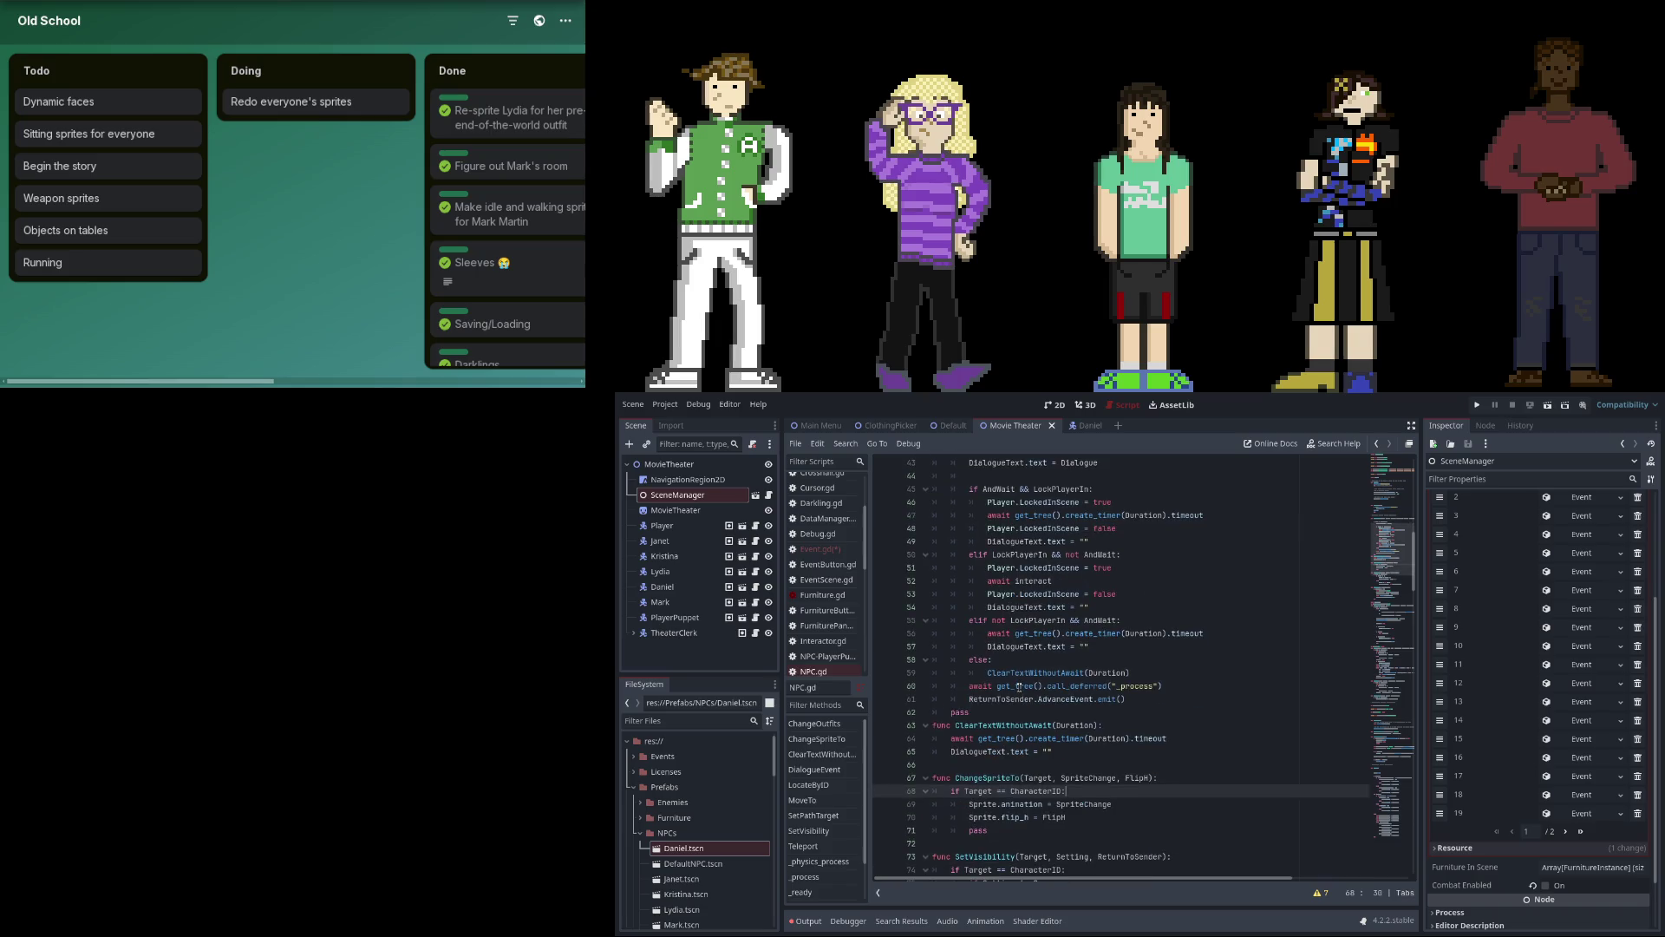
pyautogui.click(1034, 726)
pyautogui.hotkey('ctrl', 'f')
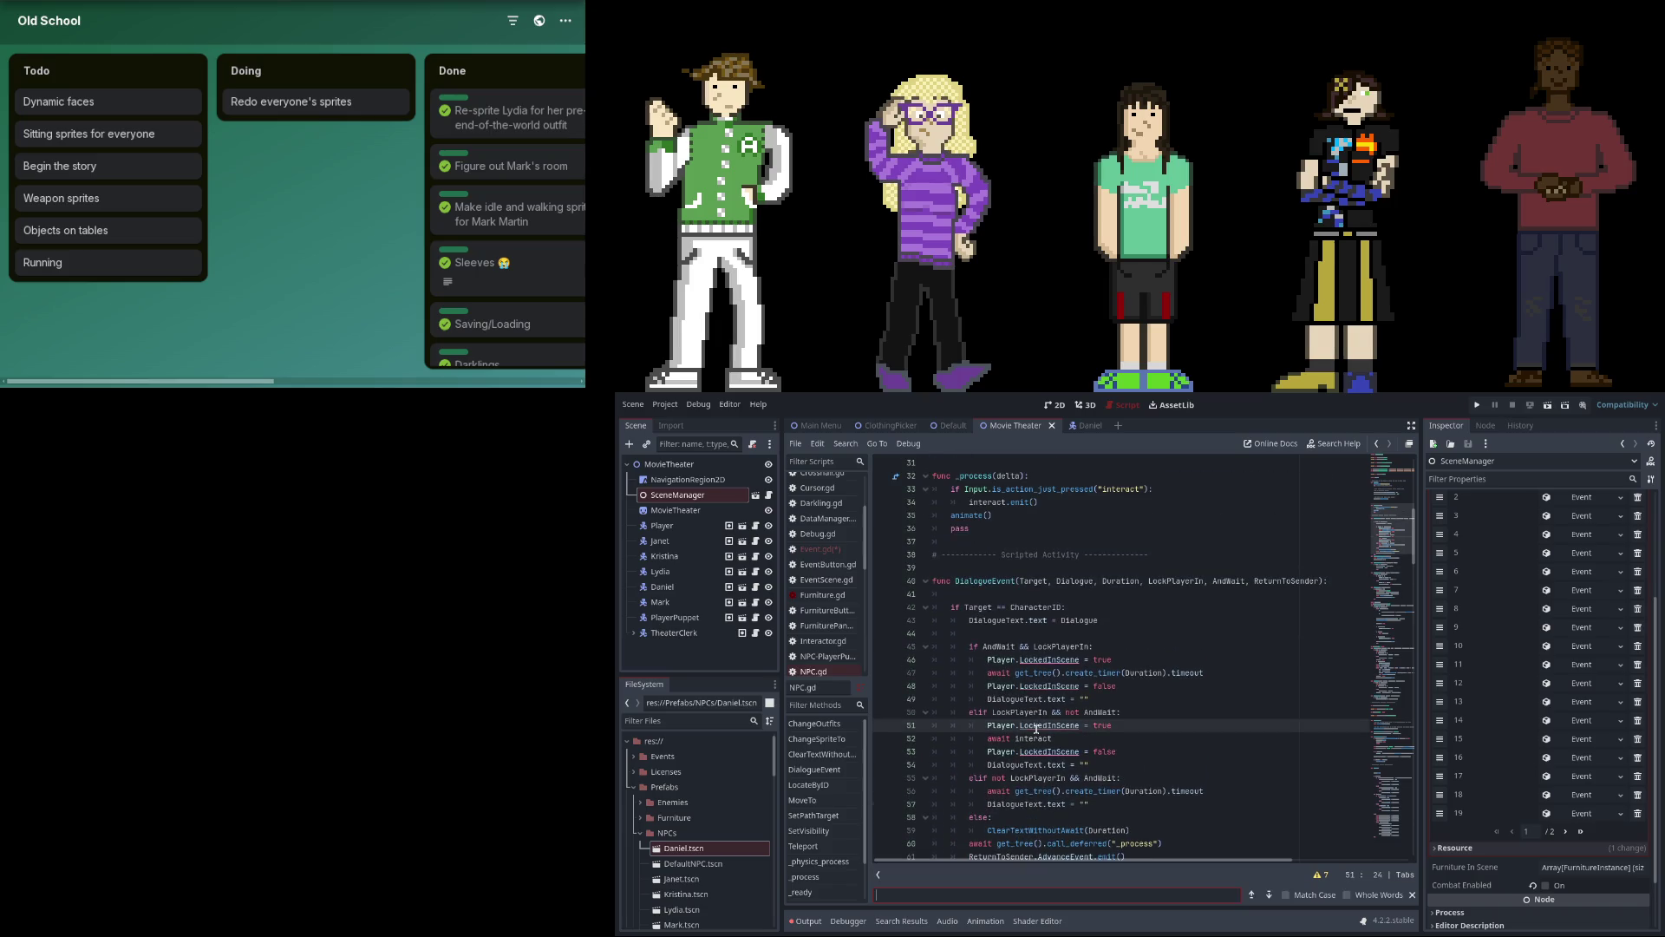
pyautogui.write('outfit')
pyautogui.doubleClick(943, 659)
pyautogui.doubleClick(984, 659)
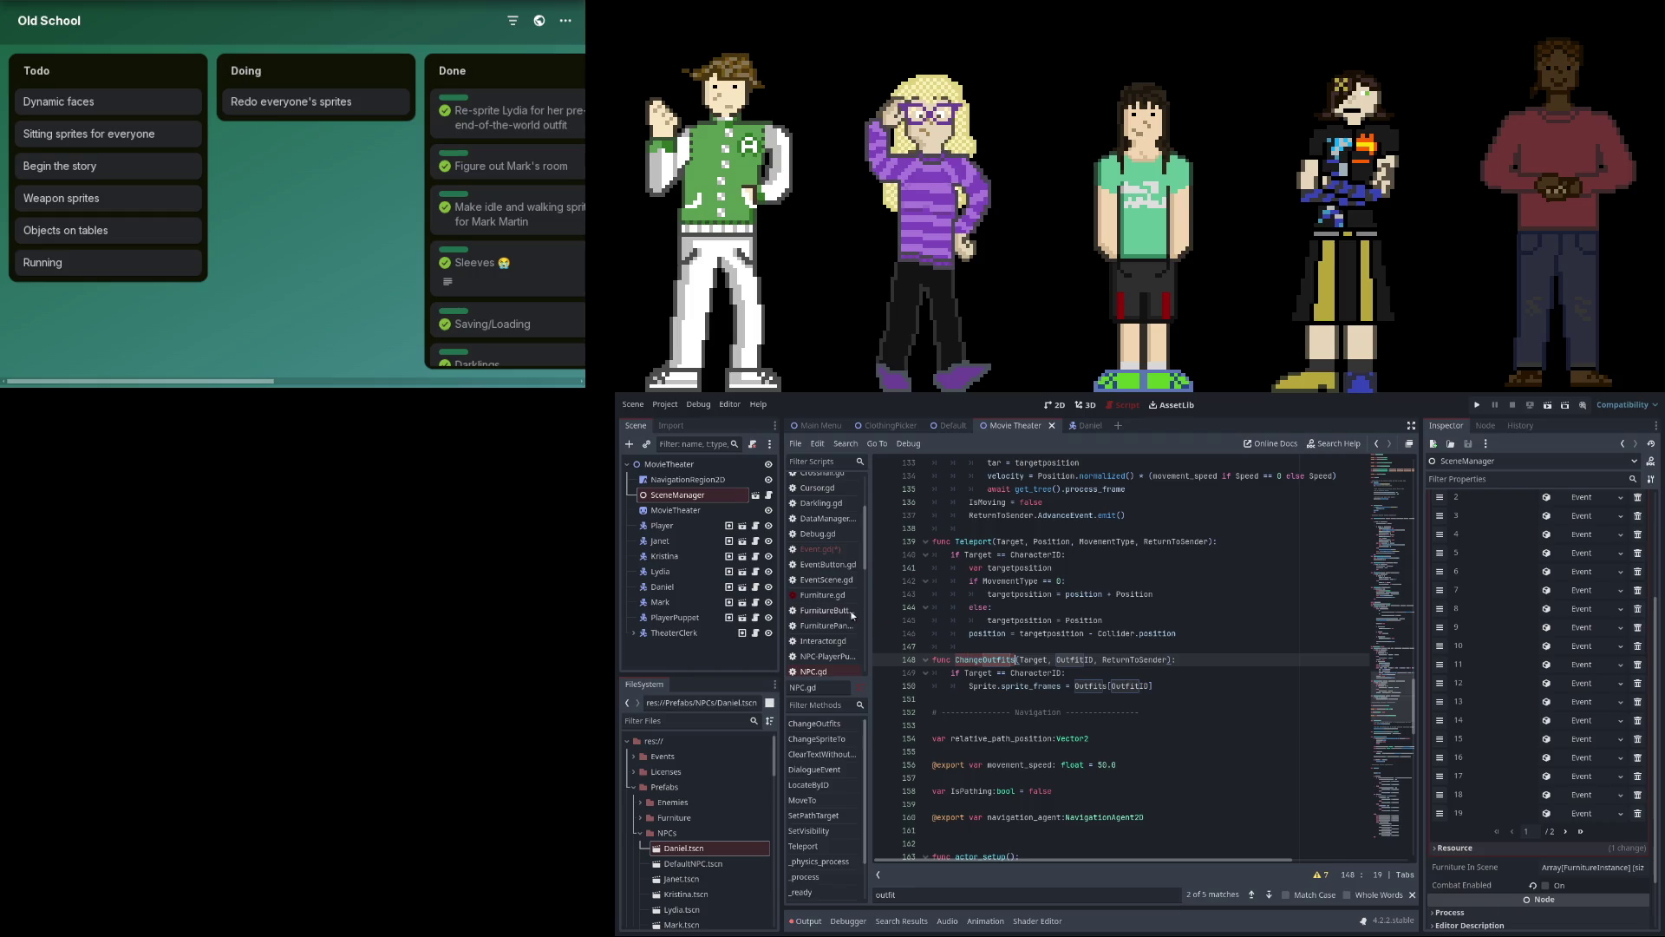
# Replace the pasted block's Setting argument with Int in Event.gd.
pyautogui.click(840, 549)
pyautogui.scroll(-1, 1133, 767)
pyautogui.hscroll(5, 1252, 814)
pyautogui.doubleClick(1116, 817)
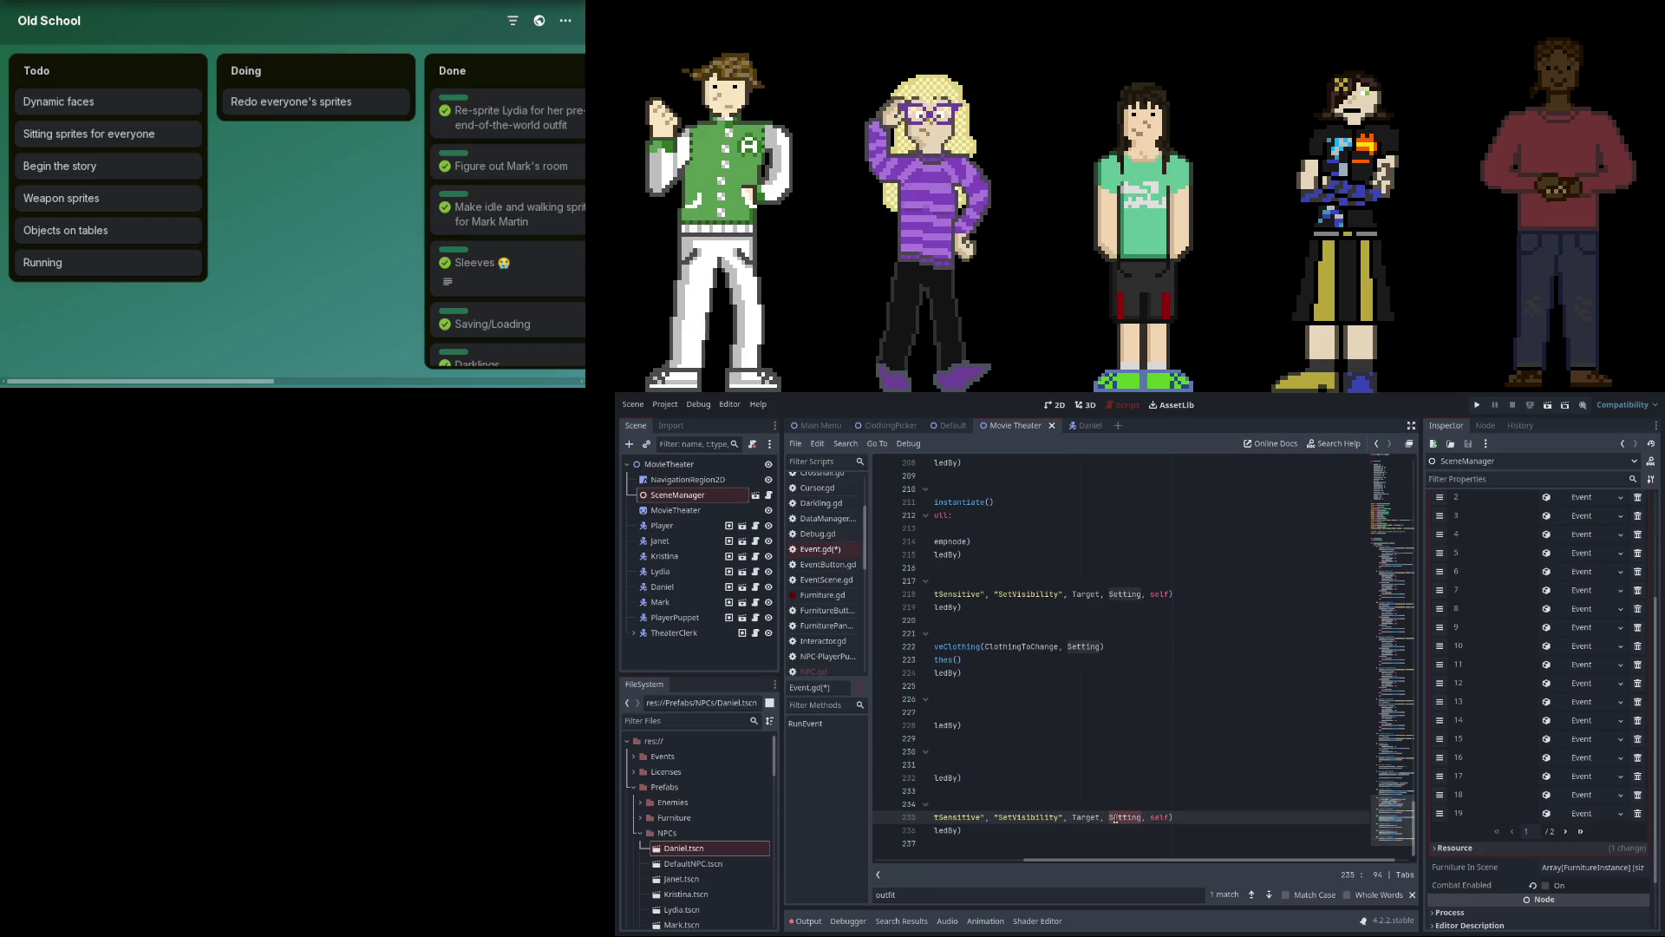
pyautogui.write('i')
pyautogui.write('t,')
pyautogui.hscroll(-5, 1114, 816)
# Swap SetVisibility for ChangeOutfits, rename the comment 'Change Outfits', and number the case 21.
pyautogui.doubleClick(1240, 817)
pyautogui.write('ChangeOutfit')
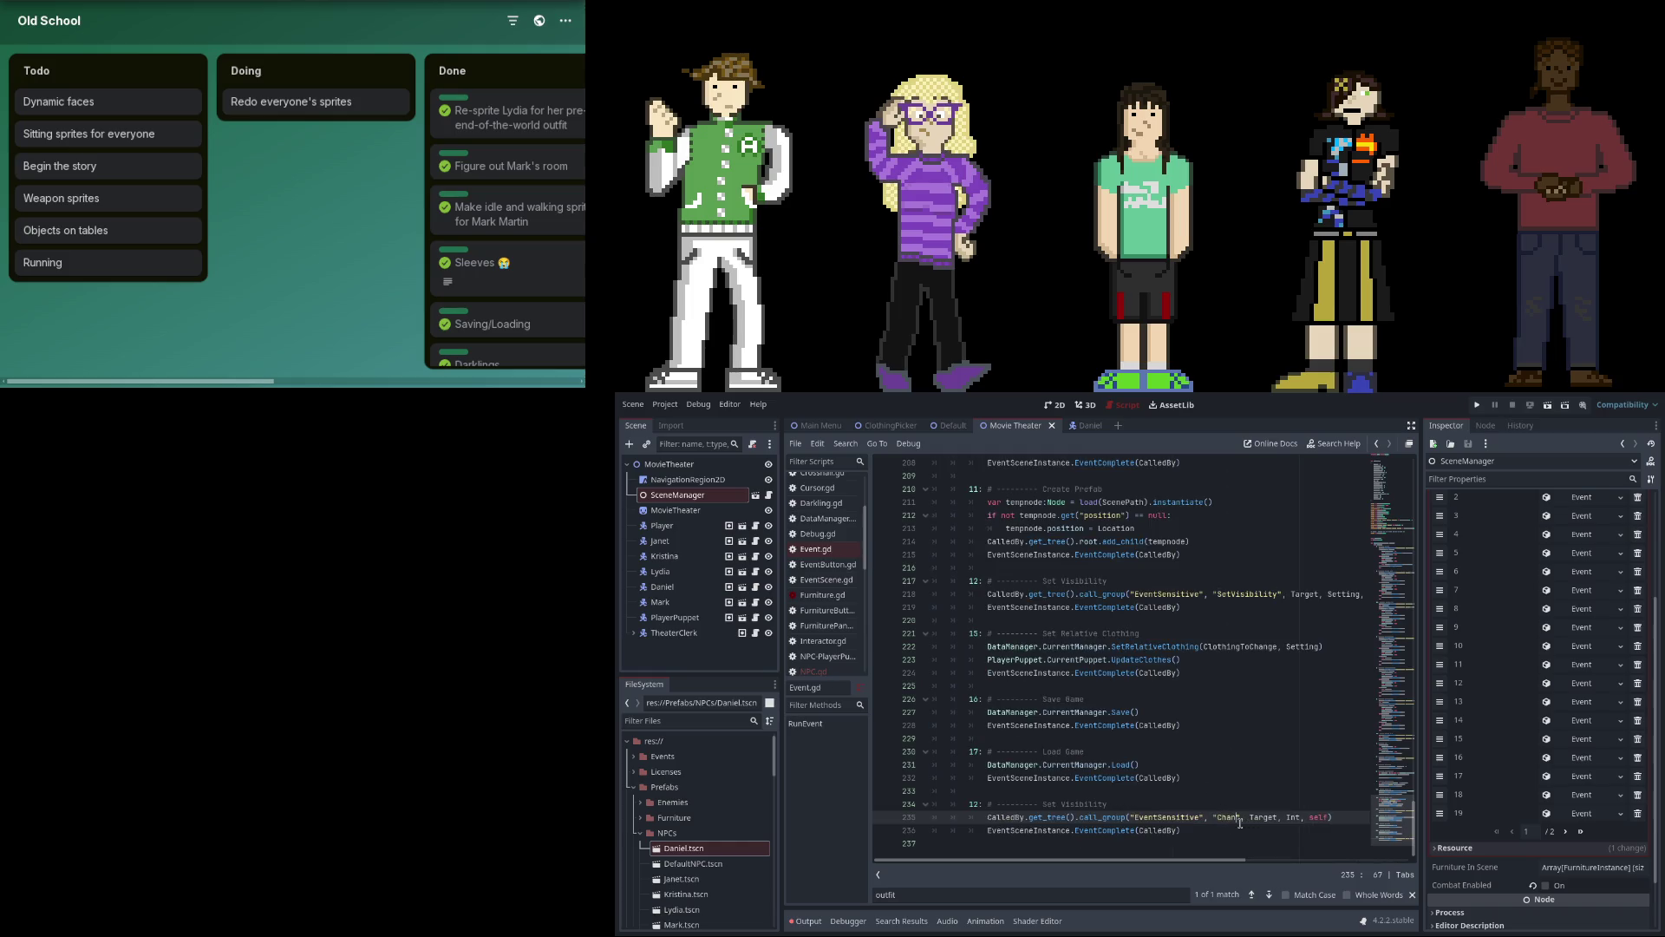
pyautogui.write('s')
pyautogui.moveTo(1043, 804); pyautogui.dragTo(1106, 804)
pyautogui.write('Change Outfits')
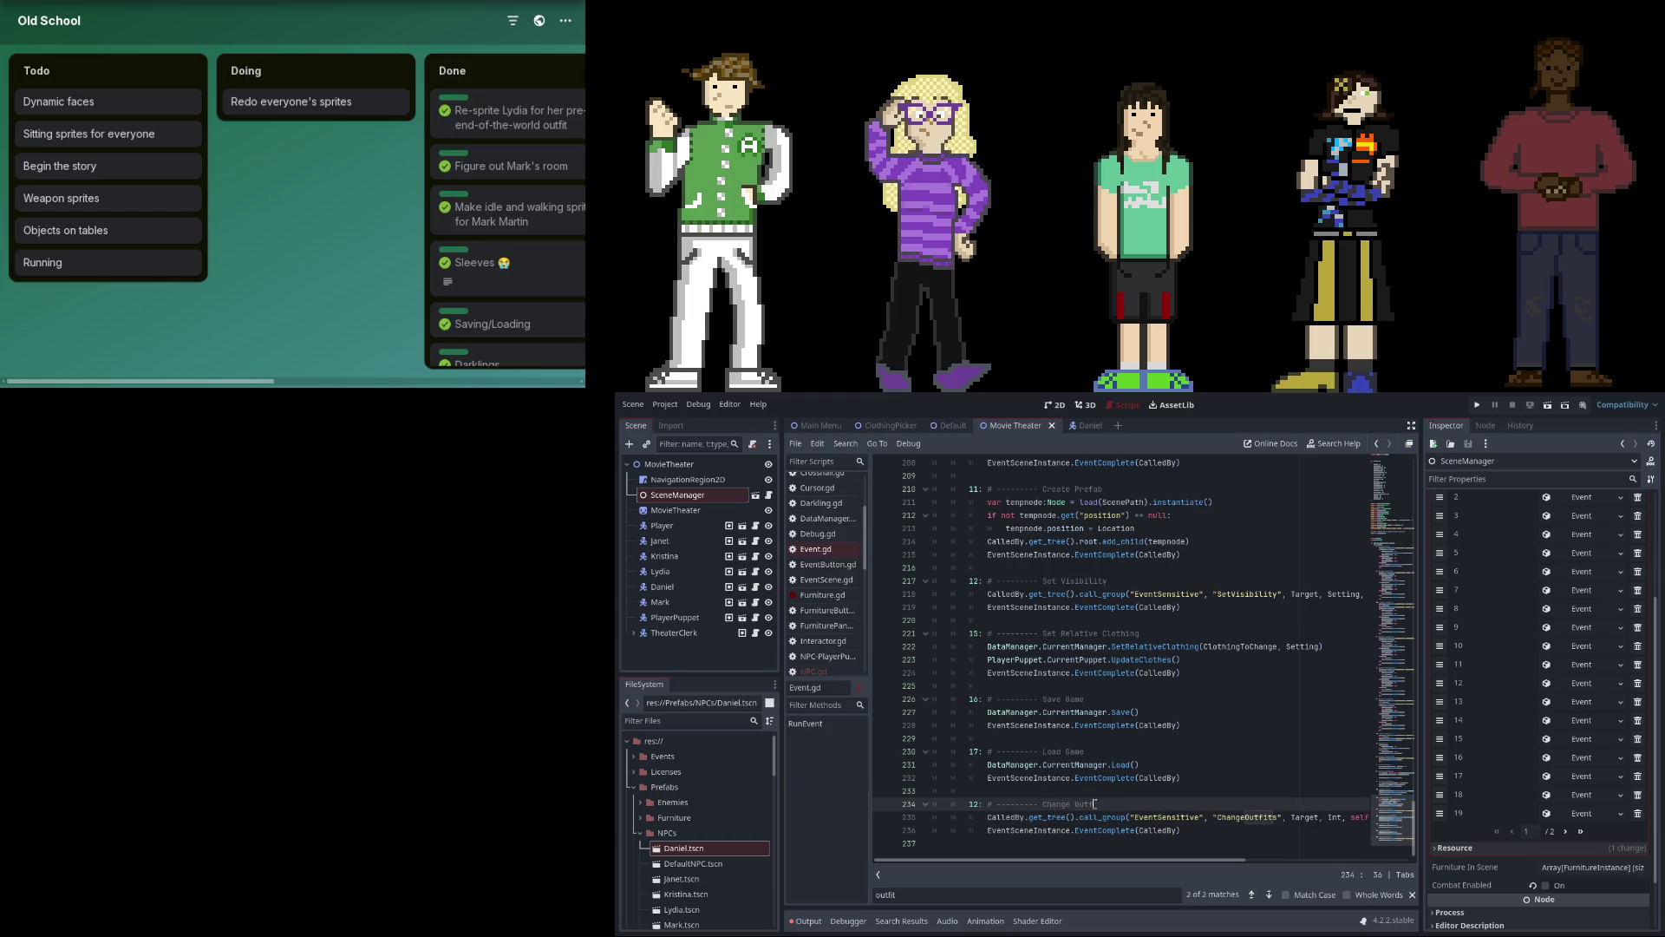
pyautogui.doubleClick(973, 804)
pyautogui.write('21')
pyautogui.scroll(5, 1541, 763)
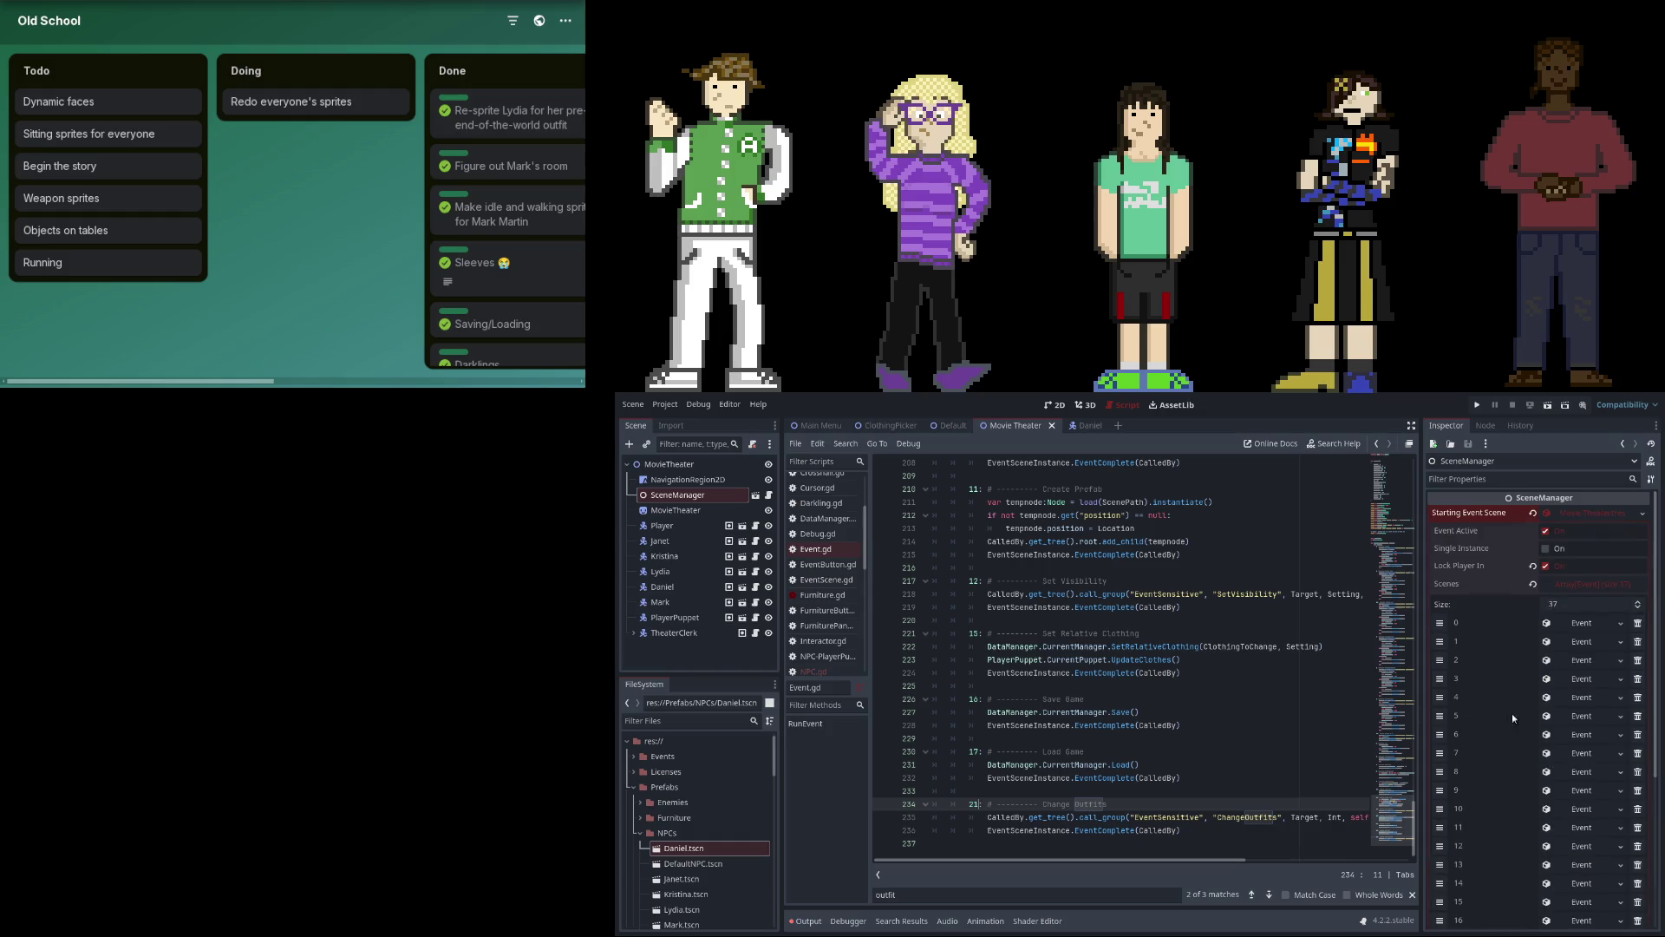
# Inspect the first scene events, including event 7, and go to the Scenes array's second page.
pyautogui.click(1589, 621)
pyautogui.click(1589, 621)
pyautogui.click(1582, 693)
pyautogui.click(1582, 694)
pyautogui.click(1584, 751)
pyautogui.click(1584, 749)
pyautogui.scroll(-5, 1585, 733)
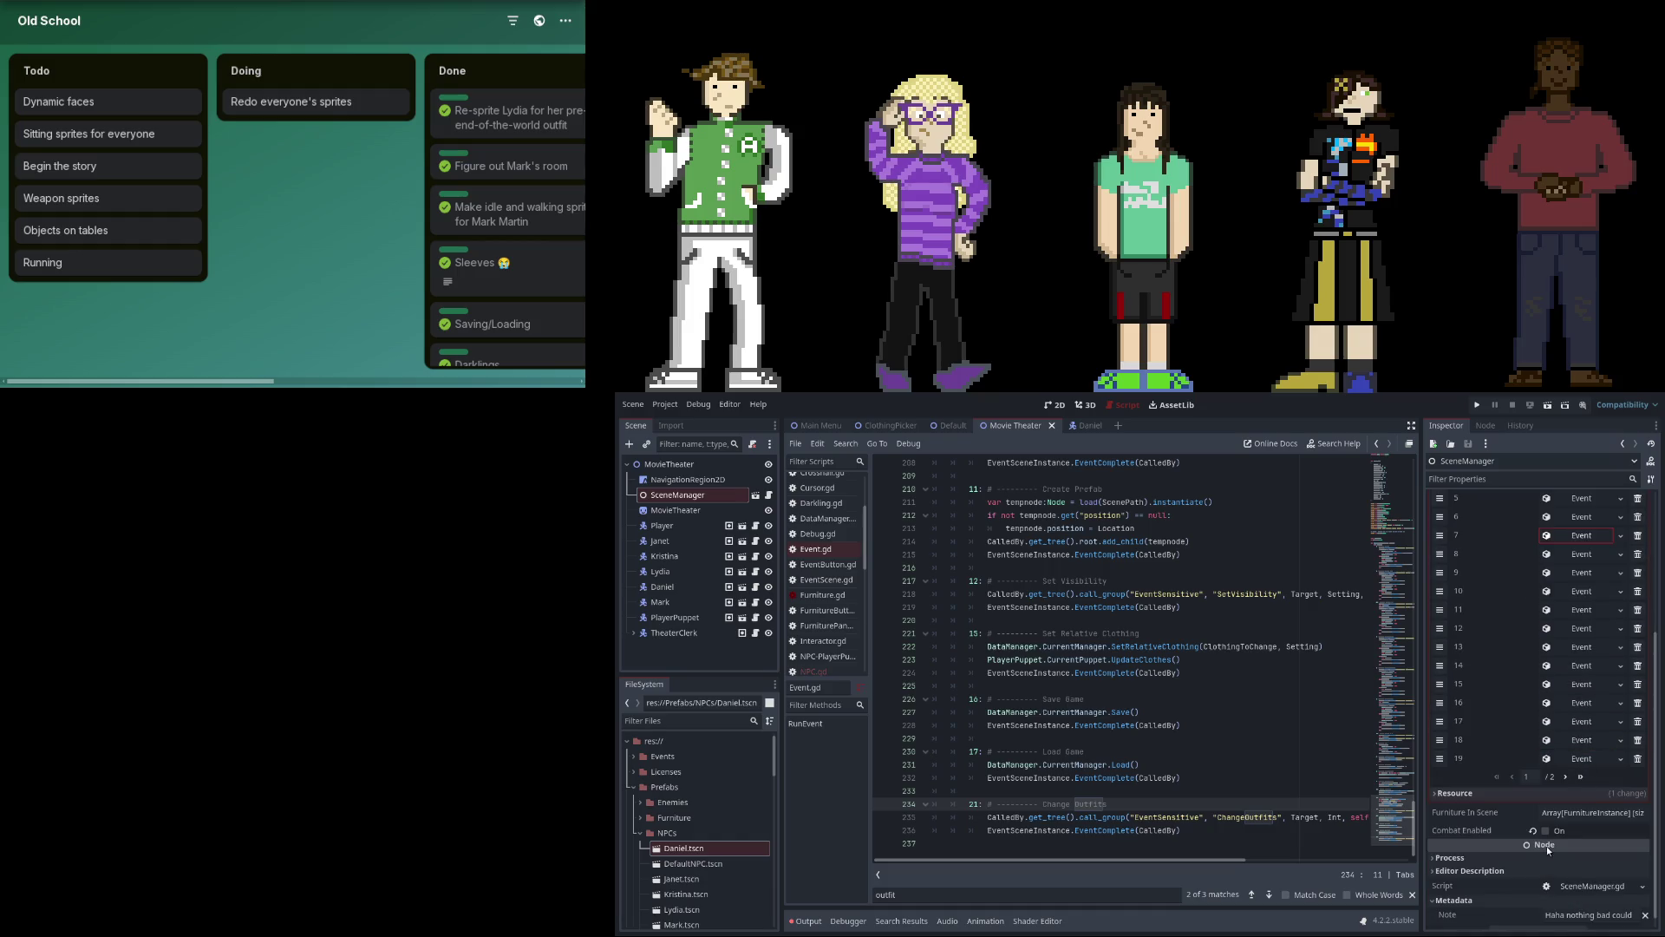
pyautogui.click(1566, 777)
# Move the newest empty slot to the top of Scenes, then swap it into second place.
pyautogui.moveTo(1439, 744); pyautogui.dragTo(1440, 497)
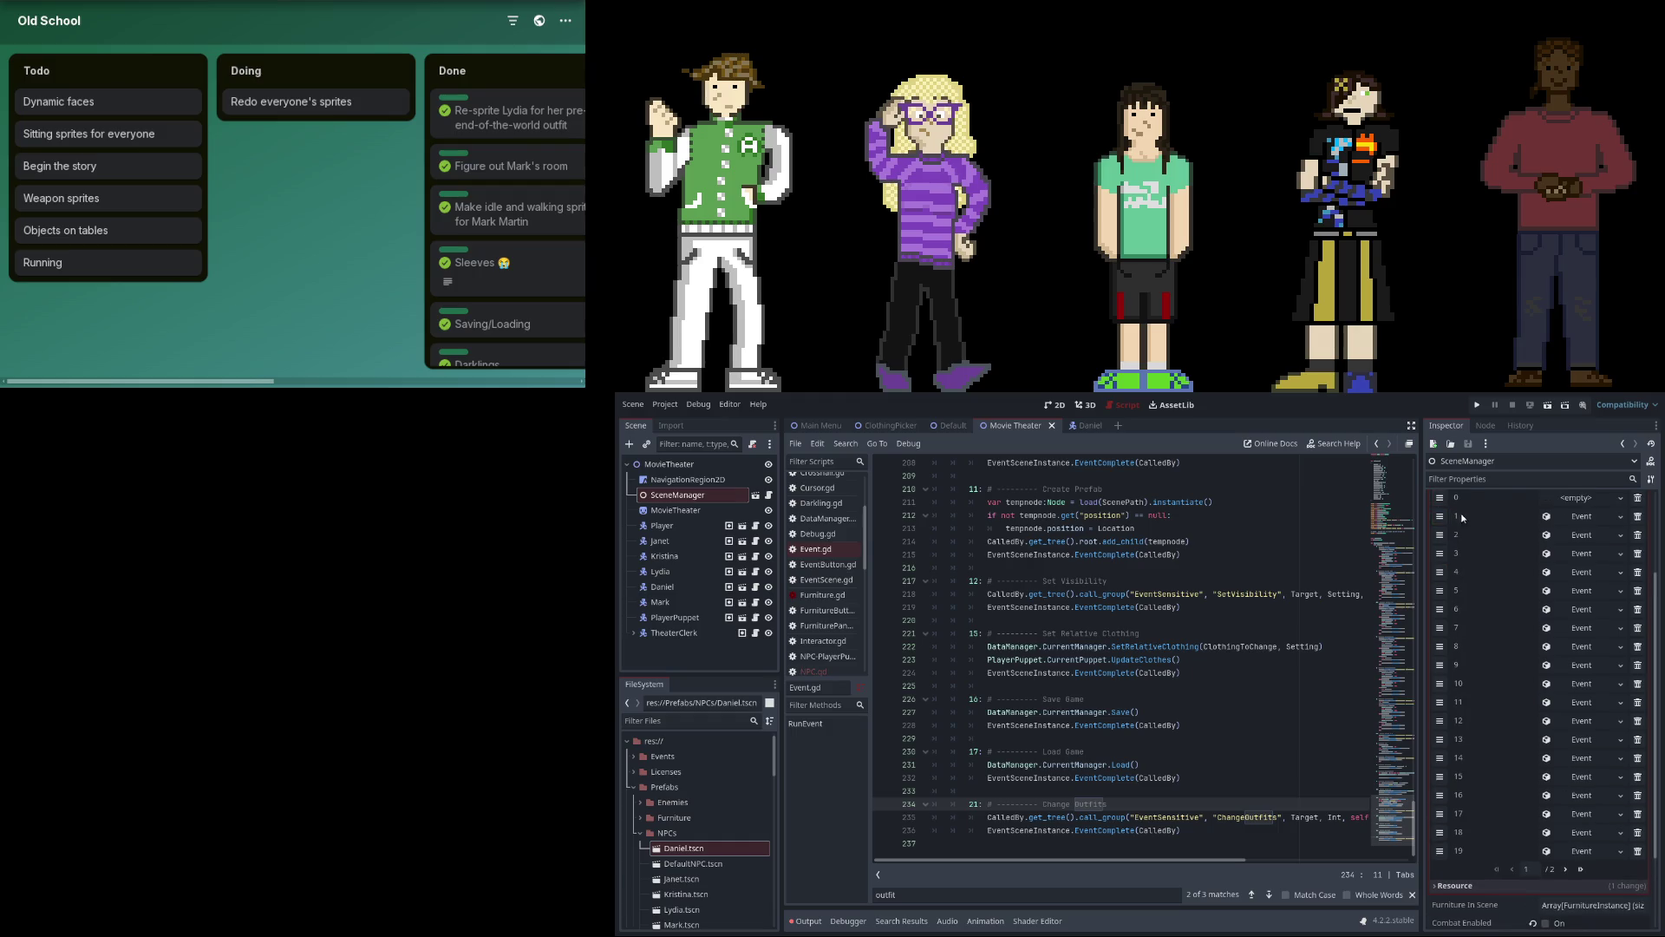
pyautogui.scroll(3, 1459, 518)
pyautogui.click(1599, 662)
pyautogui.click(1598, 662)
pyautogui.click(1596, 643)
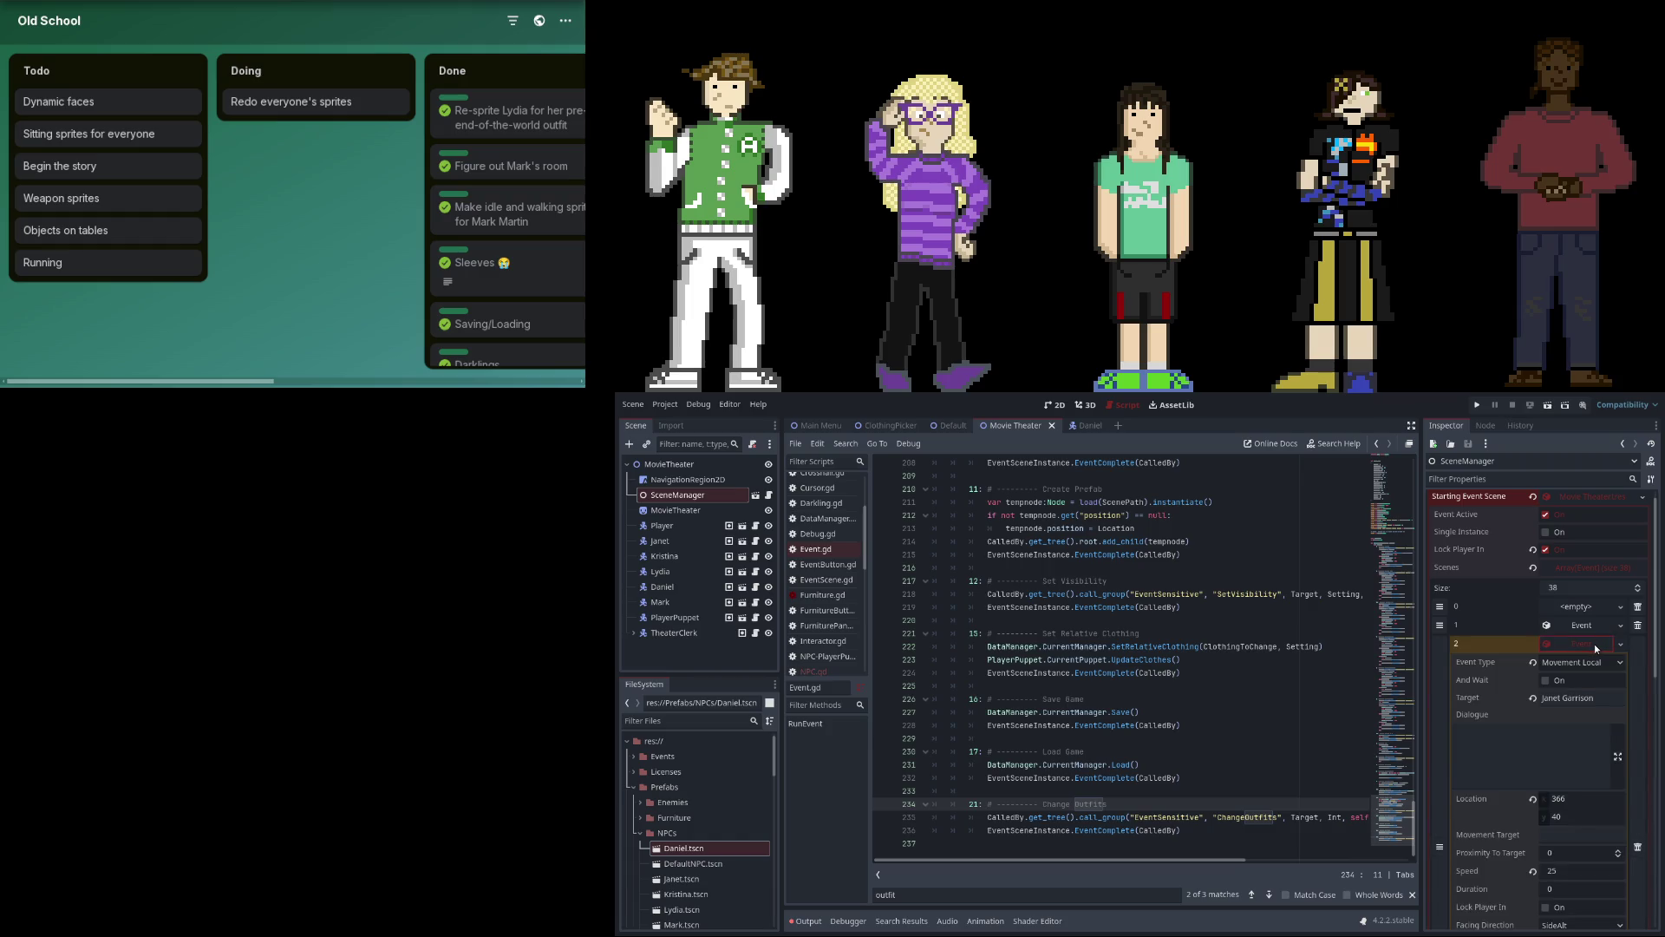
pyautogui.click(1596, 643)
pyautogui.moveTo(1439, 606); pyautogui.dragTo(1440, 626)
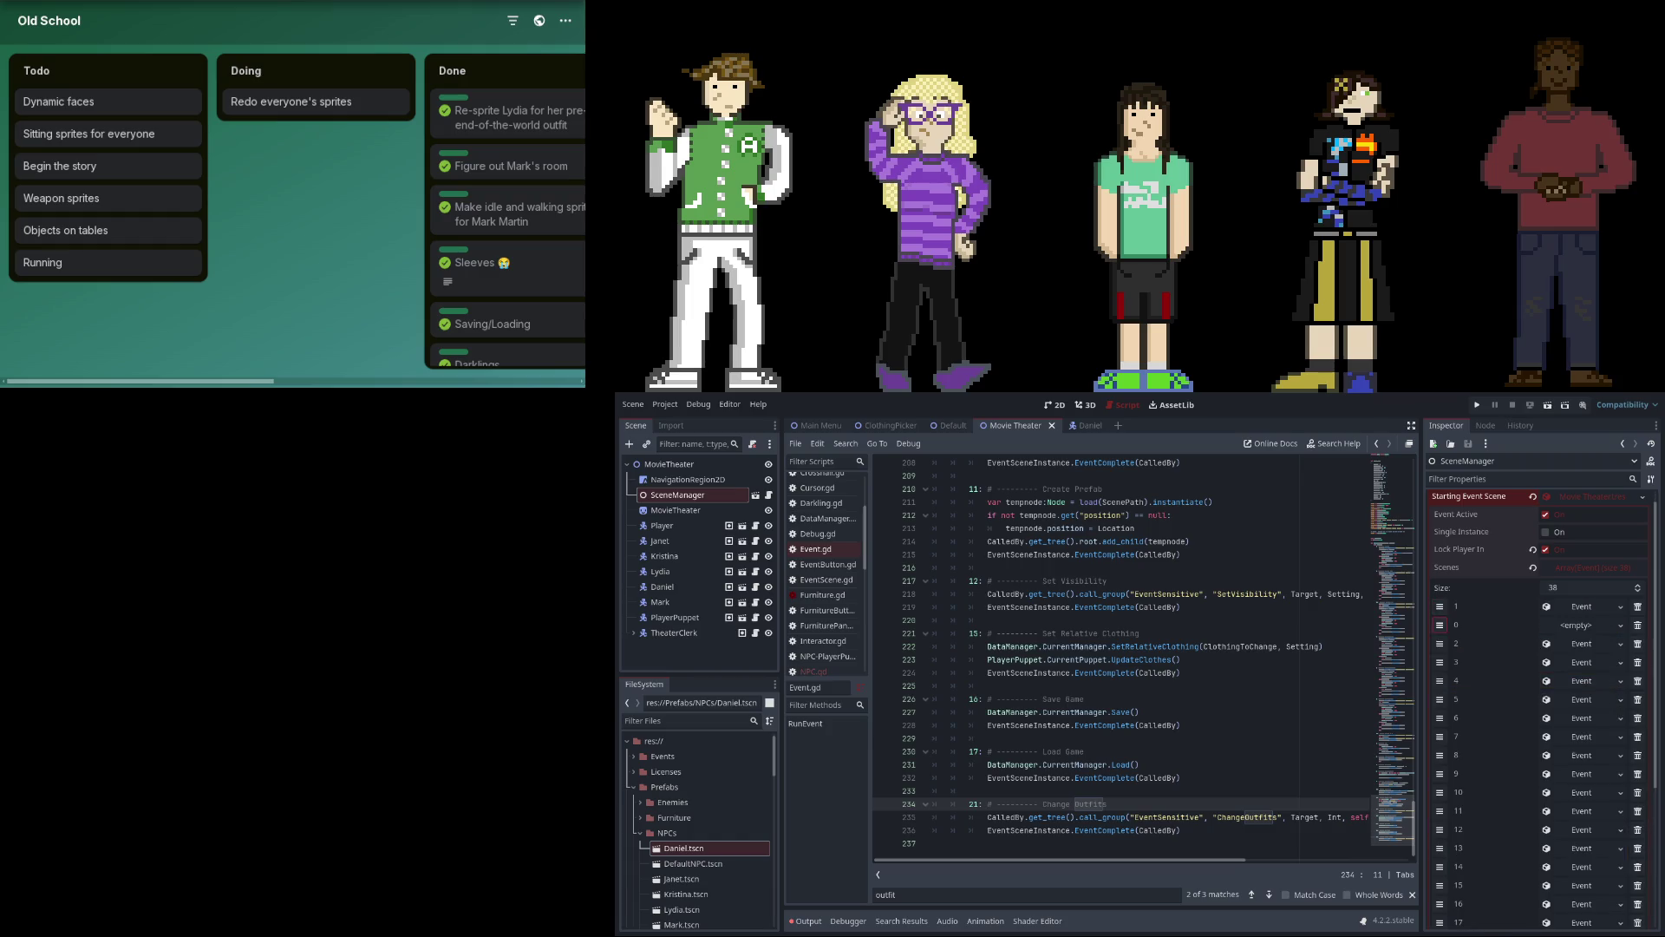
# Create a Change Outfits event with Int 1 in that slot and run the game.
pyautogui.click(1567, 635)
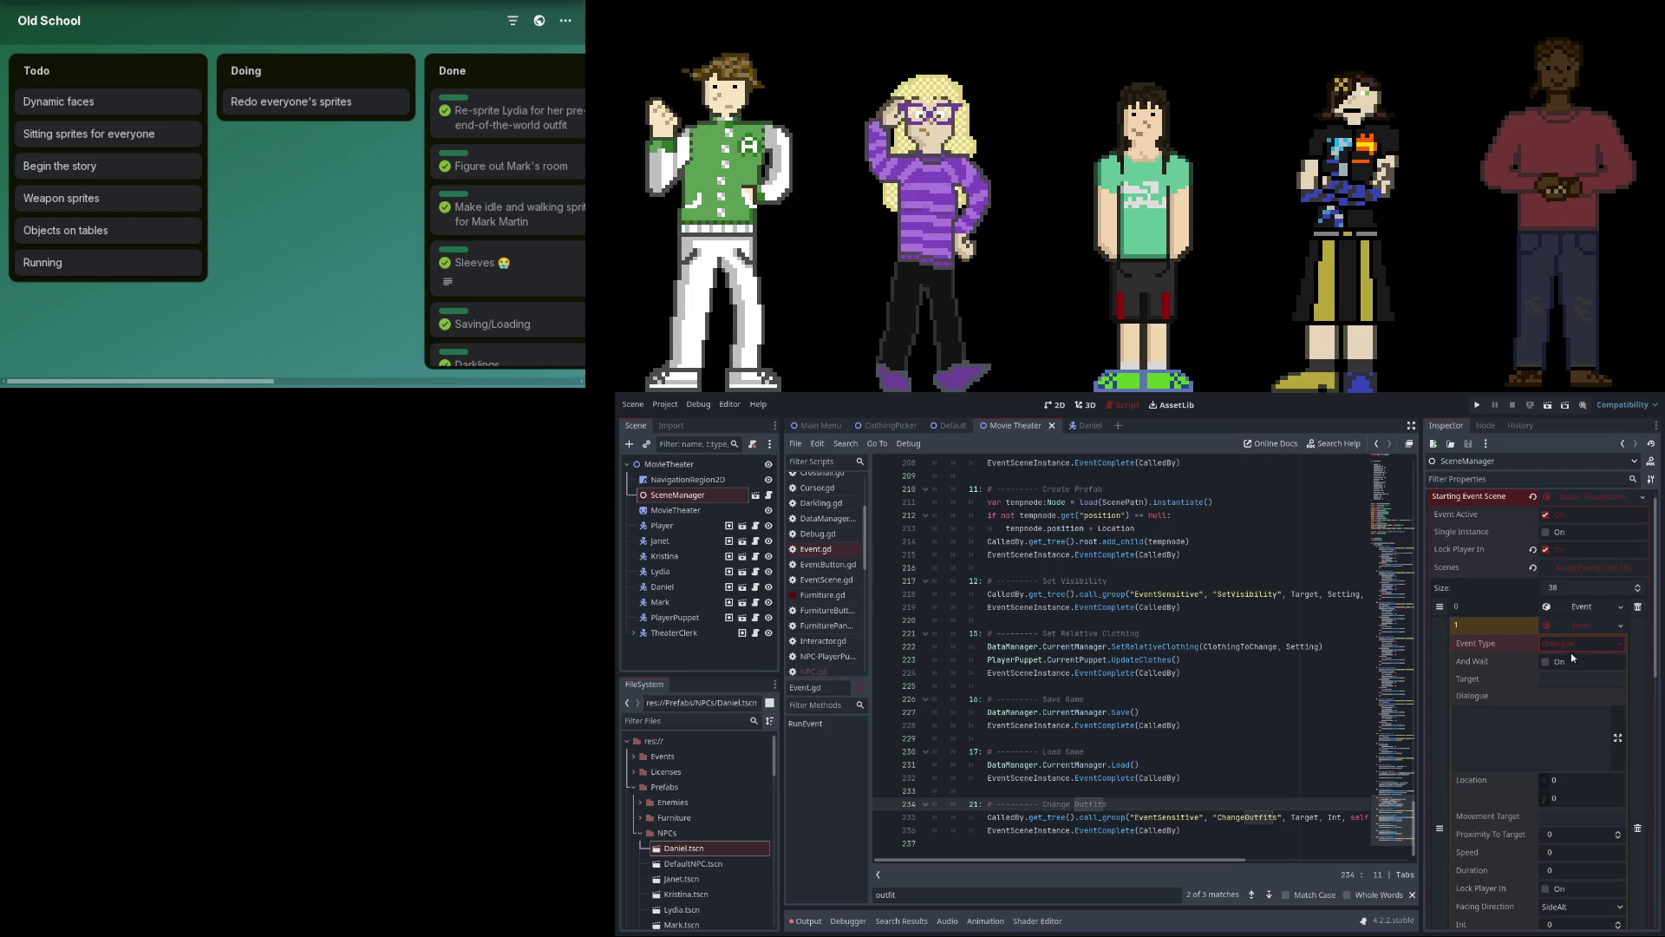
pyautogui.click(1583, 643)
pyautogui.click(1539, 854)
pyautogui.click(1577, 817)
pyautogui.write('1')
pyautogui.press('Return')
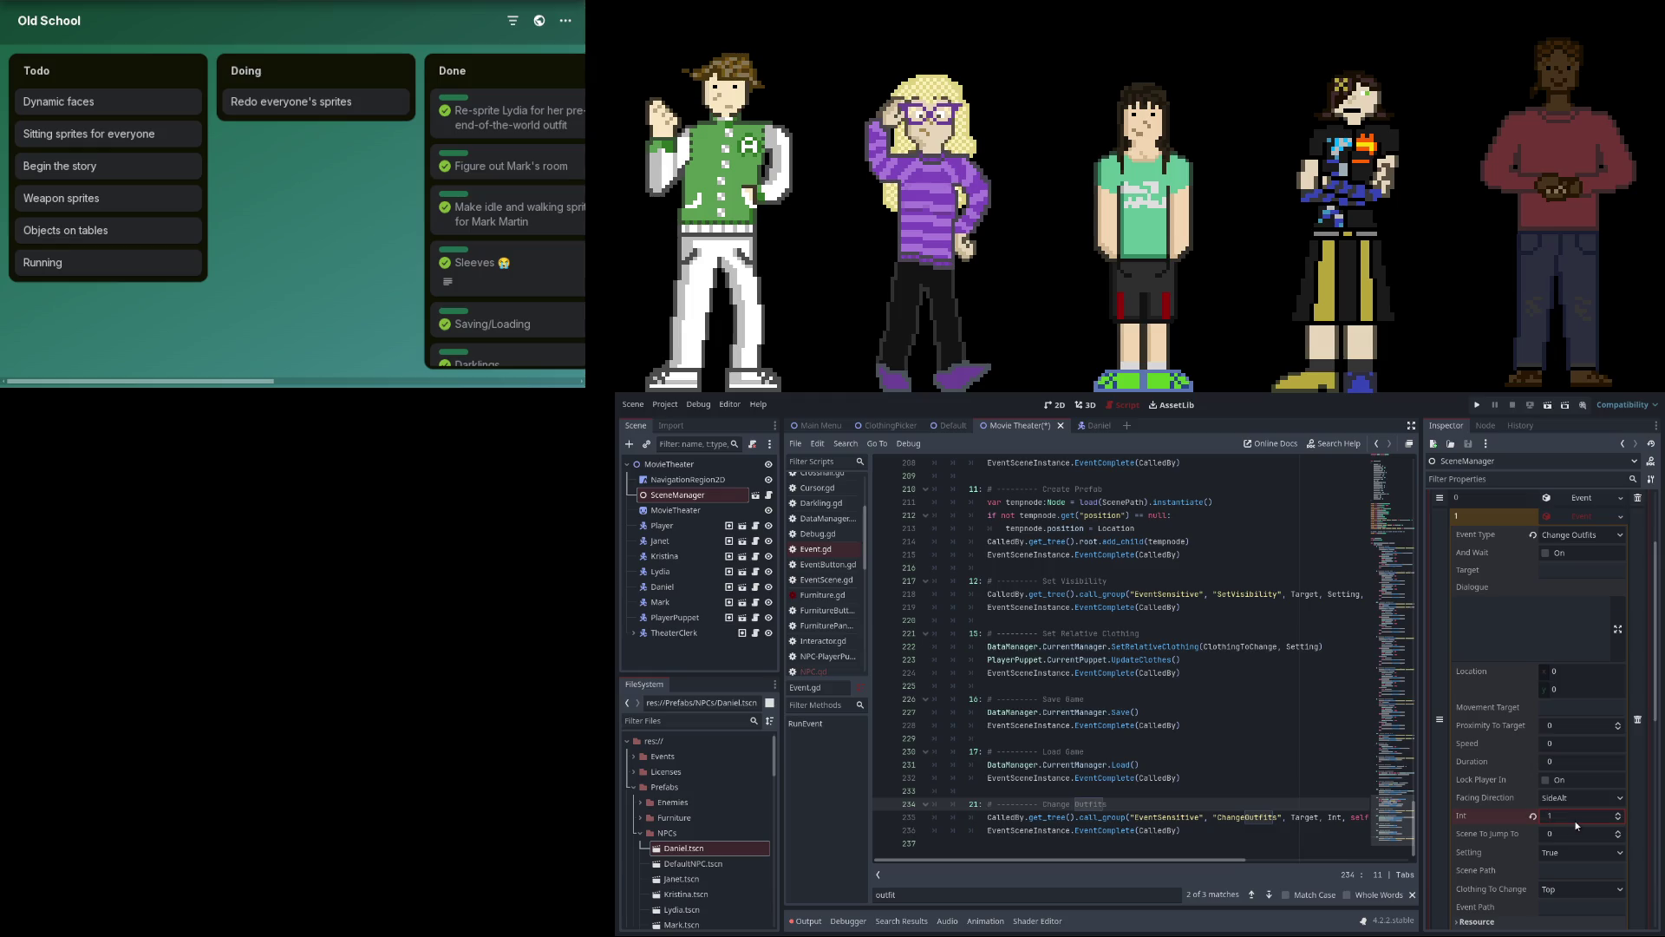
pyautogui.click(1479, 407)
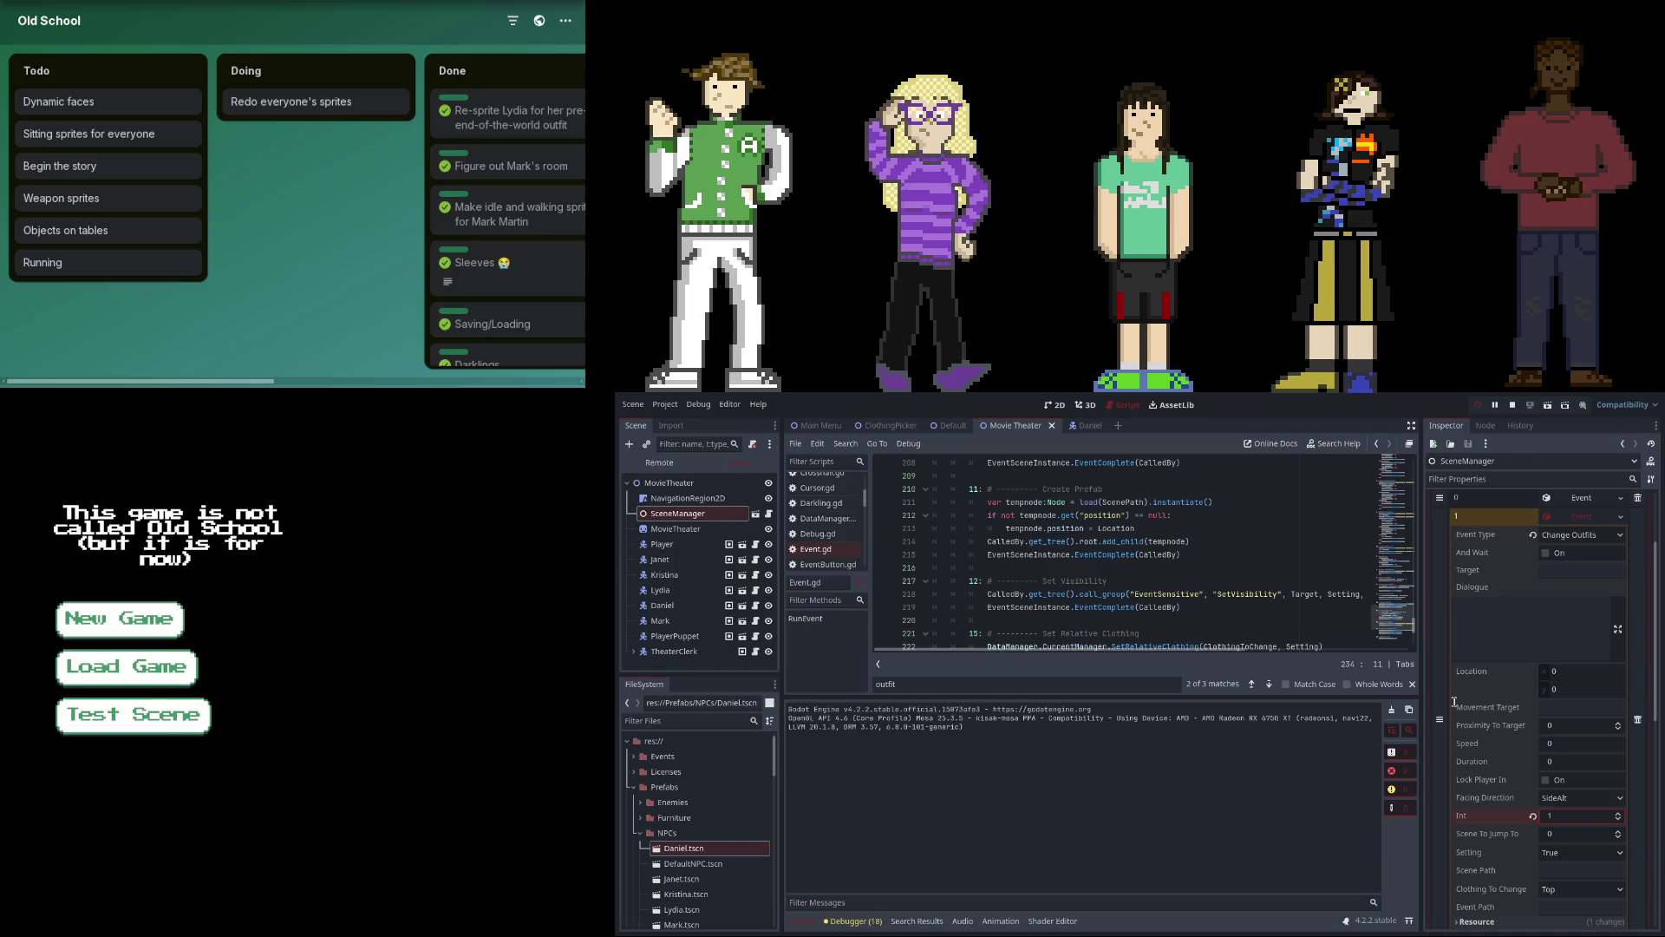
# Load the saved game, set the outfit event's Target to the character's name, and relaunch.
pyautogui.click(180, 676)
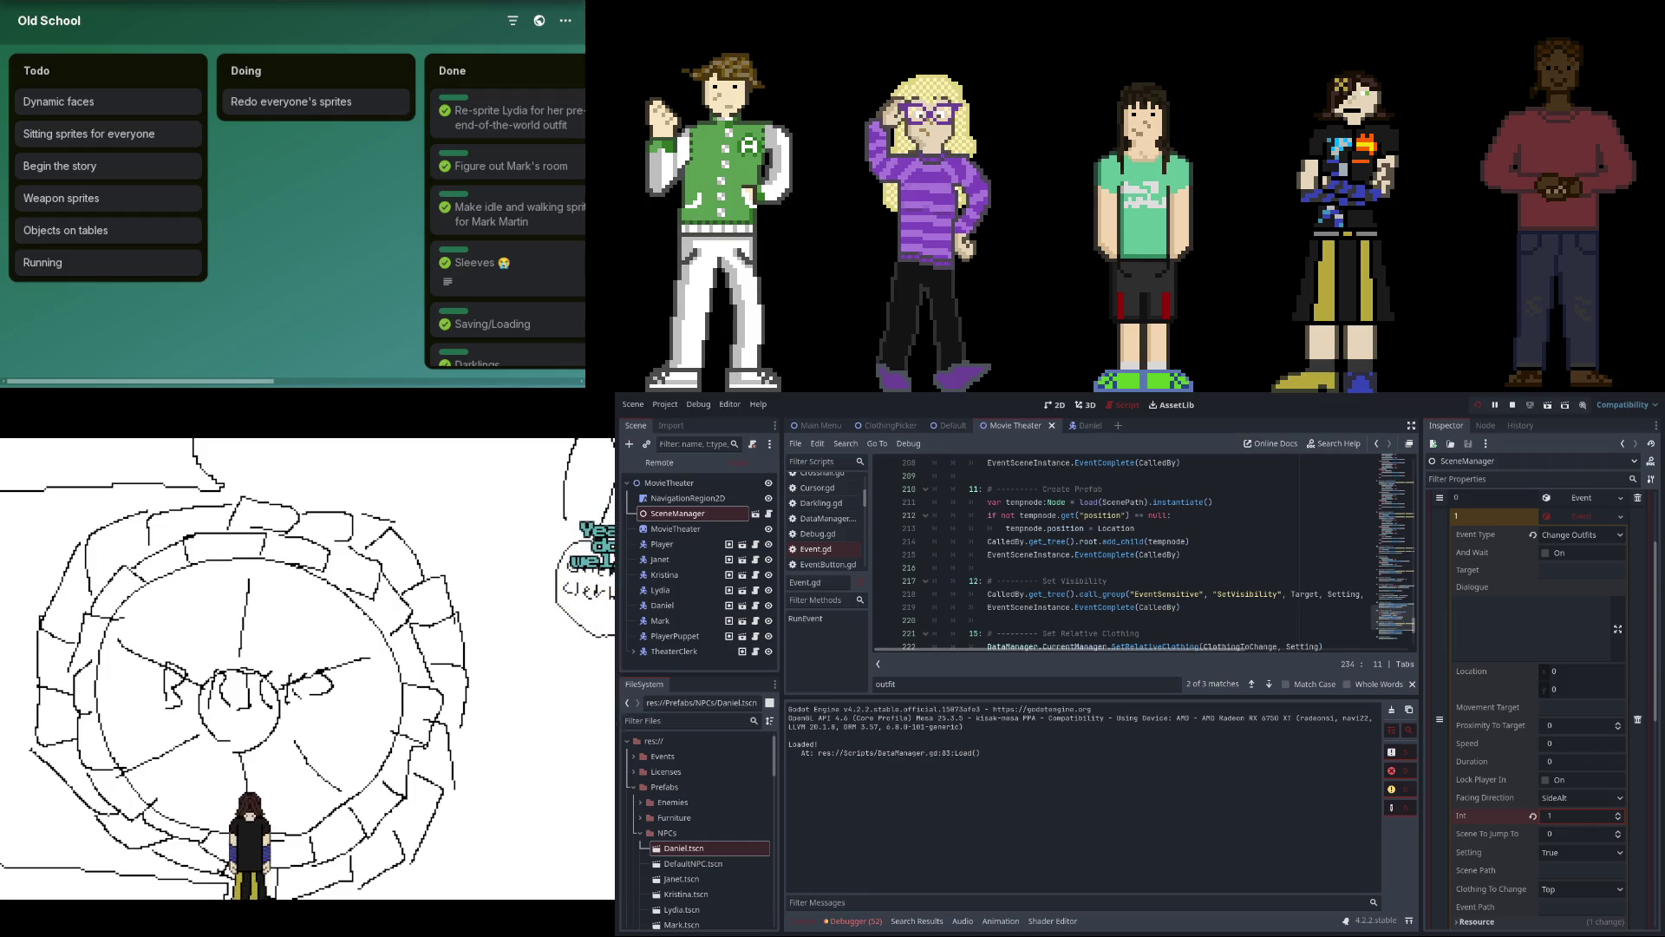
pyautogui.click(1557, 570)
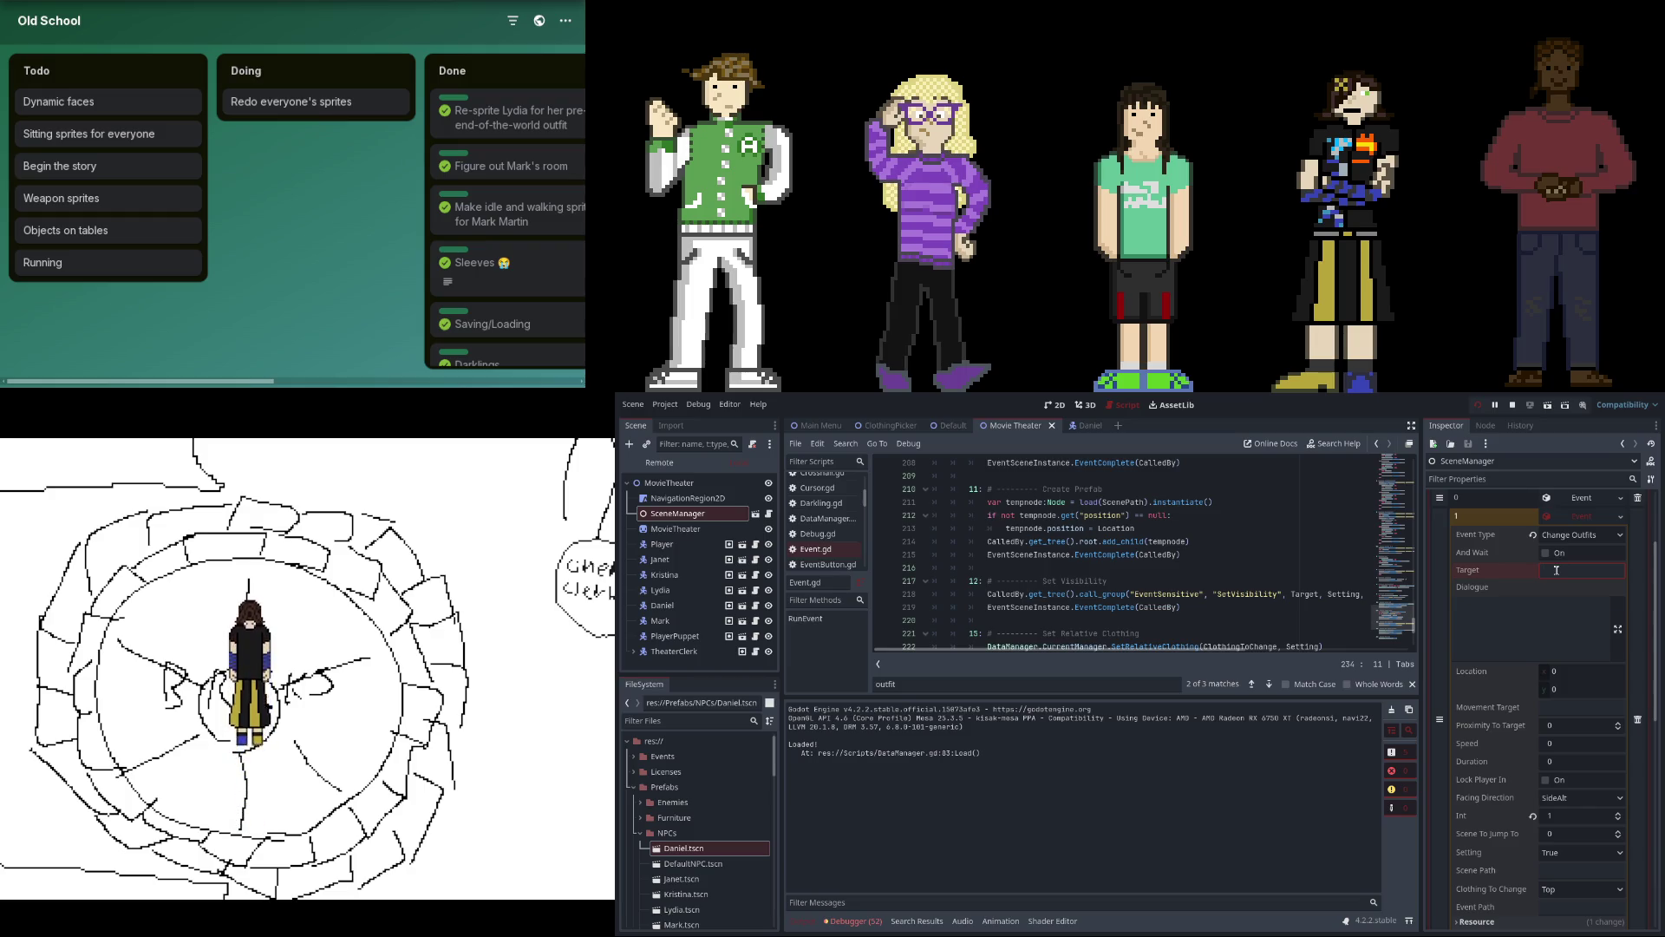
pyautogui.write('Lydia Flynn')
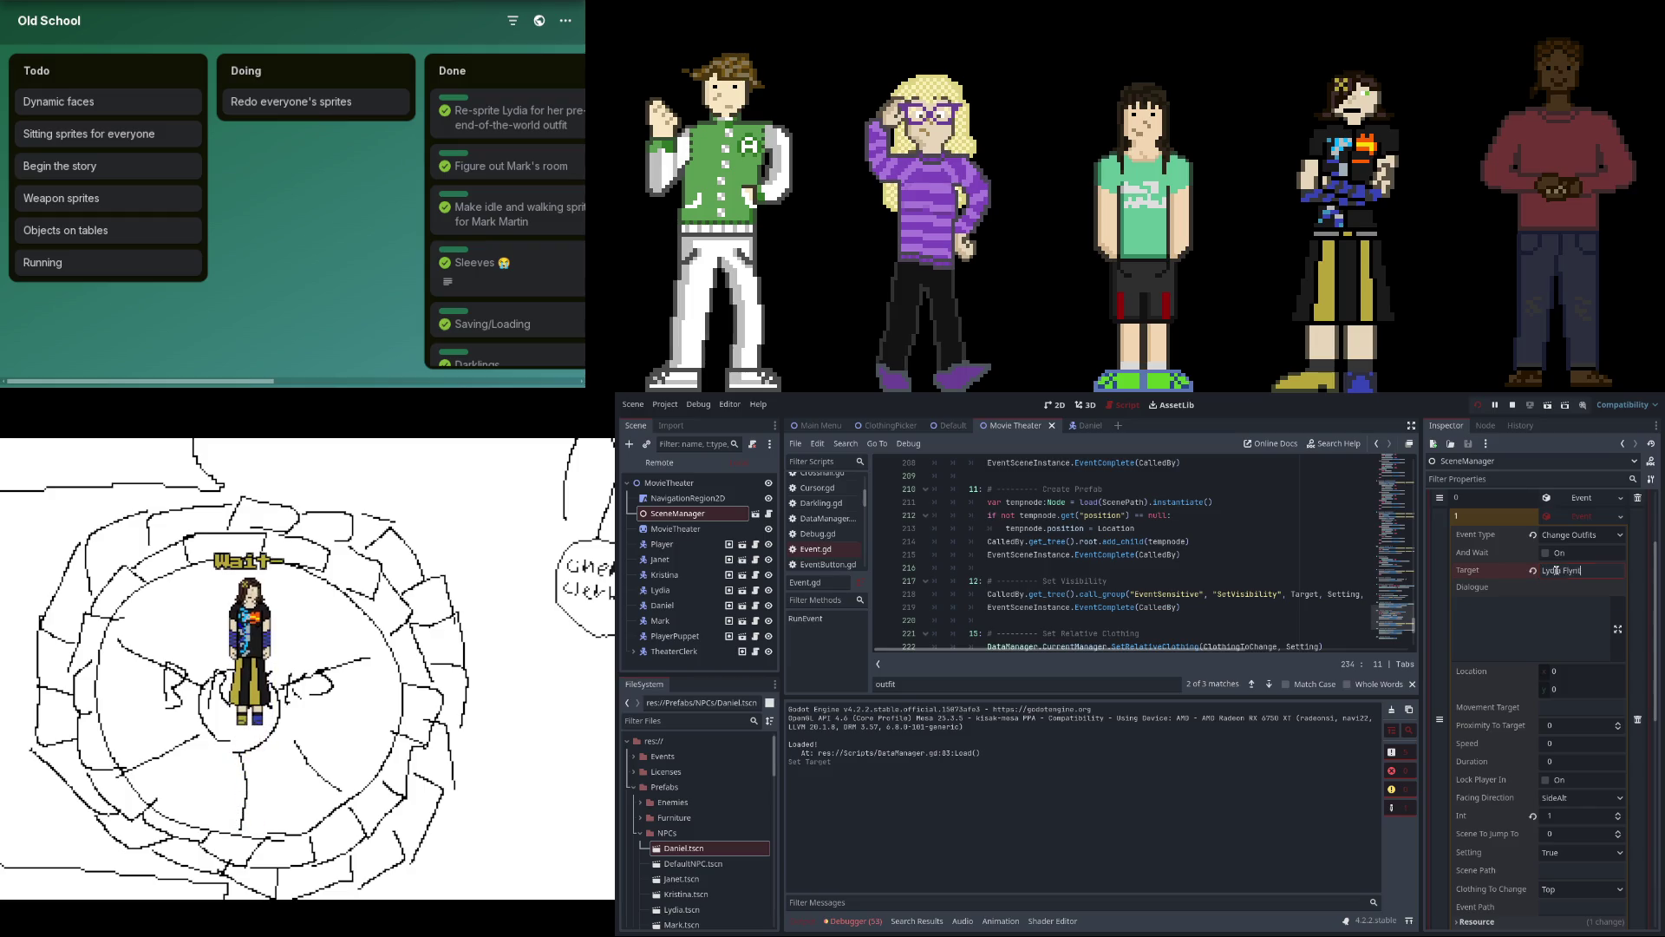
pyautogui.press('F8')
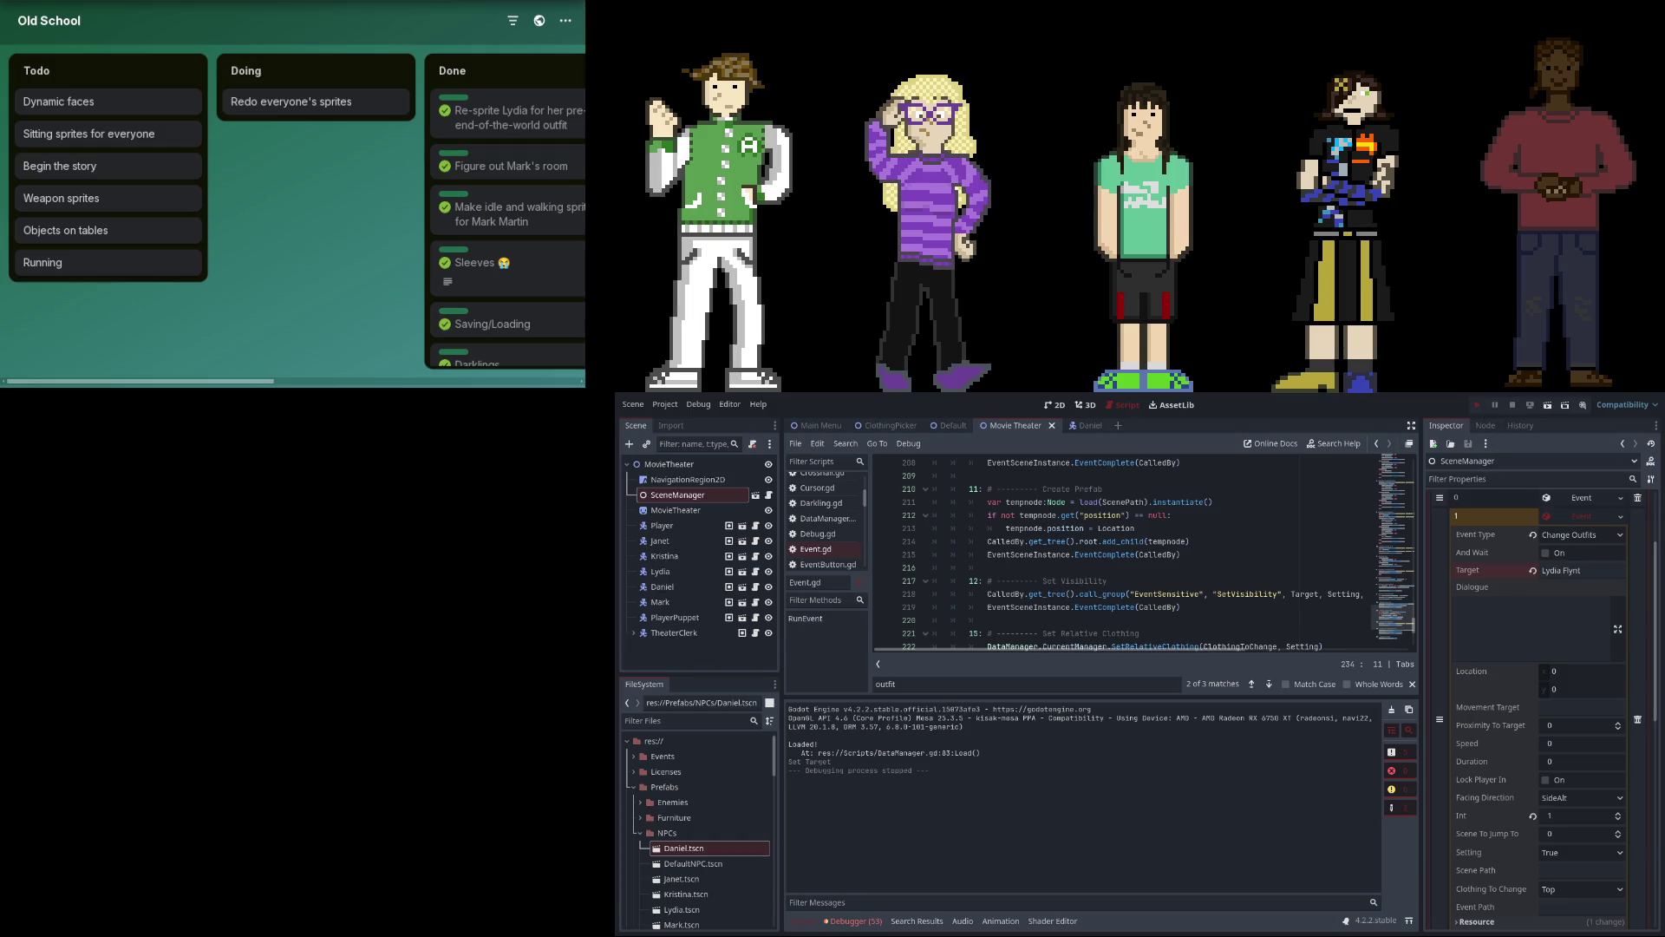
pyautogui.press('F5')
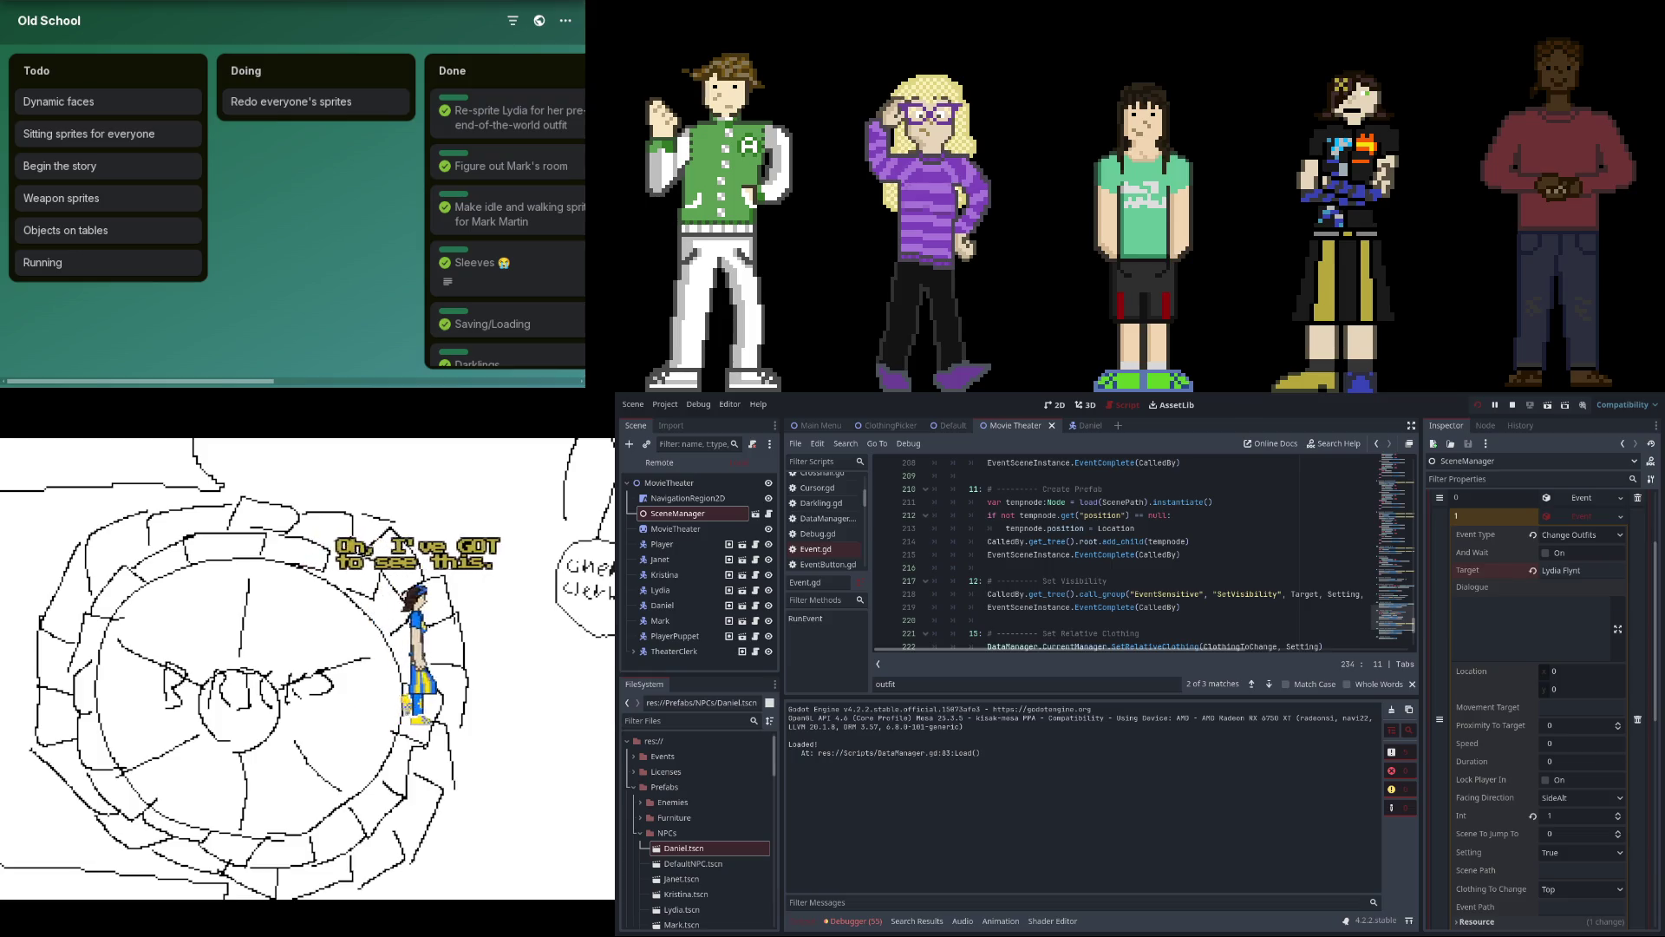
# Expand event 14 in the Inspector to inspect its settings.
pyautogui.scroll(-2, 1518, 763)
pyautogui.scroll(-10, 1518, 764)
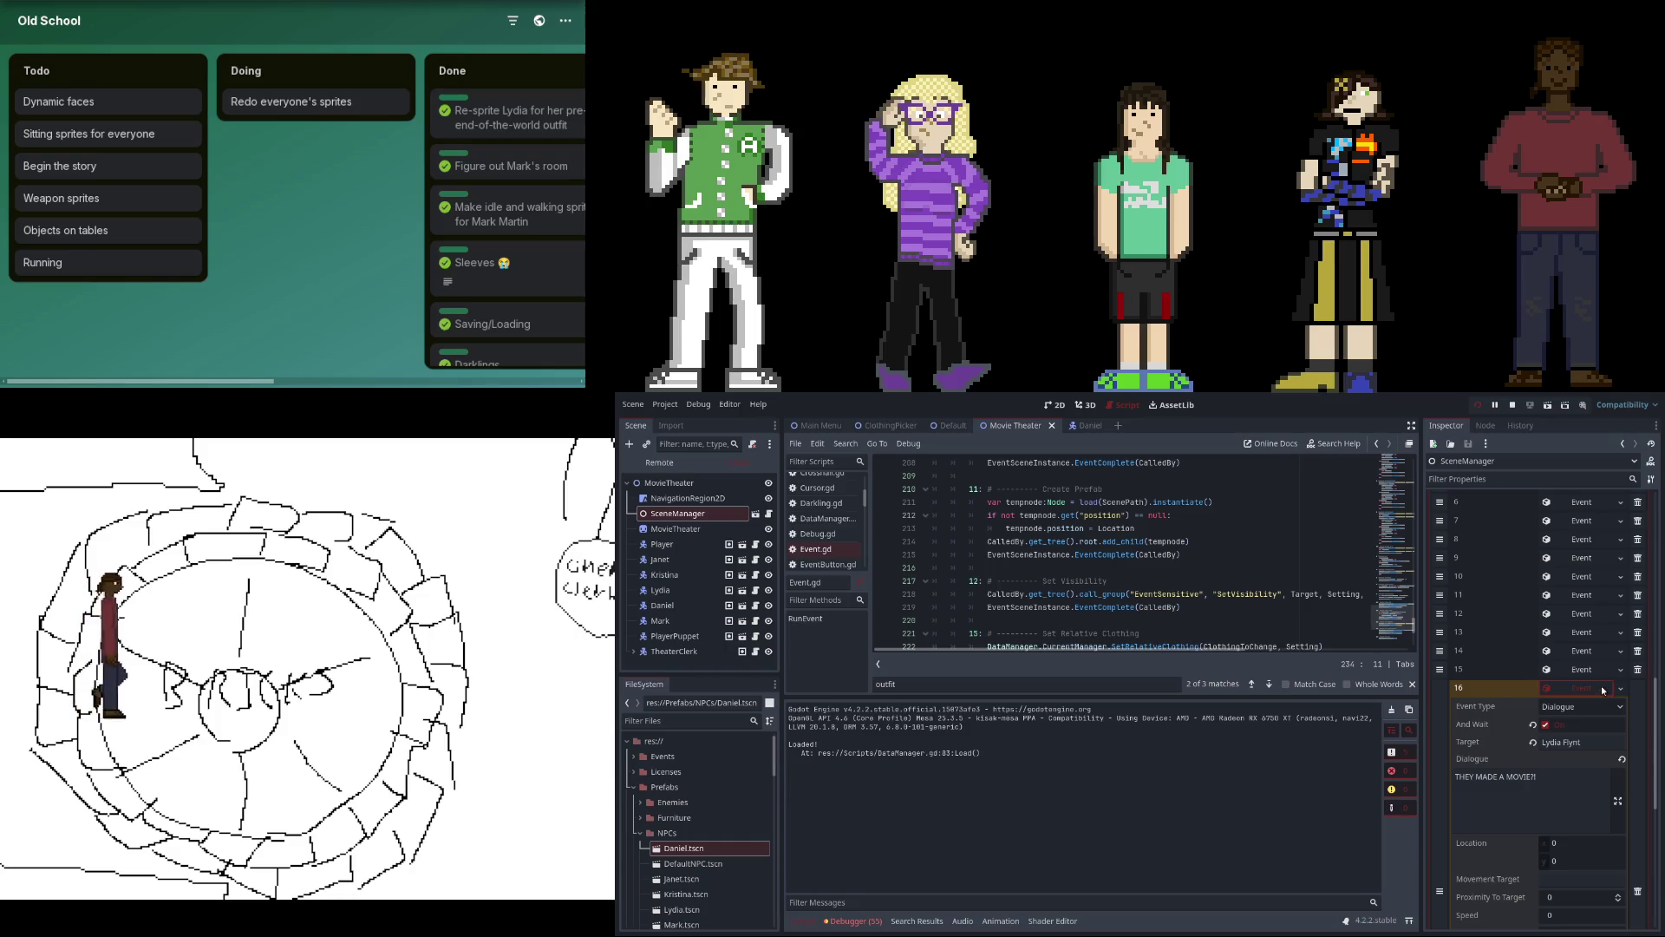
pyautogui.click(1603, 655)
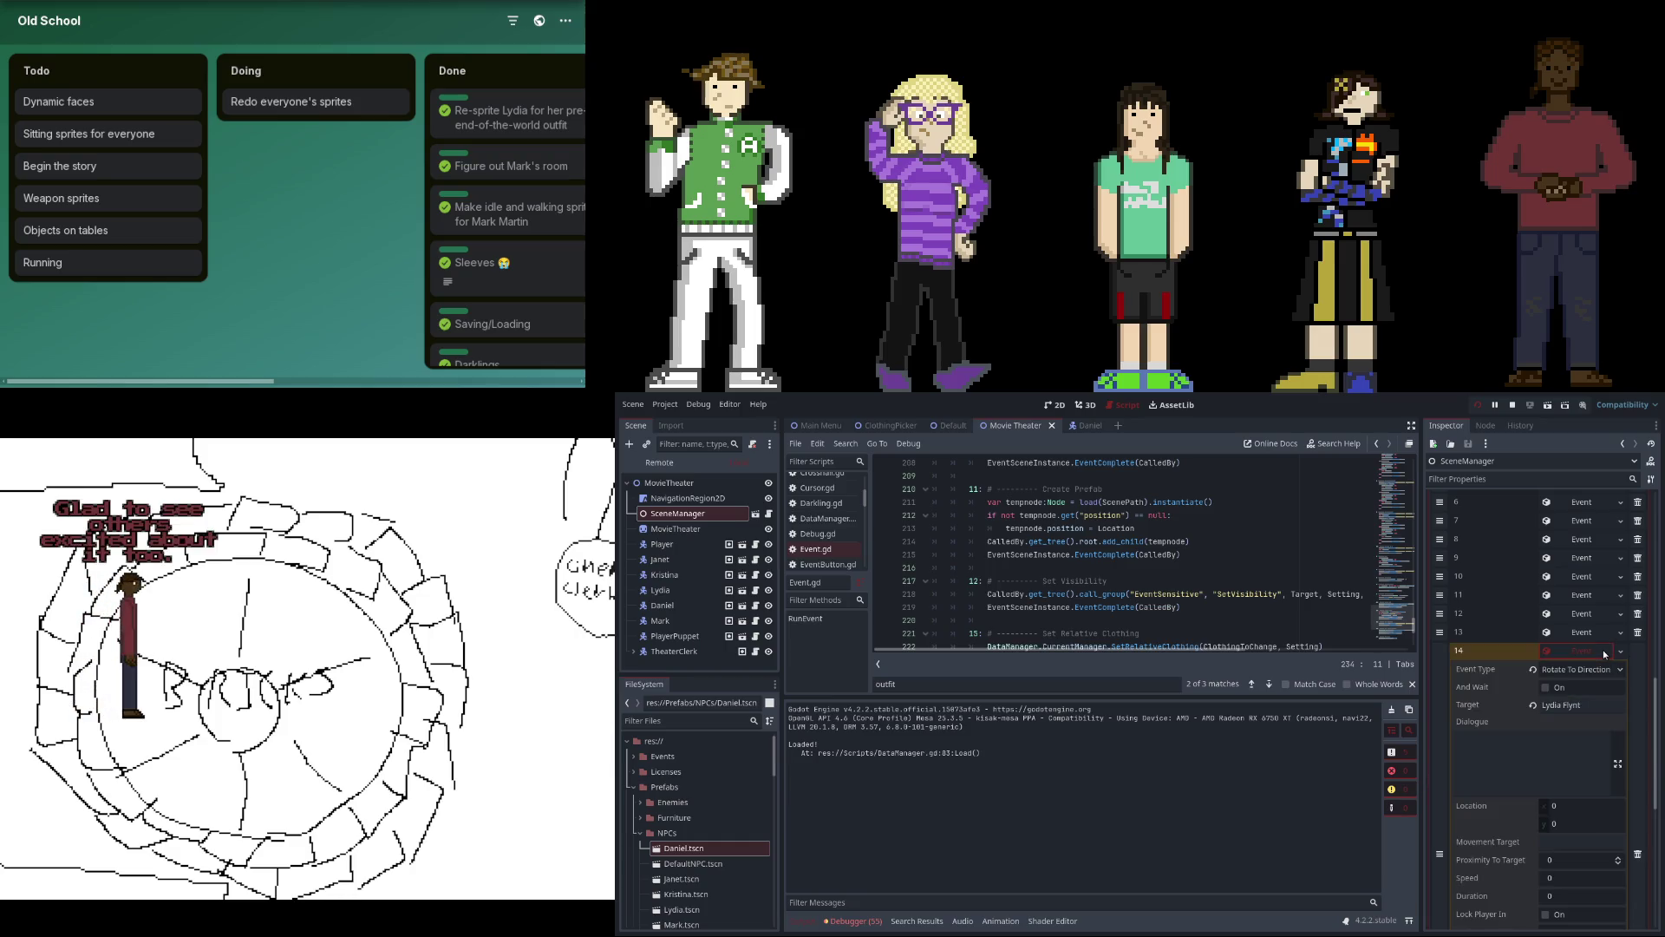
pyautogui.scroll(-3, 1540, 765)
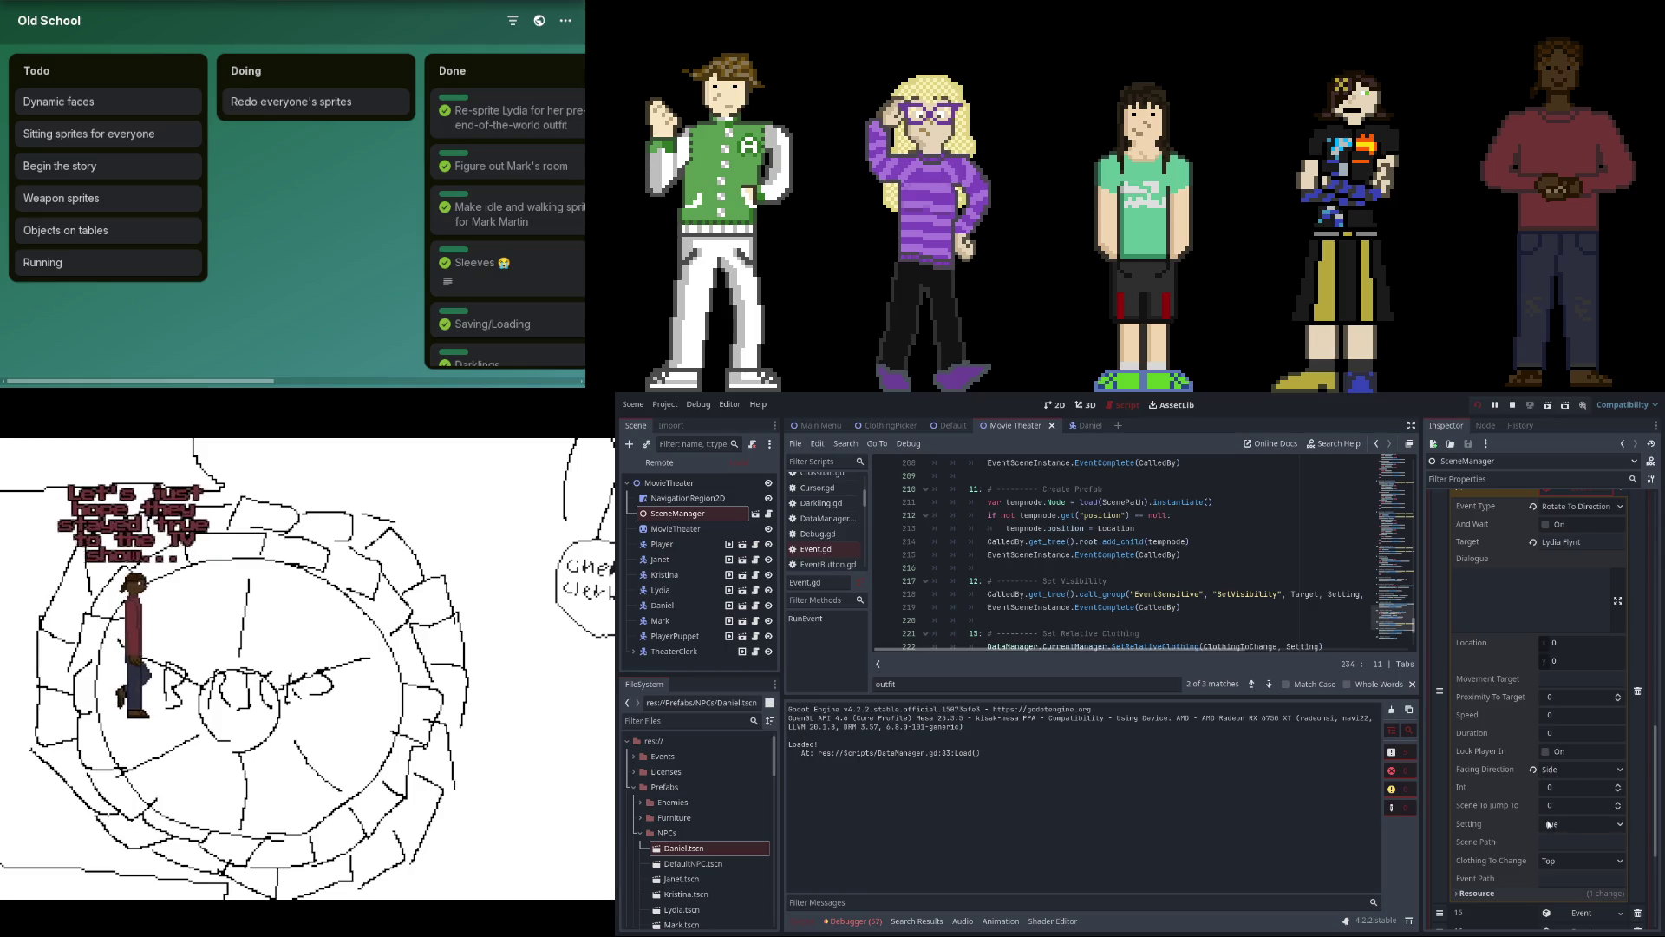
pyautogui.scroll(2, 1535, 734)
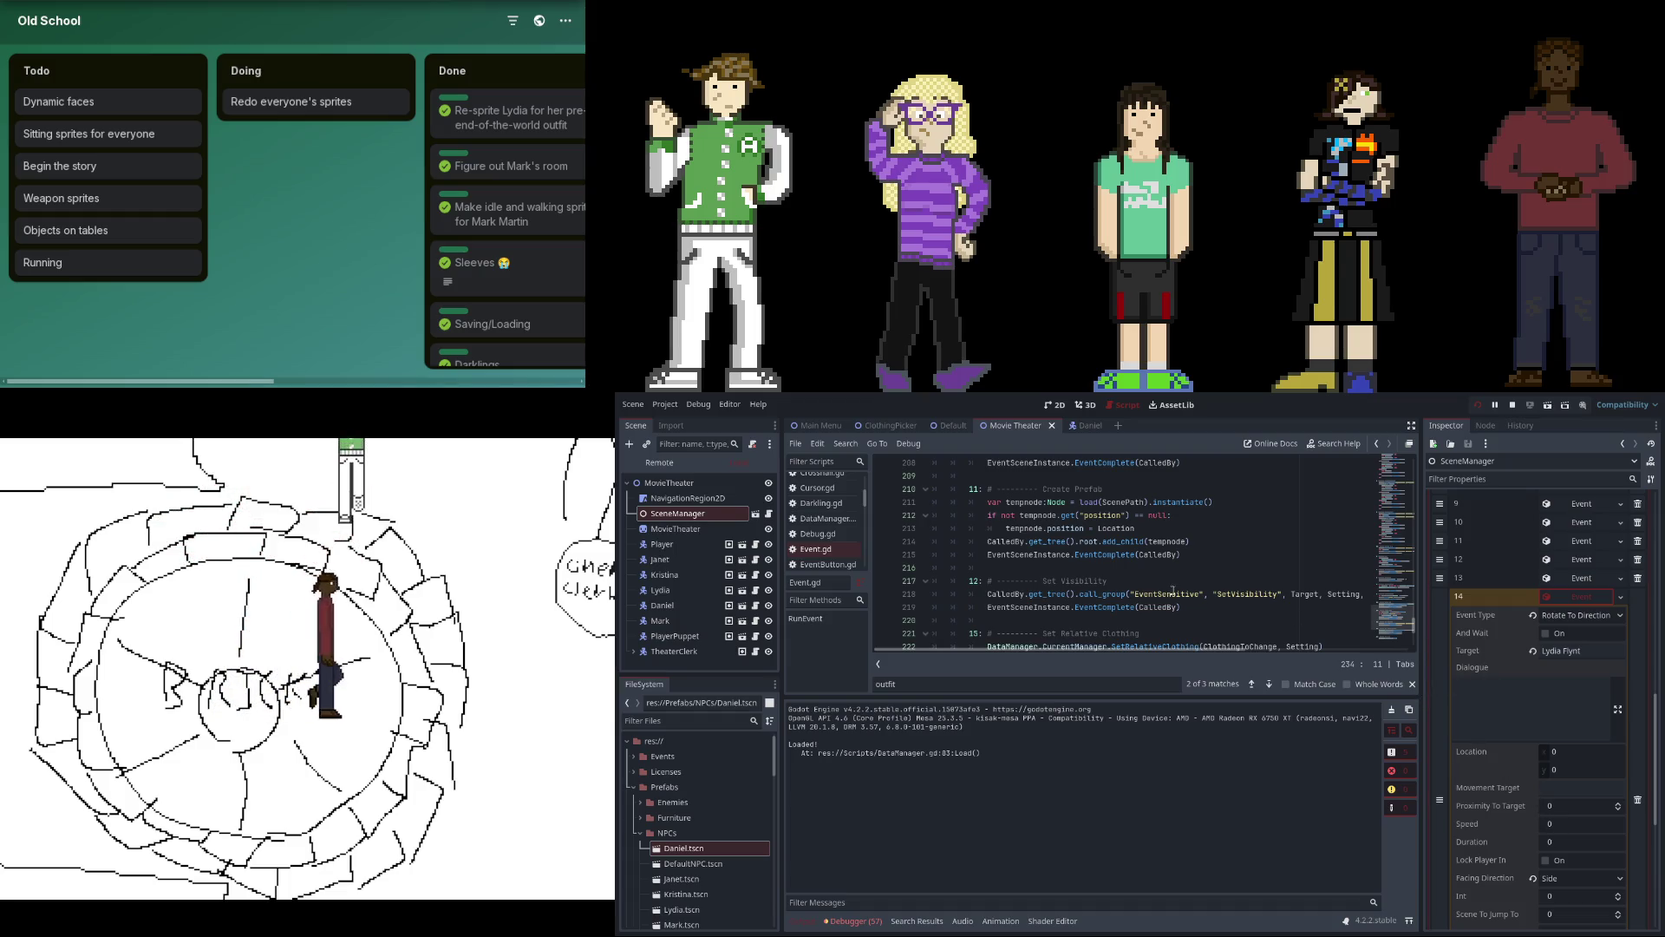
pyautogui.scroll(-5, 1172, 590)
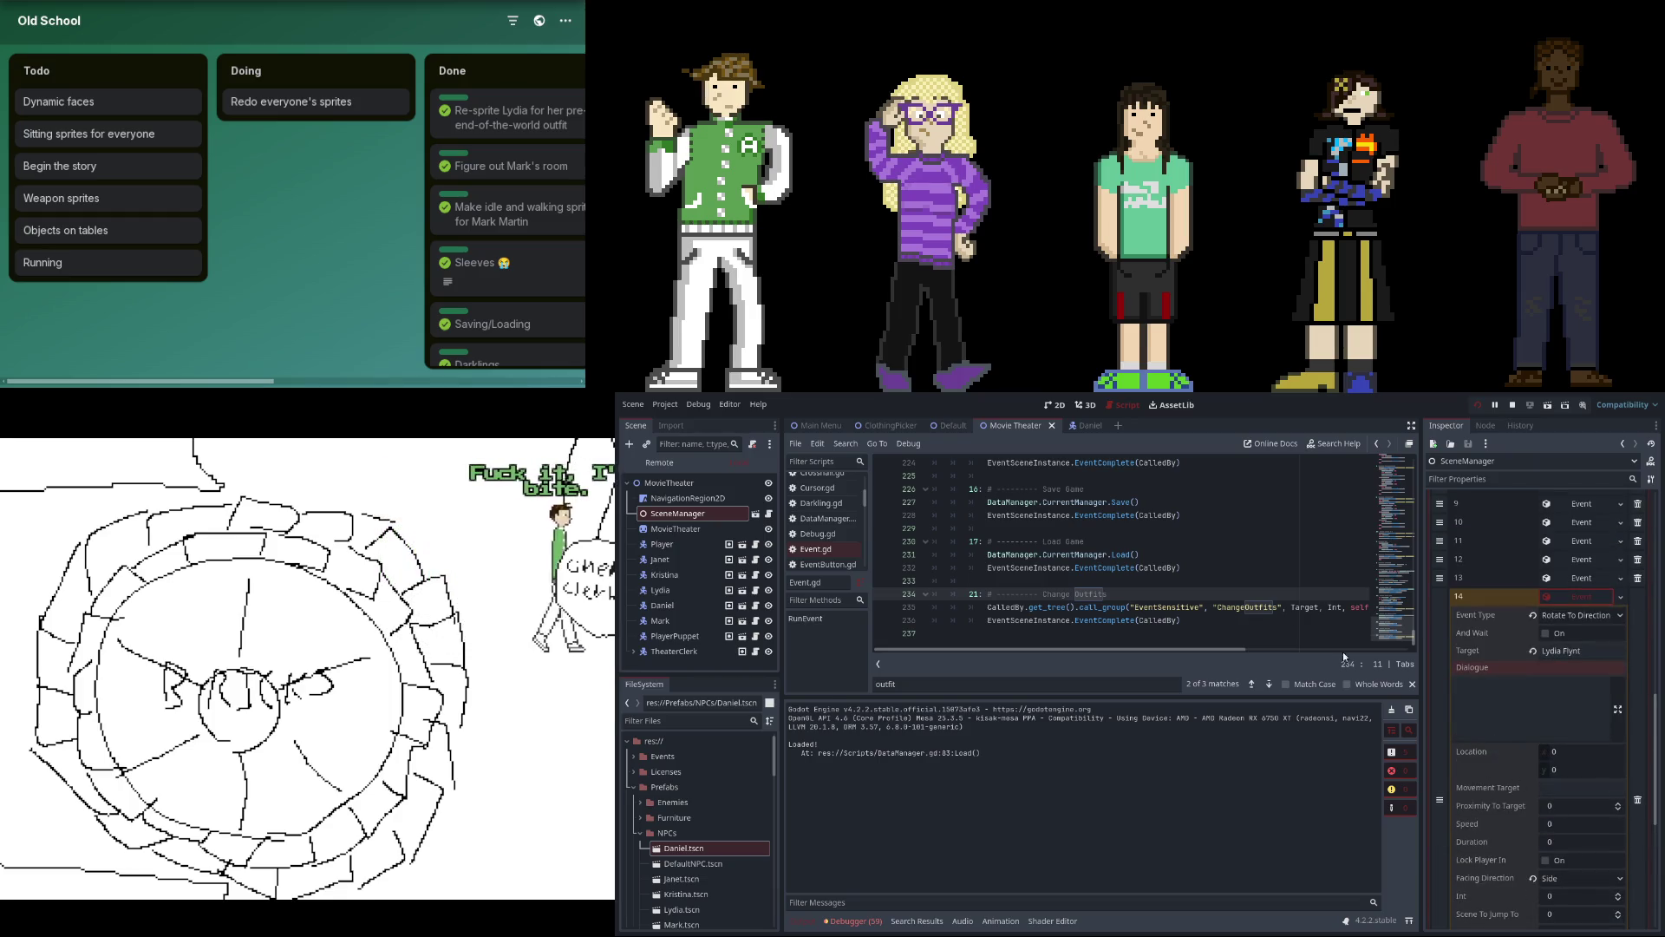
# Search Event.gd for 'rotate' and rename the RotateToDirection enum entry to SetAnimation.
pyautogui.scroll(10, 1215, 549)
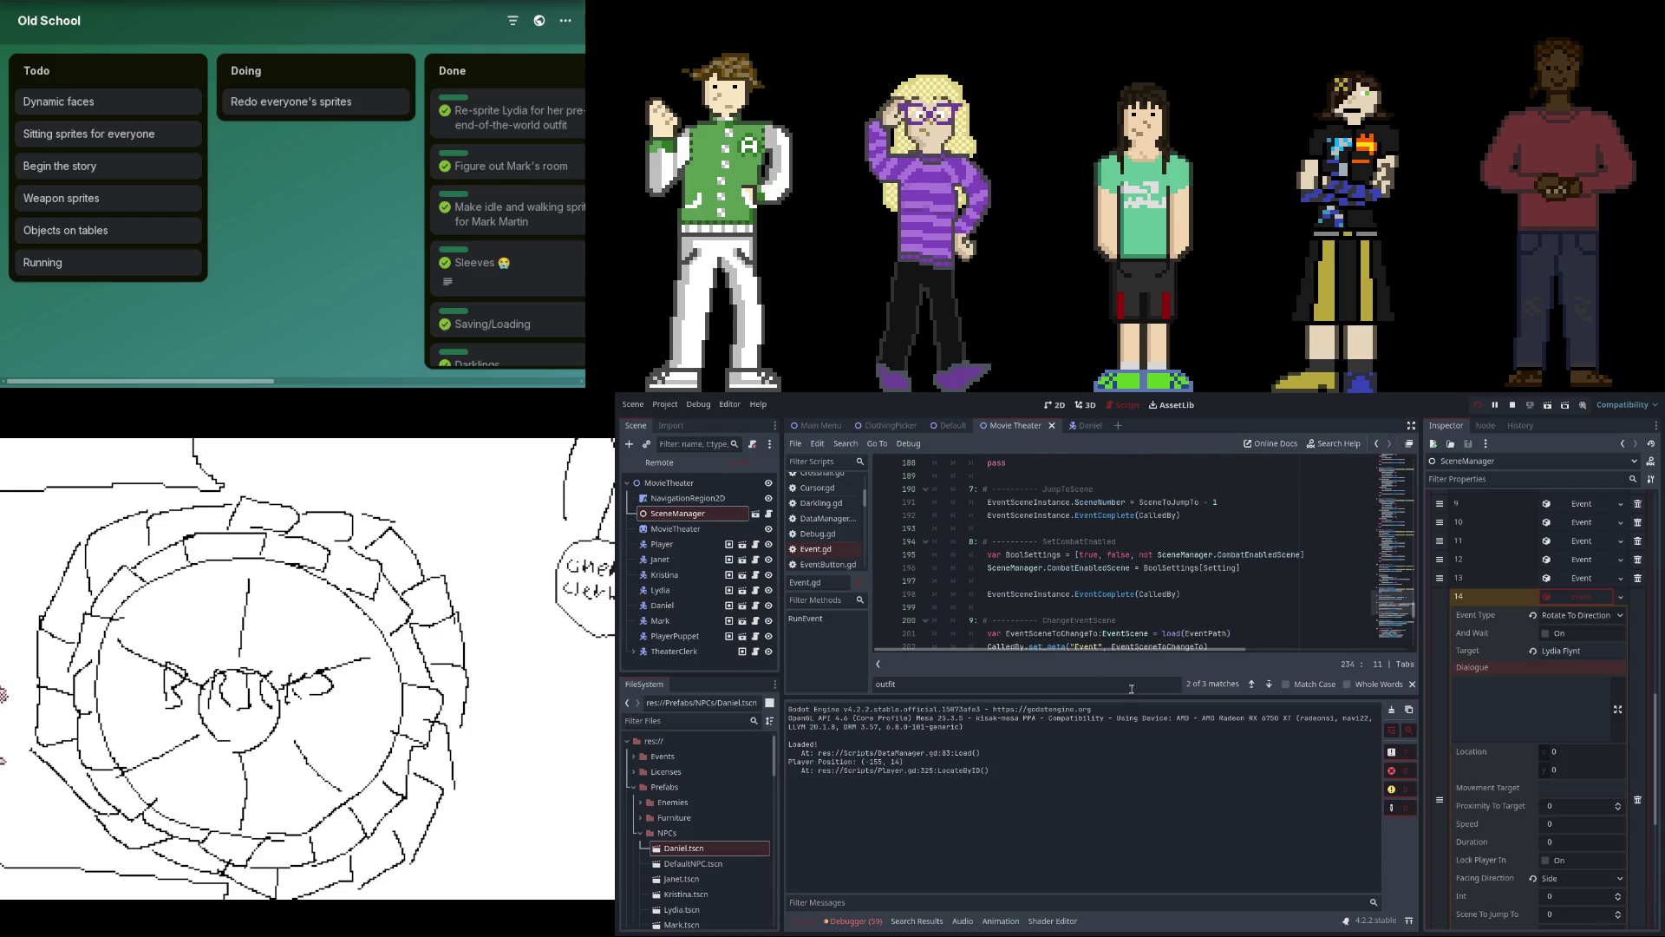
pyautogui.moveTo(1134, 697); pyautogui.dragTo(1134, 770)
pyautogui.scroll(2, 1158, 679)
pyautogui.doubleClick(1160, 673)
pyautogui.hotkey('ctrl', 'f')
pyautogui.write('rotate')
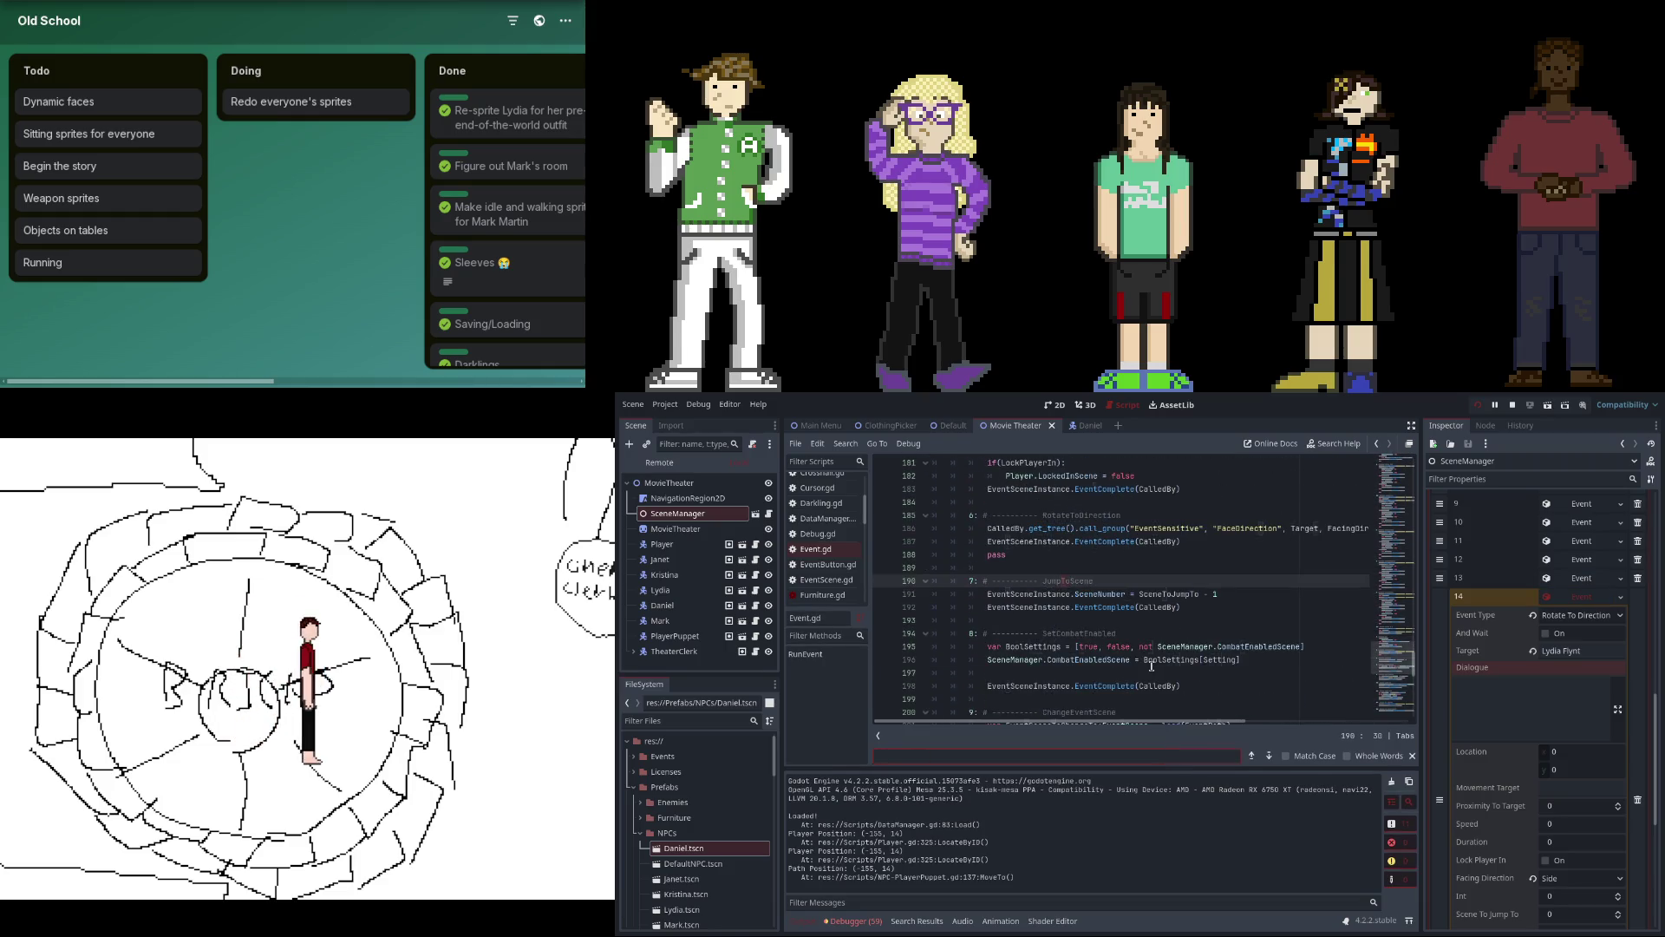
pyautogui.doubleClick(1000, 580)
pyautogui.write('Set')
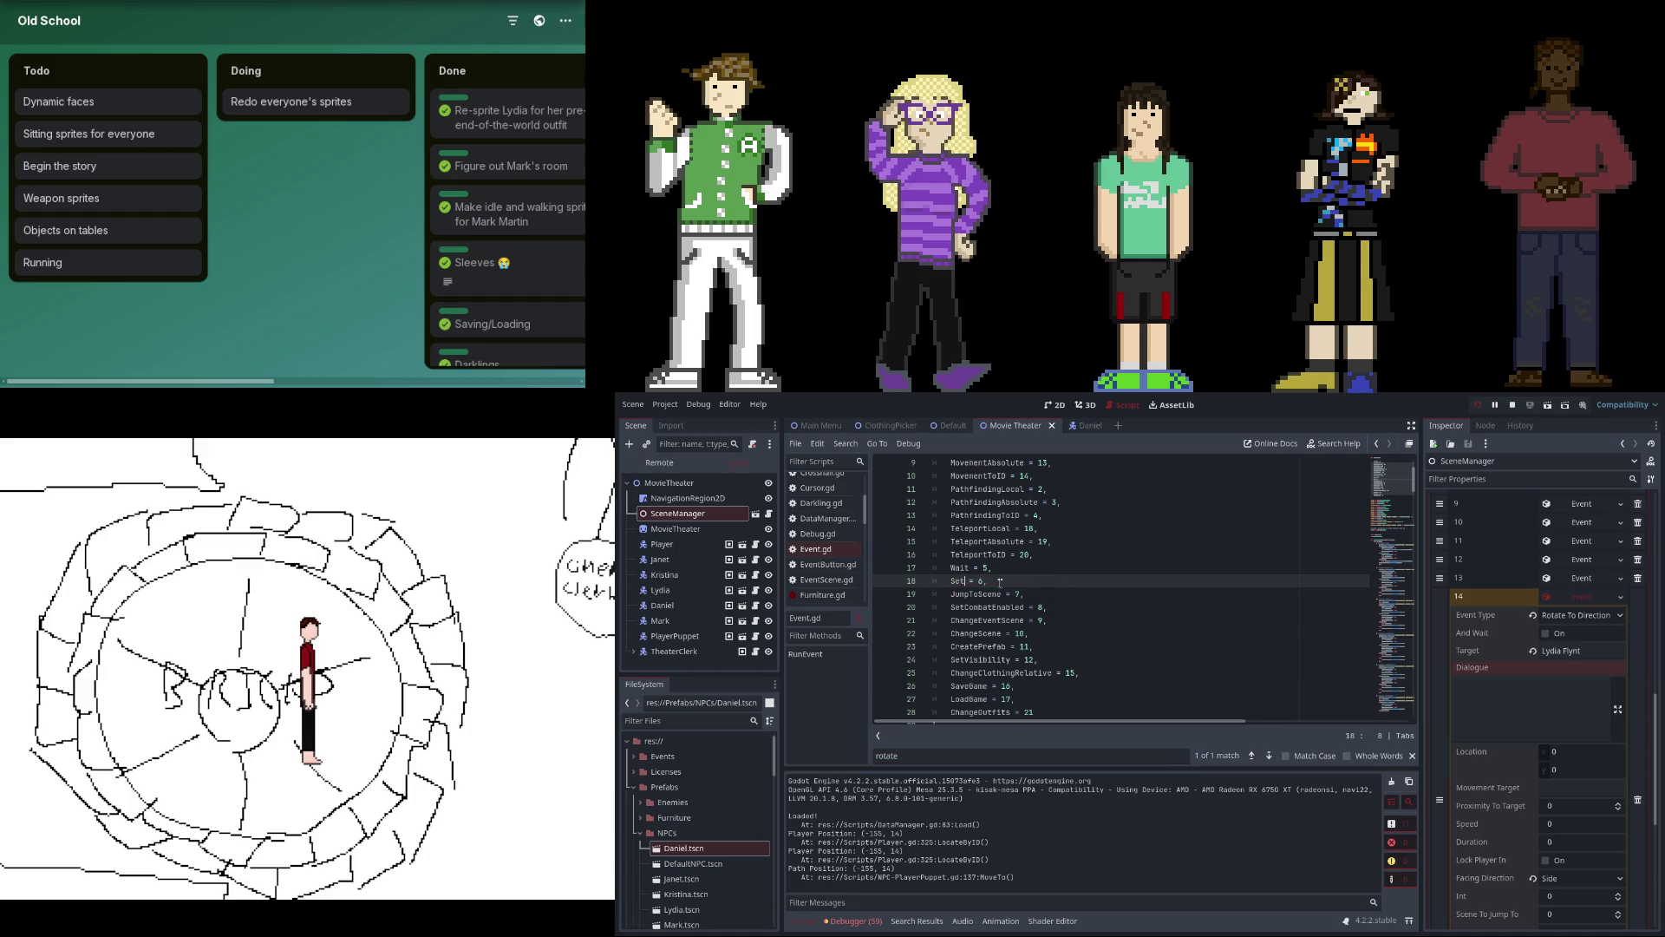
pyautogui.write('Anima')
pyautogui.write('tion')
# Change the handler's case comment to Set Animation and its FaceDirection call to SetAnimation.
pyautogui.scroll(-5, 1205, 652)
pyautogui.click(1392, 699)
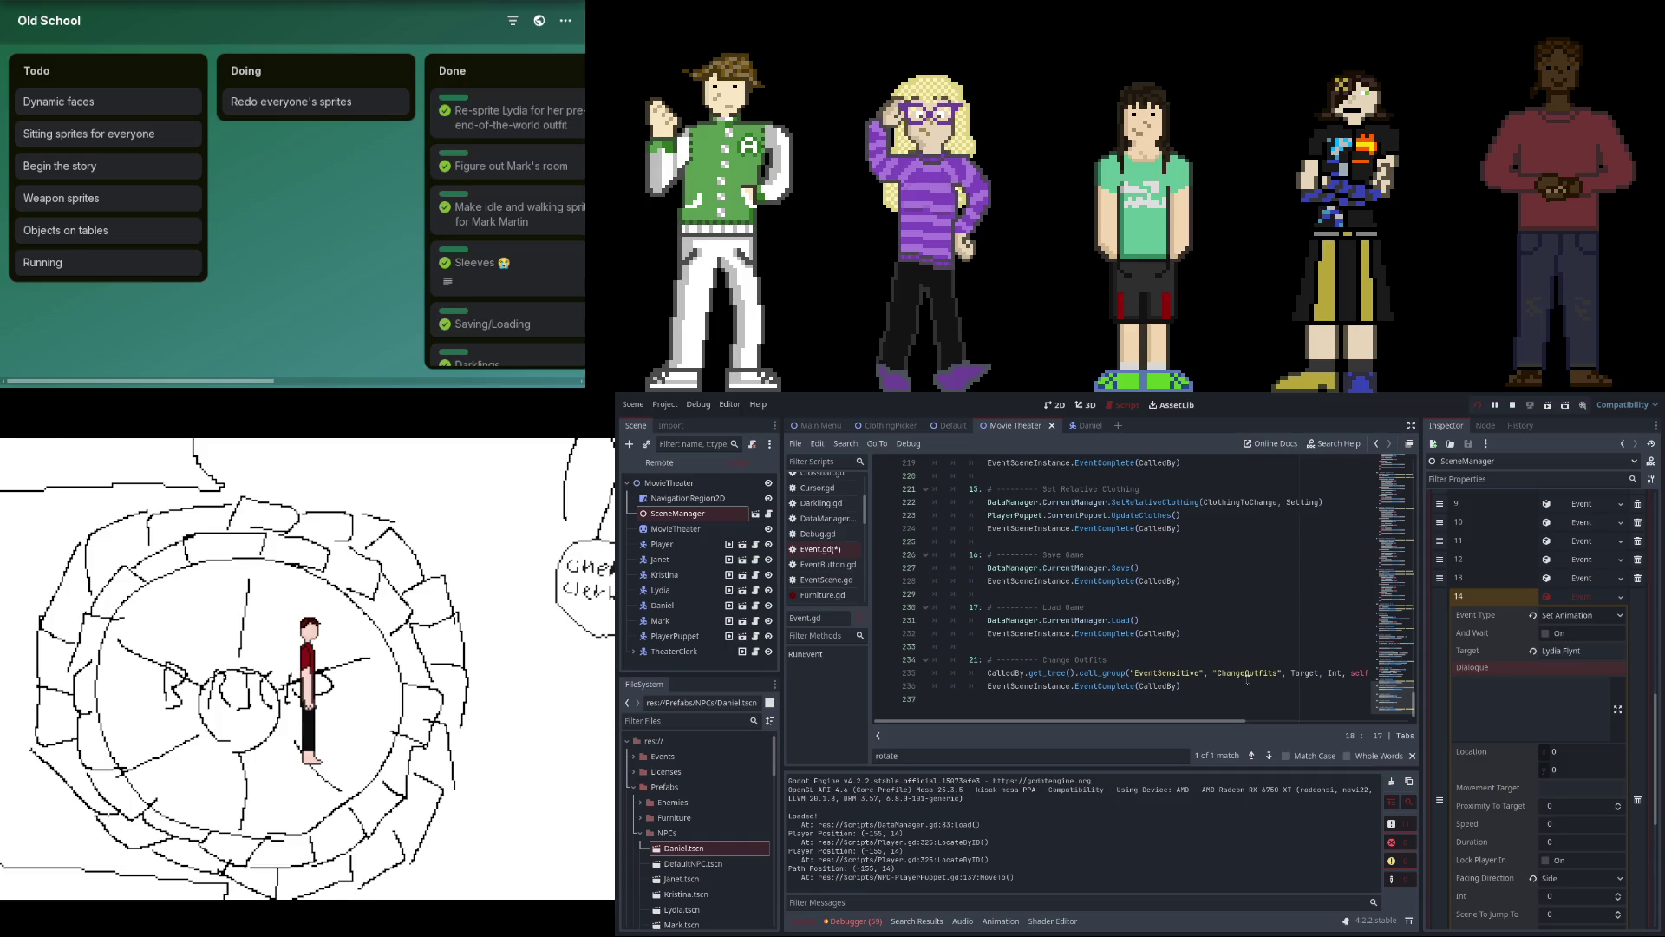
pyautogui.scroll(12, 1247, 681)
pyautogui.scroll(-1, 1186, 664)
pyautogui.scroll(2, 1112, 603)
pyautogui.doubleClick(1082, 568)
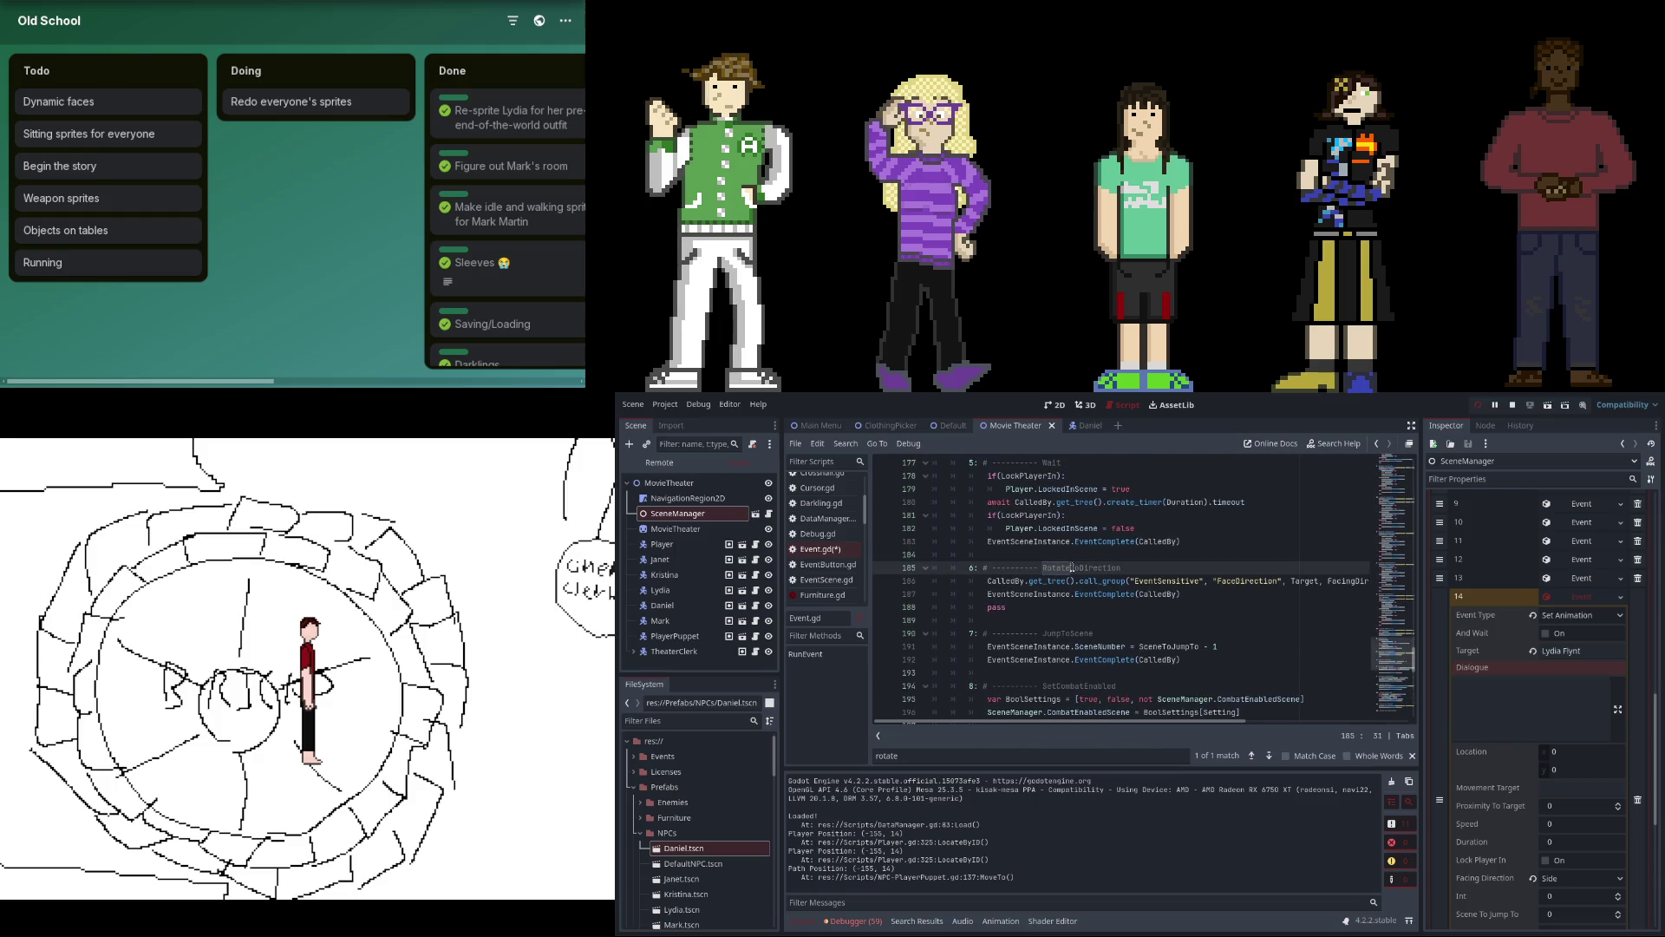
pyautogui.write('Set')
pyautogui.press('BackSpace')
pyautogui.write('Animatio')
pyautogui.doubleClick(1257, 580)
pyautogui.write('SetAnimation')
# Scroll Event.gd back up to the enum and exported variables.
pyautogui.hscroll(-3, 1240, 602)
pyautogui.moveTo(1398, 637); pyautogui.dragTo(1386, 494)
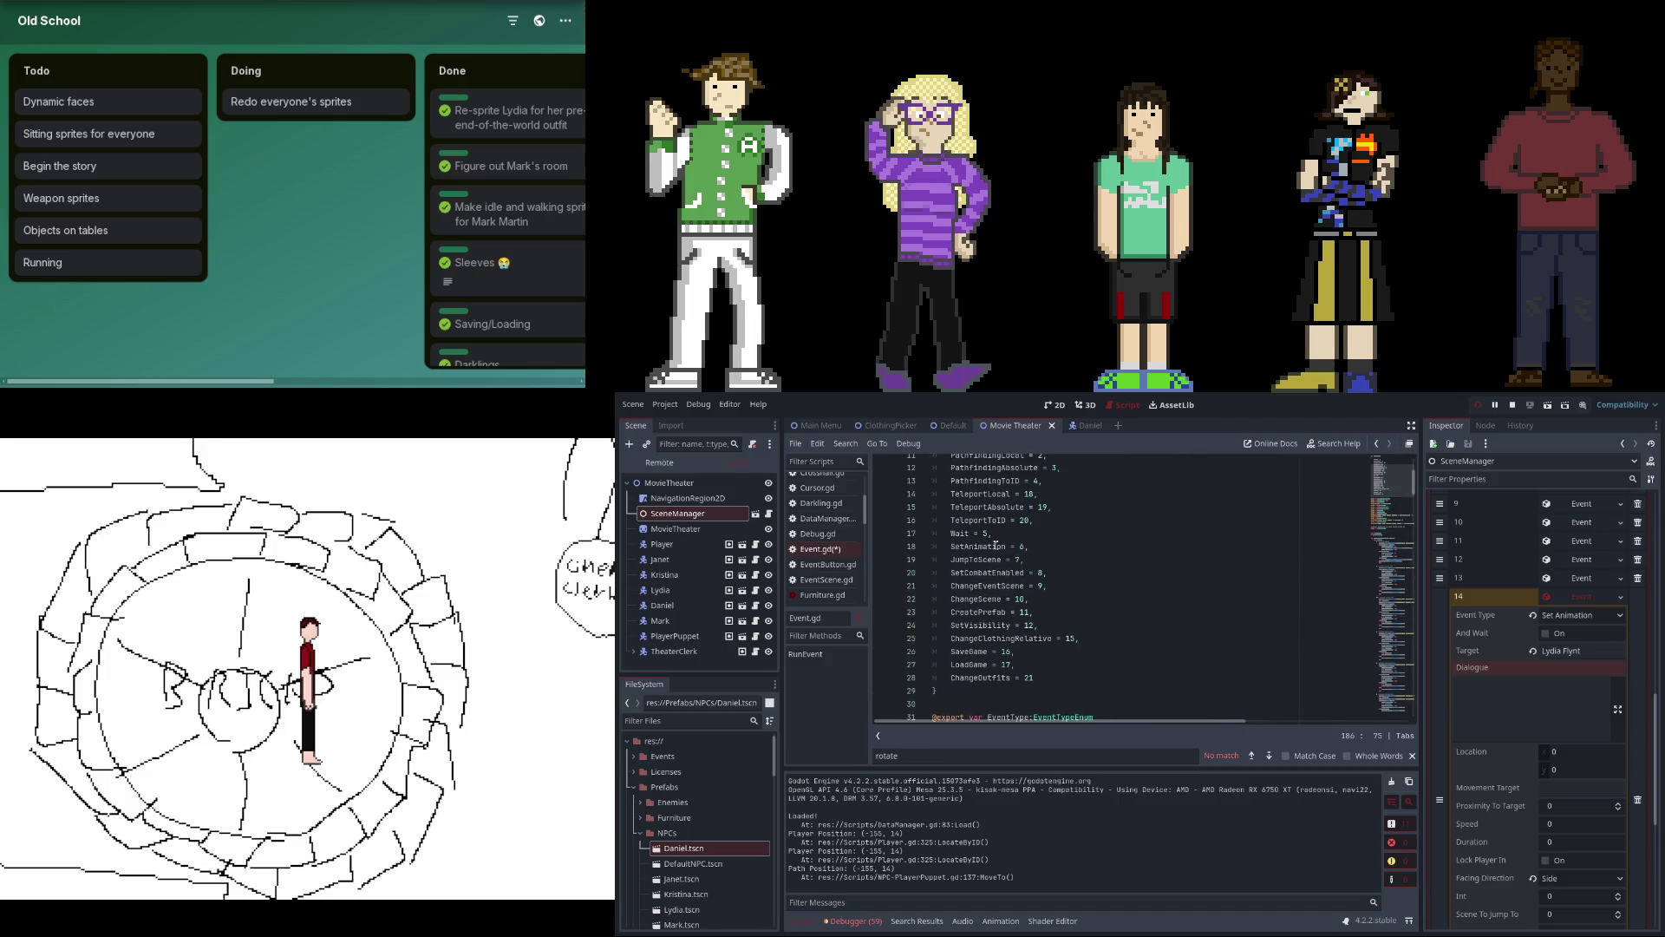
pyautogui.scroll(-2, 998, 553)
pyautogui.scroll(4, 999, 556)
pyautogui.scroll(2, 995, 583)
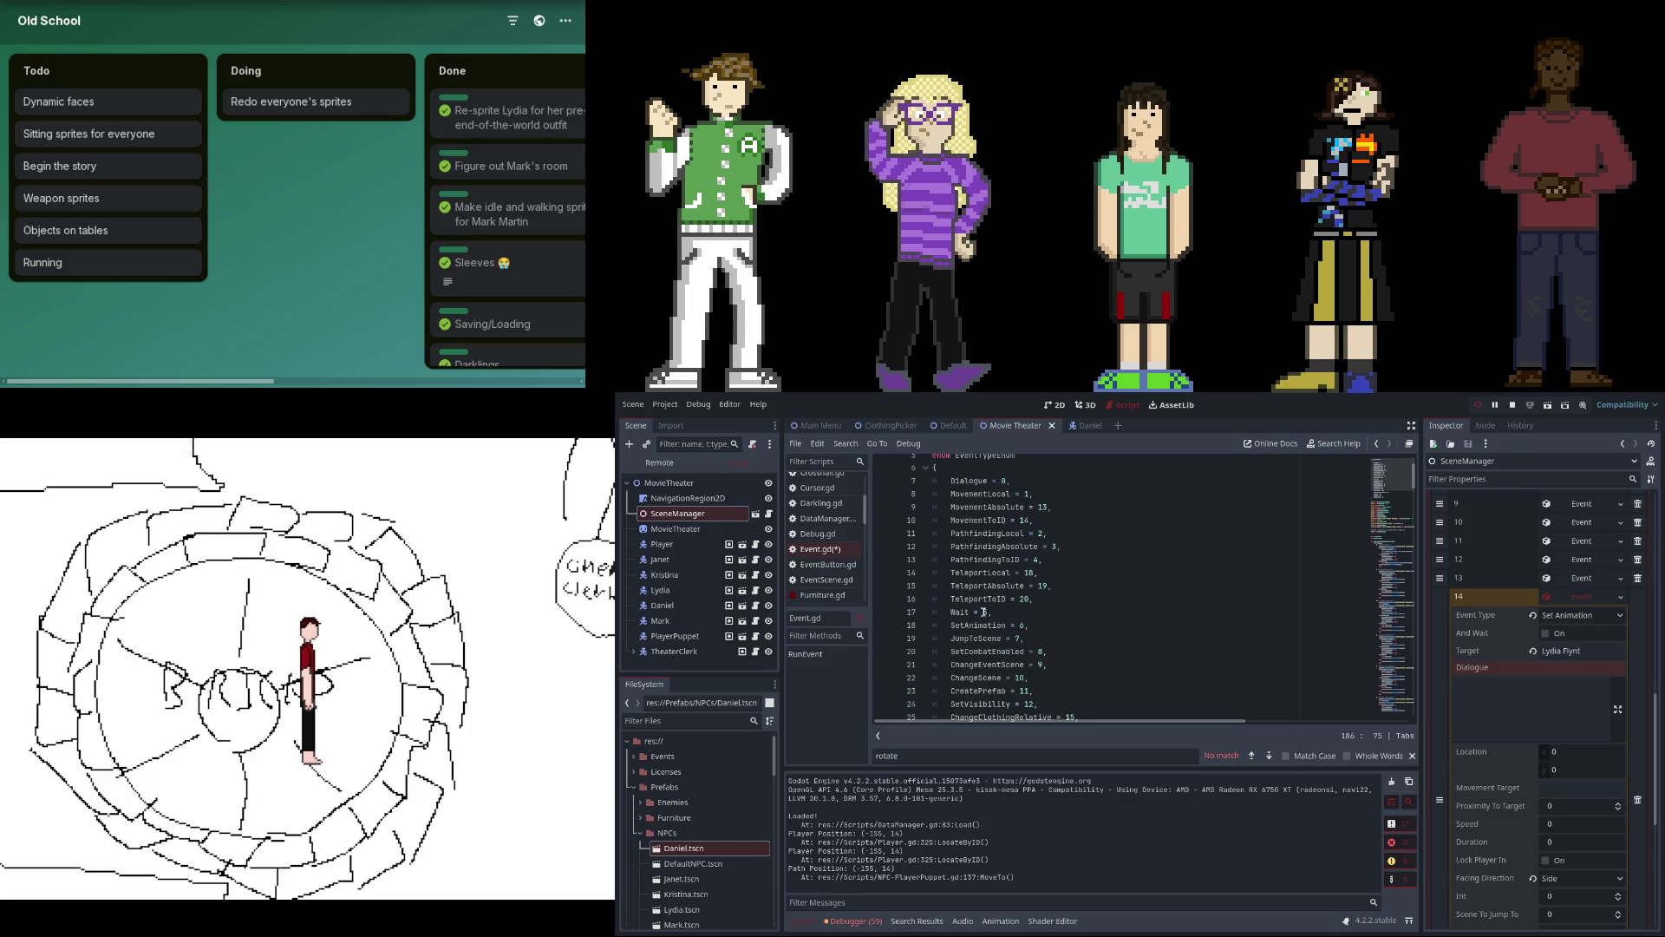
pyautogui.scroll(-9, 1002, 618)
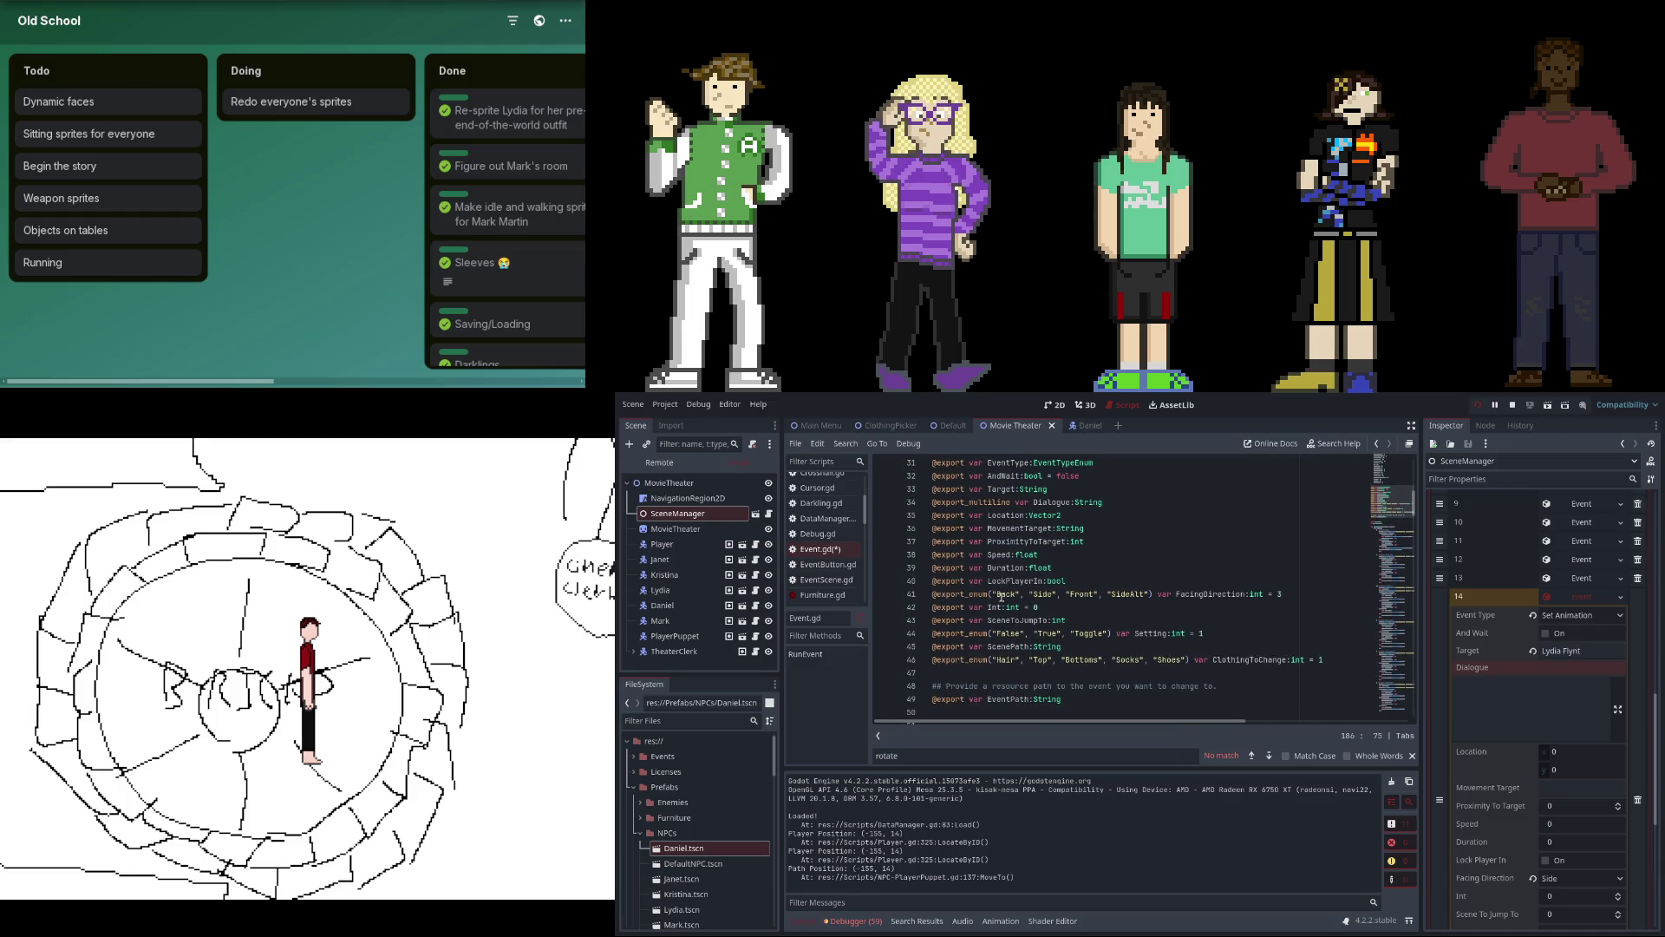
# Replace line 41's FacingDirection declaration with a variable named AnimToSwitchTo.
pyautogui.click(974, 593)
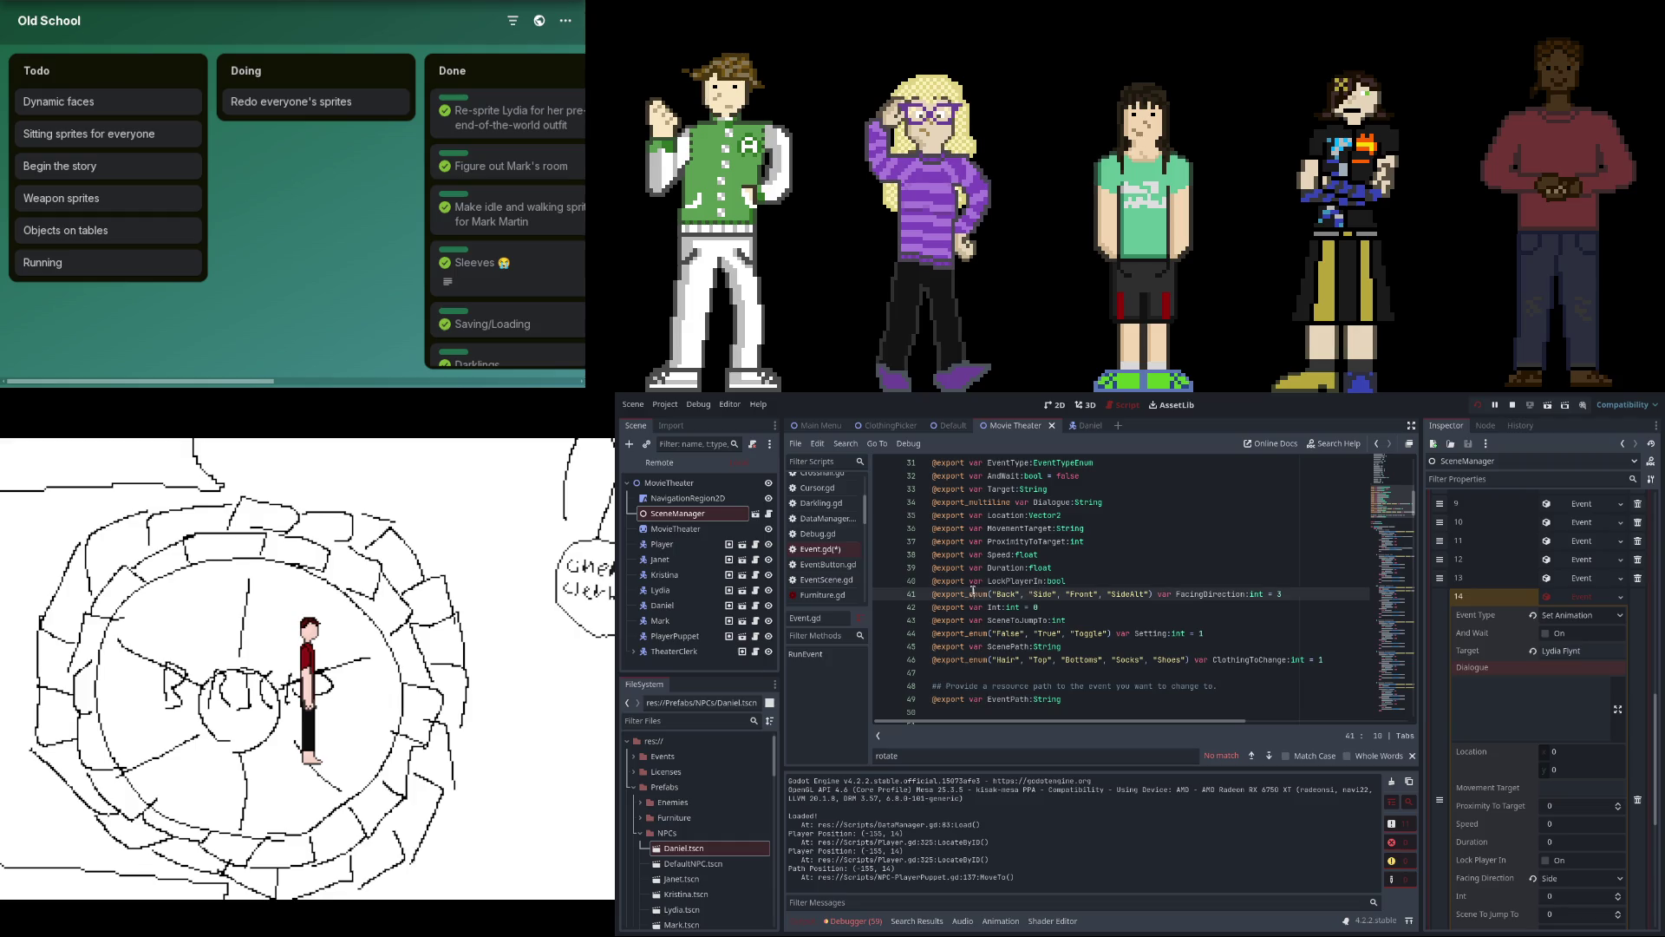
pyautogui.hotkey('ctrl', 'Delete')
pyautogui.hotkey('ctrl', 'Delete')
pyautogui.hotkey('ctrl', 'Delete')
pyautogui.press('BackSpace')
pyautogui.press('BackSpace')
pyautogui.press('BackSpace')
pyautogui.hotkey('ctrl', 'Delete')
pyautogui.hotkey('ctrl', 'Delete')
pyautogui.hotkey('ctrl', 'Delete')
pyautogui.hotkey('ctrl', 'Delete')
pyautogui.hotkey('ctrl', 'Delete')
pyautogui.write('AnimToSwit')
pyautogui.write('chTo')
pyautogui.hotkey('ctrl', 'Delete')
# Type AnimToSwitchTo as String, save Event.gd, and go to the line 186 error.
pyautogui.write('stri')
pyautogui.click(987, 593)
pyautogui.hotkey('ctrl', 's')
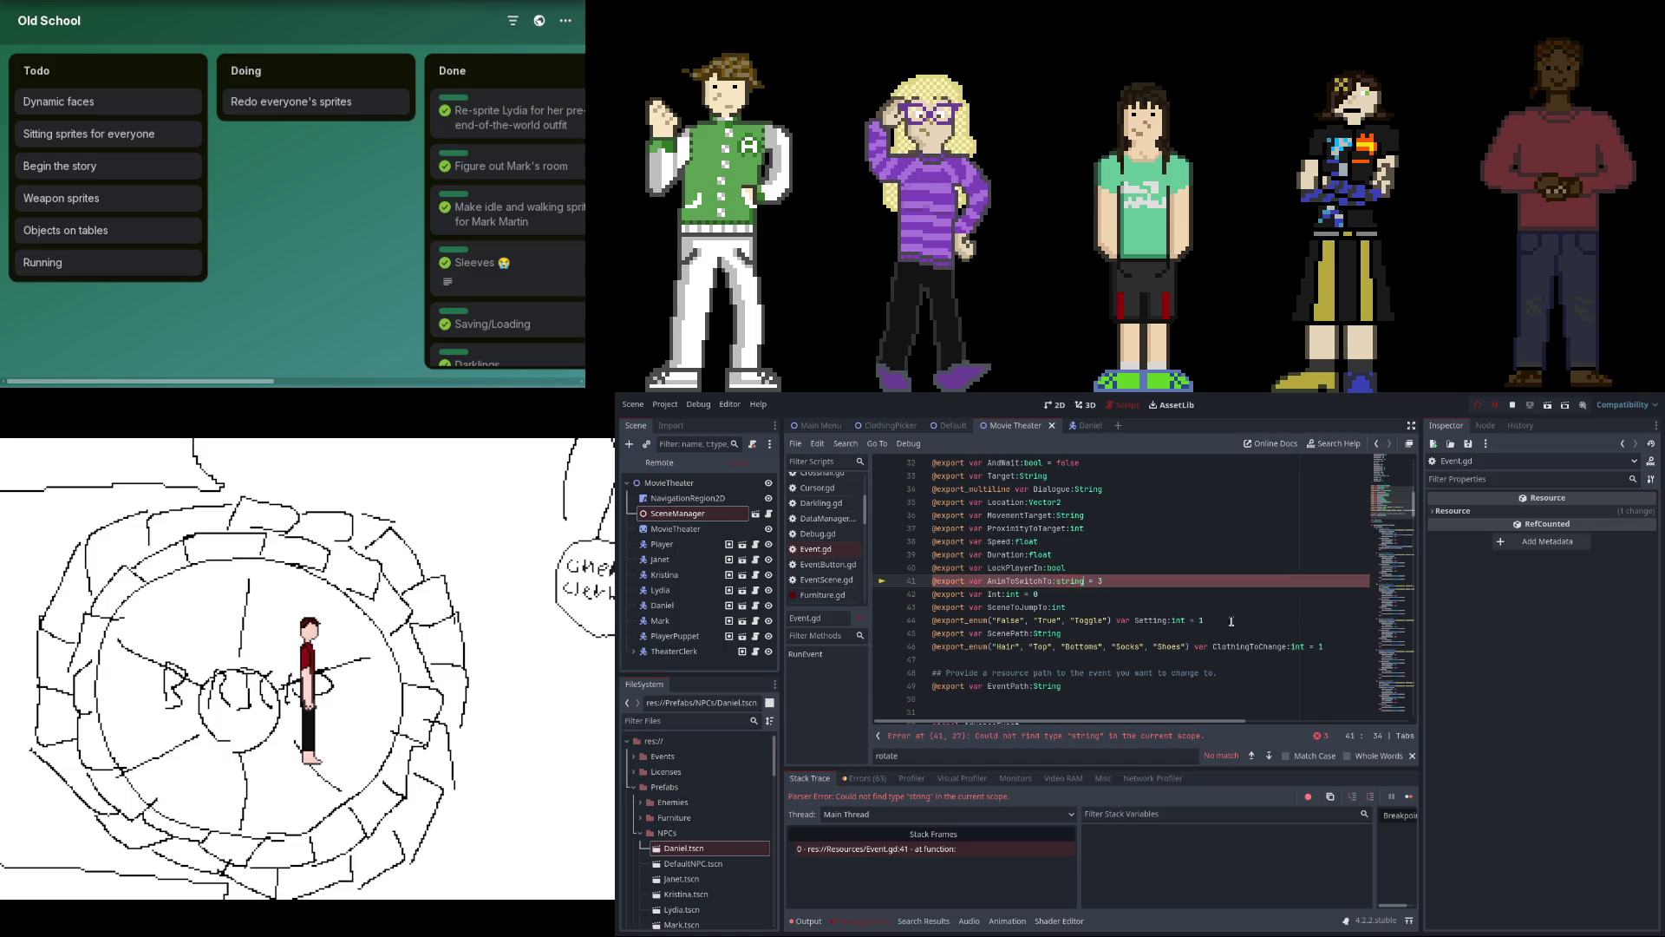
pyautogui.press('Escape')
pyautogui.press('Right')
pyautogui.press('Right')
pyautogui.press('Right')
pyautogui.press('Left')
pyautogui.click(1168, 743)
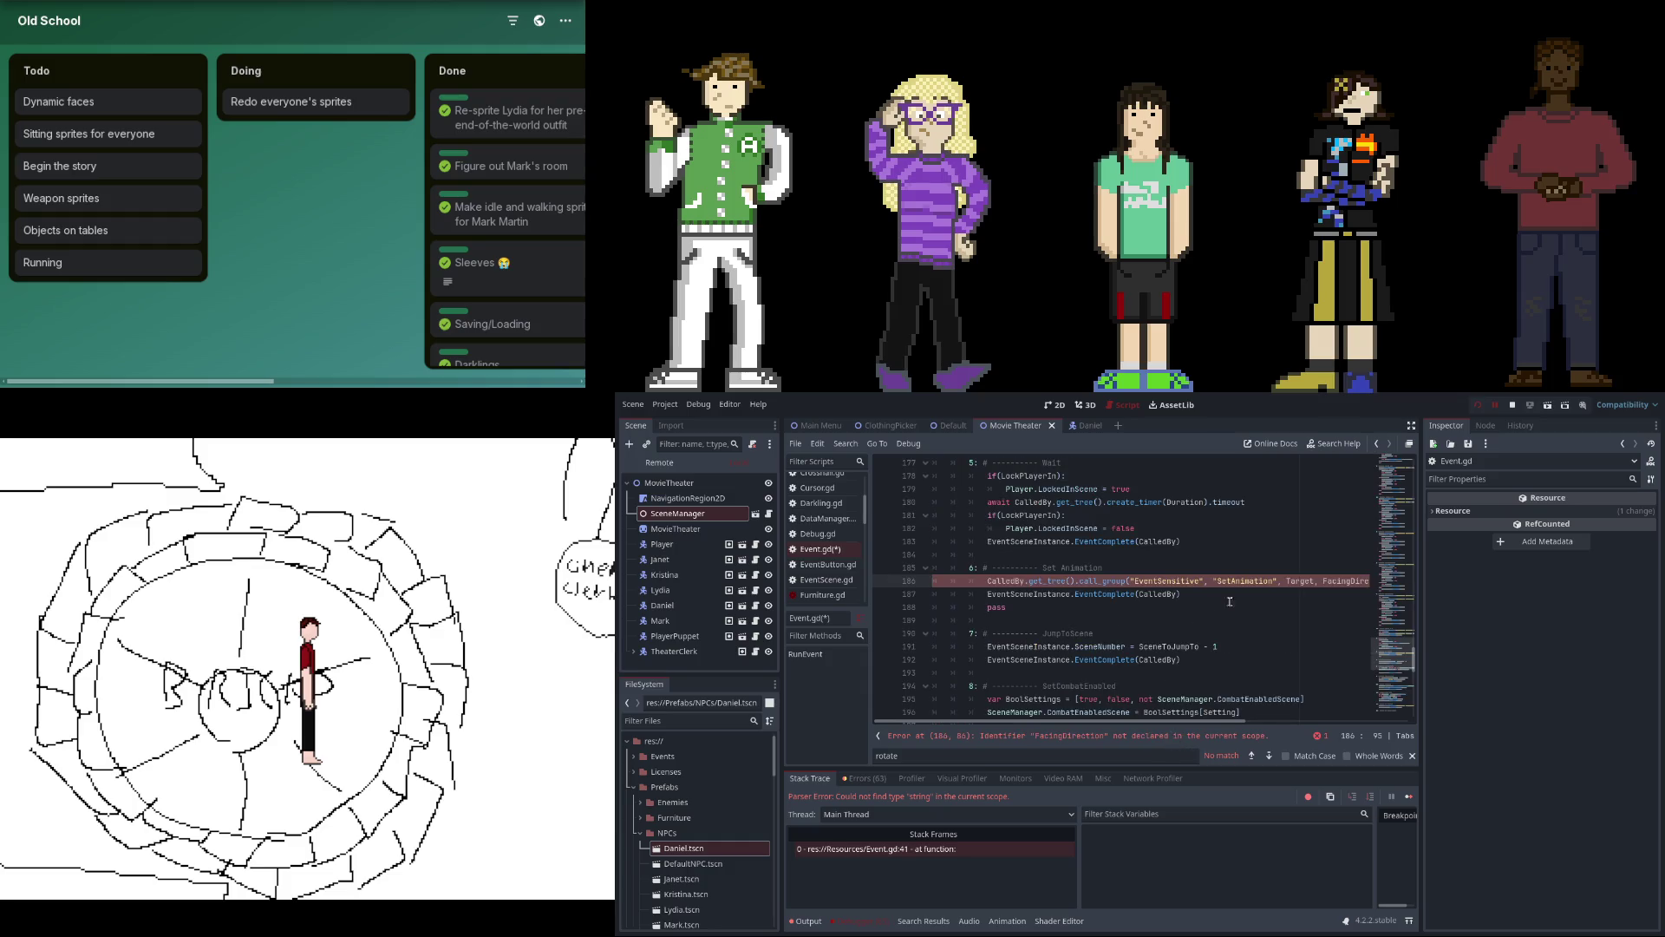
# Replace FacingDirection on line 186 with 'AnimToSwitchTo, Setting' in the SetAnimation call.
pyautogui.doubleClick(1323, 581)
pyautogui.write('Anim')
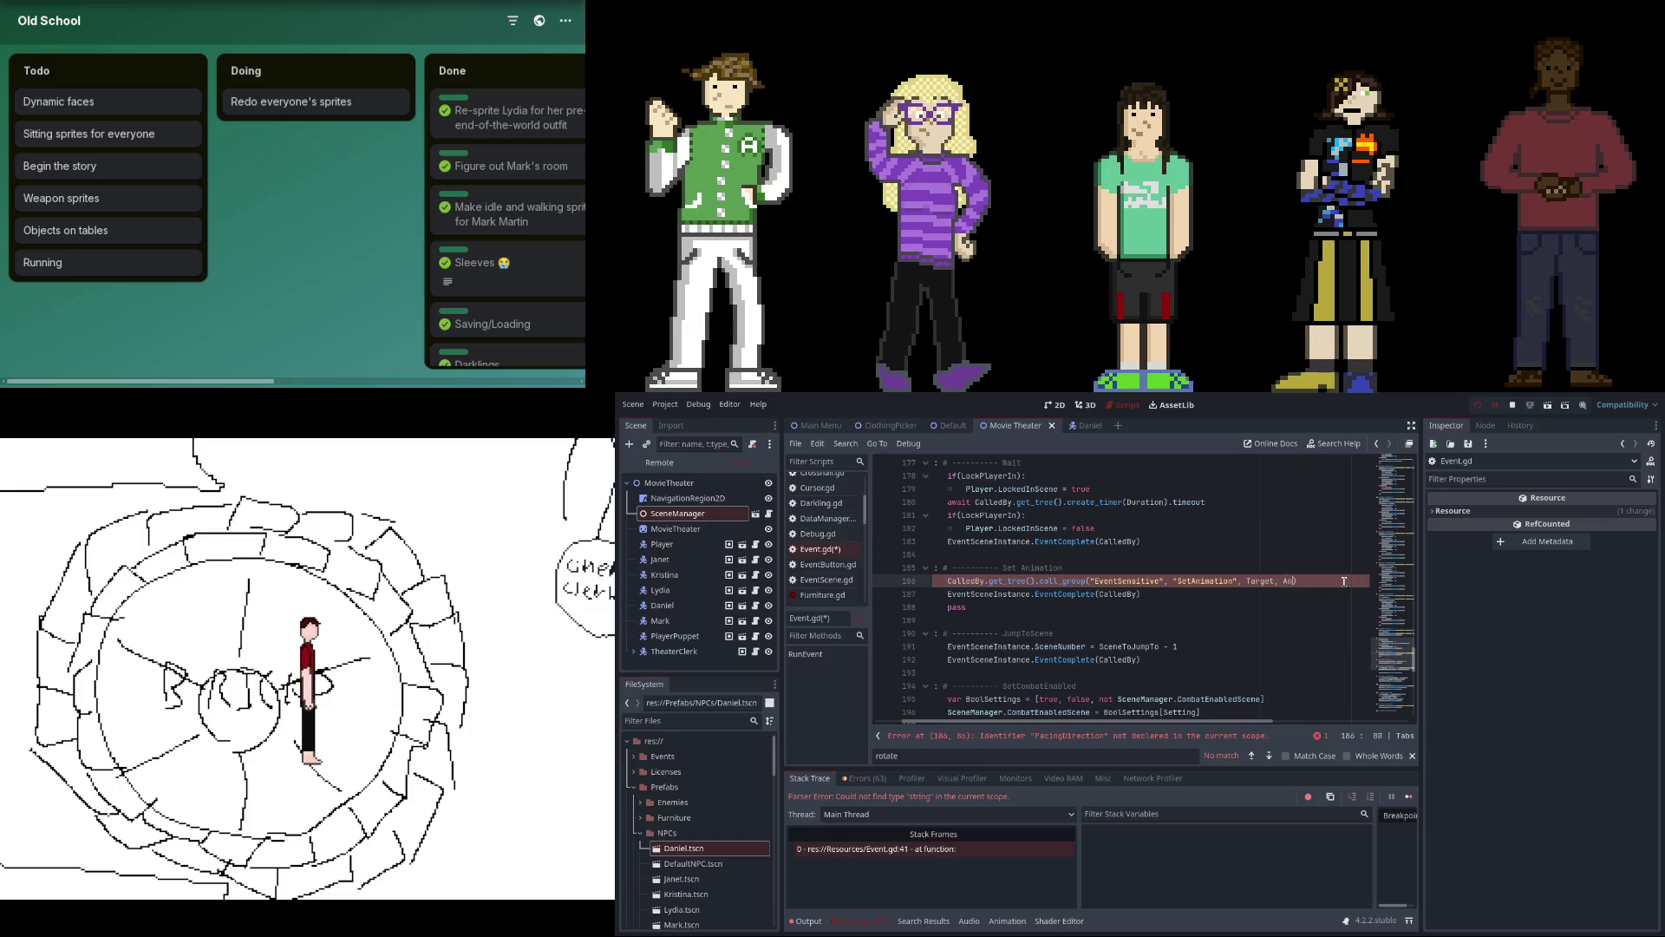
pyautogui.write('ToSwitchTo')
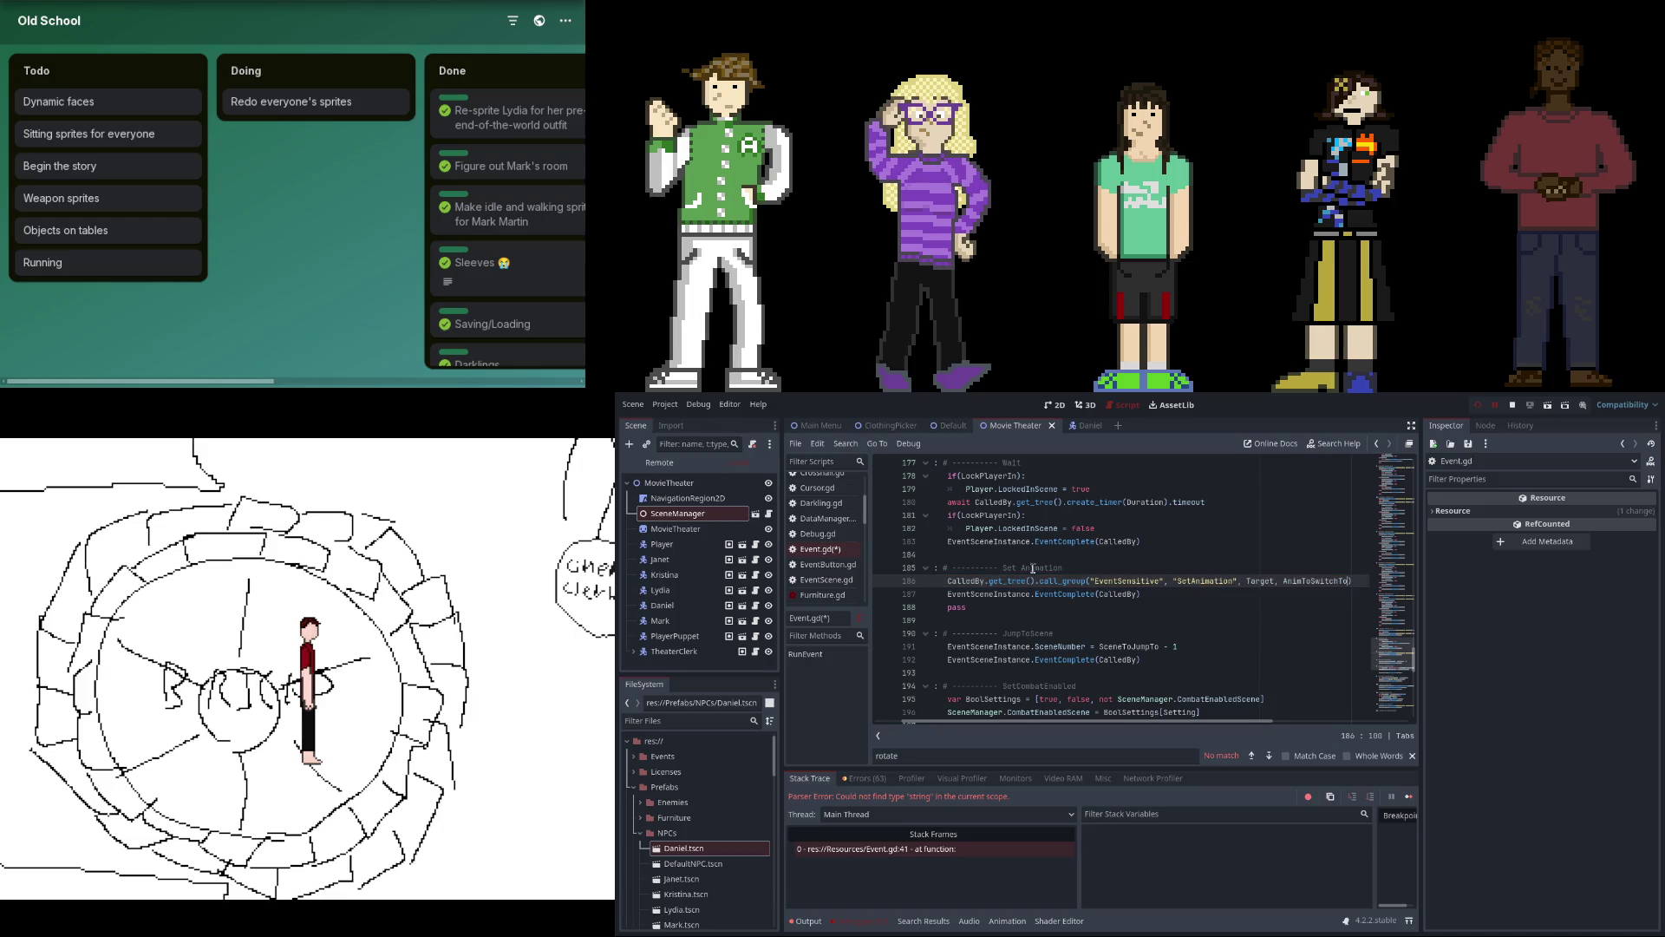
pyautogui.write(', ')
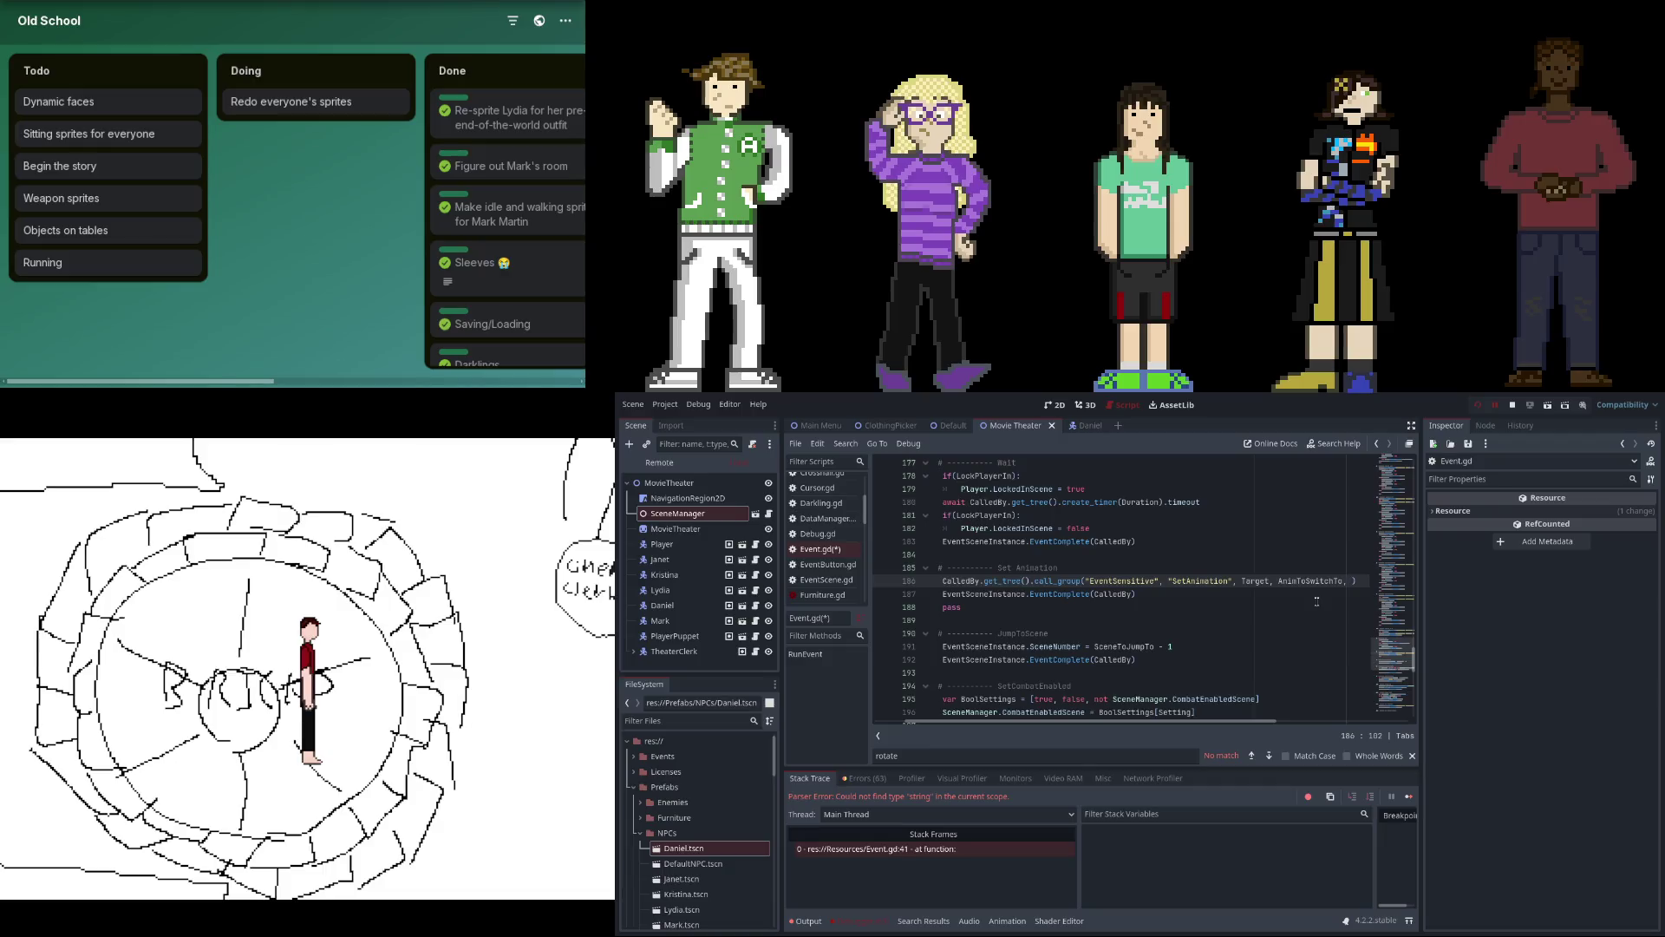
pyautogui.write('Setting')
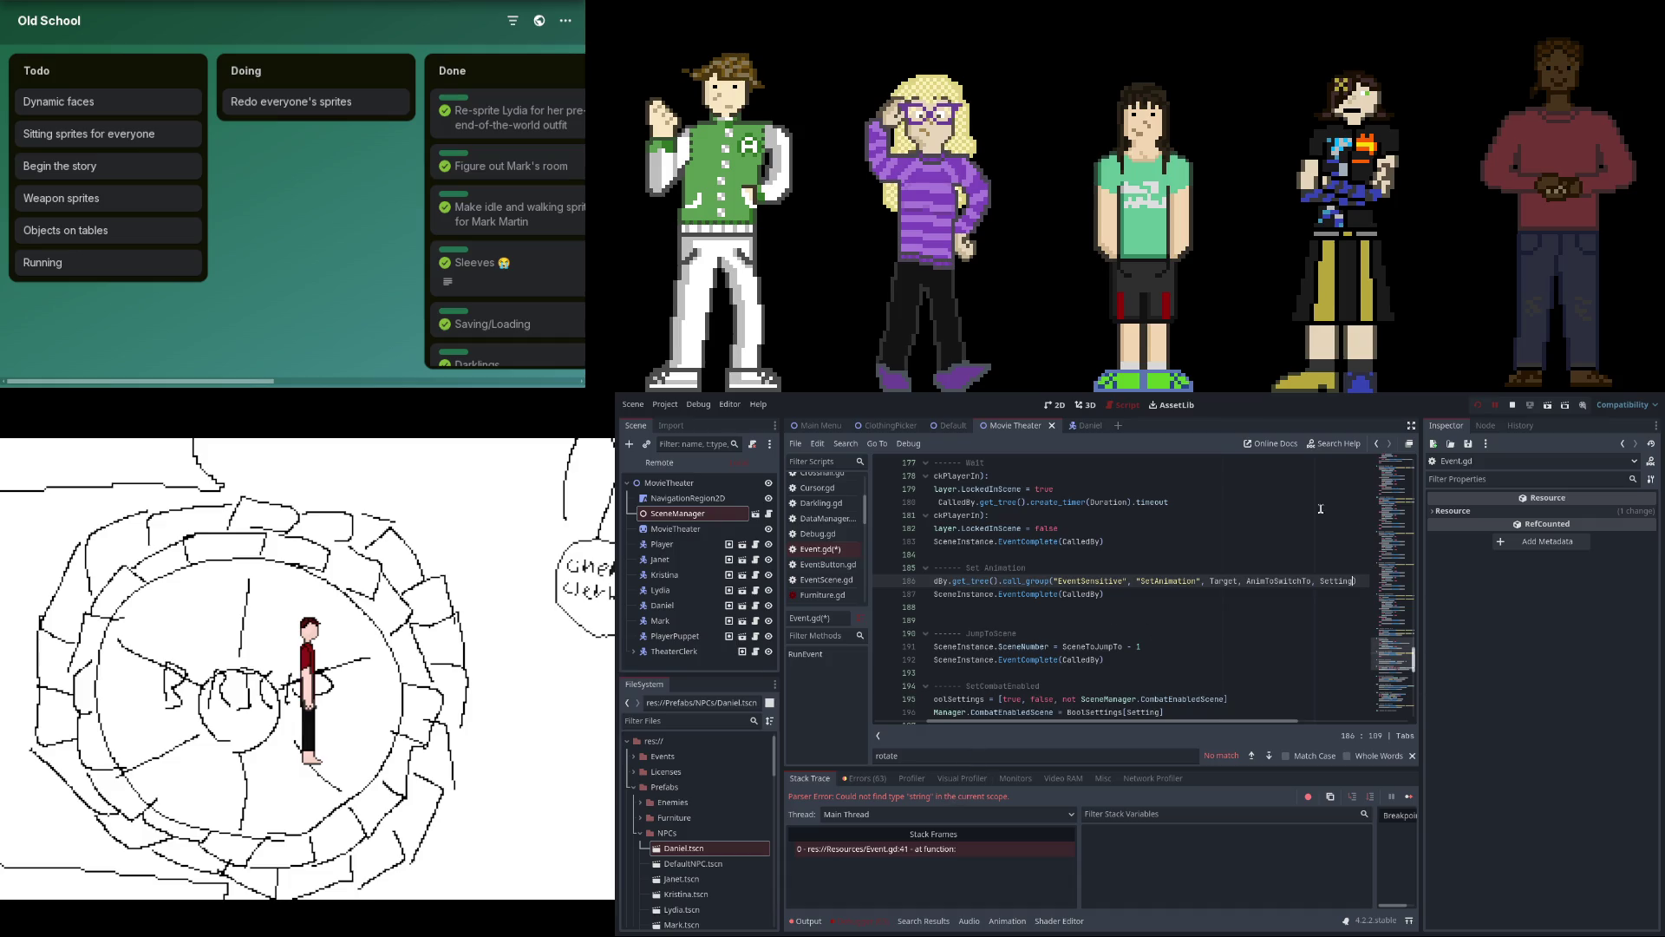
pyautogui.scroll(-1, 830, 562)
pyautogui.scroll(-5, 829, 561)
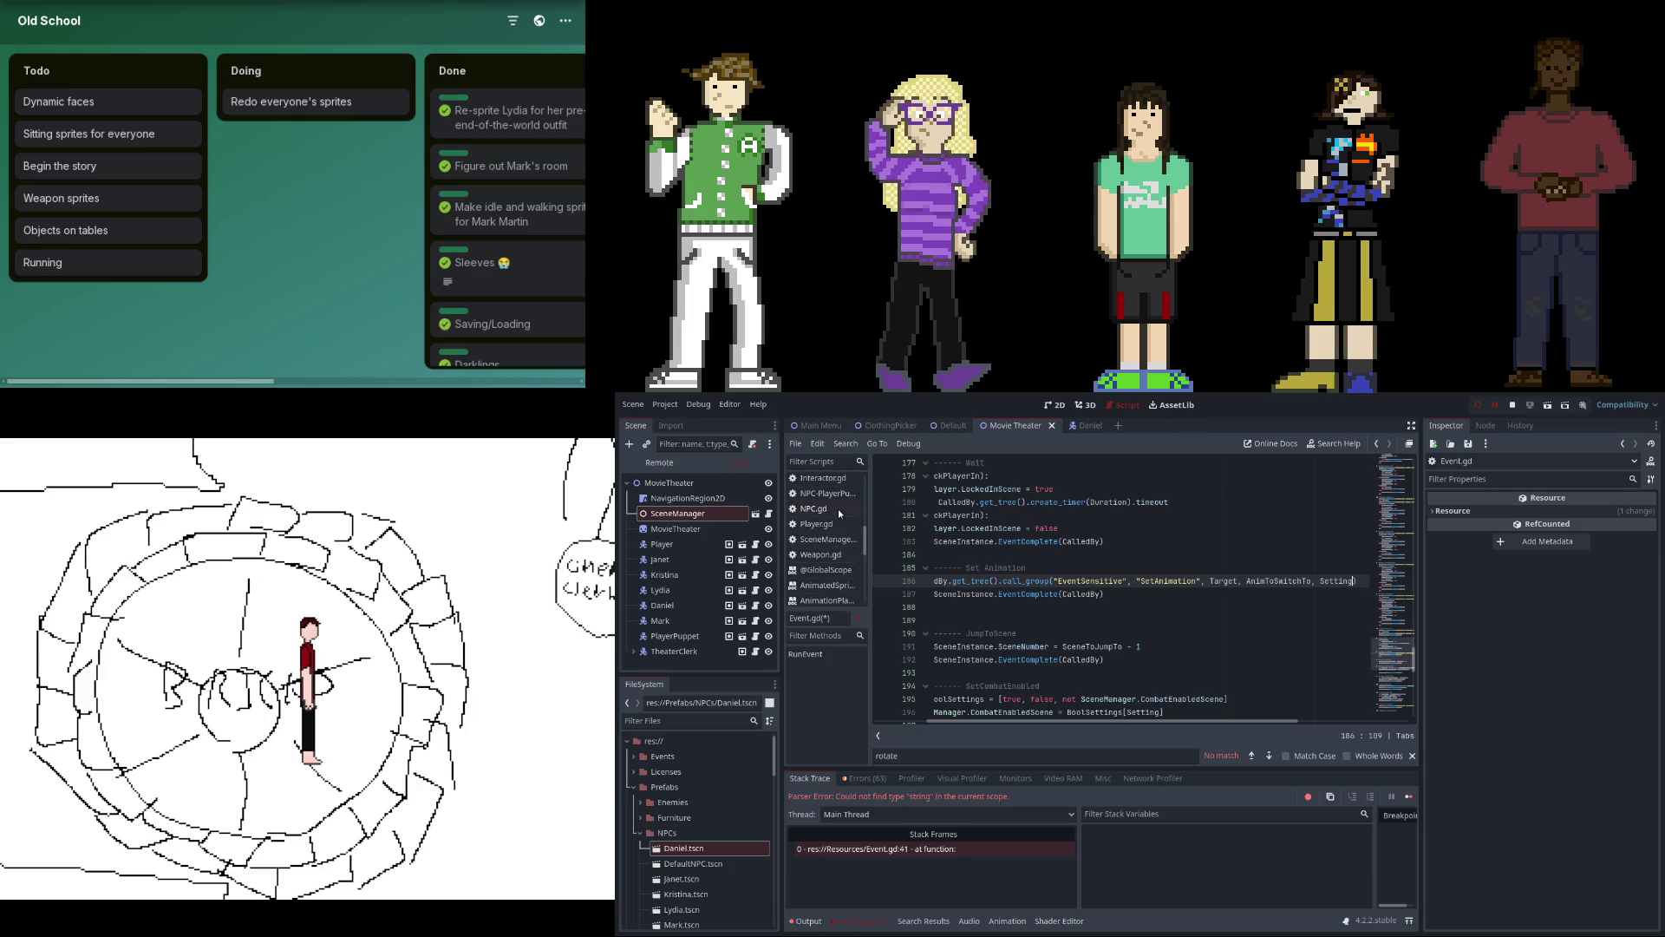
# Compare NPC.gd's function names with the SetAnimation call on line 186 of Event.gd.
pyautogui.click(837, 508)
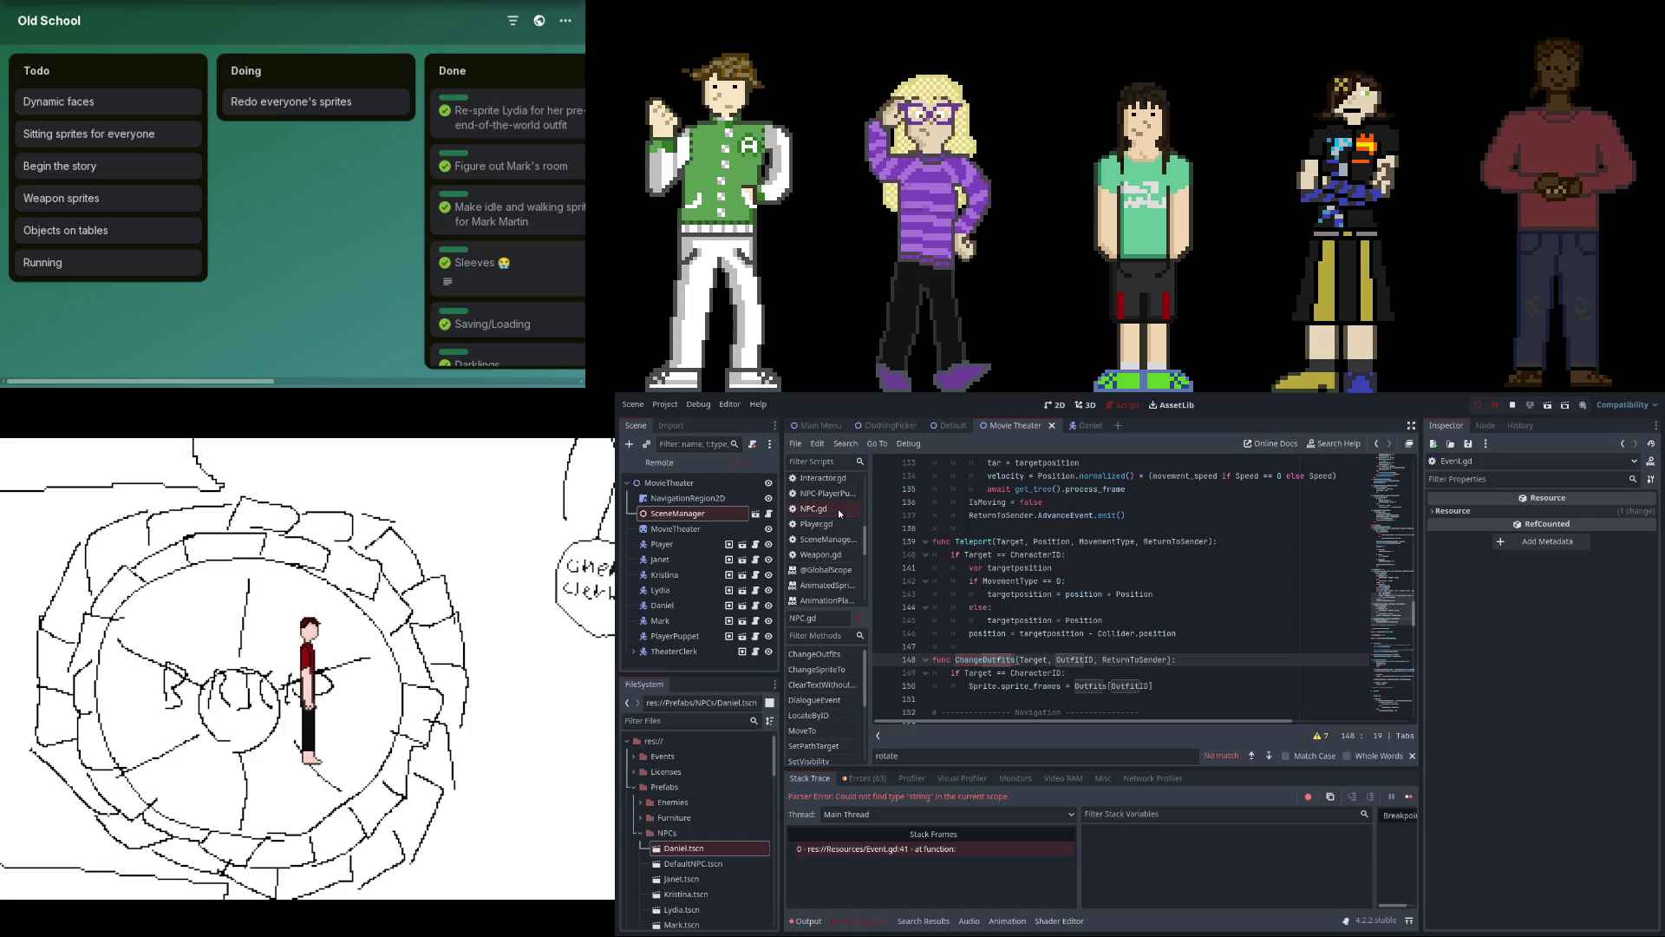
pyautogui.click(1162, 594)
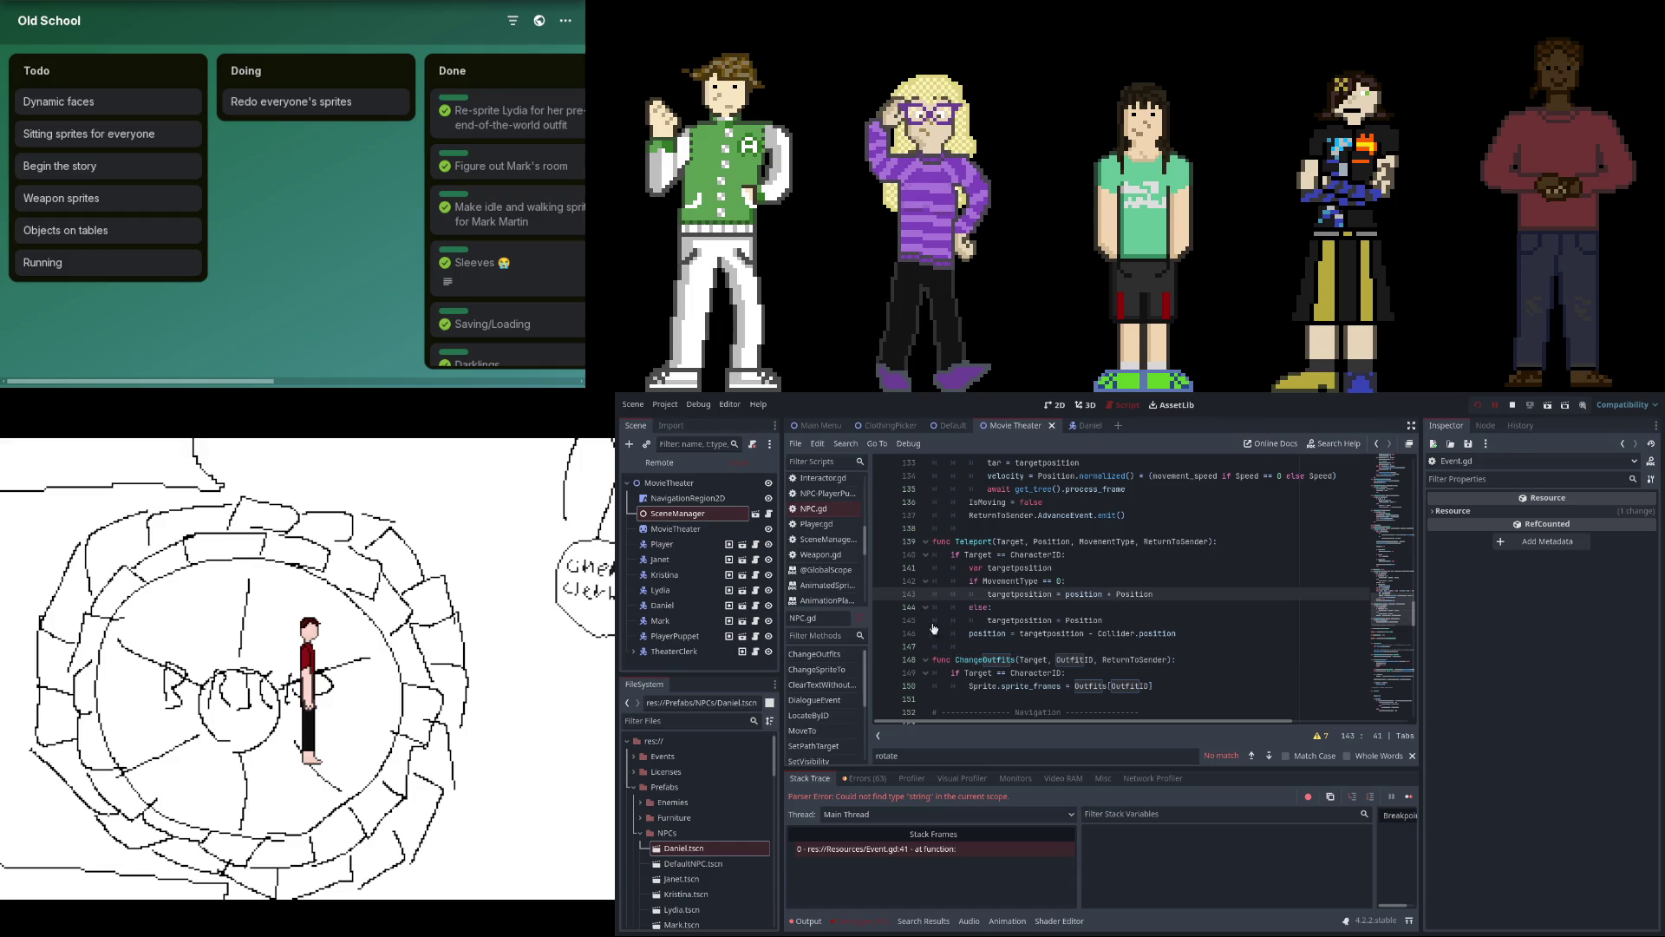
pyautogui.doubleClick(966, 659)
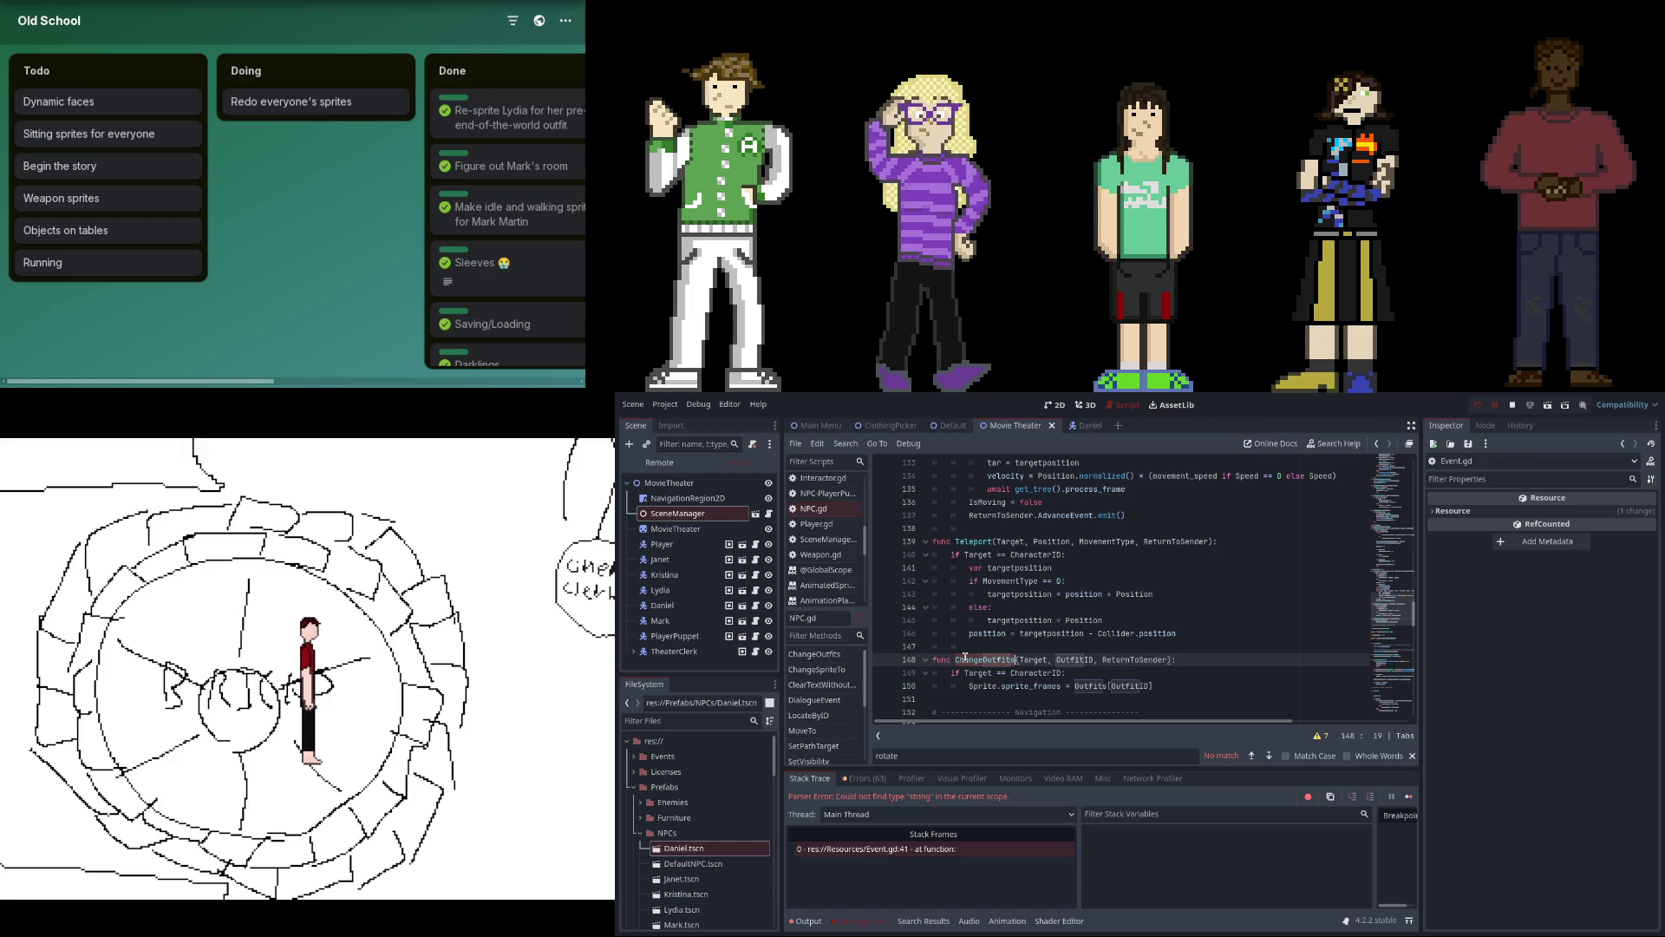
pyautogui.scroll(4, 830, 517)
pyautogui.click(829, 501)
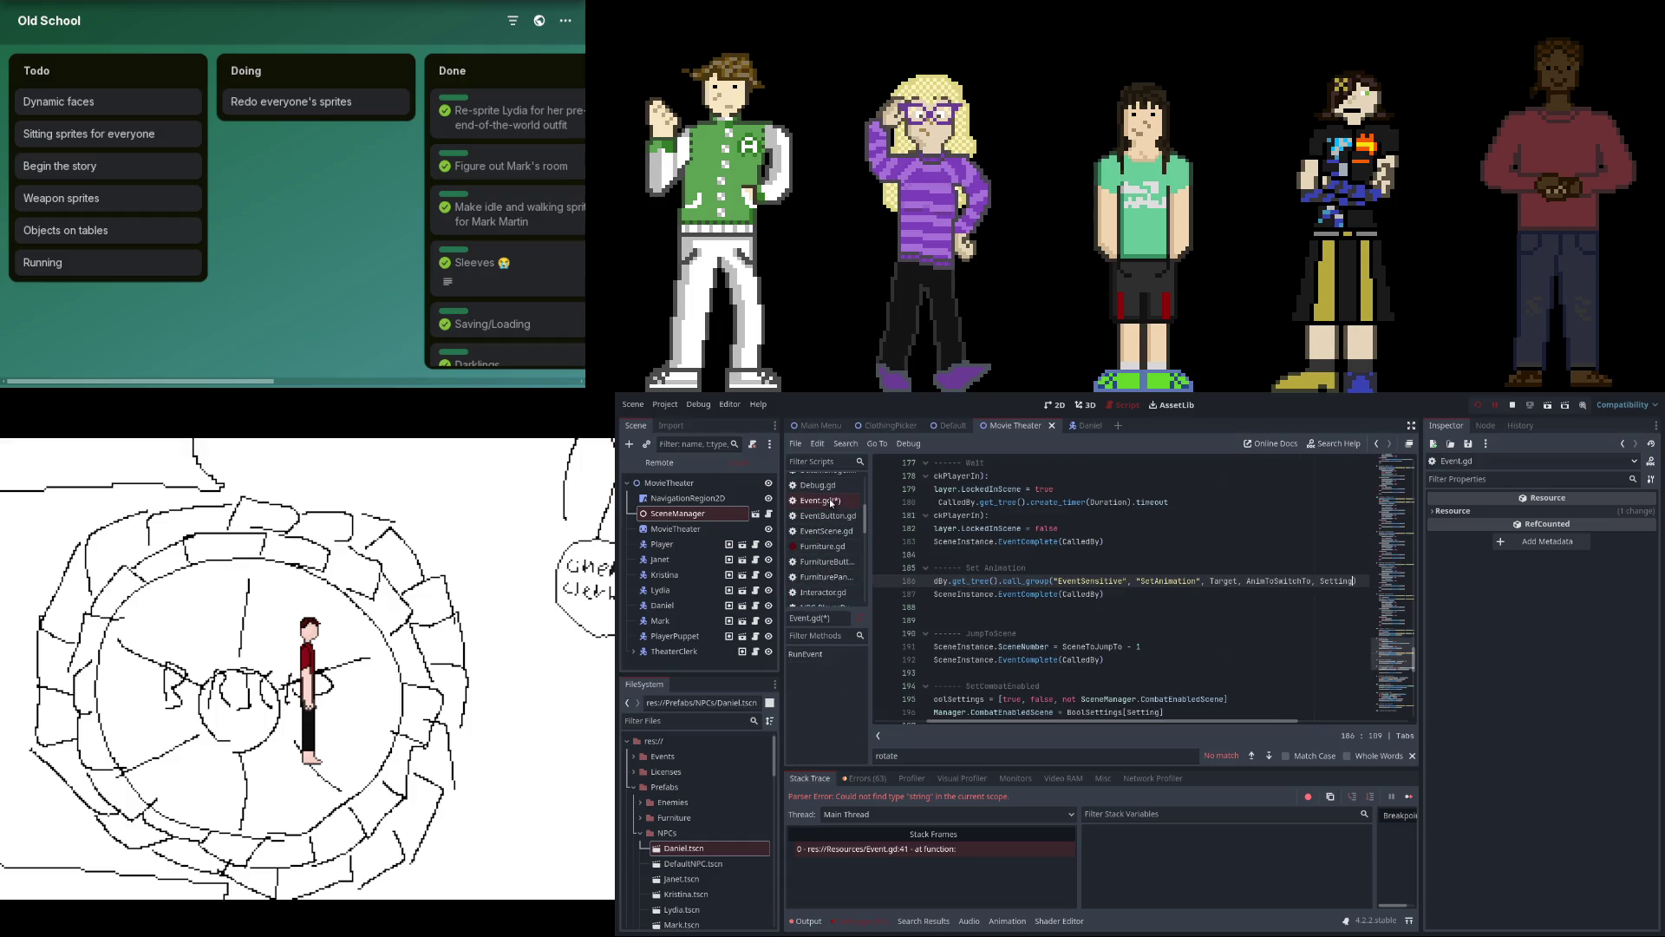
pyautogui.doubleClick(1154, 581)
pyautogui.scroll(-2, 987, 548)
pyautogui.scroll(-3, 829, 538)
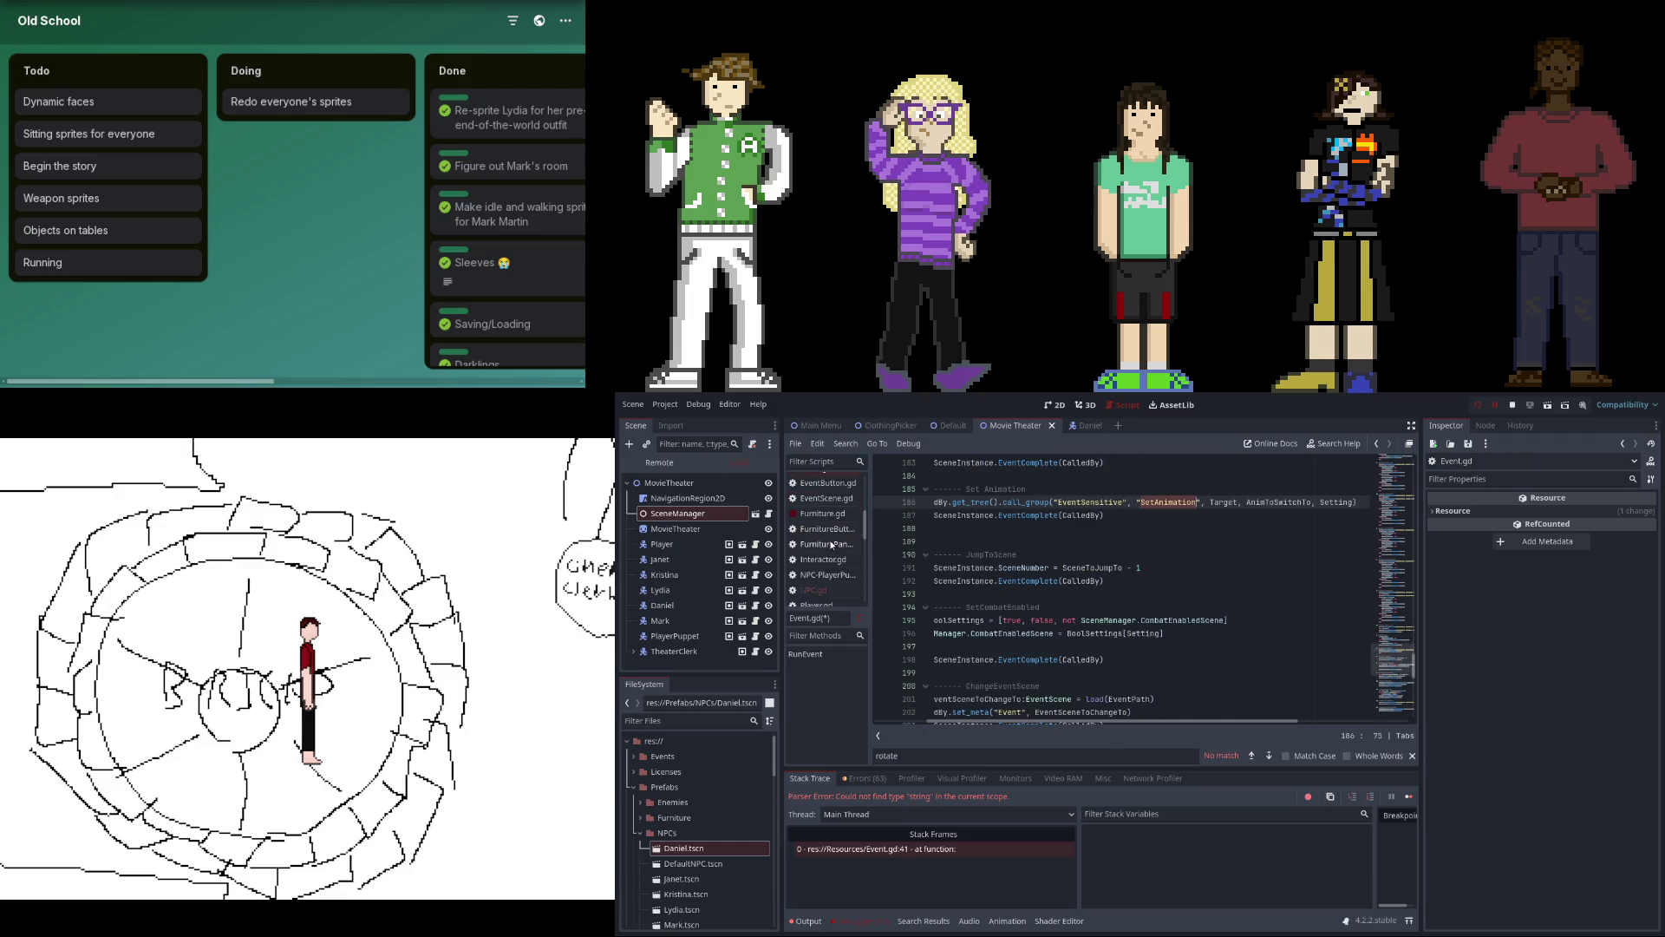
pyautogui.click(837, 541)
pyautogui.scroll(-3, 1031, 619)
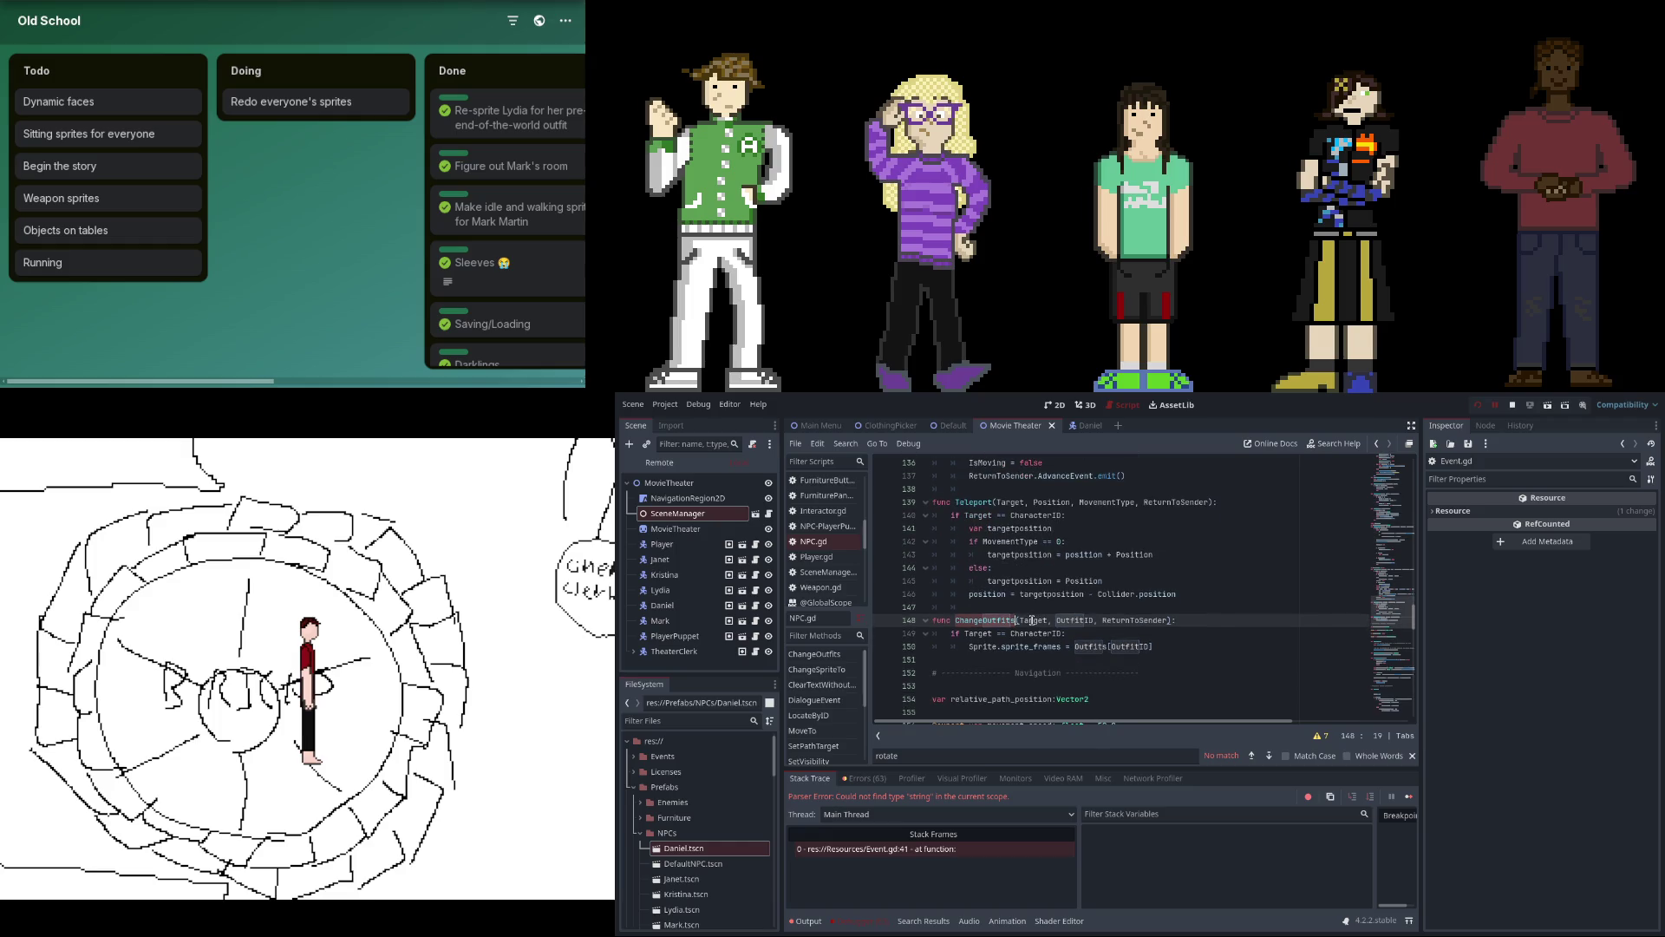
pyautogui.scroll(5, 1031, 613)
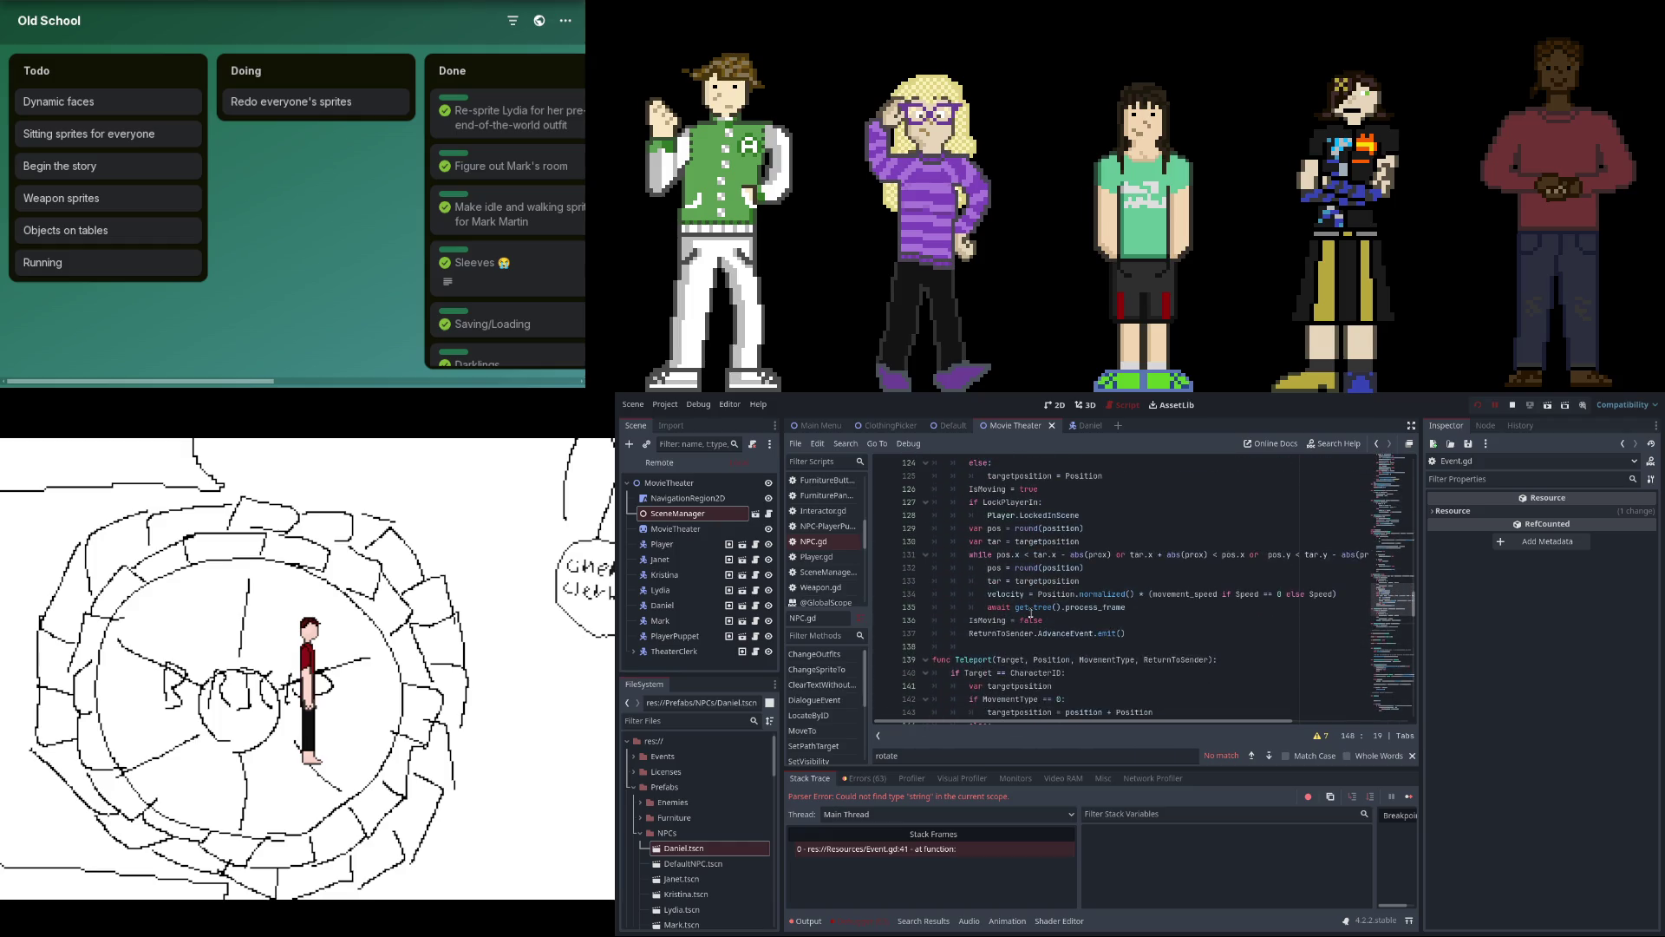
pyautogui.scroll(-3, 1031, 612)
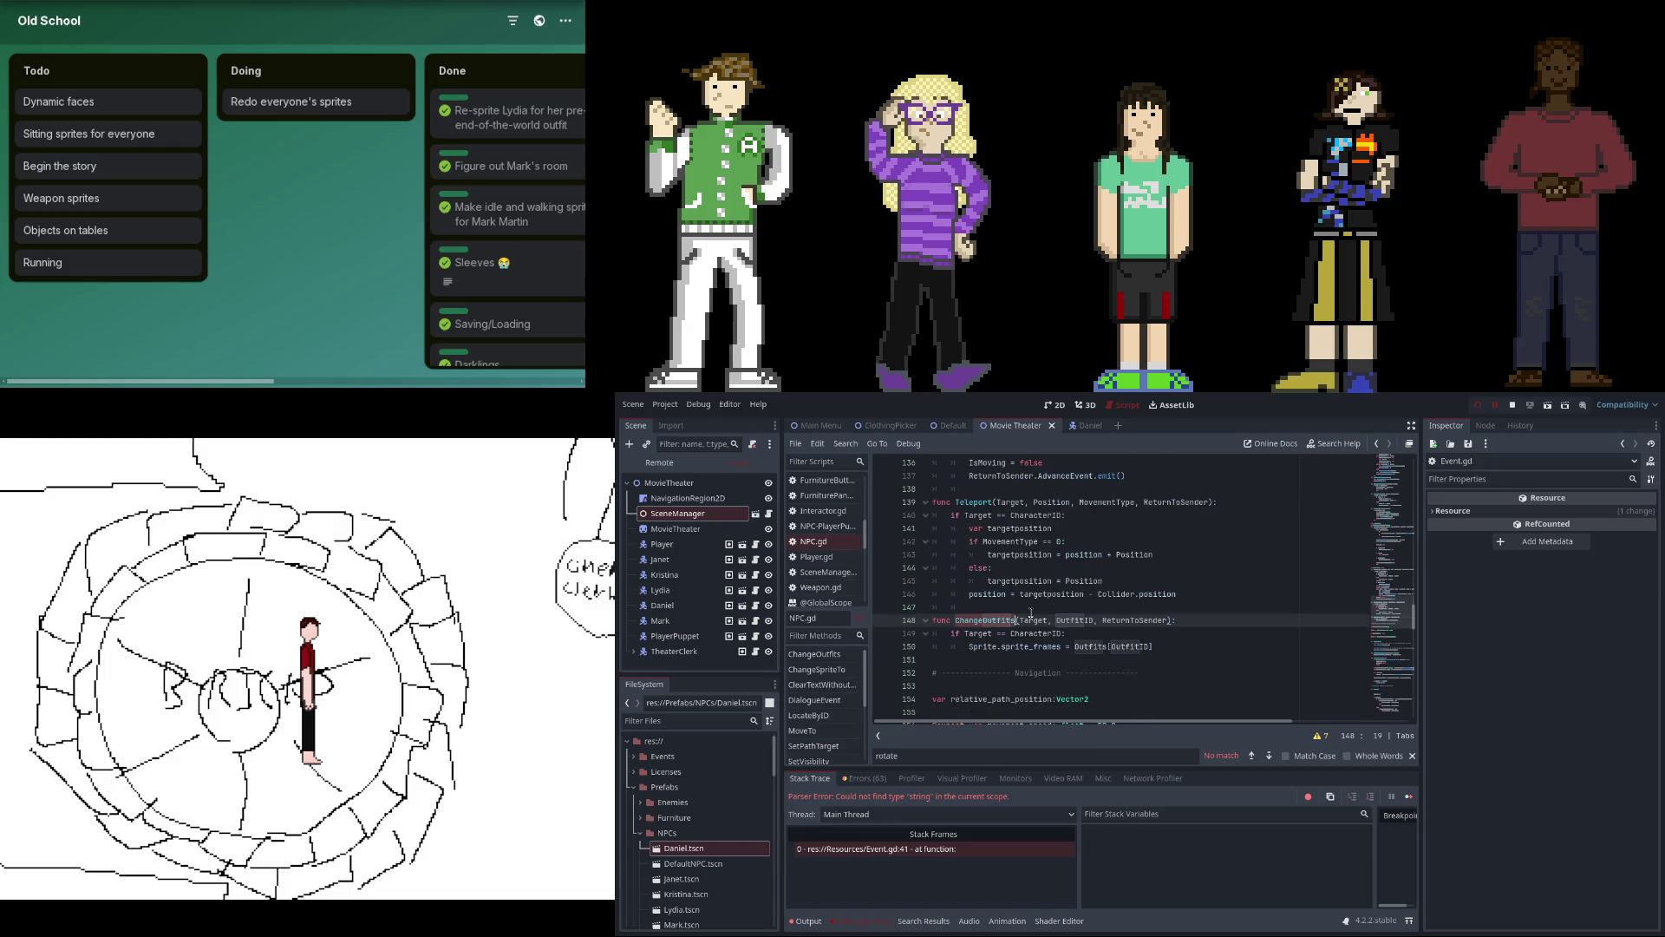
# Rename ChangeSpriteTo to SetAnimation in the NPC-PlayerPuppet script.
pyautogui.click(829, 526)
pyautogui.scroll(5, 973, 564)
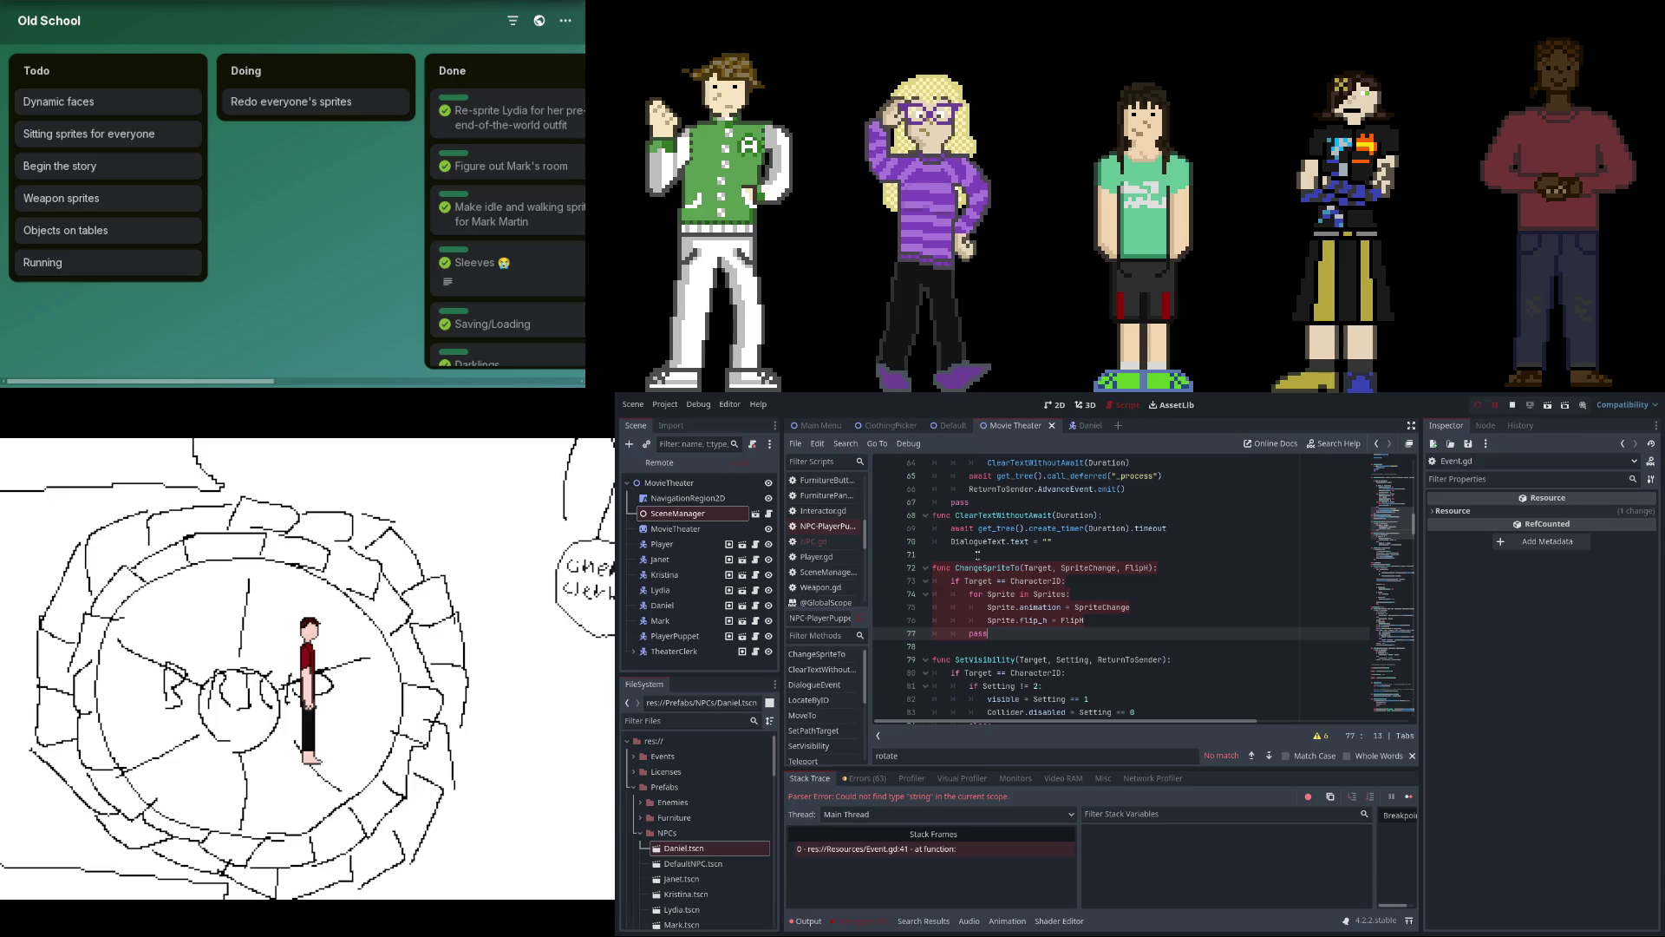
pyautogui.doubleClick(973, 568)
pyautogui.write('SetAnimation')
pyautogui.moveTo(1037, 629)
pyautogui.mouseDown()
pyautogui.moveTo(971, 590)
pyautogui.moveTo(950, 621)
pyautogui.moveTo(929, 575)
pyautogui.mouseUp()
pyautogui.hotkey('ctrl', 'c')
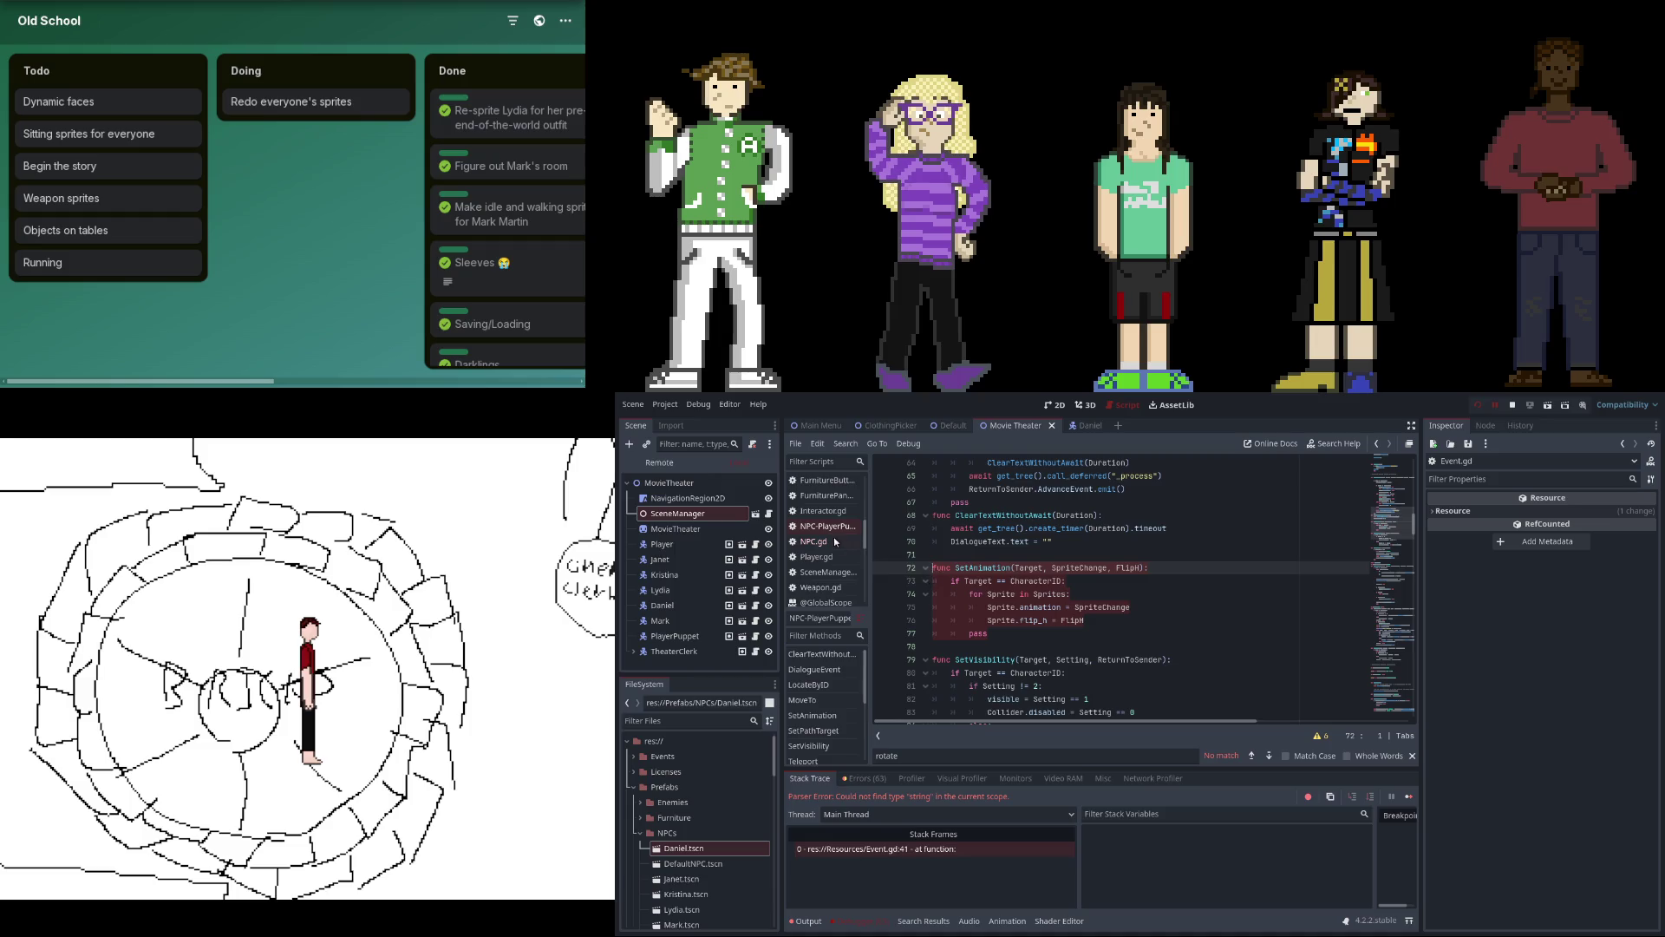
# Rename ChangeSpriteTo to SetAnimation in NPC.gd, close the find bar, and relaunch the game.
pyautogui.click(835, 540)
pyautogui.doubleClick(1030, 581)
pyautogui.hotkey('ctrl', 'f')
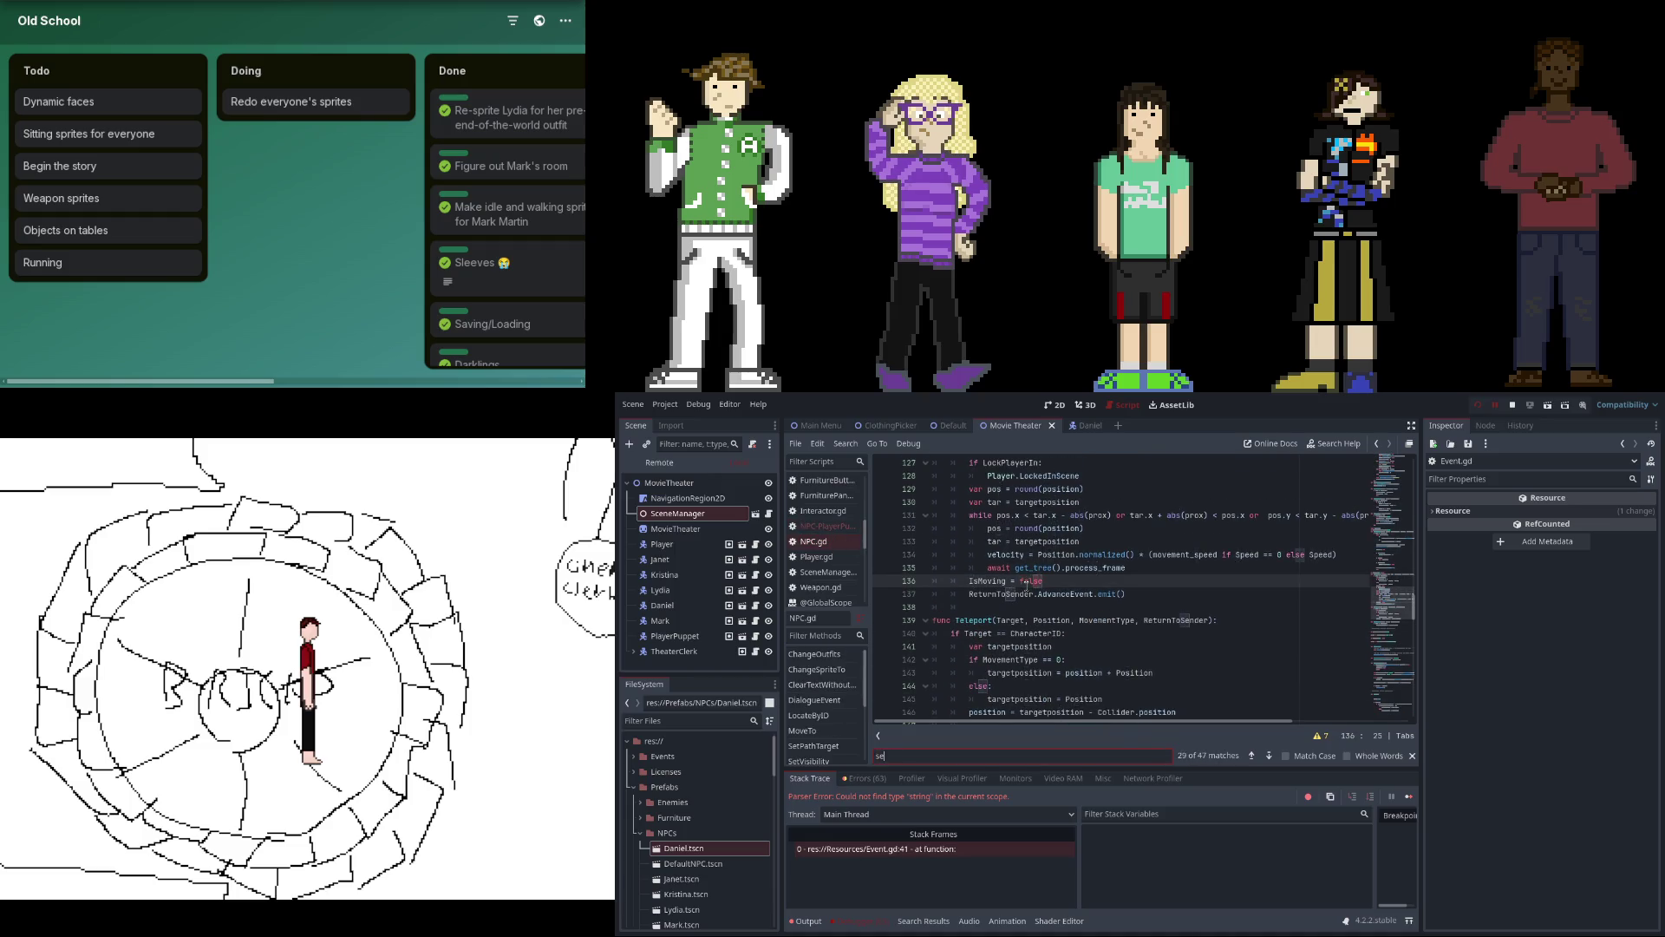
pyautogui.press('Return')
pyautogui.press('Return')
pyautogui.press('Return')
pyautogui.press('BackSpace')
pyautogui.press('BackSpace')
pyautogui.write('chab')
pyautogui.press('BackSpace')
pyautogui.press('BackSpace')
pyautogui.write('ngeso')
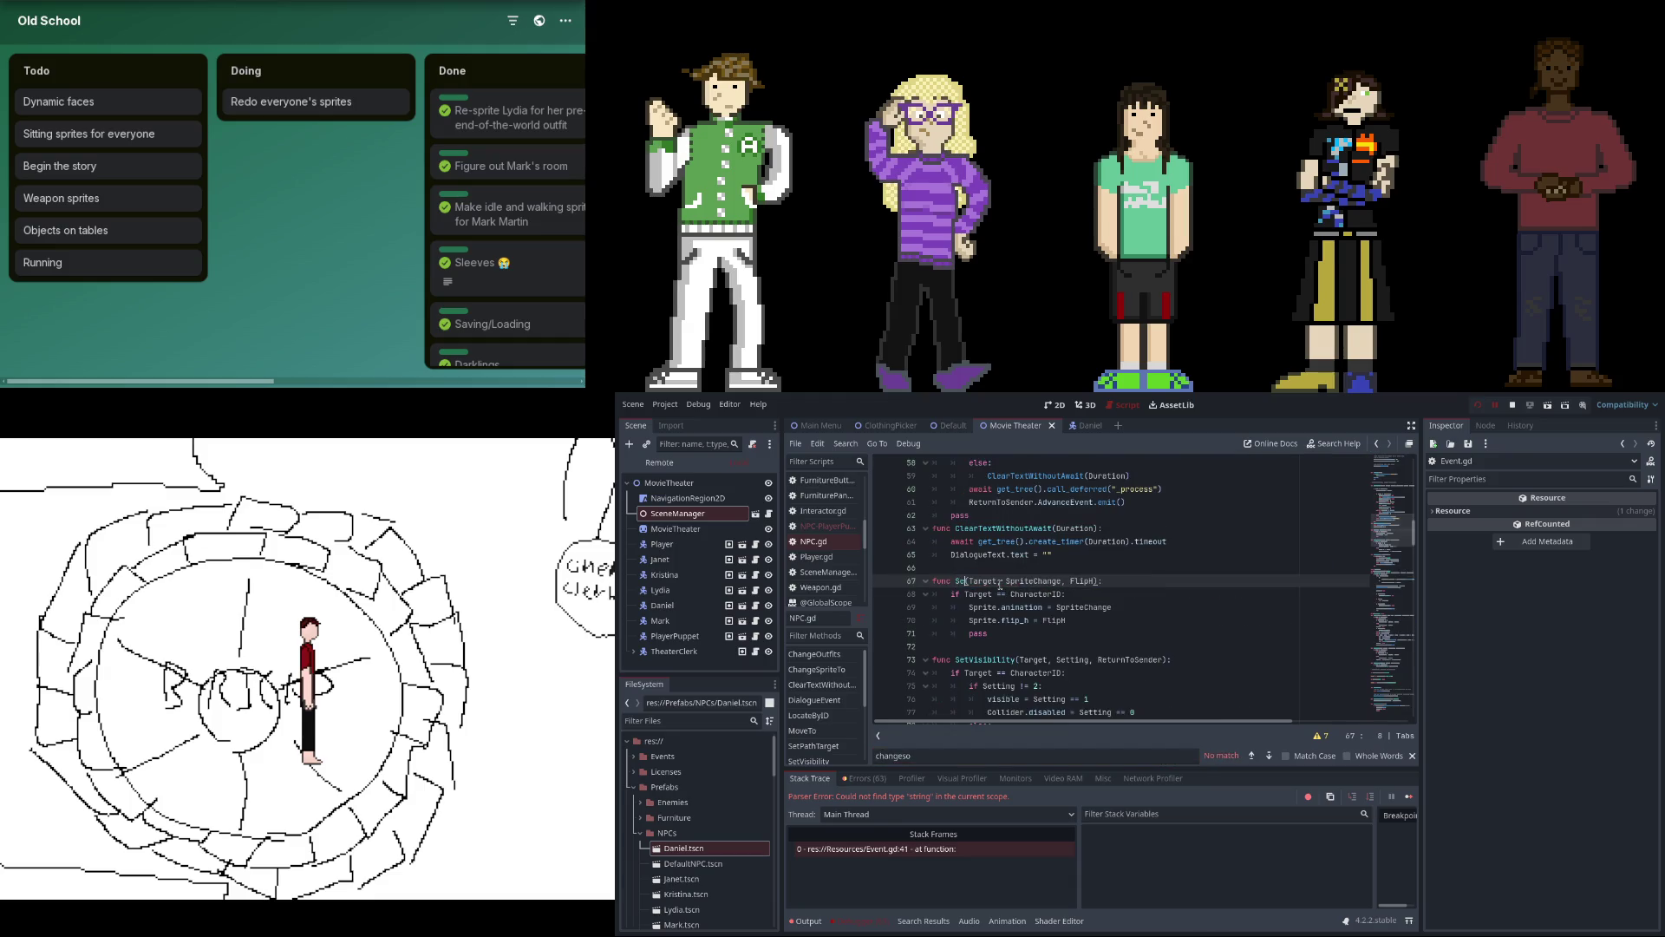
pyautogui.press('BackSpace')
pyautogui.press('BackSpace')
pyautogui.hotkey('ctrl', 'v')
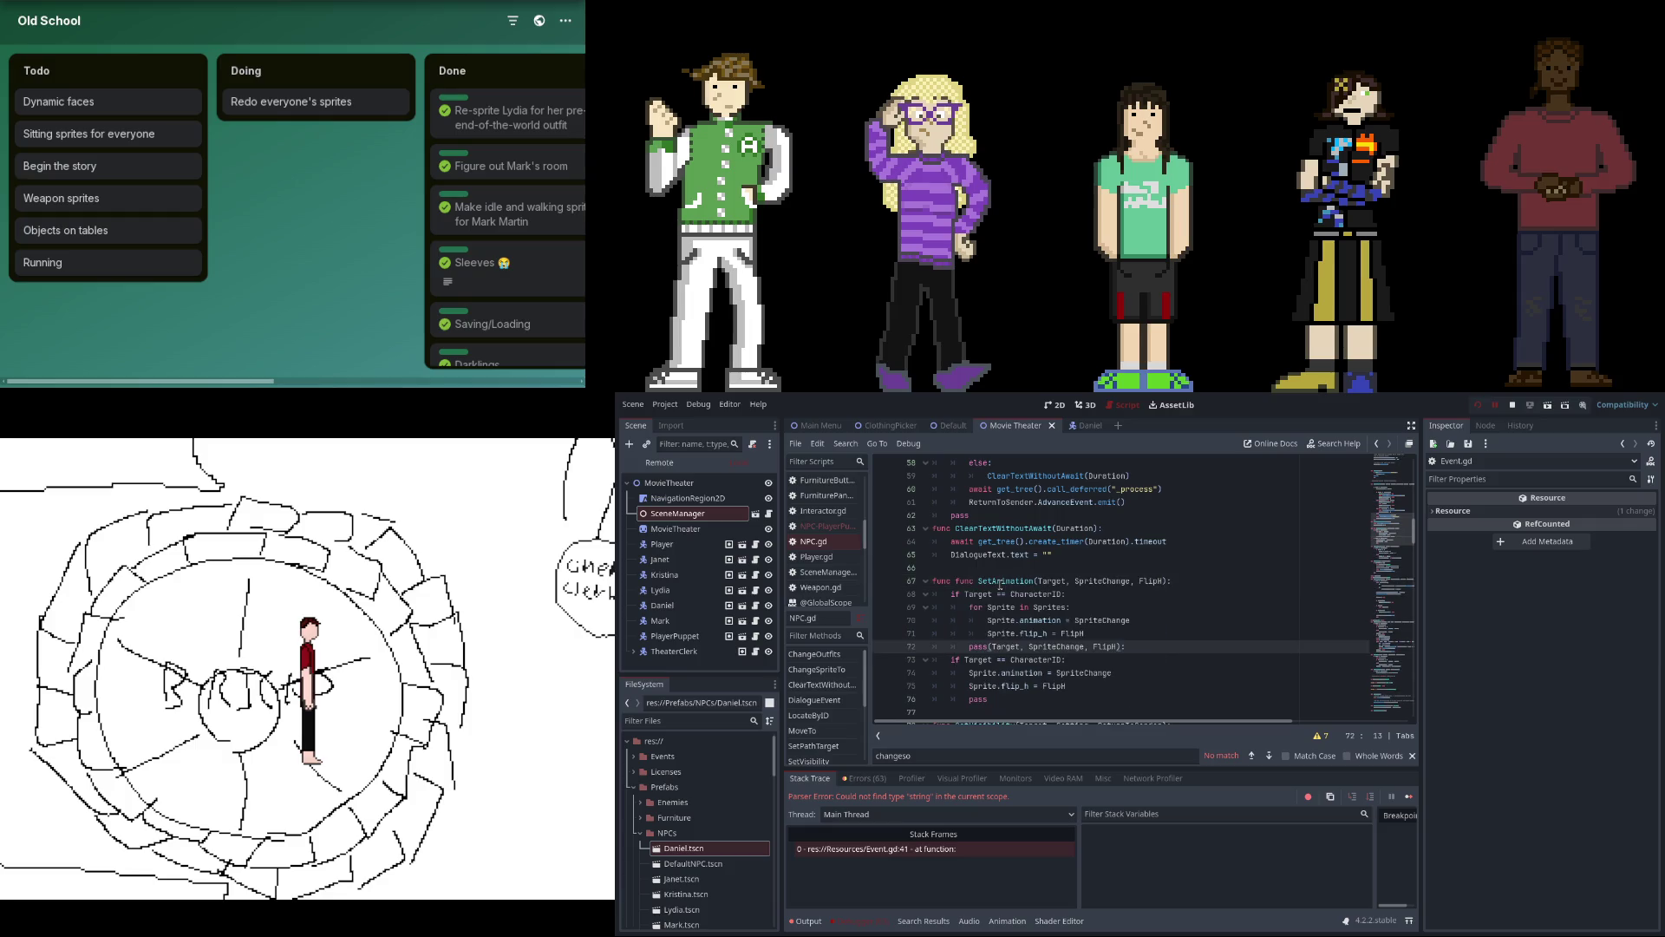
pyautogui.hotkey('ctrl', 'z')
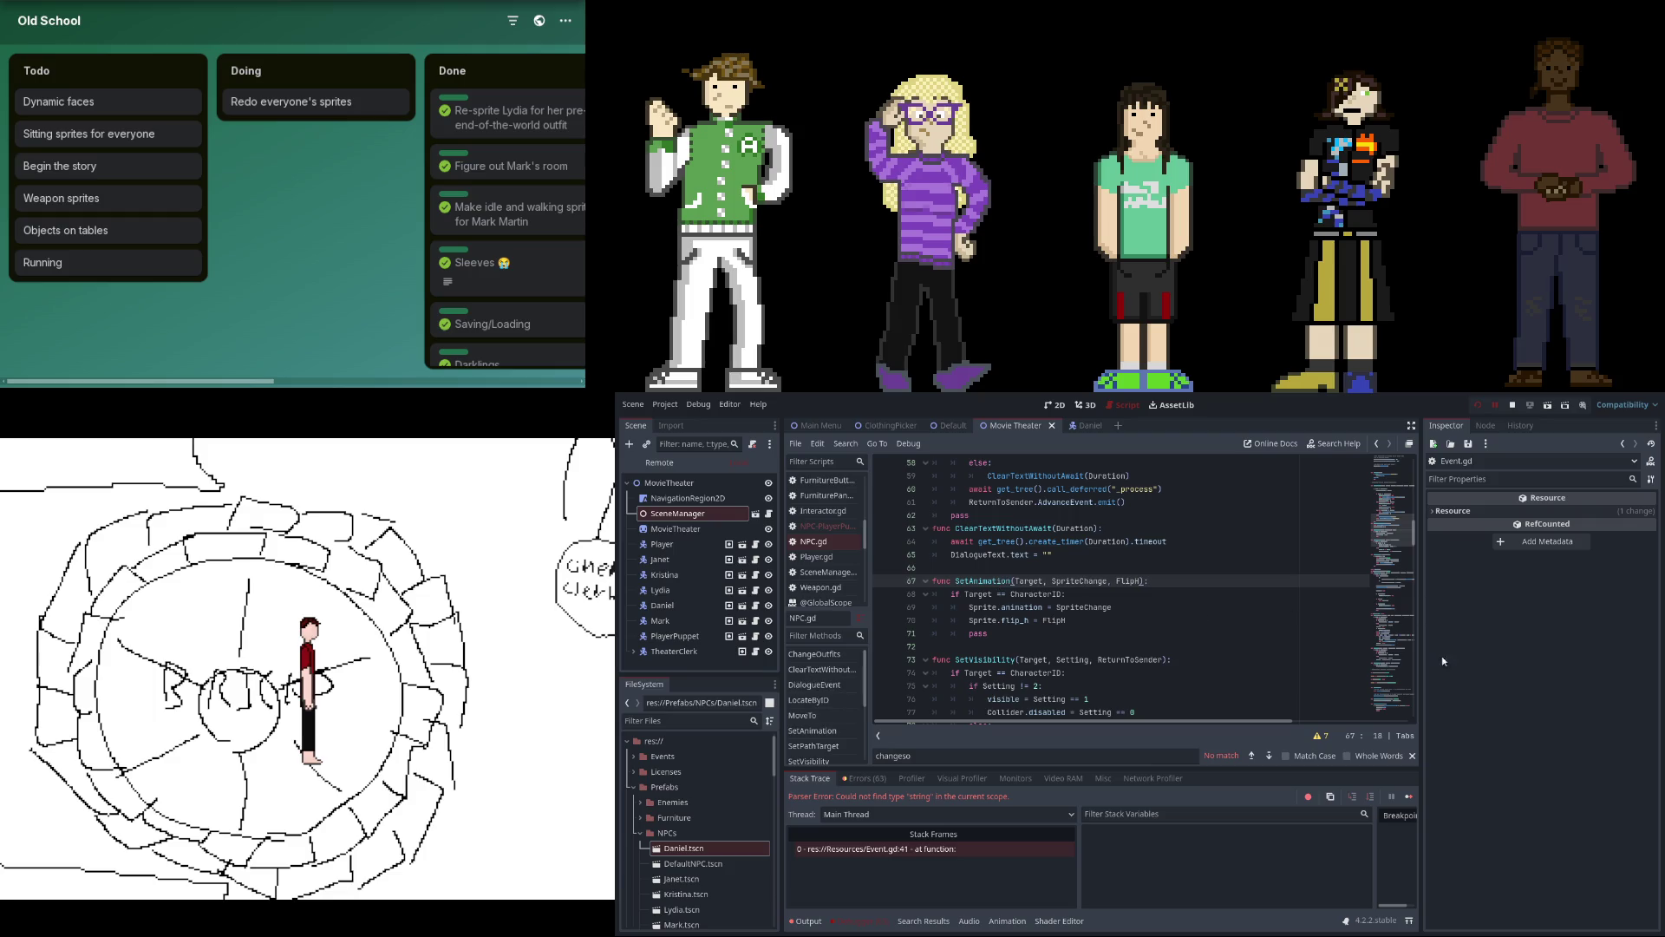
pyautogui.click(1412, 756)
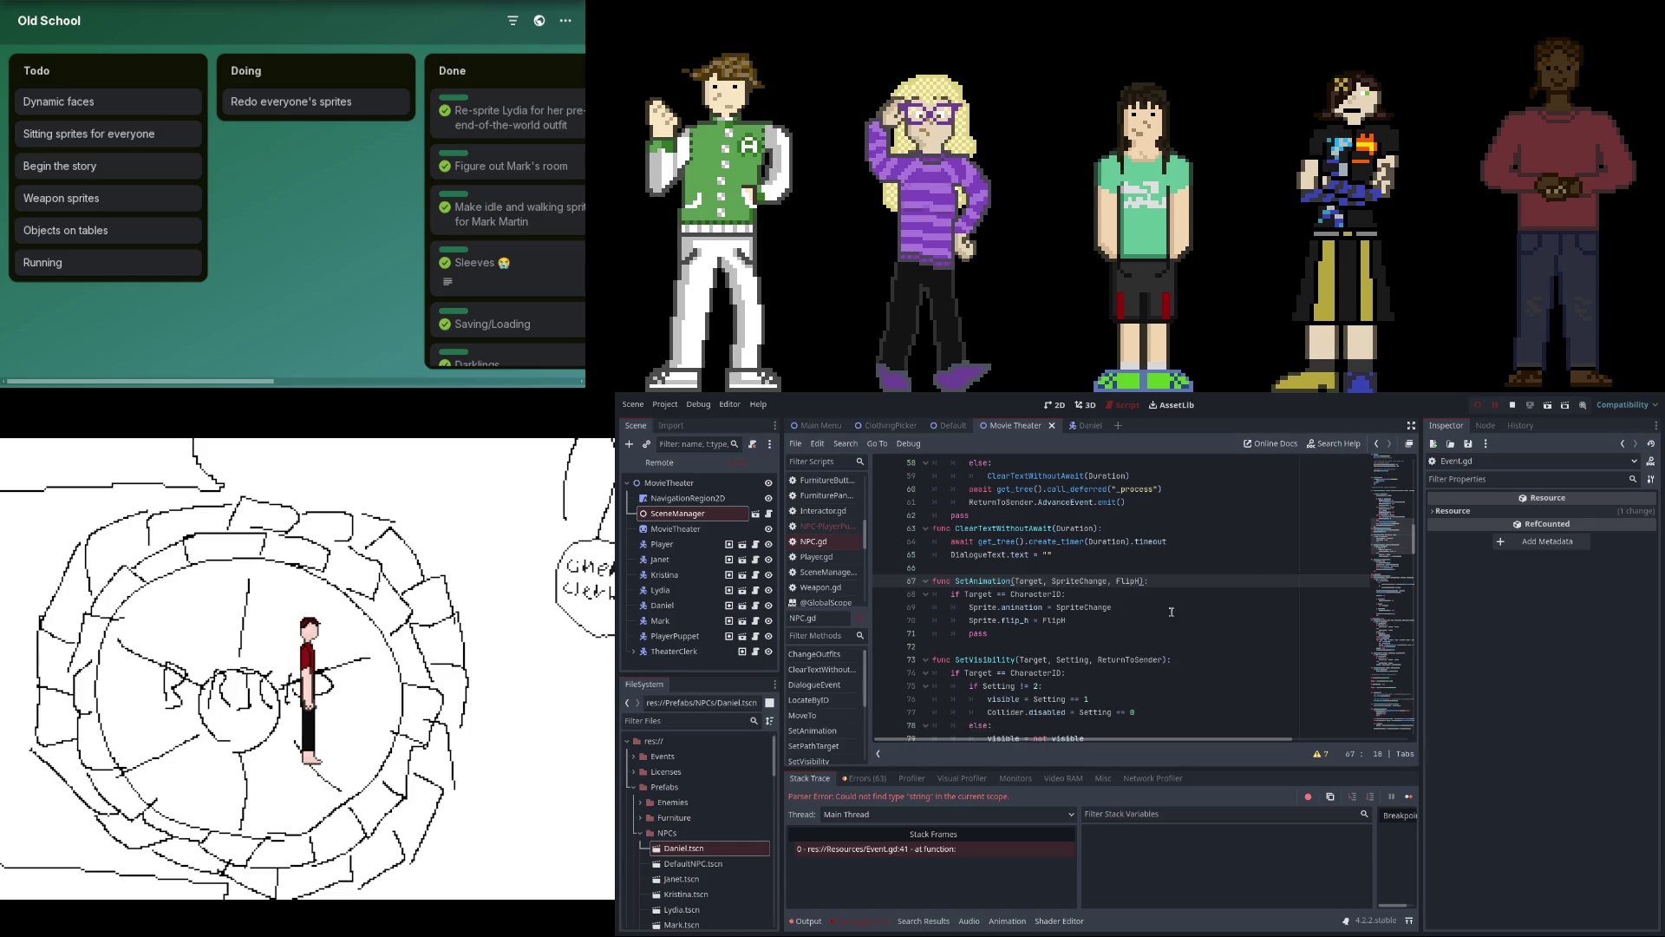
pyautogui.click(1483, 408)
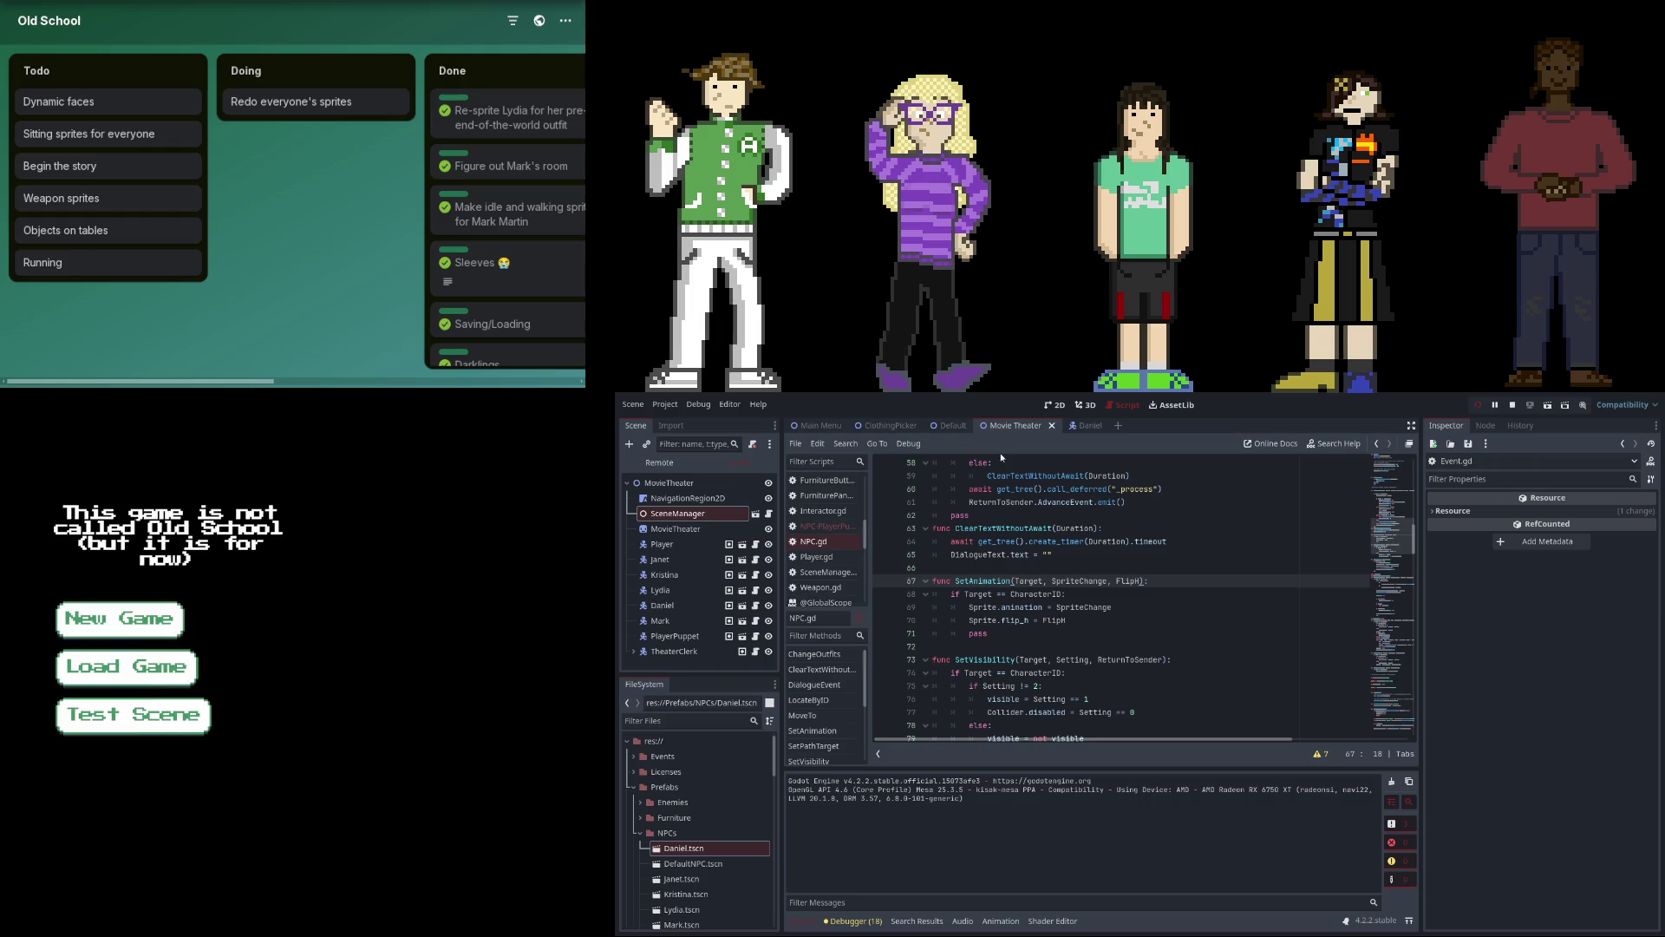
# Enter Test Scene, stop the game, and rerun it to watch the theater scene play.
pyautogui.click(200, 718)
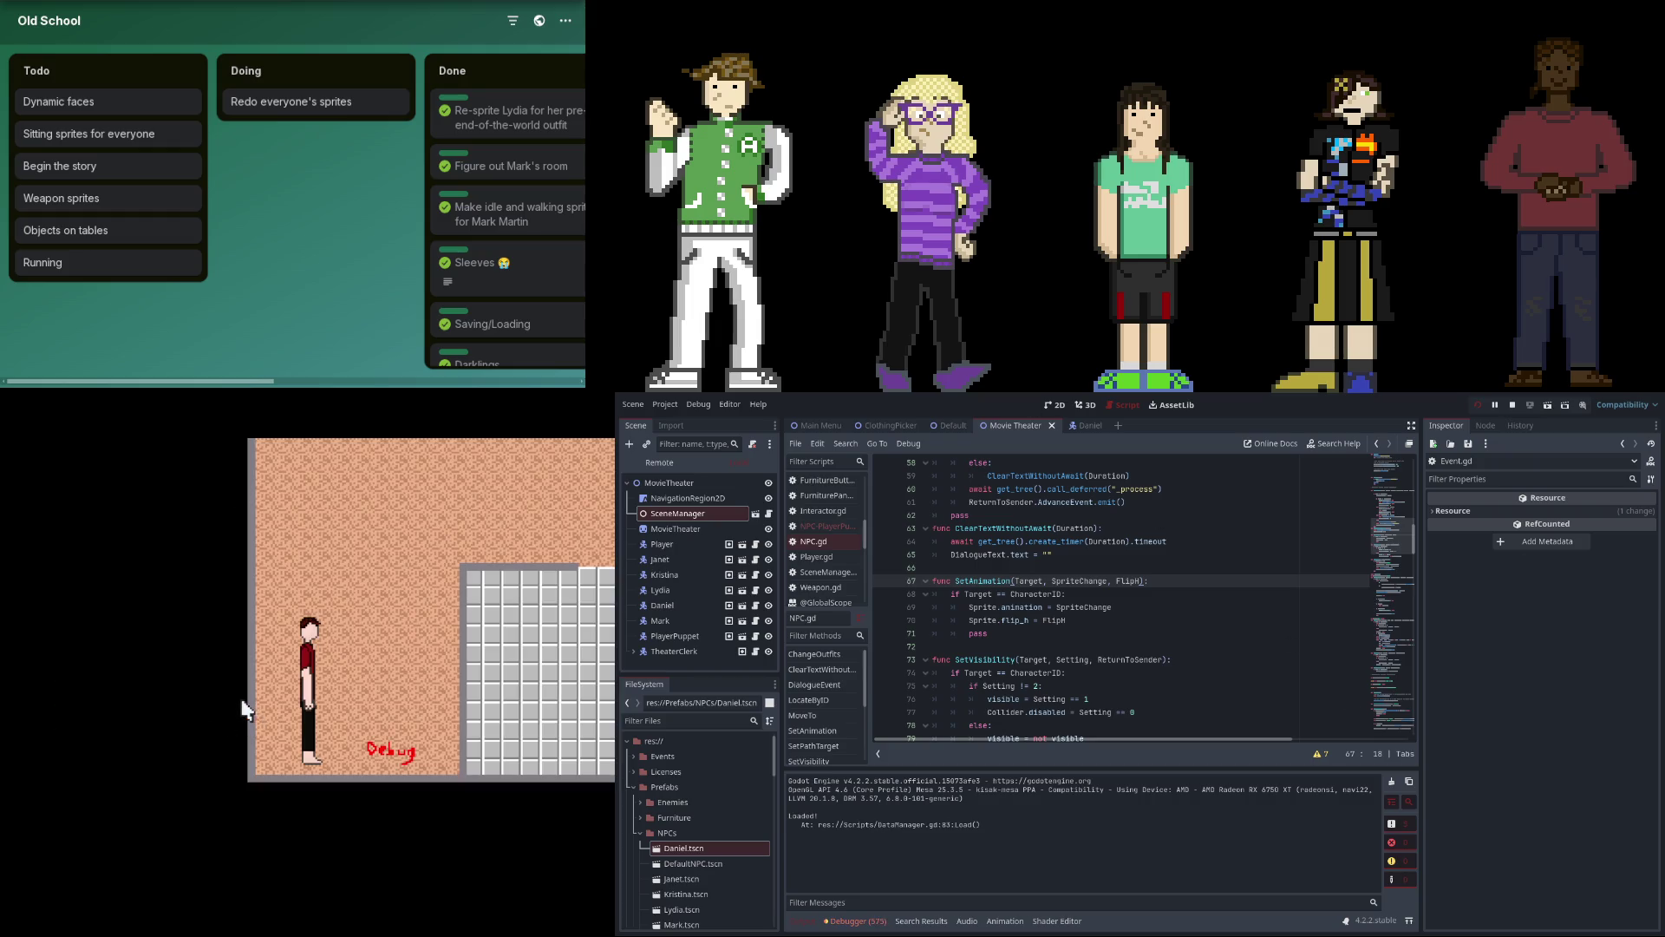
pyautogui.click(1478, 406)
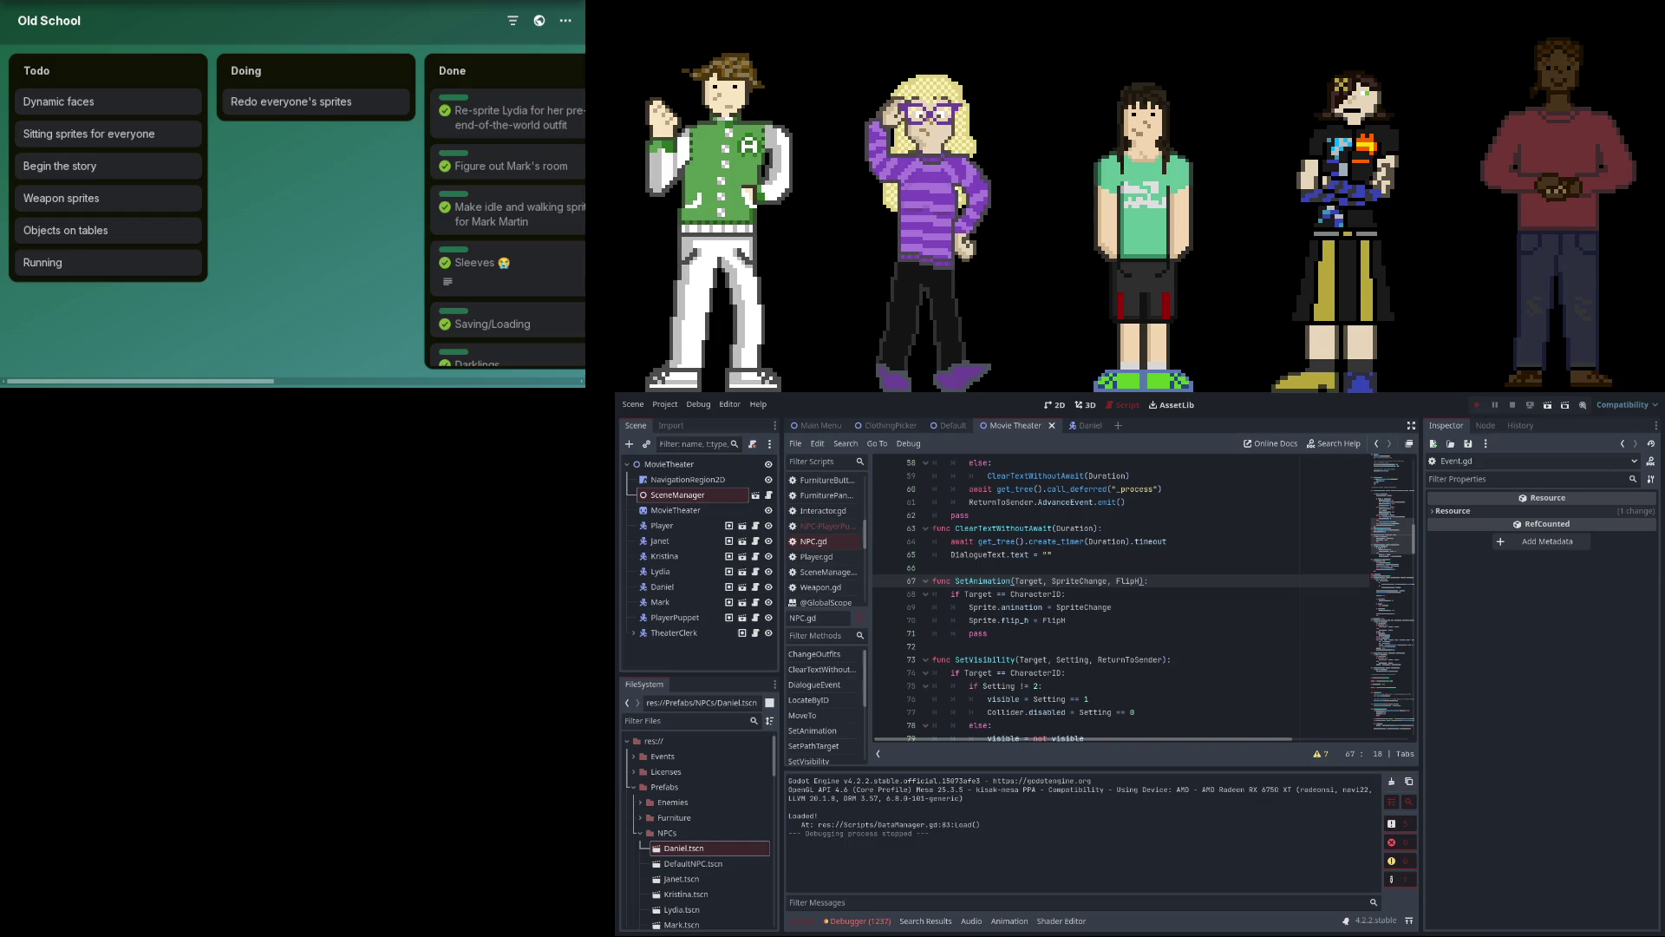
pyautogui.click(130, 668)
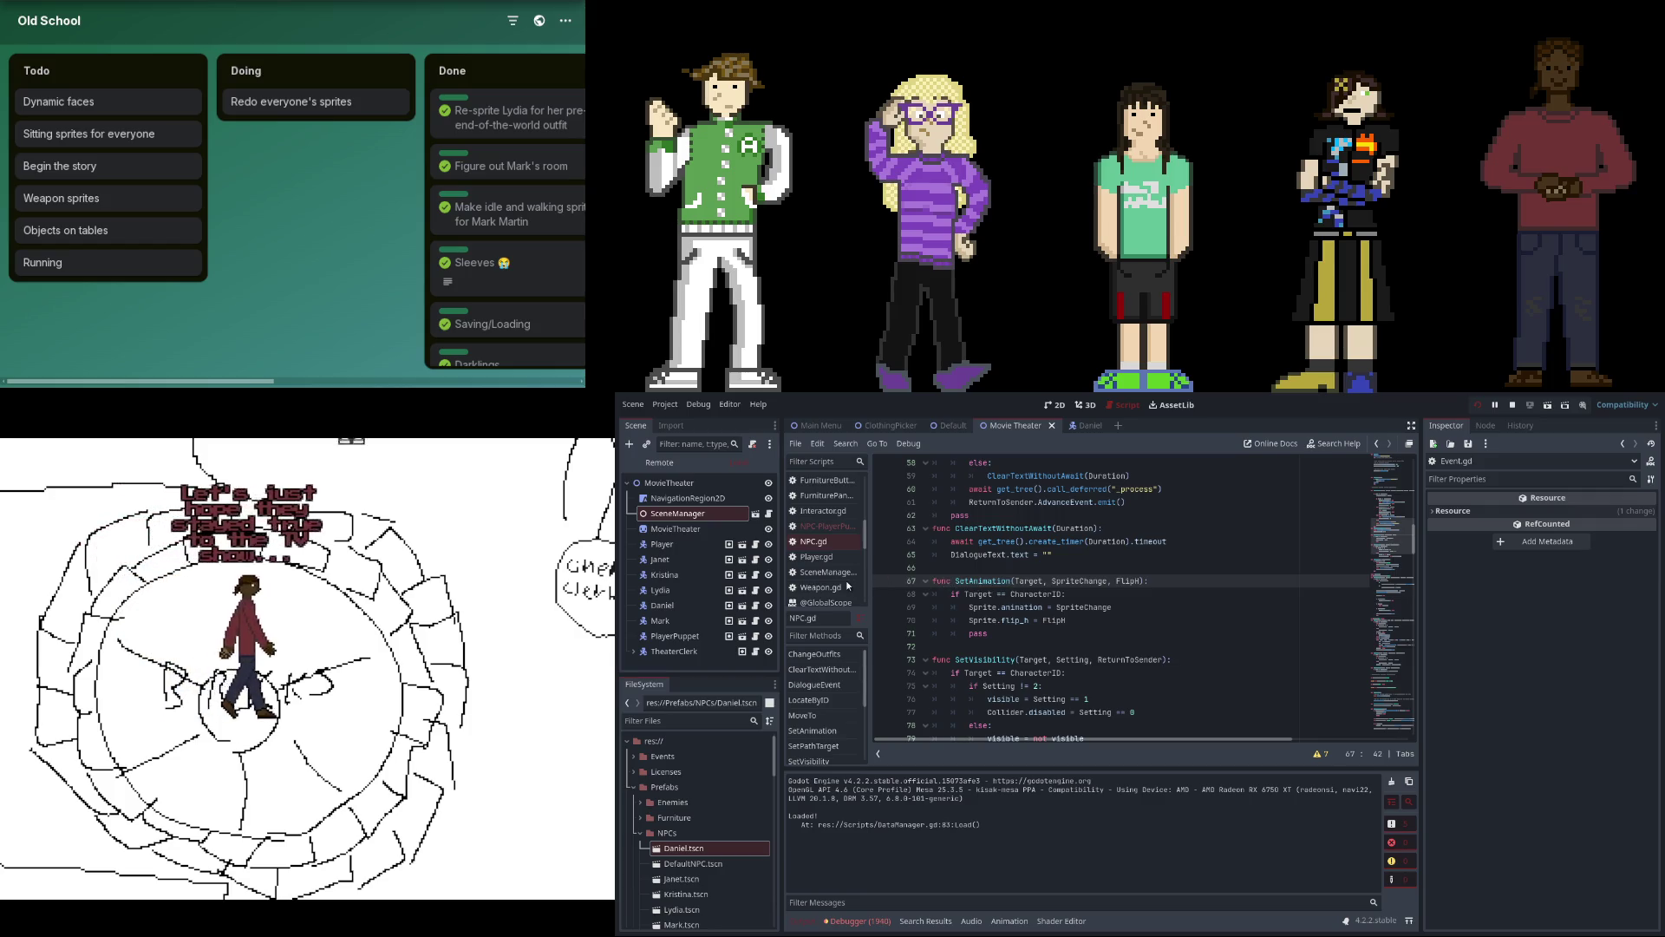
# In the remote SceneManager, set a Set Animation event to SideIdle with Setting False.
pyautogui.click(716, 481)
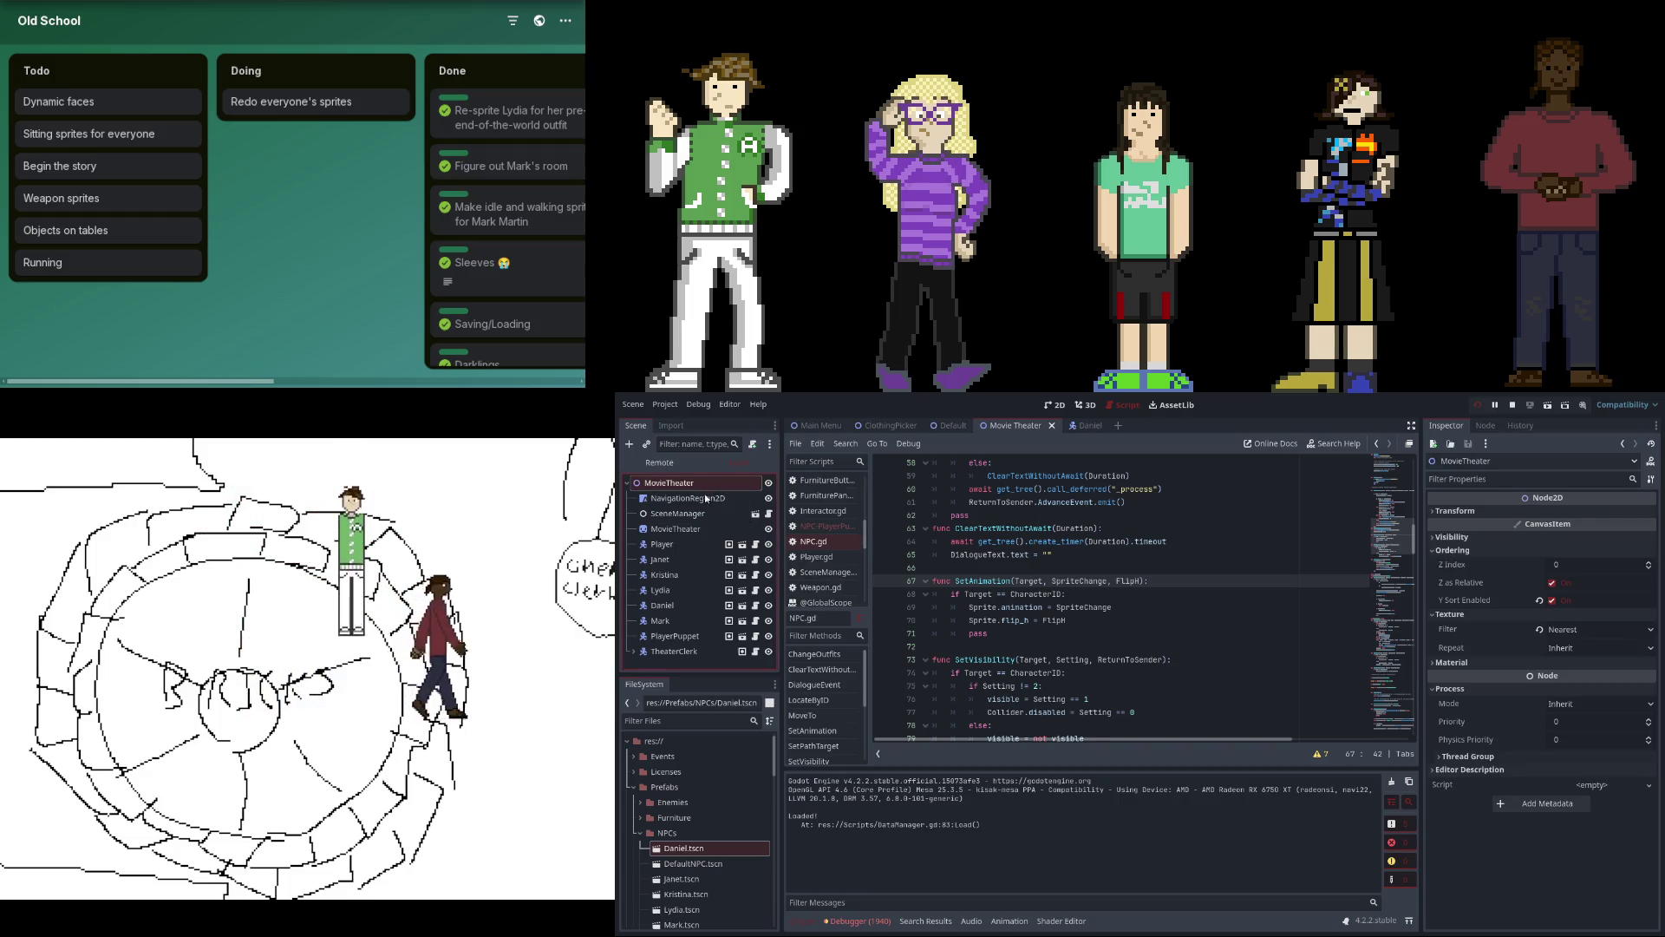
pyautogui.click(706, 514)
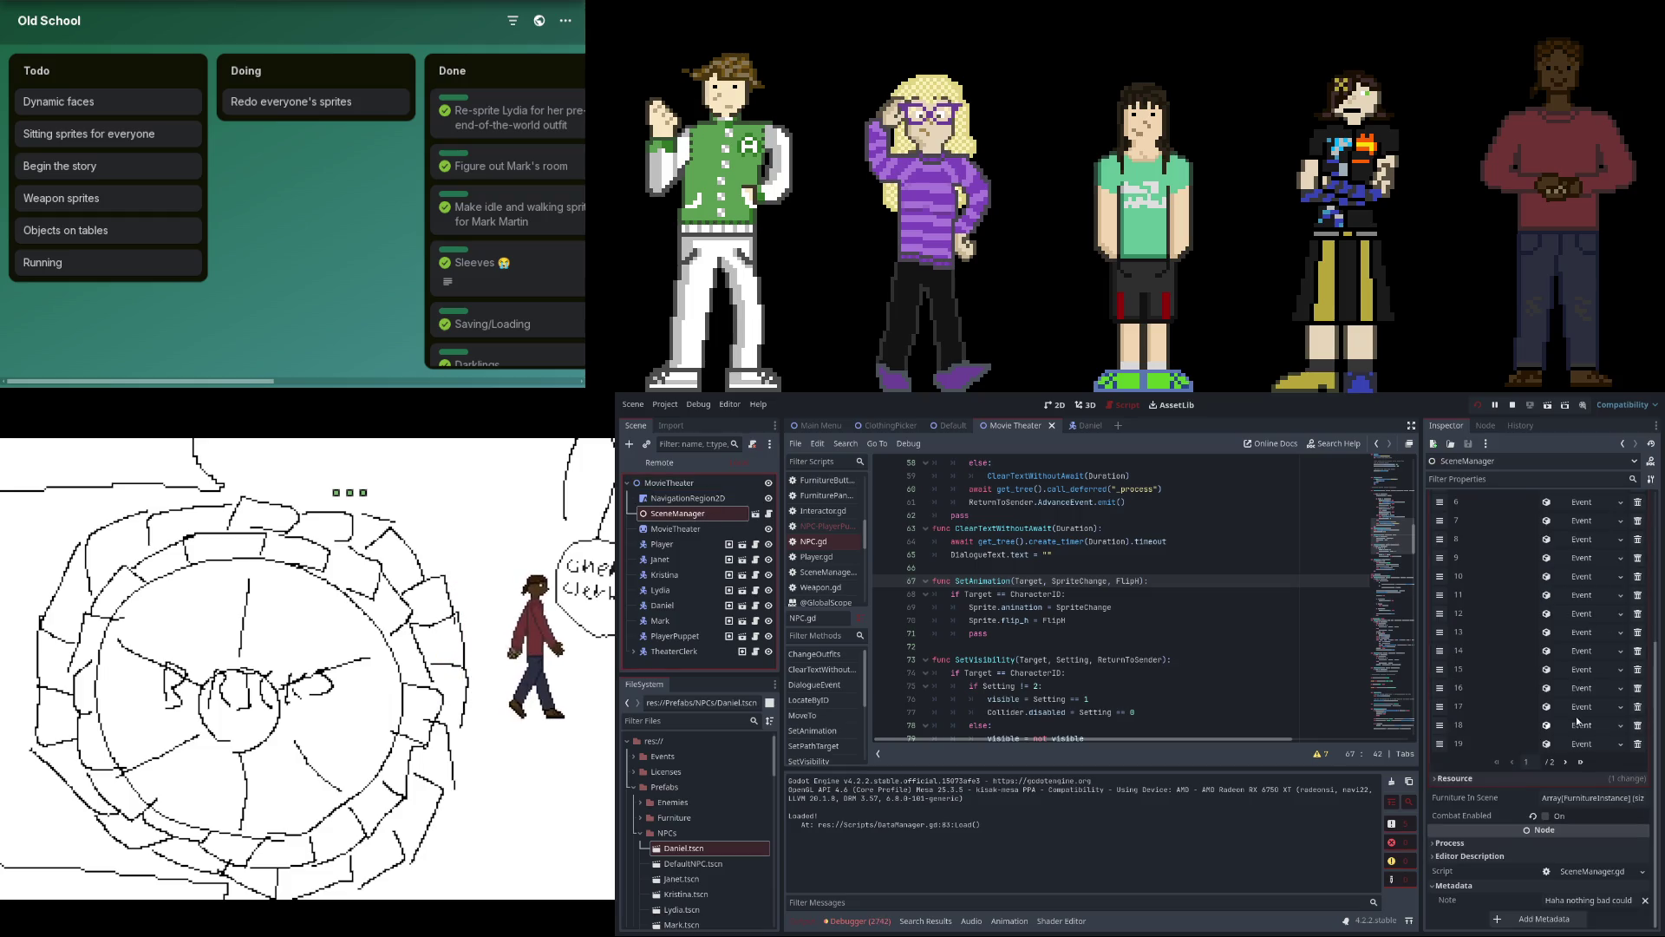
pyautogui.click(1574, 671)
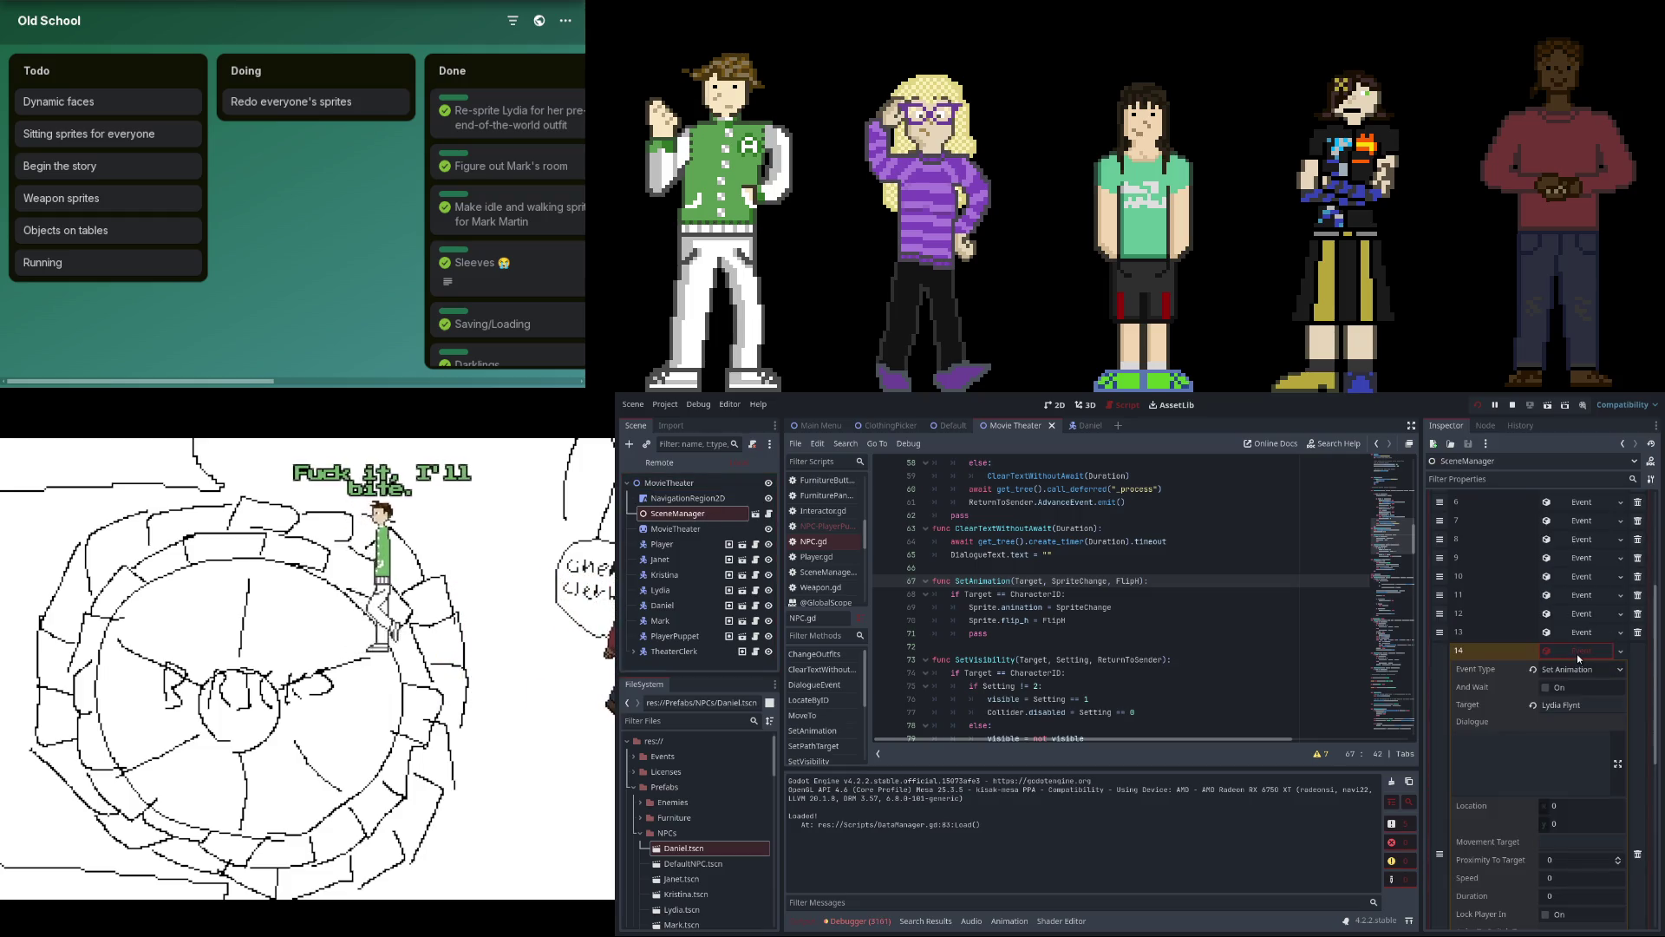
pyautogui.click(1576, 770)
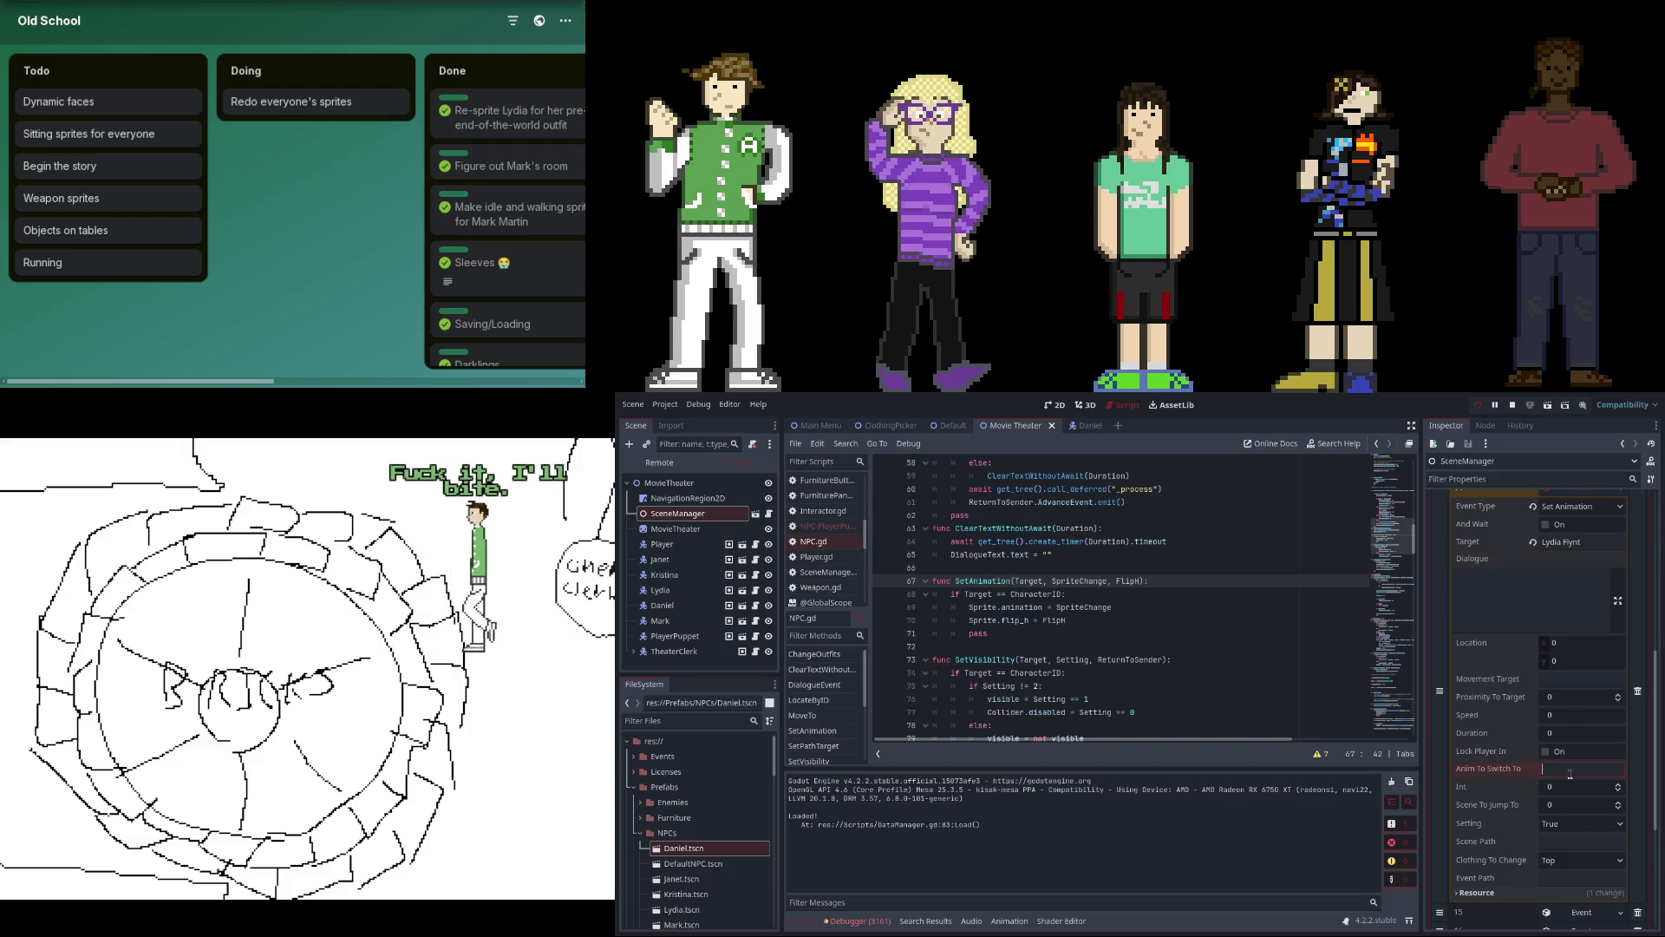
pyautogui.write('SideA')
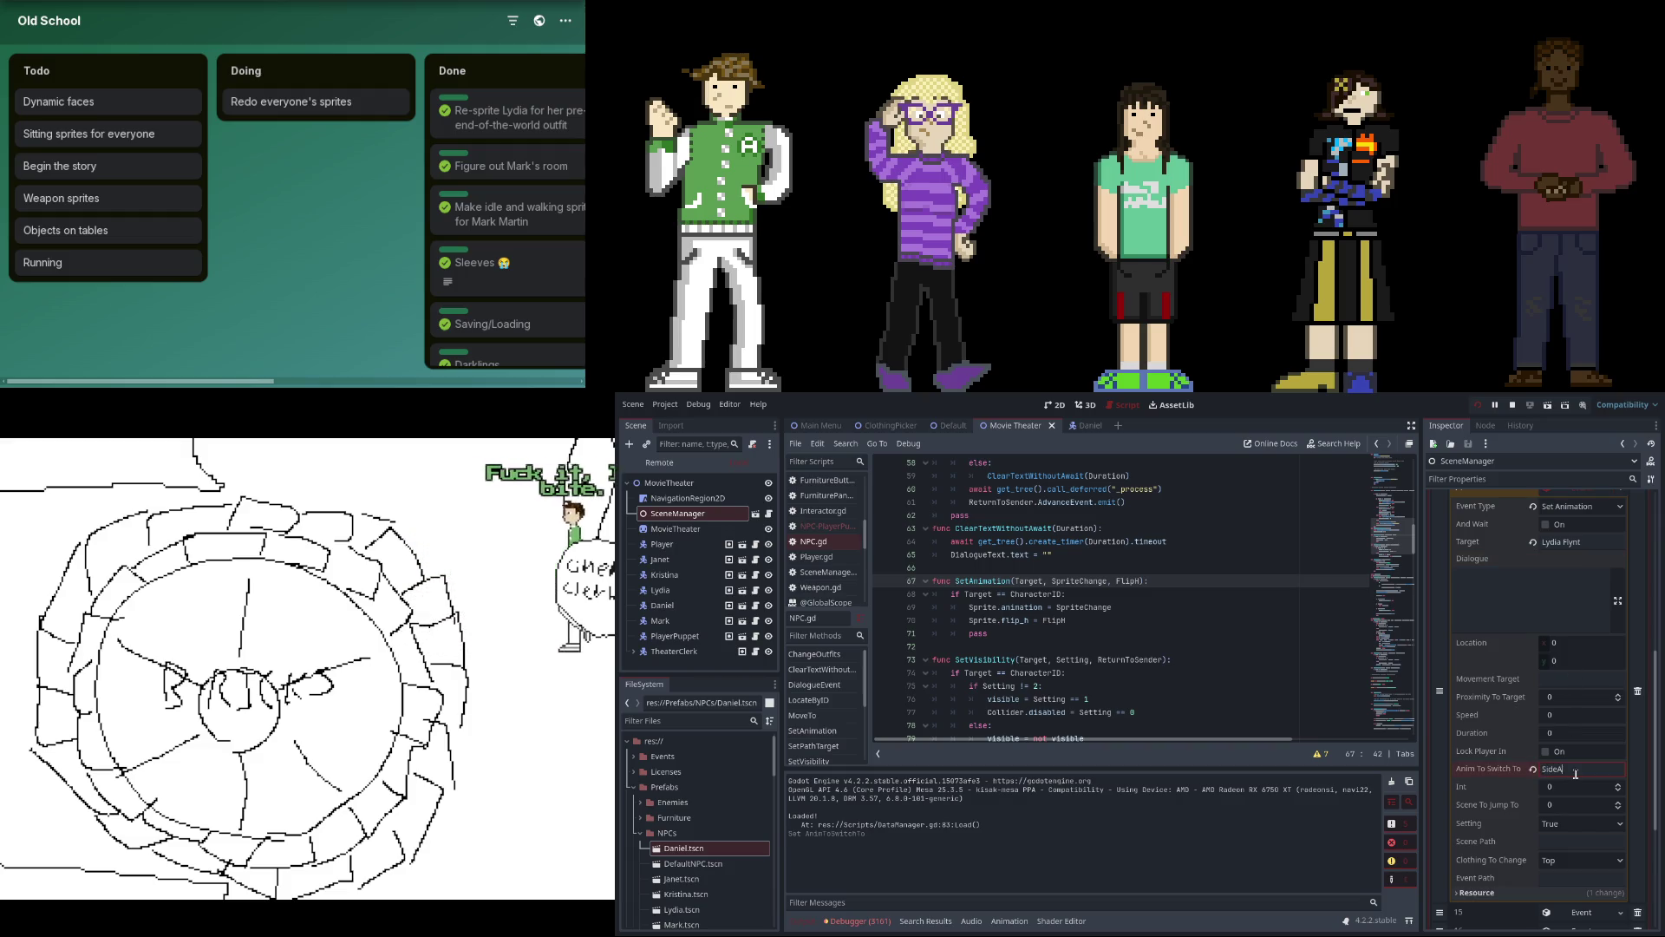
pyautogui.click(1563, 847)
# Stop the game and expand event 27 on the second page of scene events.
pyautogui.scroll(-4, 1548, 598)
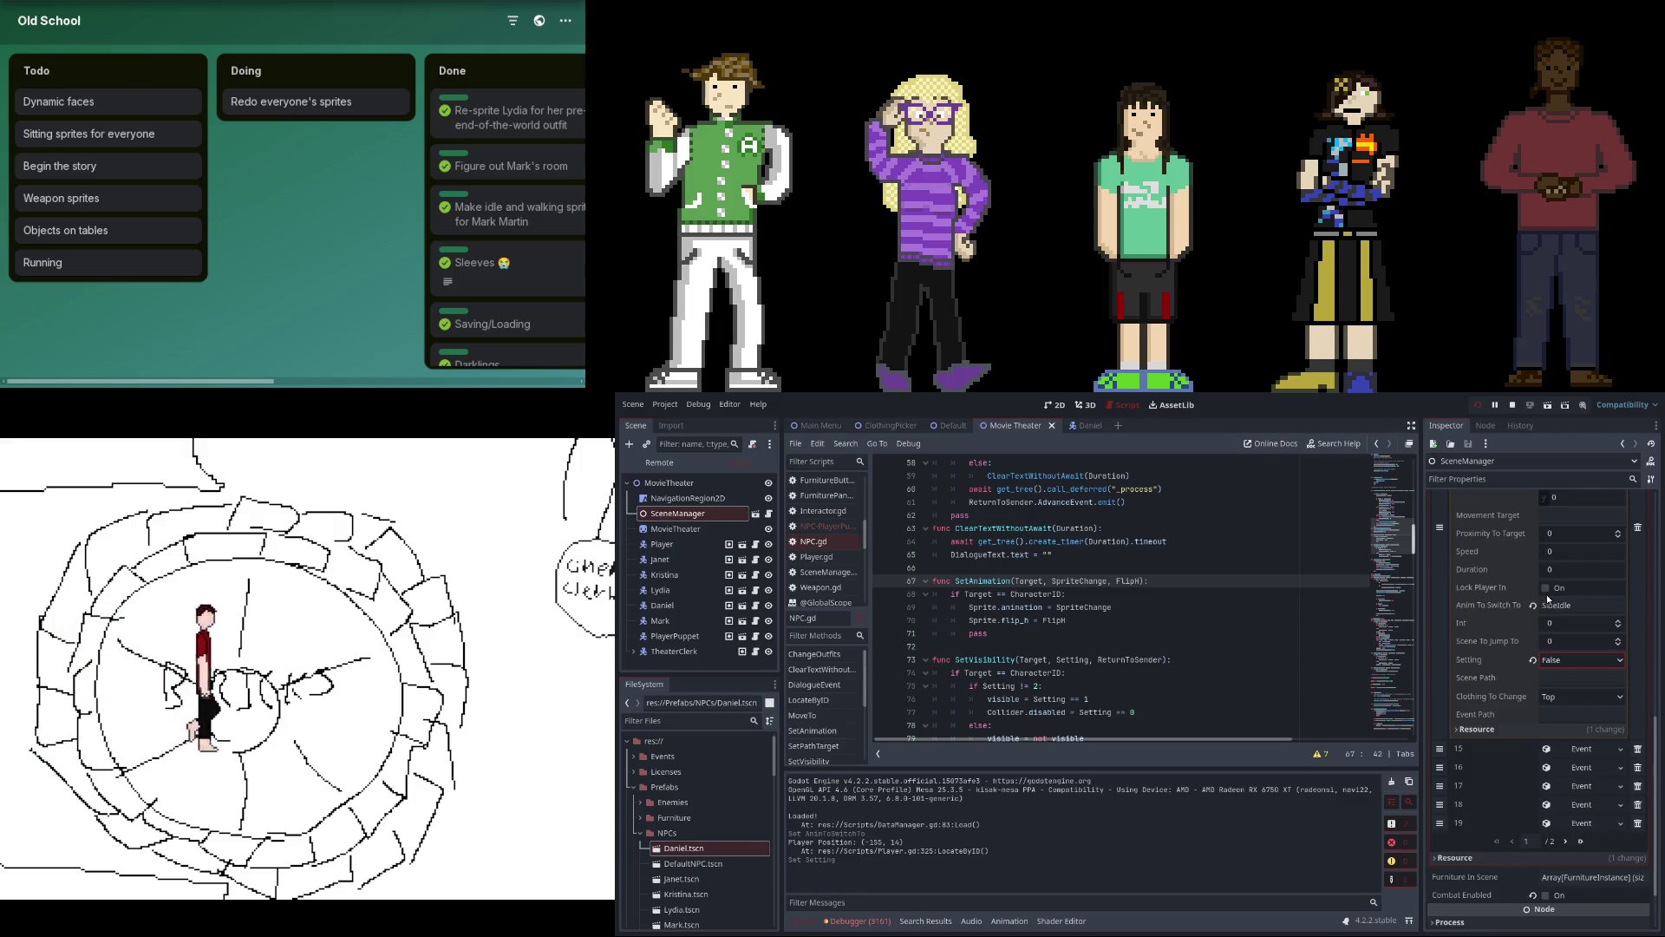
pyautogui.click(1566, 841)
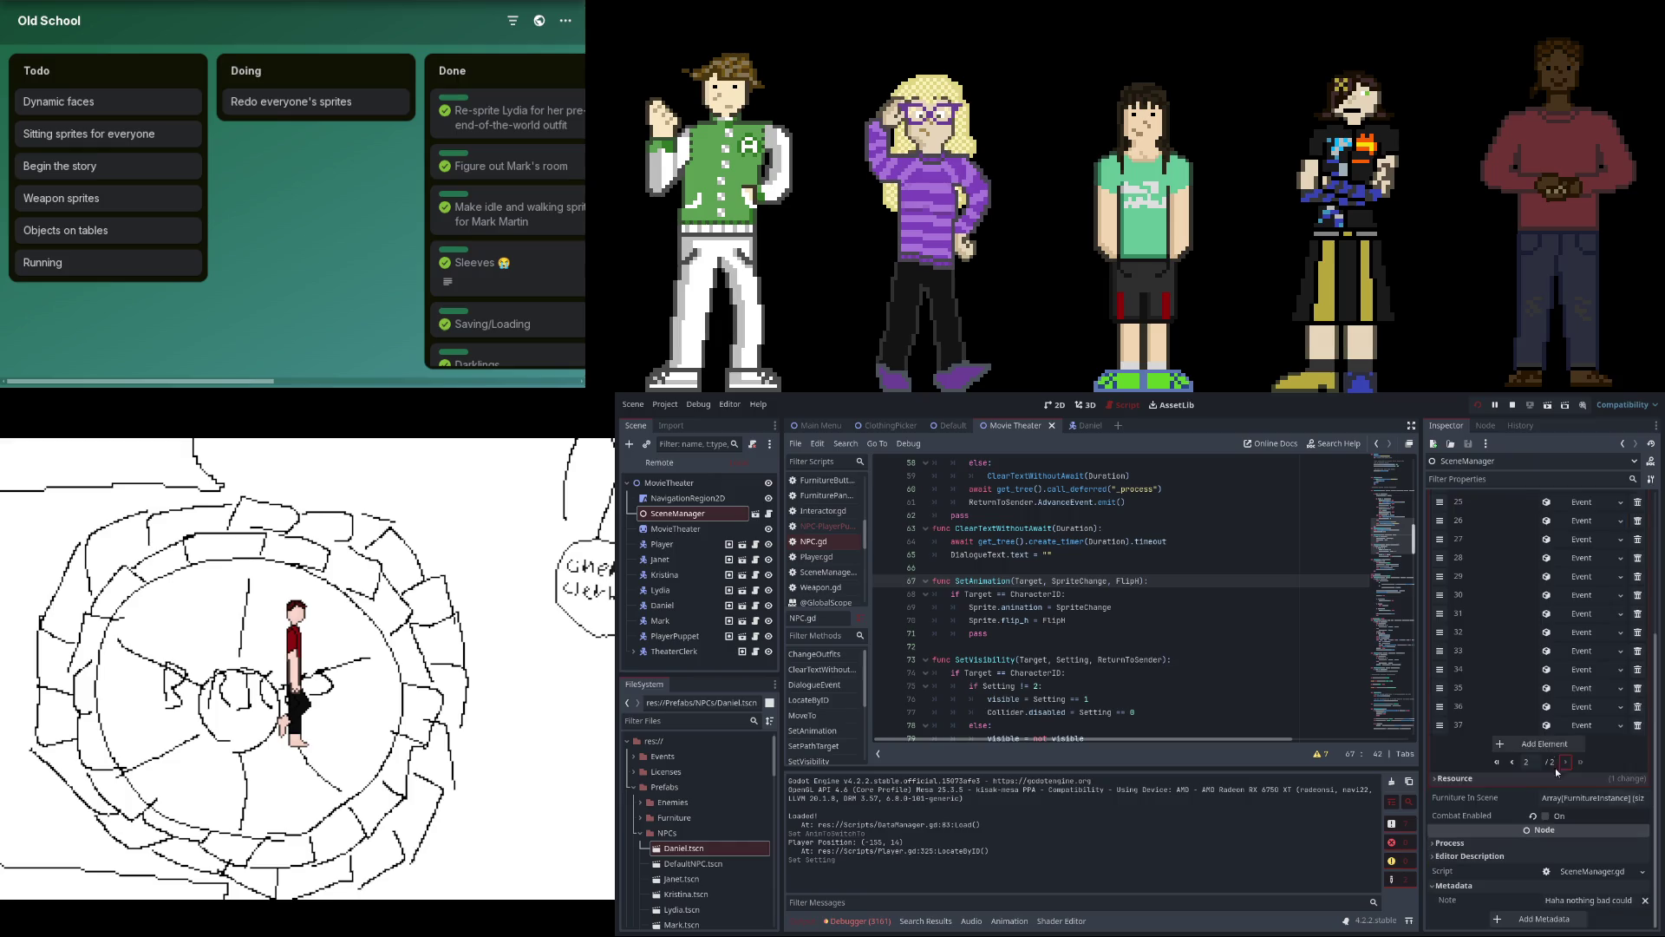
pyautogui.press('F8')
pyautogui.scroll(5, 1561, 694)
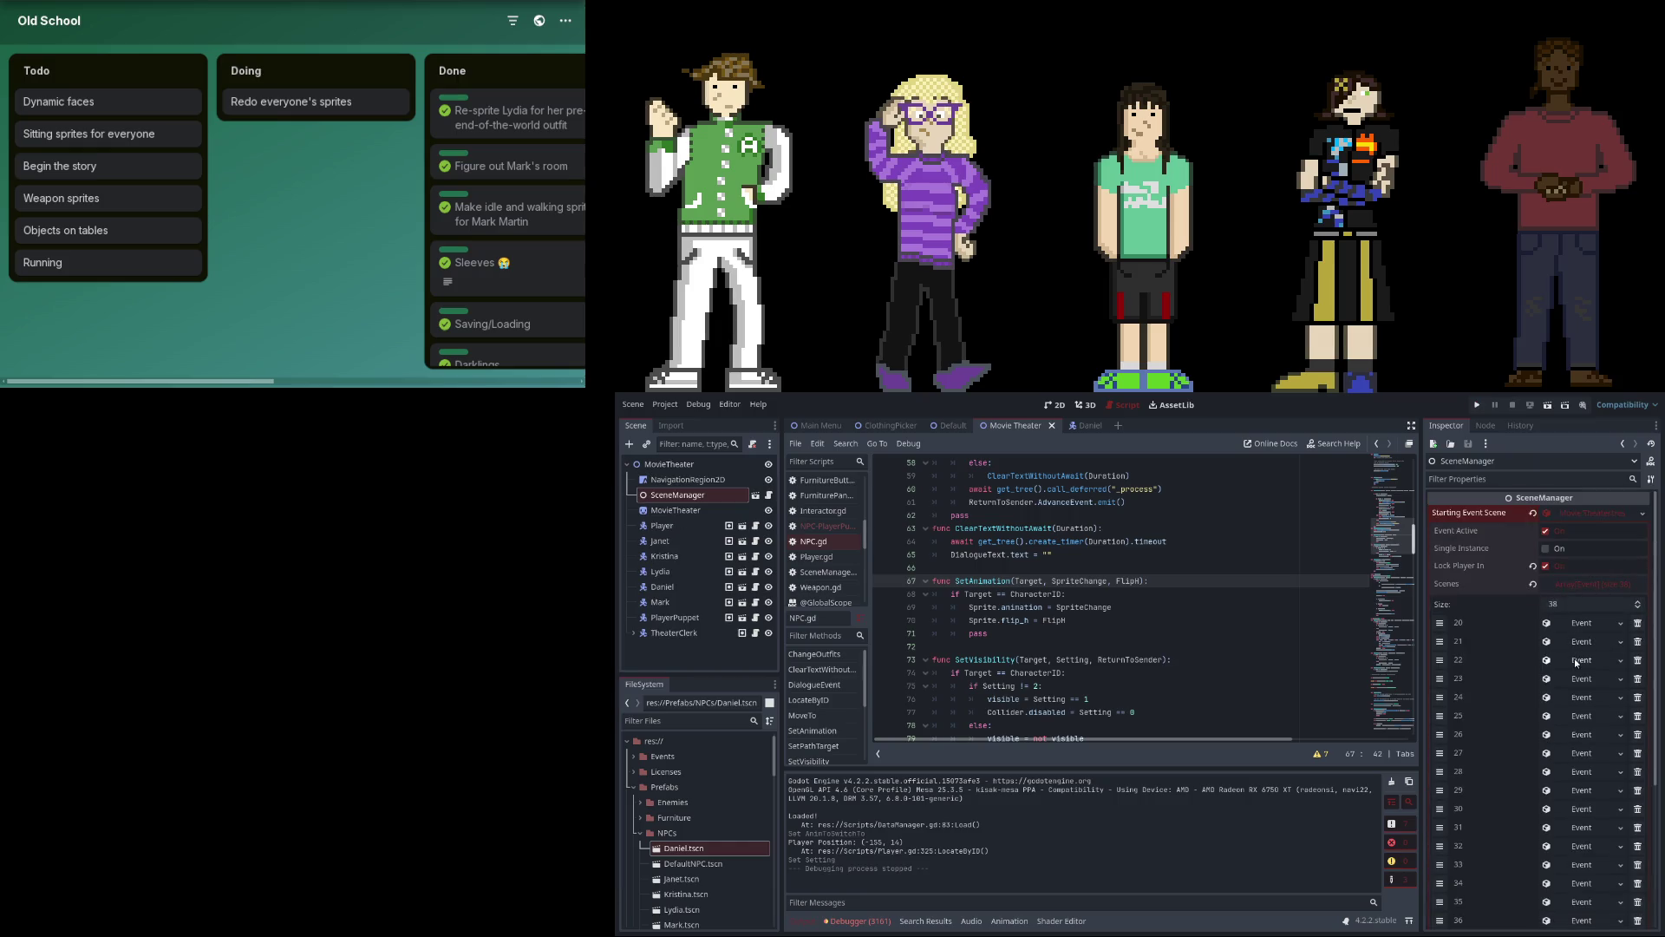
pyautogui.click(1575, 659)
pyautogui.click(1575, 659)
pyautogui.click(1578, 641)
pyautogui.click(1586, 736)
pyautogui.click(1585, 737)
pyautogui.click(1593, 754)
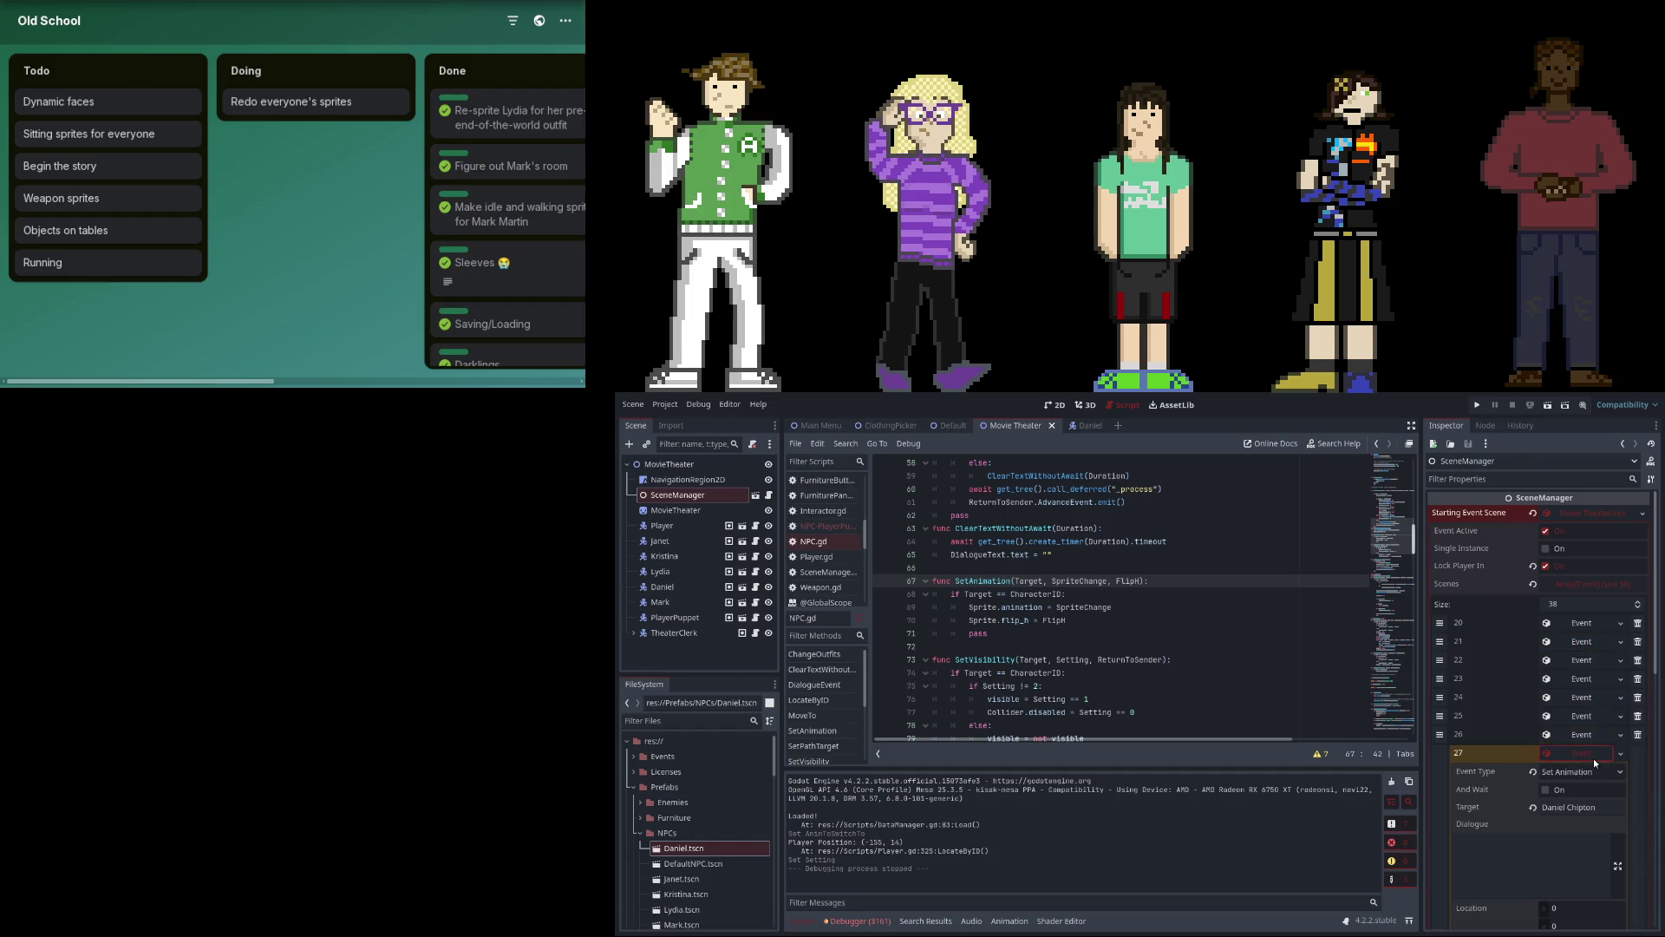
pyautogui.scroll(-8, 1569, 814)
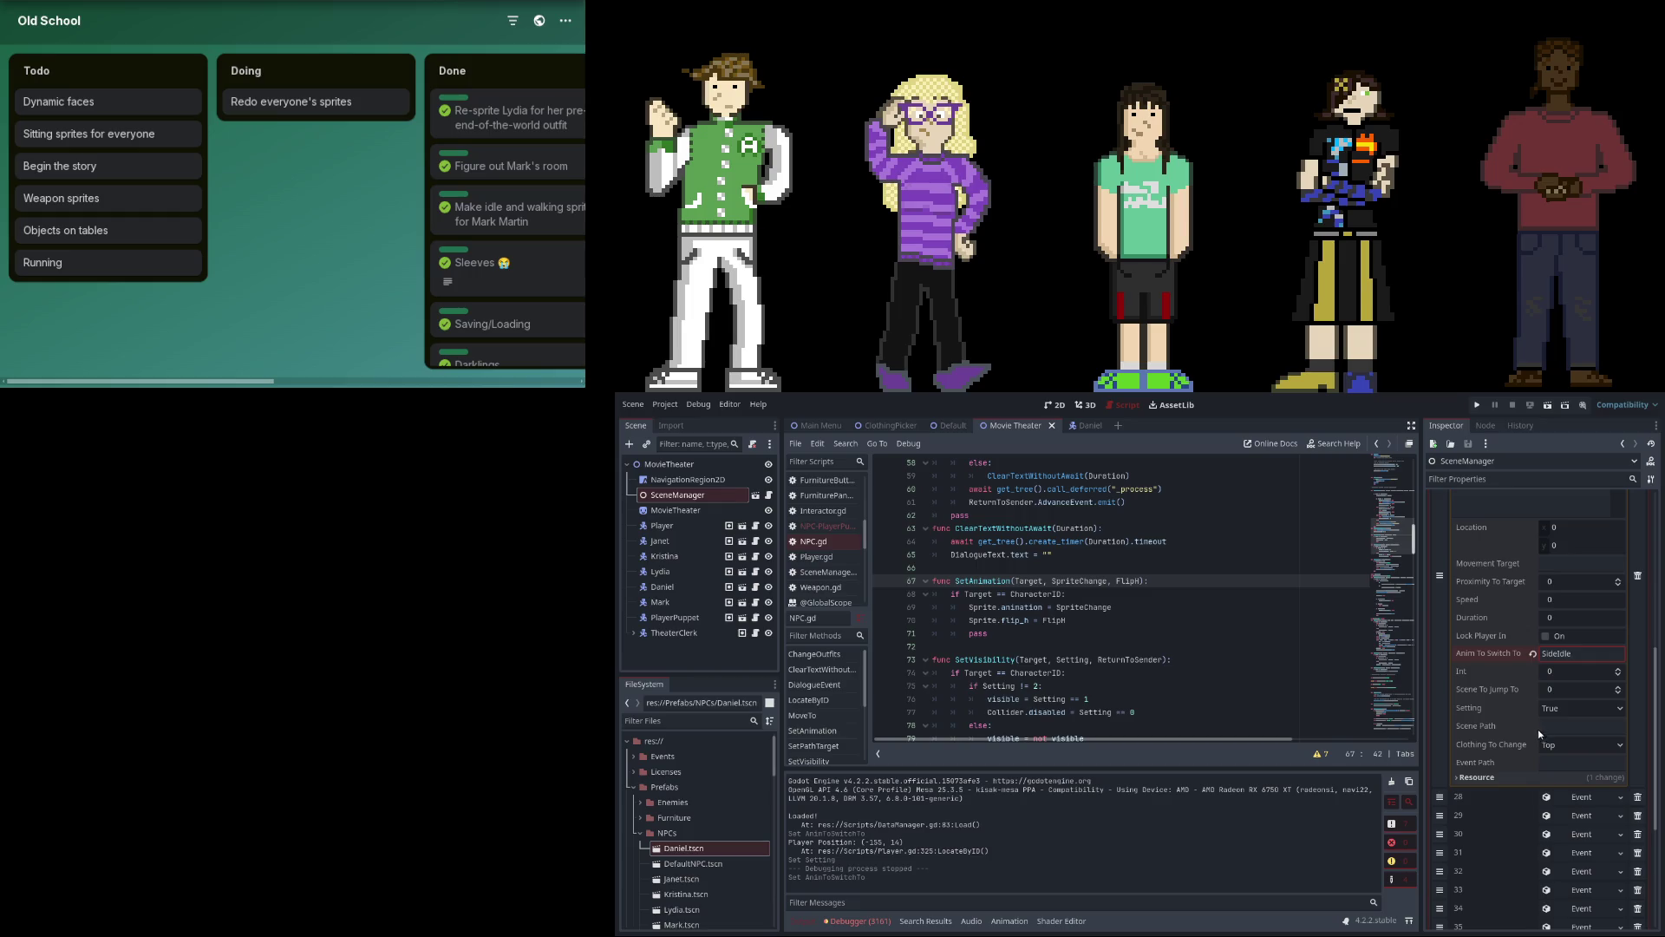
# Run and restart the game to replay the cutscene up to the 'Oh, how brilliant!' line.
pyautogui.click(1479, 406)
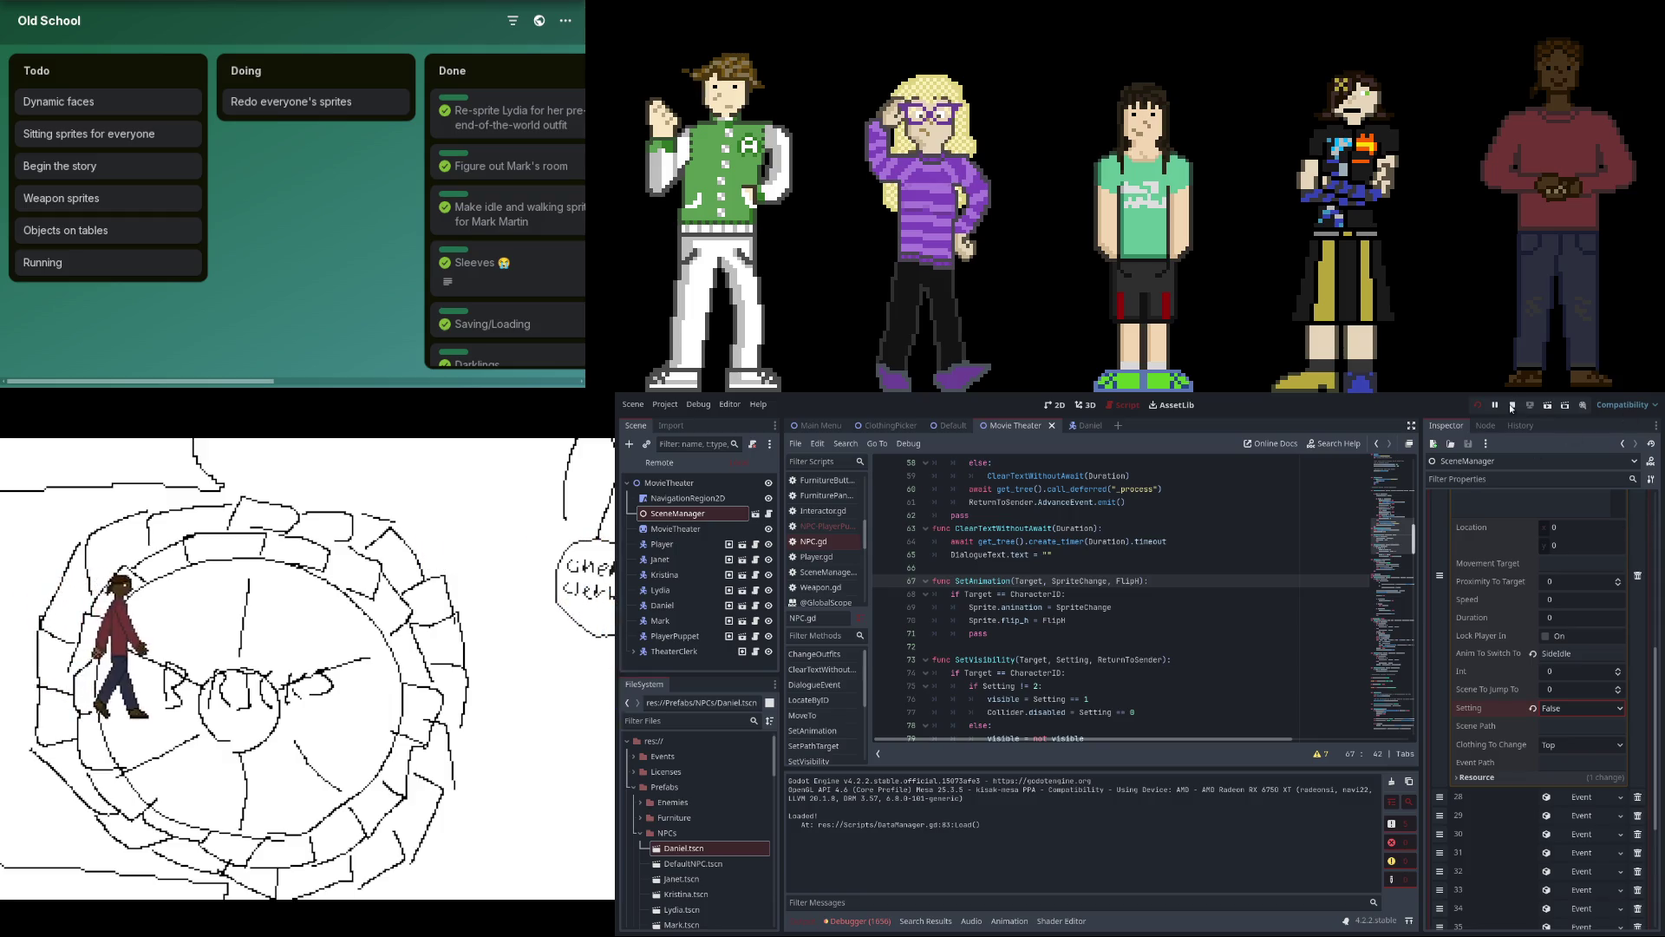
pyautogui.click(1476, 407)
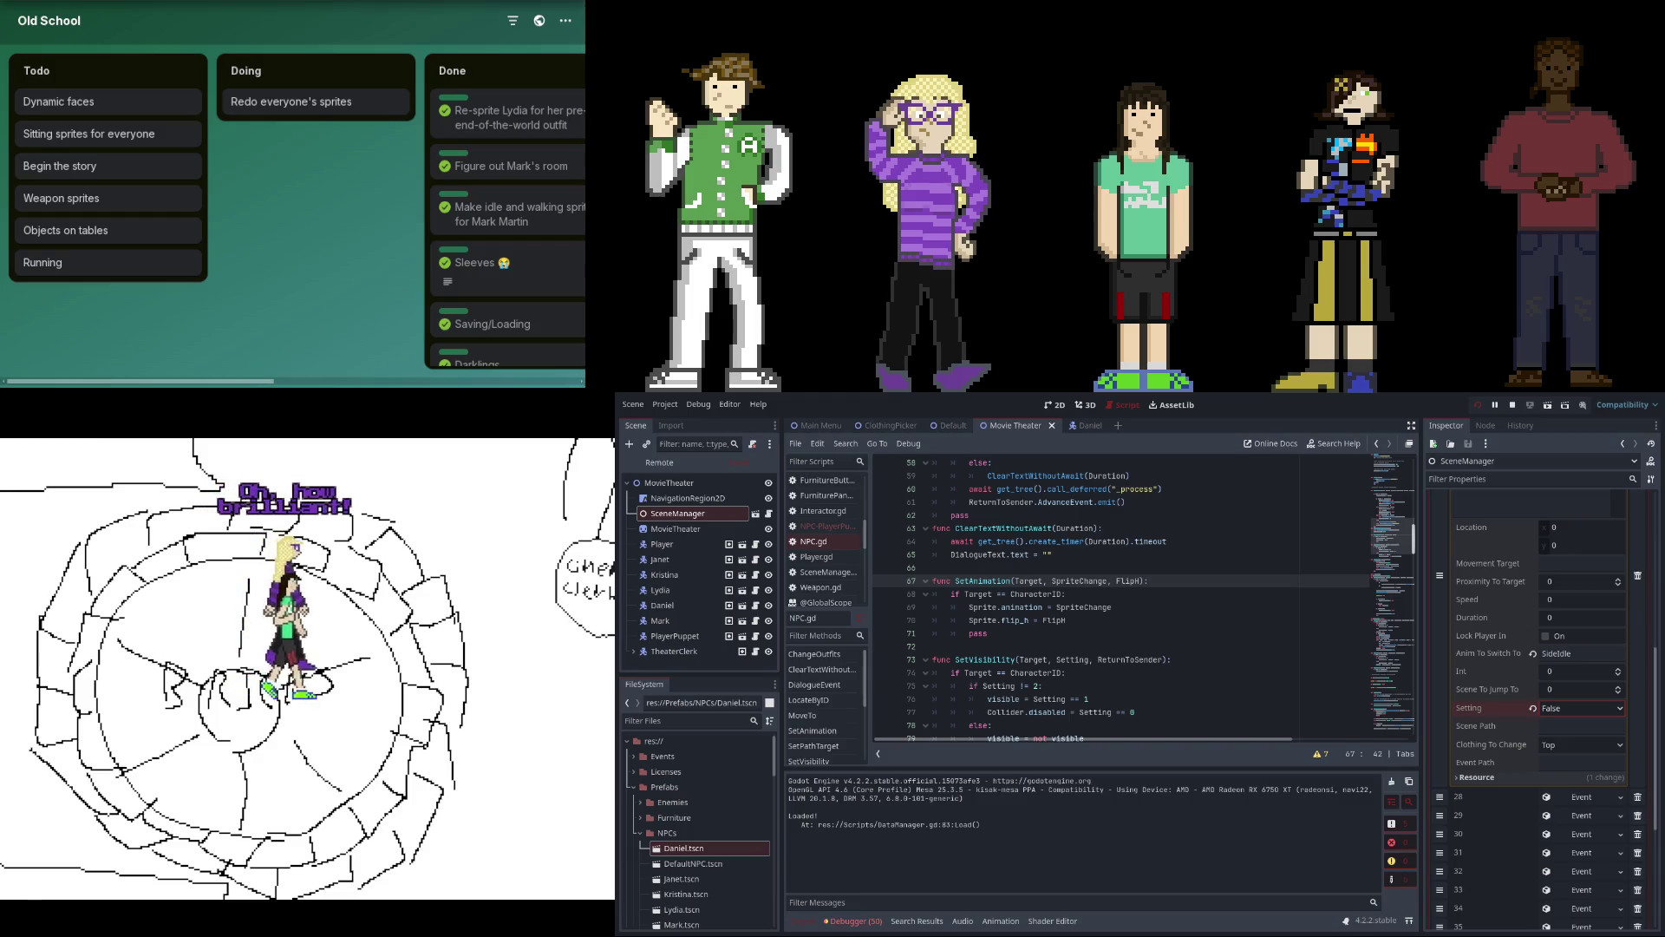
pyautogui.click(1017, 623)
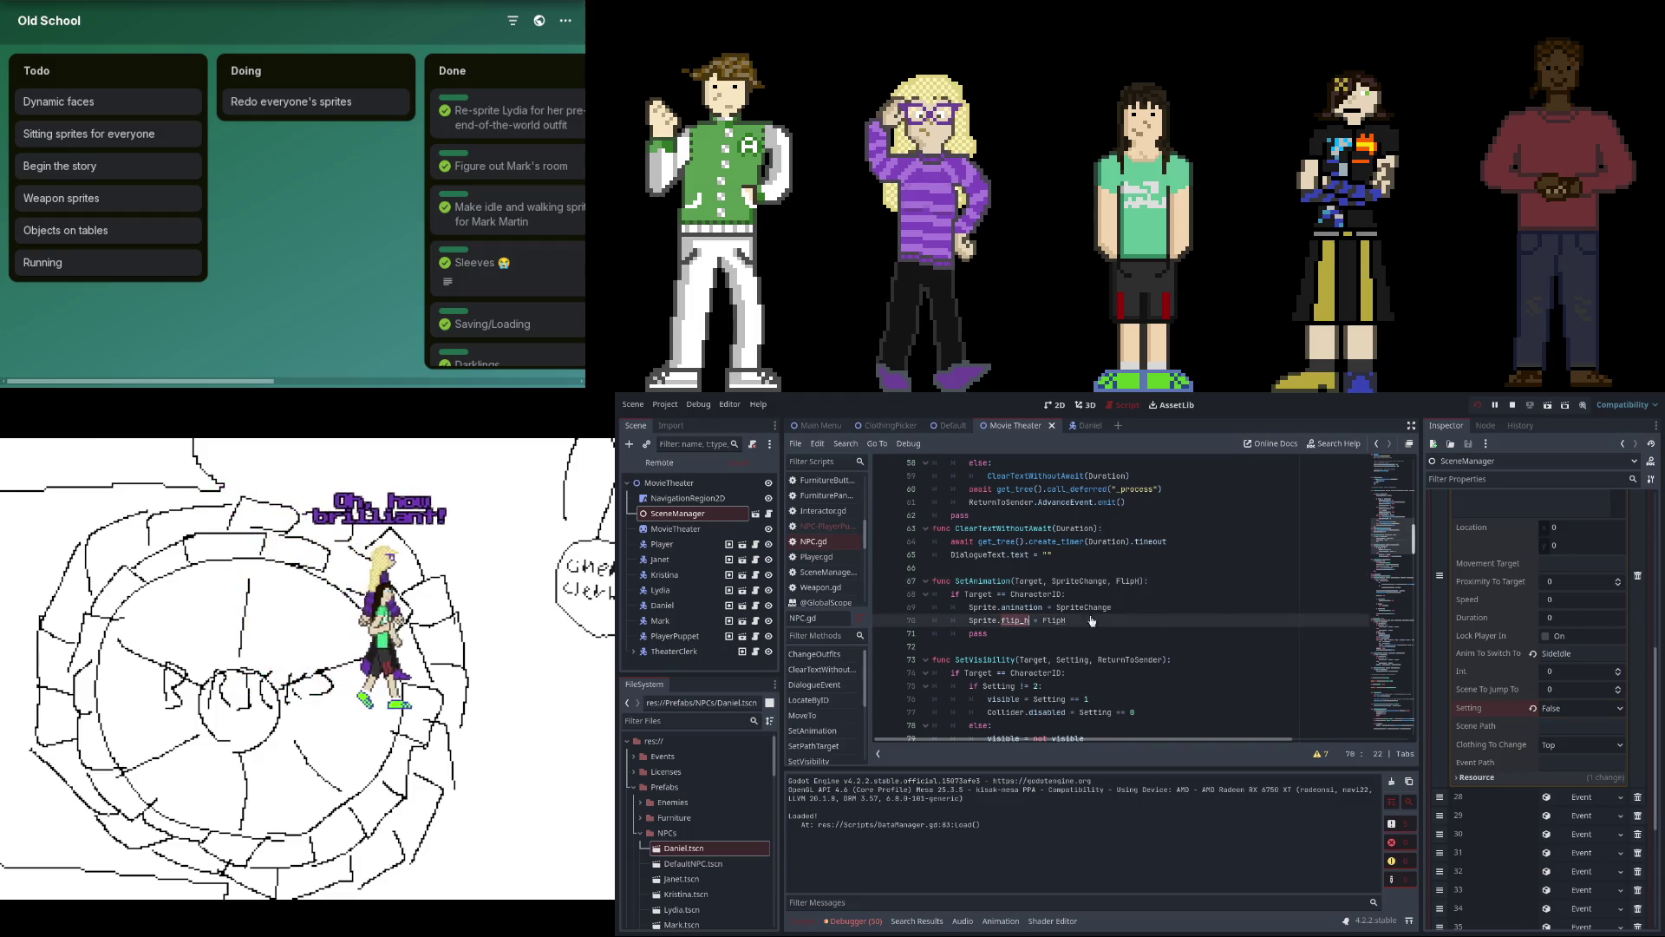
# Search NPC.gd for flip_h, inspect SpriteChange in SetAnimation, and stop the game.
pyautogui.hotkey('ctrl', 'f')
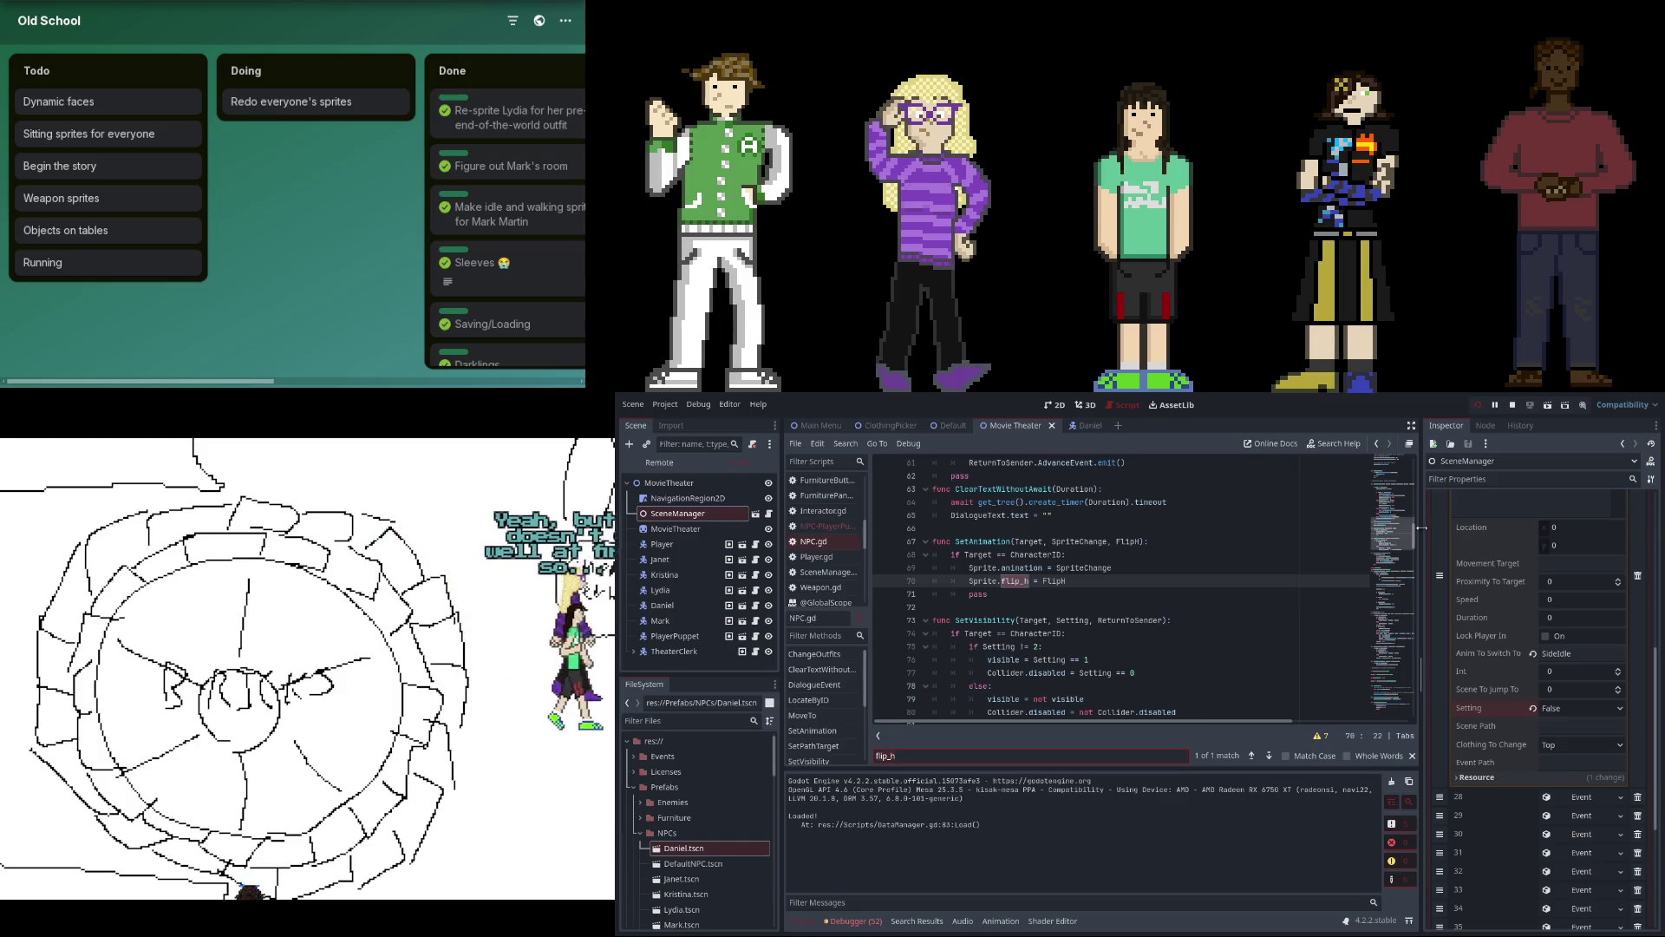
pyautogui.moveTo(1392, 533); pyautogui.dragTo(1408, 645)
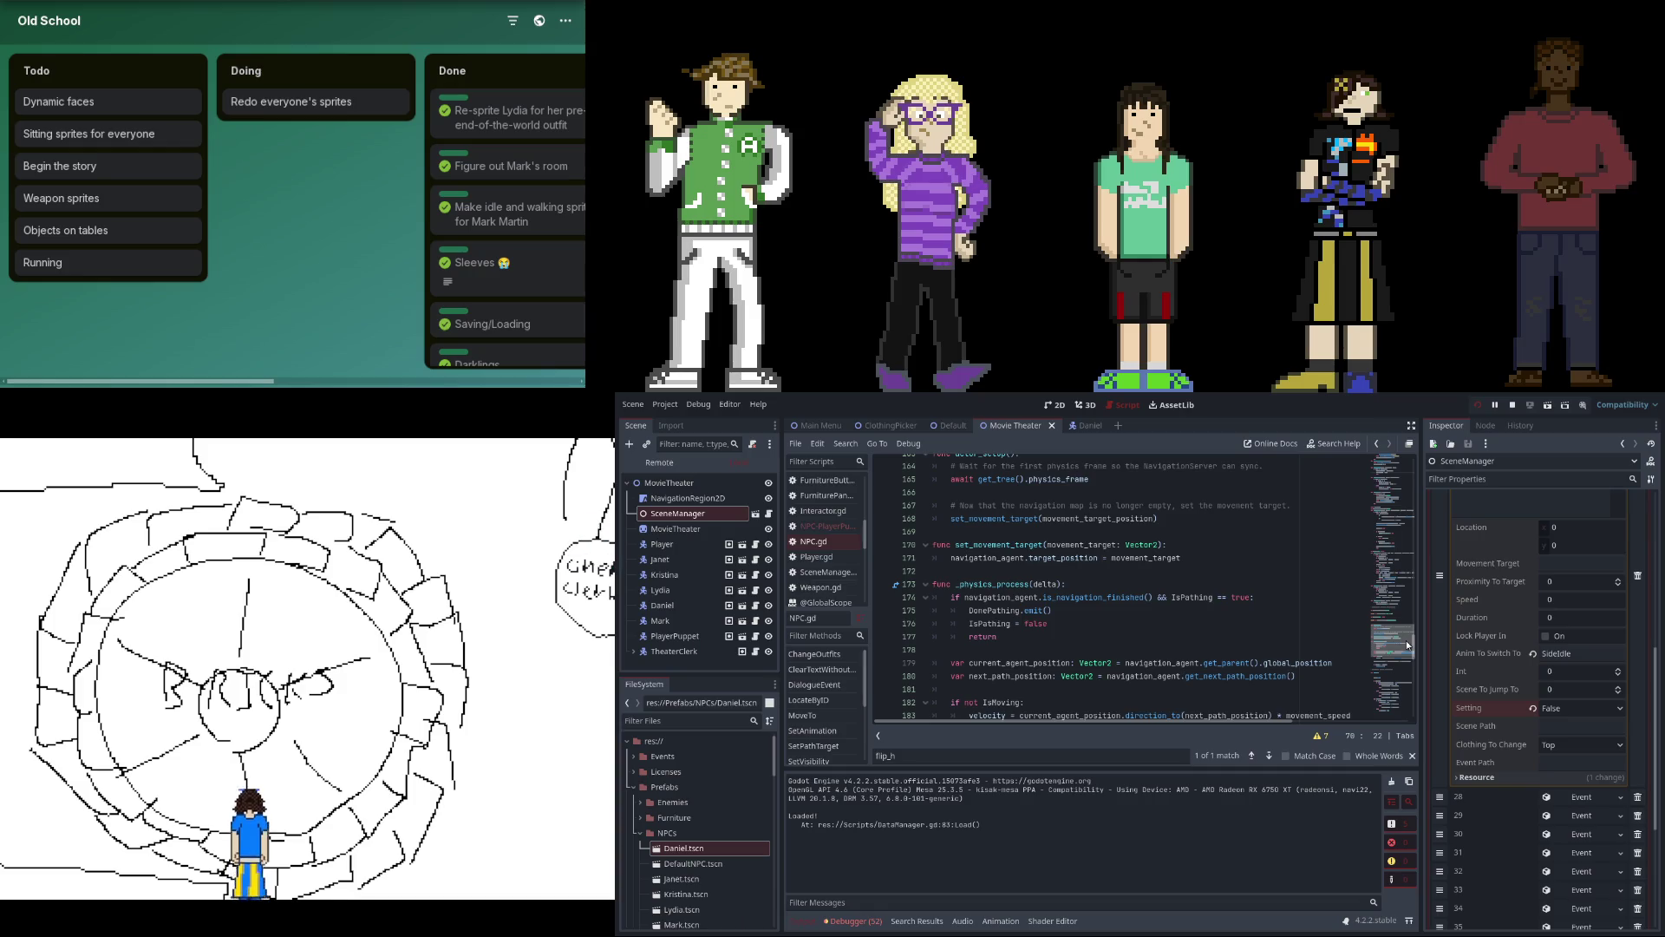
pyautogui.moveTo(1402, 624)
pyautogui.mouseDown()
pyautogui.moveTo(1393, 646)
pyautogui.moveTo(1393, 553)
pyautogui.mouseUp()
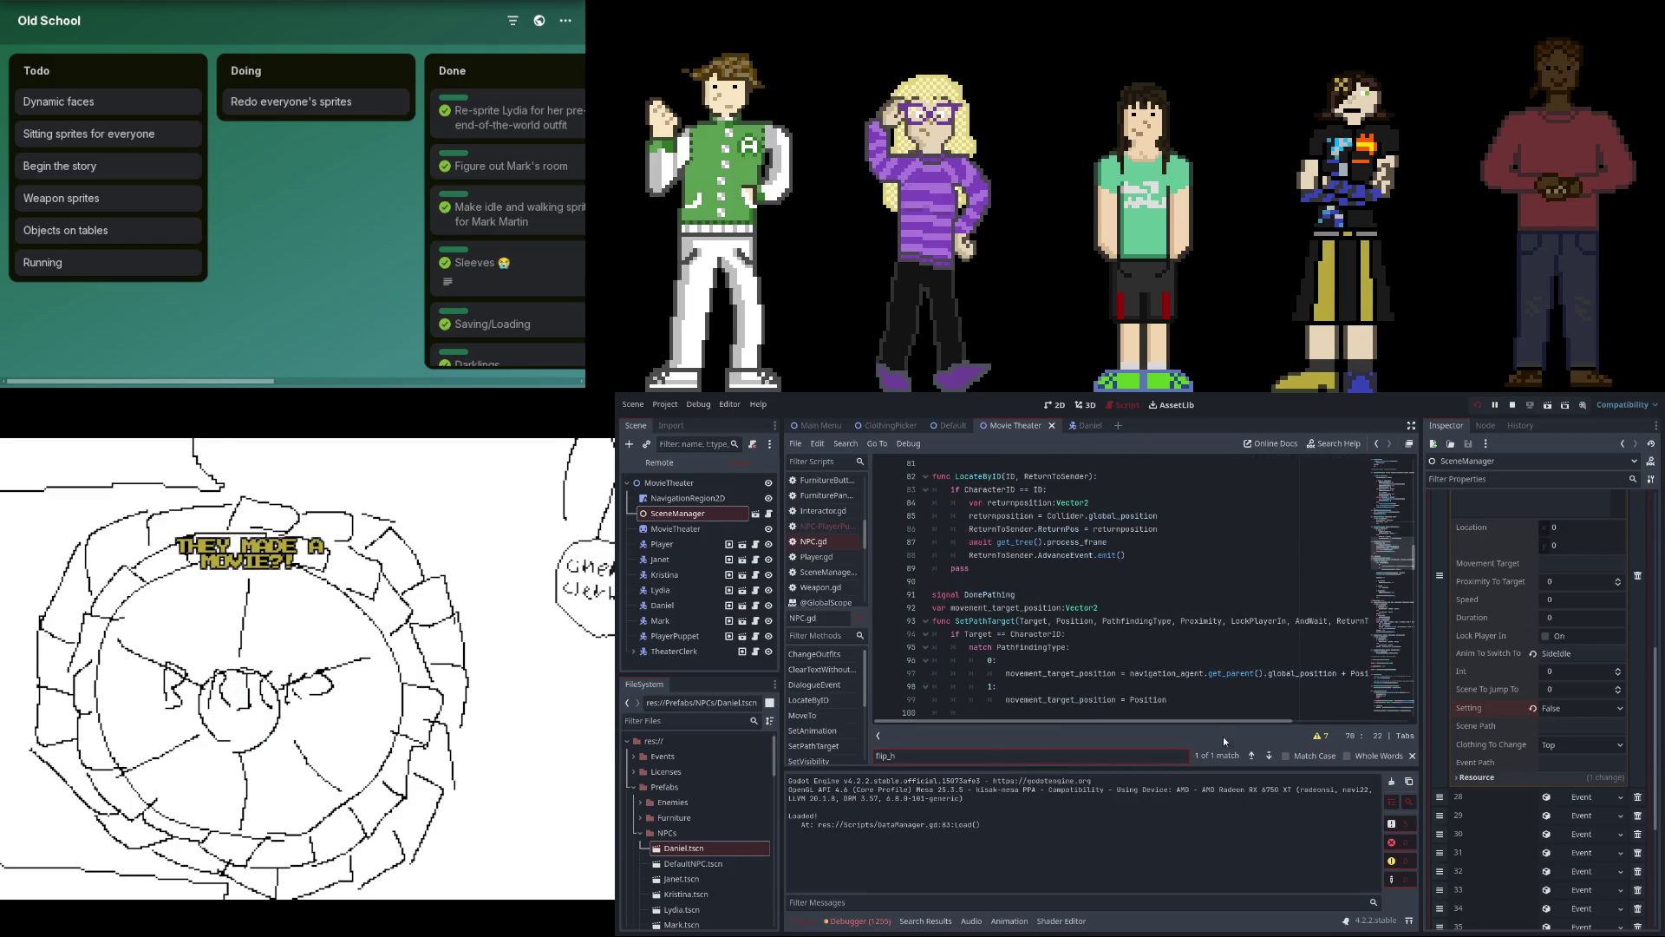
pyautogui.click(1251, 756)
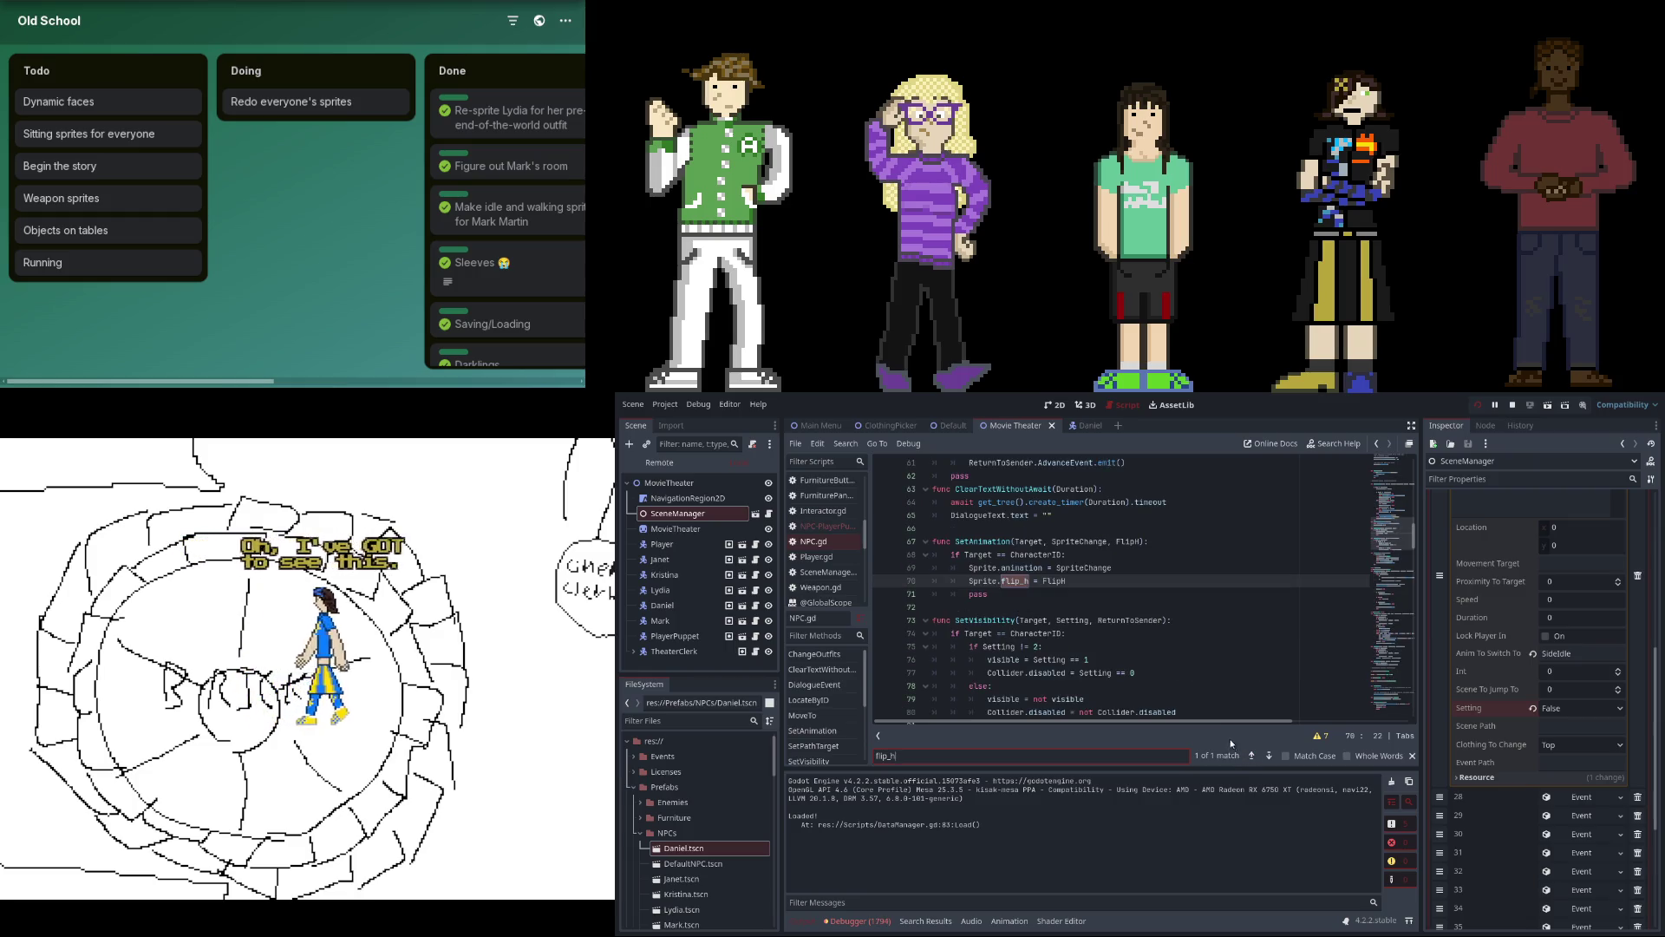
pyautogui.click(1072, 567)
pyautogui.doubleClick(1072, 567)
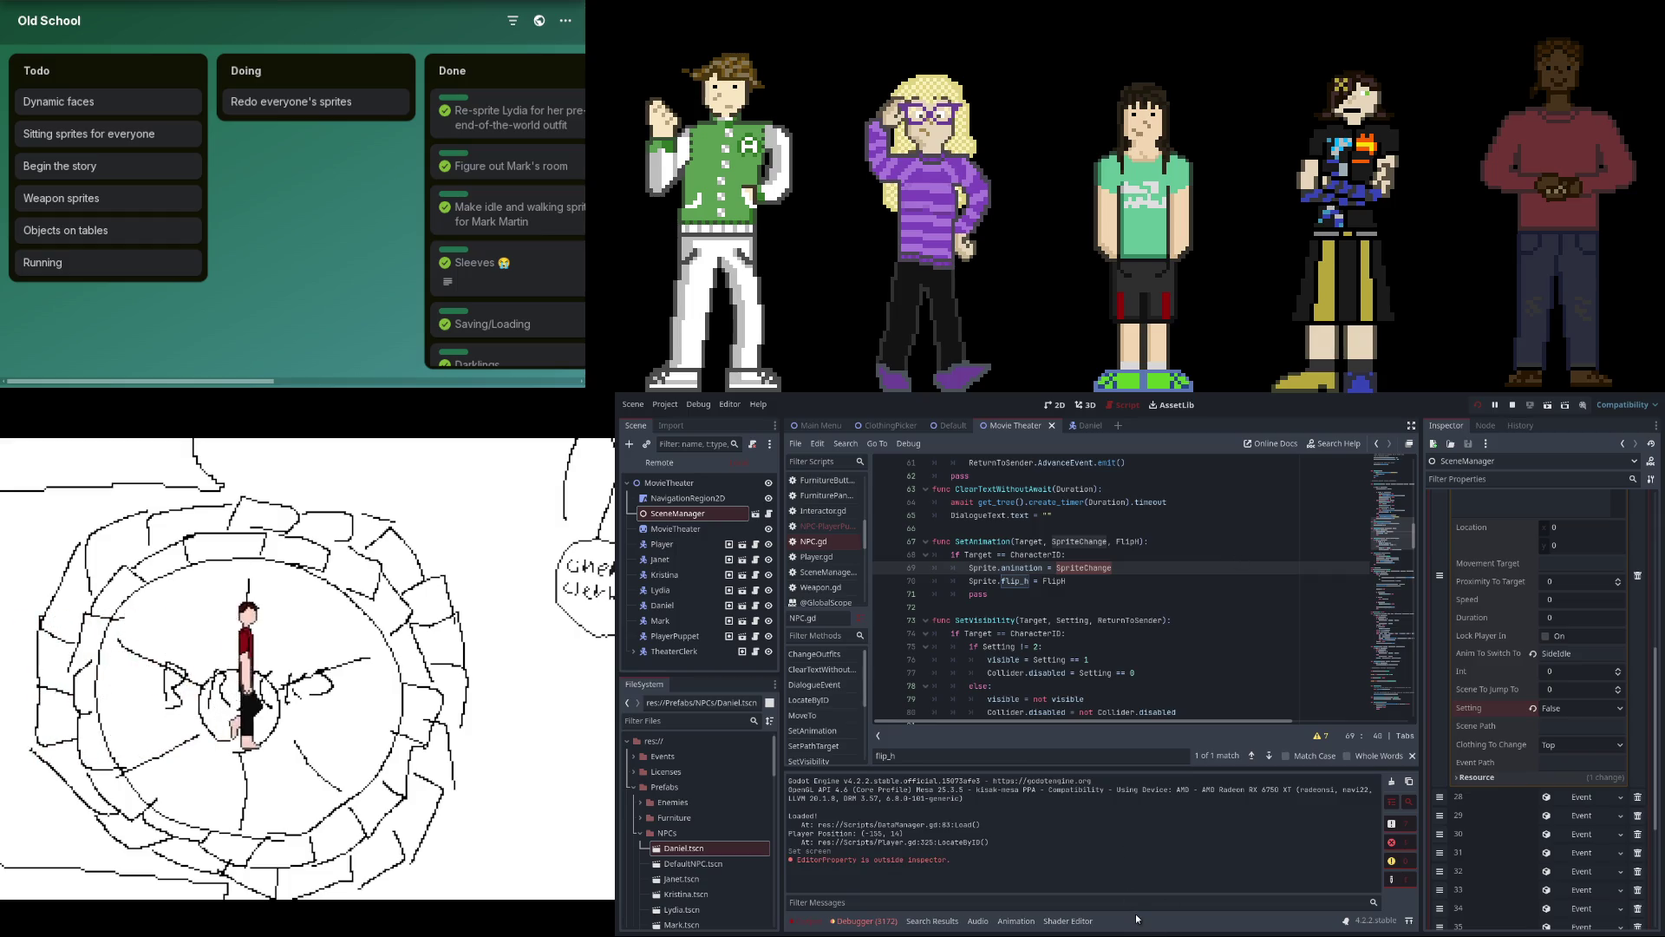
pyautogui.click(1476, 406)
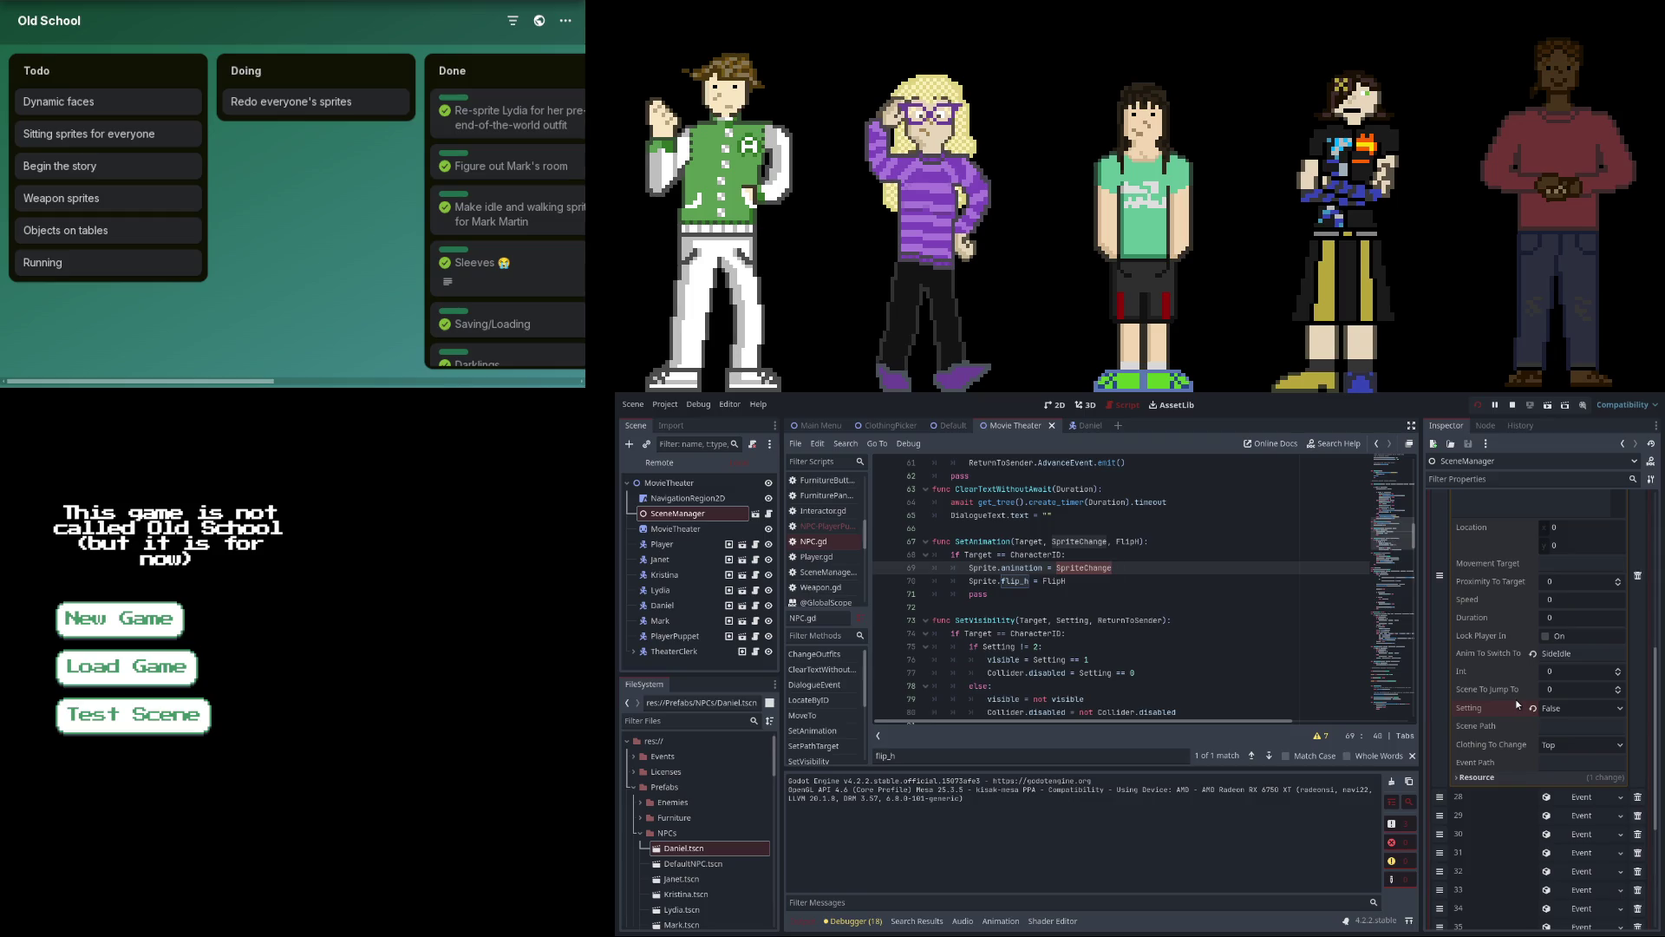
# Check the event's SideIdle value and AnimToSwitchTo in Event.gd's Set Animation call.
pyautogui.scroll(3, 1512, 705)
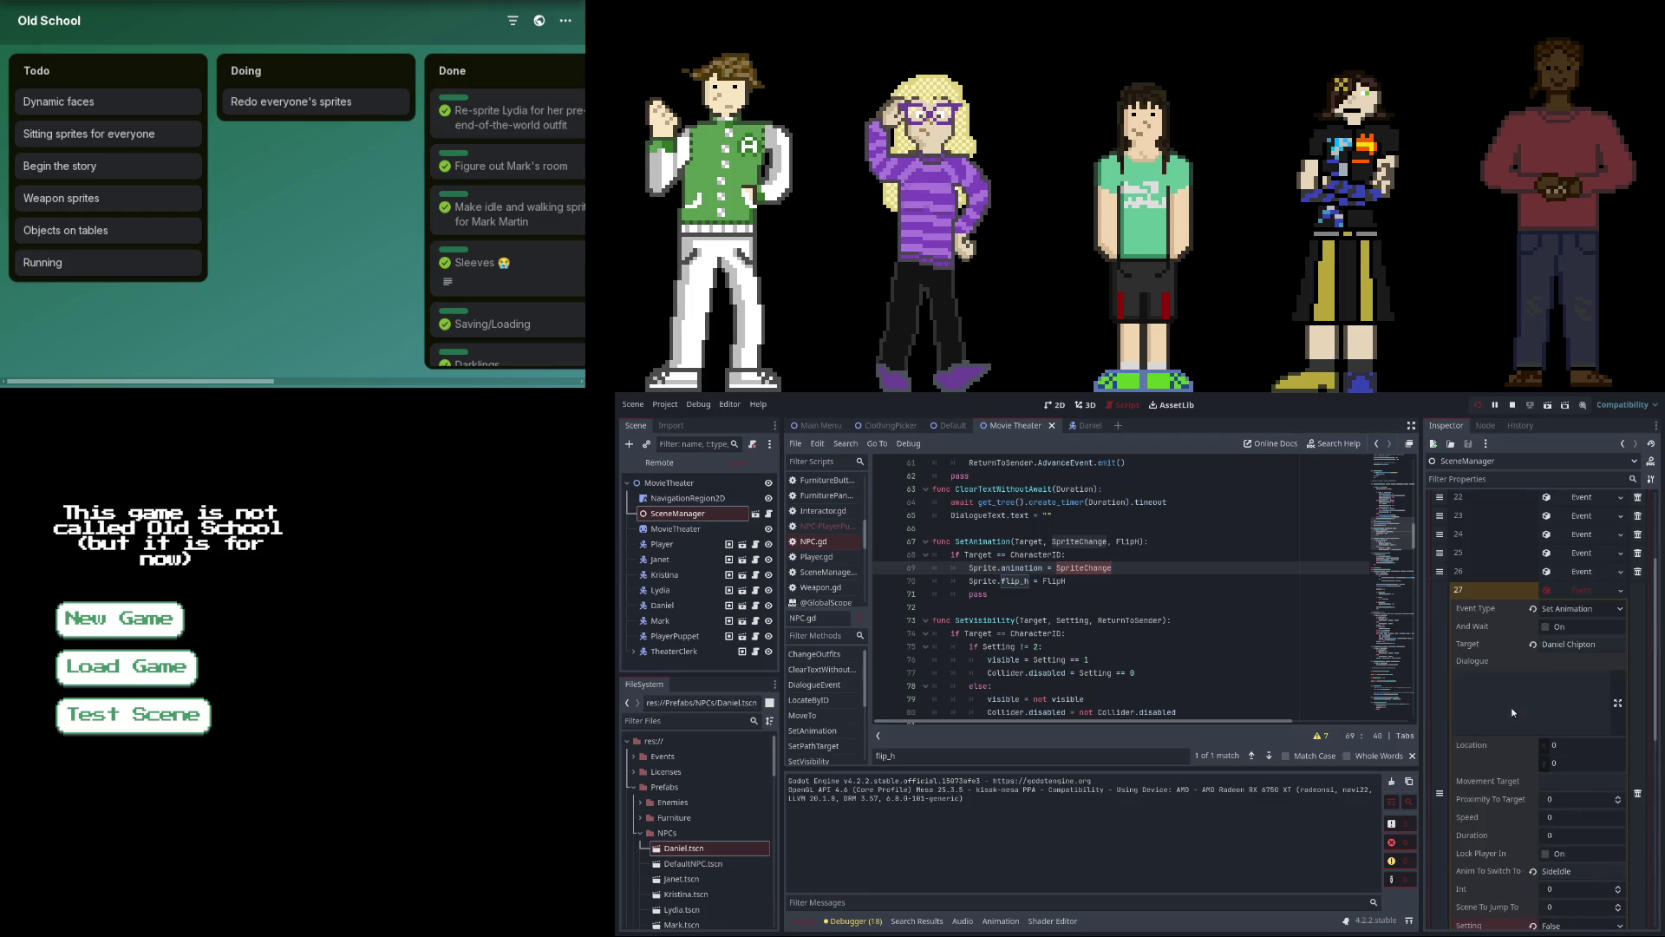
pyautogui.scroll(-1, 1542, 747)
pyautogui.click(1565, 816)
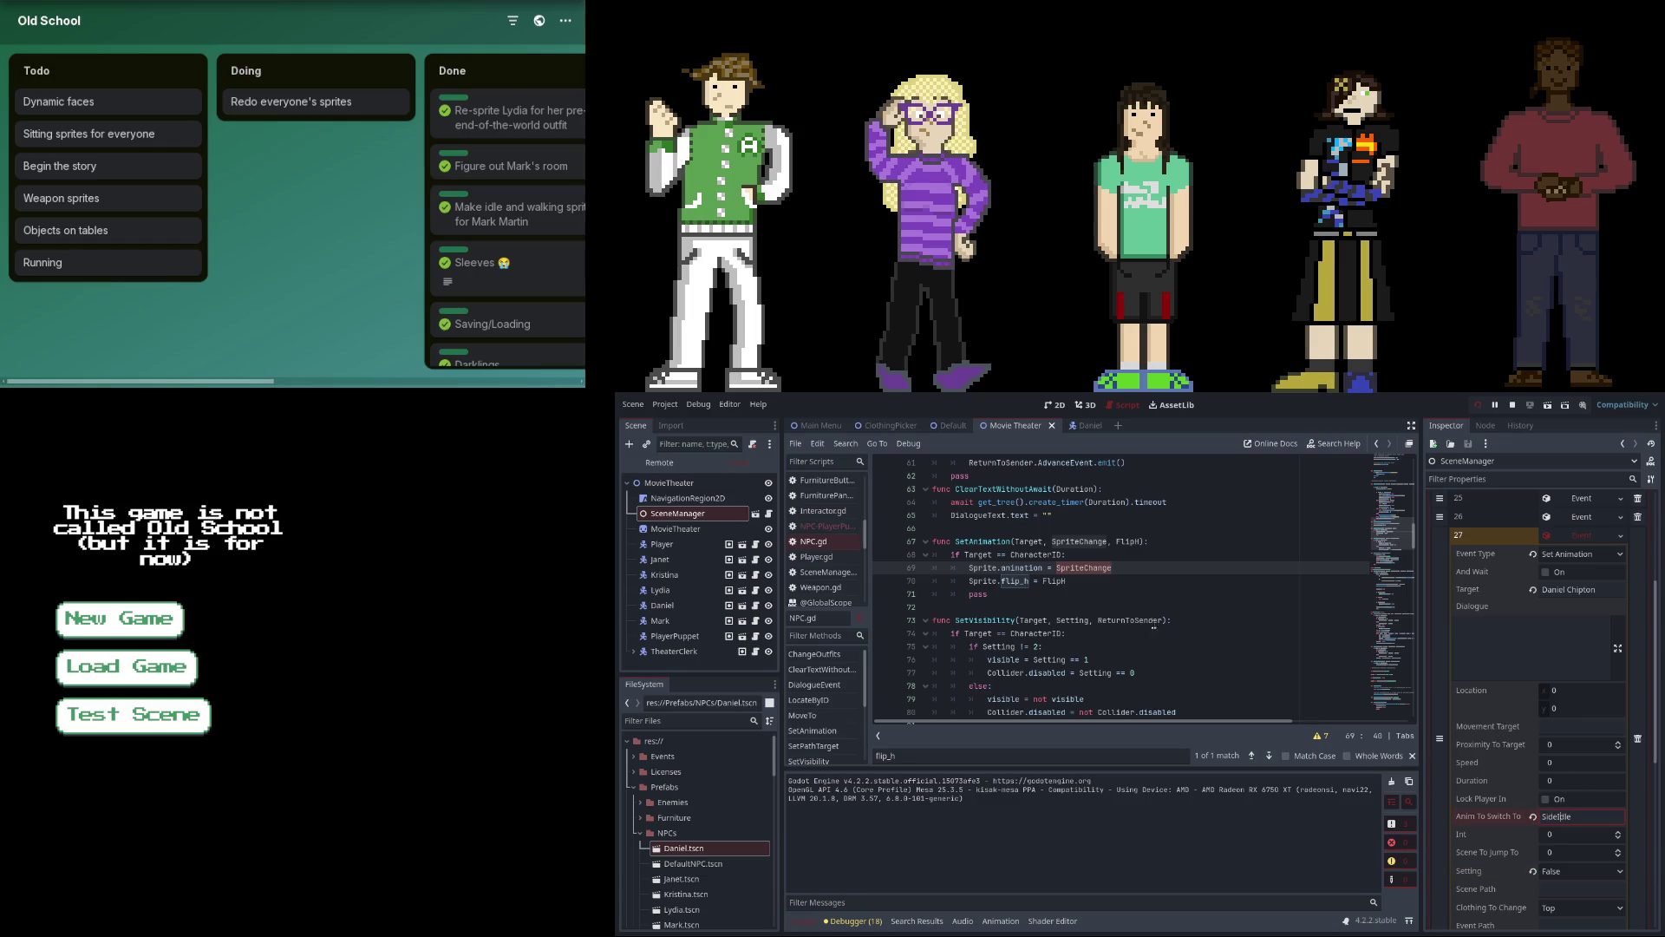
pyautogui.scroll(3, 847, 547)
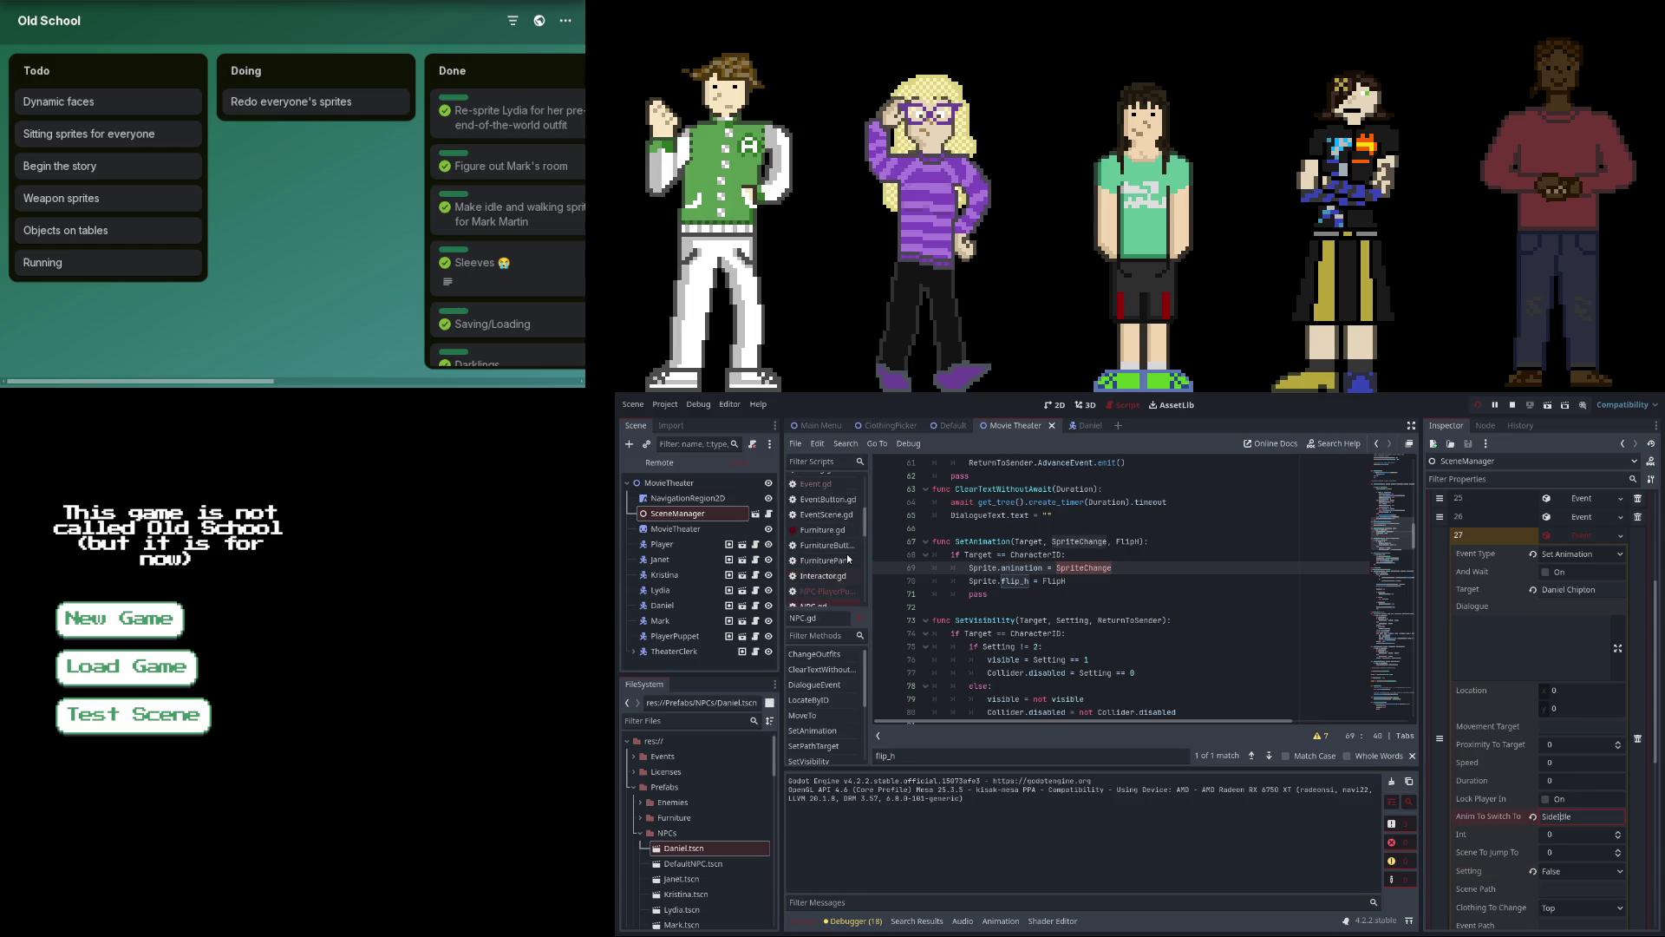
pyautogui.click(836, 533)
pyautogui.doubleClick(1251, 508)
pyautogui.scroll(1, 1222, 614)
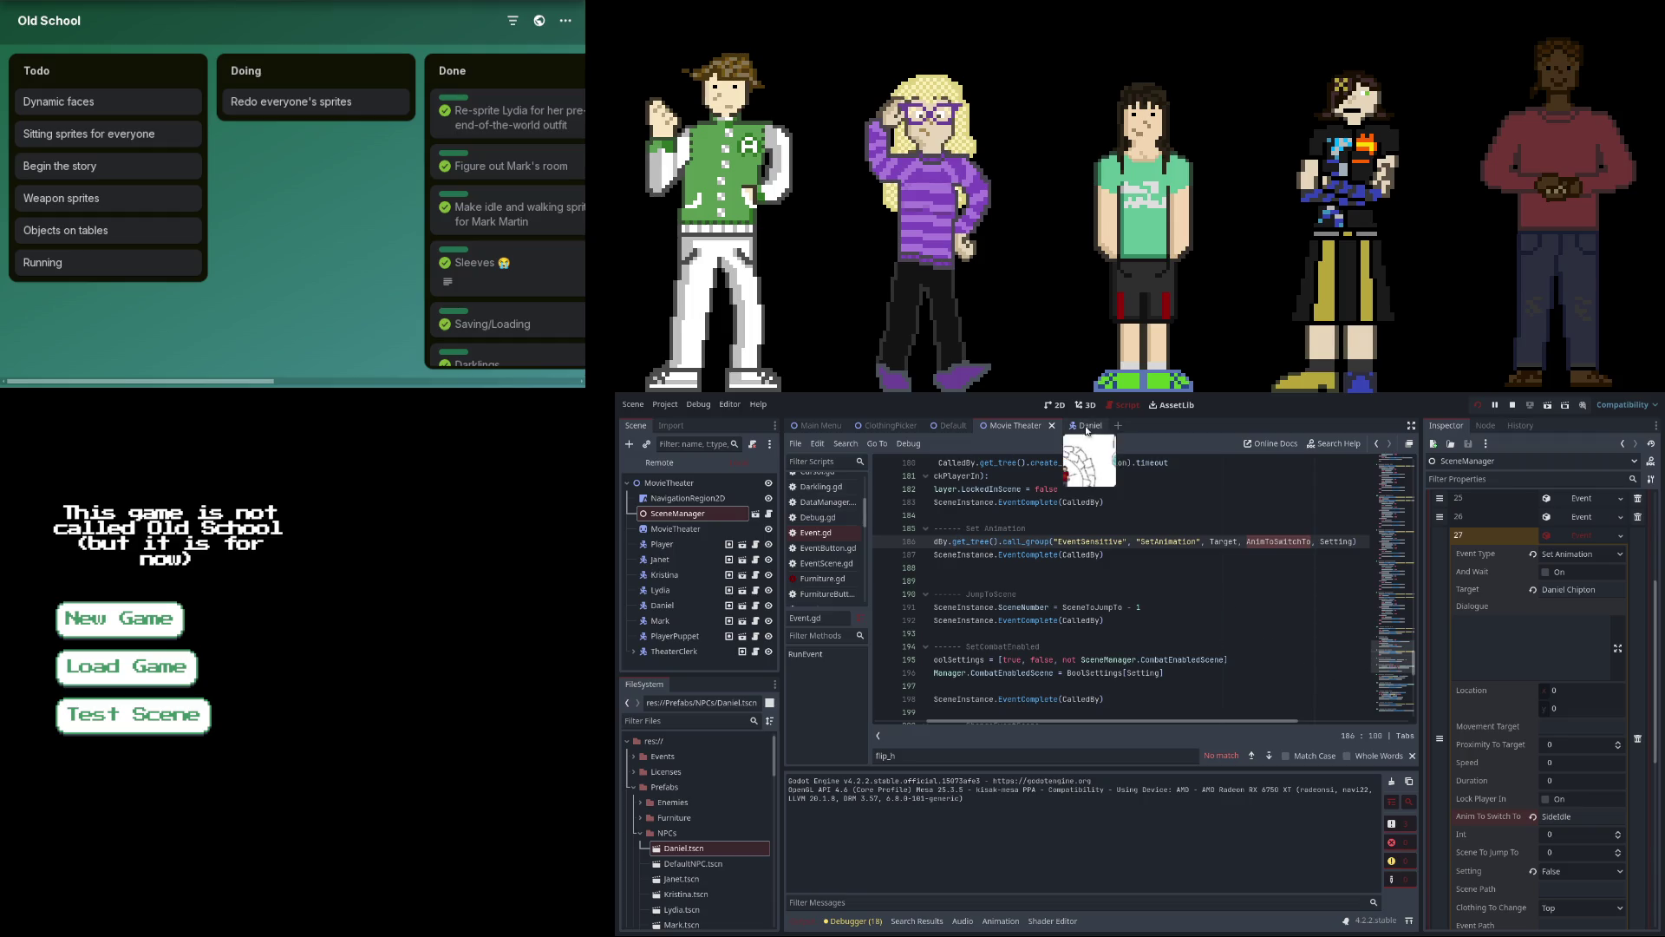
pyautogui.click(1086, 426)
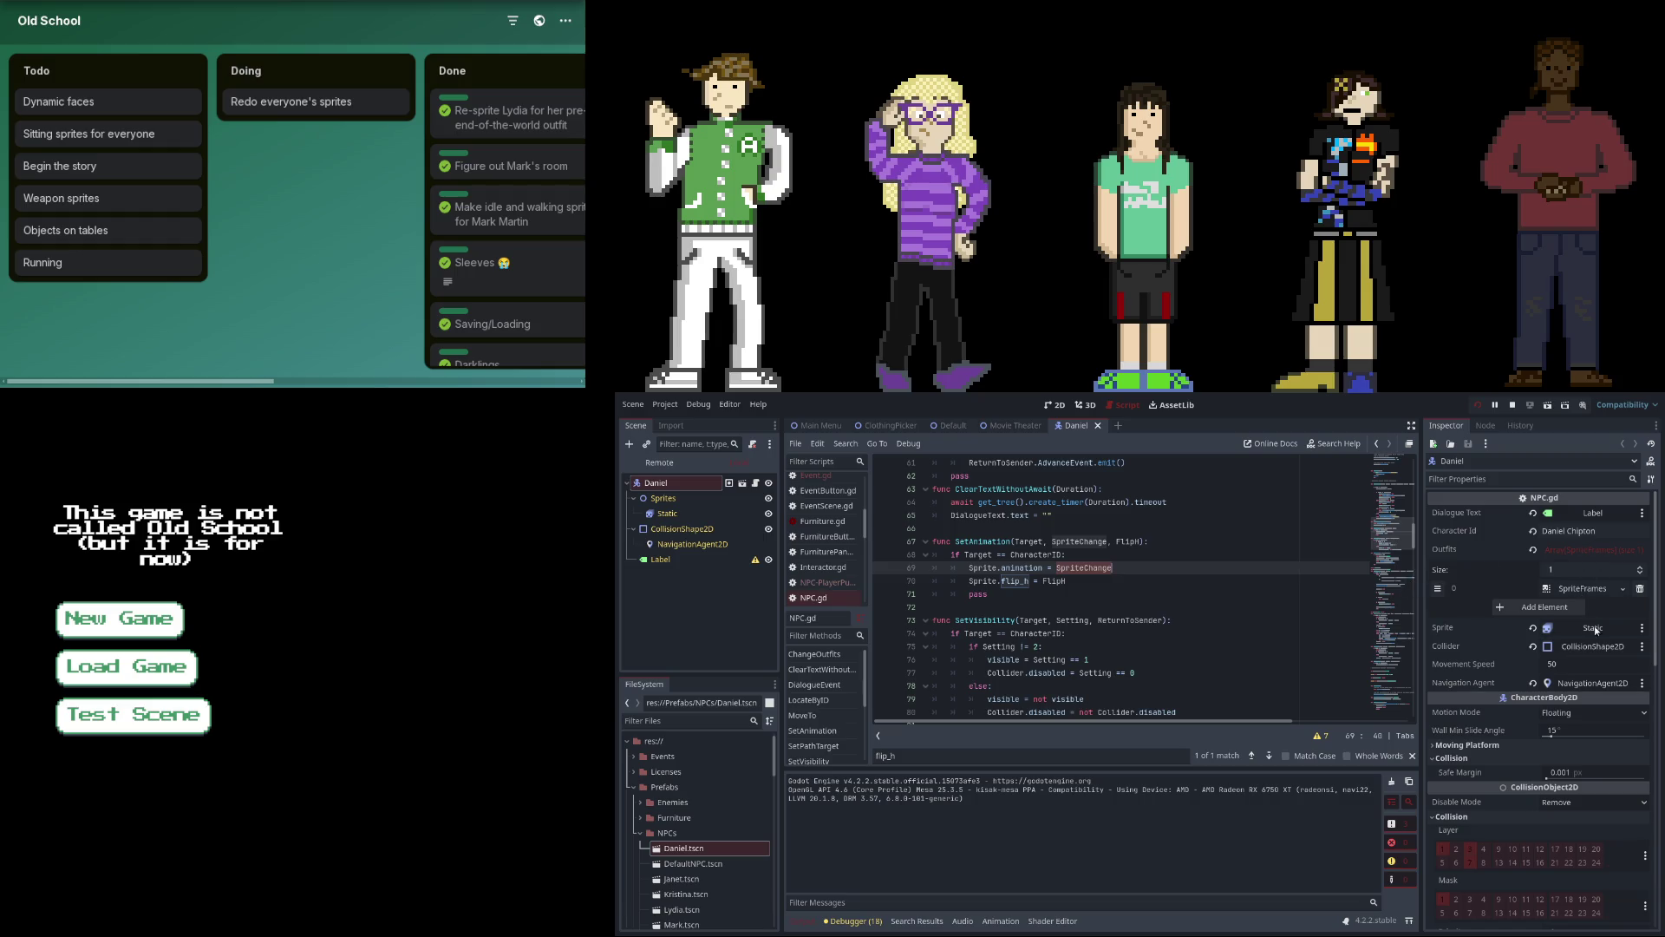
# Show the SideIdle animation on Daniel's Static sprite, then return to Event.gd.
pyautogui.click(662, 512)
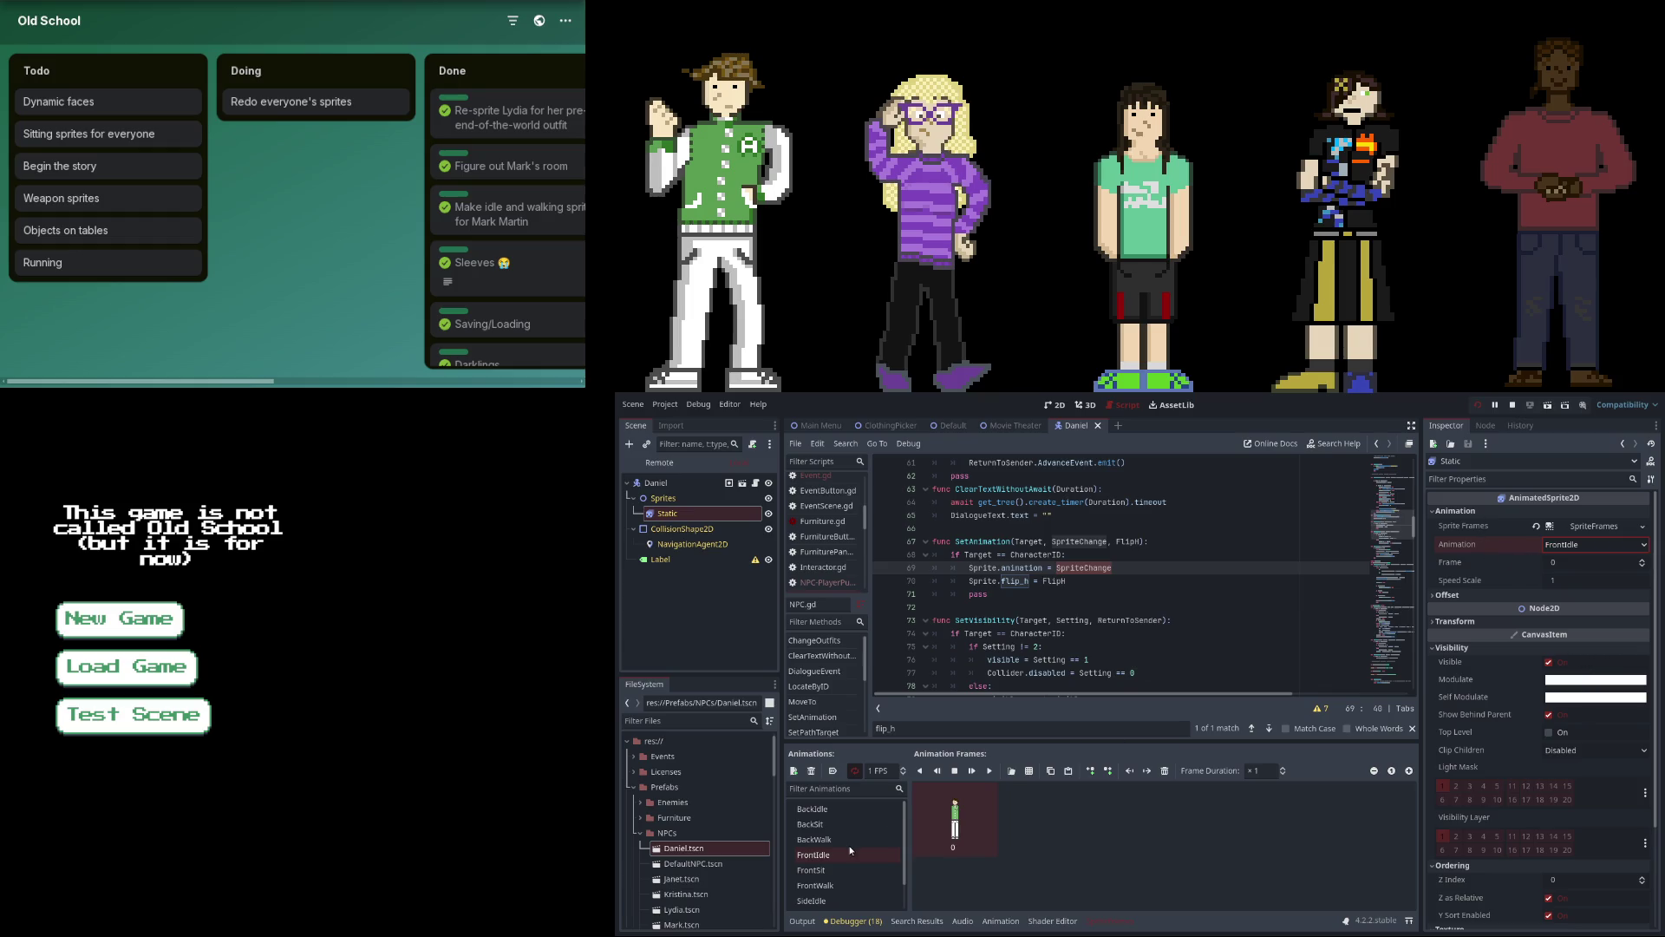
pyautogui.click(815, 900)
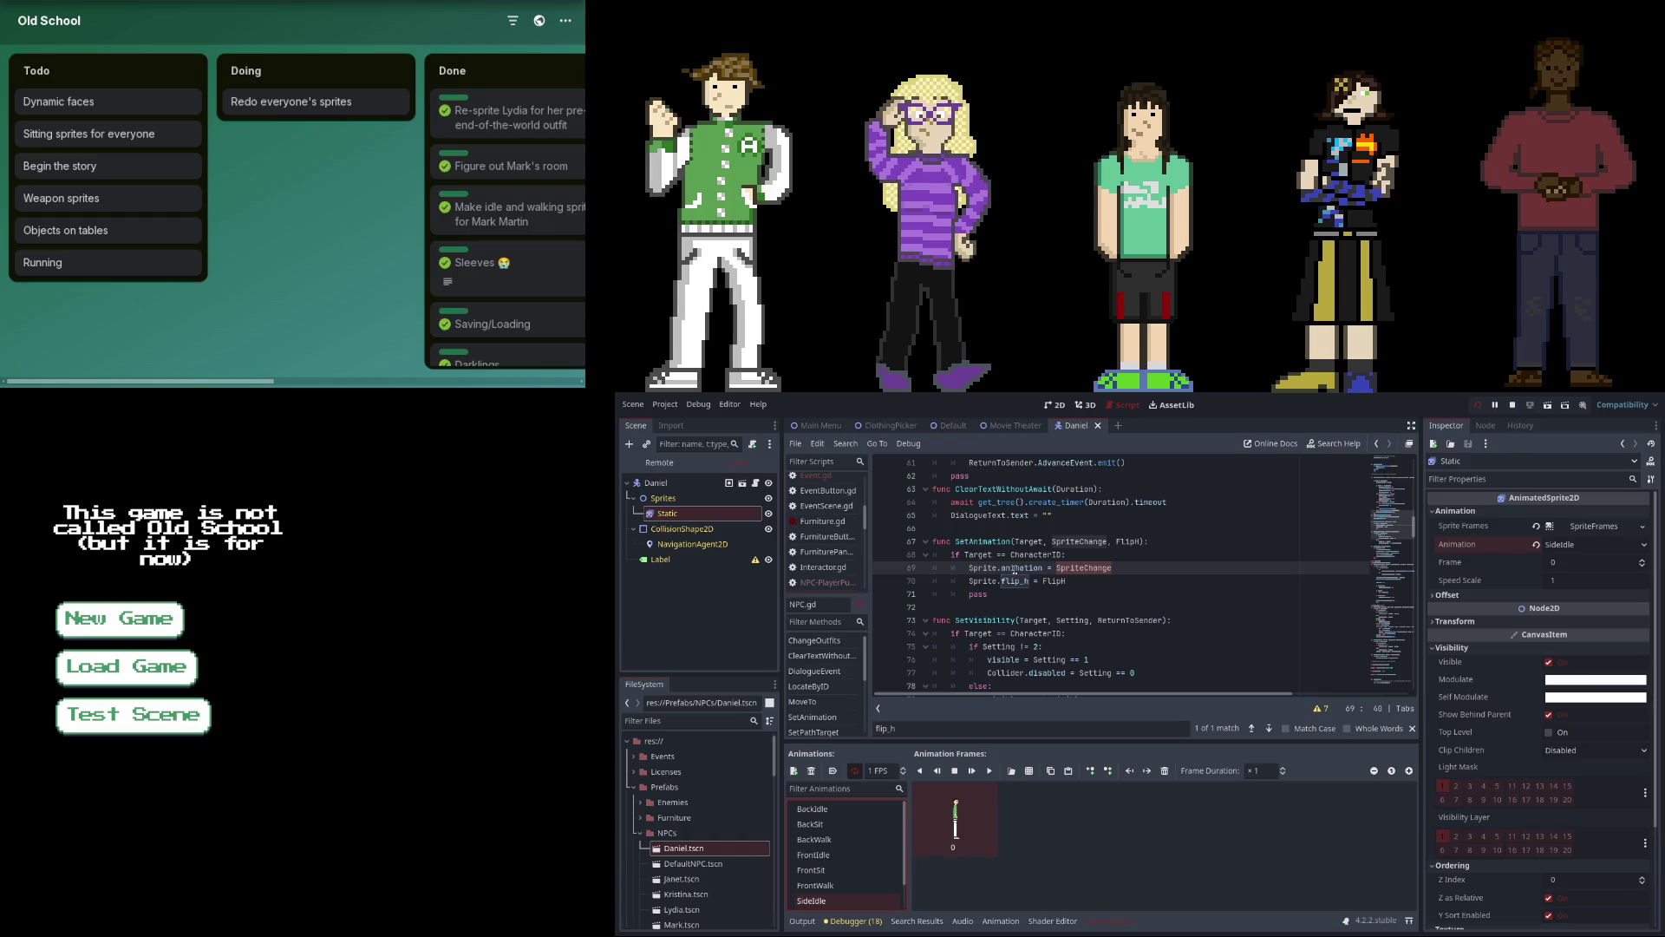
pyautogui.scroll(3, 847, 547)
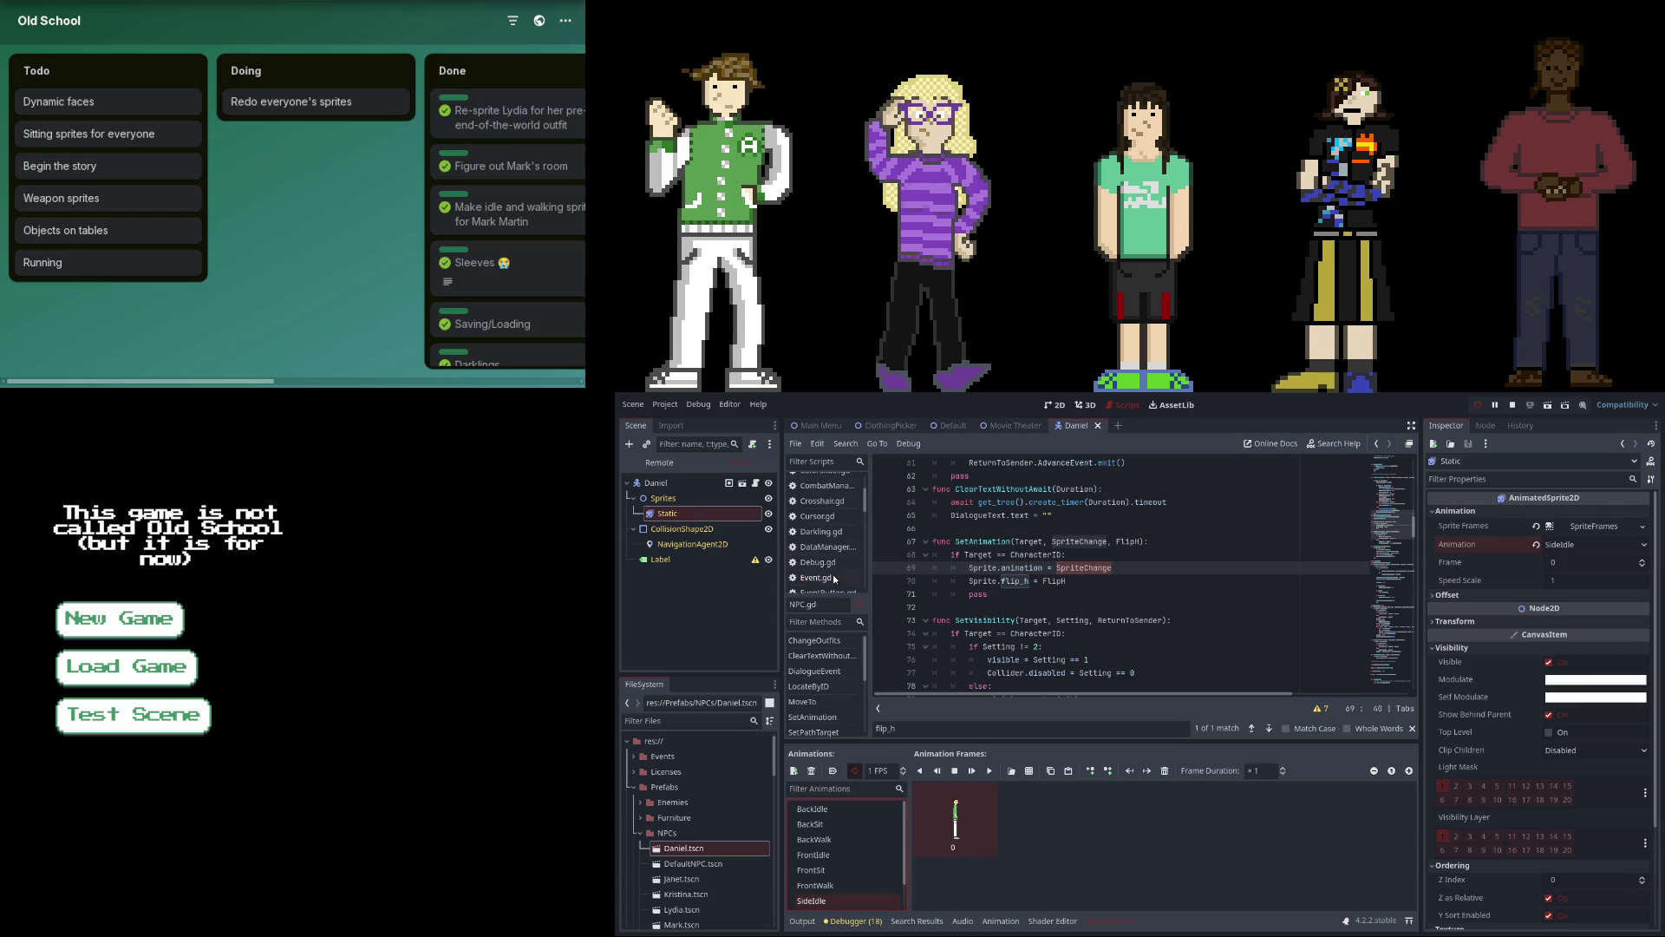
pyautogui.click(832, 574)
pyautogui.moveTo(1236, 694)
pyautogui.mouseDown()
pyautogui.moveTo(1274, 684)
pyautogui.moveTo(1165, 671)
pyautogui.mouseUp()
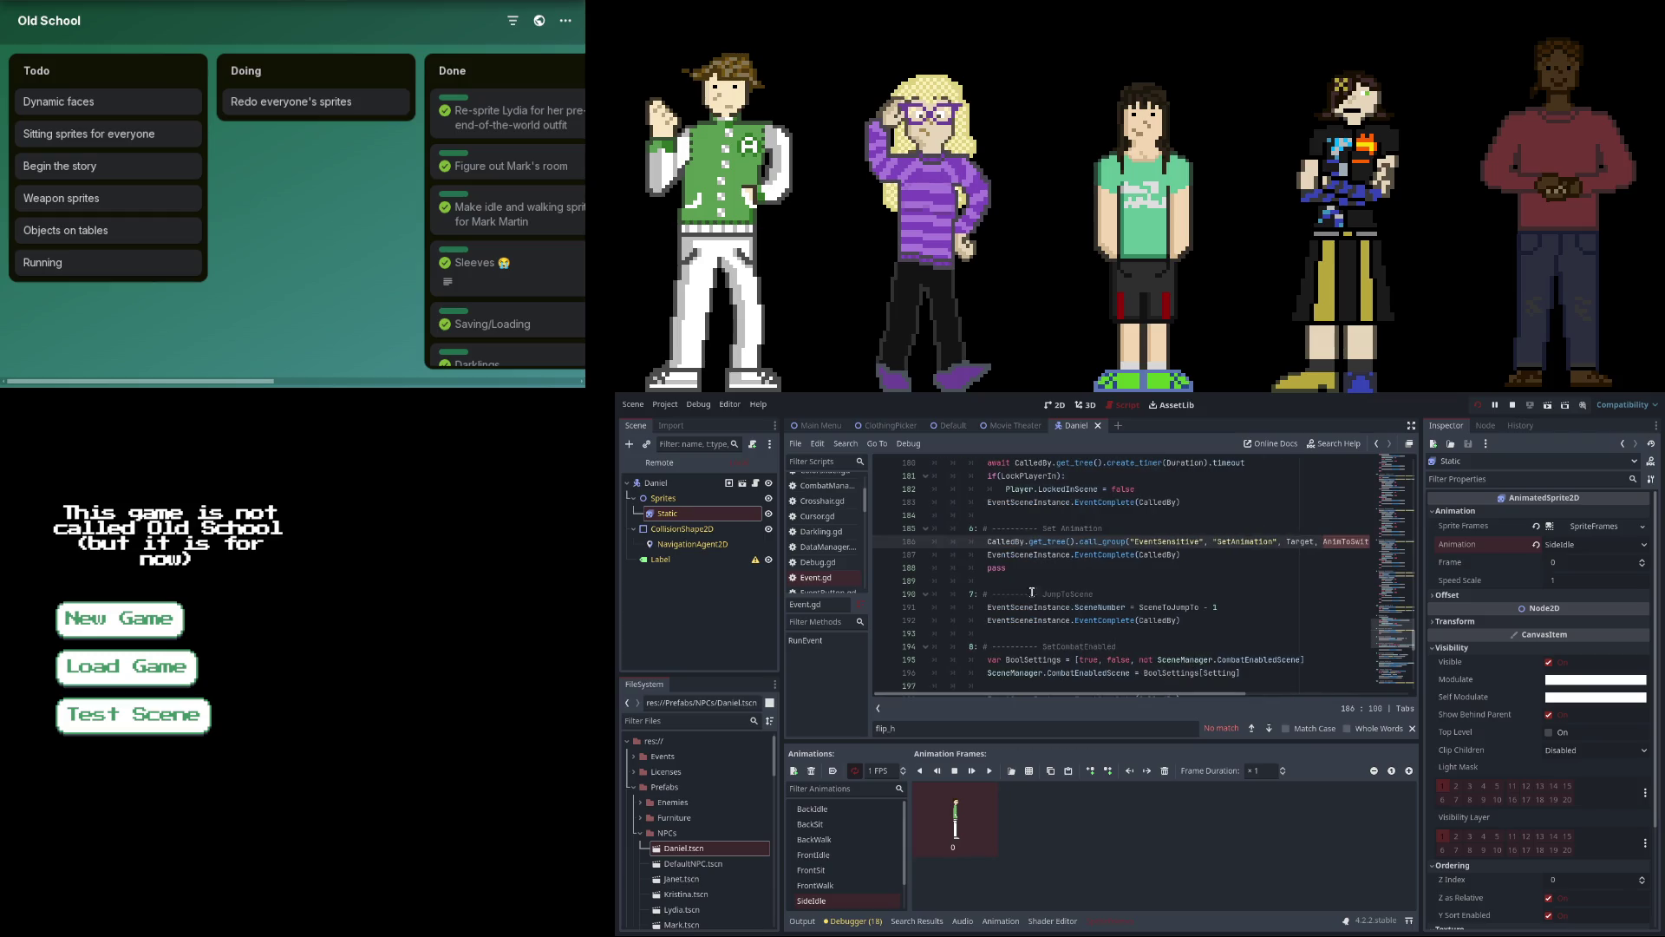
# Open NPC.gd and scroll to the walk-animation code in animate().
pyautogui.scroll(-6, 820, 567)
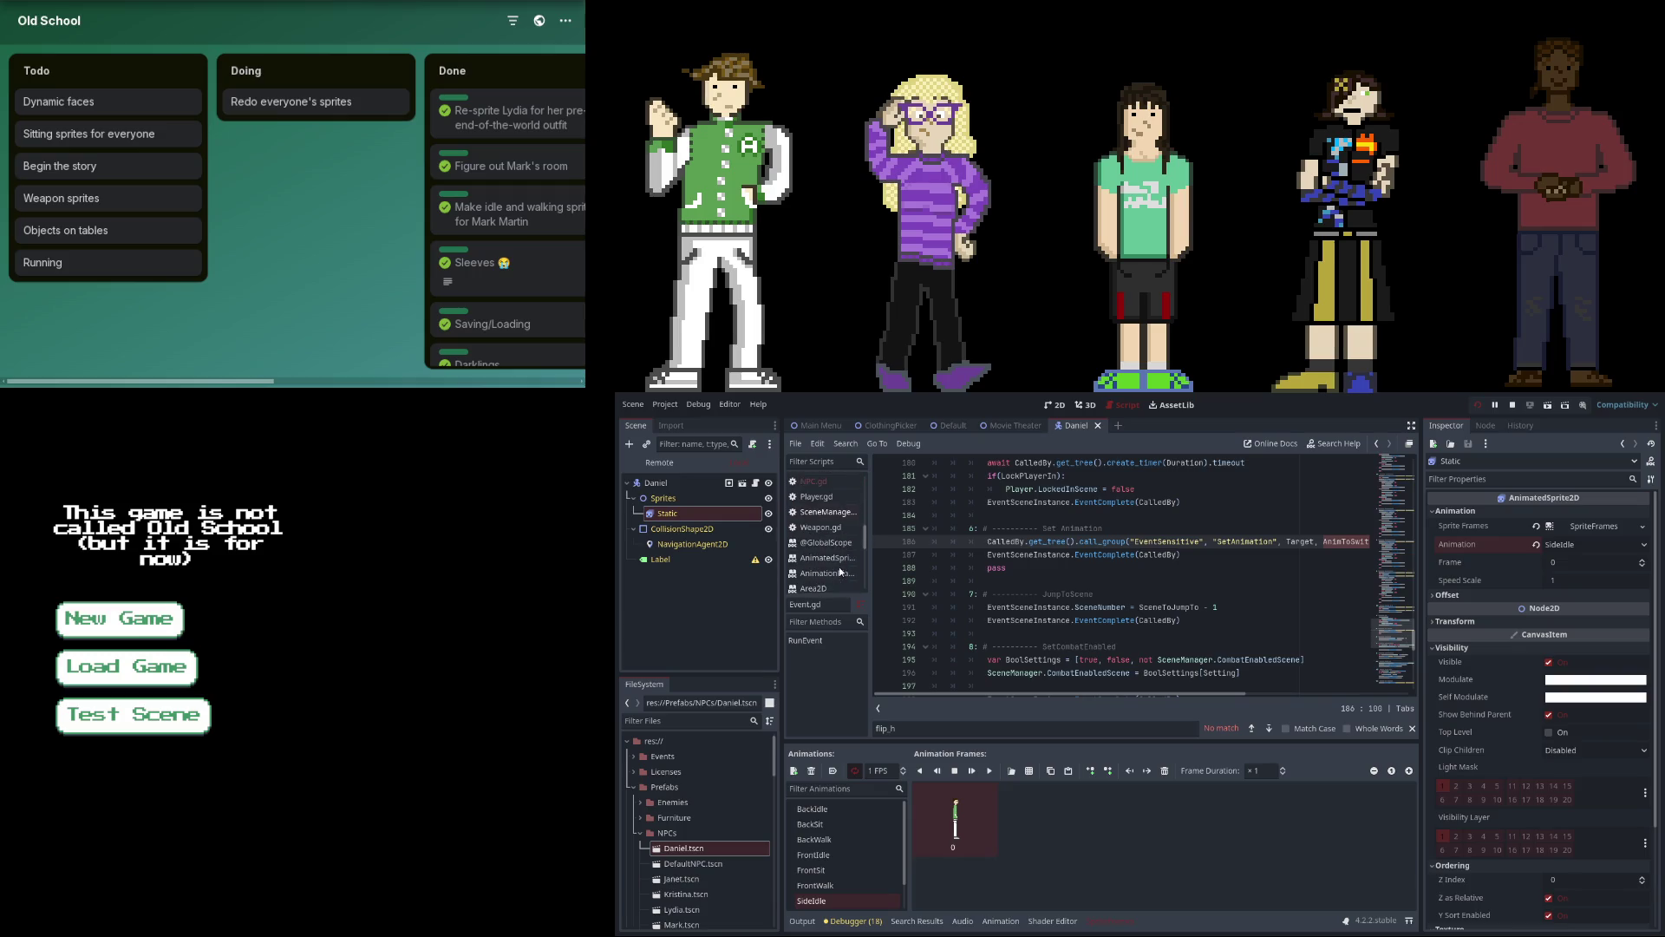
pyautogui.click(814, 481)
pyautogui.click(1092, 605)
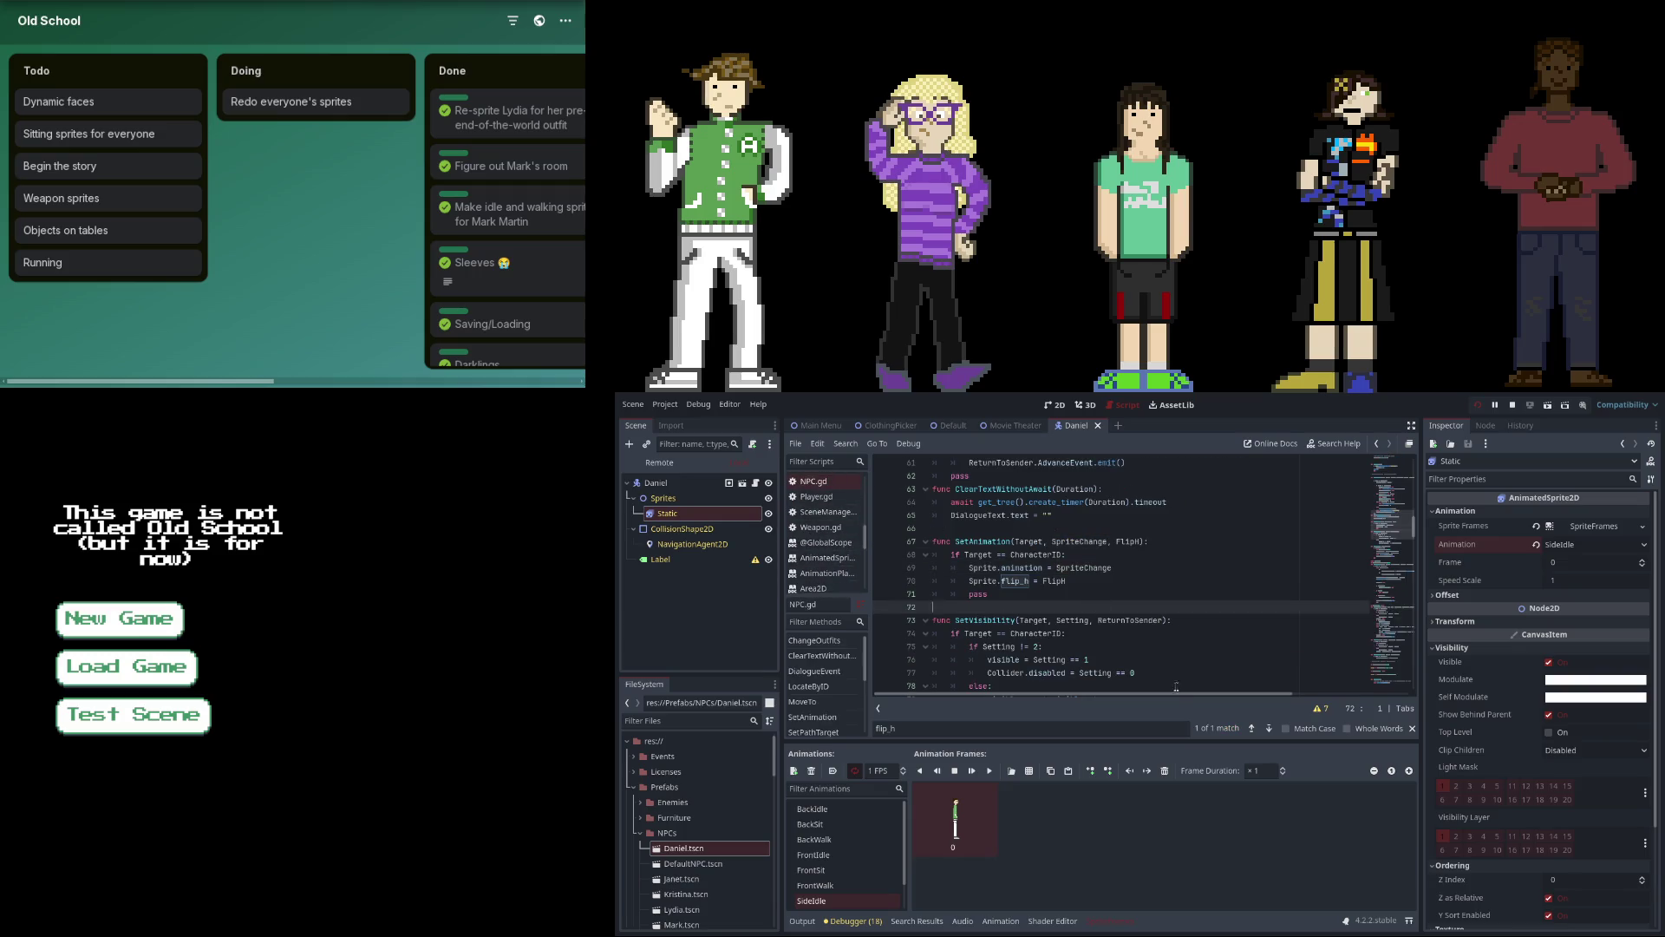
pyautogui.scroll(-4, 1176, 686)
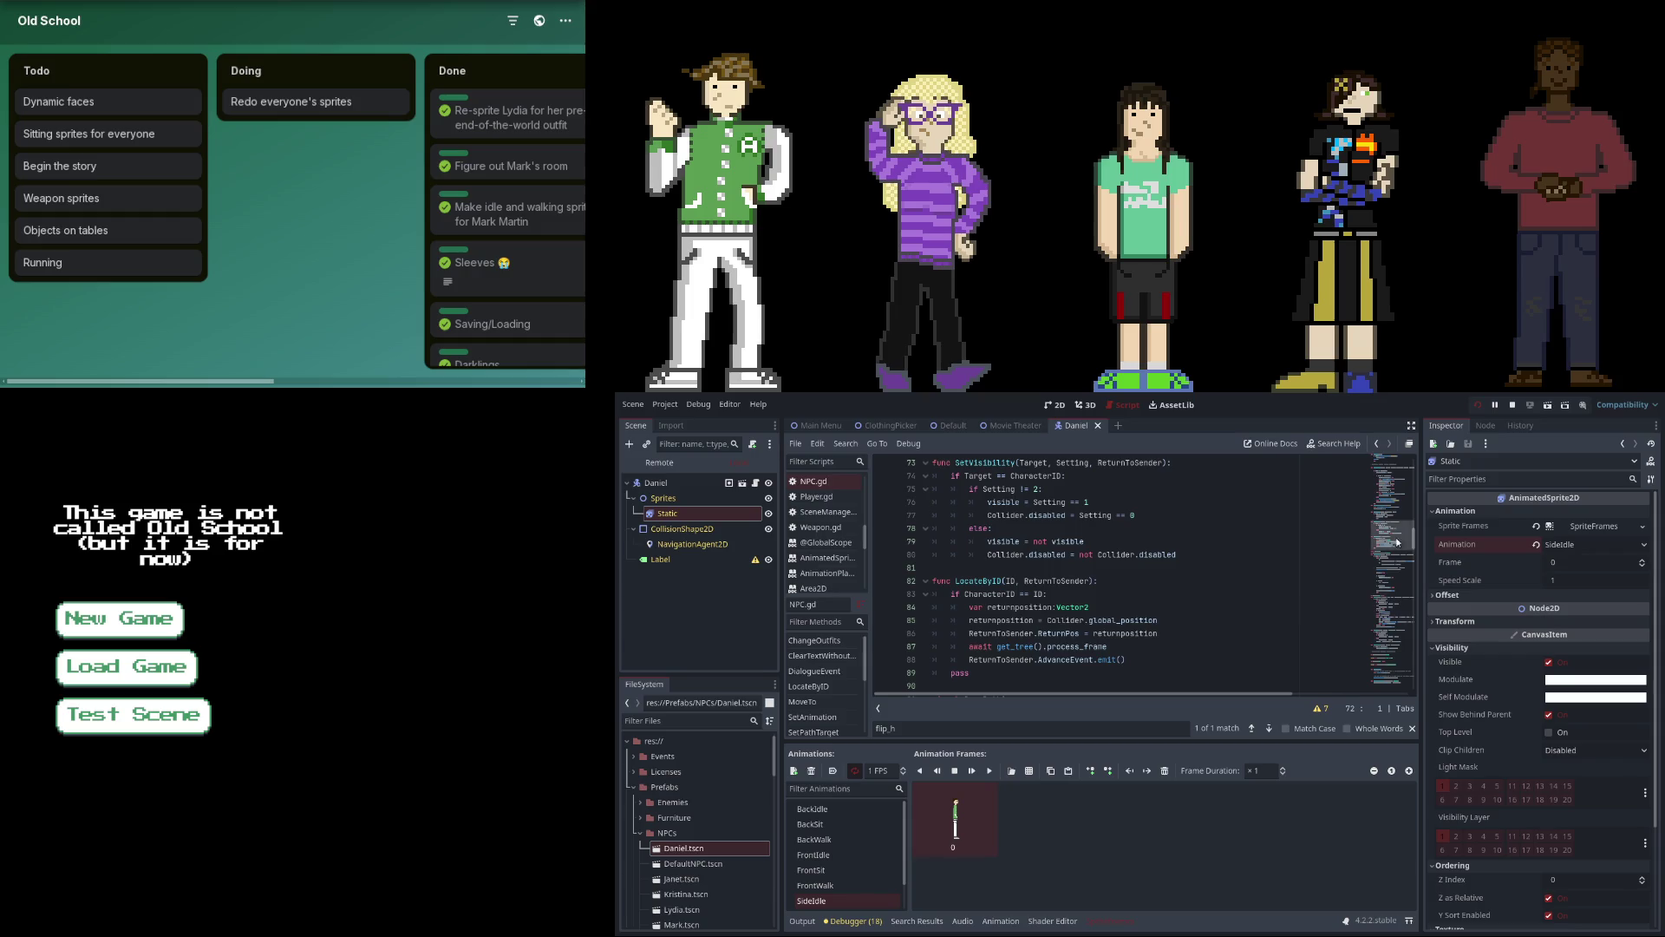
pyautogui.moveTo(1397, 542); pyautogui.dragTo(1398, 647)
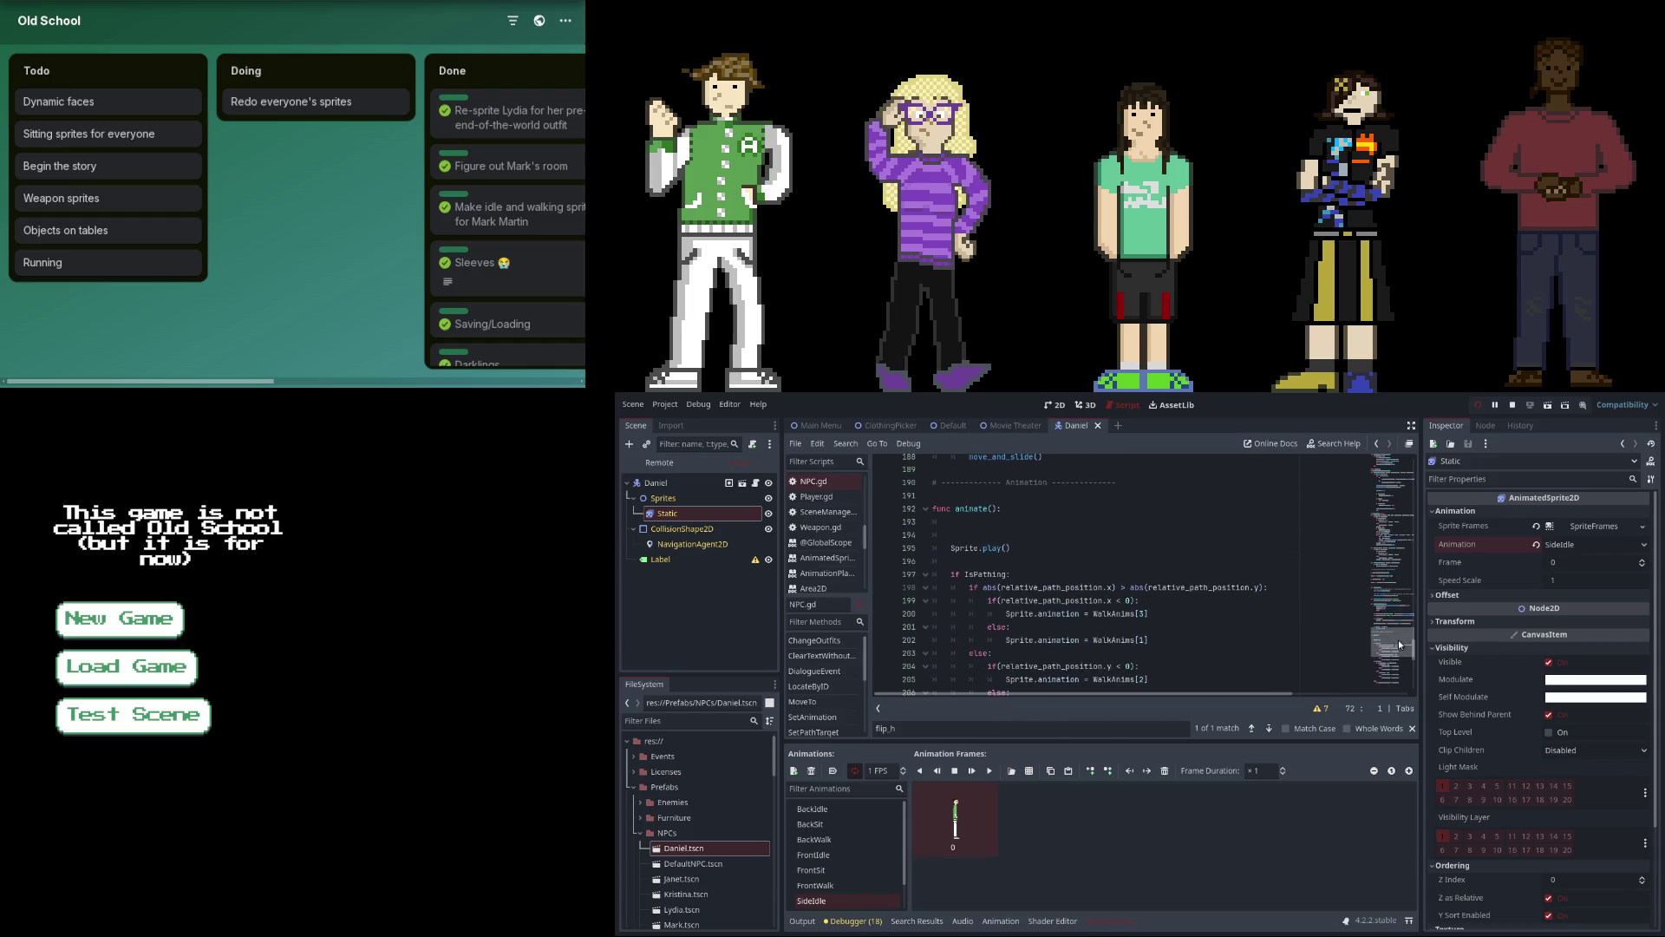
pyautogui.scroll(-9, 1263, 608)
pyautogui.scroll(5, 1252, 620)
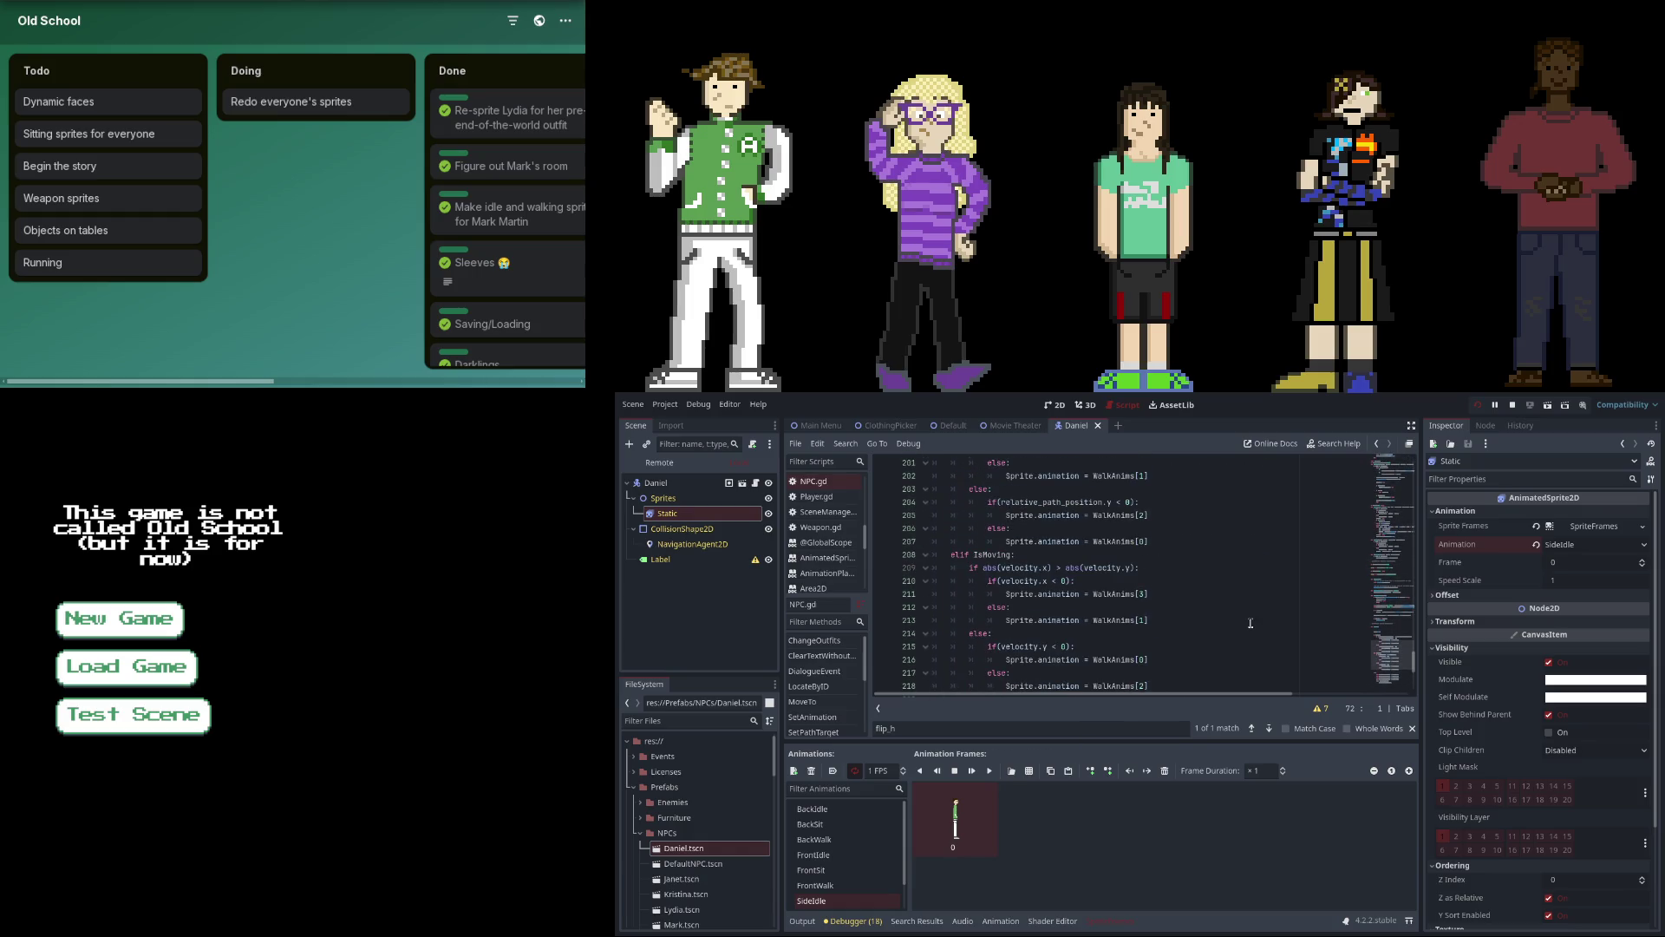
pyautogui.scroll(-1, 1250, 623)
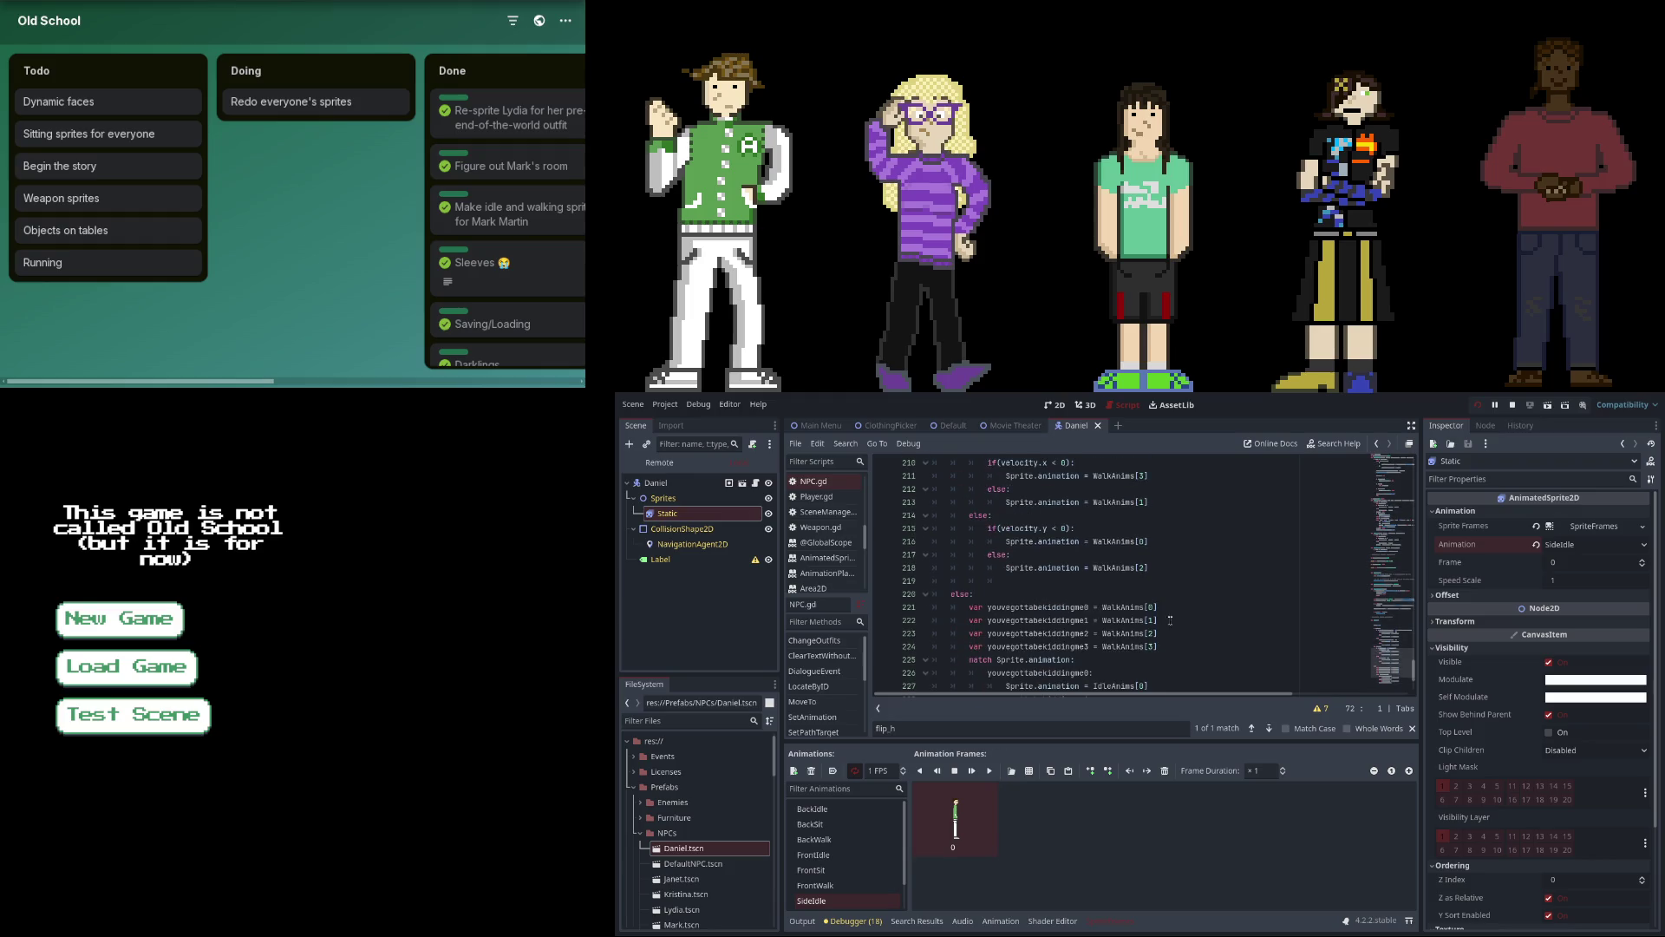
pyautogui.scroll(3, 1168, 641)
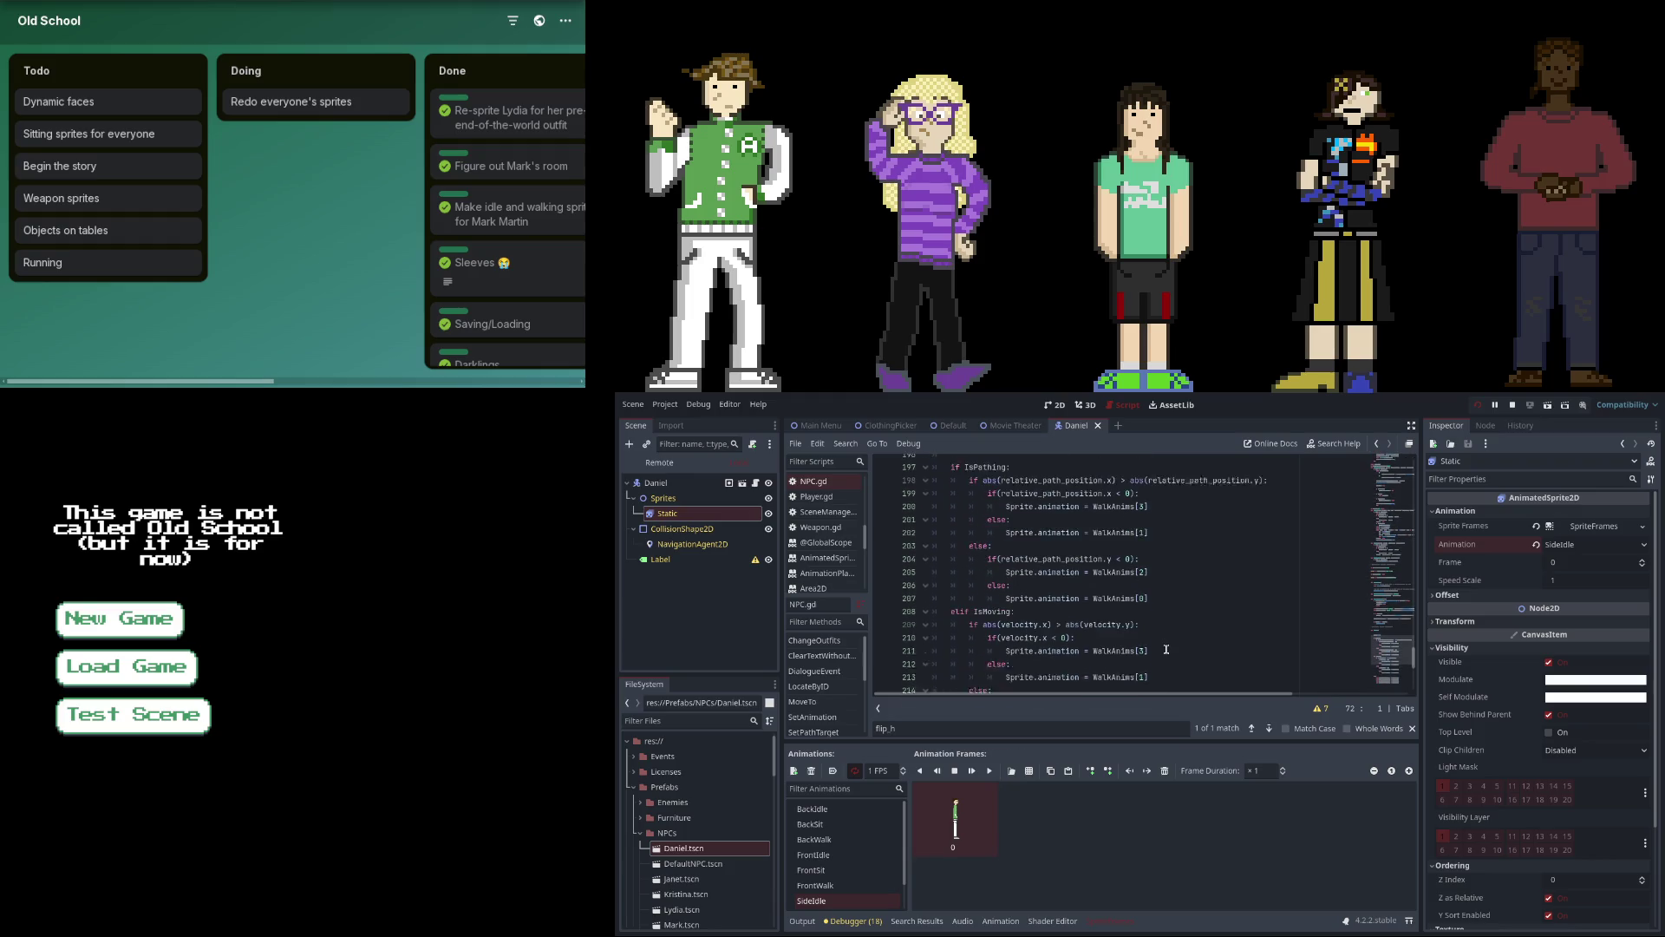
pyautogui.scroll(2, 1124, 628)
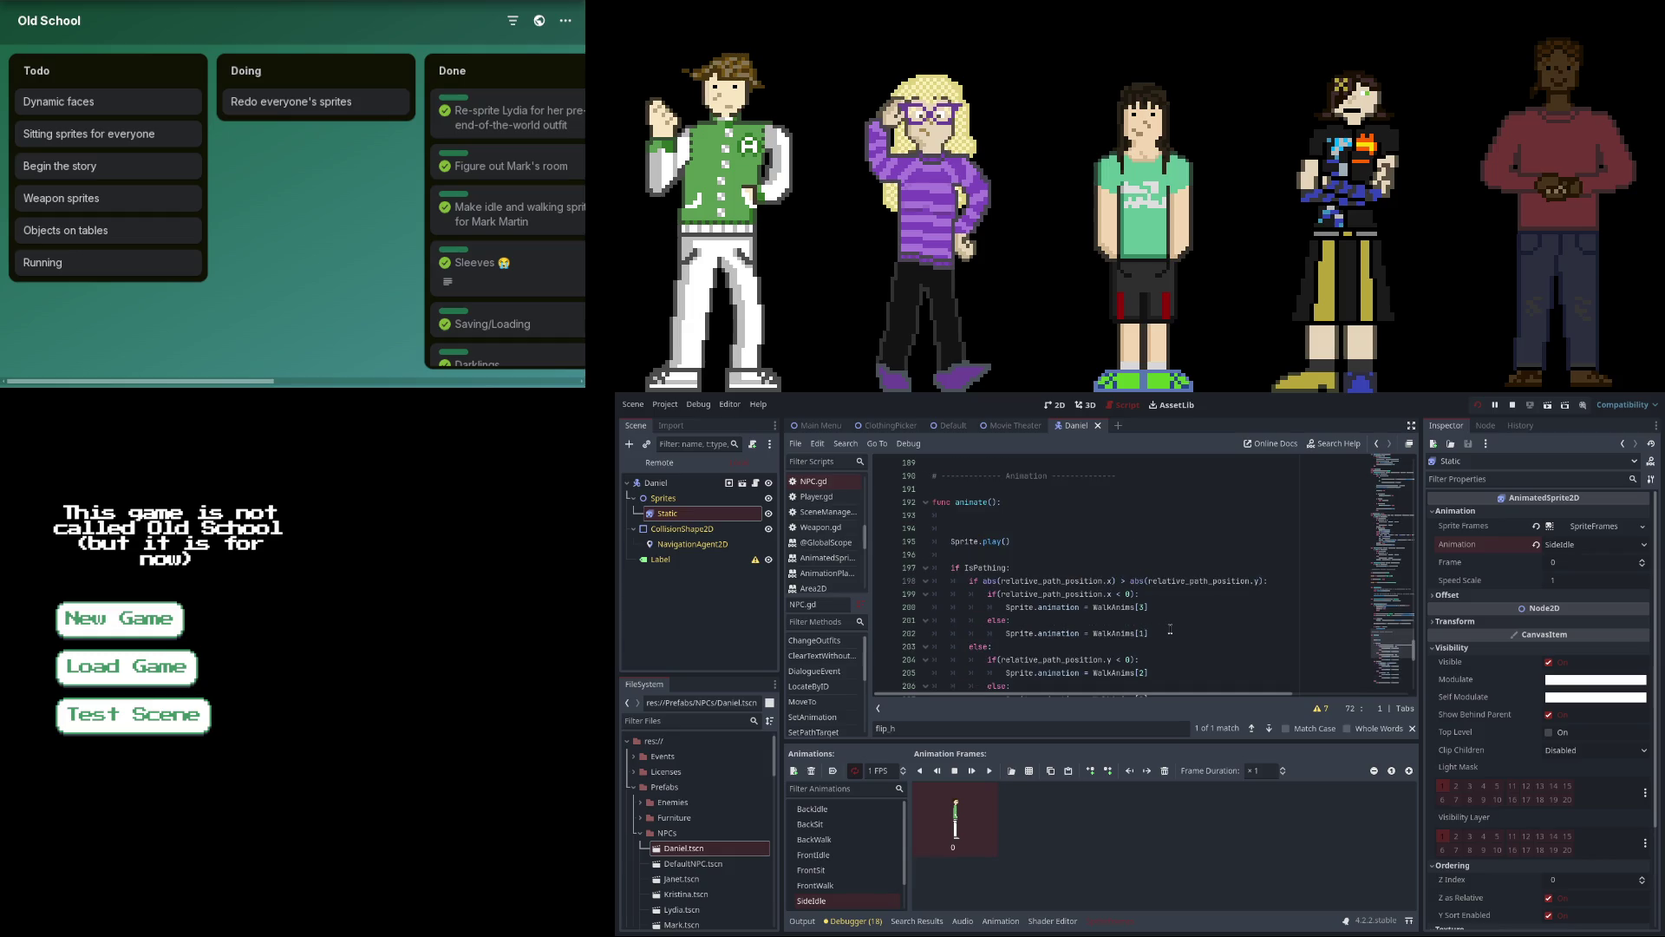
pyautogui.scroll(-1, 1170, 629)
# Add Sprite.flip_h = true and Sprite.flip_h = false after the pathing side-walk animations.
pyautogui.click(1171, 568)
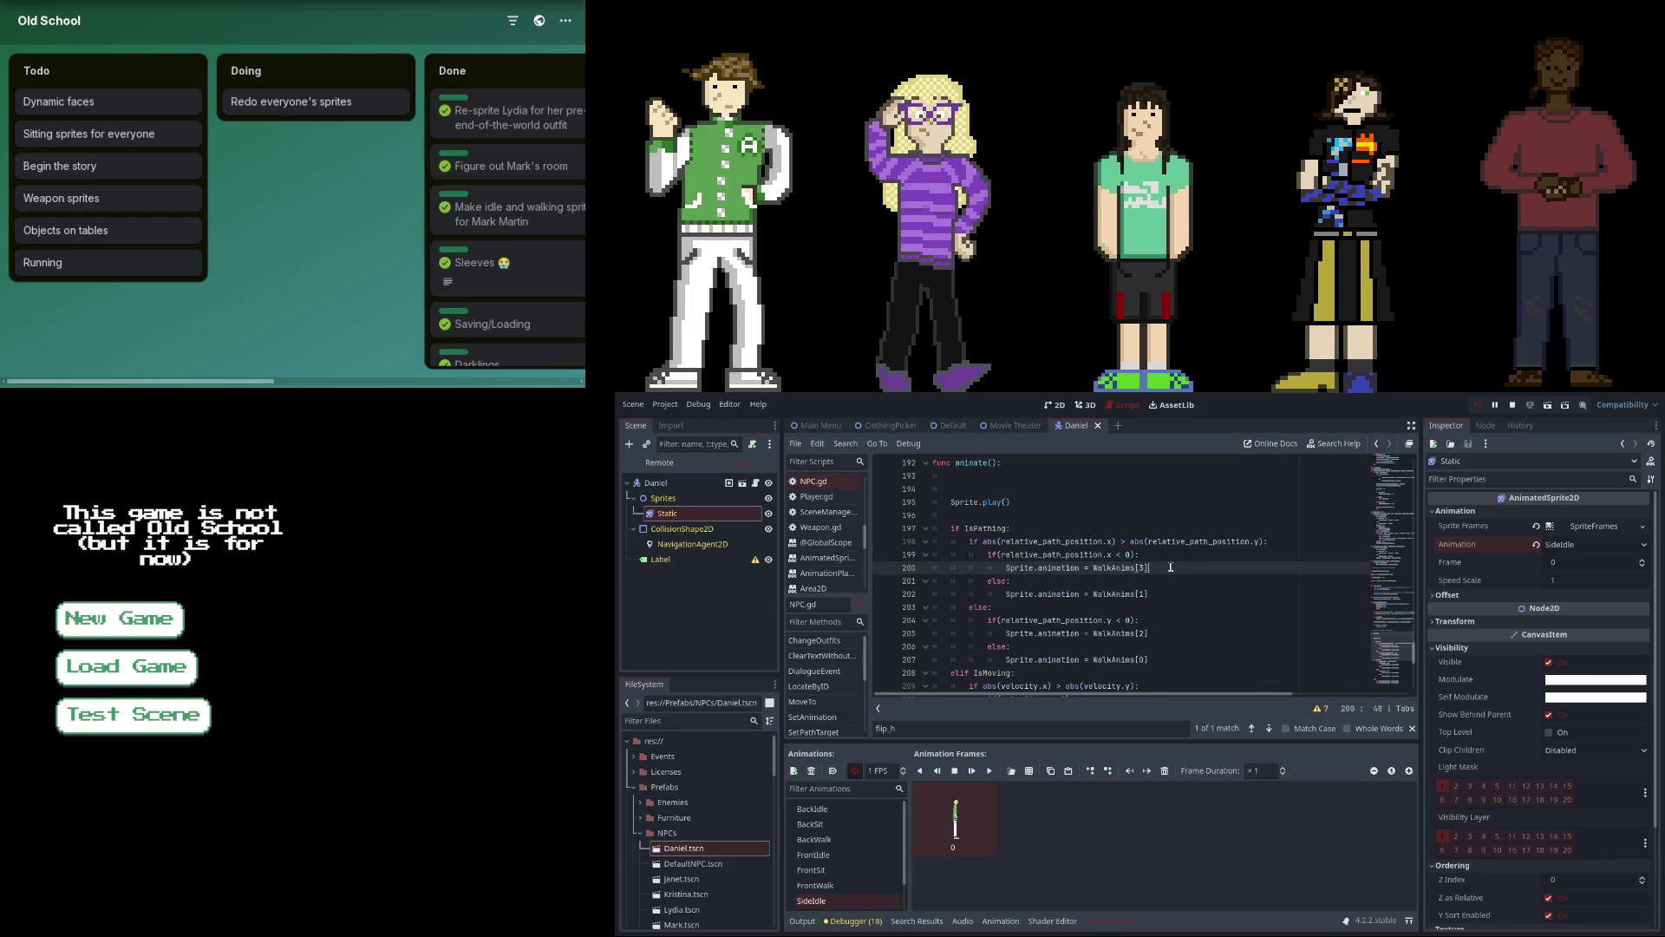
pyautogui.press('Return')
pyautogui.write('flip_h = t')
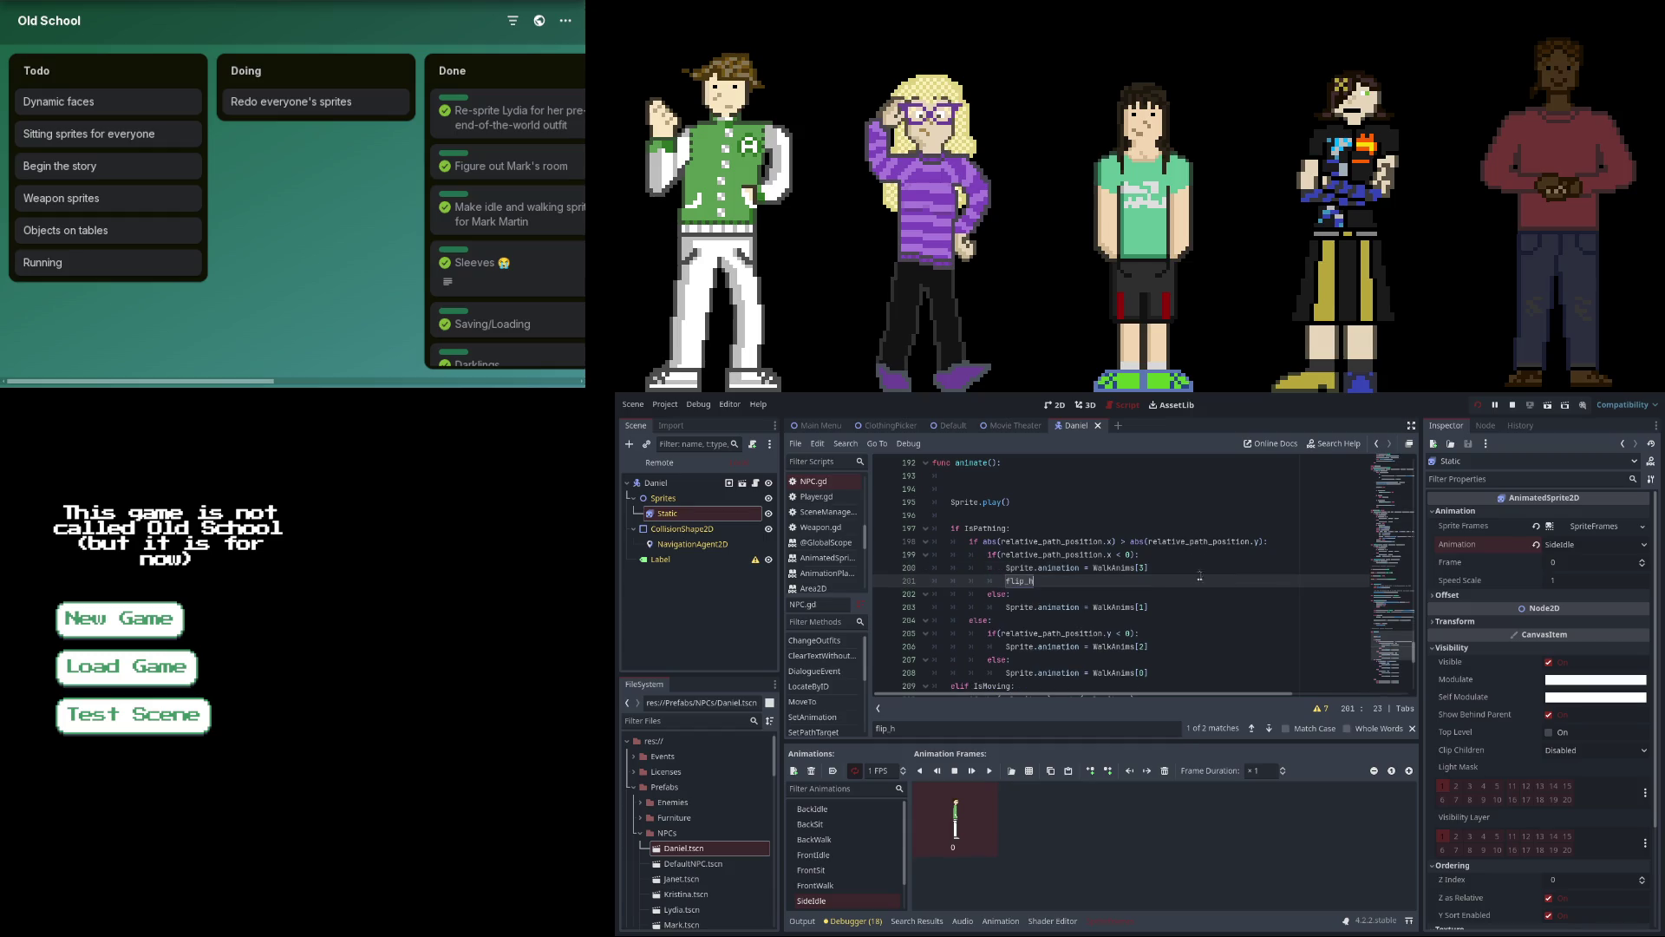
pyautogui.write('rue')
pyautogui.click(1286, 605)
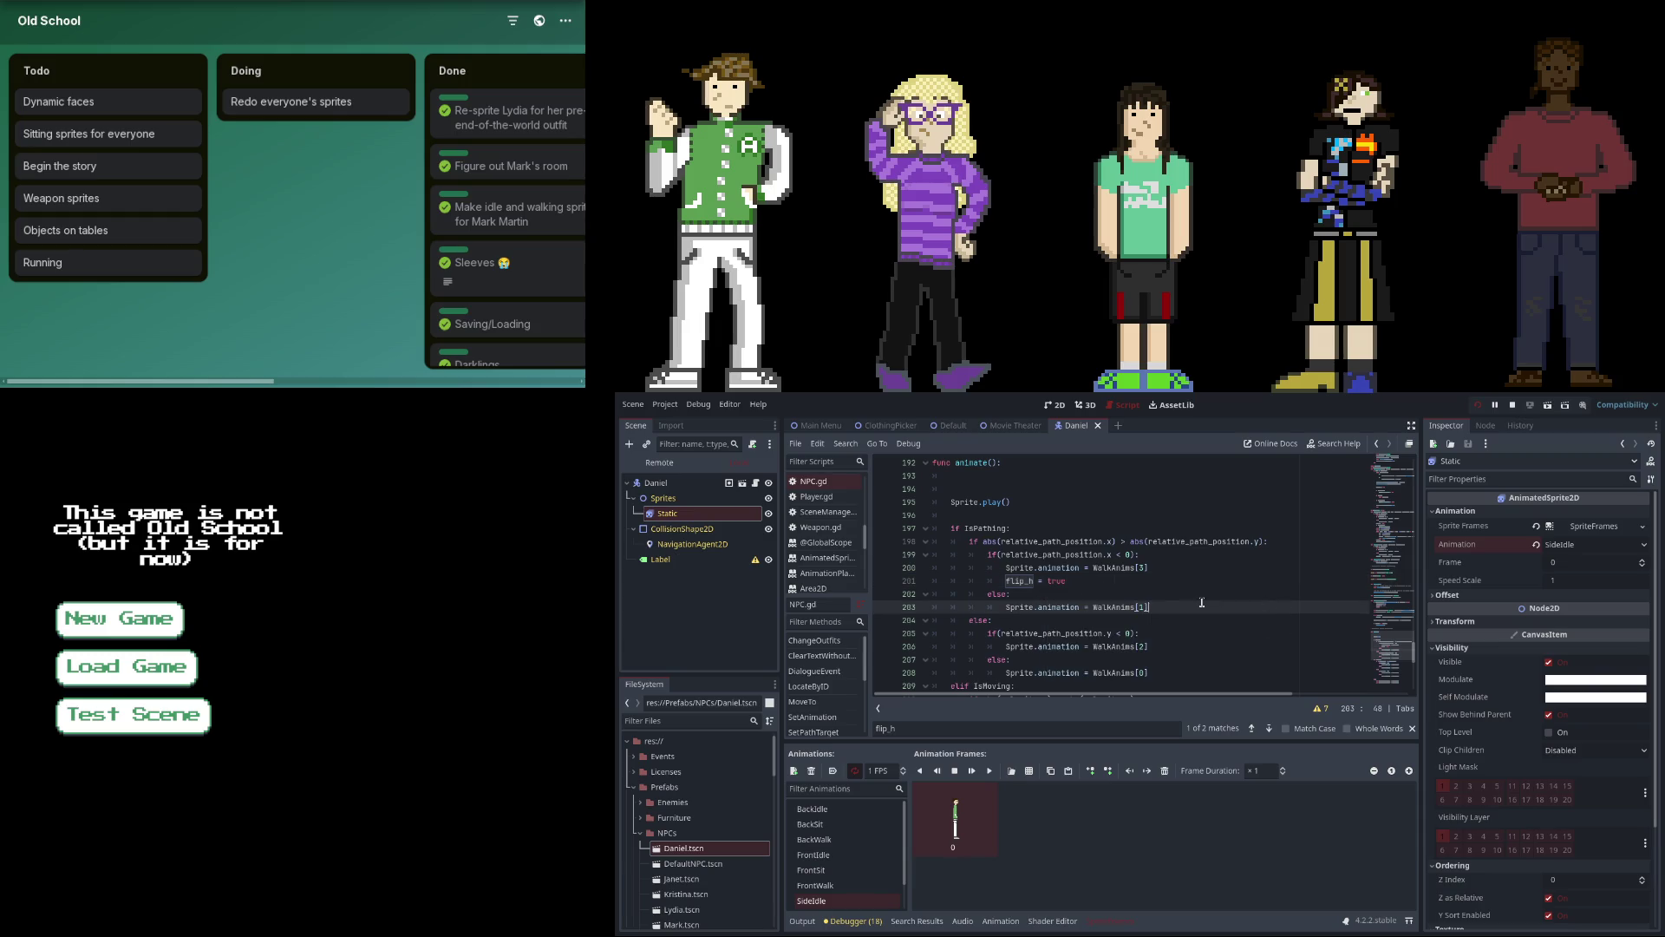
pyautogui.press('Return')
pyautogui.write('flip_h = false')
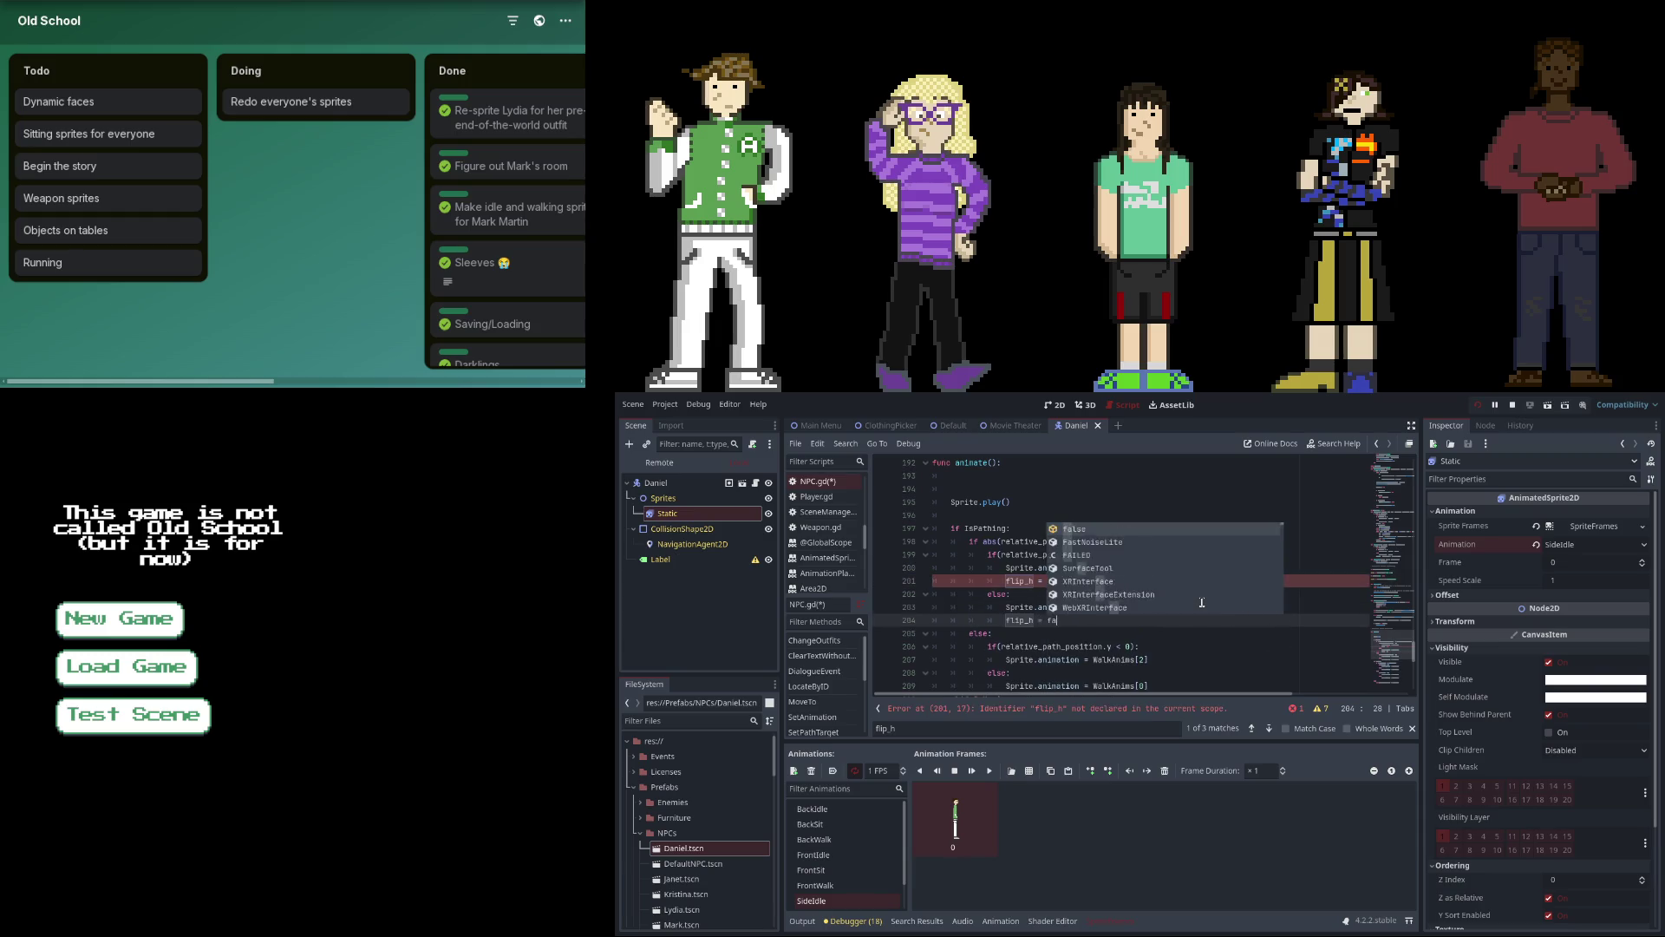
pyautogui.click(1005, 582)
pyautogui.write('Sprite.')
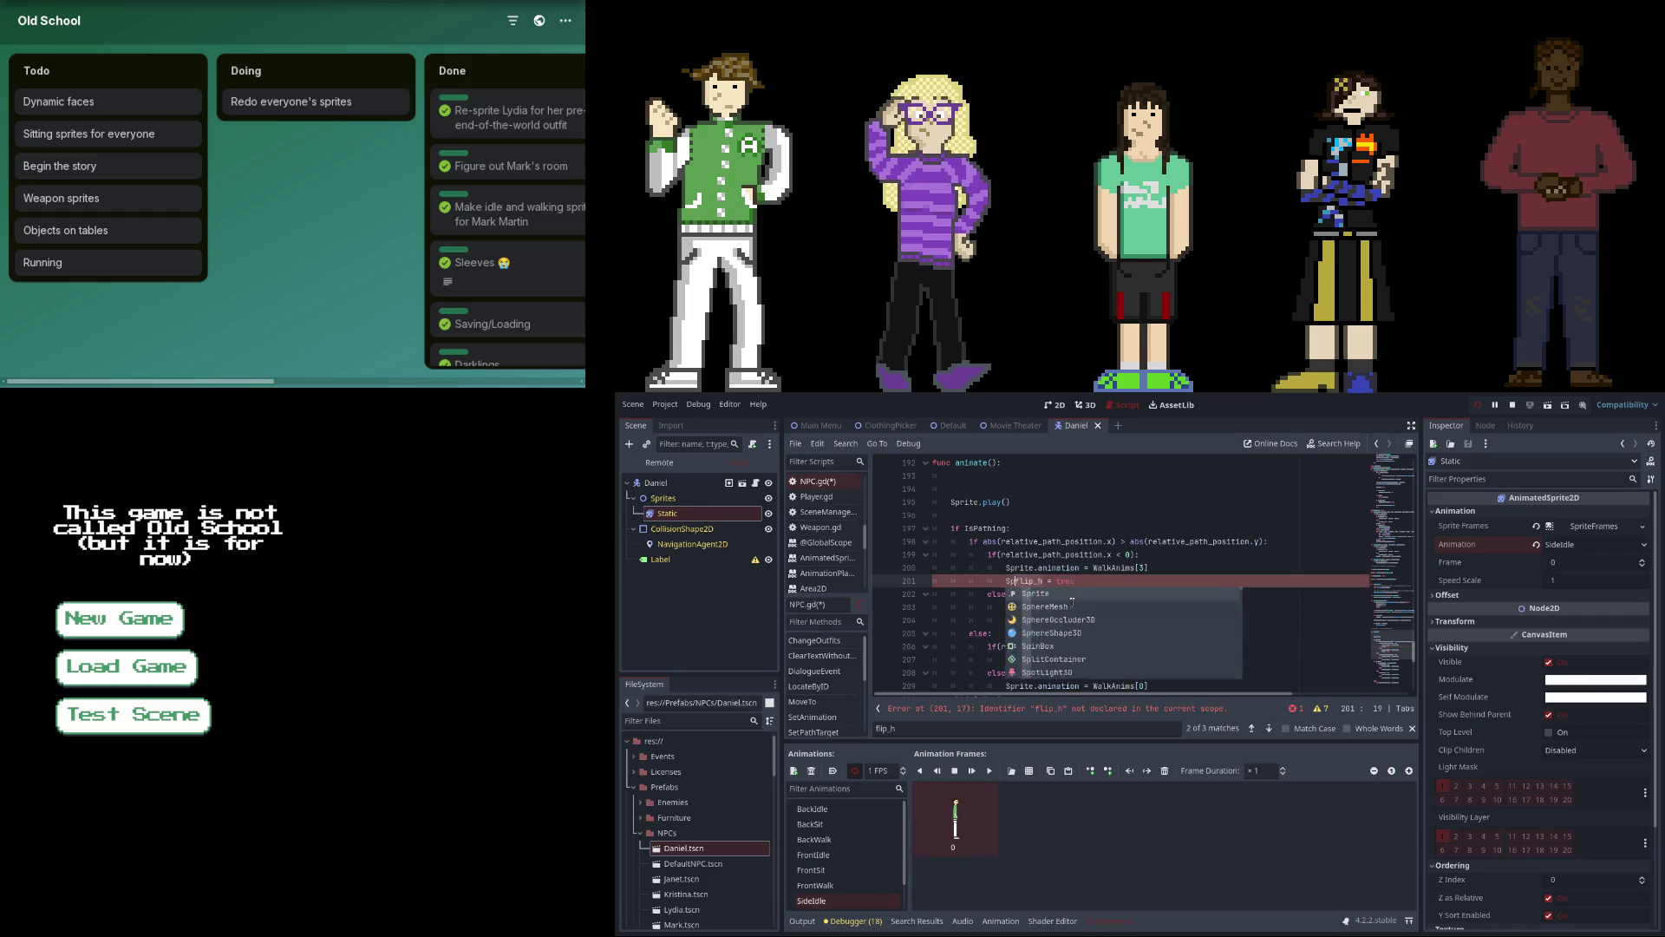
pyautogui.click(1119, 580)
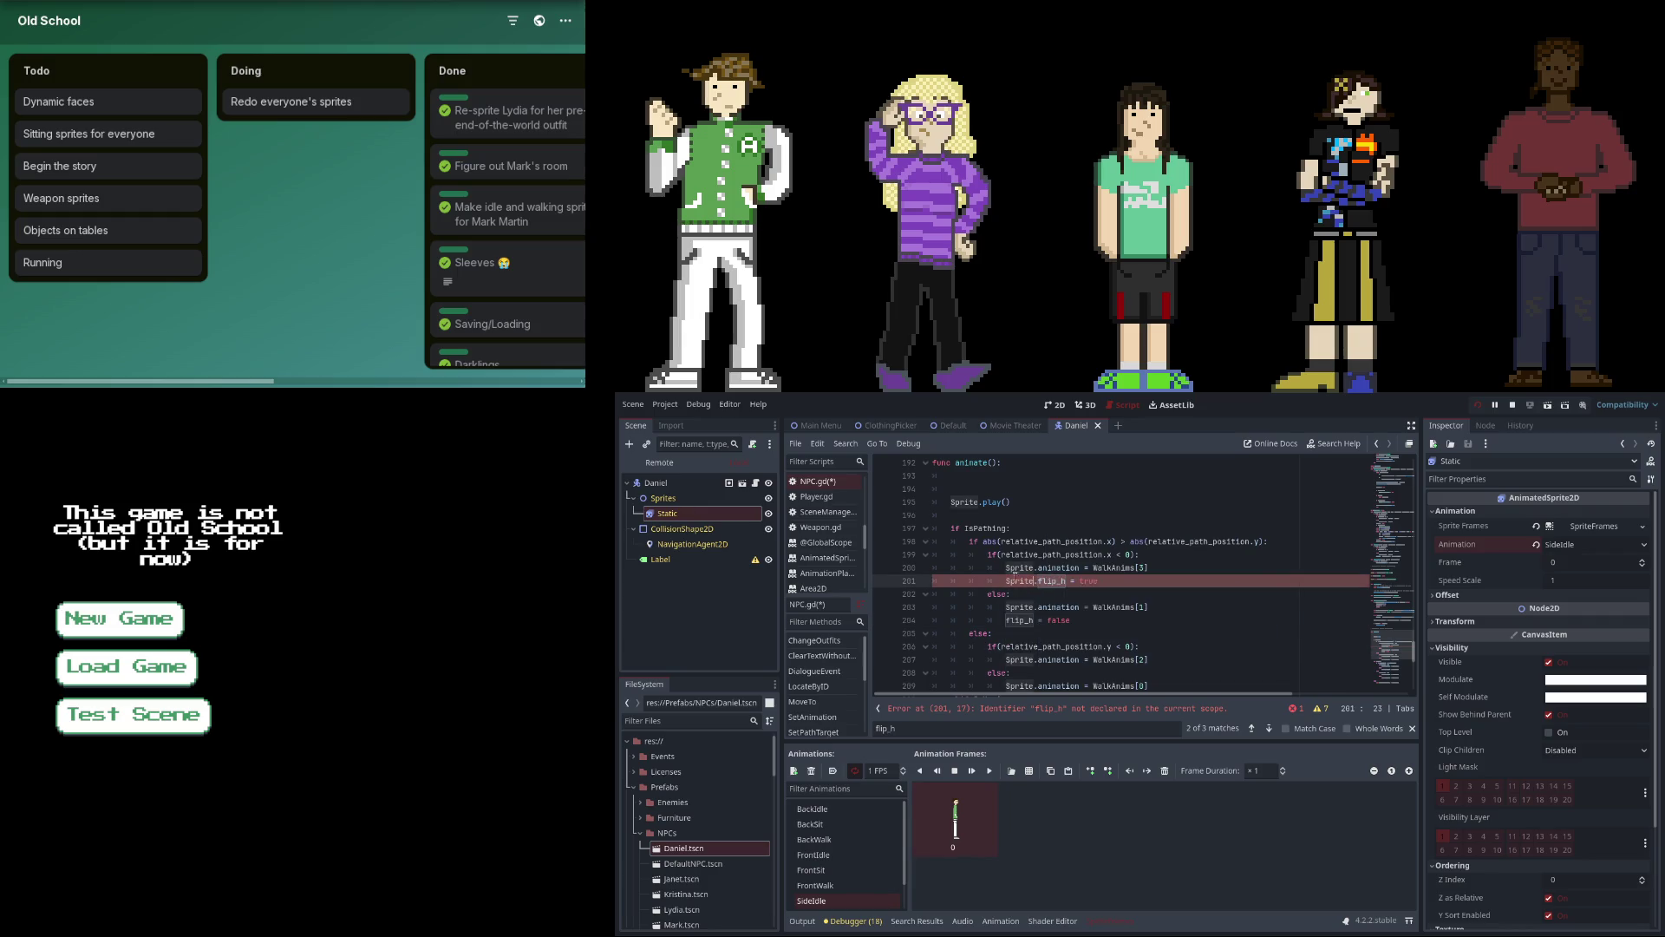
pyautogui.moveTo(1004, 621); pyautogui.dragTo(1118, 621)
pyautogui.write('Sprite.flip_h = true')
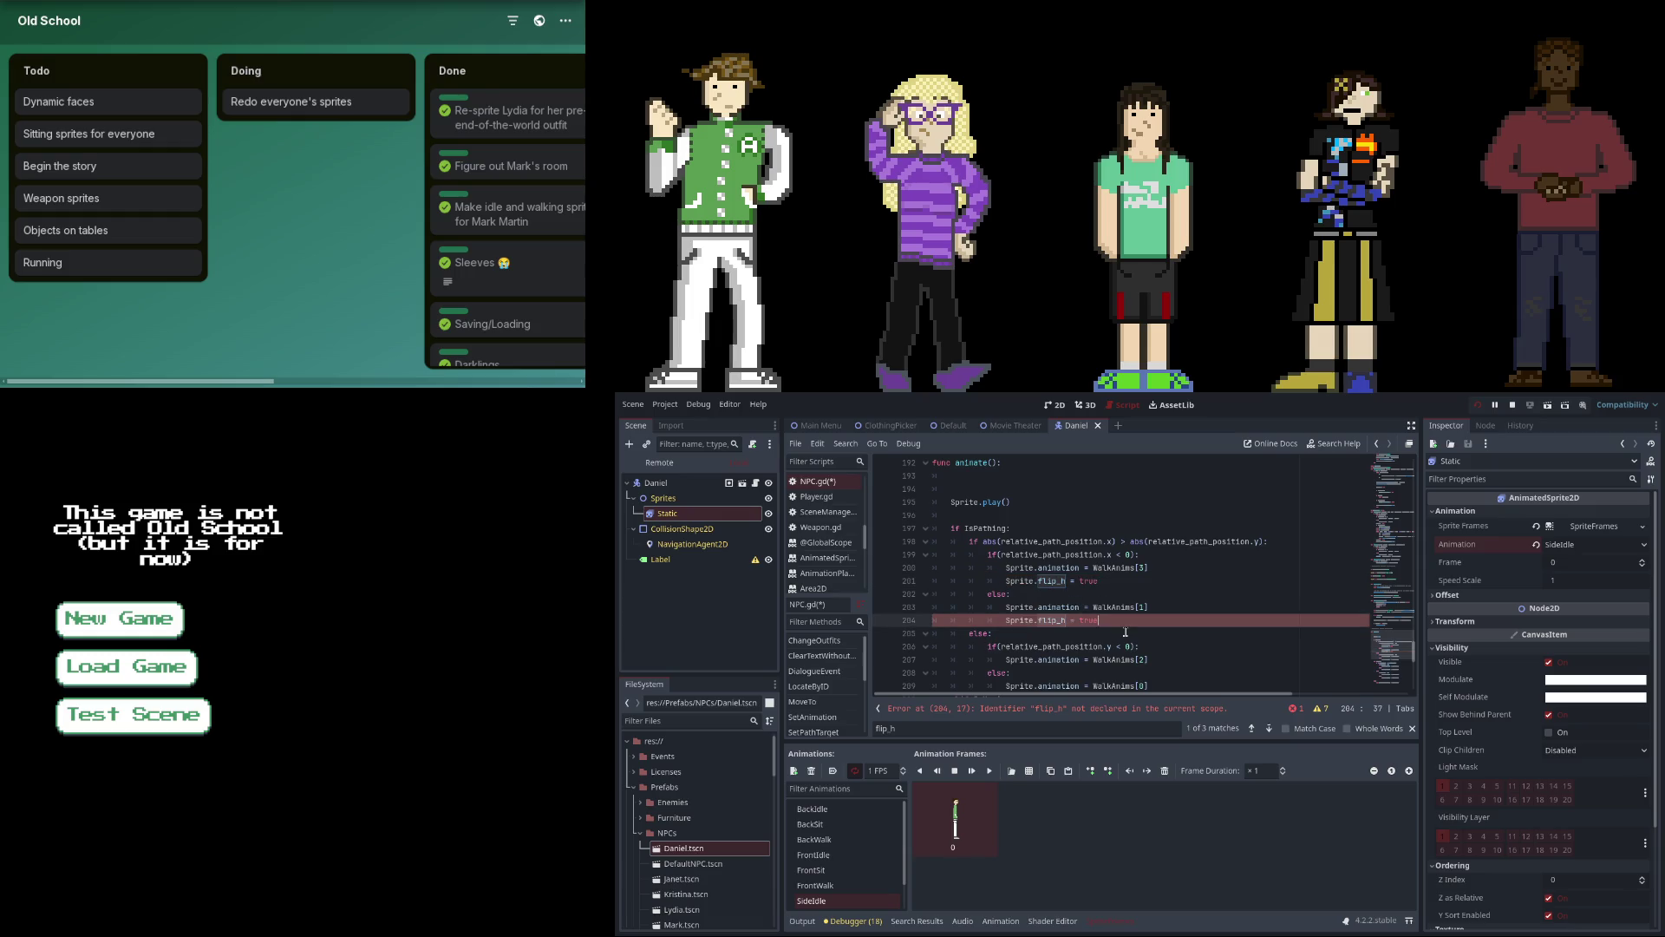
pyautogui.write('false')
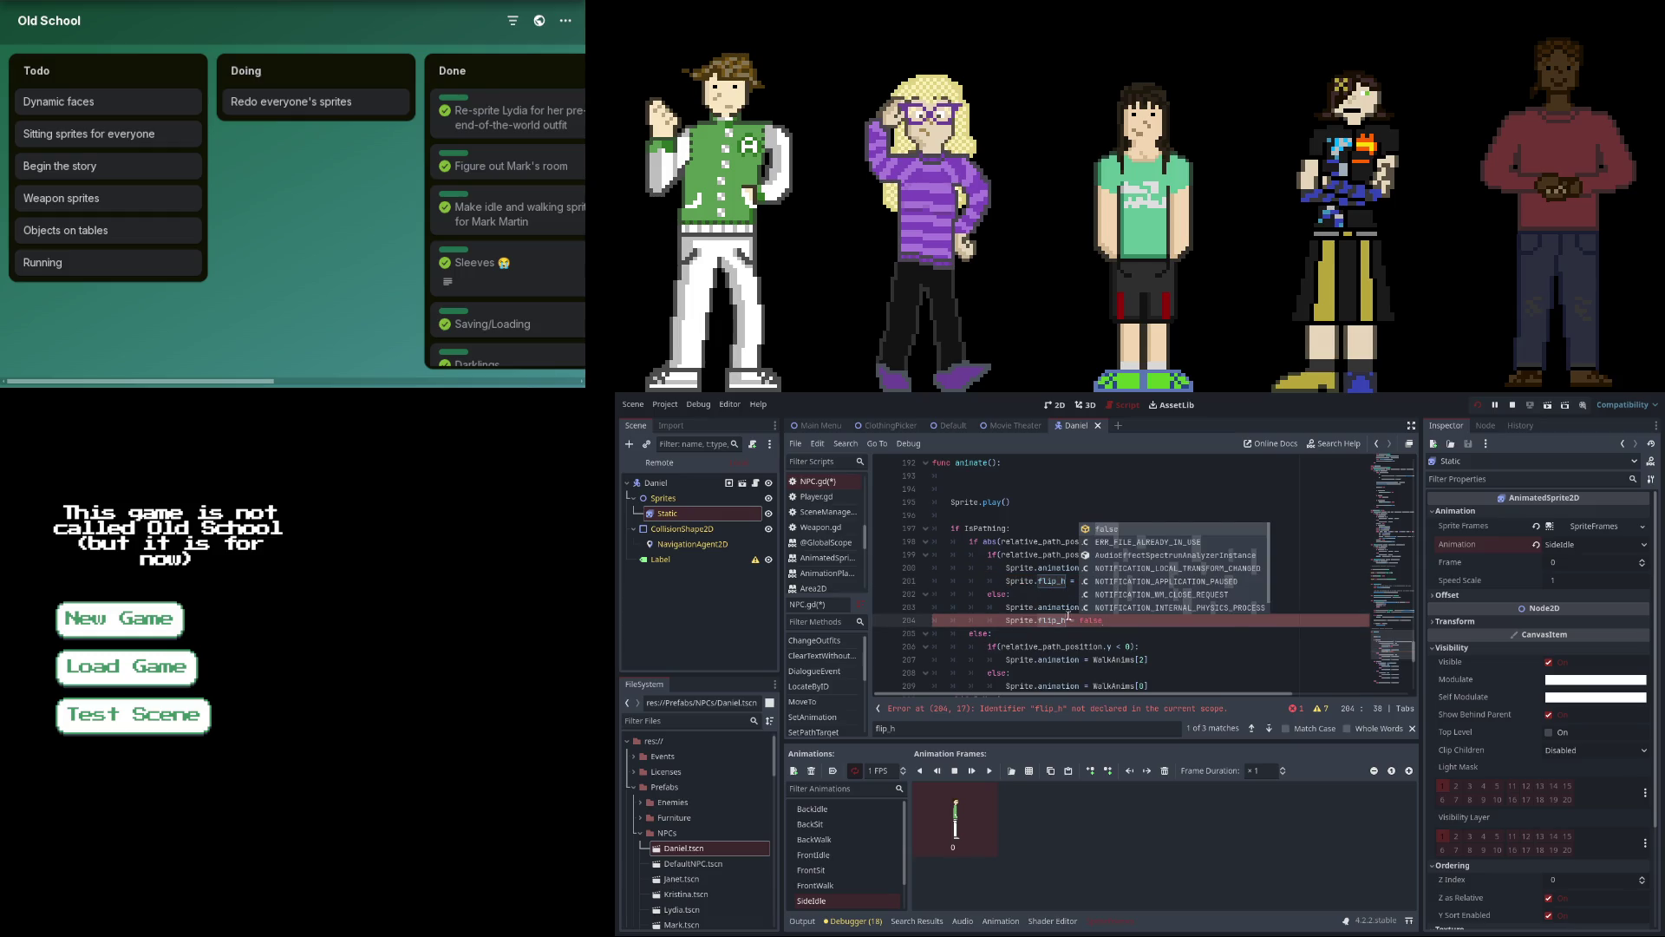
# Add Sprite.flip_h = true and false after the moving branch's side-walk animations.
pyautogui.scroll(-3, 1054, 612)
pyautogui.click(1164, 620)
pyautogui.press('Return')
pyautogui.write('Sprite.flip_h = true')
pyautogui.click(1156, 660)
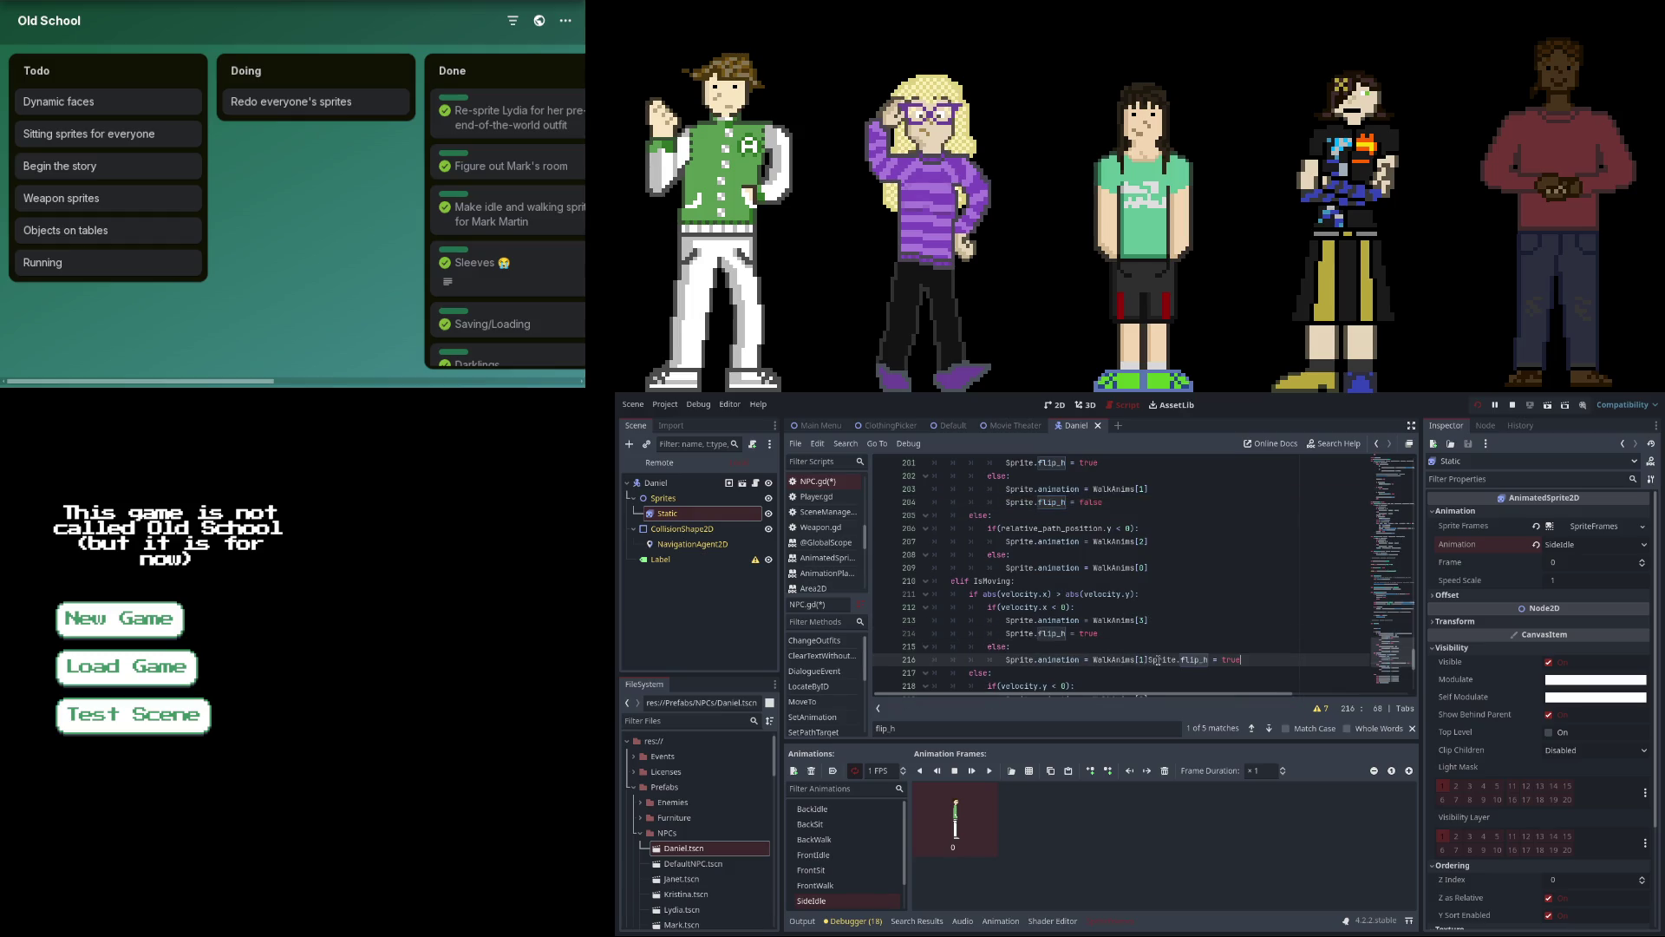
pyautogui.press('Return')
pyautogui.write('Sprite.flip_h = false')
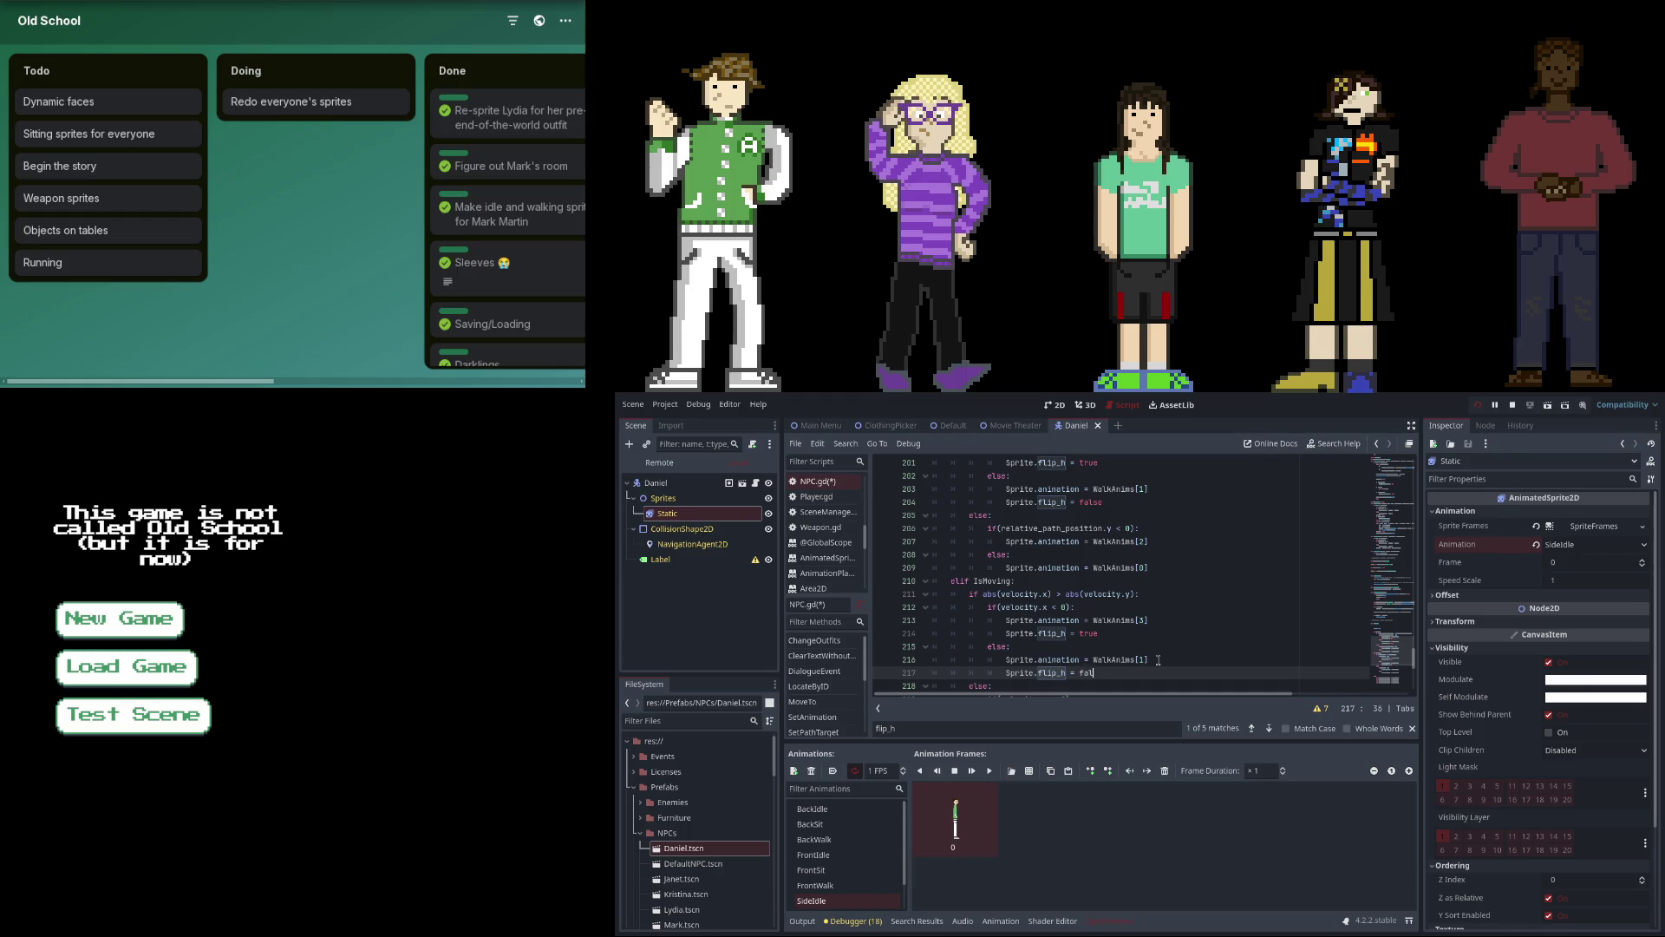
pyautogui.scroll(-4, 1300, 508)
pyautogui.scroll(-3, 1299, 508)
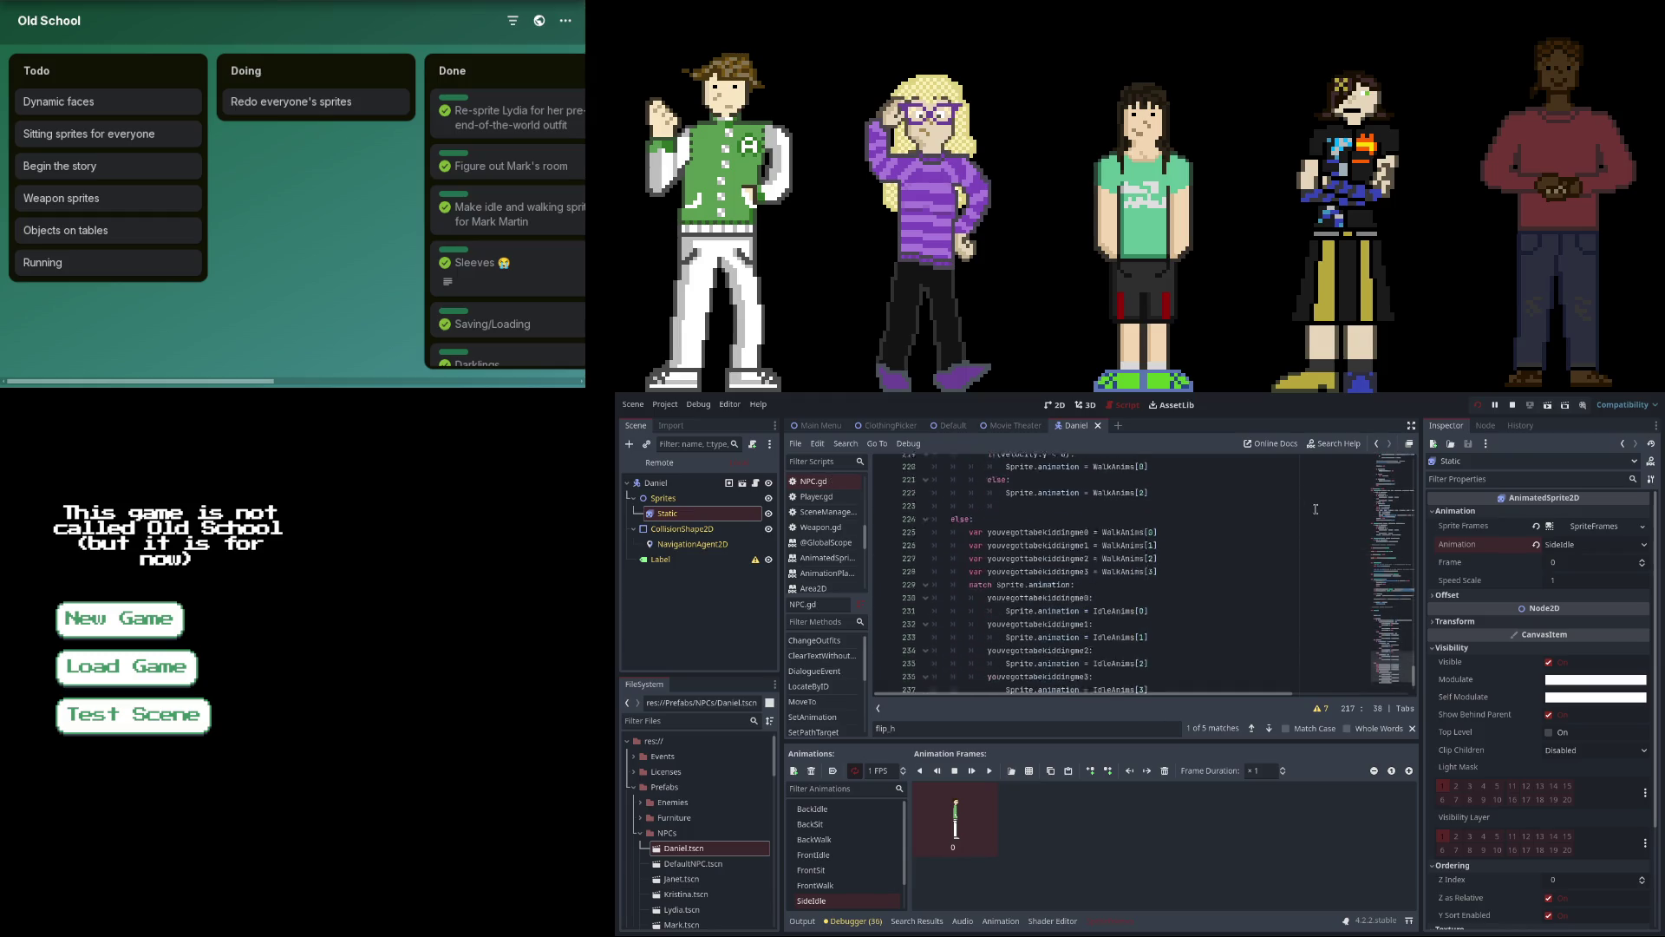
# Add Sprite.flip_h = true under the IdleAnims[3] idle case.
pyautogui.click(1159, 605)
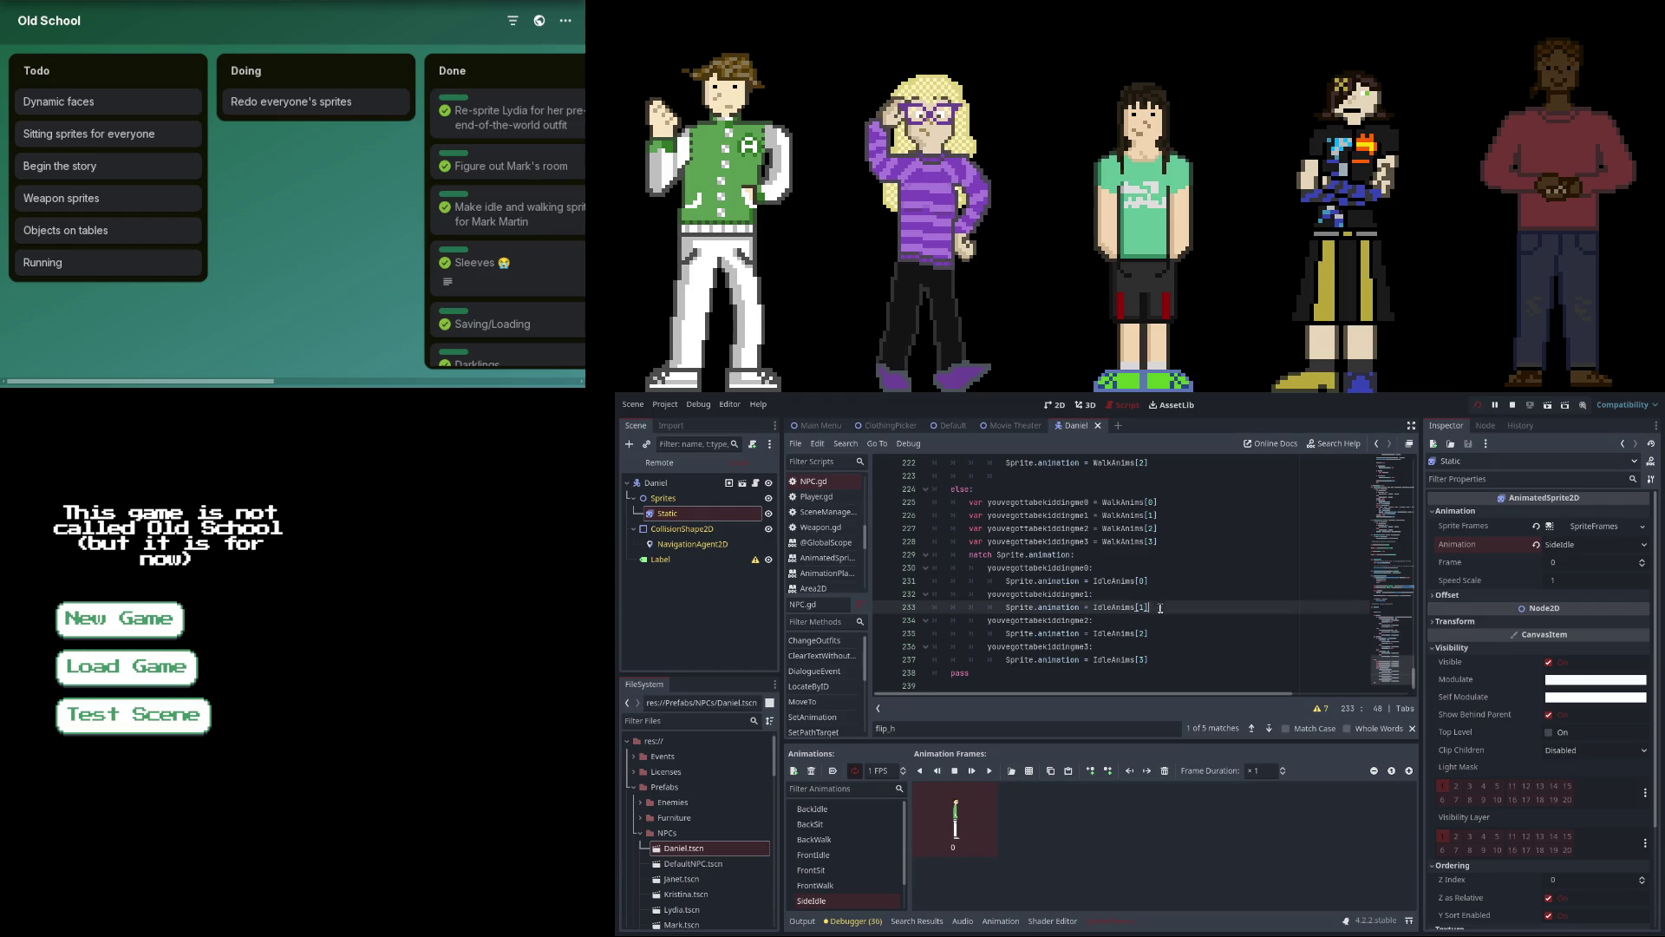
pyautogui.click(1162, 657)
pyautogui.click(1166, 637)
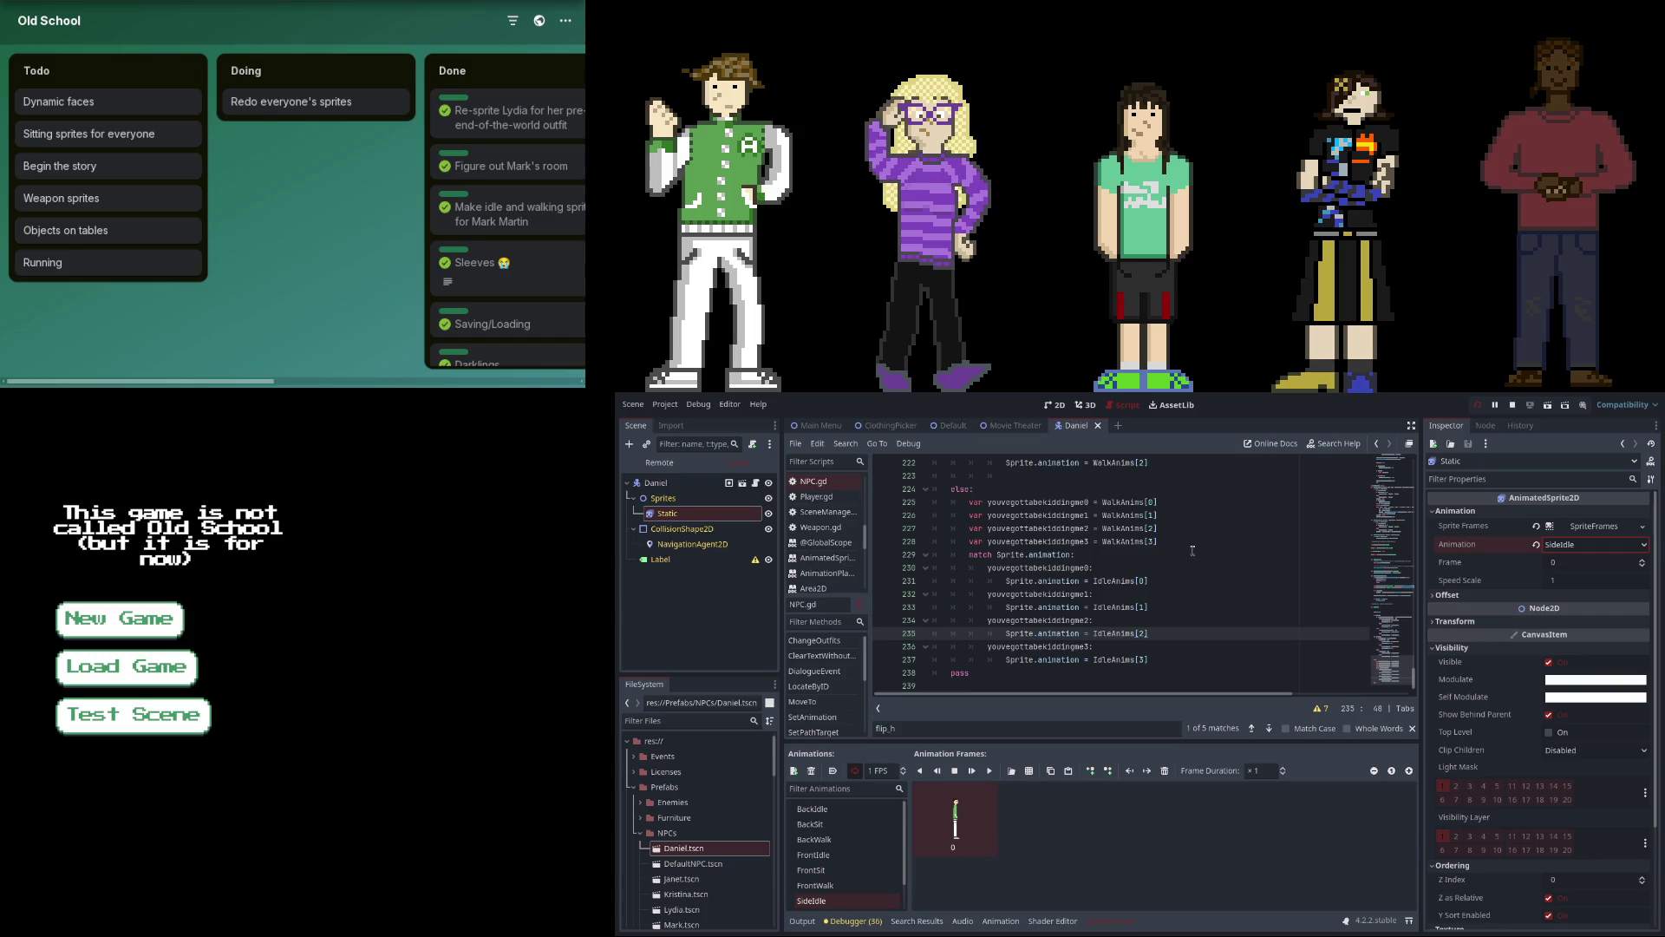
pyautogui.scroll(1, 1075, 520)
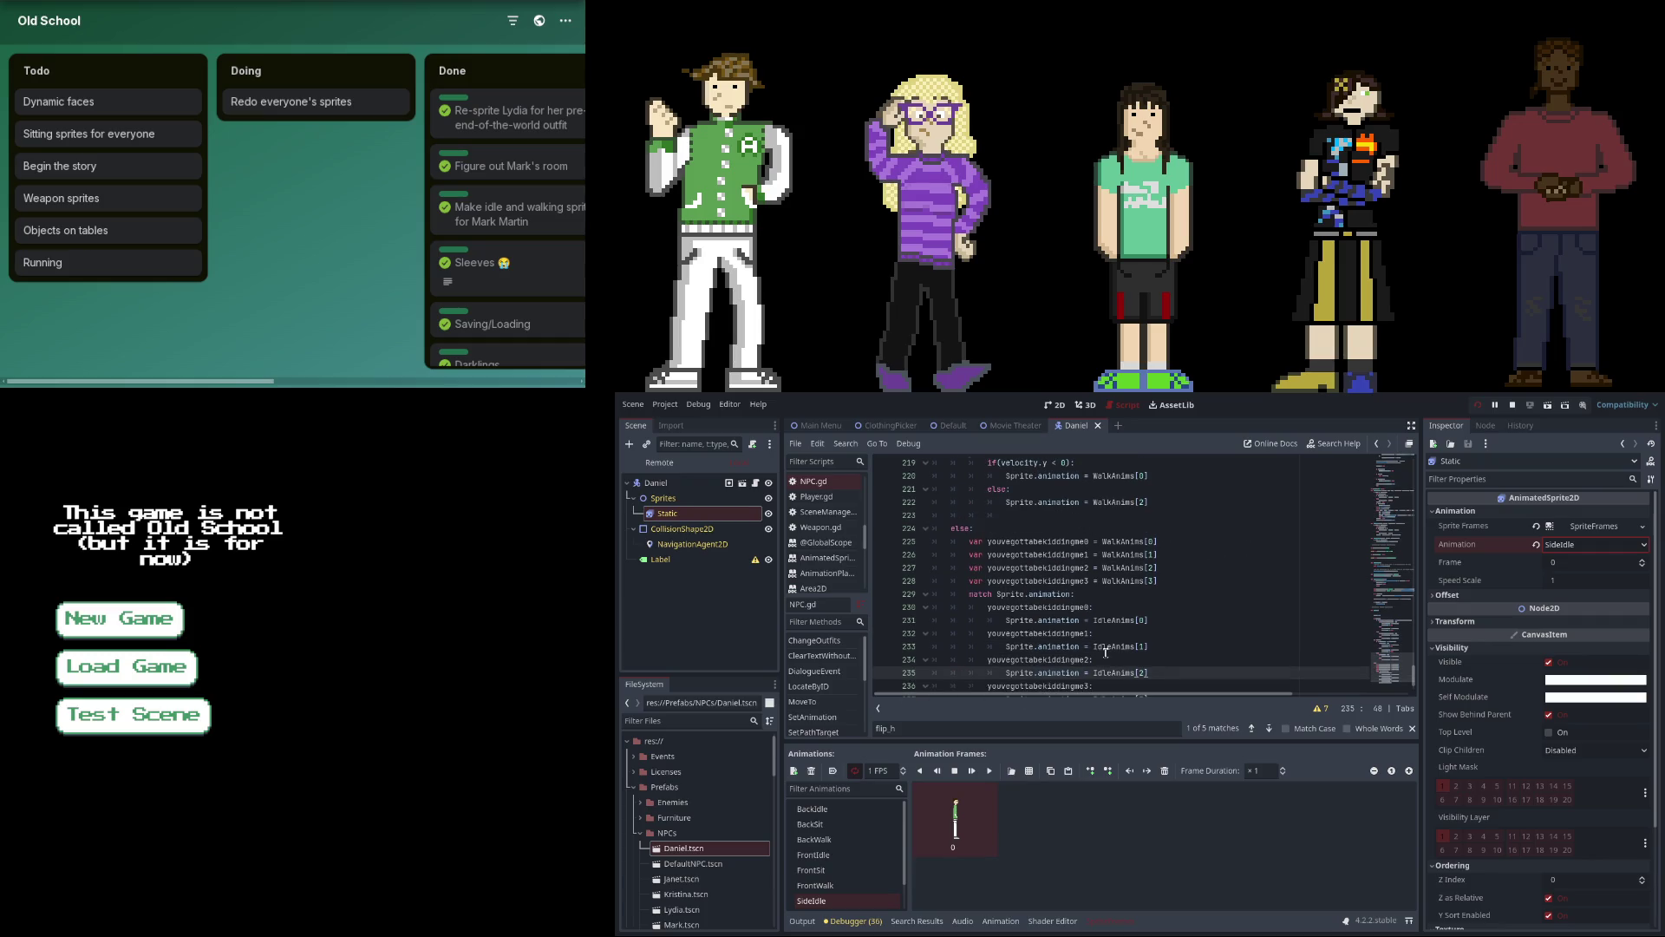
pyautogui.scroll(-1, 1040, 607)
pyautogui.click(1178, 649)
pyautogui.press('Return')
pyautogui.write('Sprite.flip_h = true')
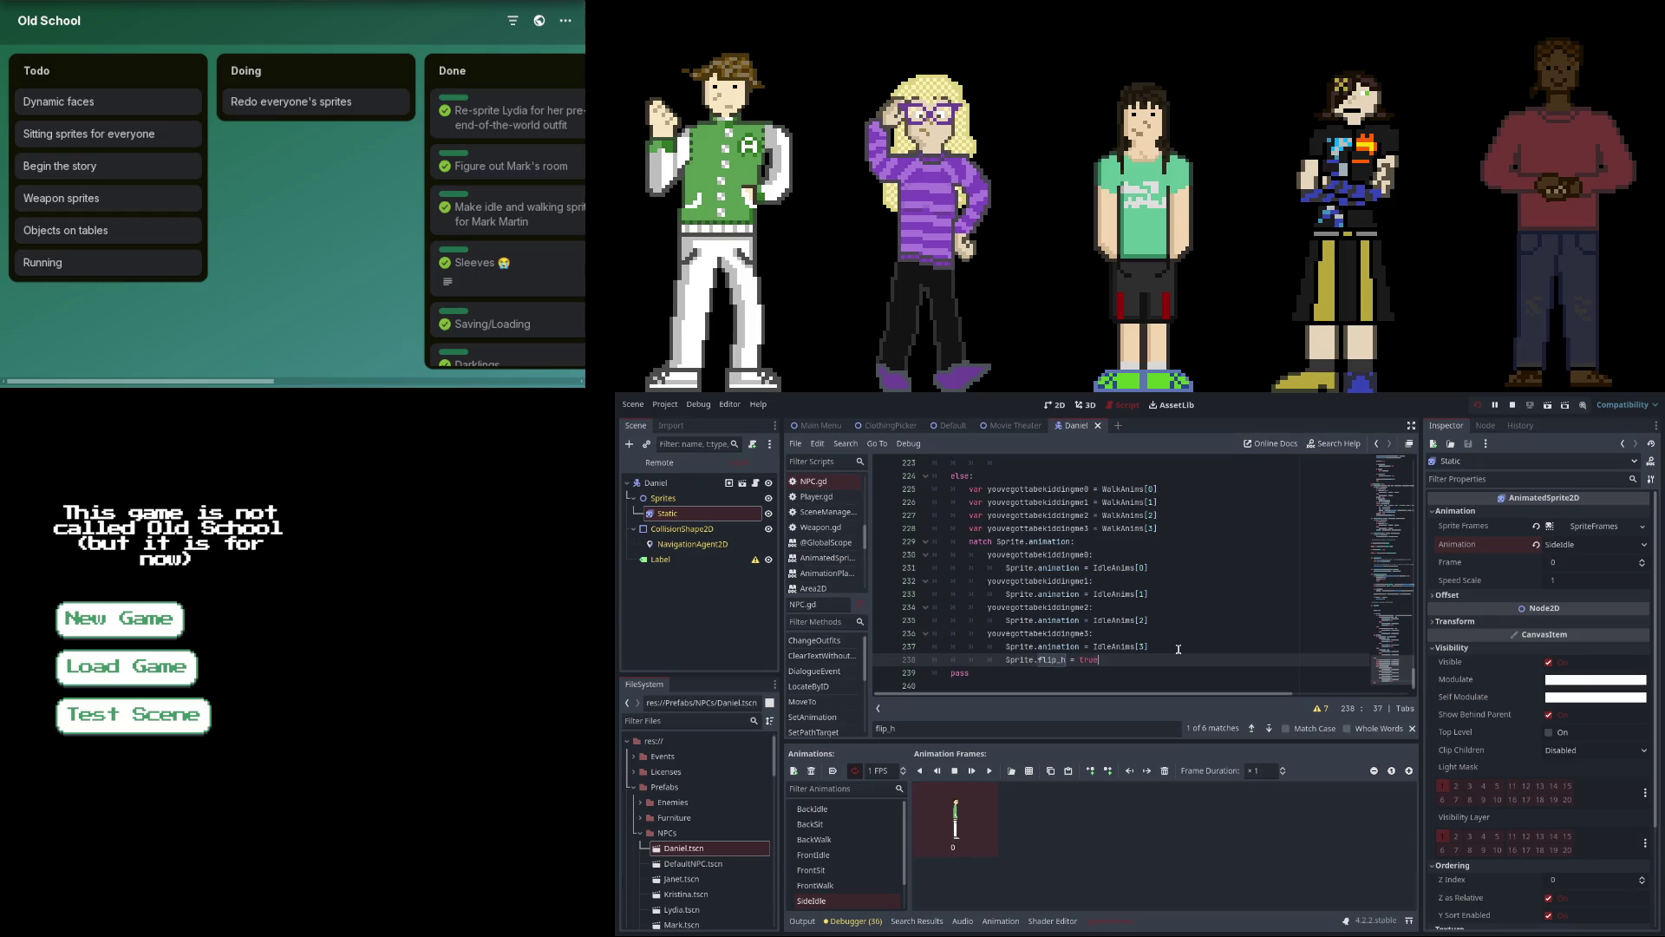
# Add Sprite.flip_h = false under the IdleAnims[1] idle case.
pyautogui.press('Up')
pyautogui.press('Up')
pyautogui.press('Up')
pyautogui.press('Up')
pyautogui.press('Return')
pyautogui.write('Sprite.flip_h = true')
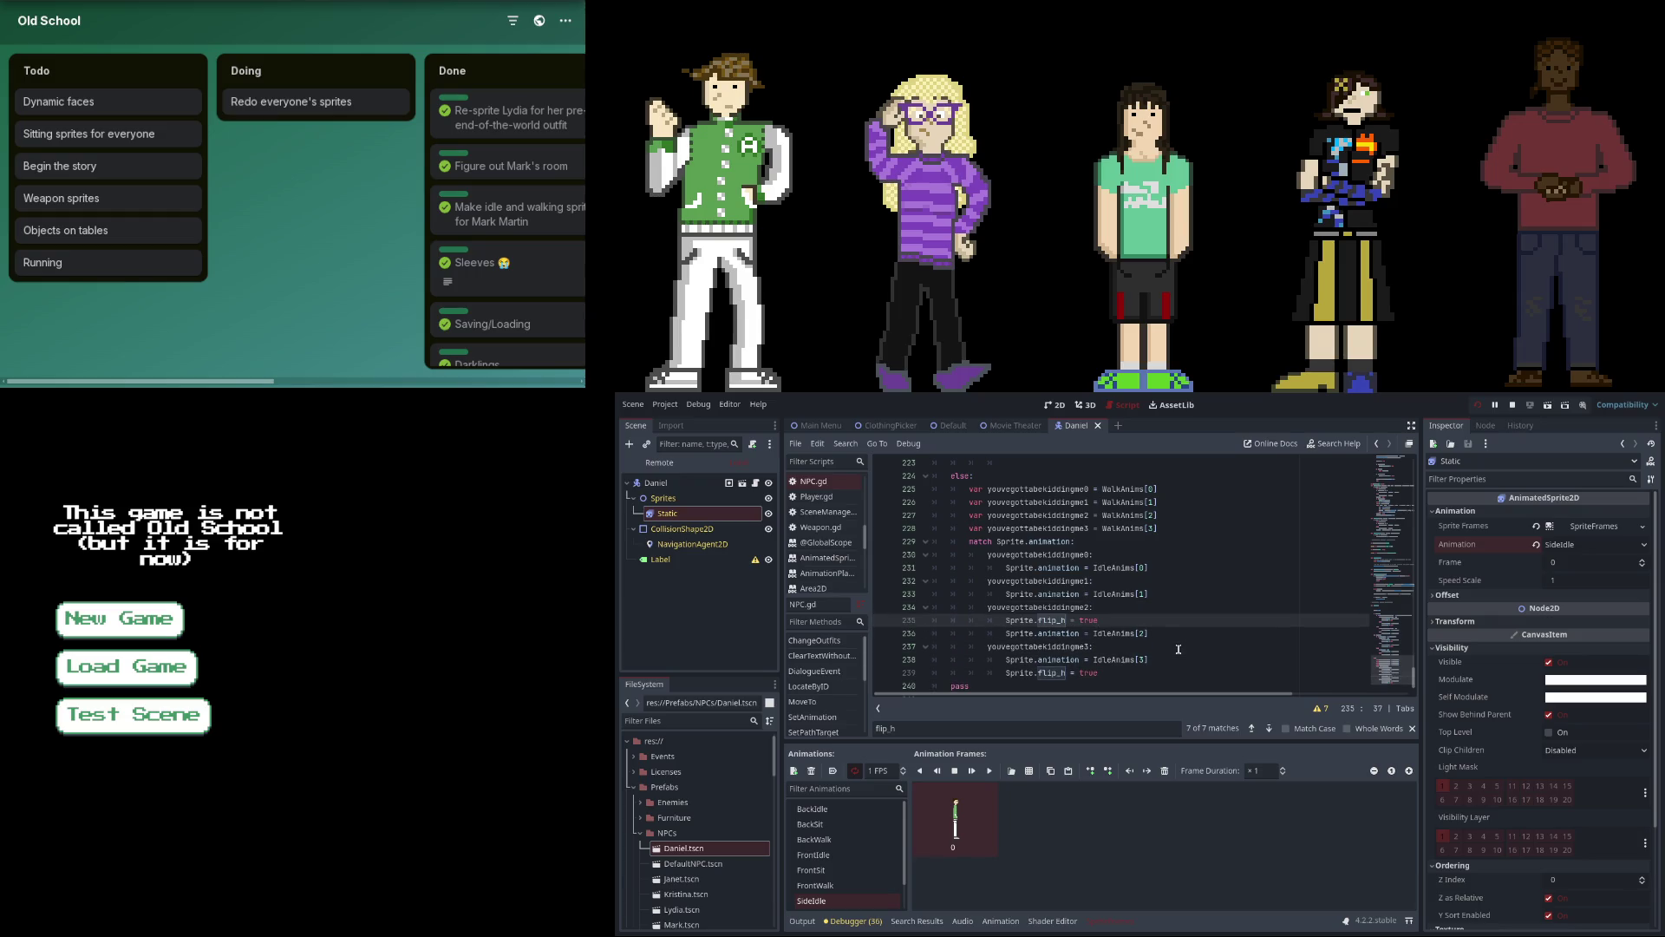
pyautogui.hotkey('ctrl', 'z')
pyautogui.hotkey('ctrl', 'z')
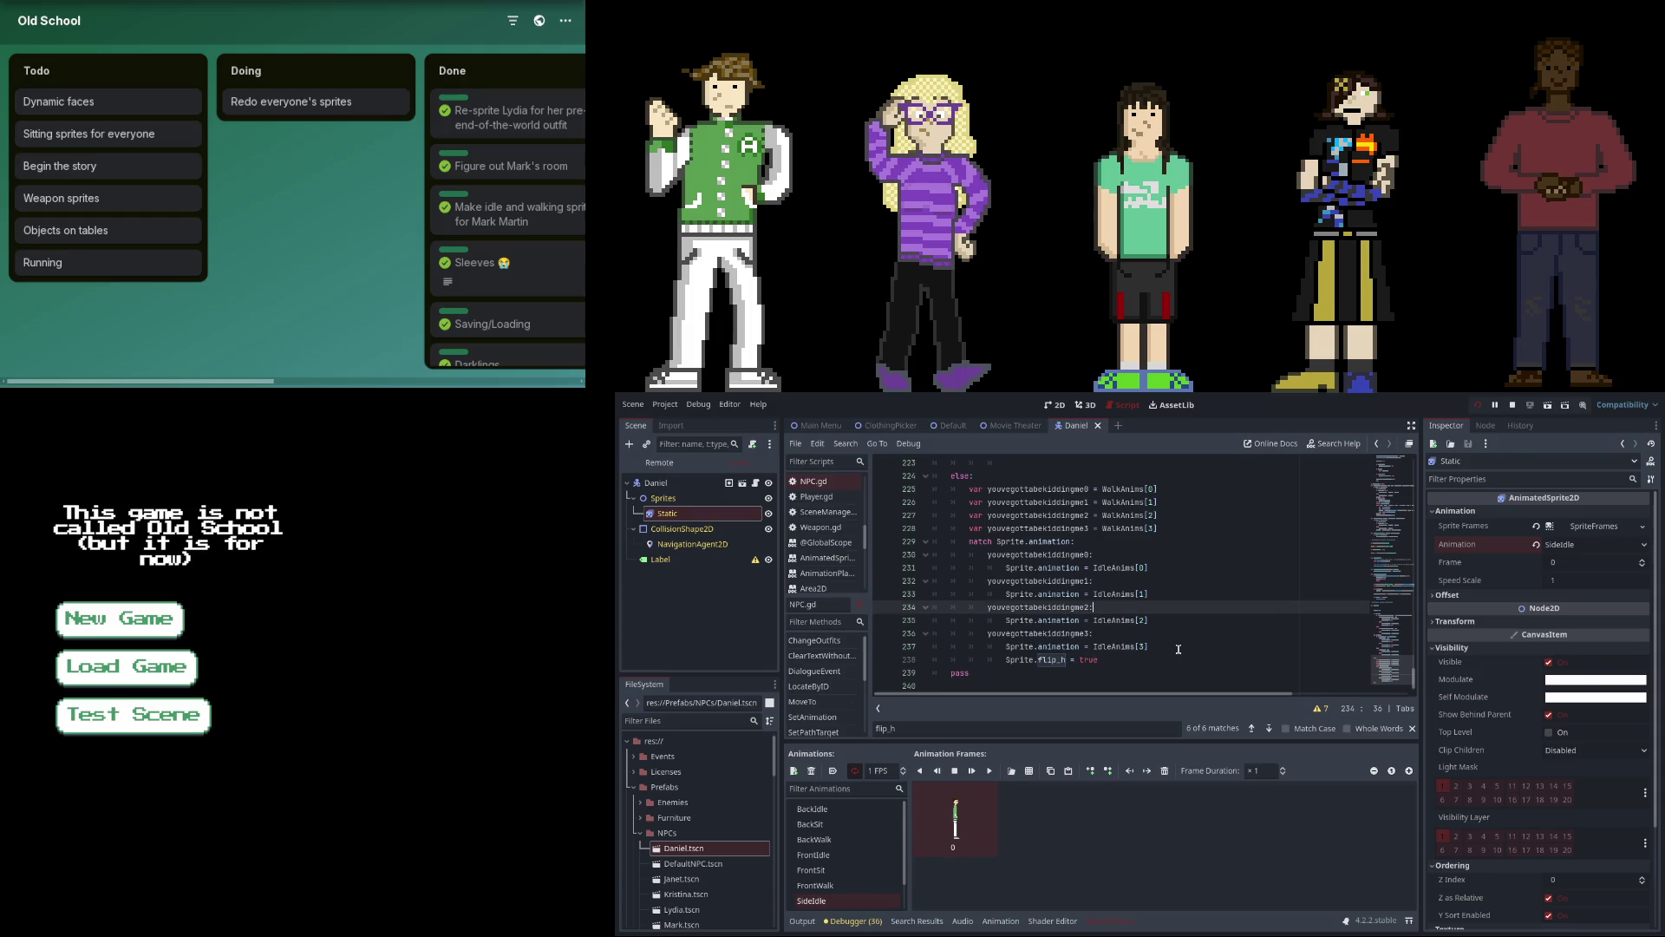
pyautogui.press('Up')
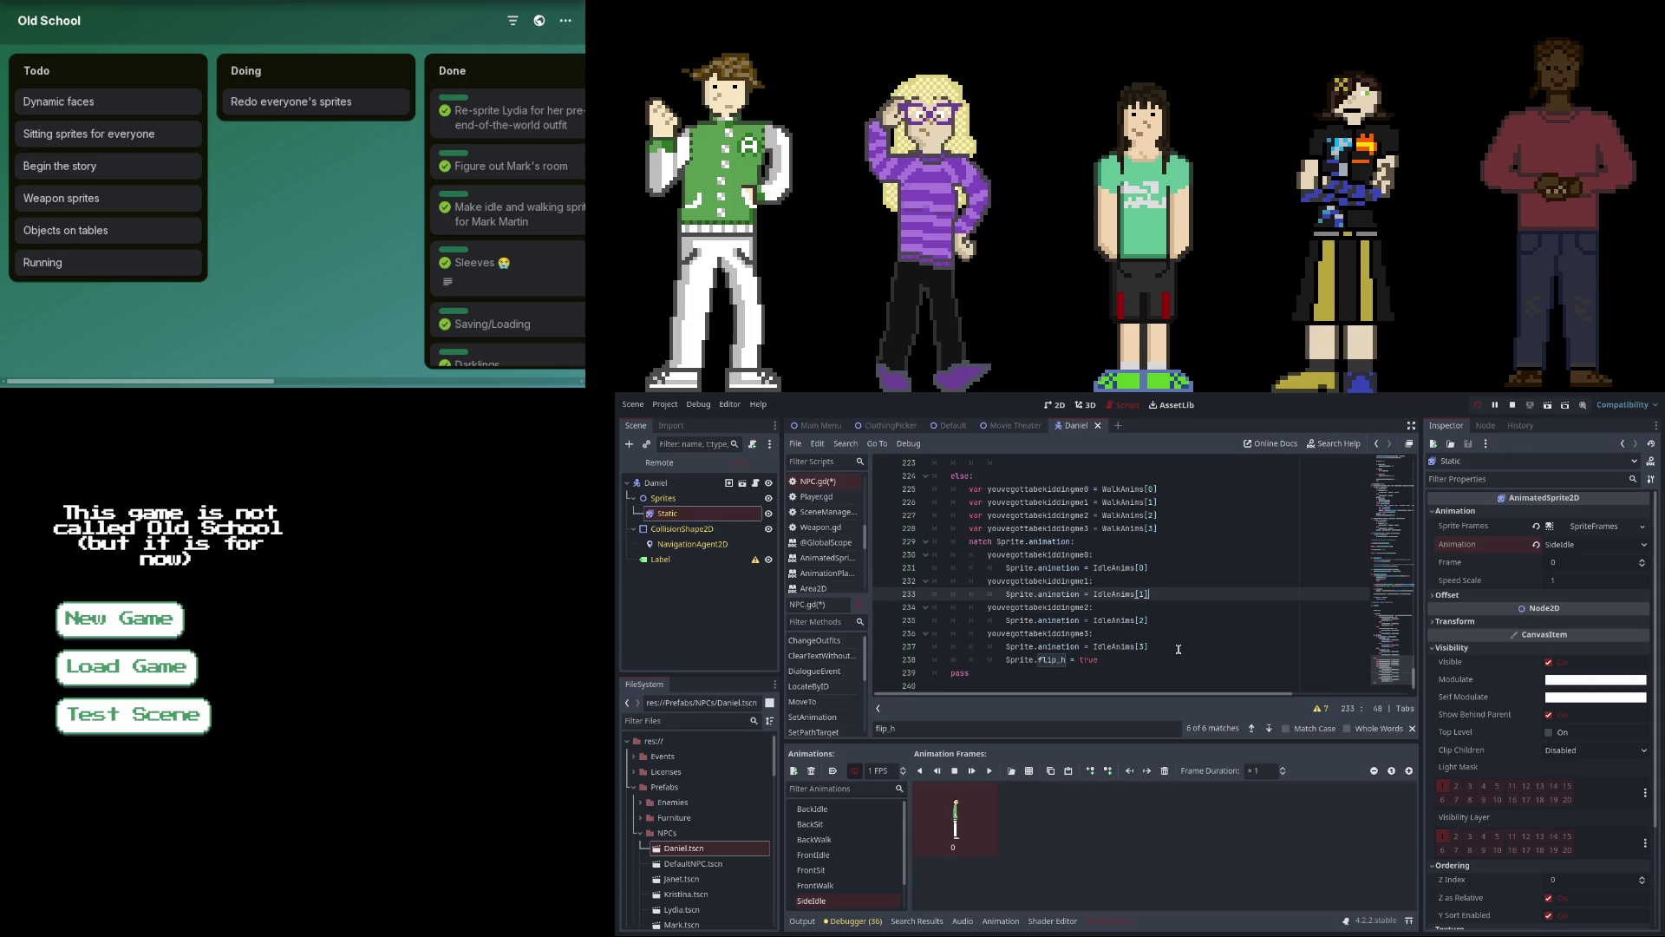
pyautogui.press('Return')
pyautogui.write('Sprite.flip_h = true')
pyautogui.press('BackSpace')
pyautogui.press('BackSpace')
pyautogui.press('BackSpace')
pyautogui.write('false')
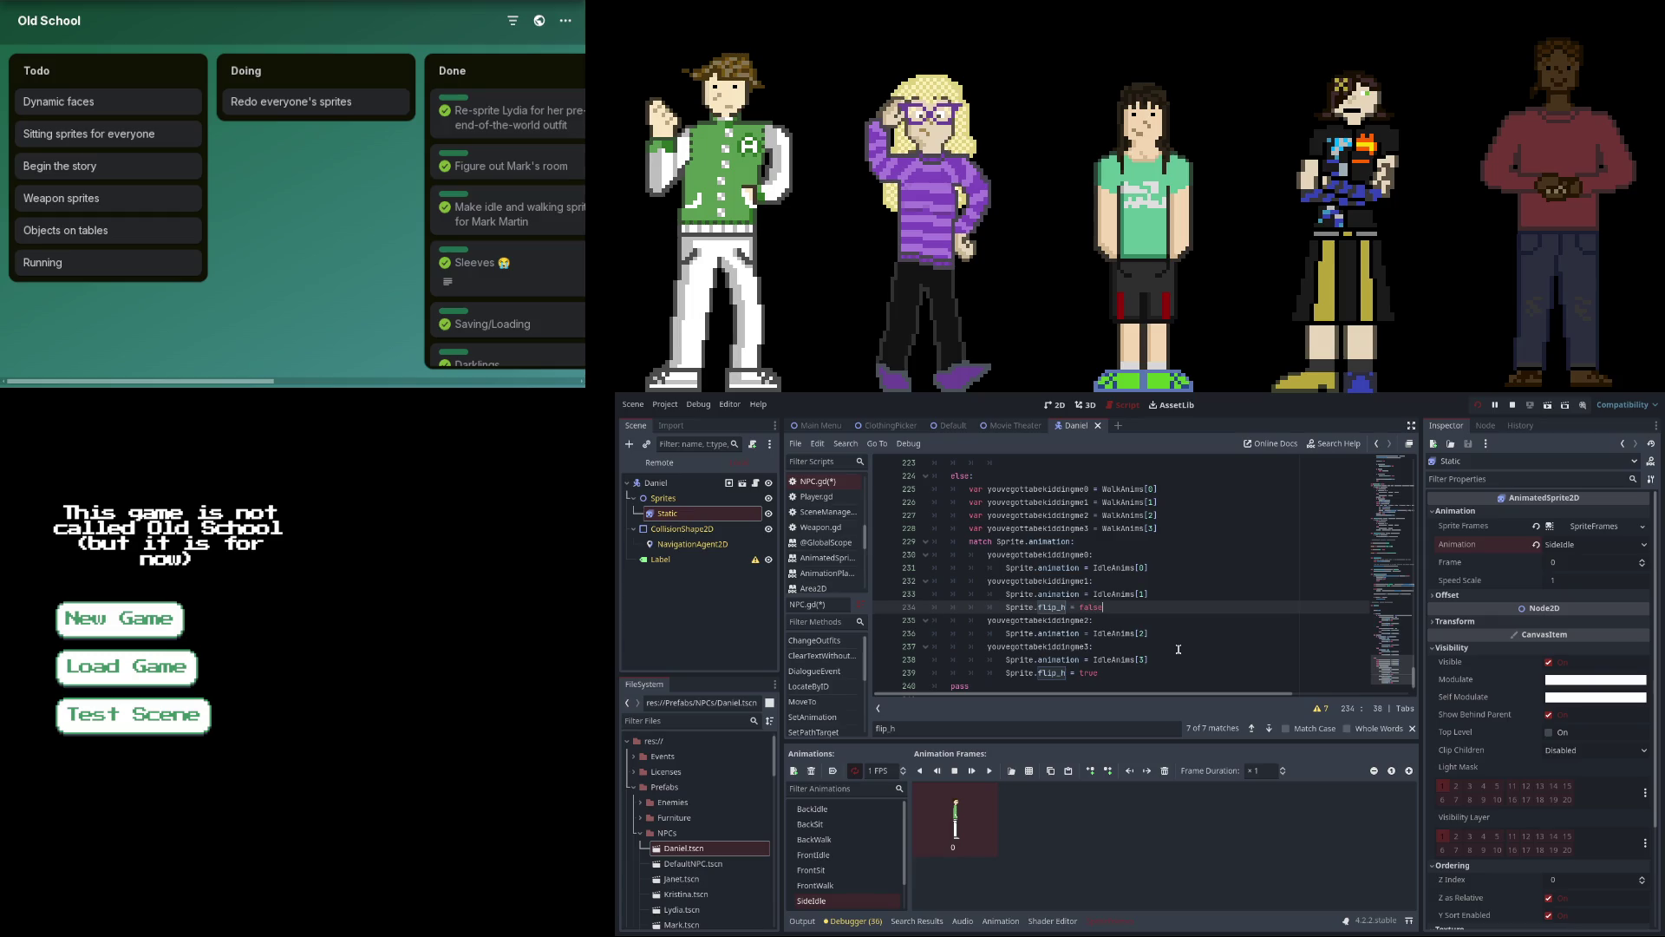
# Run the project and load the saved game to test the NPC animations.
pyautogui.click(1473, 402)
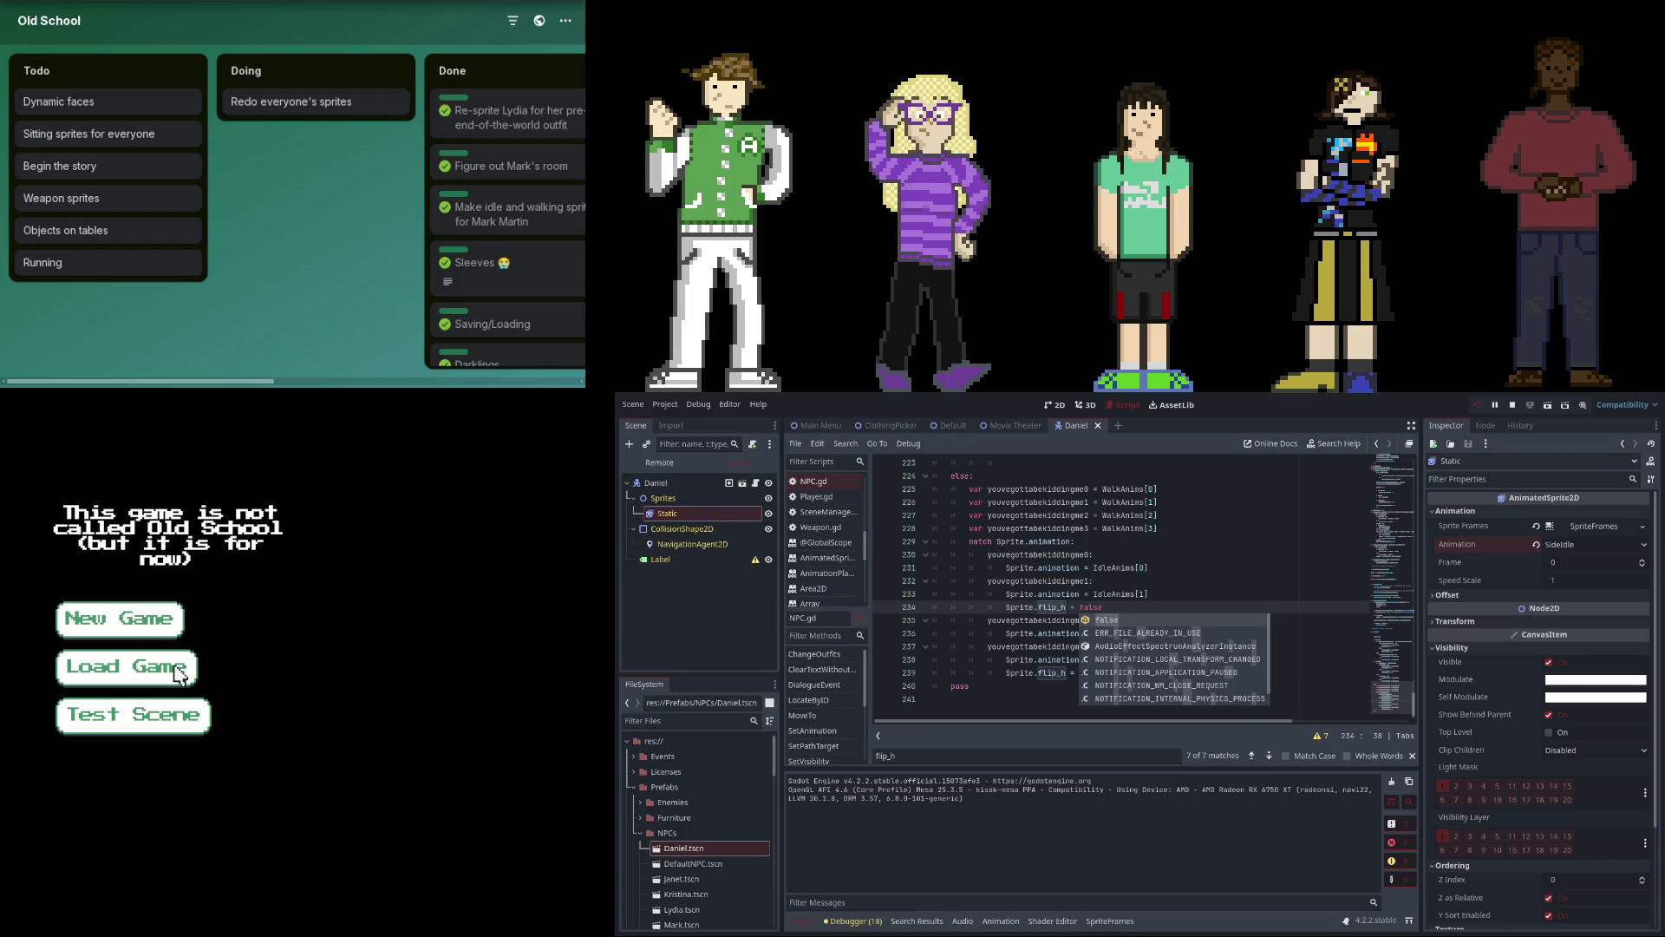
pyautogui.click(176, 668)
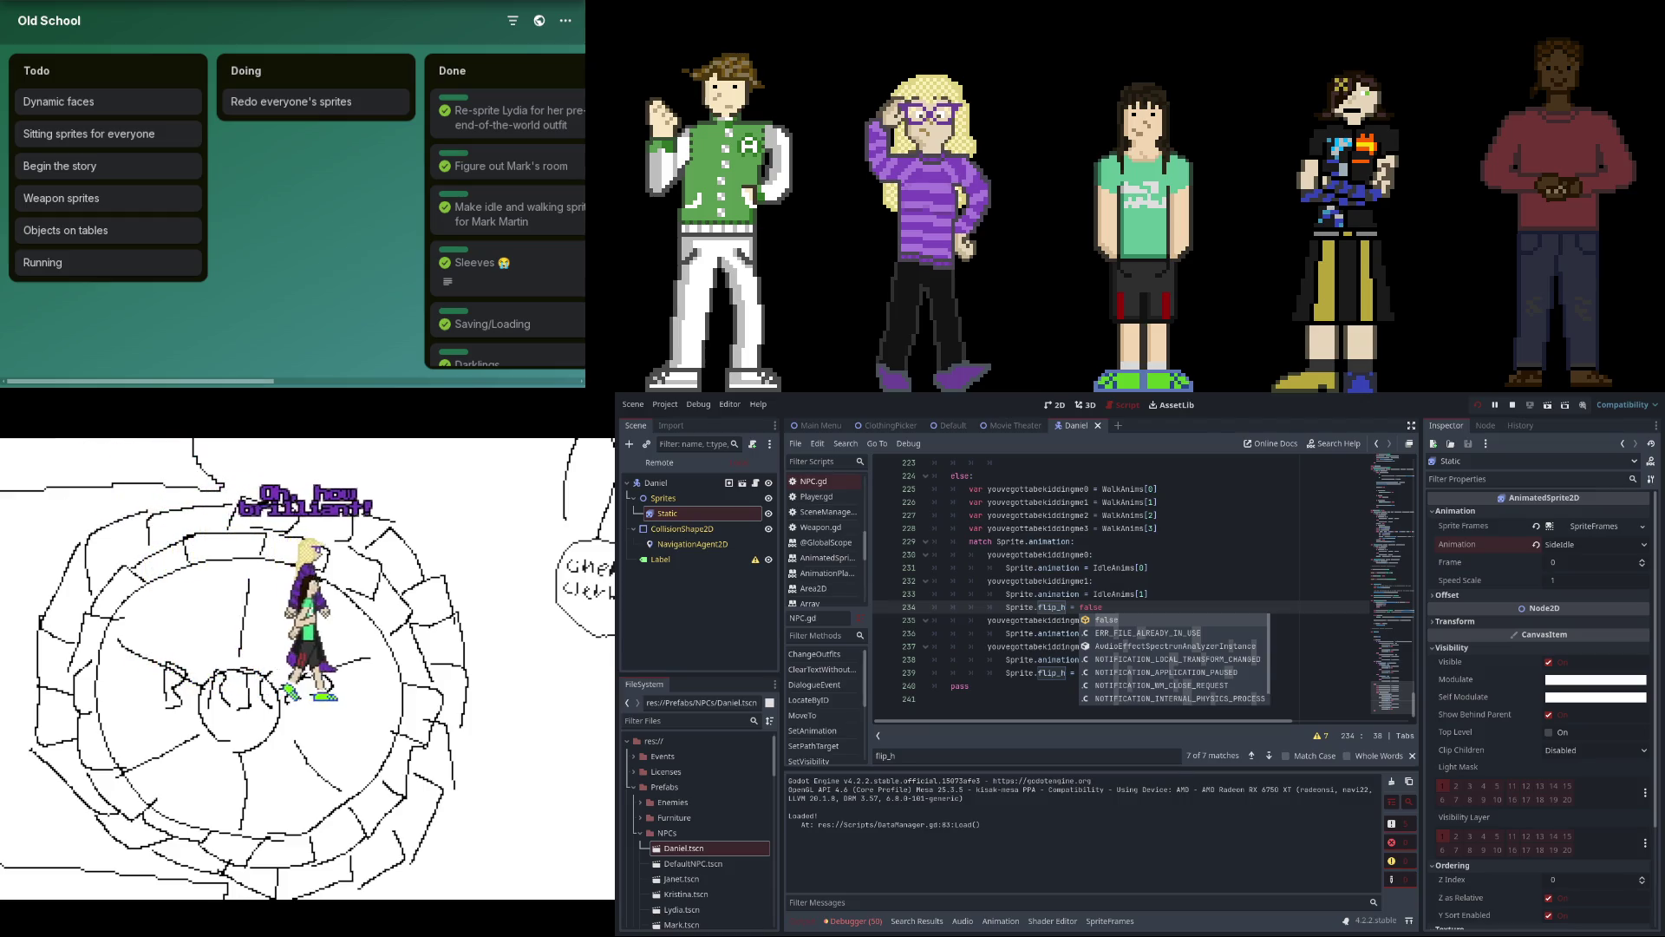
pyautogui.click(988, 554)
# Open the NPC-PlayerPuppet script at its animate() walk-animation code.
pyautogui.scroll(1, 825, 520)
pyautogui.click(825, 505)
pyautogui.scroll(-5, 1274, 641)
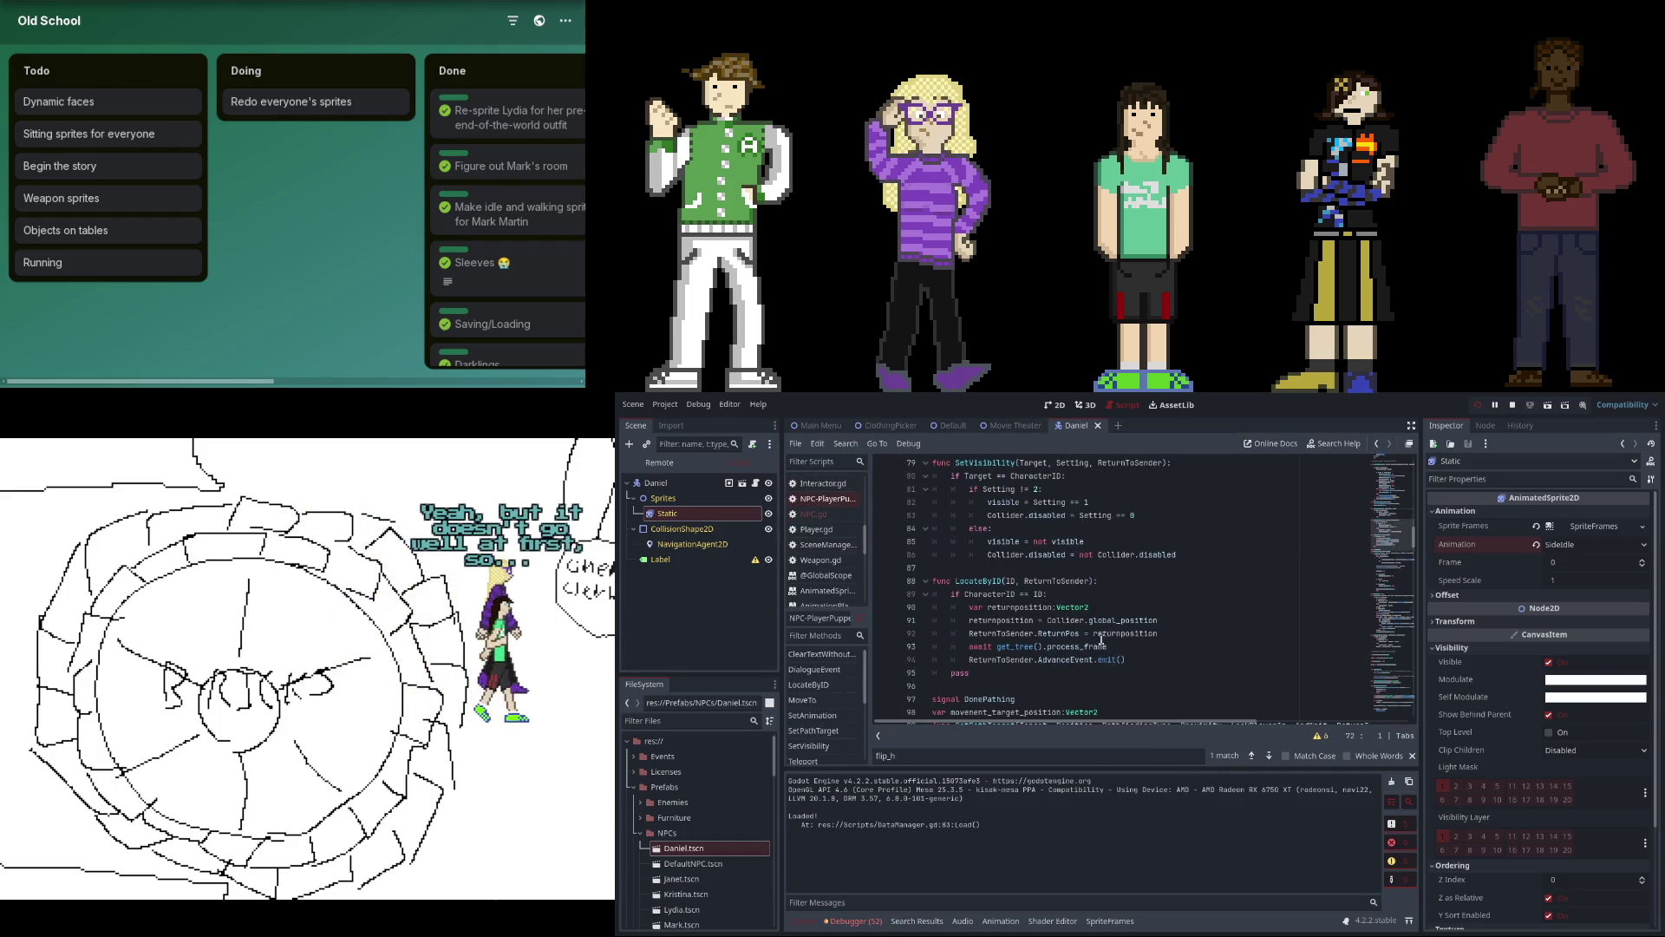
pyautogui.moveTo(1403, 540); pyautogui.dragTo(1382, 654)
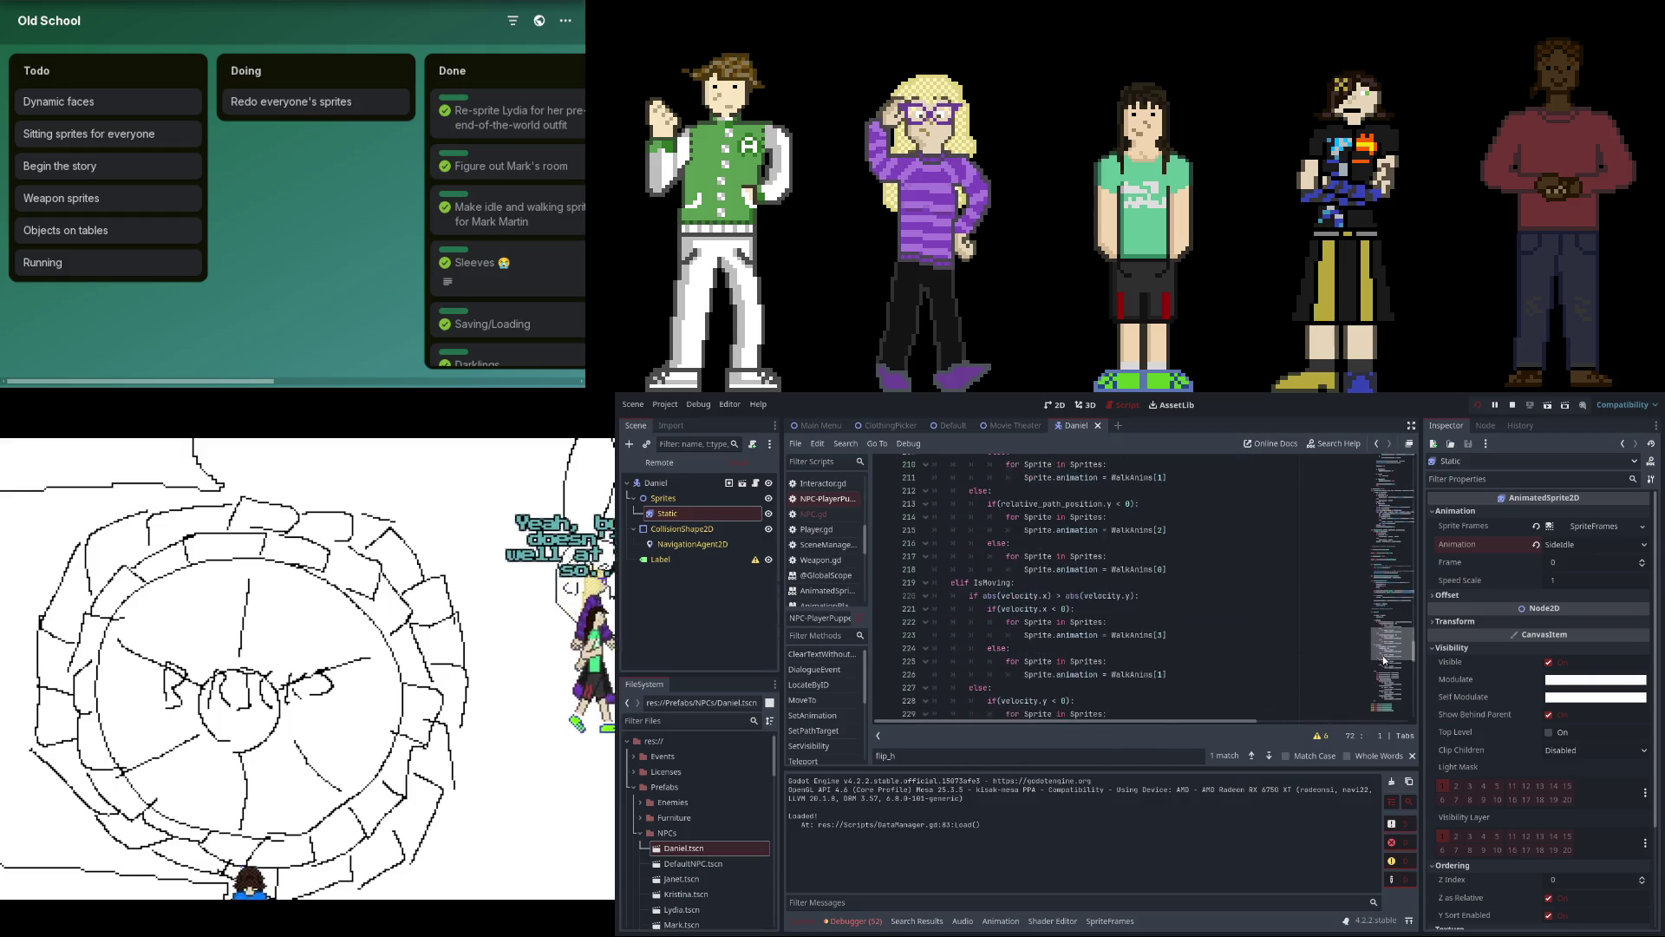
# Add Sprite.flip_h = true after line 208 and Sprite.flip_h = false after line 212.
pyautogui.click(1207, 616)
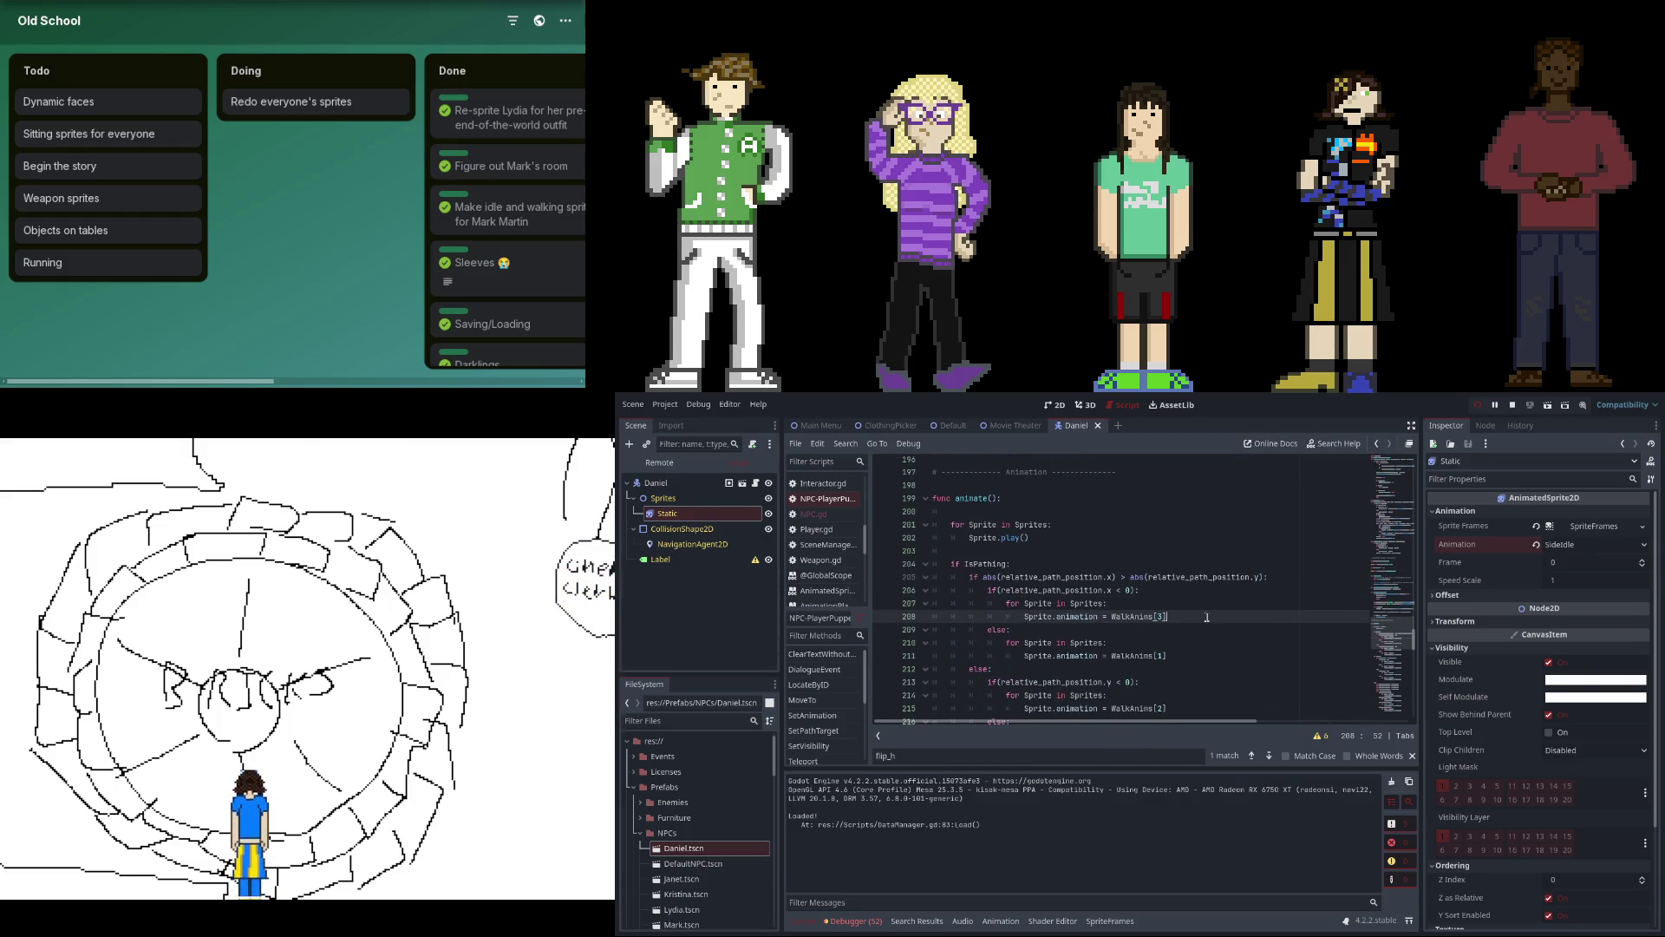
pyautogui.press('Return')
pyautogui.write('Sprite.flip_h = true')
pyautogui.click(1197, 672)
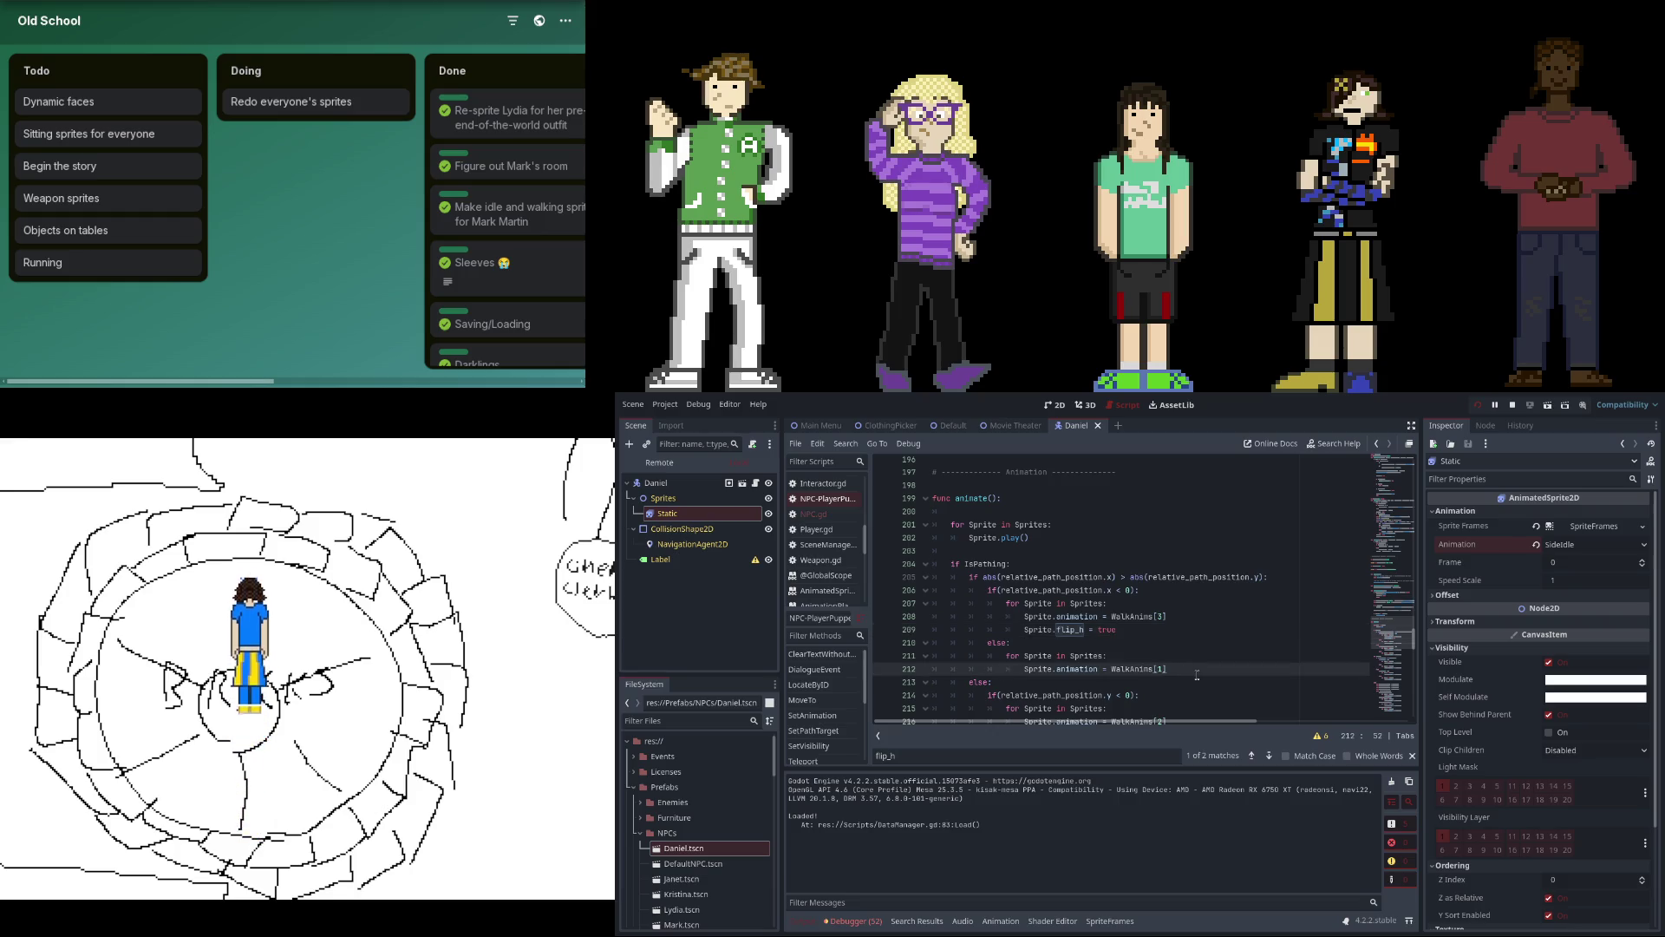
pyautogui.press('Return')
pyautogui.write('Sprite.flip_h = true')
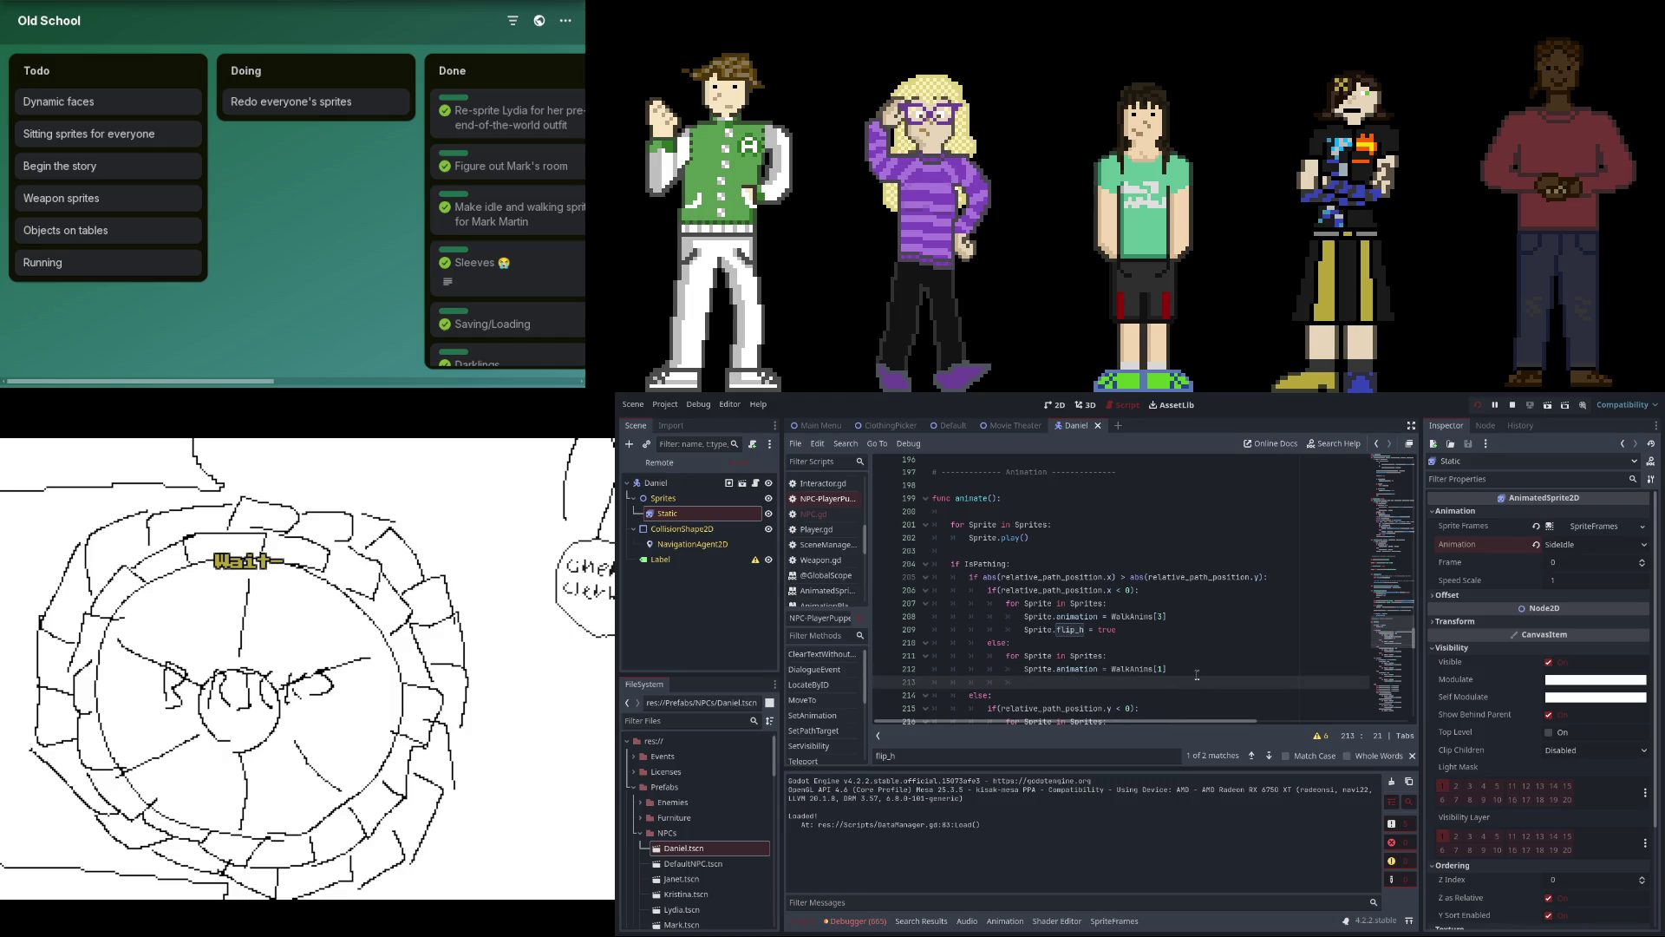
pyautogui.press('BackSpace')
pyautogui.press('BackSpace')
pyautogui.press('BackSpace')
pyautogui.write('false')
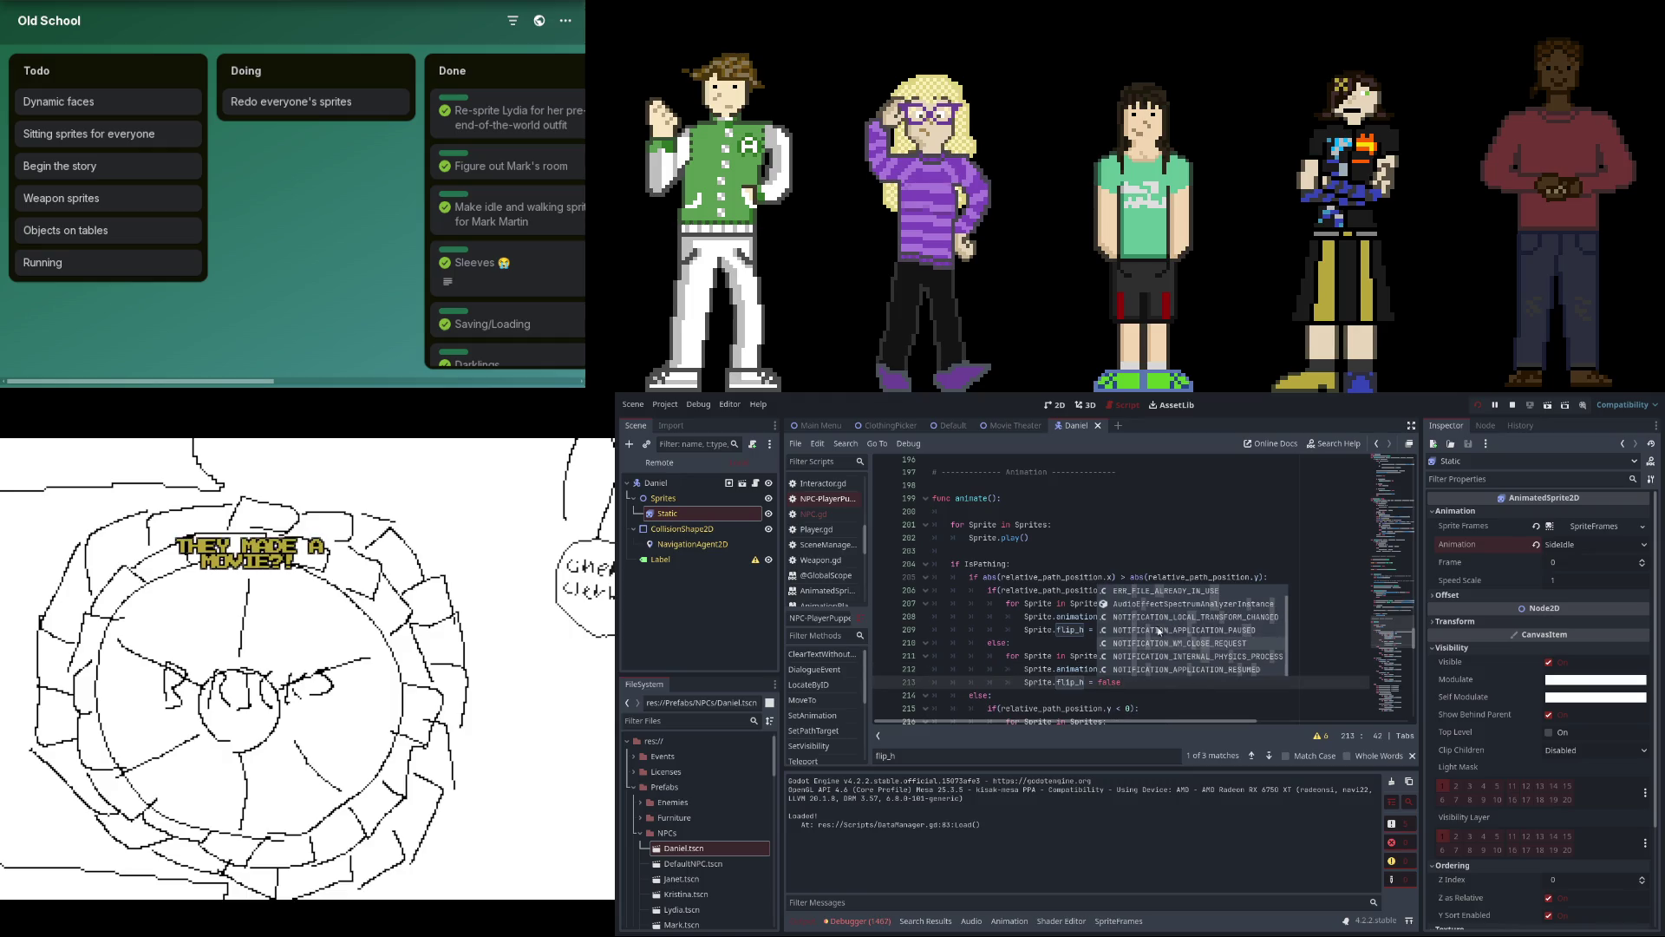
# Add flip_h = true under the left walk animation and flip_h = false under the other walk animation.
pyautogui.scroll(-3, 1065, 649)
pyautogui.click(1301, 617)
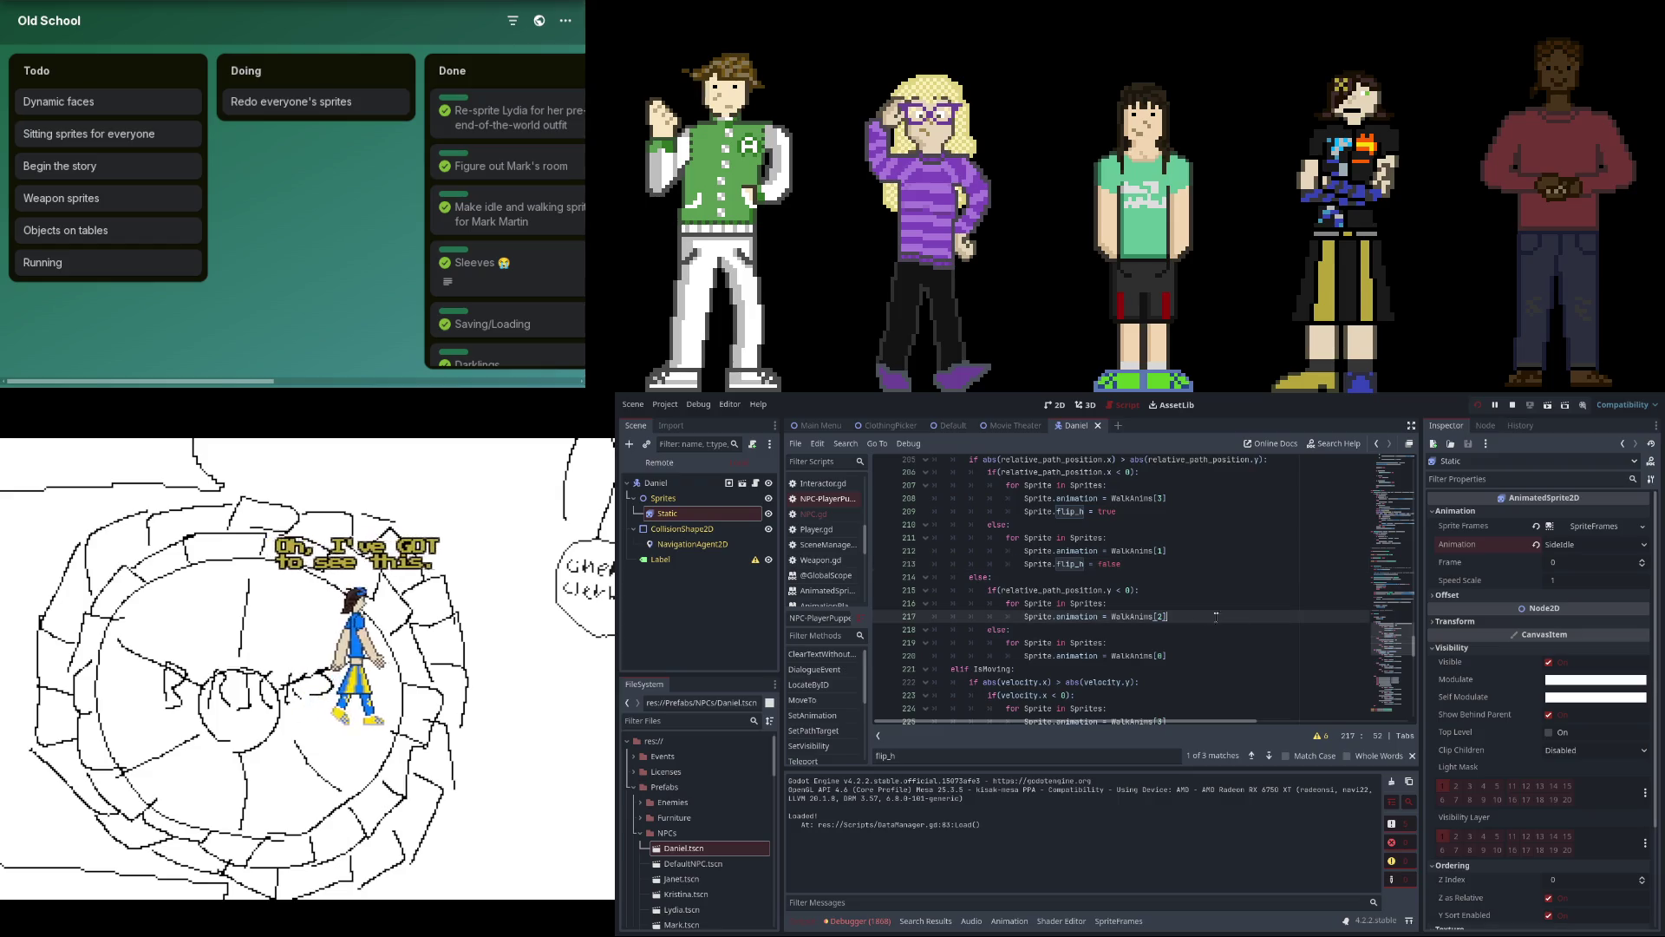
pyautogui.press('Return')
pyautogui.write('Sprite.flip_h = true')
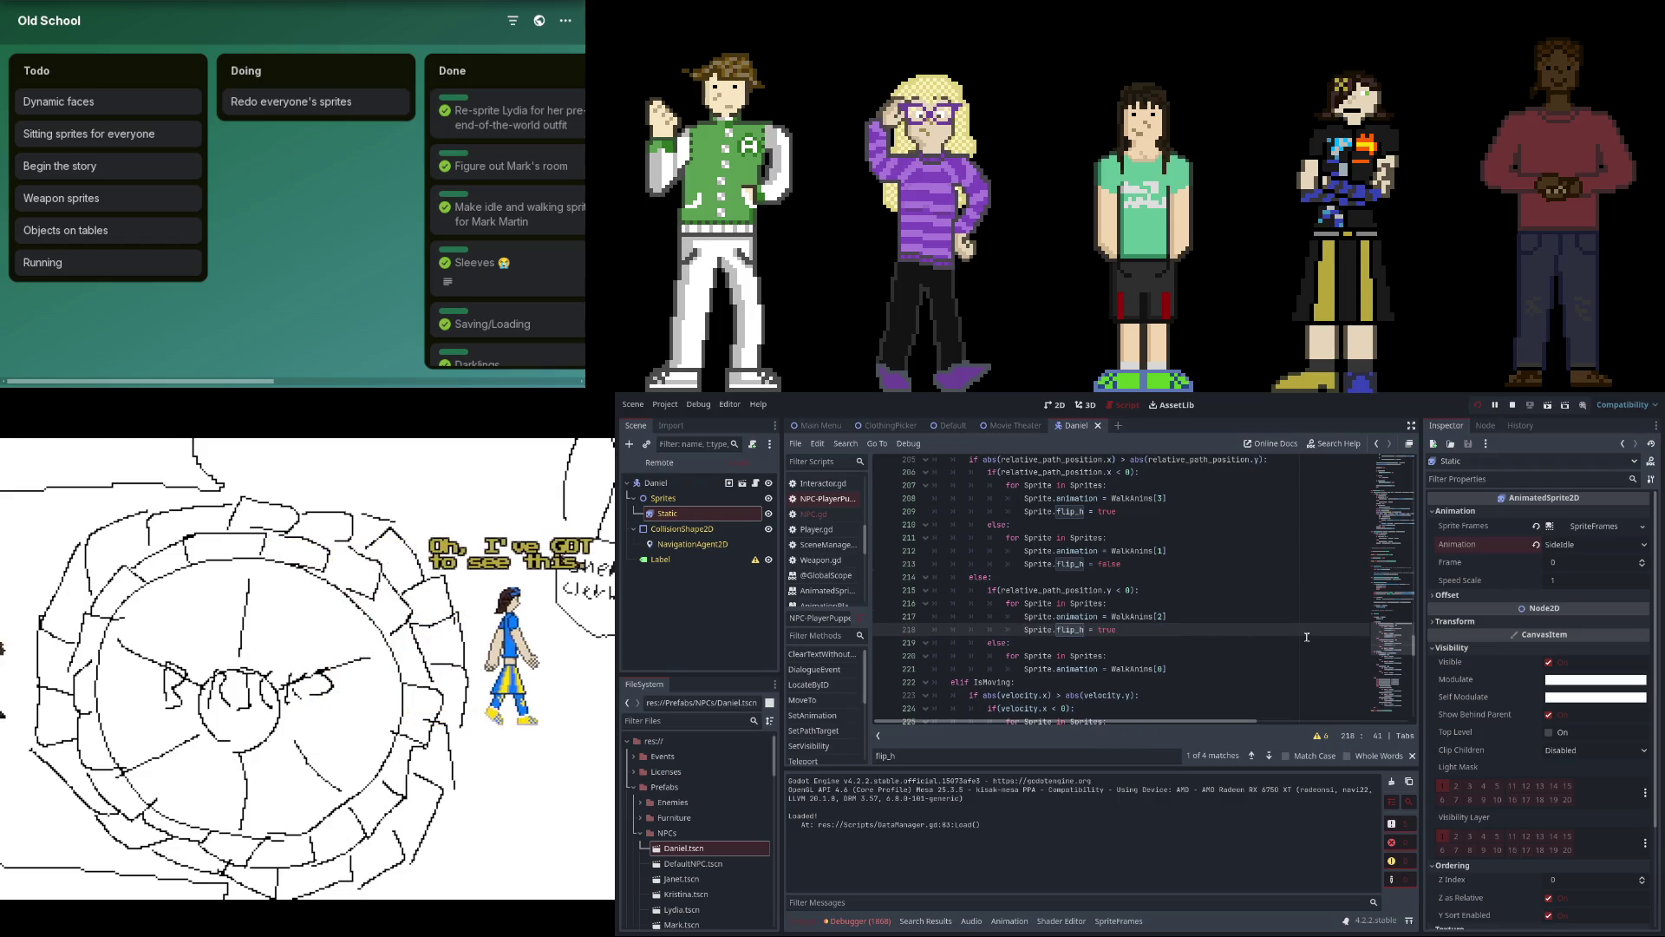
pyautogui.hotkey('ctrl', 'z')
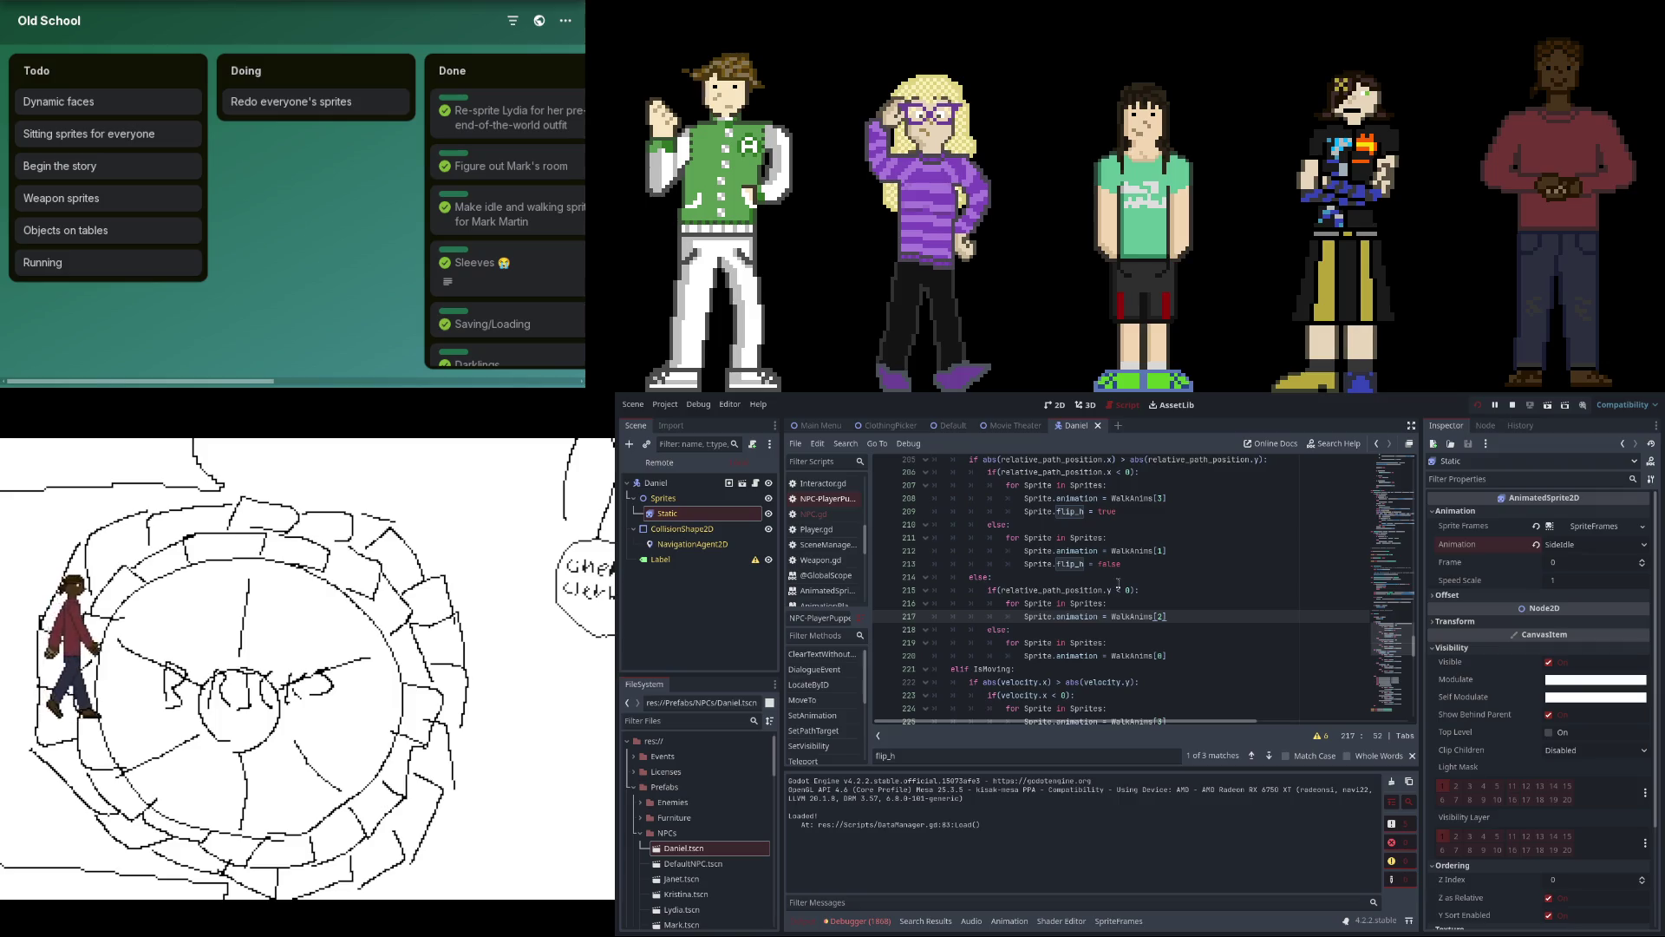
pyautogui.scroll(-3, 1131, 538)
pyautogui.click(1187, 606)
pyautogui.press('Return')
pyautogui.write('Sprite.flip_h = true')
pyautogui.click(1177, 660)
pyautogui.press('Return')
pyautogui.write('Sprite.flip_h = true')
pyautogui.press('BackSpace')
pyautogui.press('BackSpace')
pyautogui.press('BackSpace')
pyautogui.write('false')
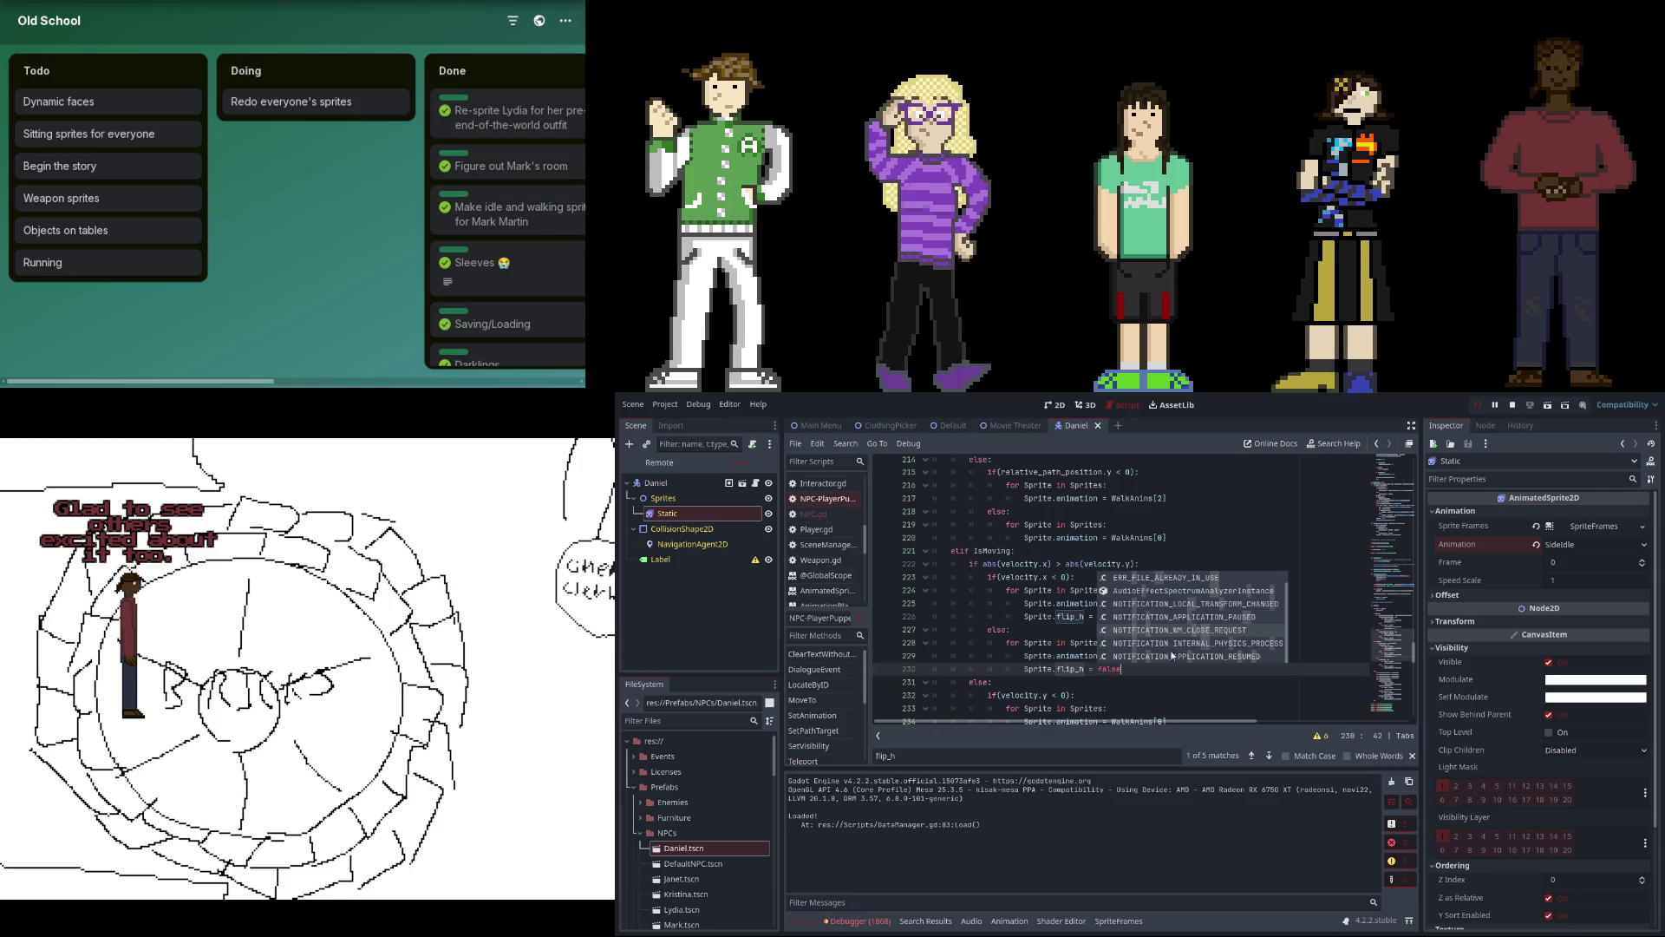
# Add flip_h = true after IdleAnims[1] and flip_h = false after IdleAnims[3] in the idle match.
pyautogui.scroll(-5, 1006, 592)
pyautogui.scroll(-3, 1006, 593)
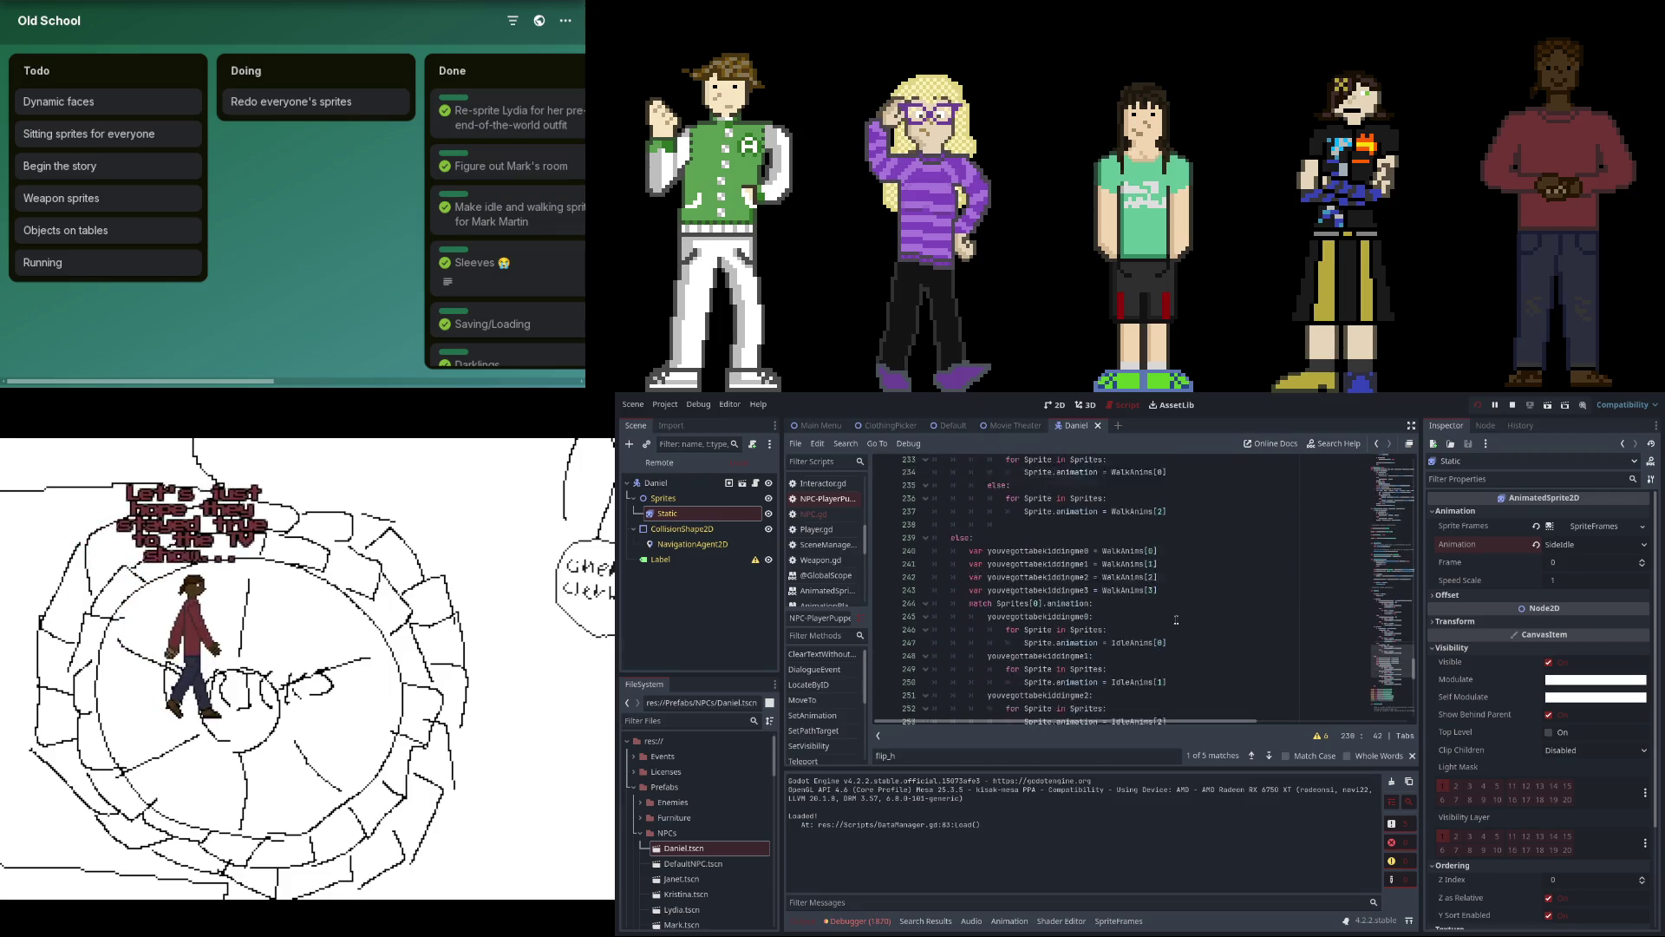
pyautogui.click(1191, 579)
pyautogui.click(1179, 616)
pyautogui.press('Return')
pyautogui.write('Sprite.flip_h = true')
pyautogui.click(1178, 708)
pyautogui.press('Return')
pyautogui.write('Sprite.flip_h = true')
pyautogui.press('BackSpace')
pyautogui.press('BackSpace')
pyautogui.press('BackSpace')
pyautogui.write('false')
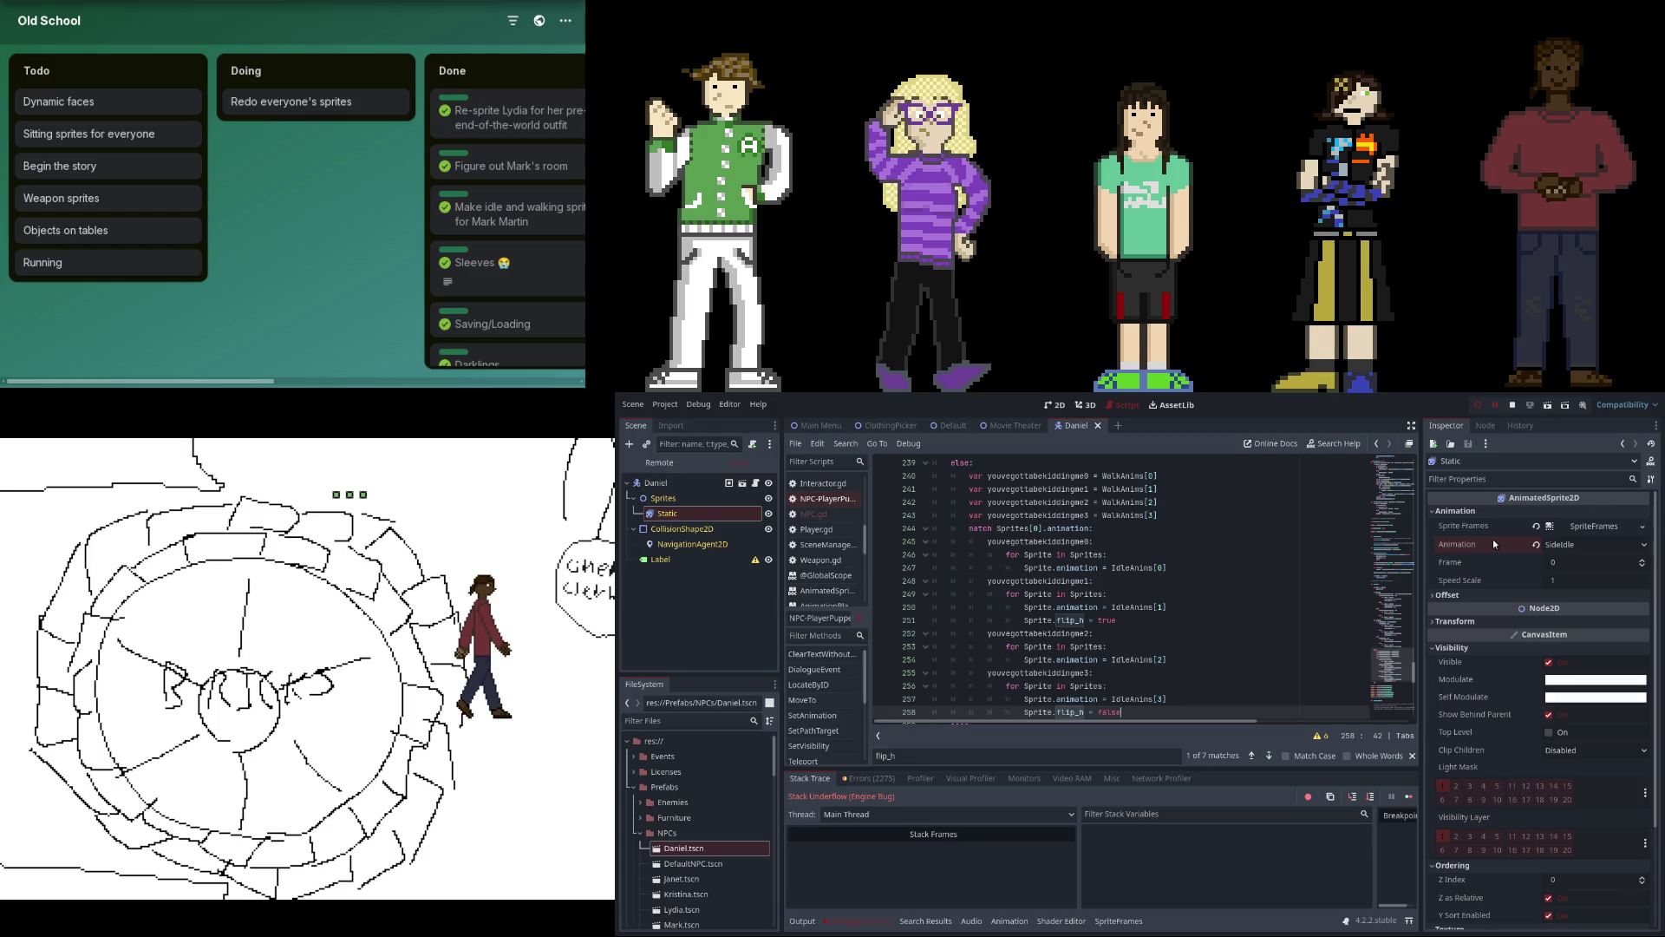
# Search the script for 'setanim' to find the SetAnimation function.
pyautogui.scroll(4, 1119, 590)
pyautogui.scroll(20, 1406, 596)
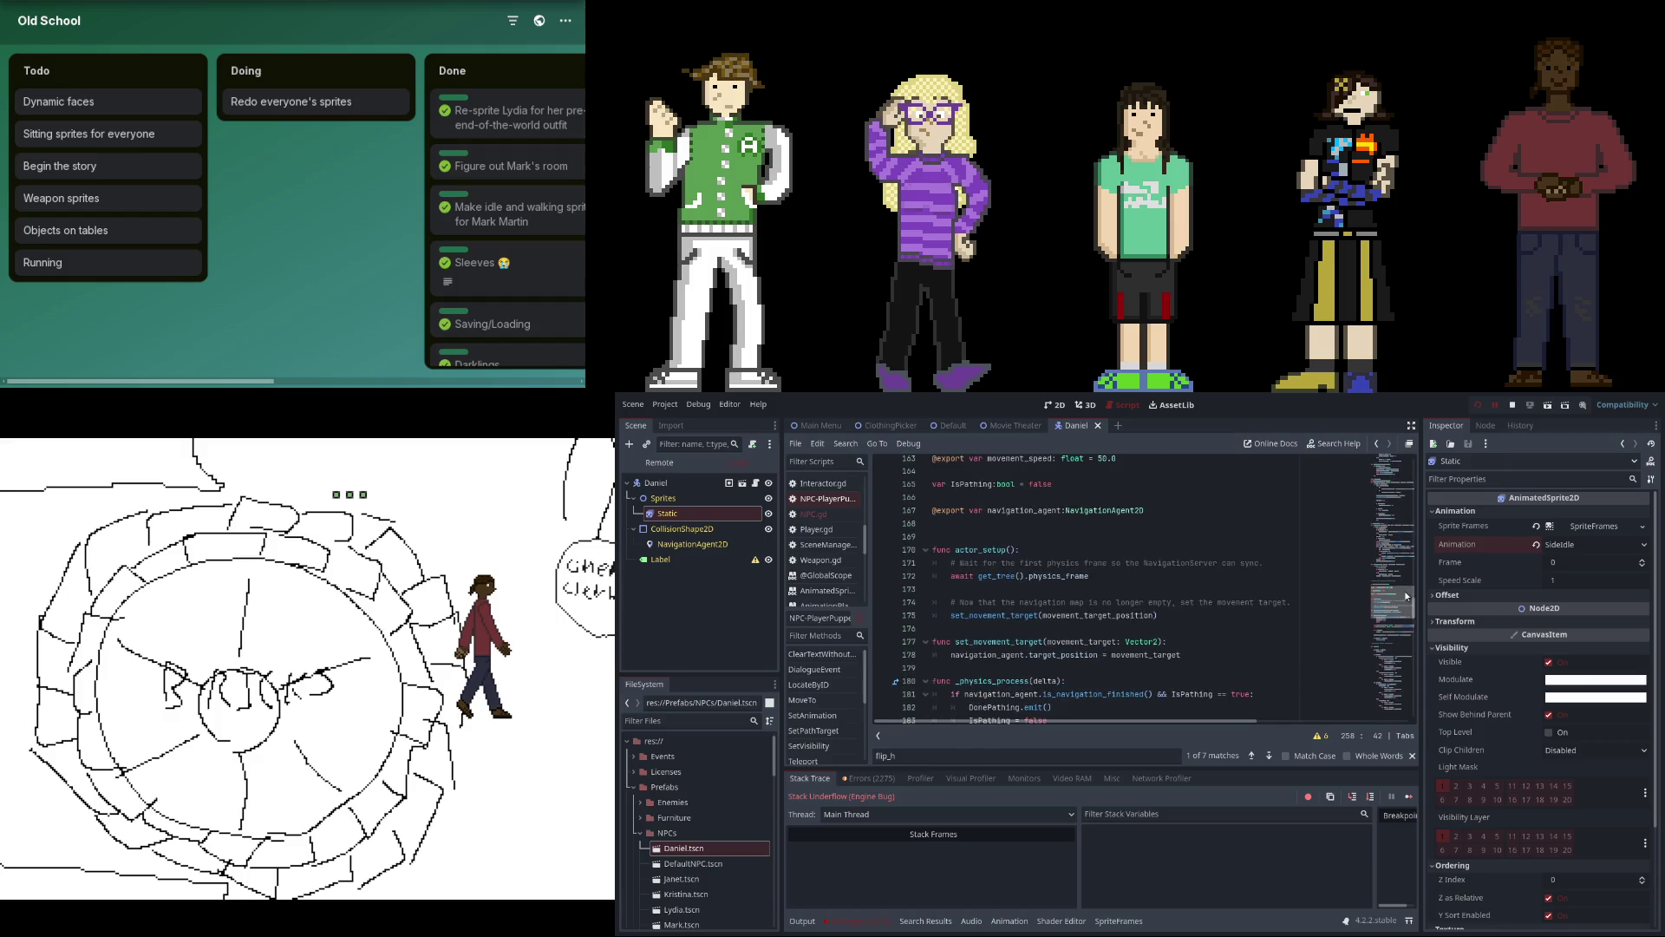
pyautogui.moveTo(1406, 596)
pyautogui.mouseDown()
pyautogui.moveTo(1405, 610)
pyautogui.moveTo(1417, 570)
pyautogui.mouseUp()
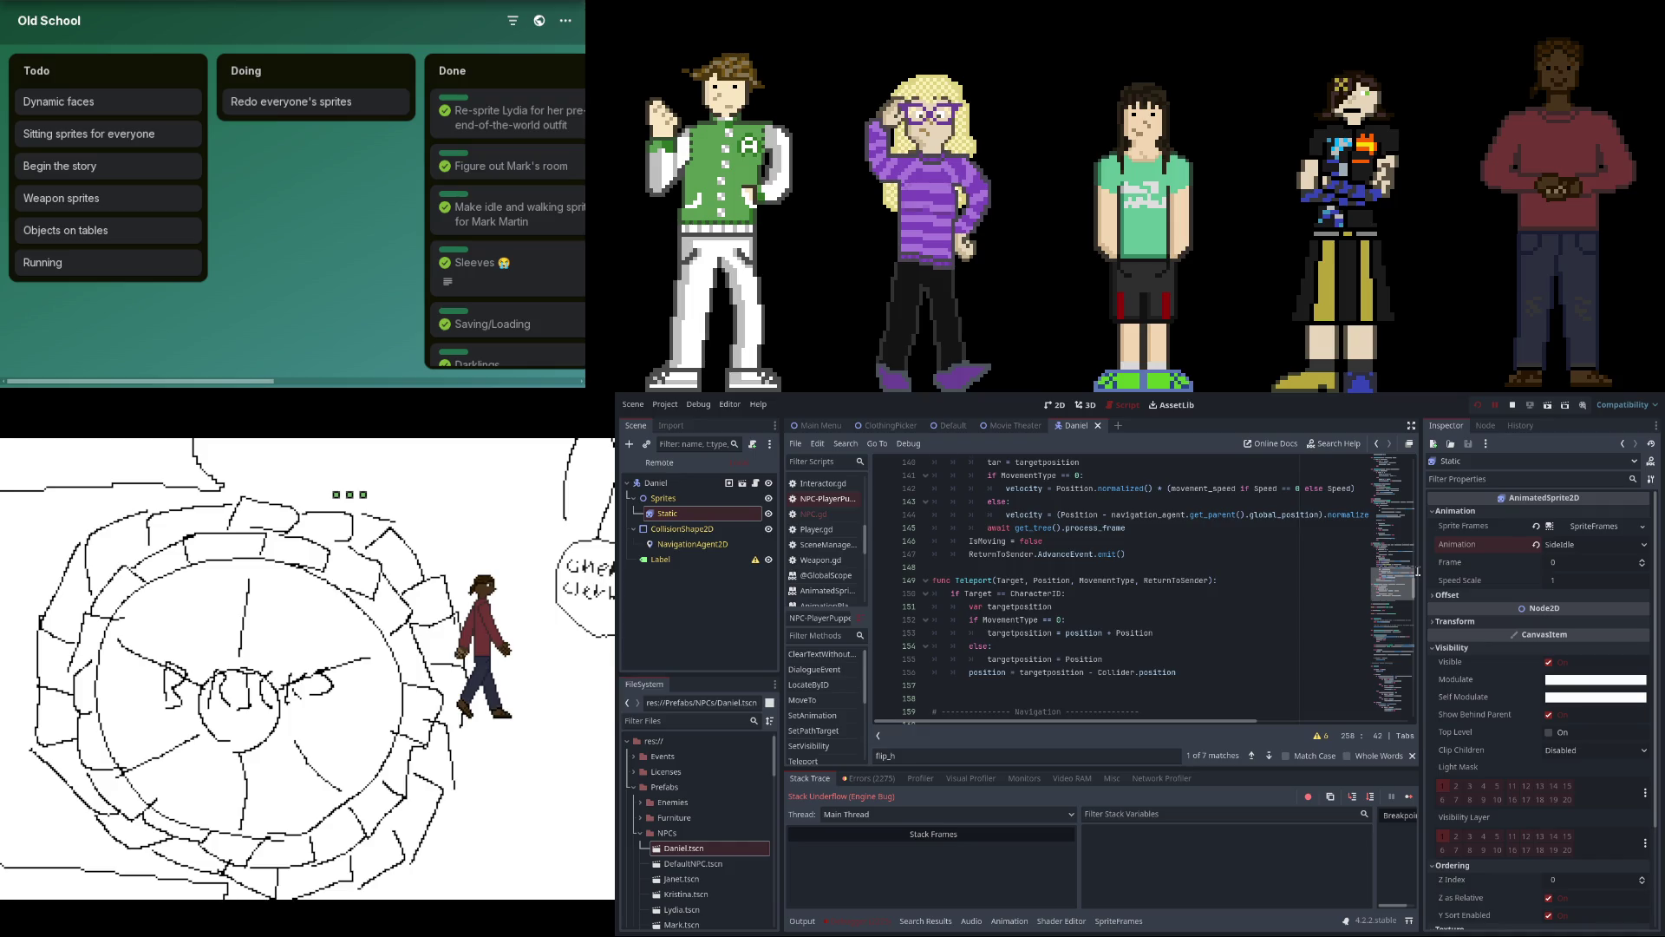
pyautogui.scroll(15, 1417, 570)
pyautogui.click(1206, 552)
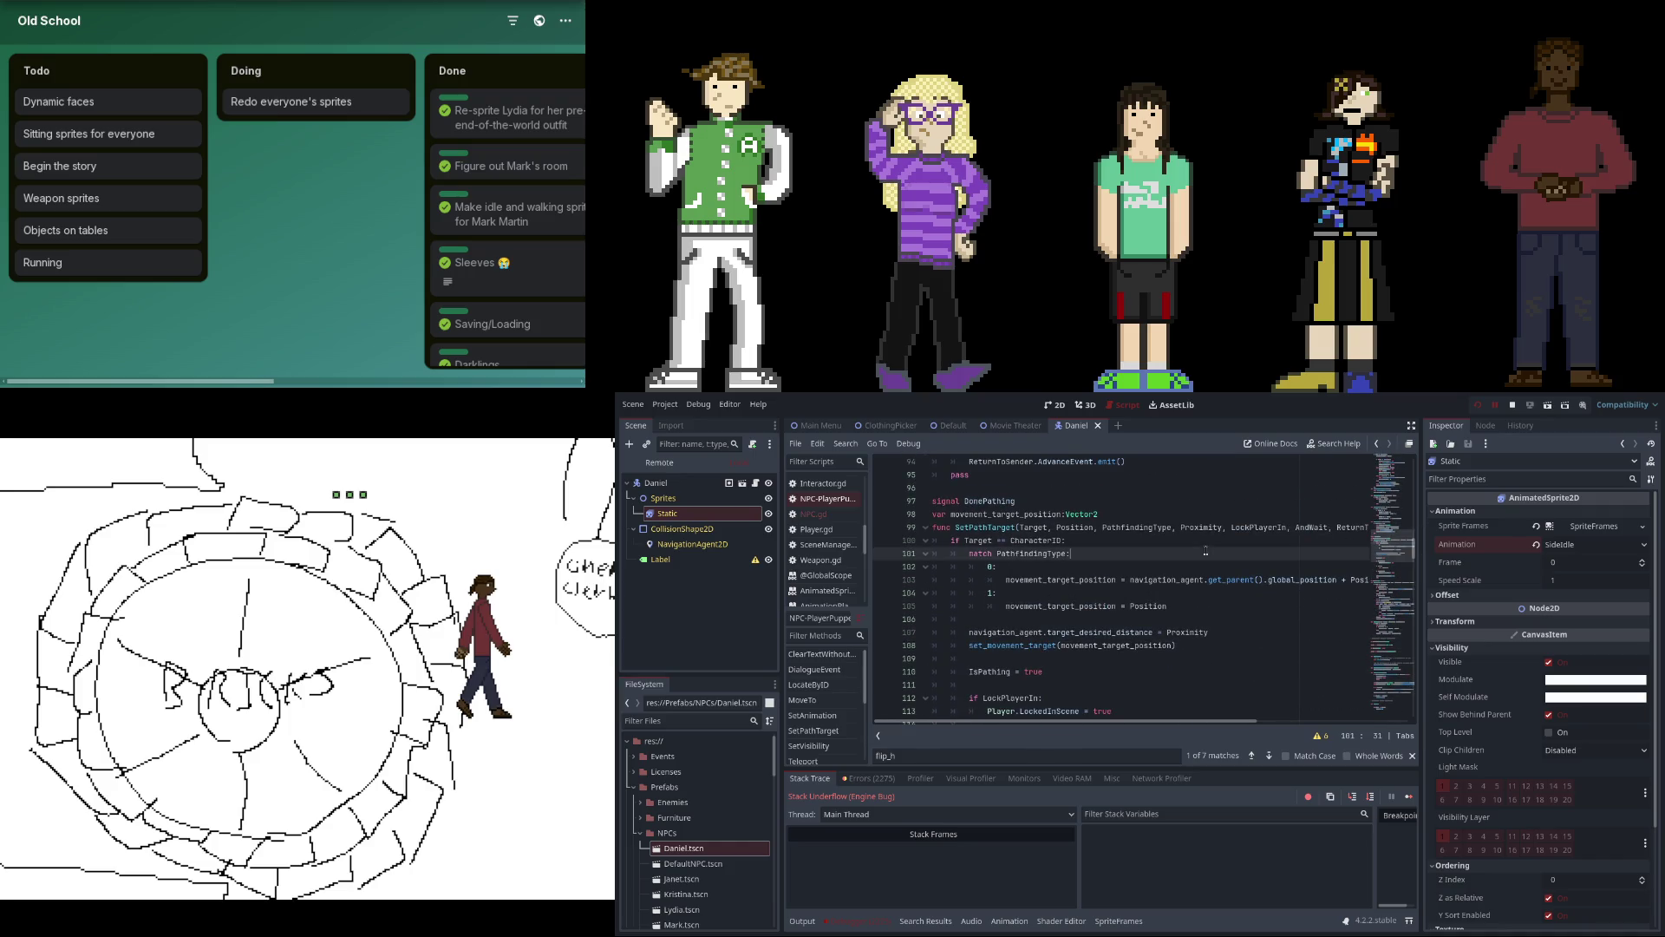
pyautogui.tripleClick(921, 753)
pyautogui.write('setanim')
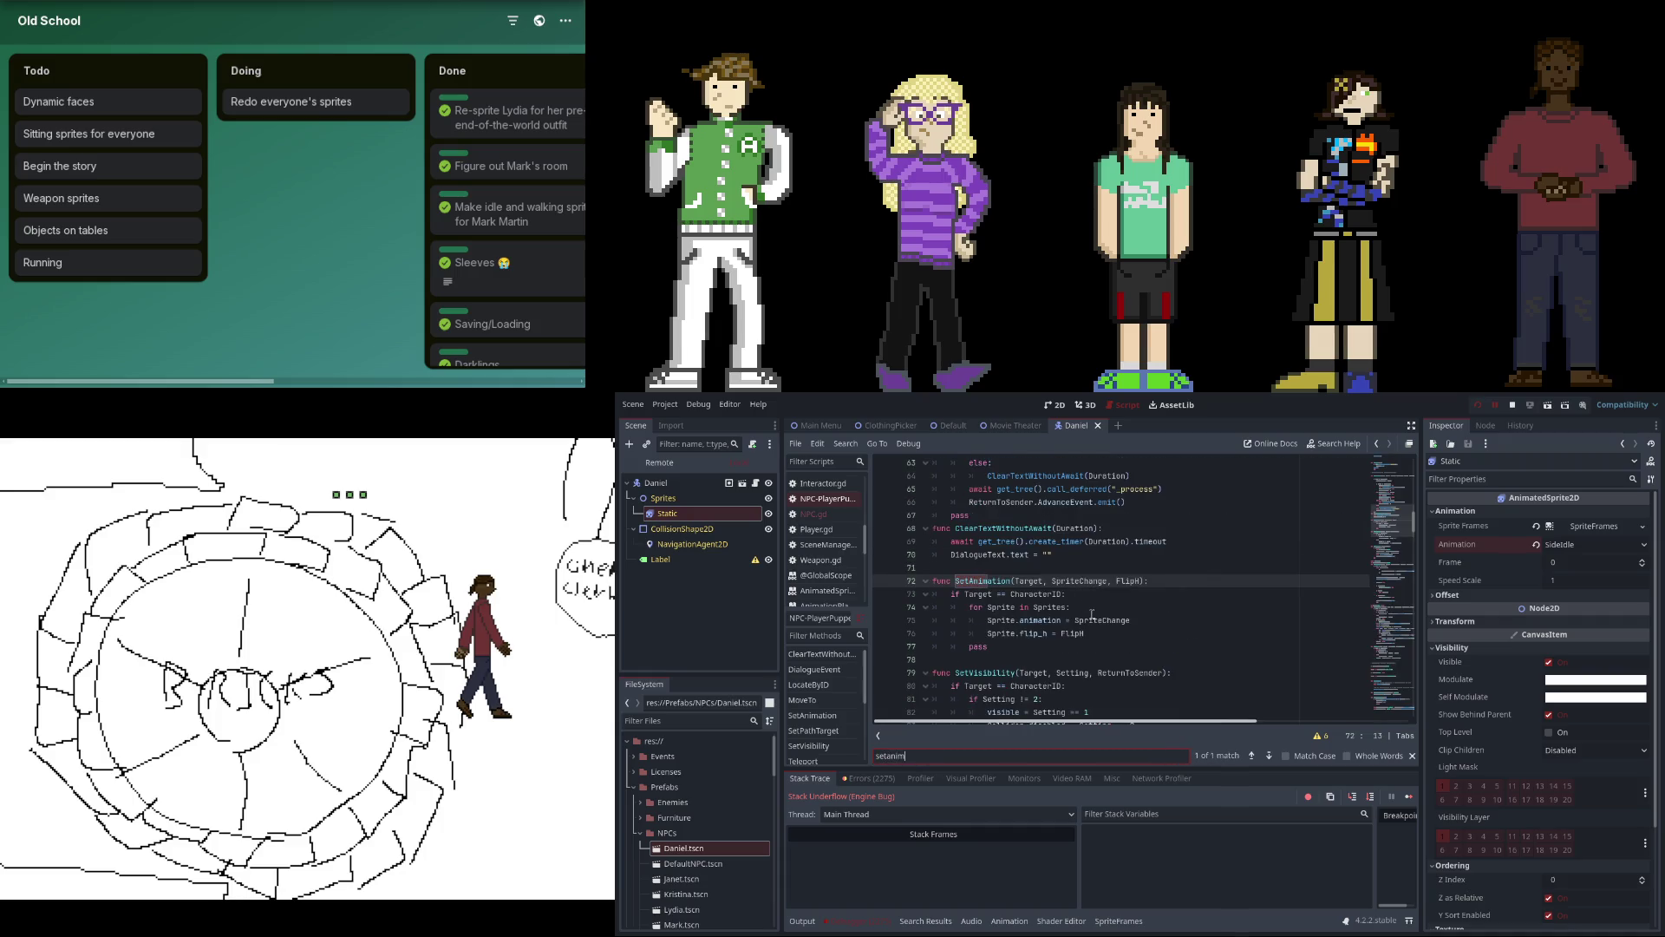
# Type the SpriteChange parameter as String in SetAnimation's signature, then stop the running game.
pyautogui.click(1105, 581)
pyautogui.press('Right')
pyautogui.write(':Stri')
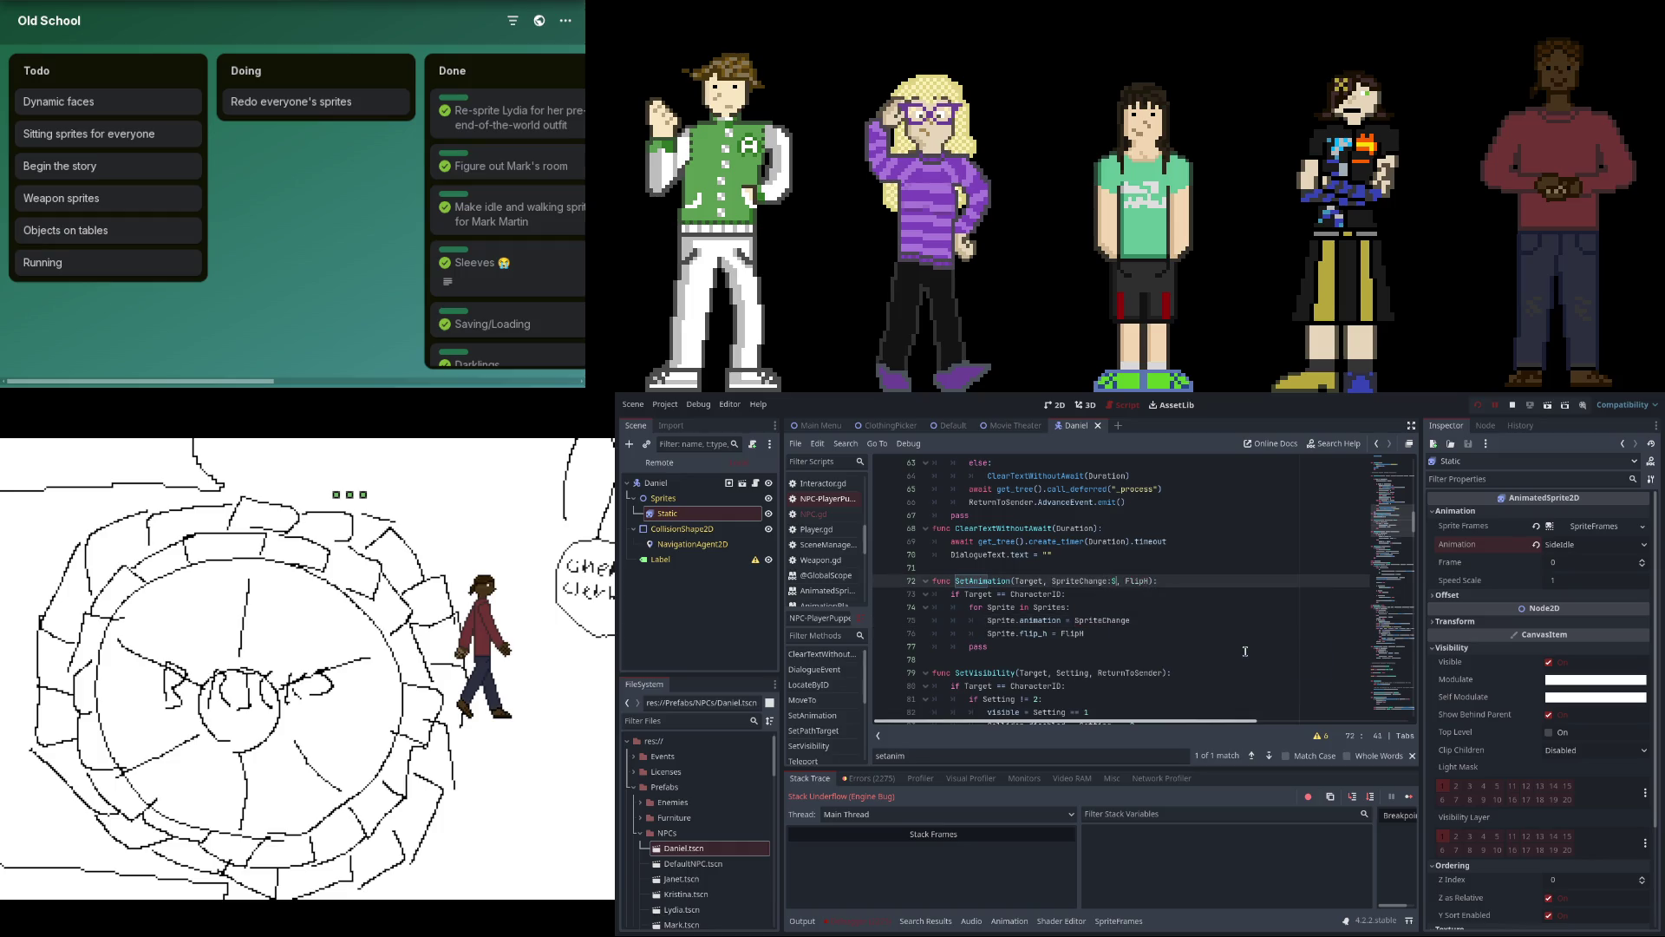
pyautogui.write('n')
pyautogui.press('Return')
pyautogui.click(1106, 620)
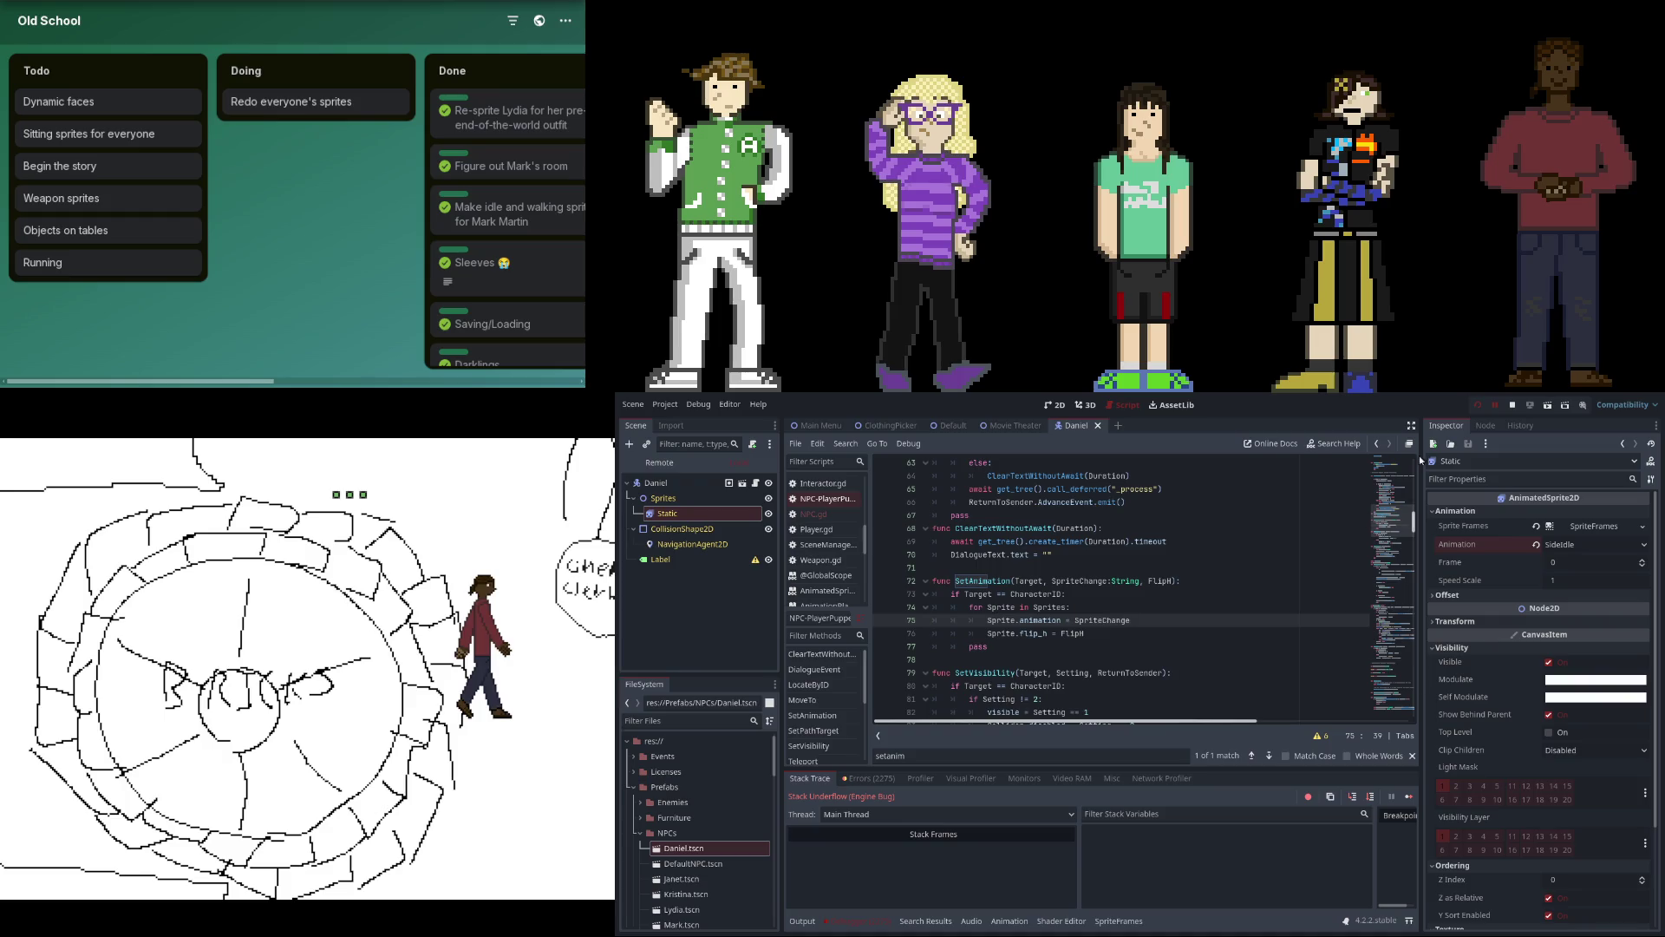
pyautogui.click(1511, 405)
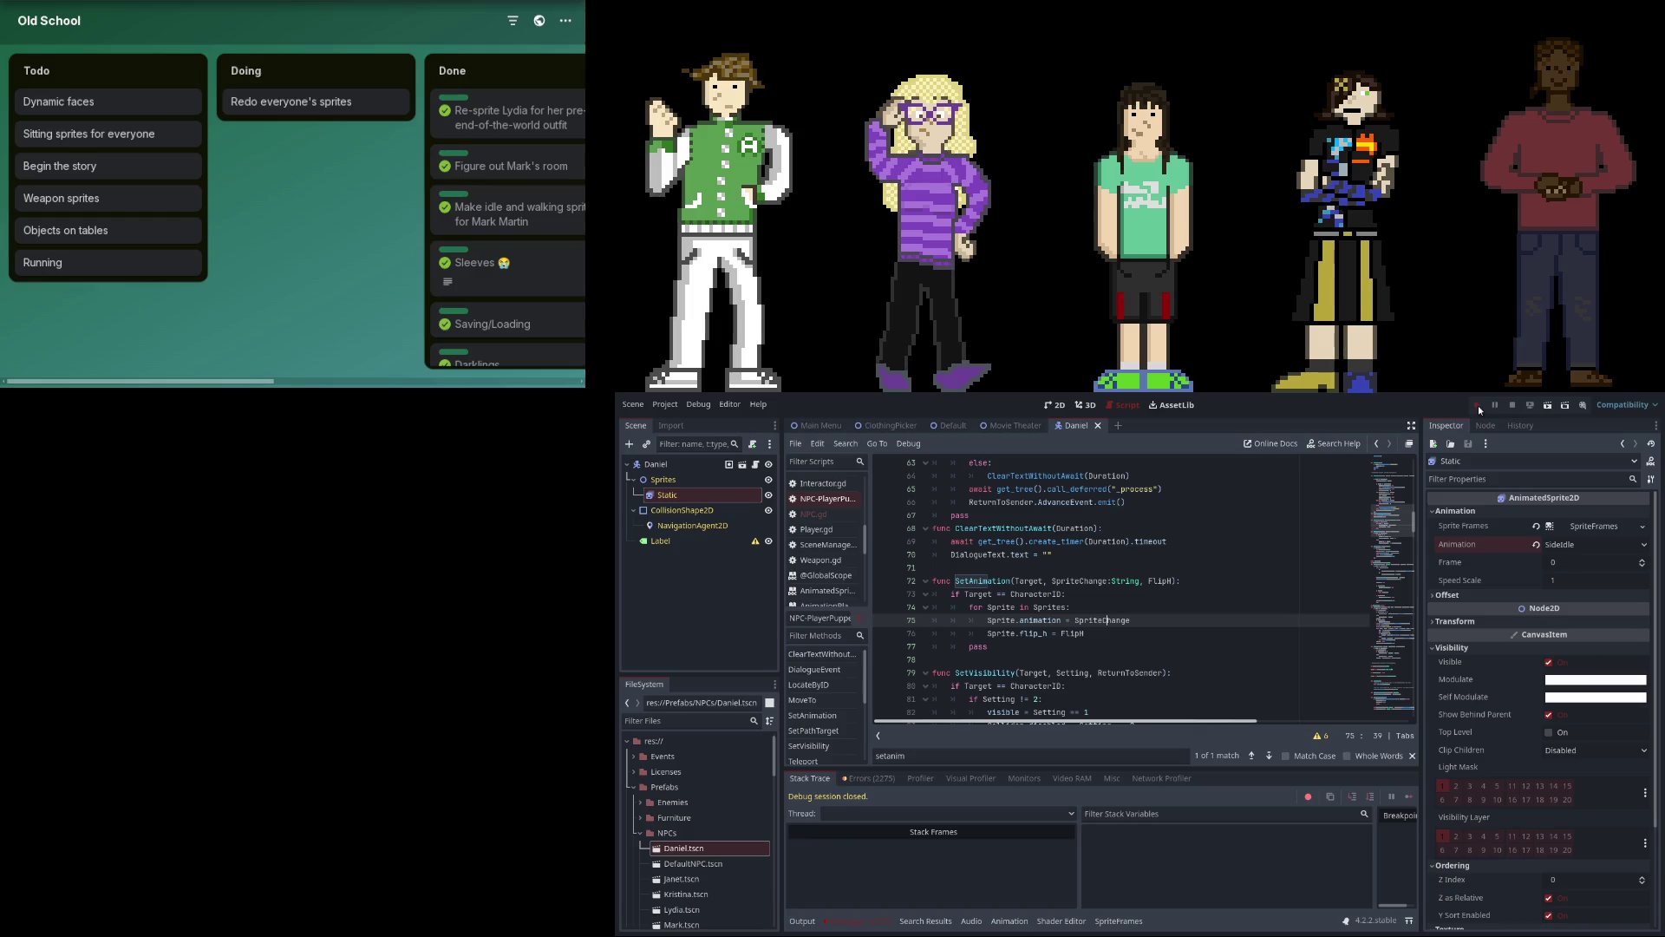
# Relaunch the game into the test scene and delete the stray character before SpriteChange on line 75.
pyautogui.click(1477, 405)
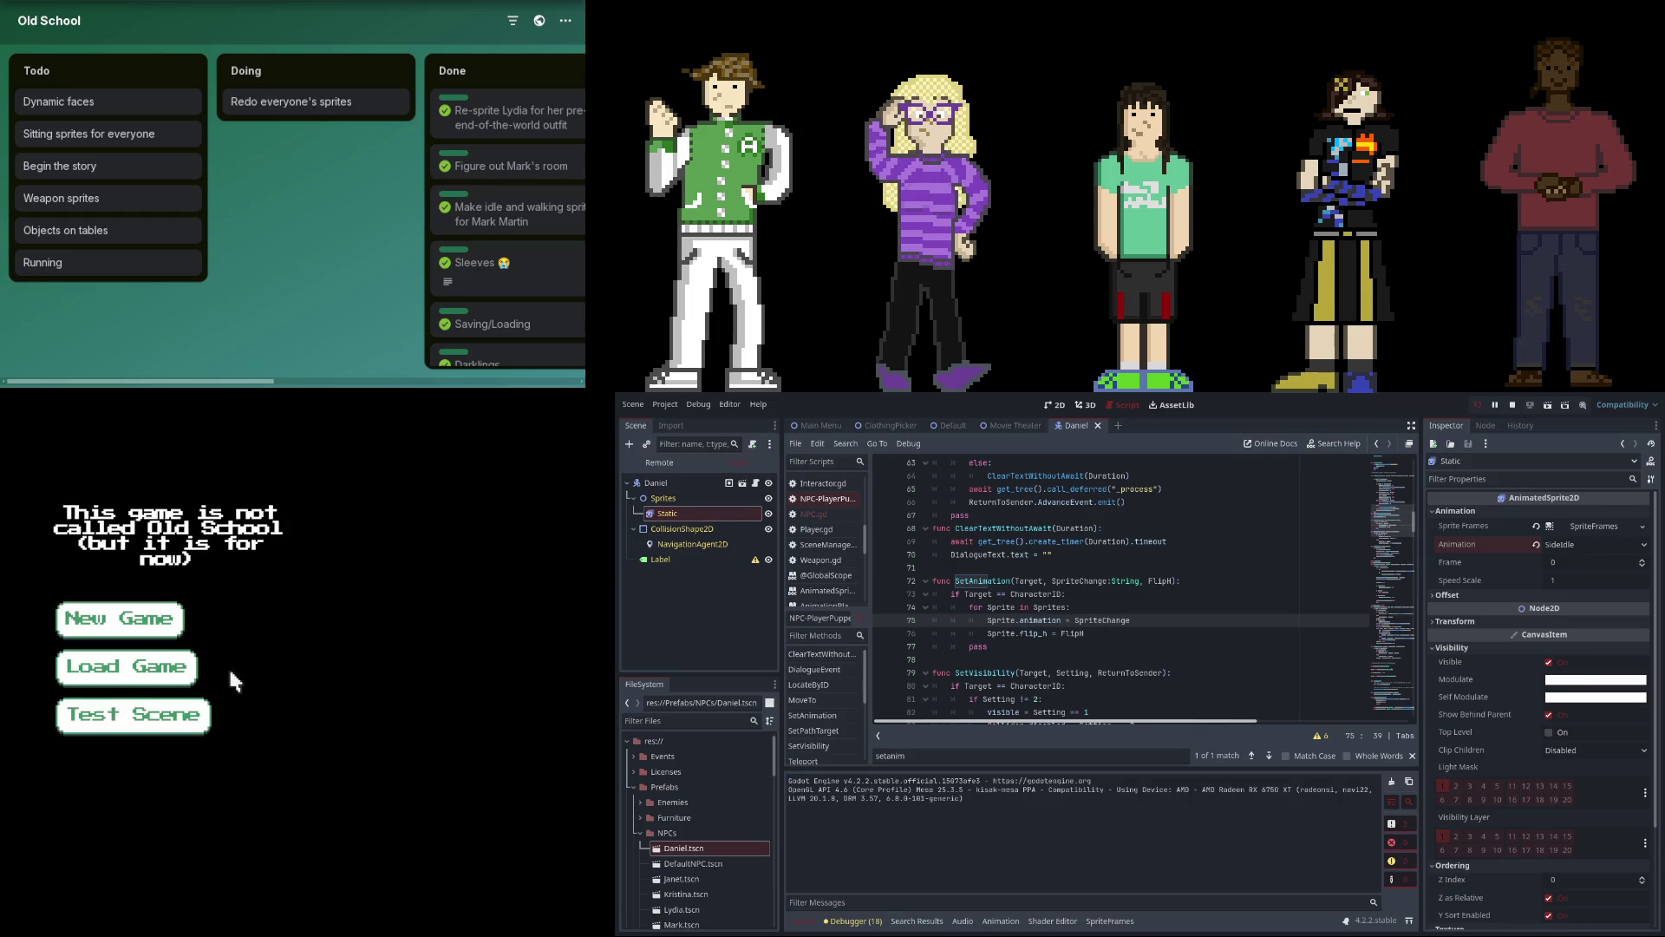
pyautogui.click(159, 671)
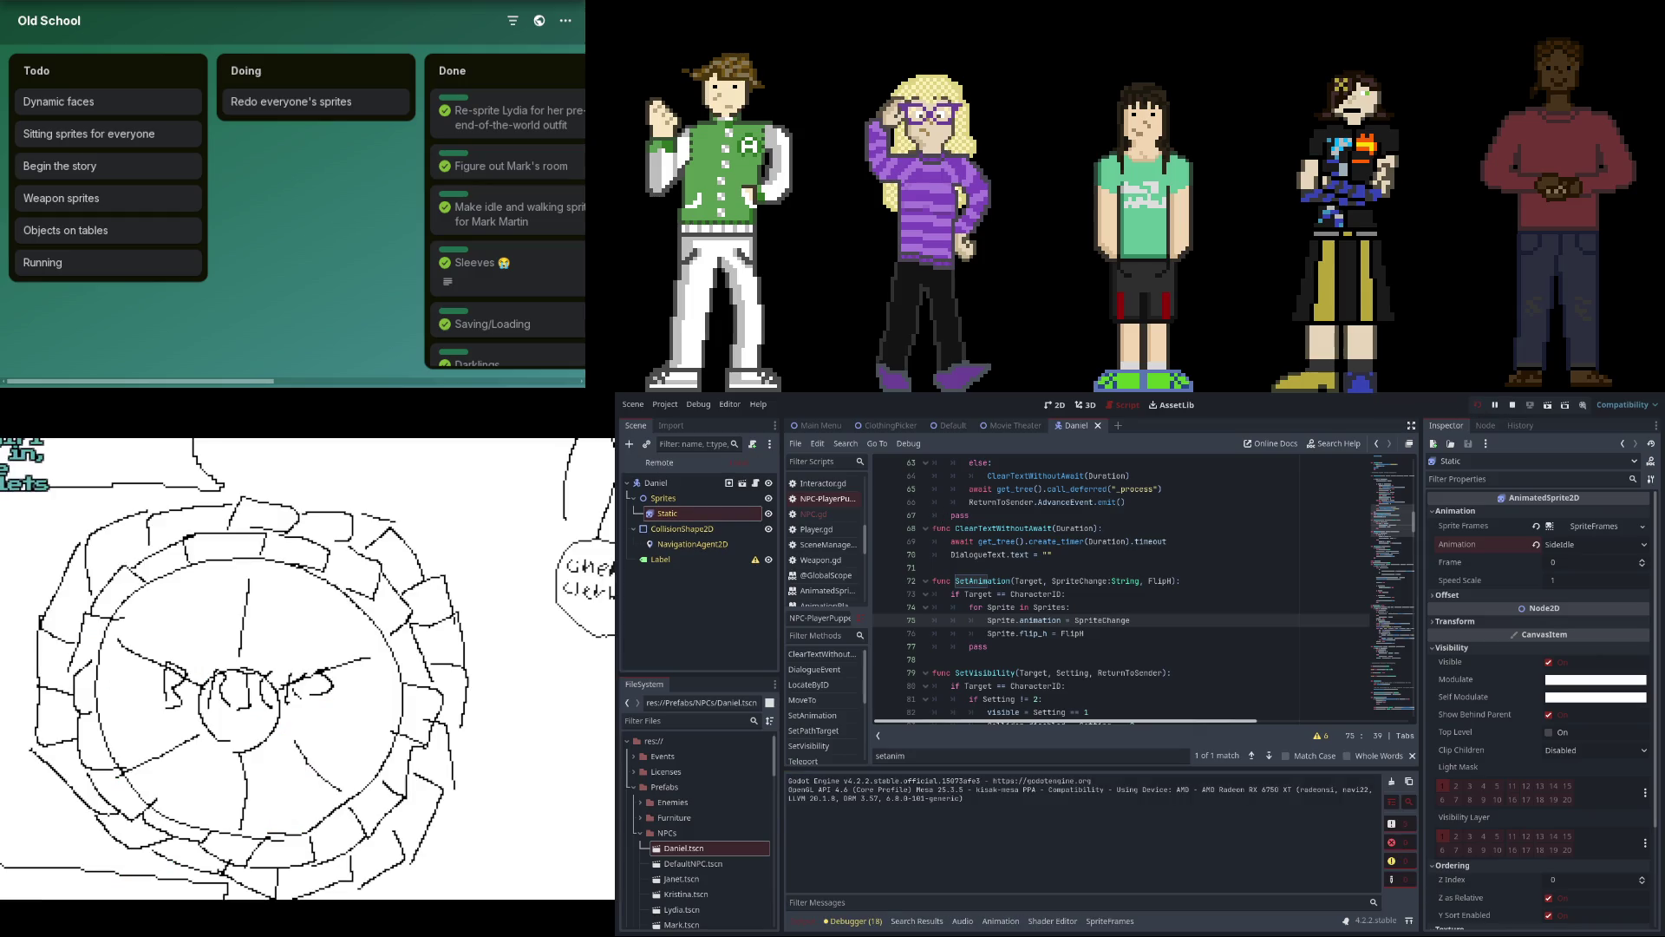
pyautogui.click(1077, 620)
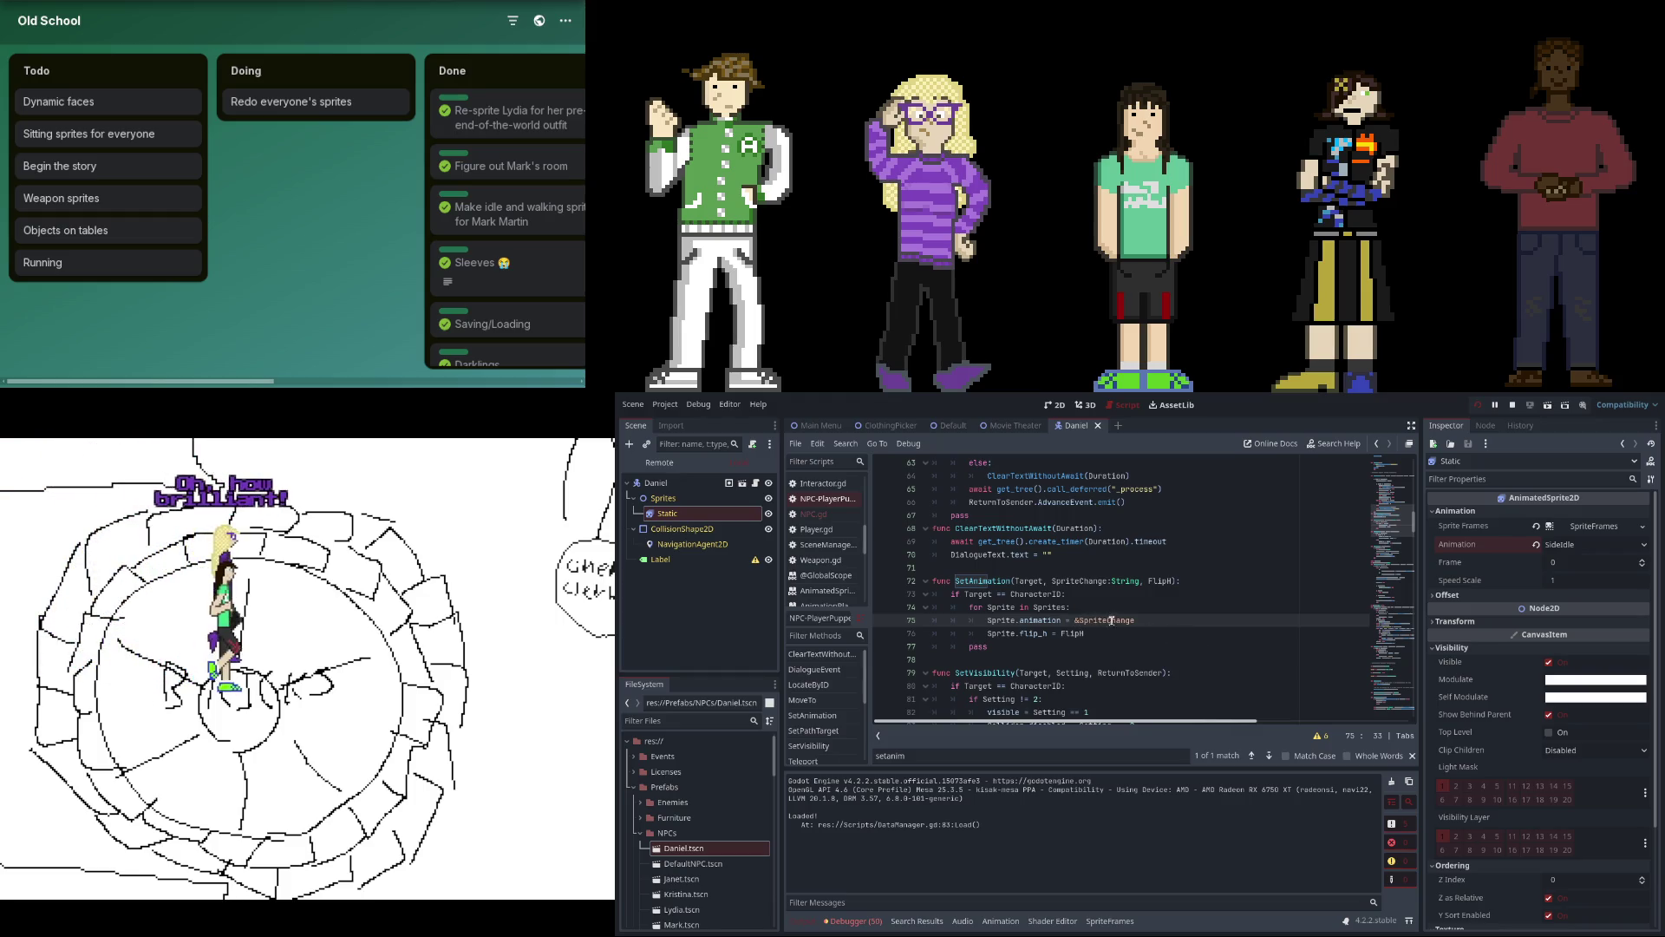
pyautogui.press('BackSpace')
pyautogui.press('End')
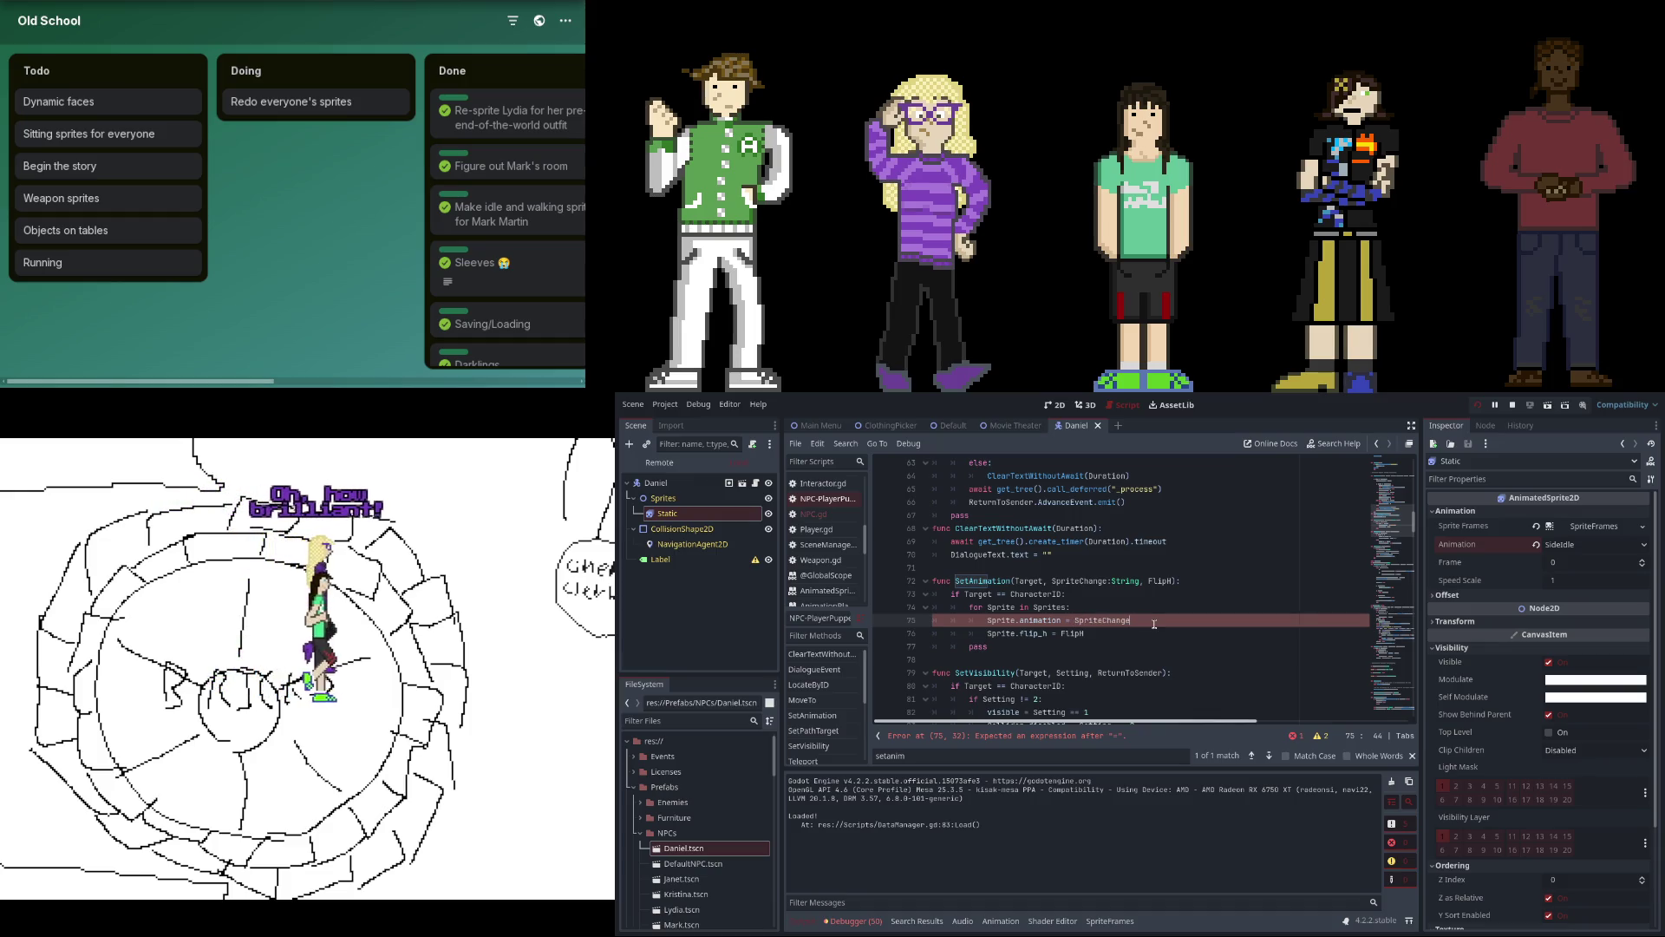
# Change the SpriteChange parameter type from String to StringName.
pyautogui.click(1133, 586)
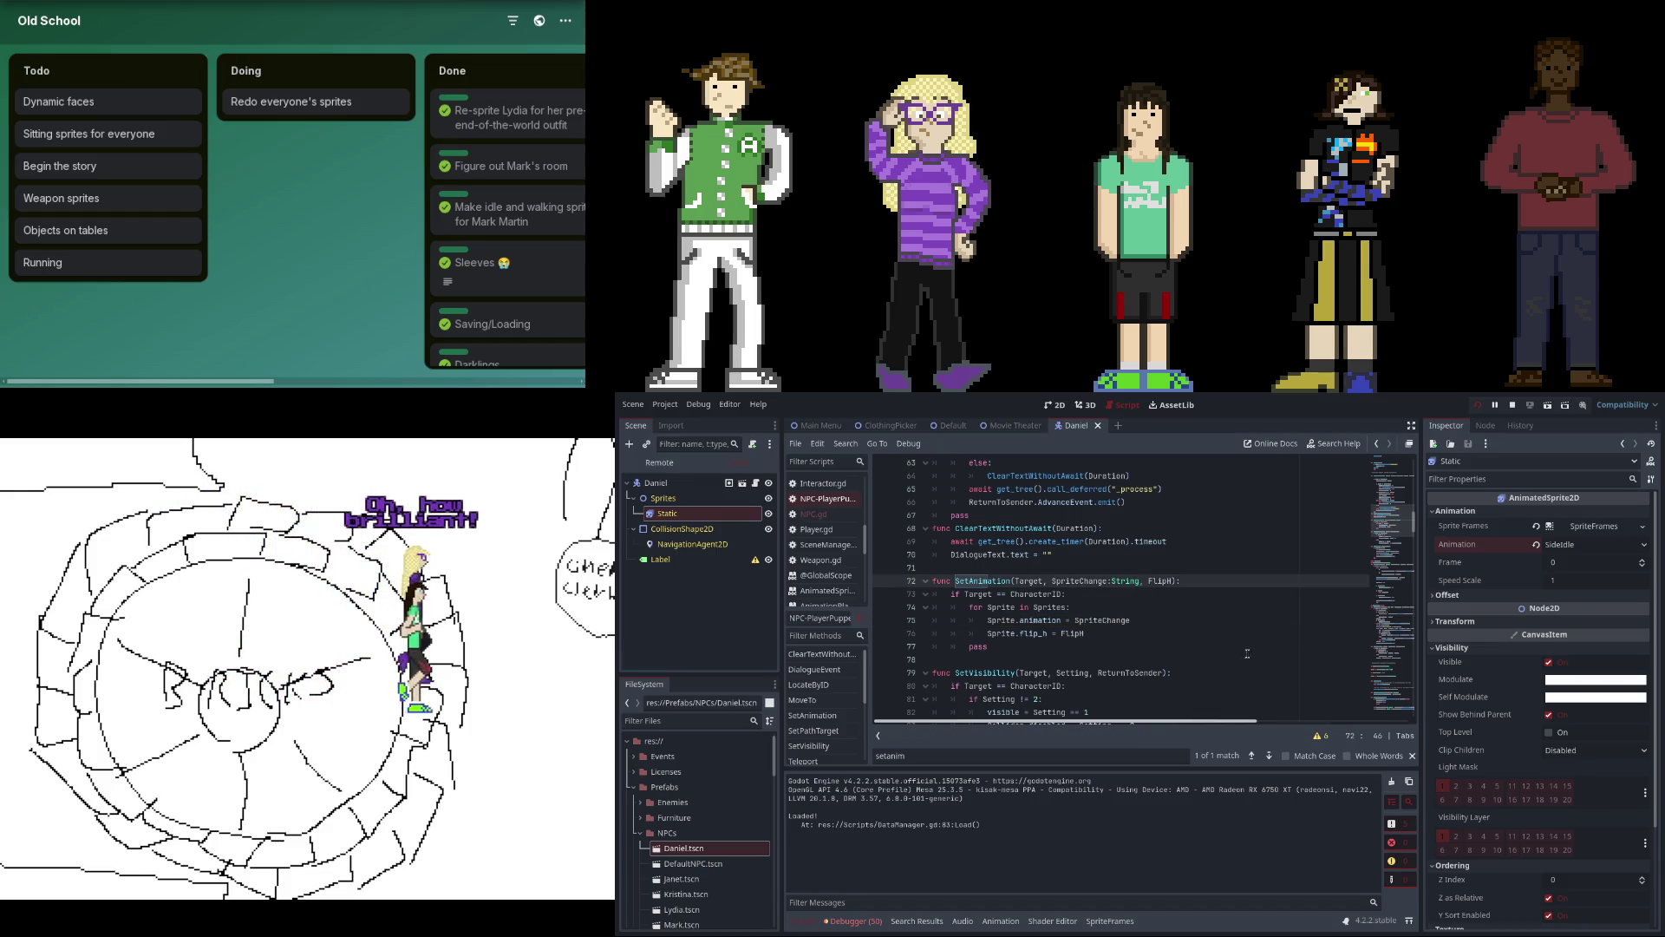
pyautogui.write('Name')
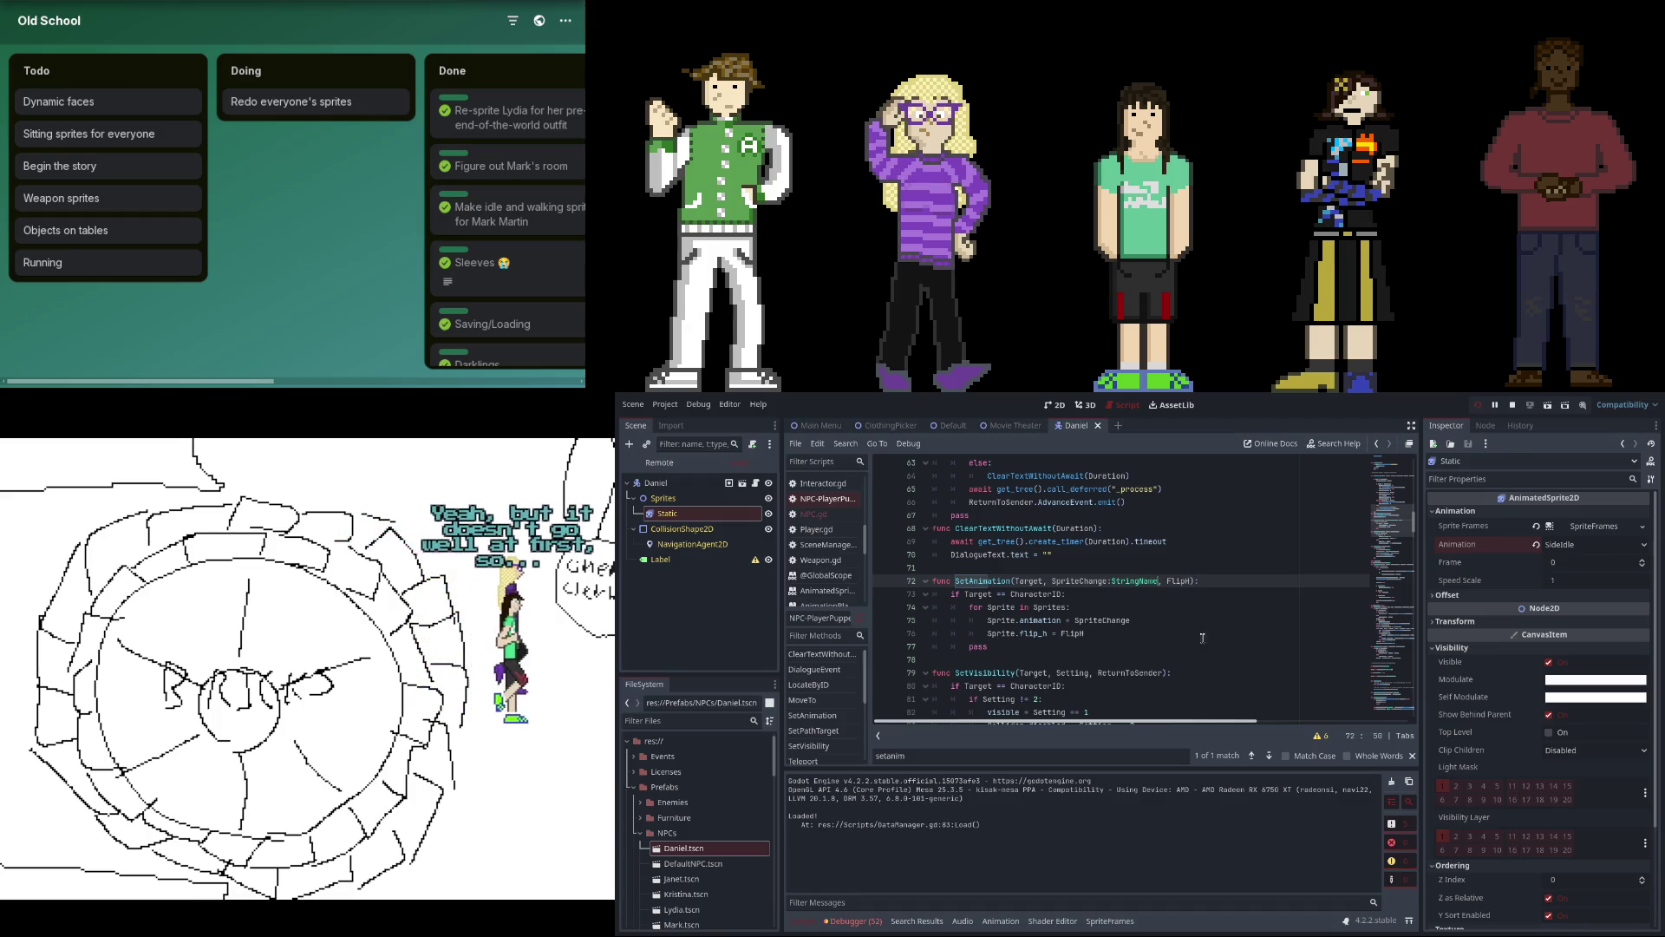
pyautogui.click(1084, 621)
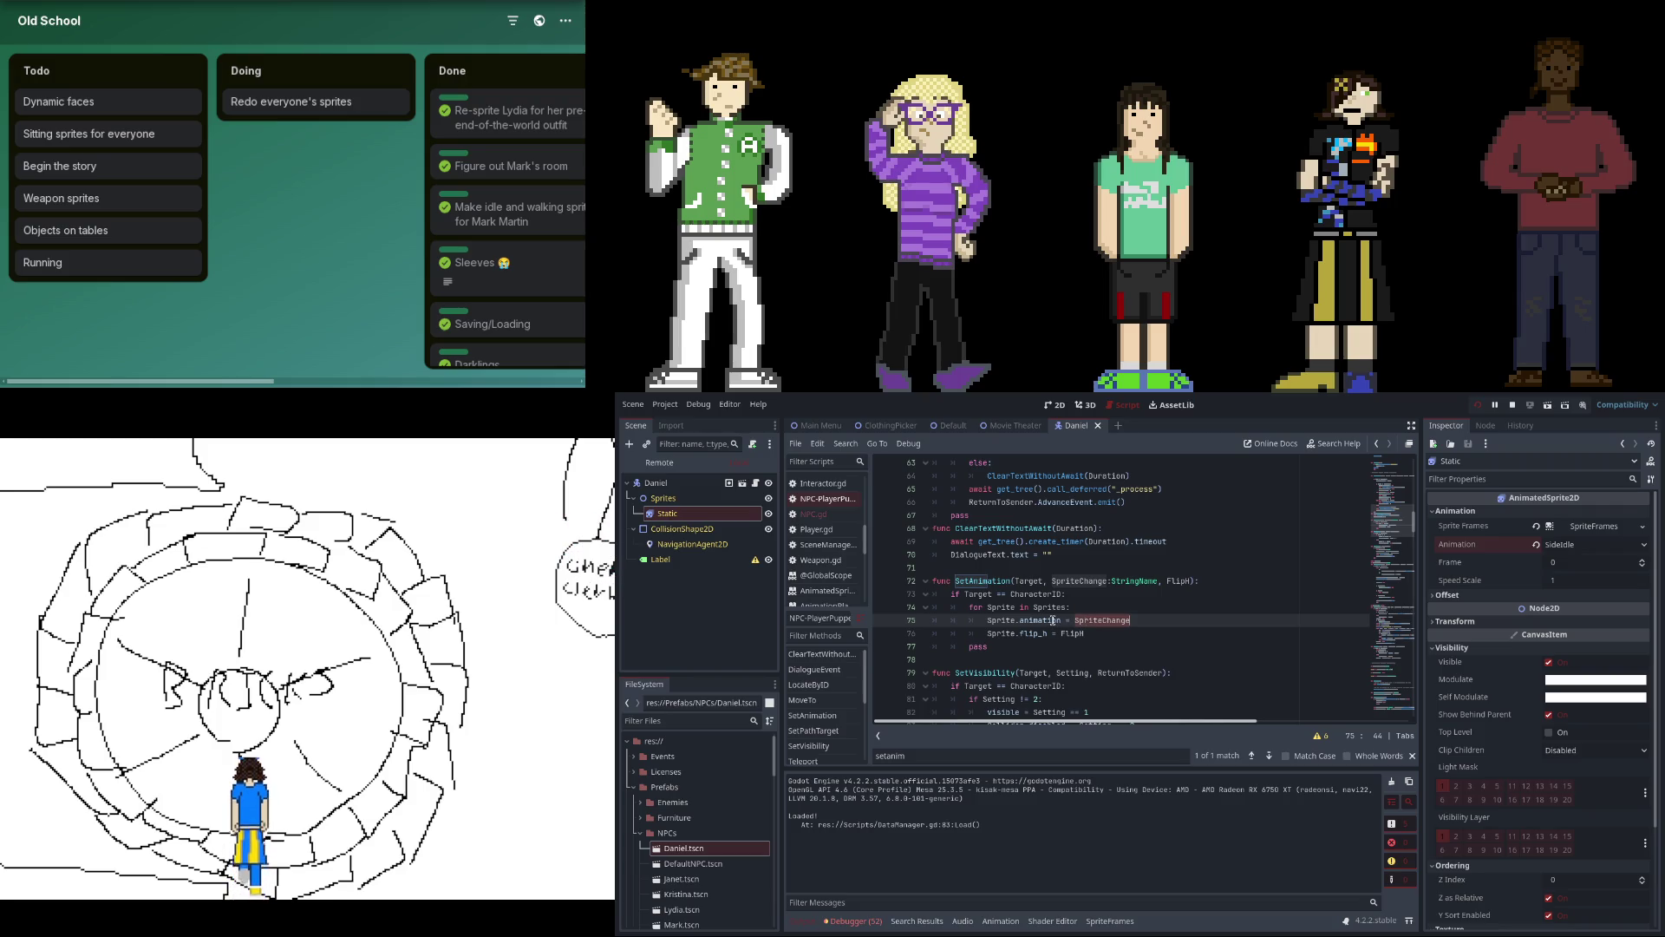
pyautogui.click(1053, 621)
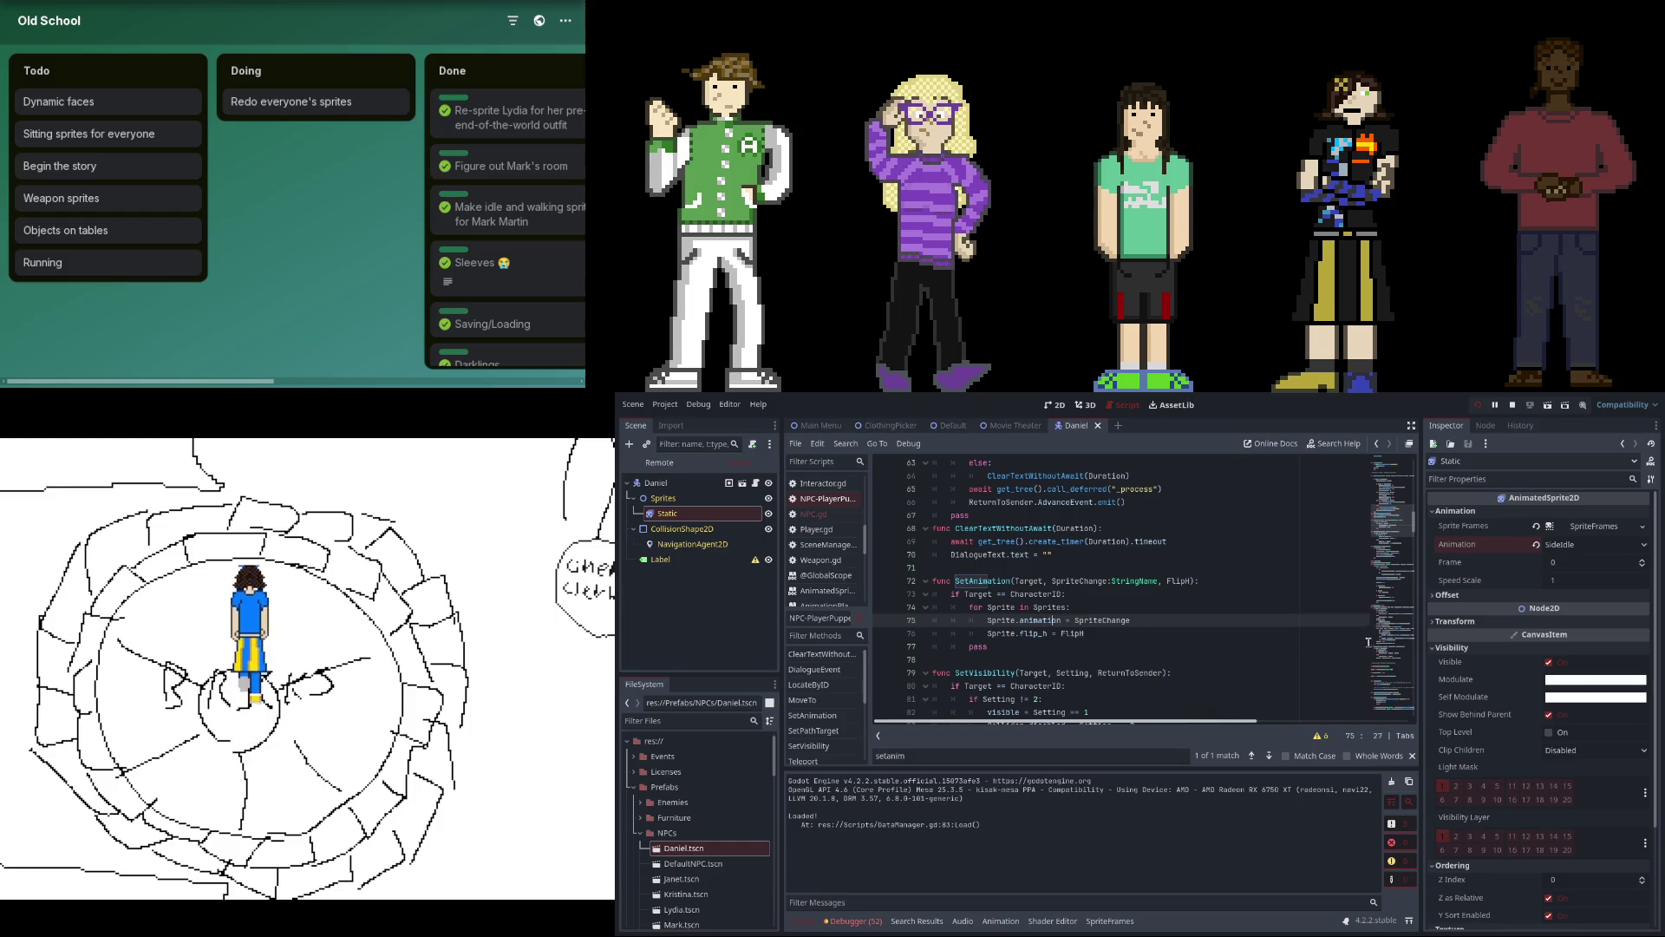
# Search the script for Sprite and step to its use in the for-loop.
pyautogui.doubleClick(1006, 618)
pyautogui.hotkey('ctrl', 'f')
pyautogui.click(1251, 755)
pyautogui.click(1252, 756)
pyautogui.click(1252, 755)
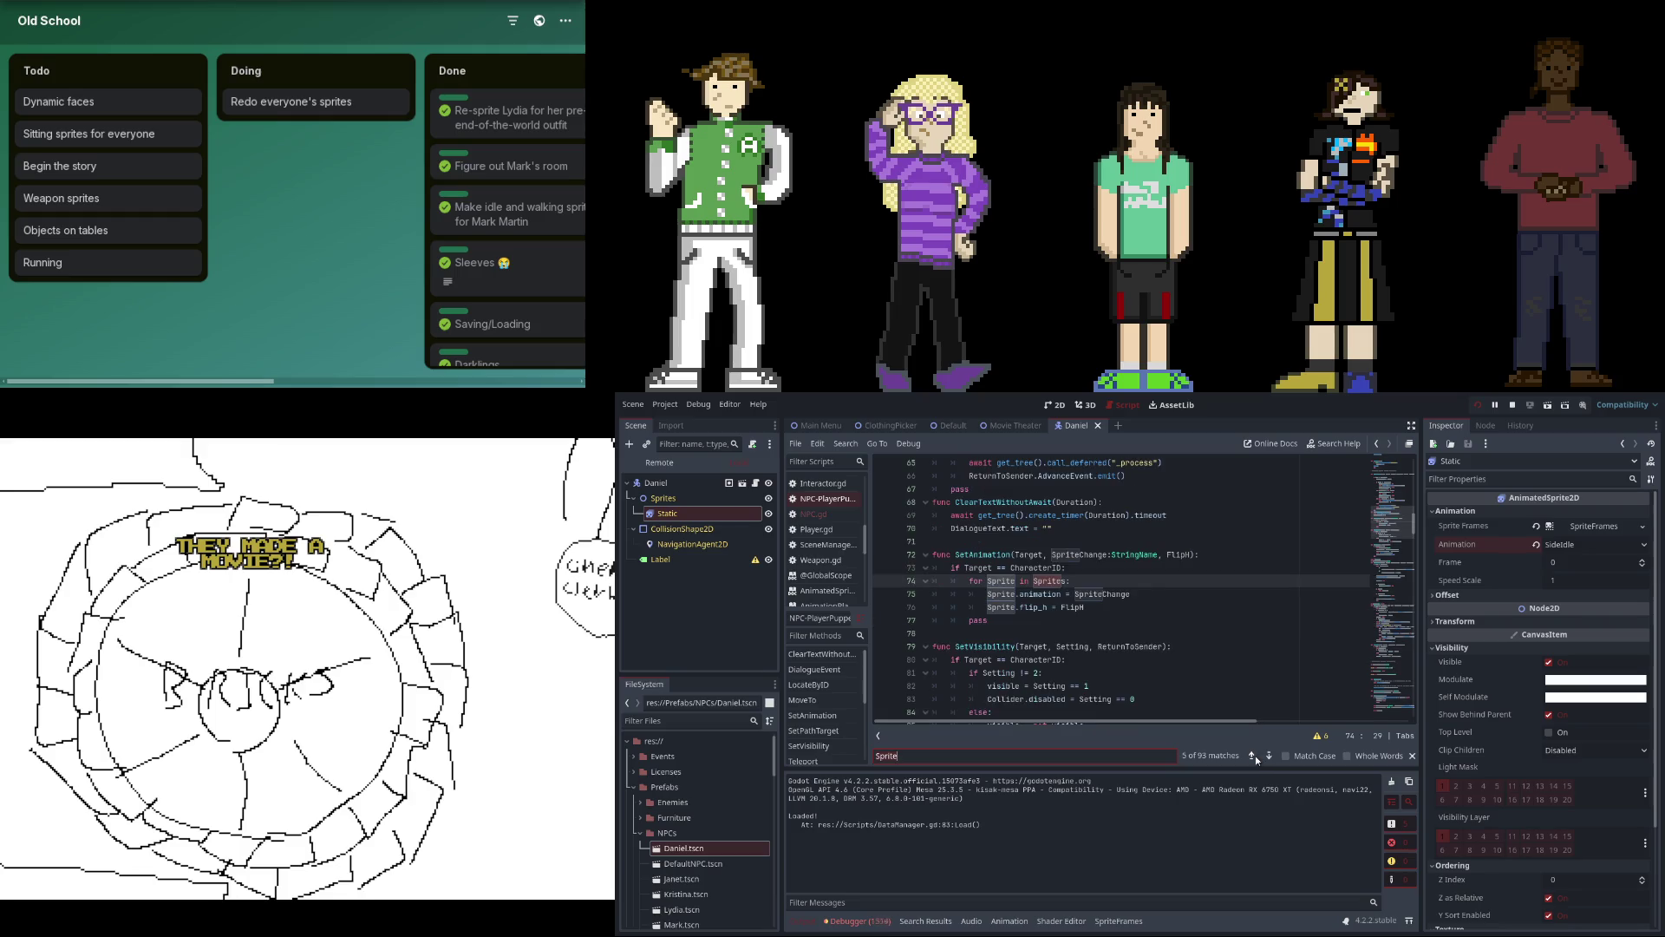
pyautogui.click(1252, 755)
pyautogui.click(1252, 755)
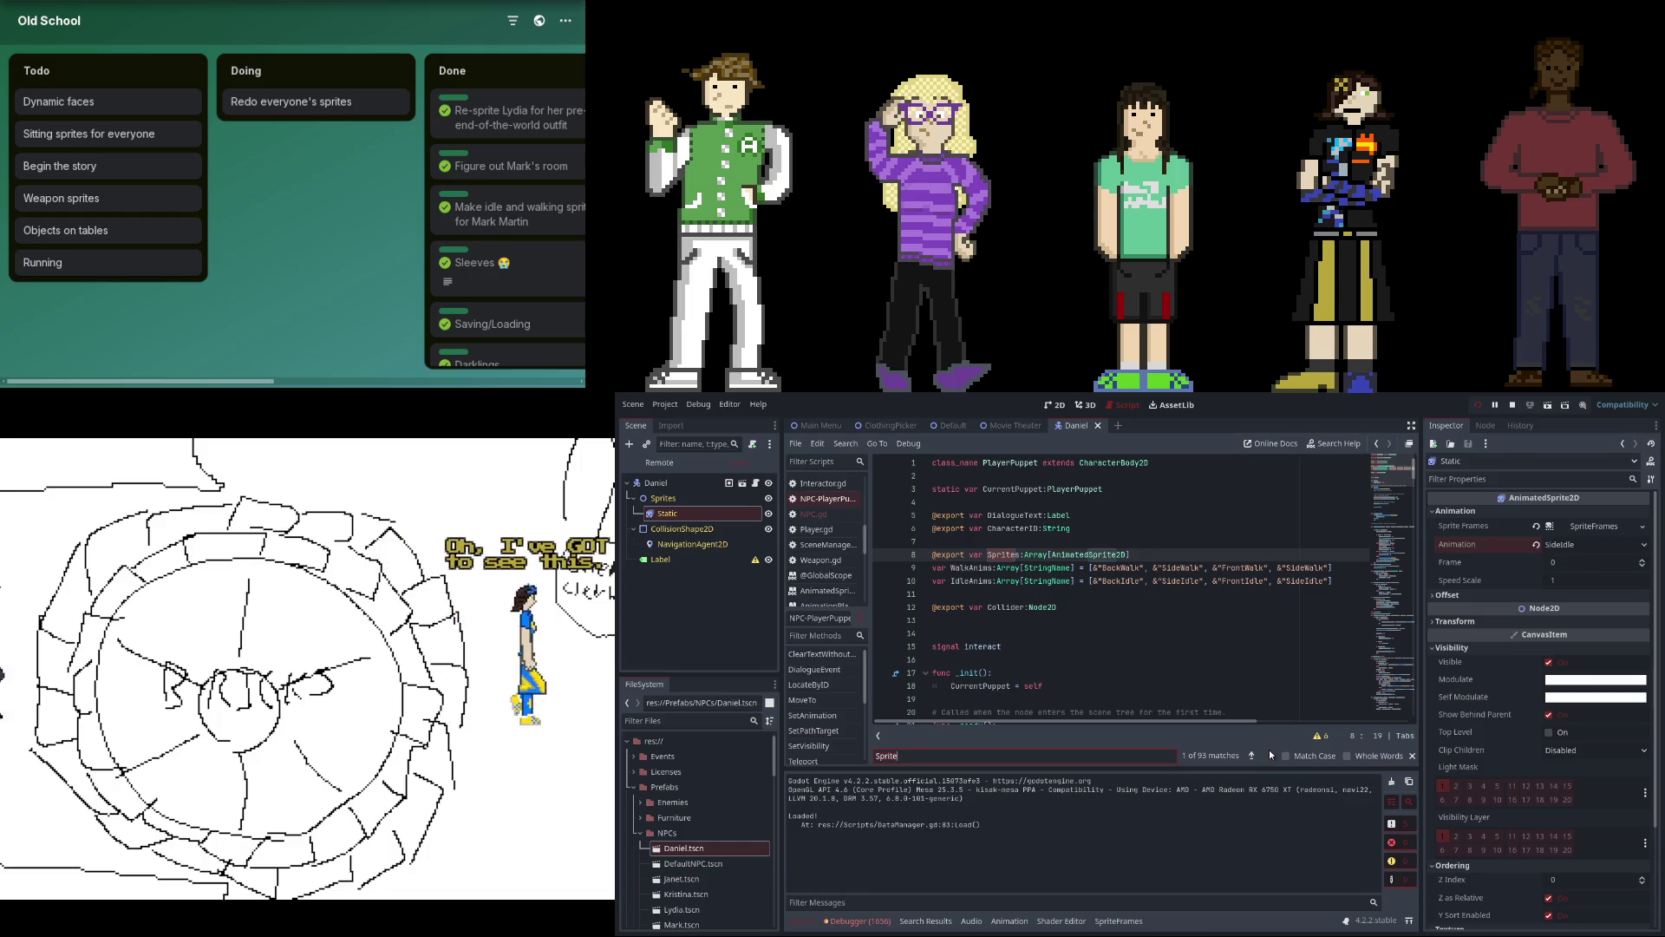
pyautogui.click(1269, 756)
pyautogui.click(1268, 756)
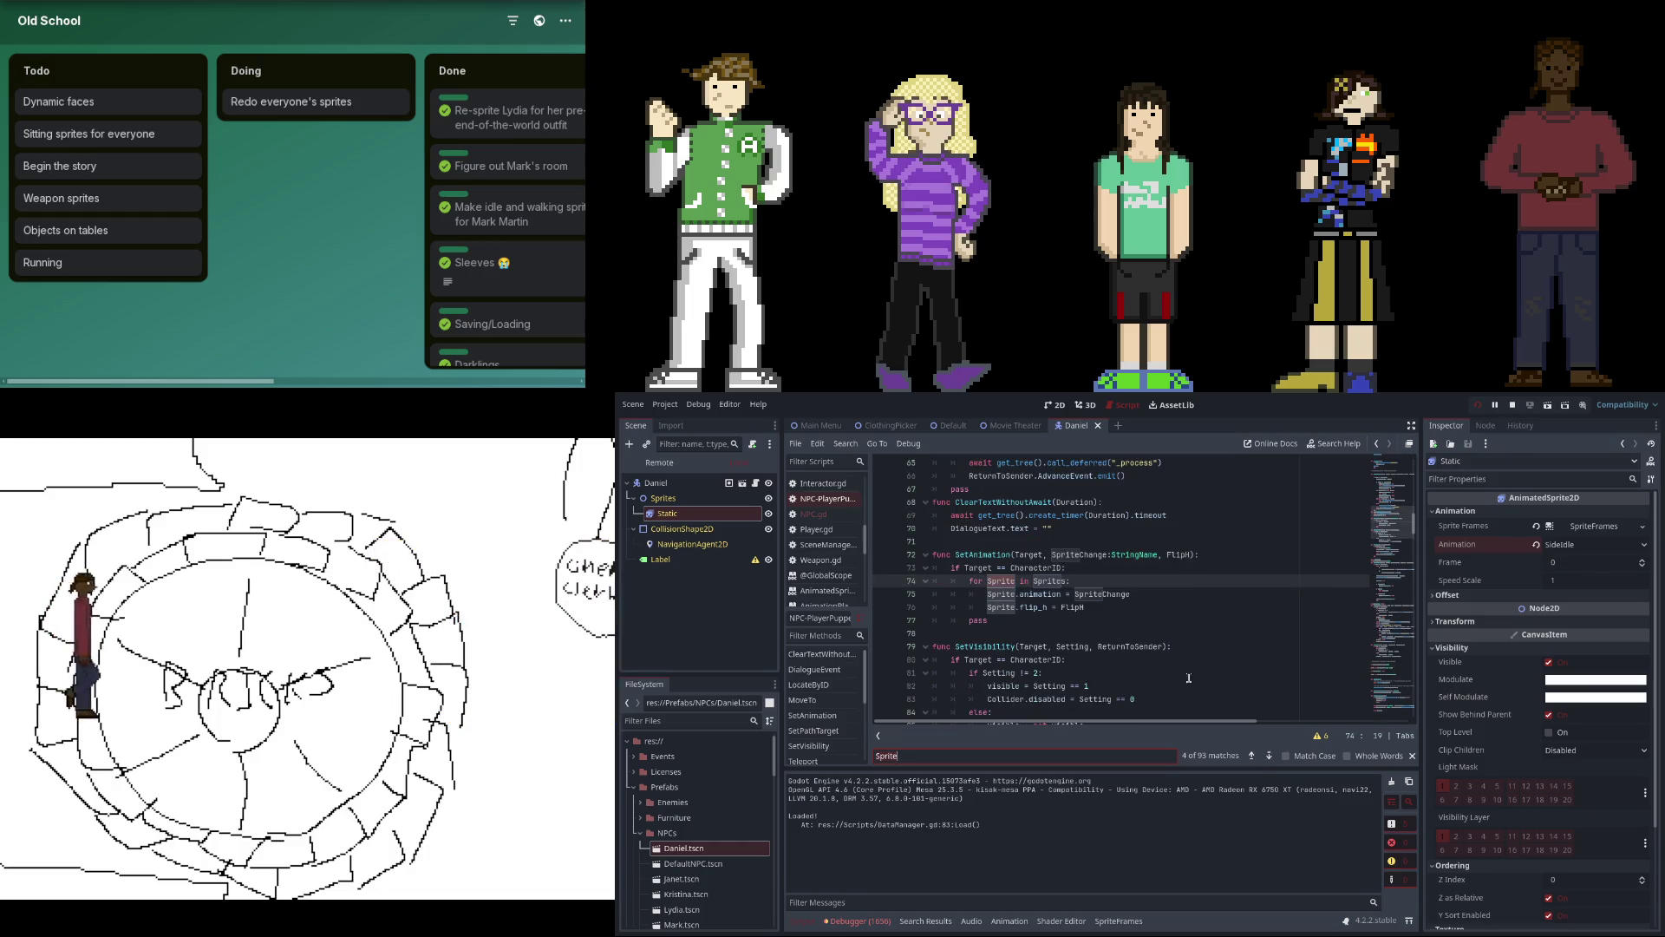
pyautogui.click(1268, 755)
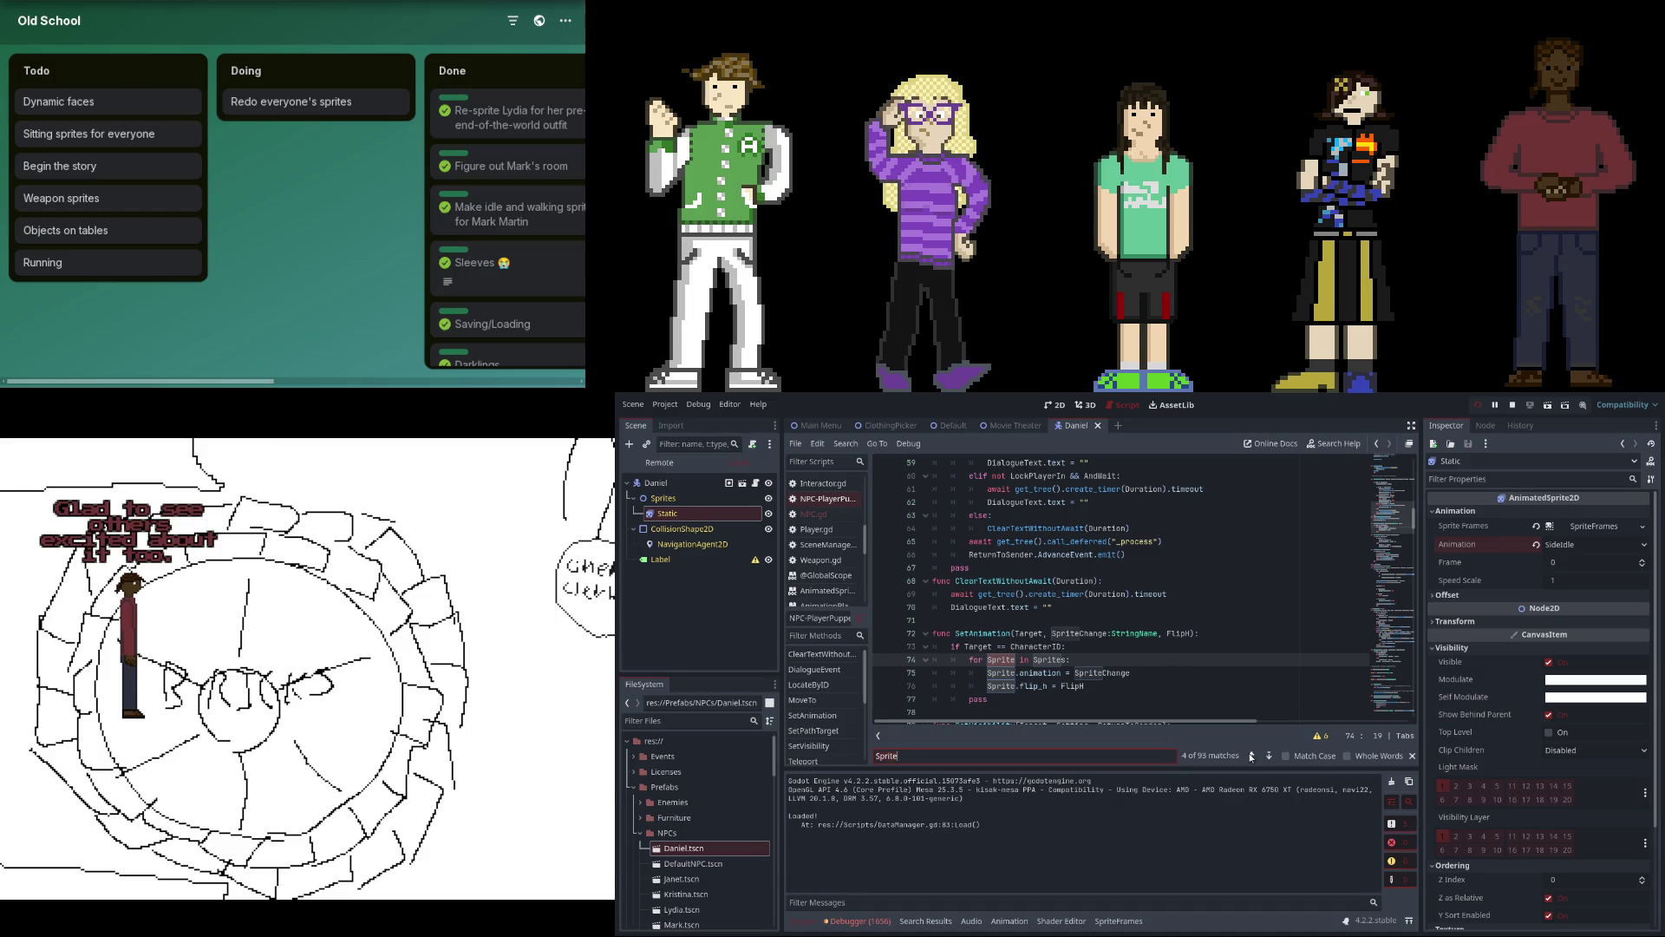
# Type the loop variable Sprite as AnimatedSprite2D.
pyautogui.click(1012, 659)
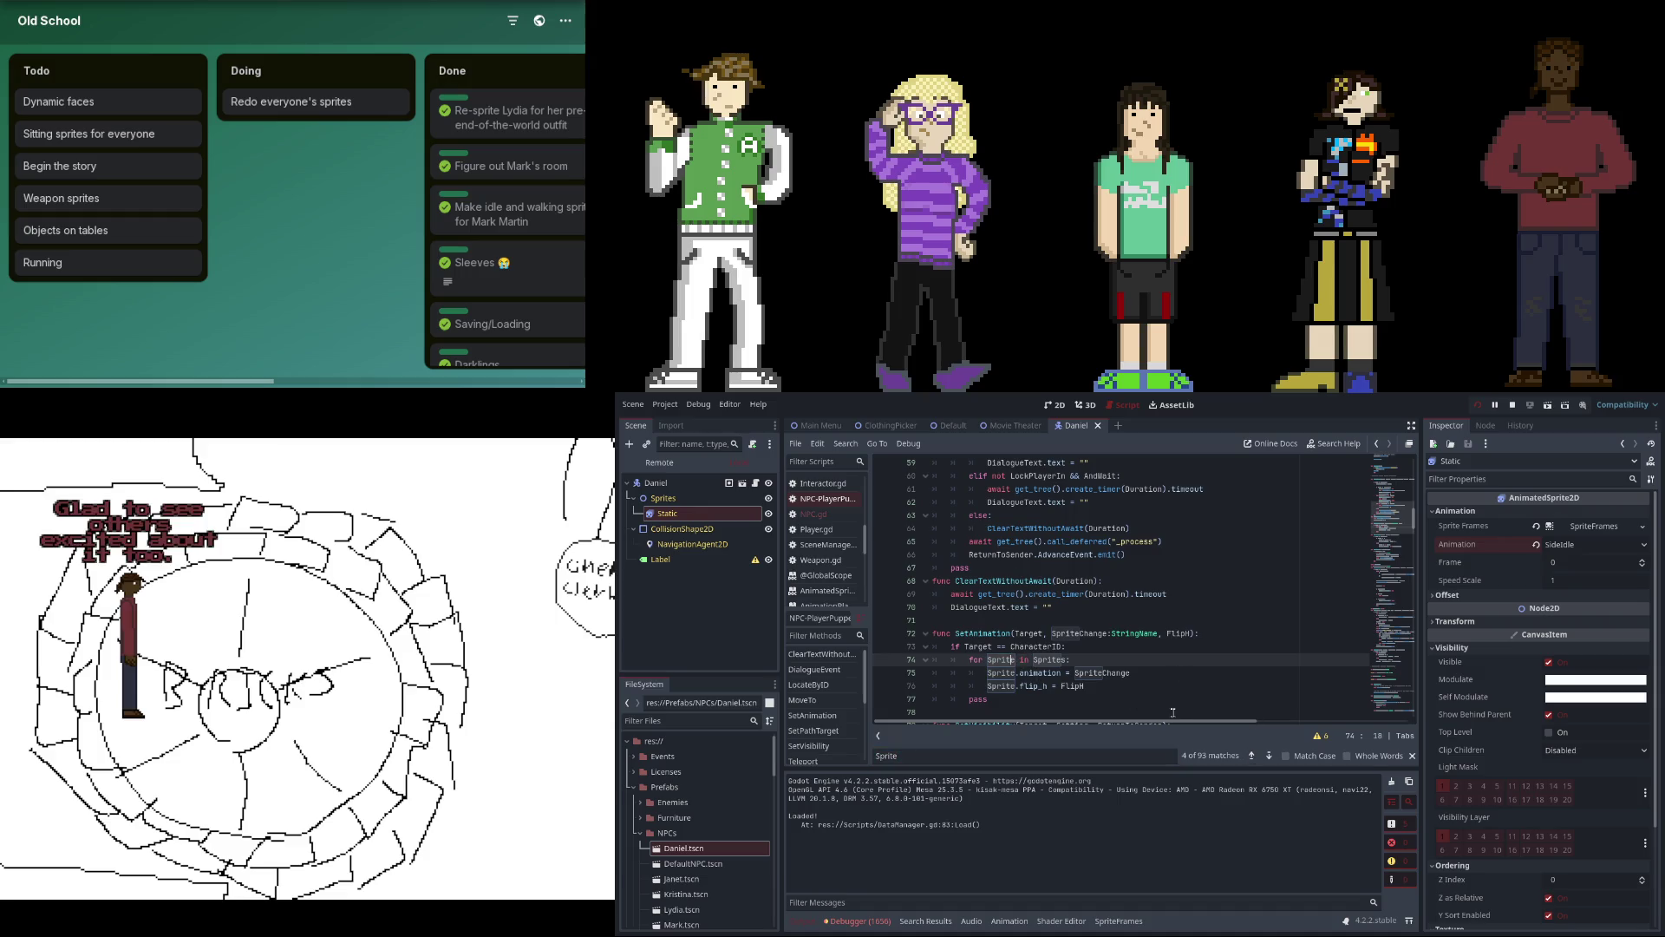
pyautogui.write('O:Spri')
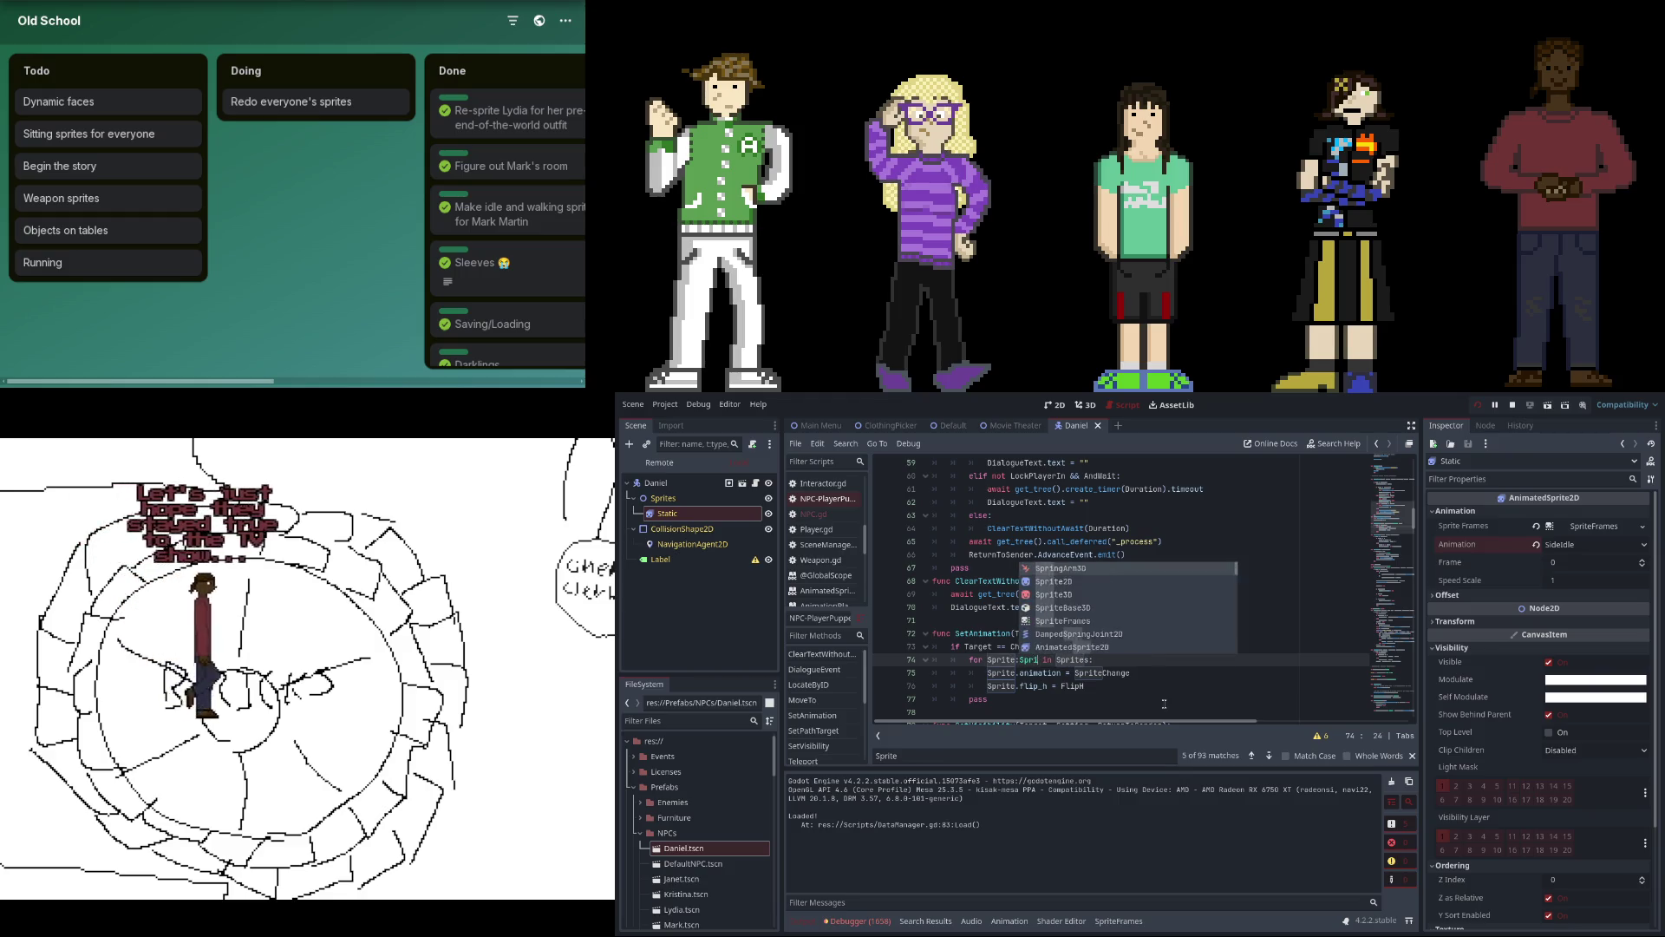
pyautogui.write('te2')
pyautogui.press('Down')
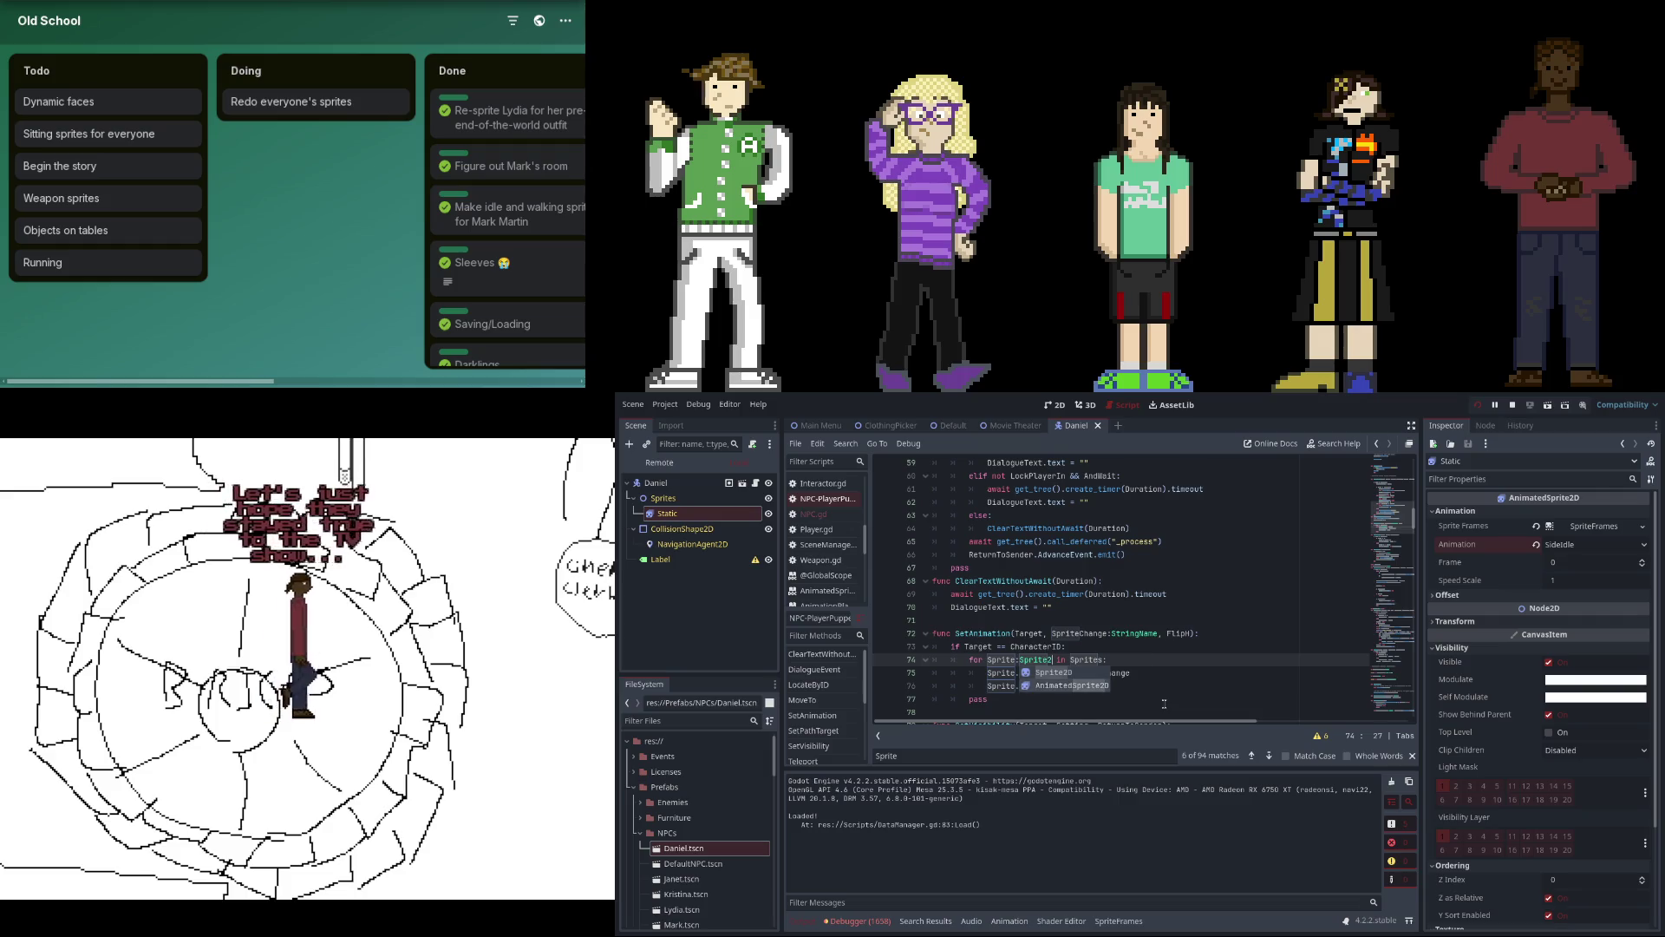
pyautogui.press('Return')
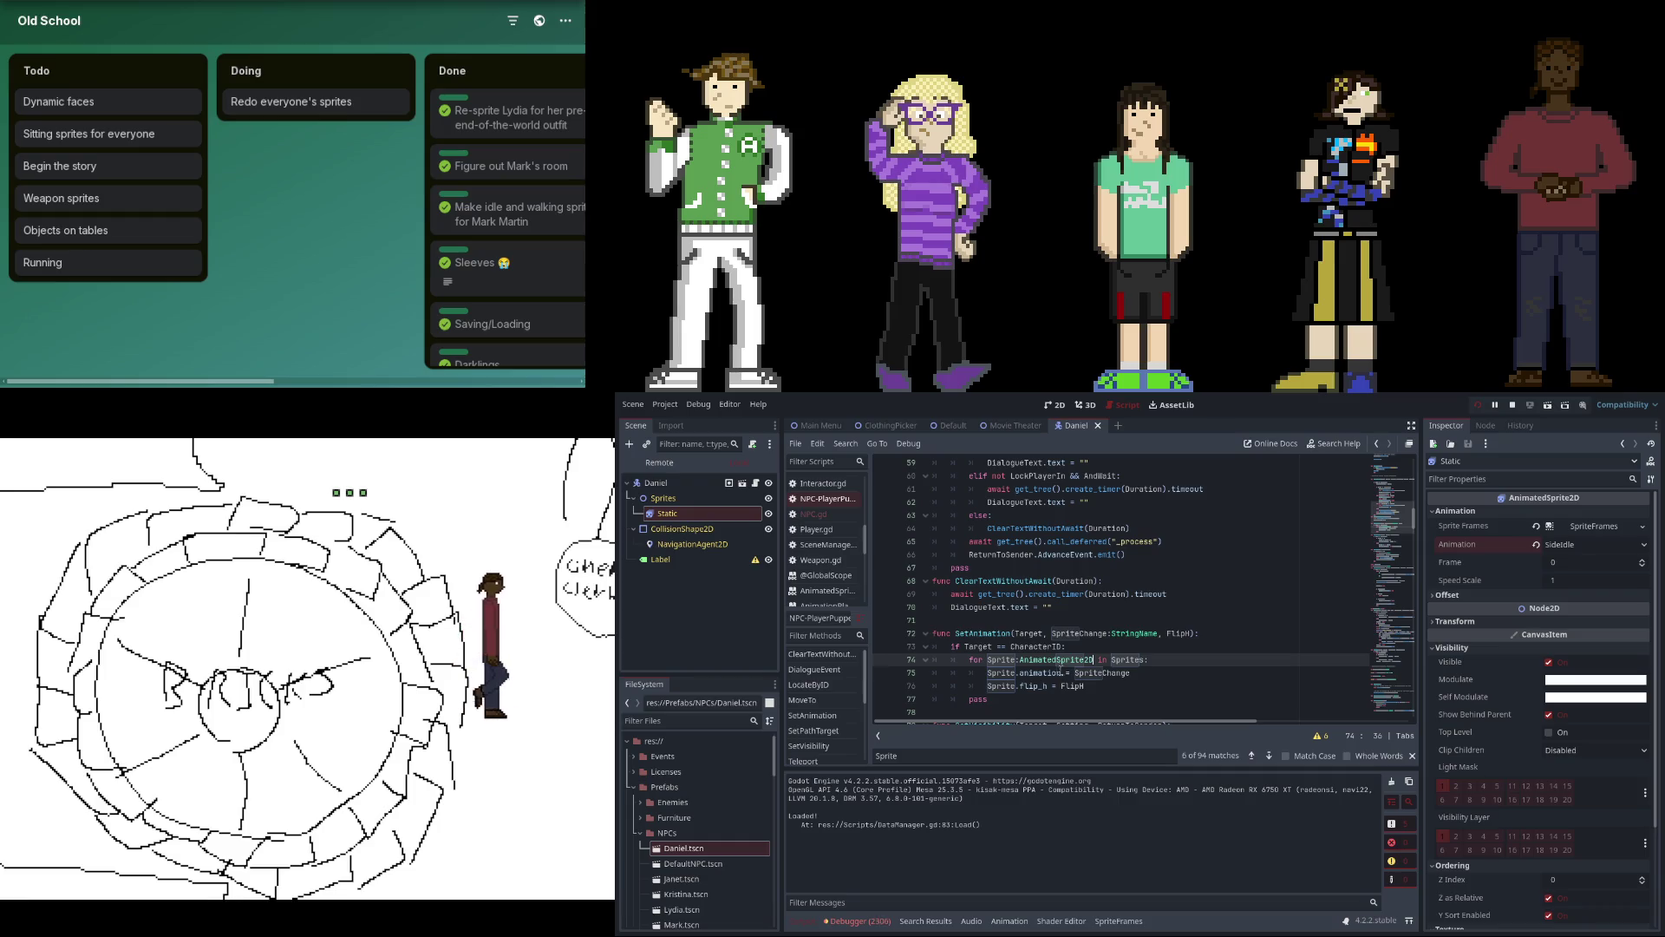
# Re-enter the animation property in Sprite.animation = SpriteChange via autocomplete.
pyautogui.click(1136, 673)
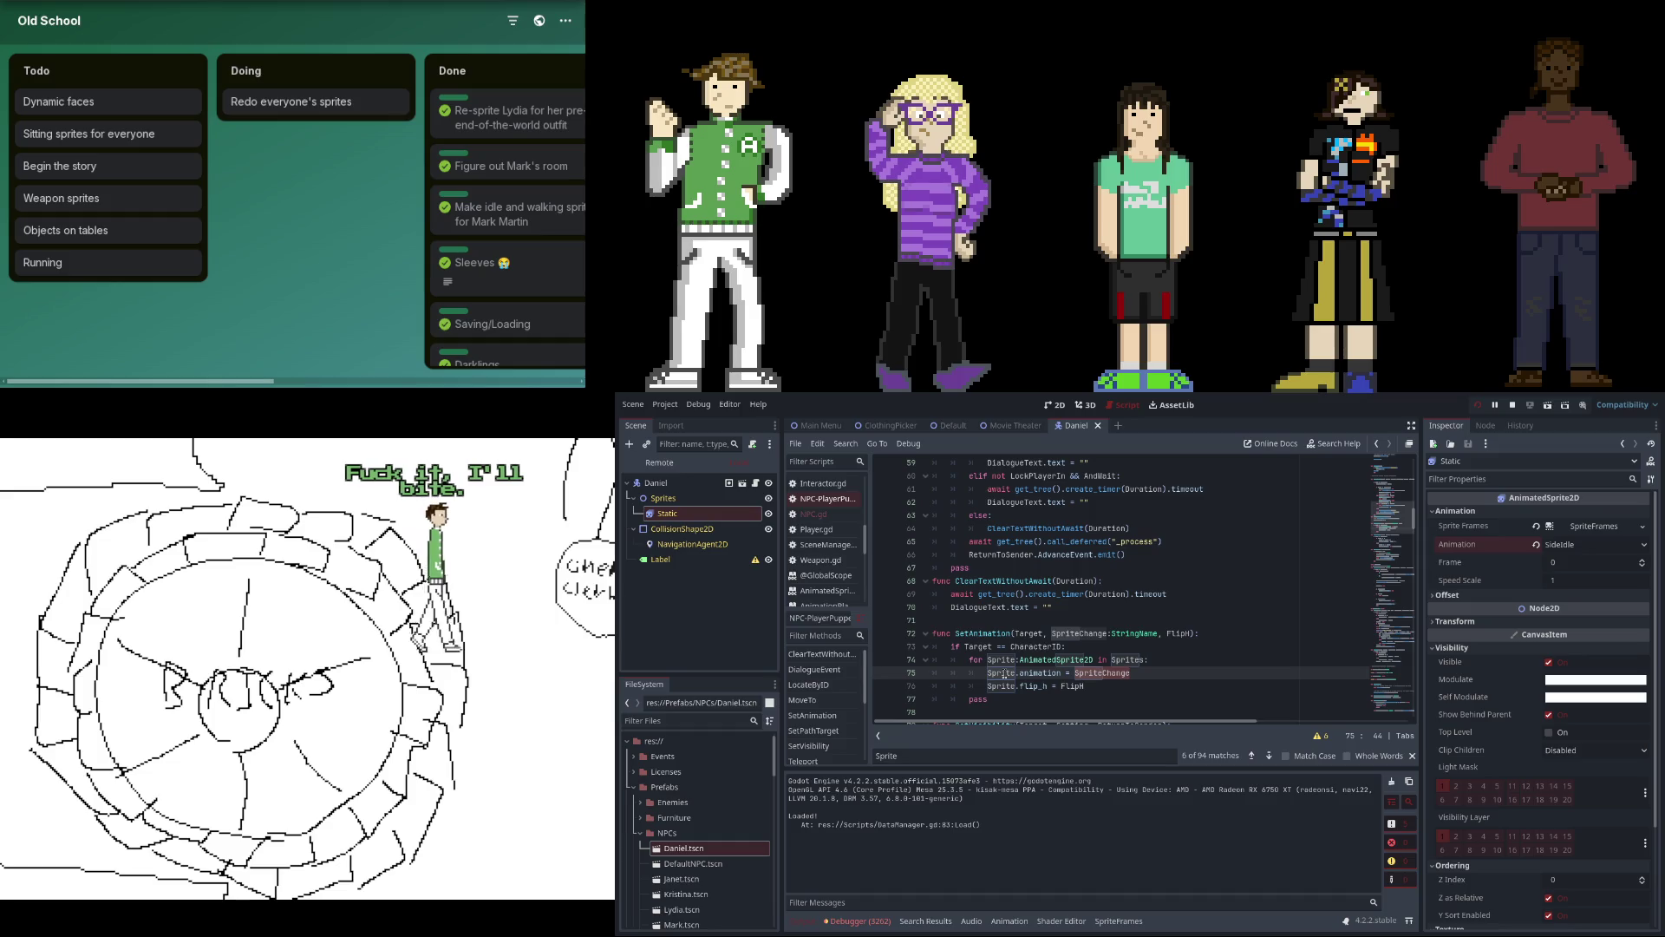
pyautogui.doubleClick(1039, 673)
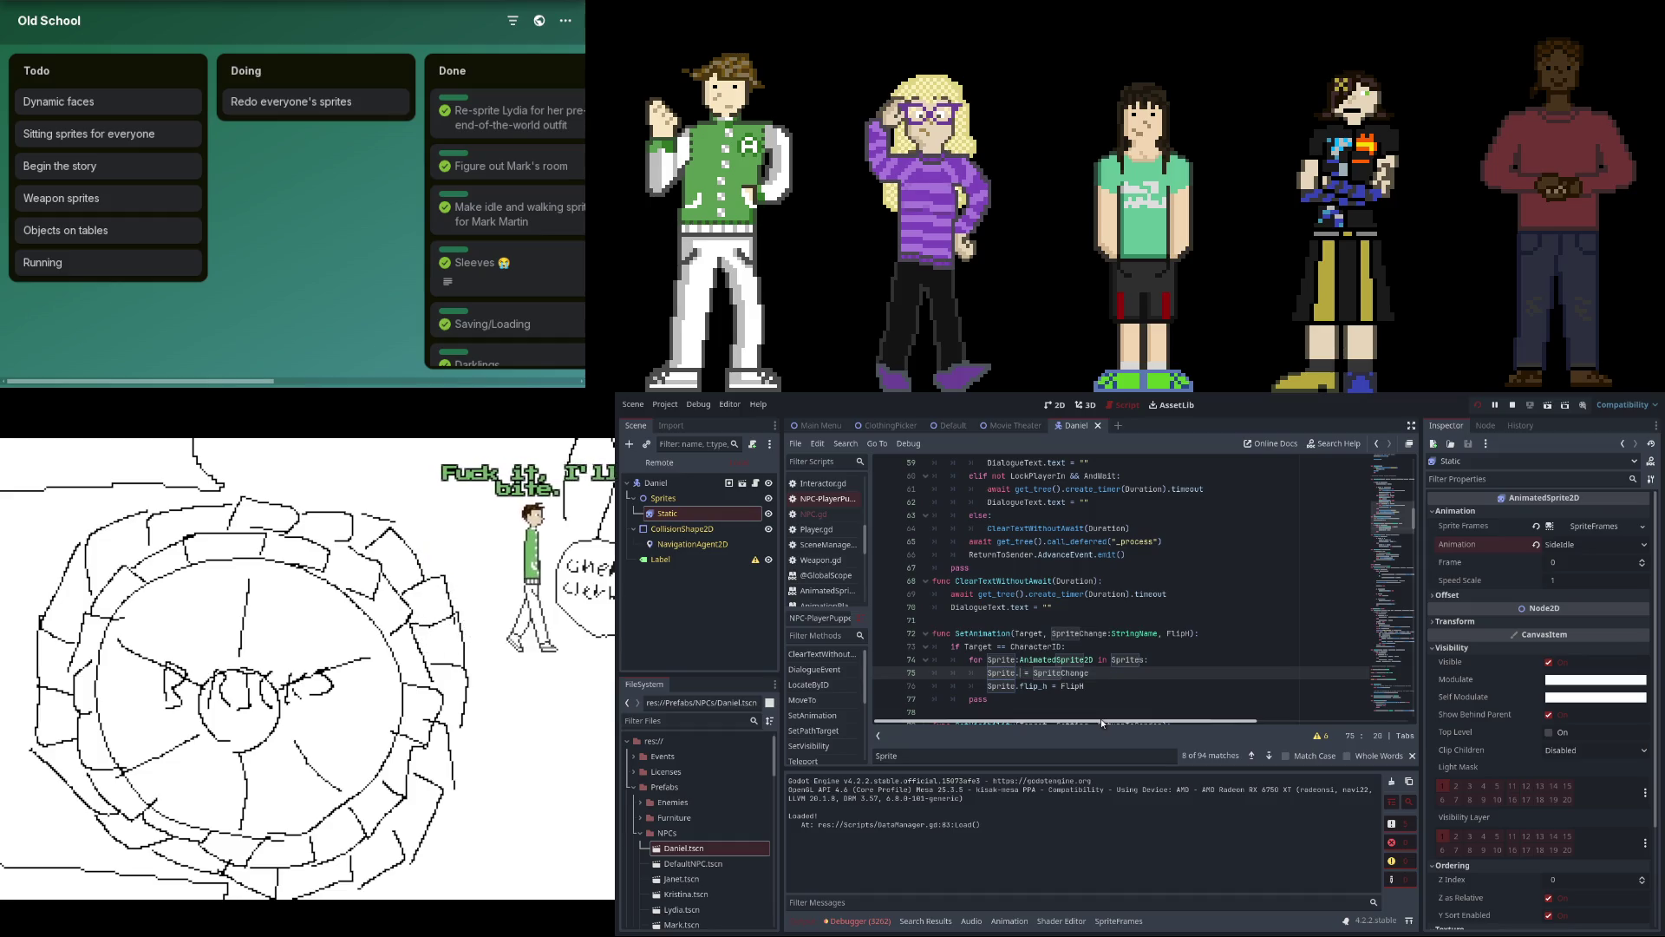
pyautogui.write('animation')
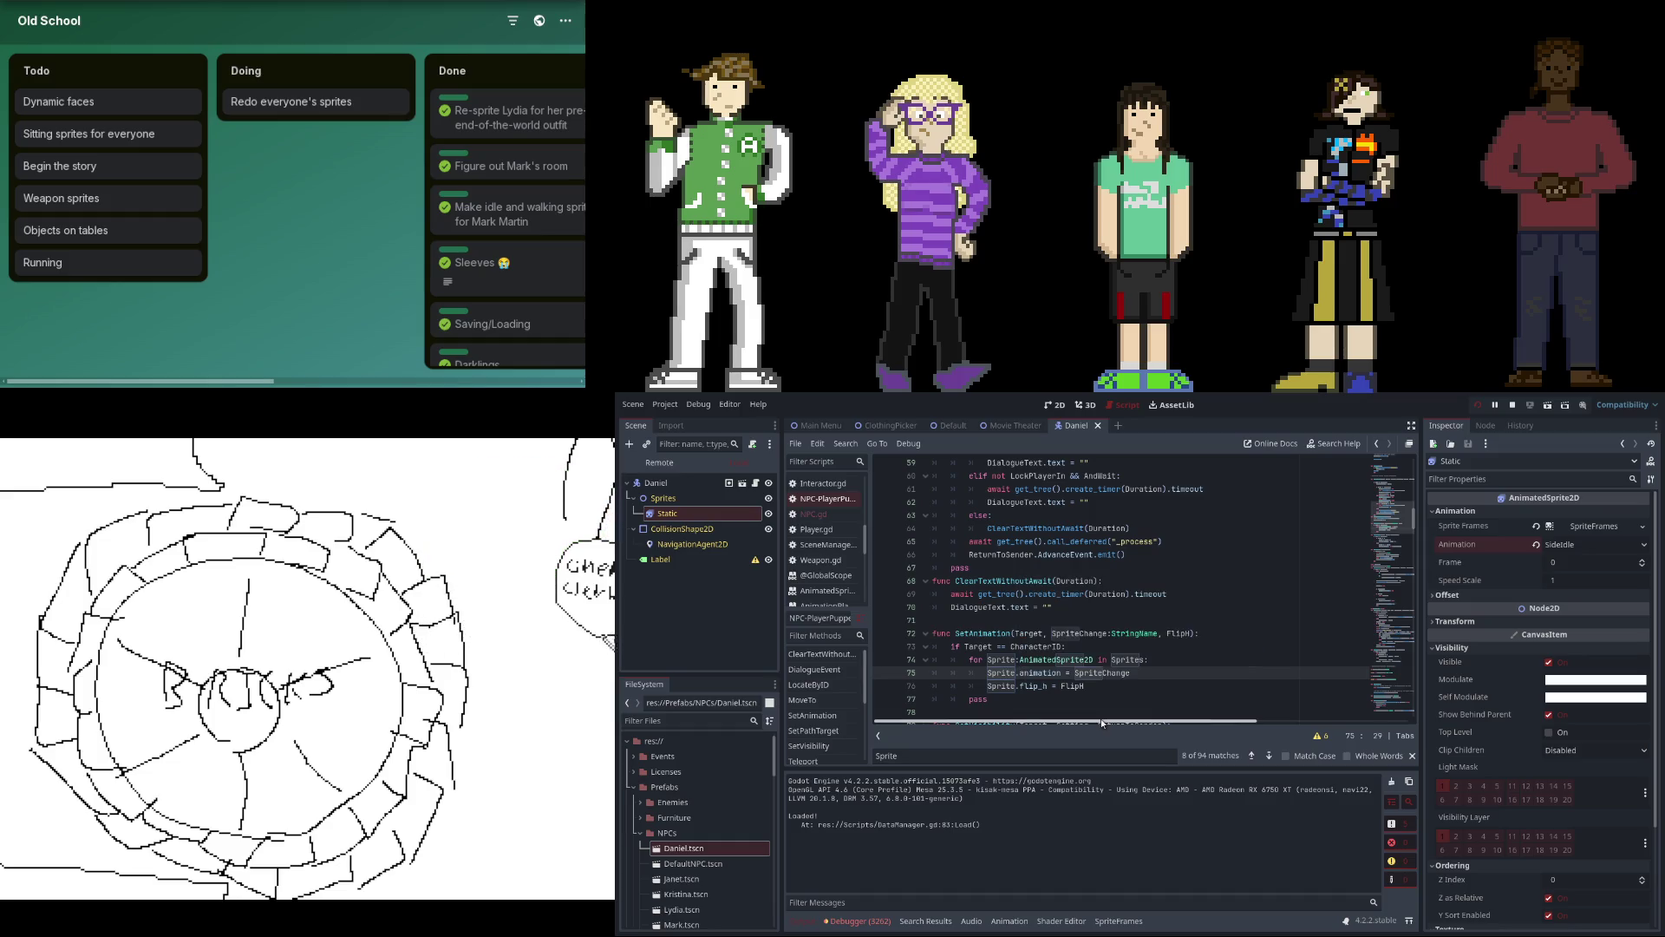
pyautogui.press('Return')
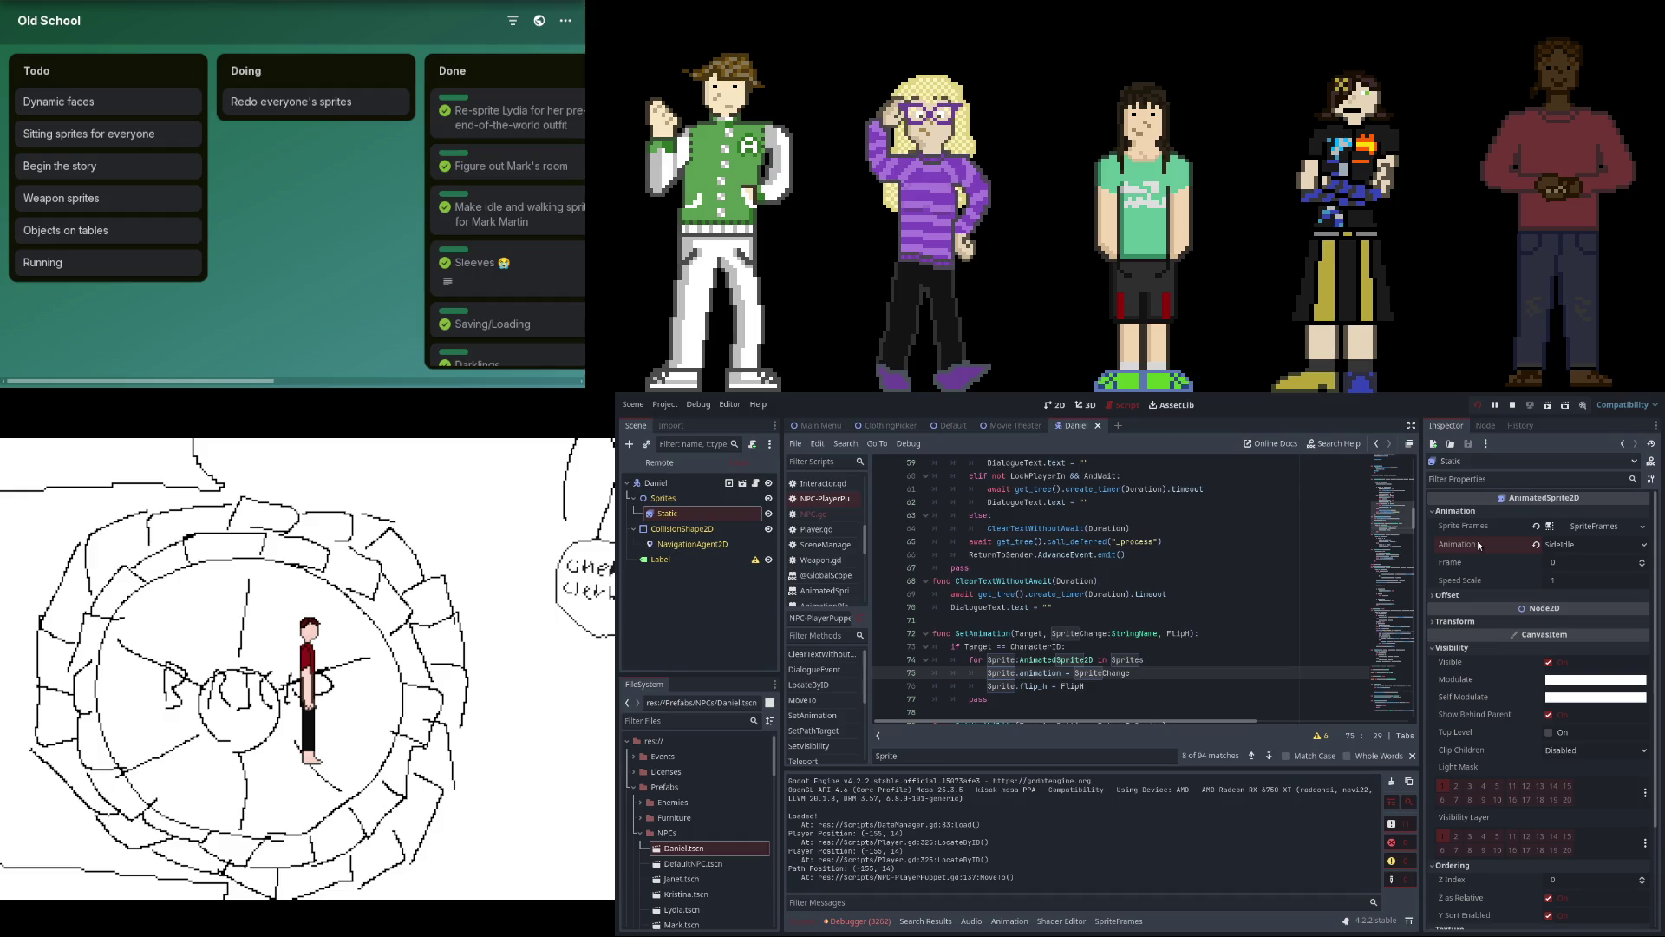
pyautogui.click(1557, 545)
# Read through the AnimatedSprite2D class documentation.
pyautogui.scroll(-8, 823, 588)
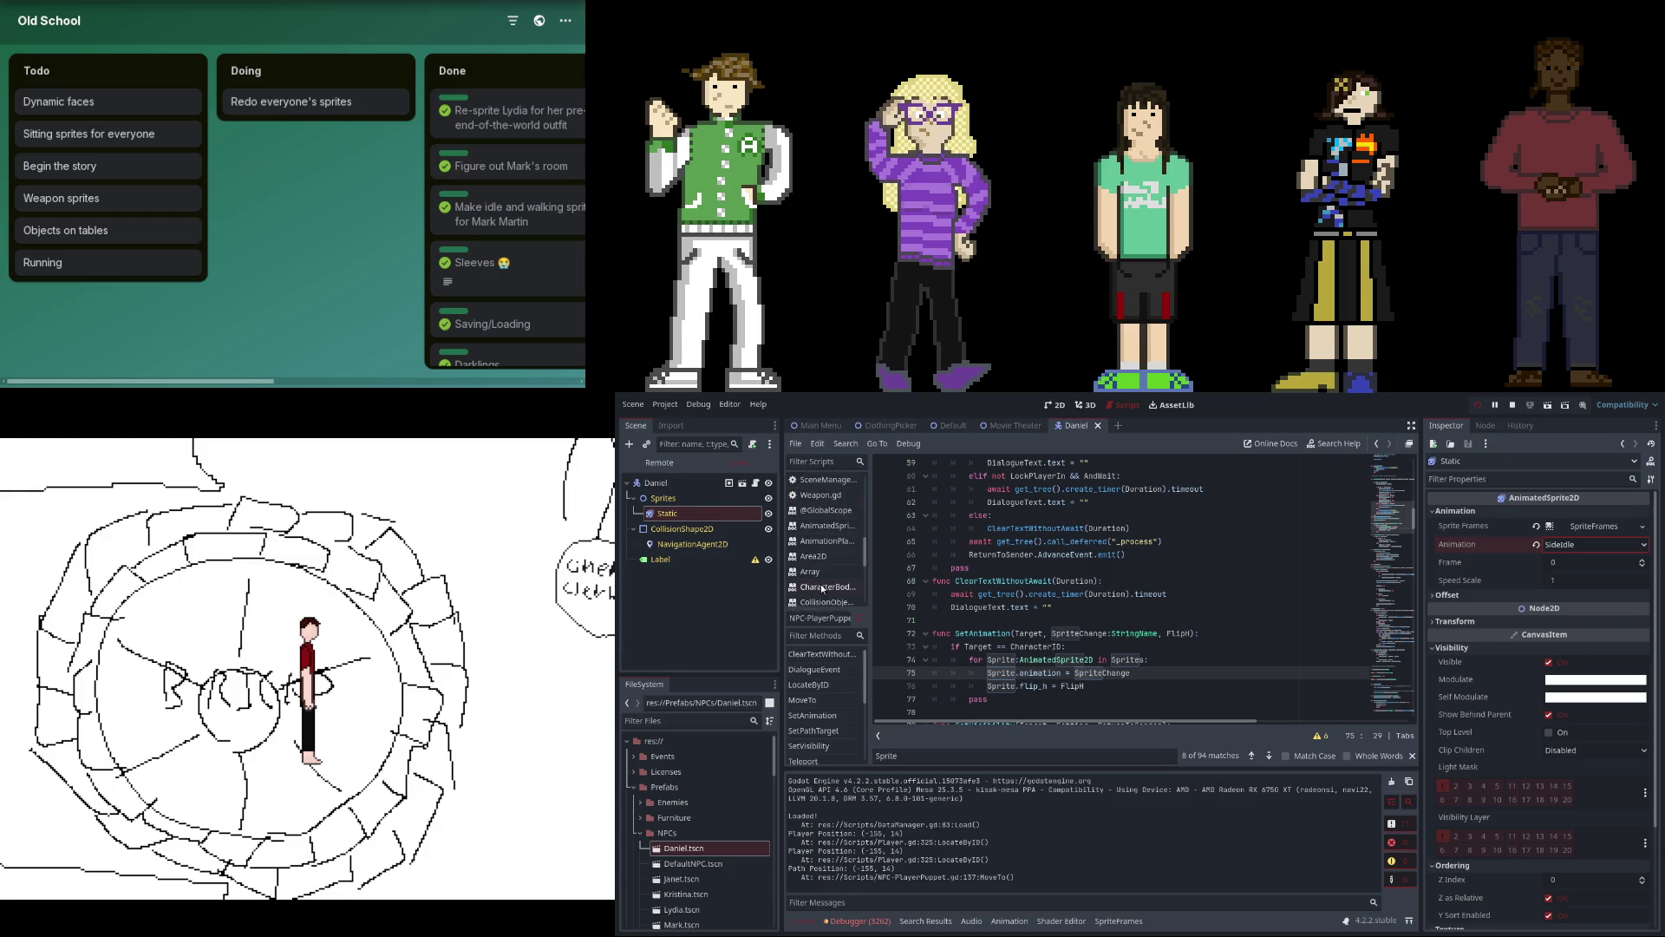
pyautogui.scroll(4, 822, 588)
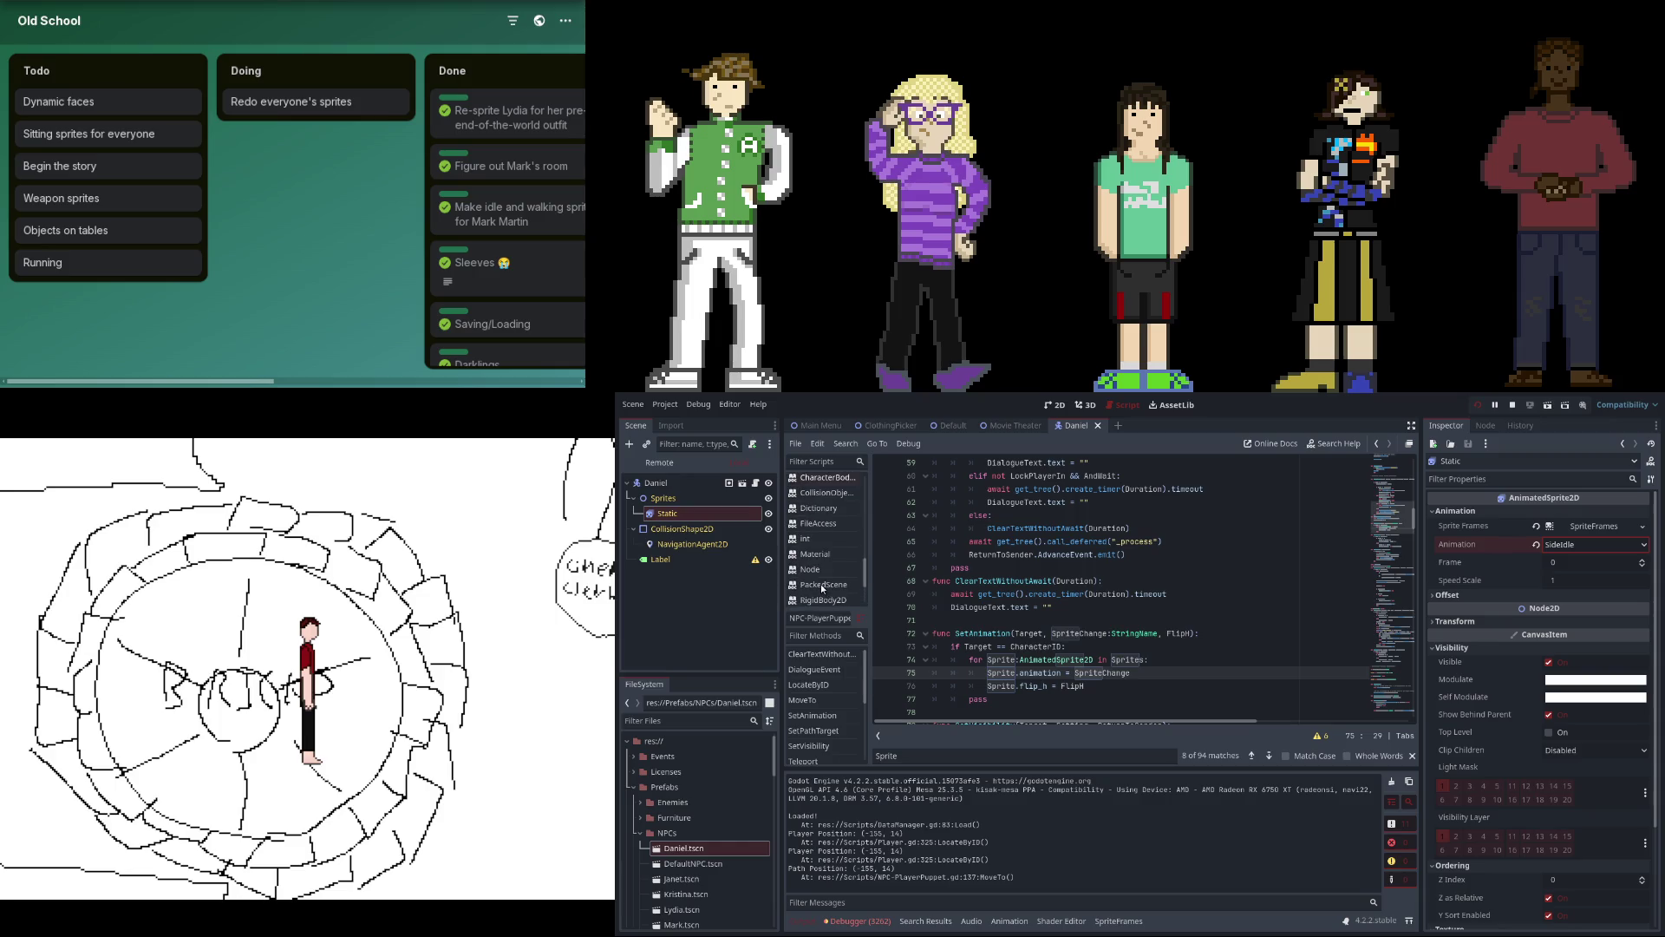
pyautogui.scroll(2, 820, 584)
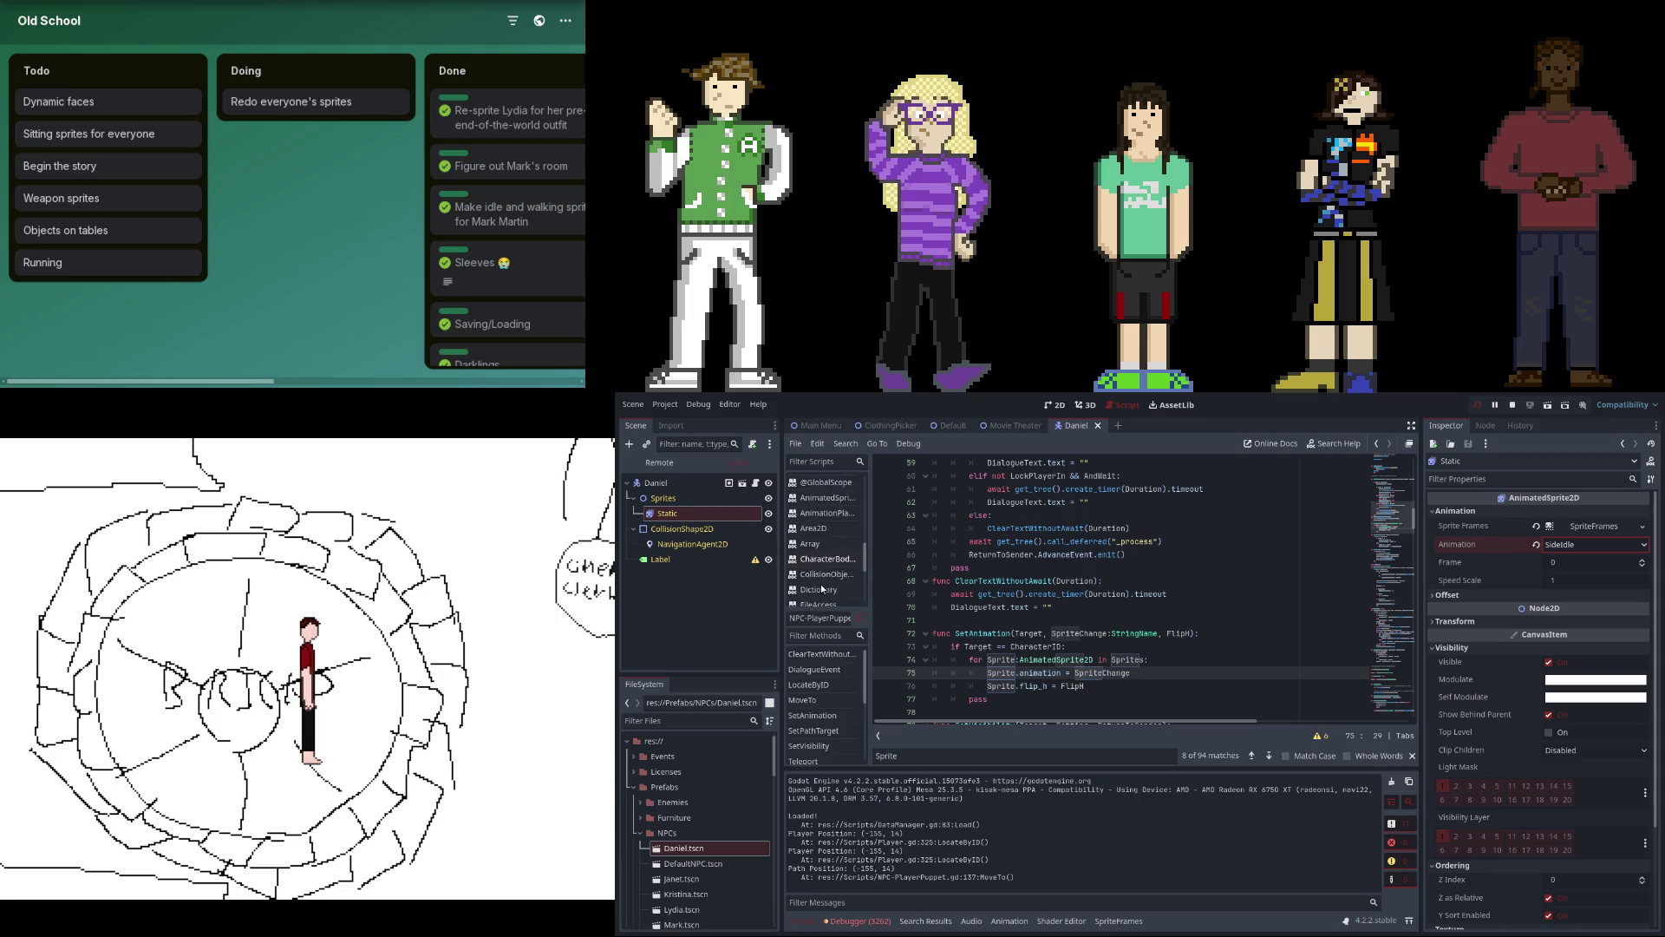
pyautogui.click(826, 497)
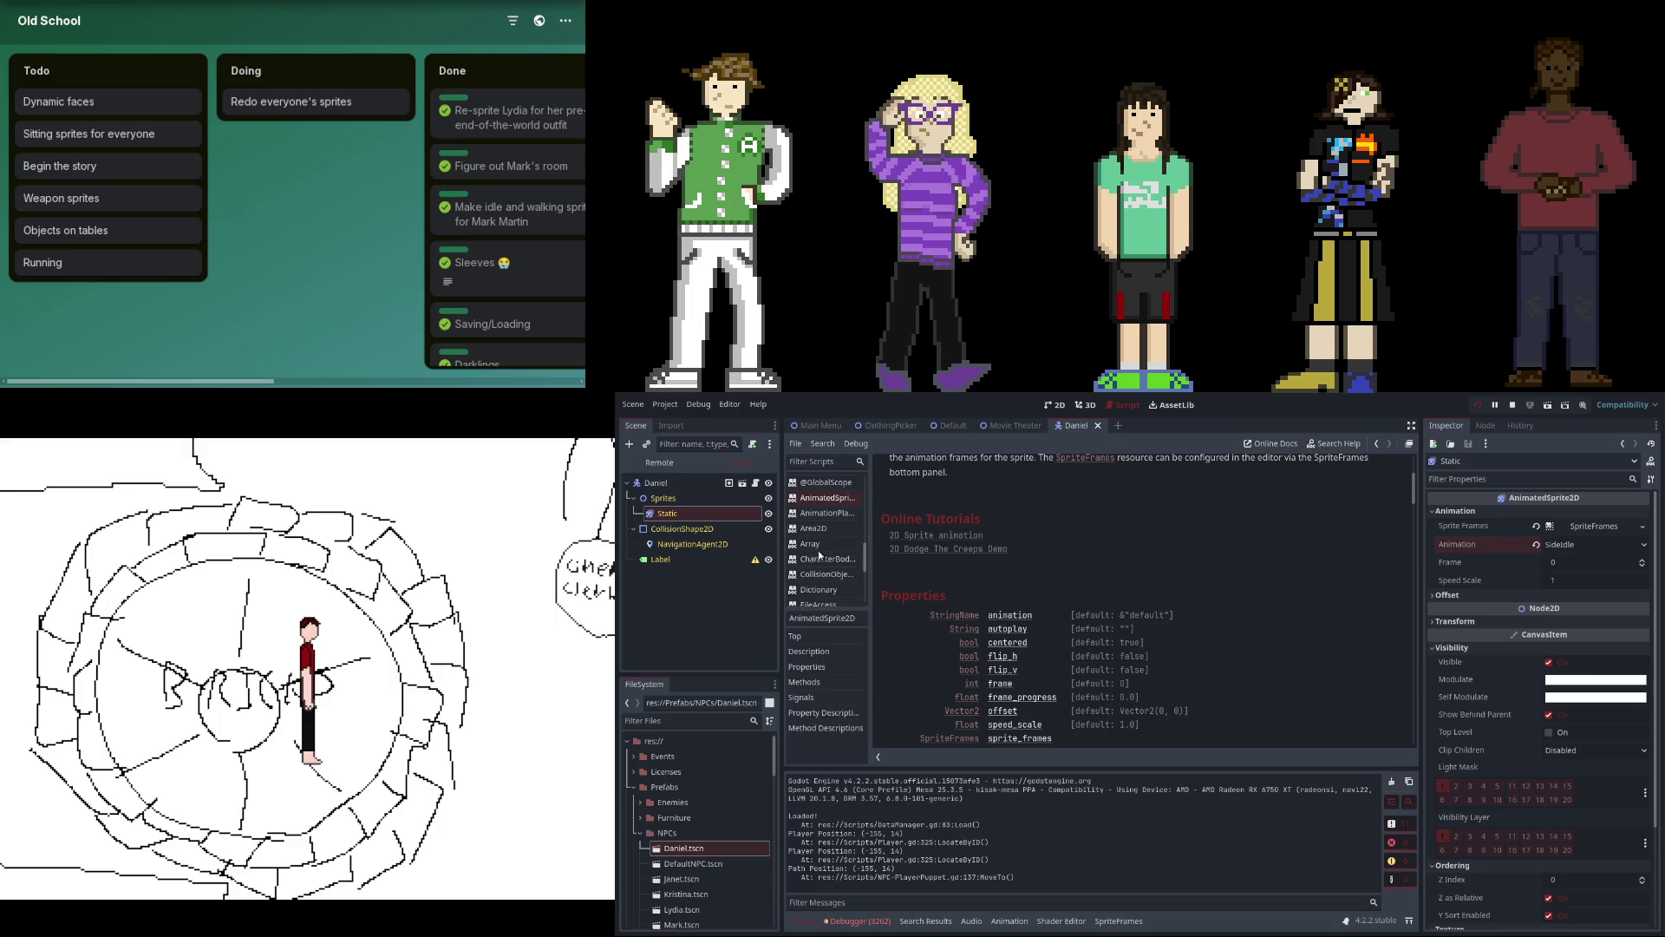
pyautogui.scroll(-5, 819, 555)
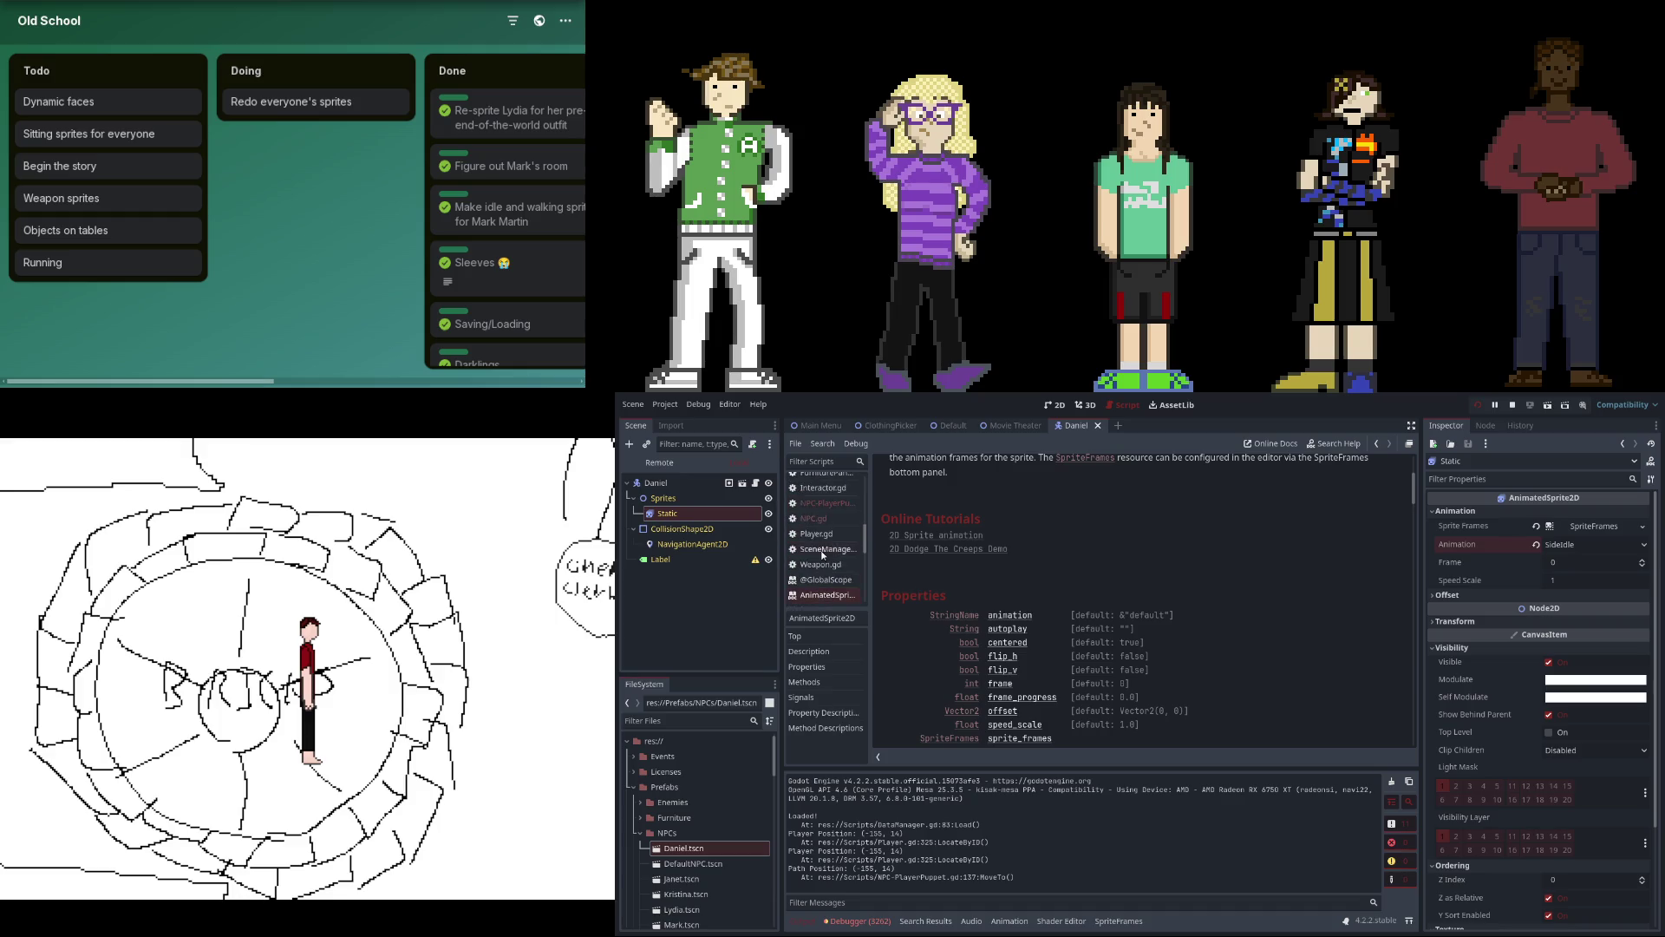
pyautogui.scroll(1, 856, 547)
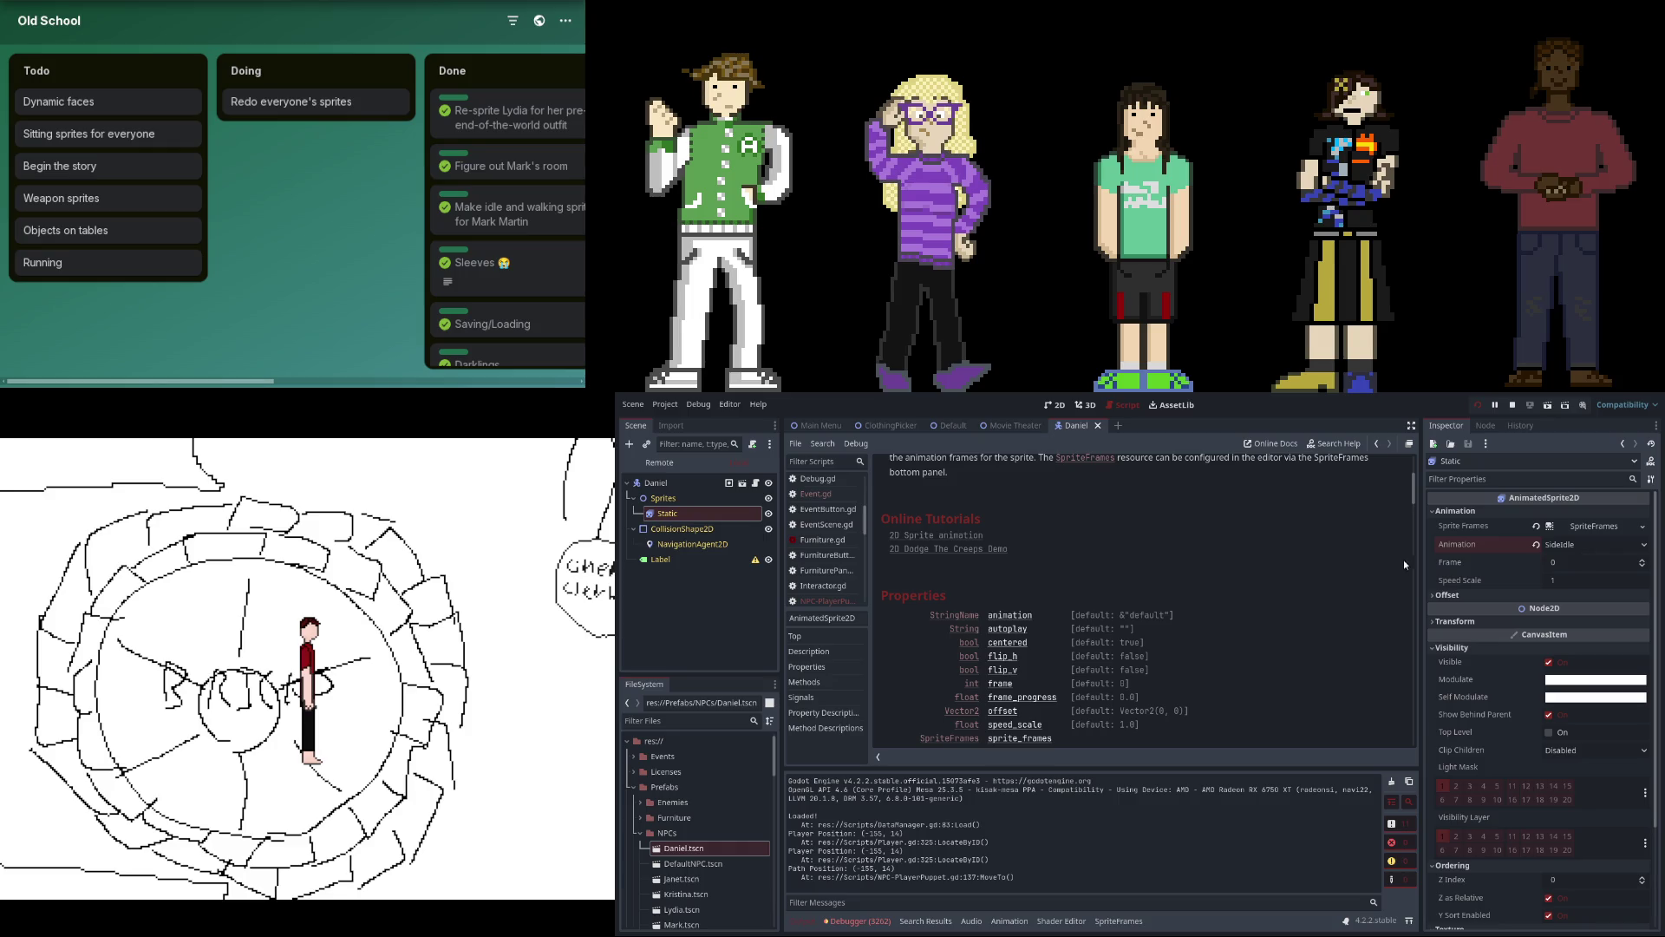
# Switch the script editor to NPC.gd.
pyautogui.scroll(2, 831, 511)
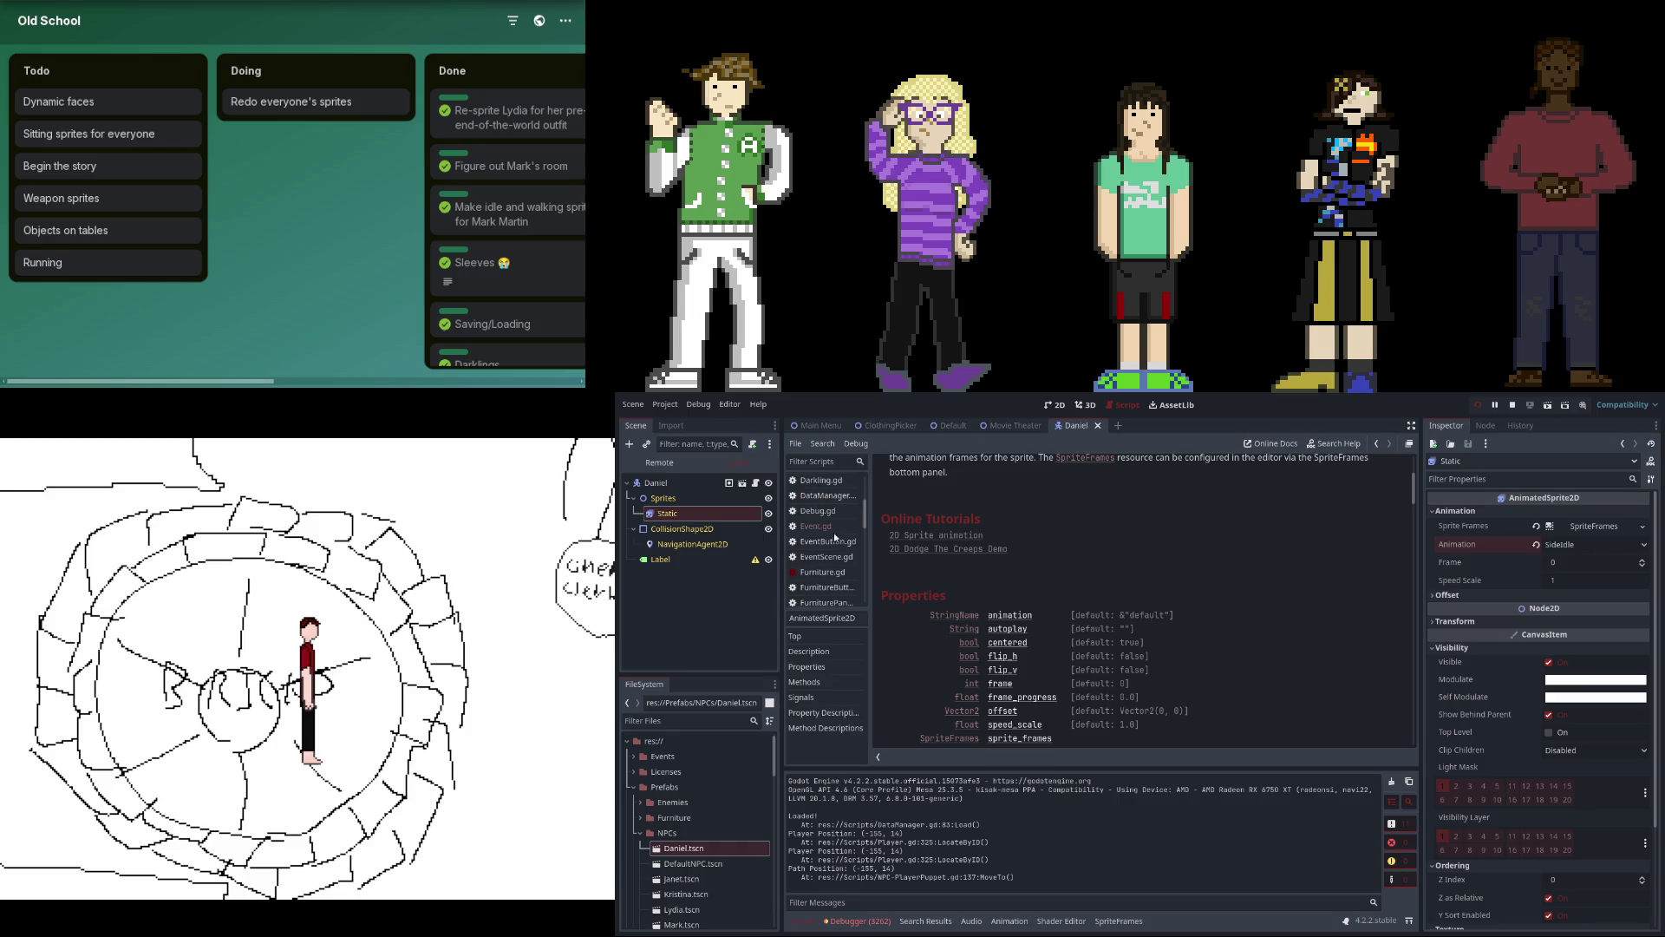
pyautogui.scroll(-3, 841, 546)
pyautogui.click(843, 567)
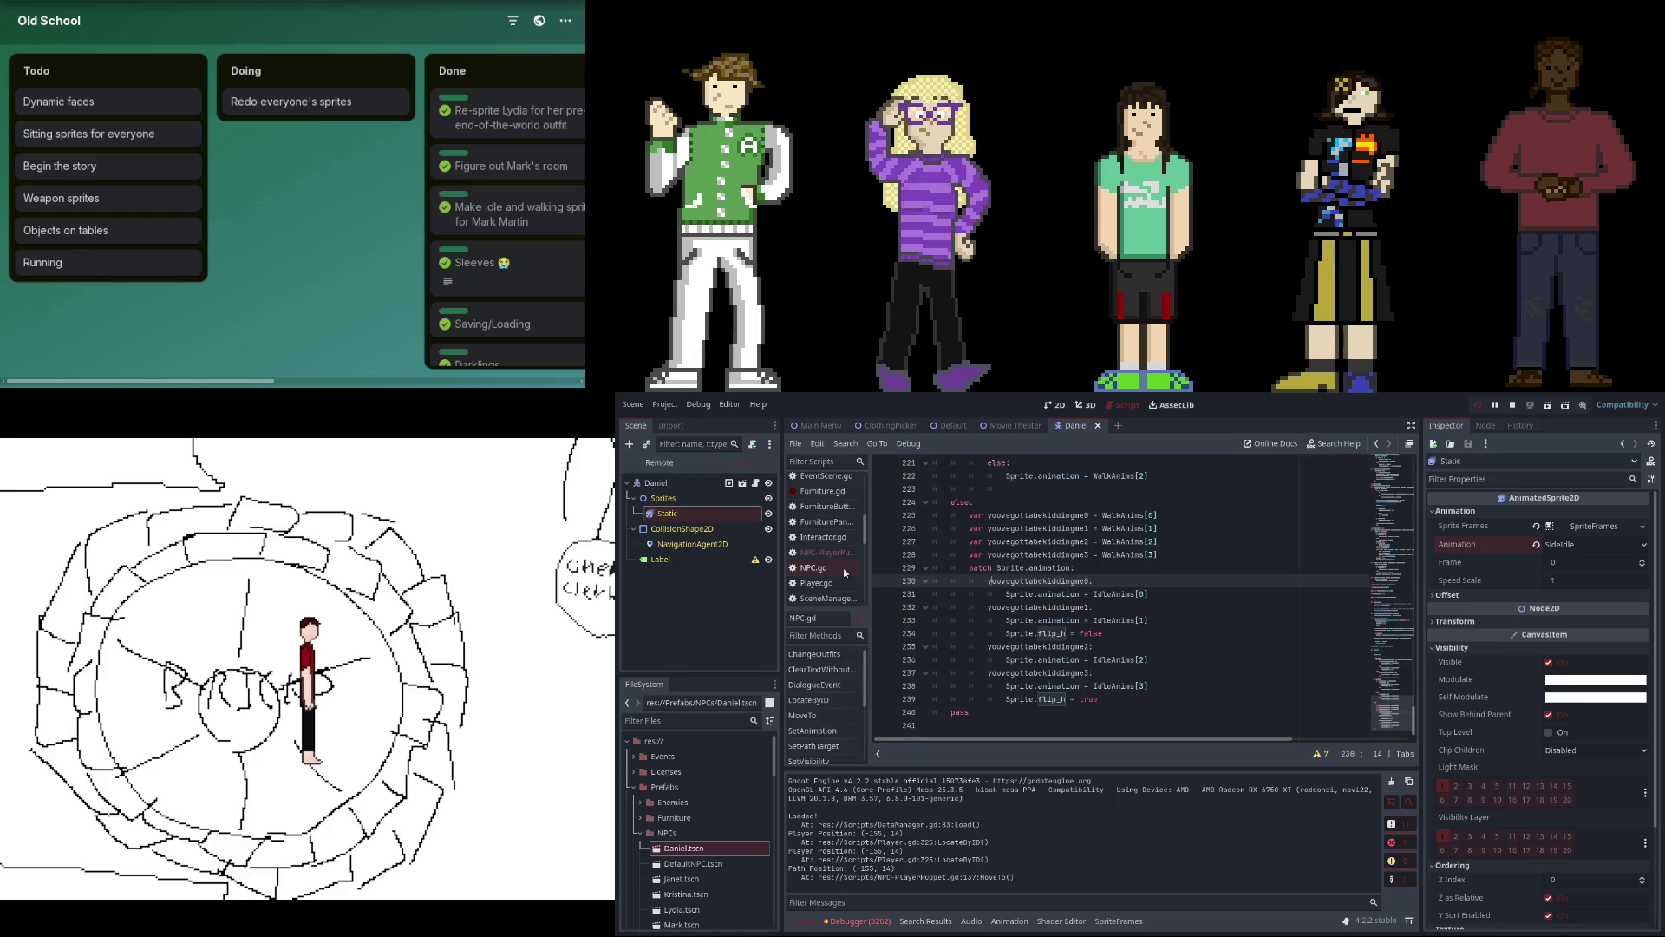
# Go to NPC.gd's SetAnimation function and retype animation on line 69.
pyautogui.click(820, 551)
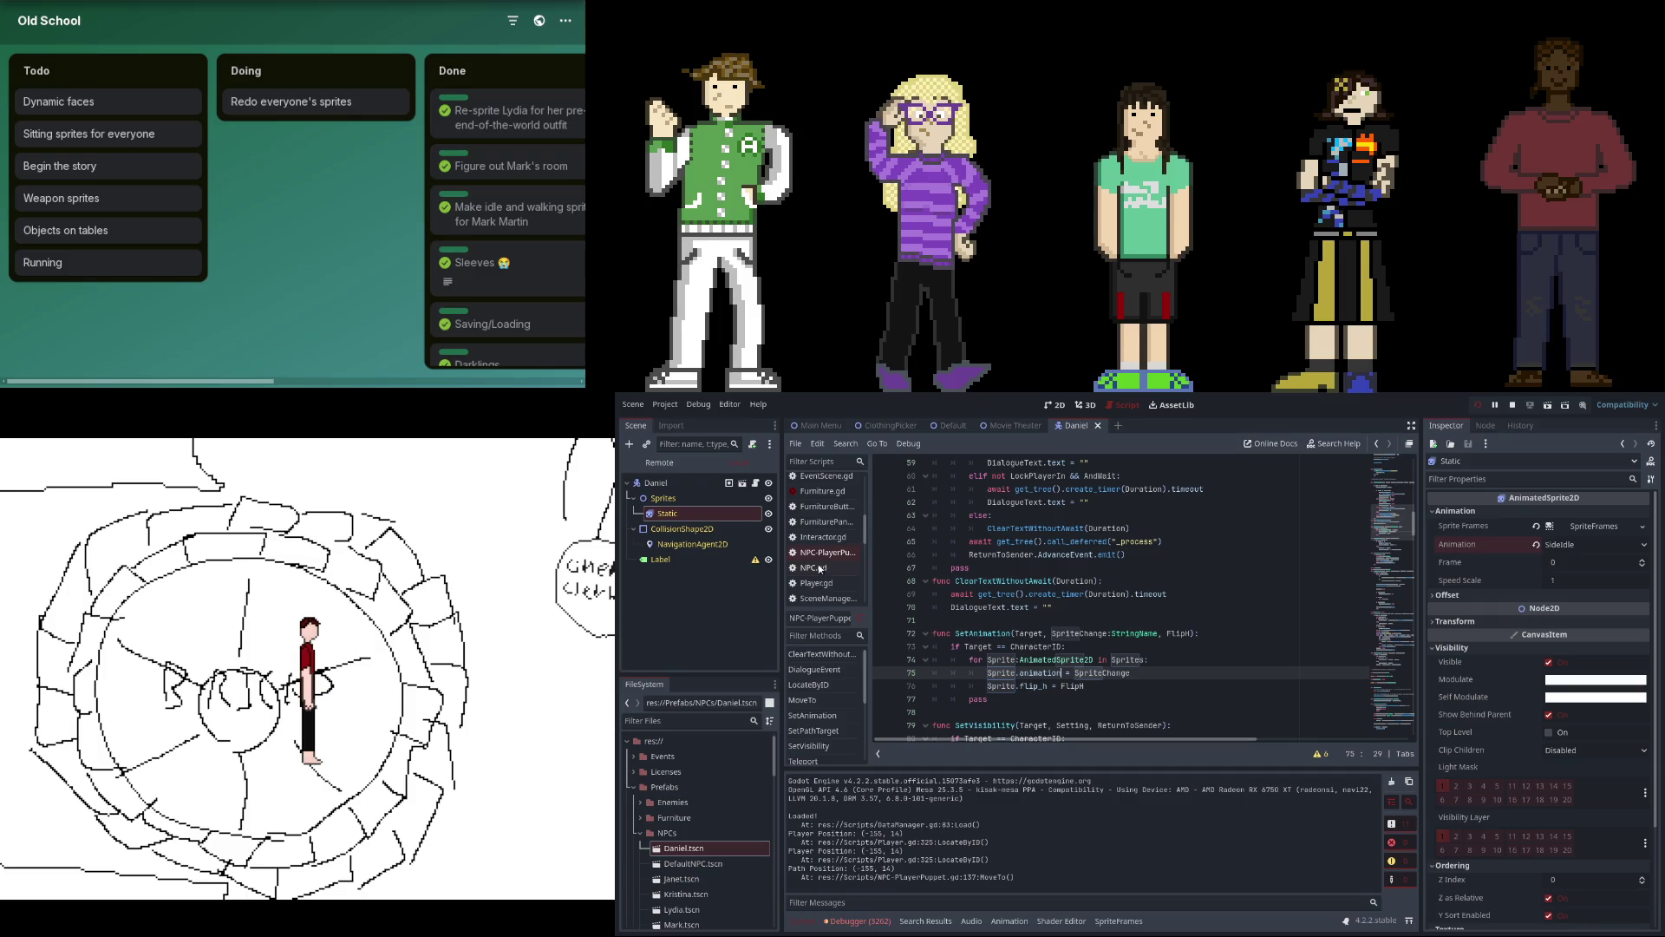
pyautogui.click(818, 567)
pyautogui.click(1402, 557)
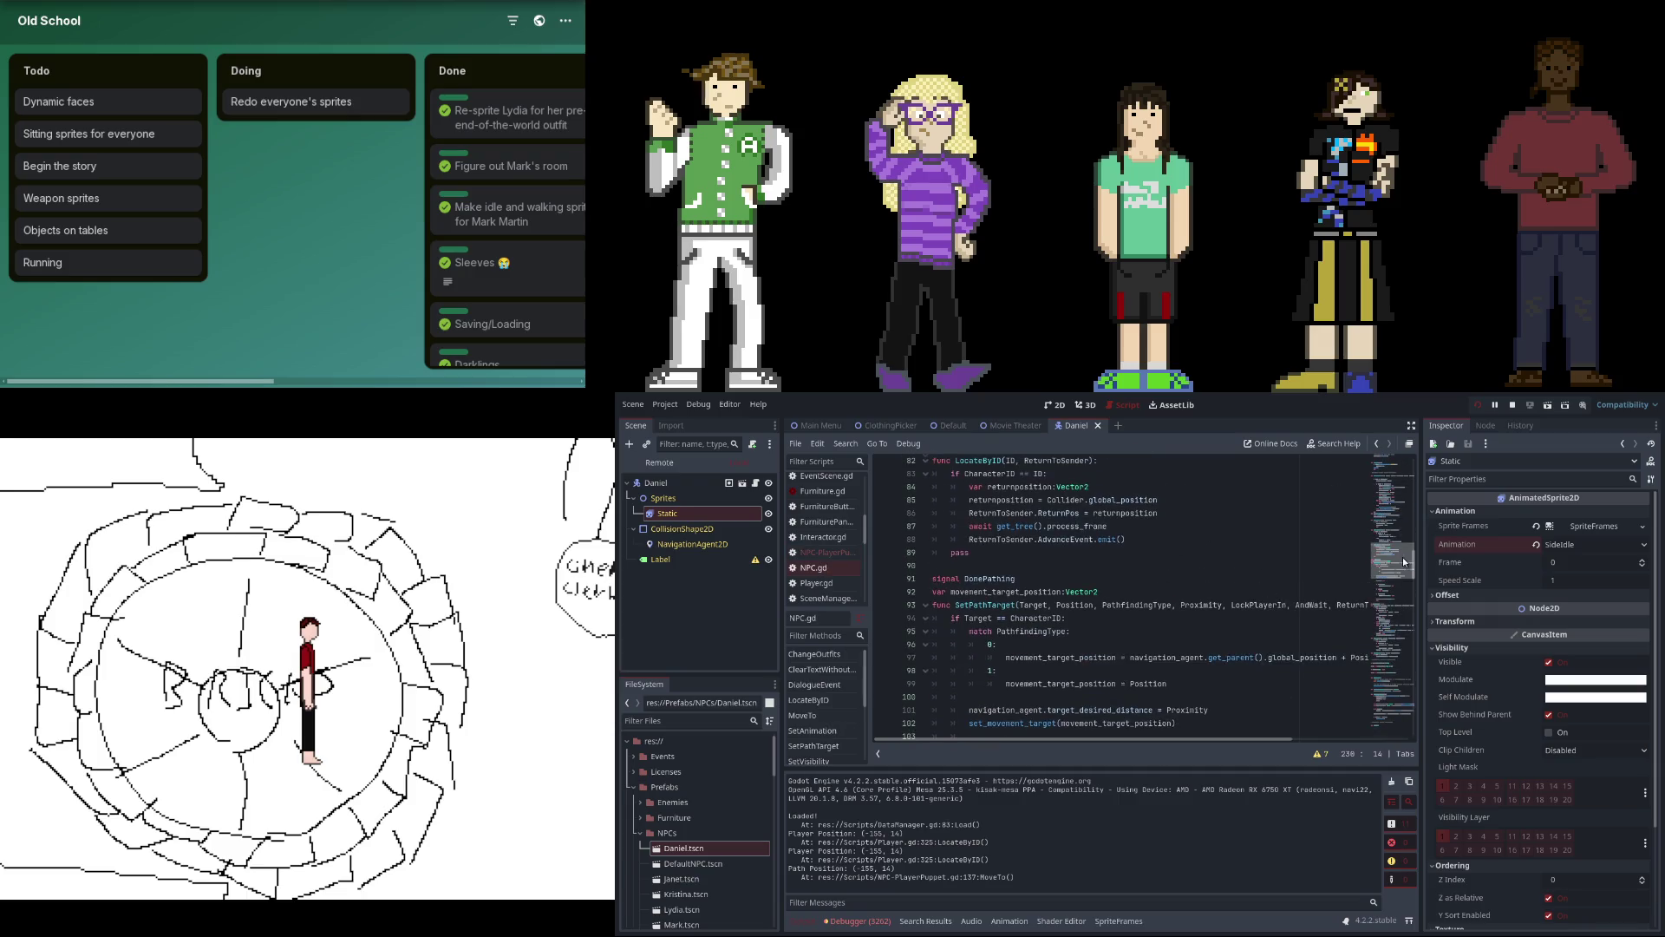
pyautogui.moveTo(1403, 557); pyautogui.dragTo(1413, 530)
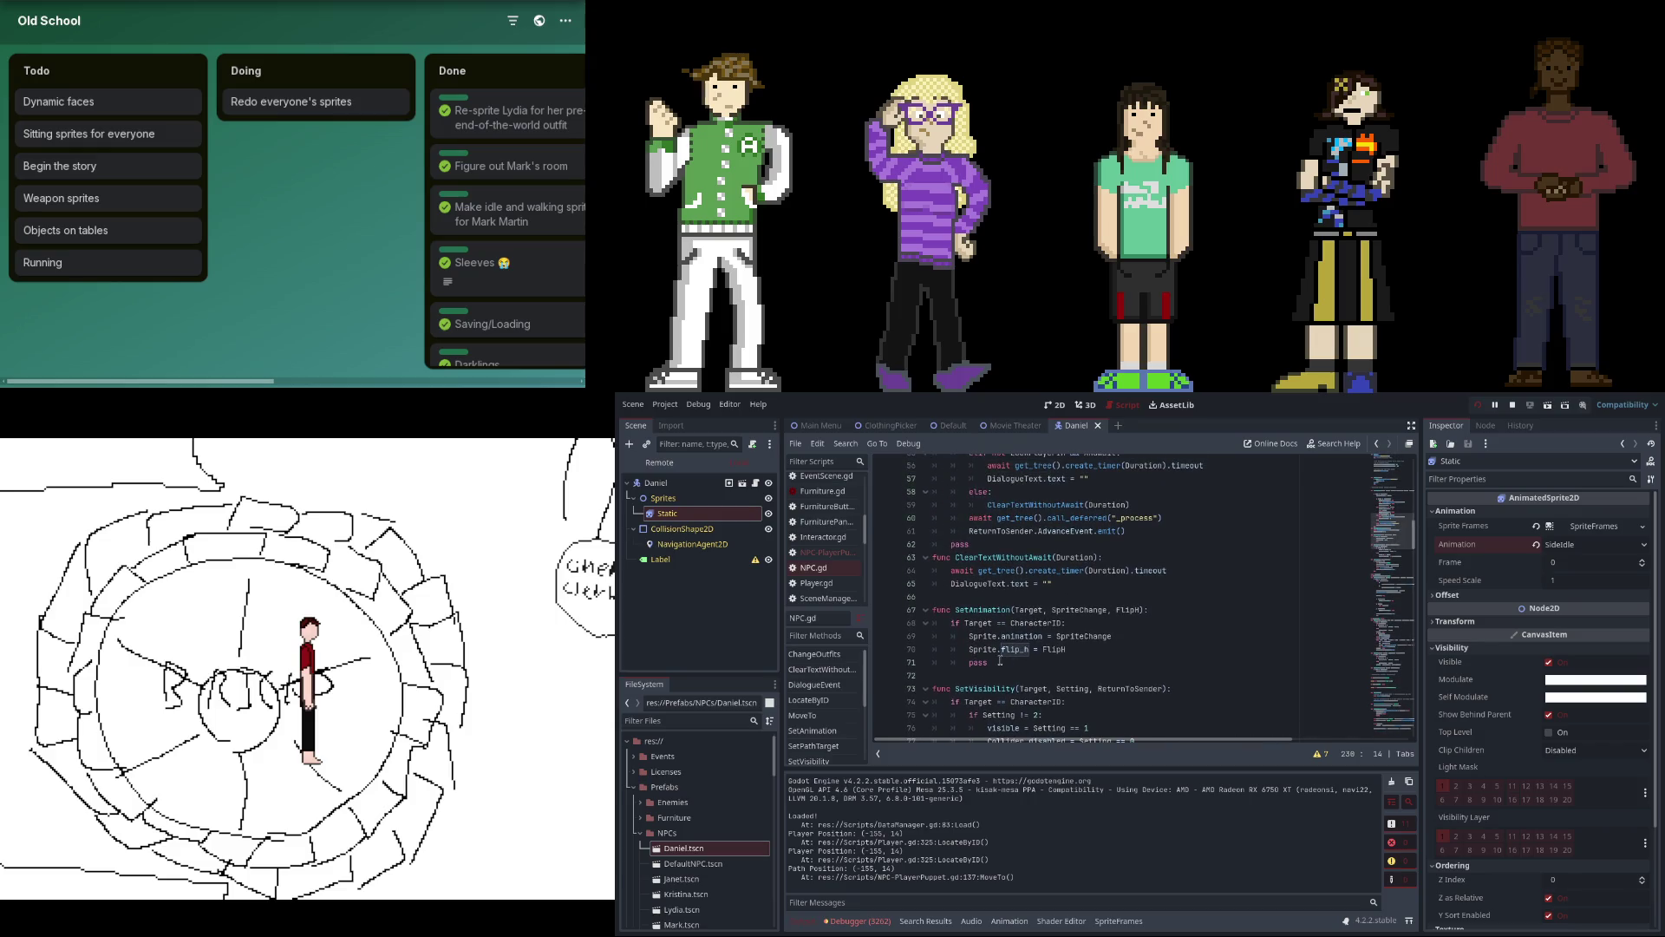
pyautogui.click(994, 622)
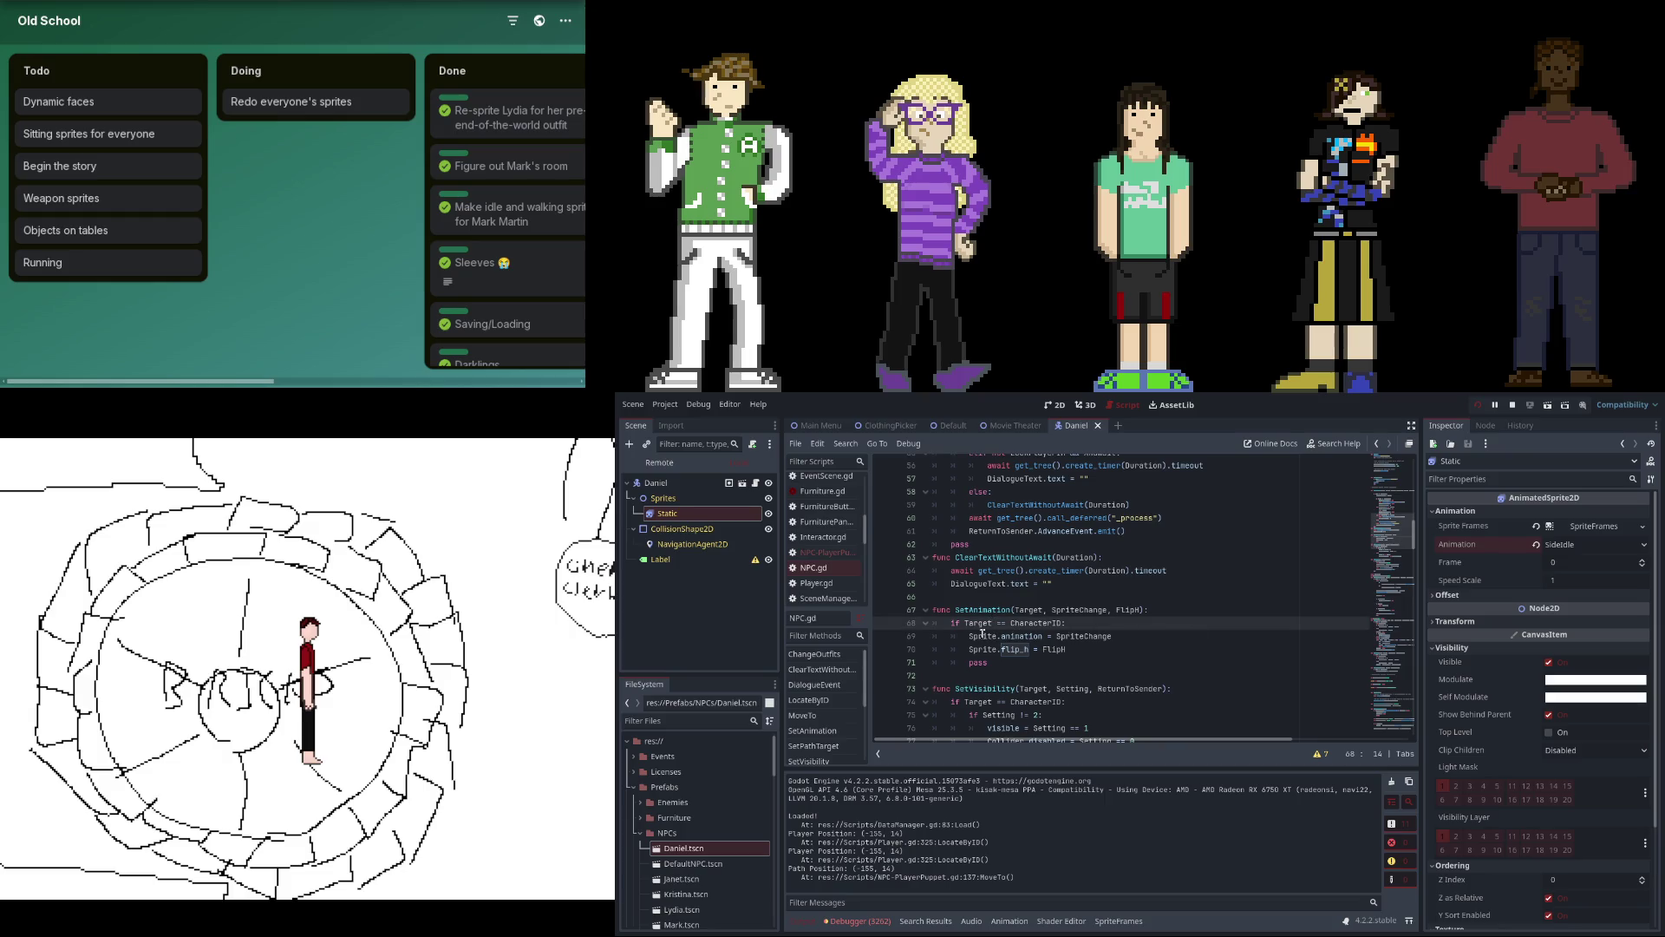
pyautogui.doubleClick(1019, 636)
pyautogui.write('animation')
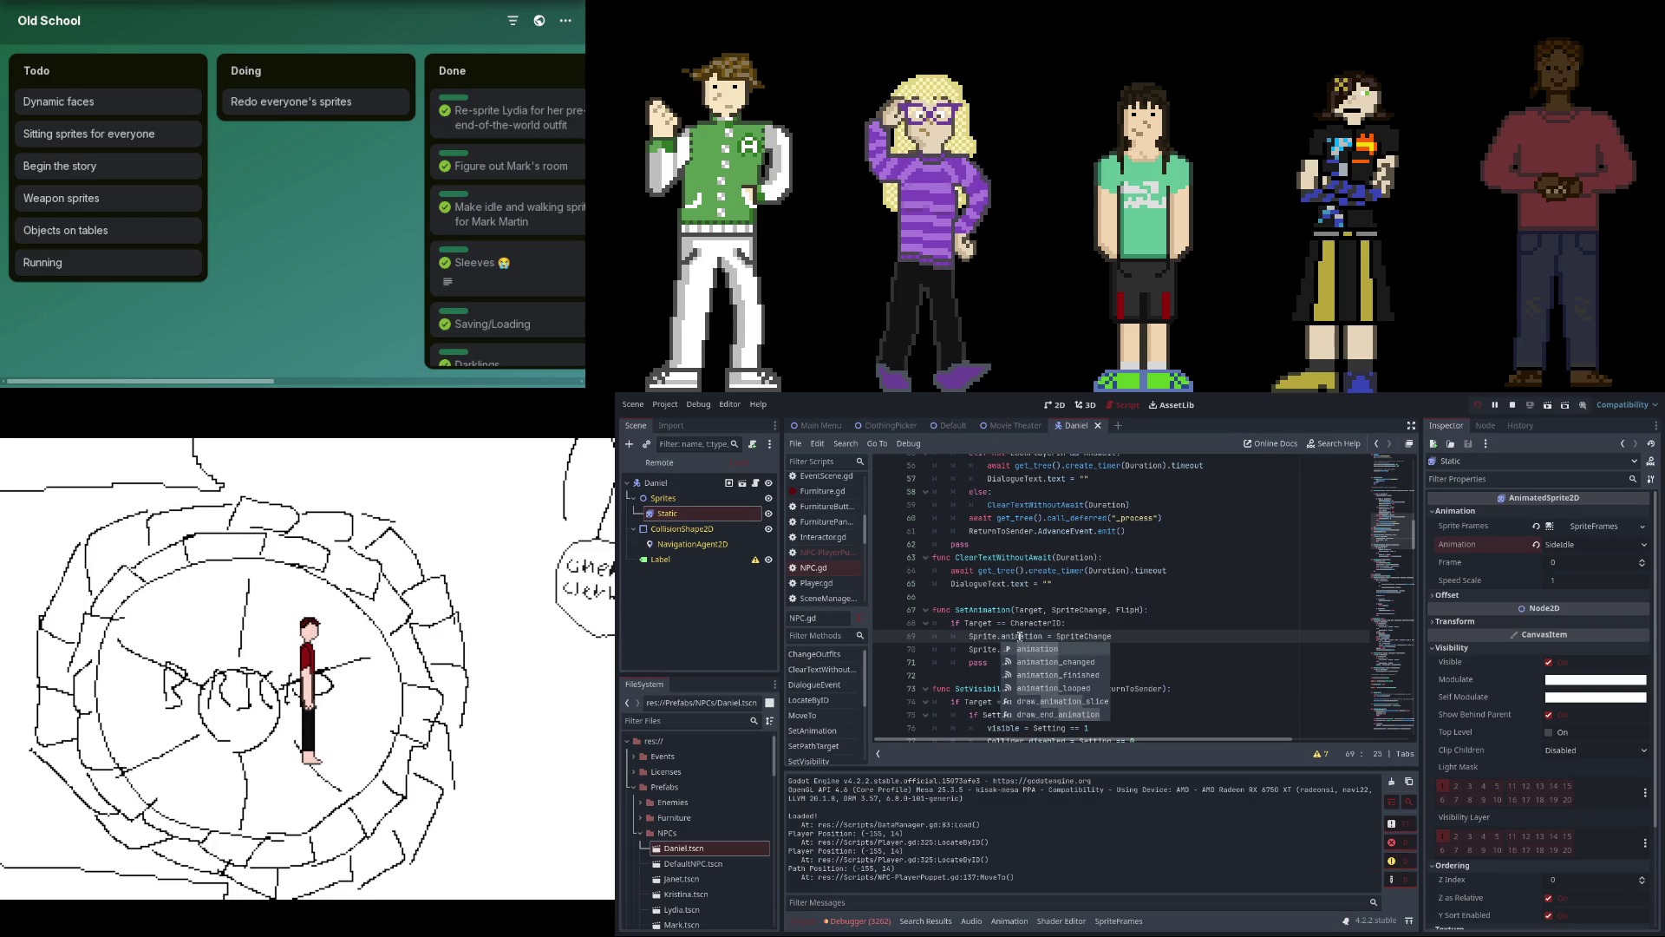
# Type SpriteChange as String, save NPC.gd, and restart the game with F5.
pyautogui.click(1110, 610)
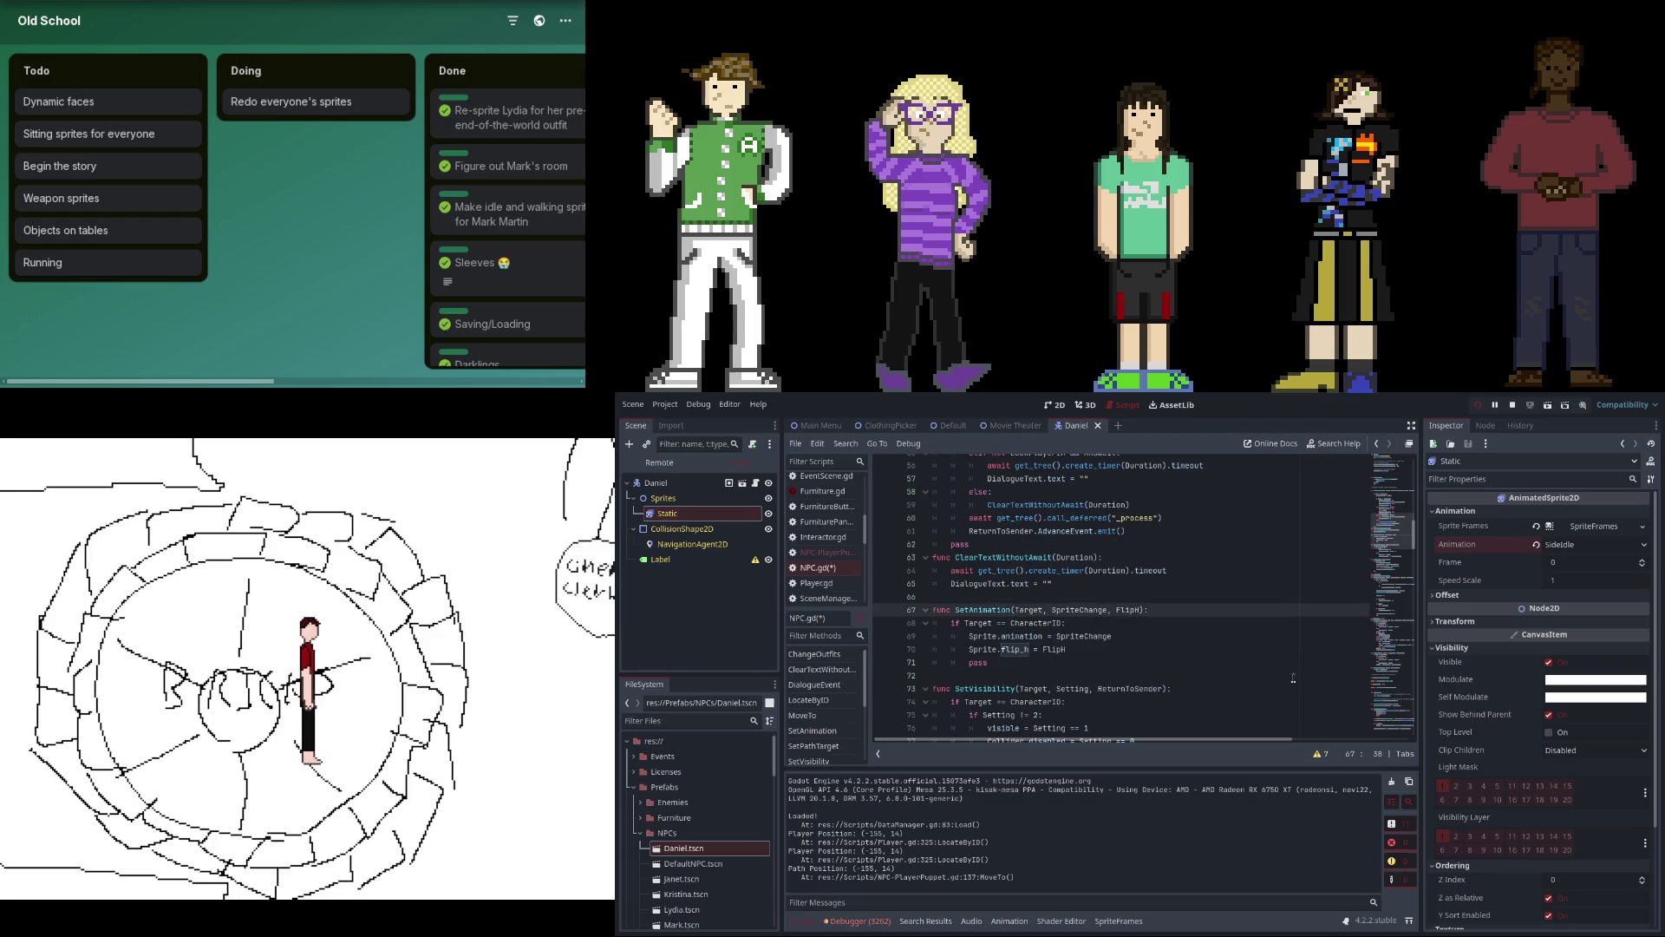
pyautogui.write(':String')
pyautogui.hotkey('ctrl', 's')
pyautogui.click(1513, 404)
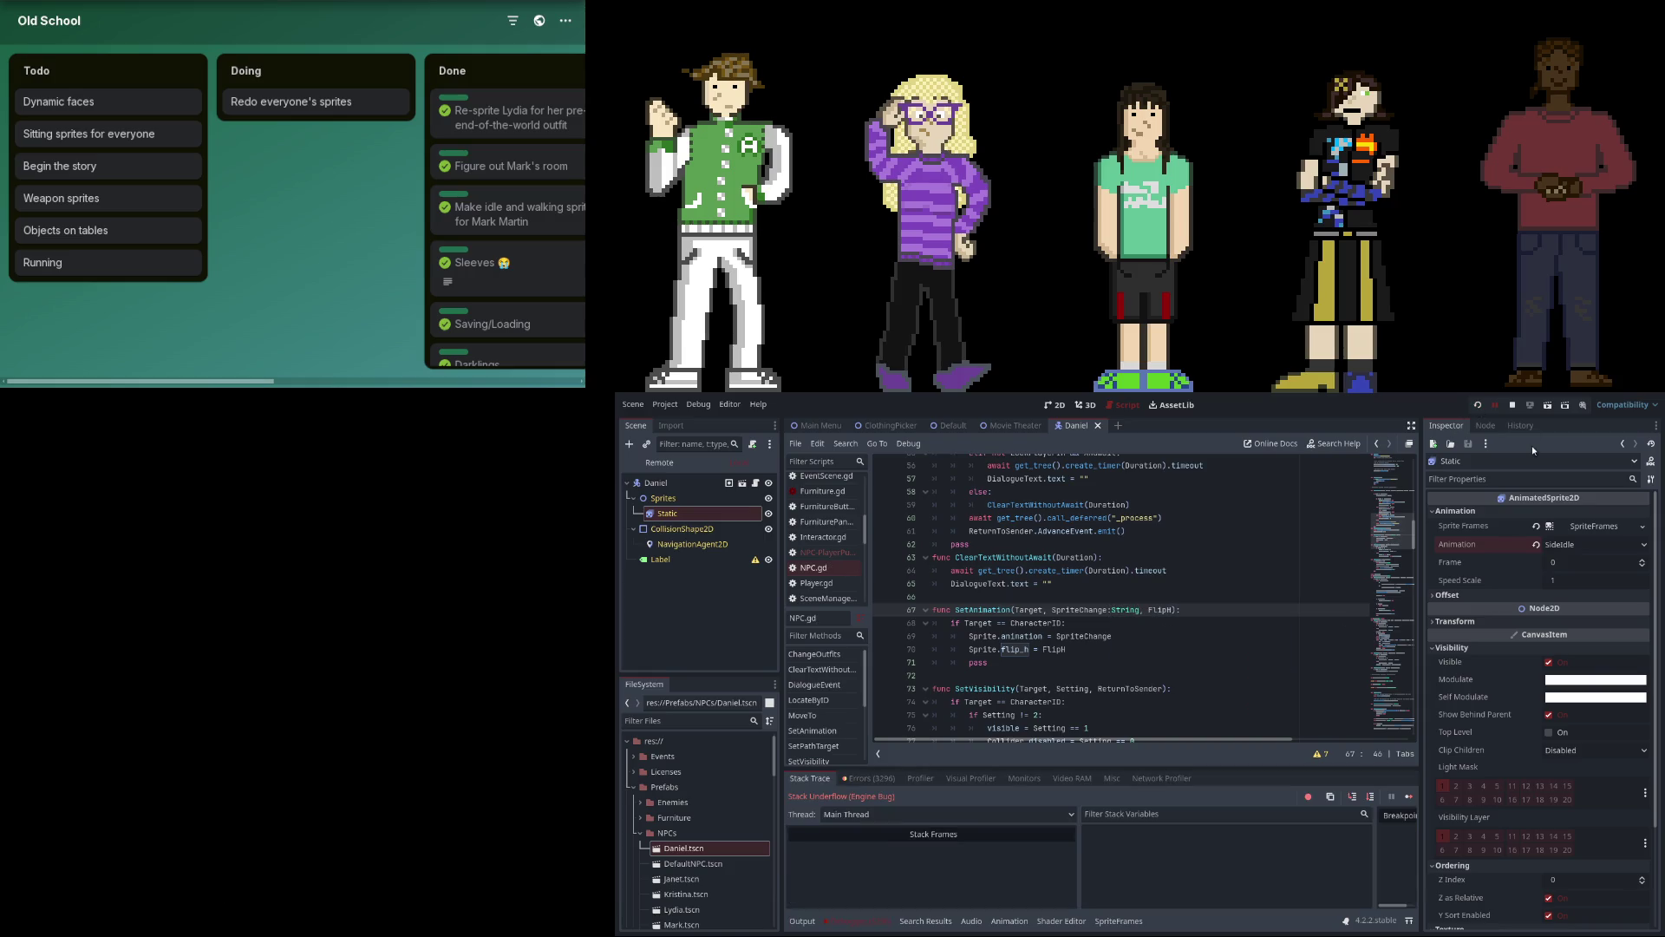
pyautogui.press('F5')
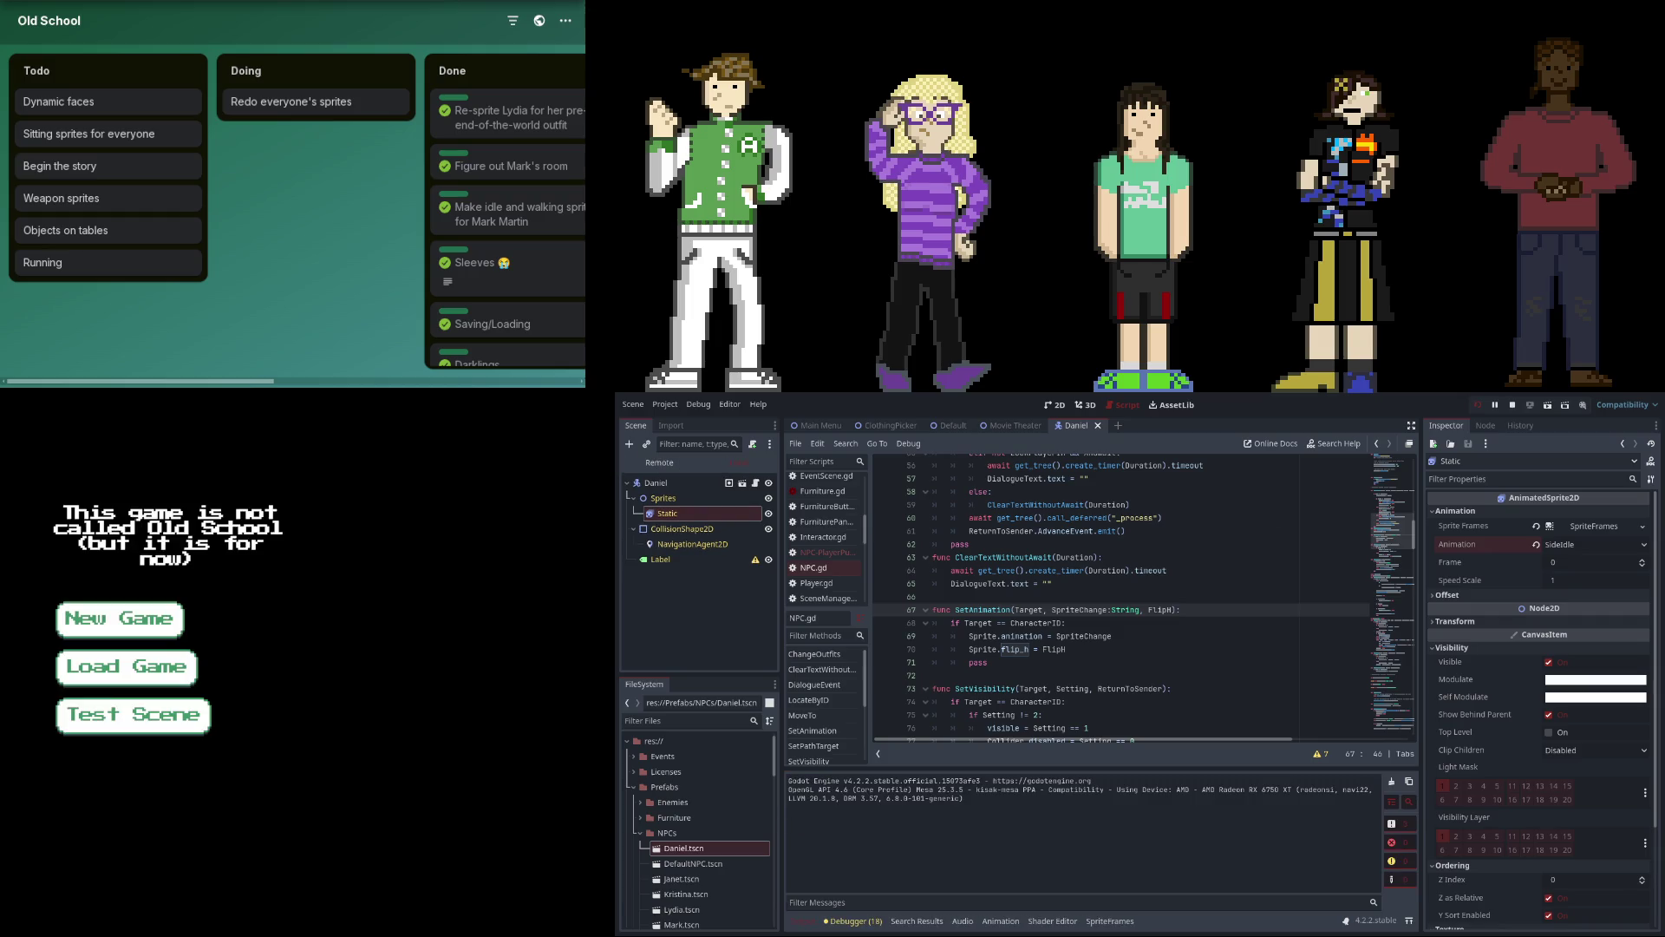
# Choose Load Game on the title menu to play the saved level.
pyautogui.click(165, 668)
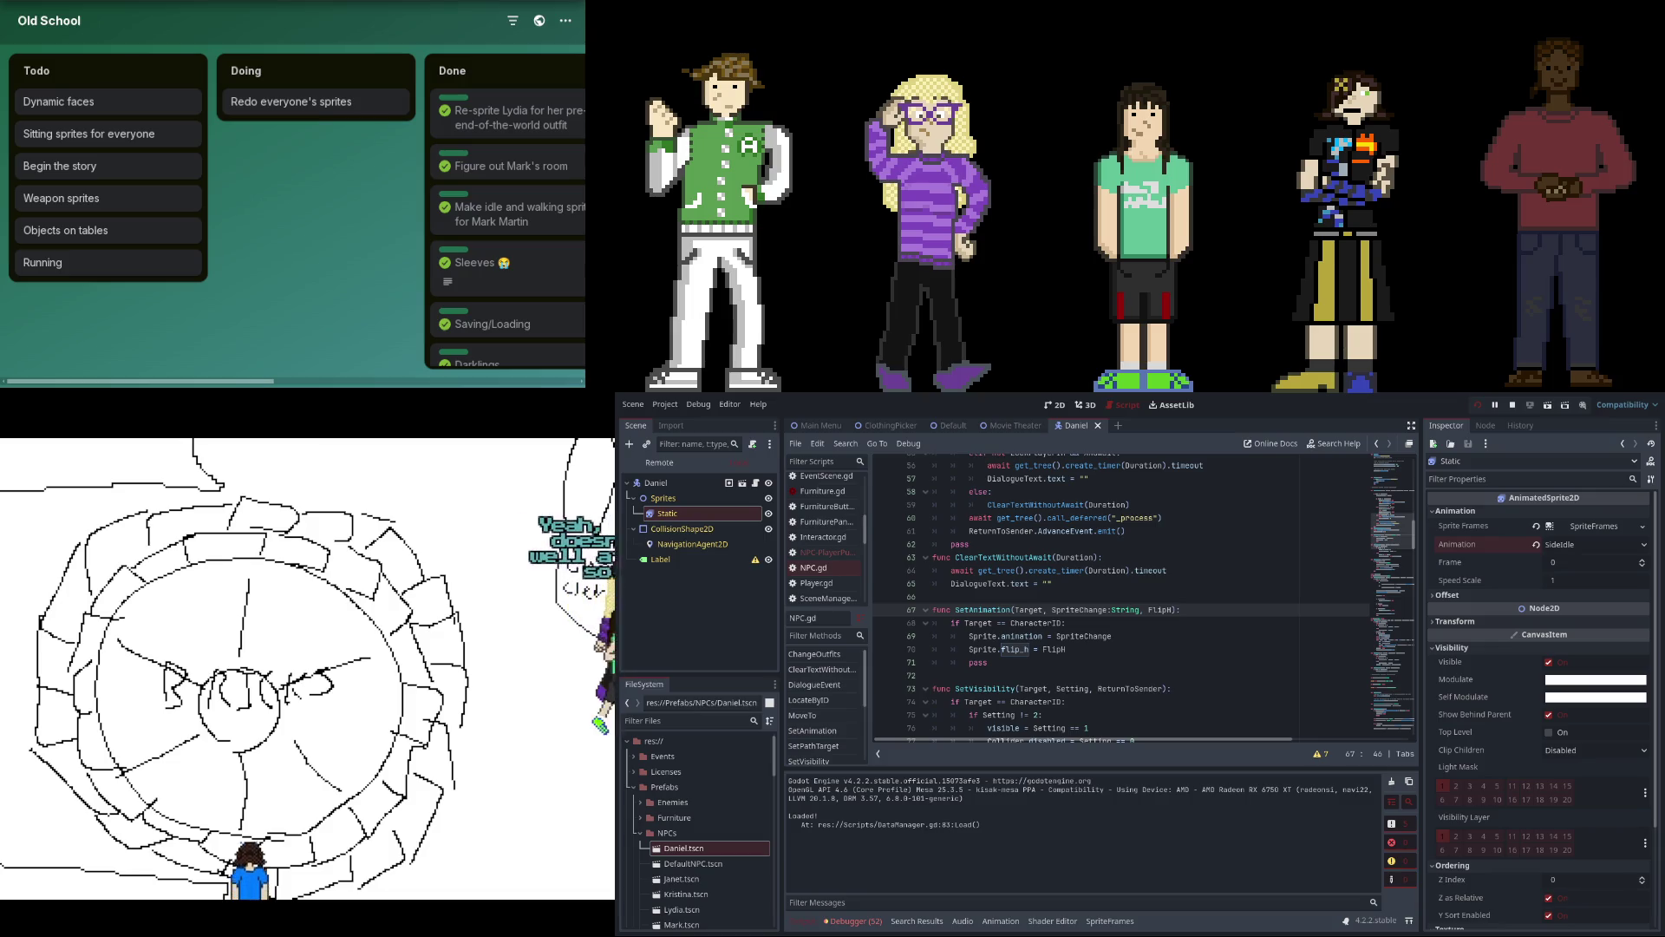
# In NPC.gd, change line 69 to Sprite.play(SpriteChange).
pyautogui.doubleClick(1029, 639)
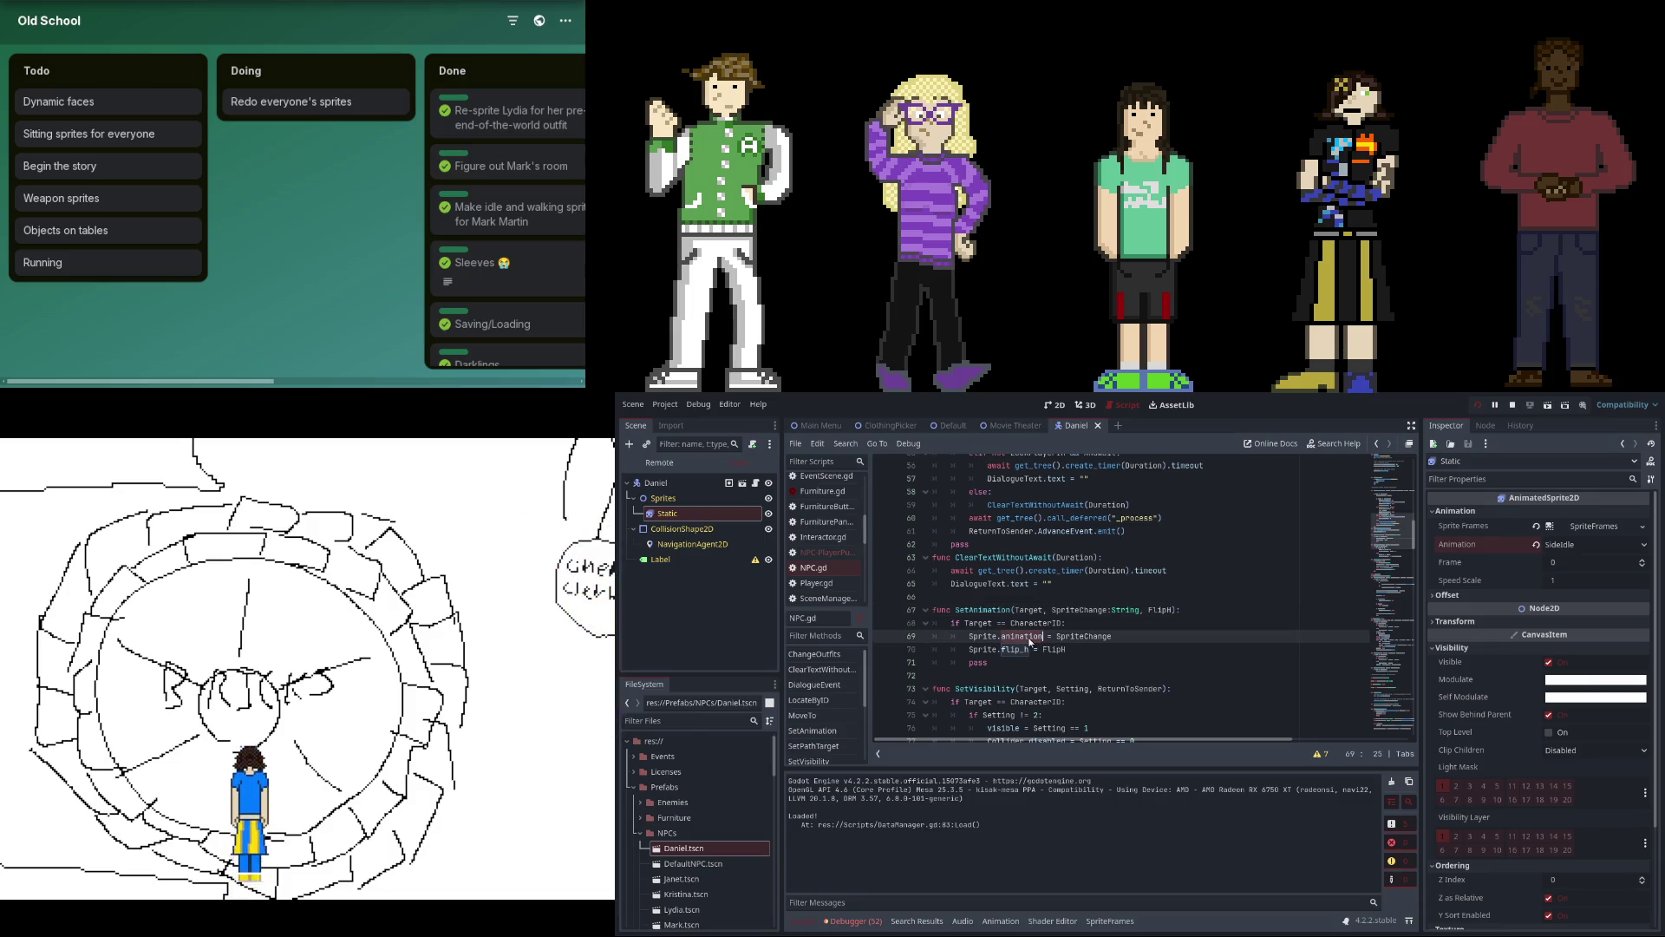
pyautogui.write('play')
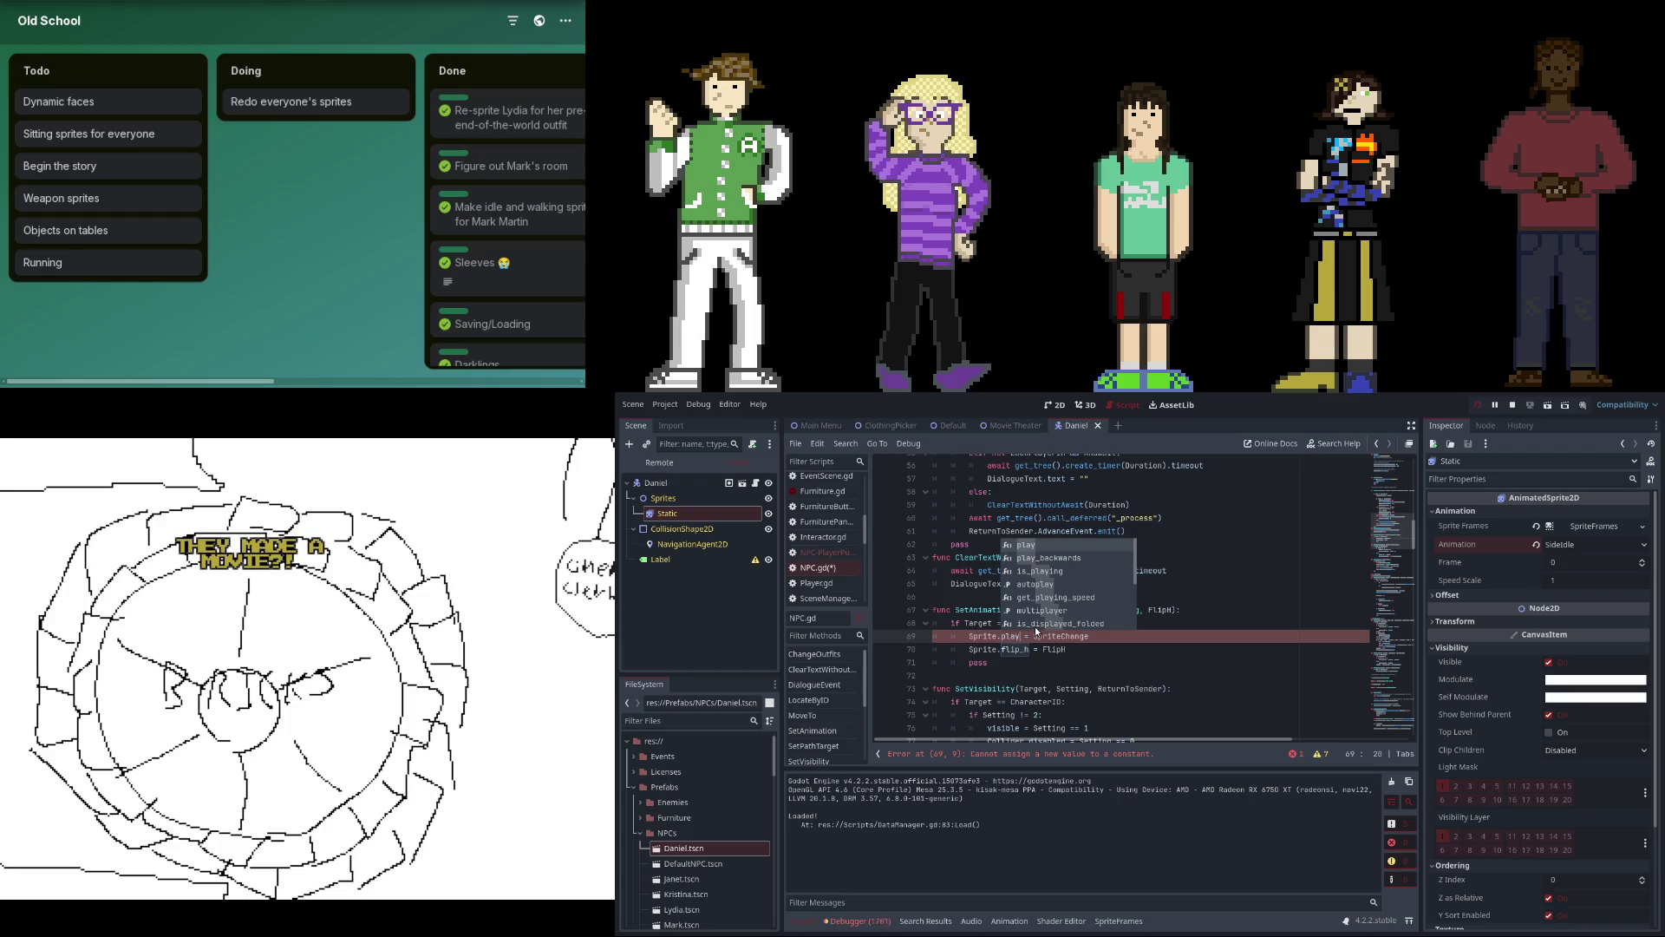
pyautogui.press('Return')
pyautogui.write('SpriteChange')
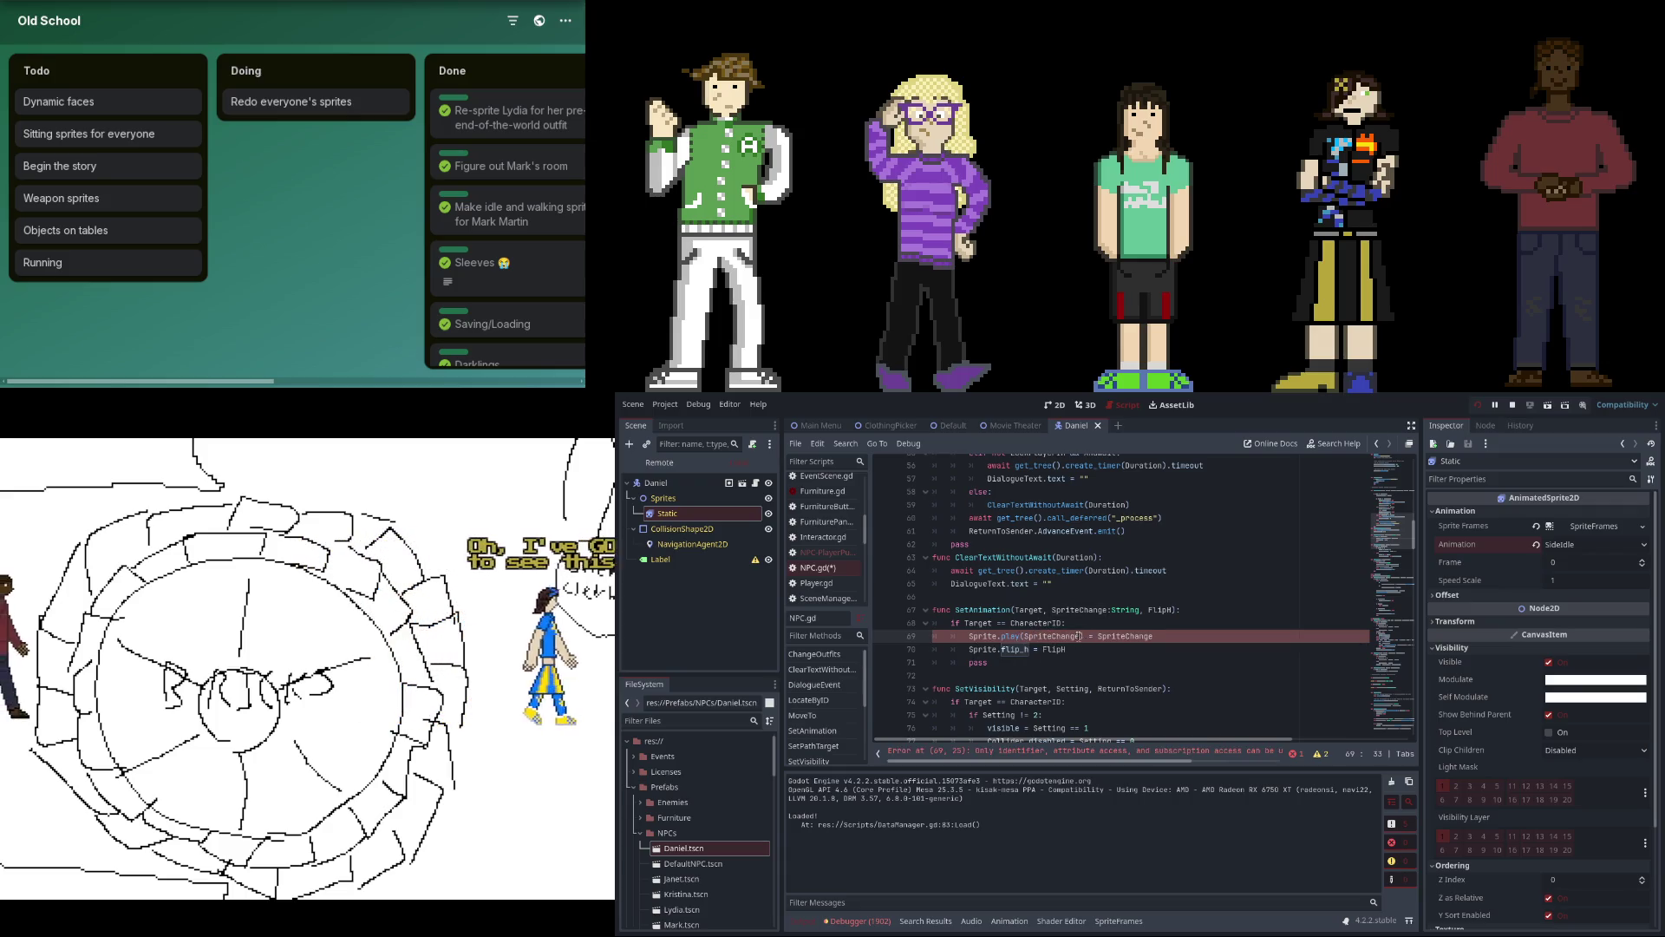
pyautogui.press('Right')
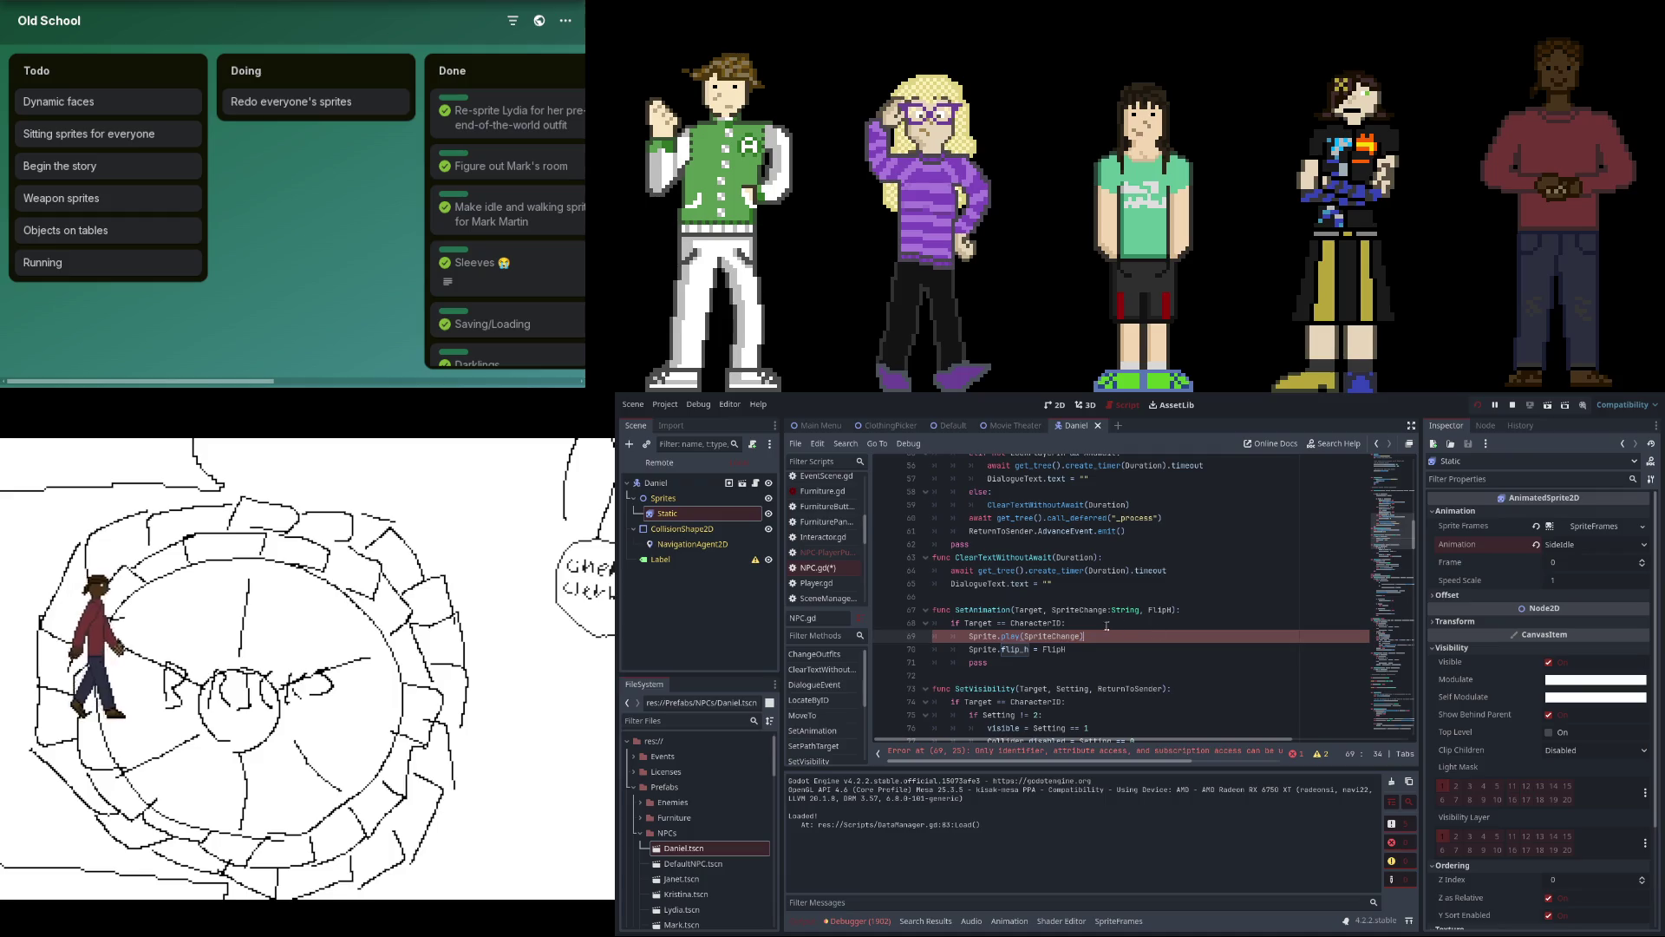
pyautogui.press('Left')
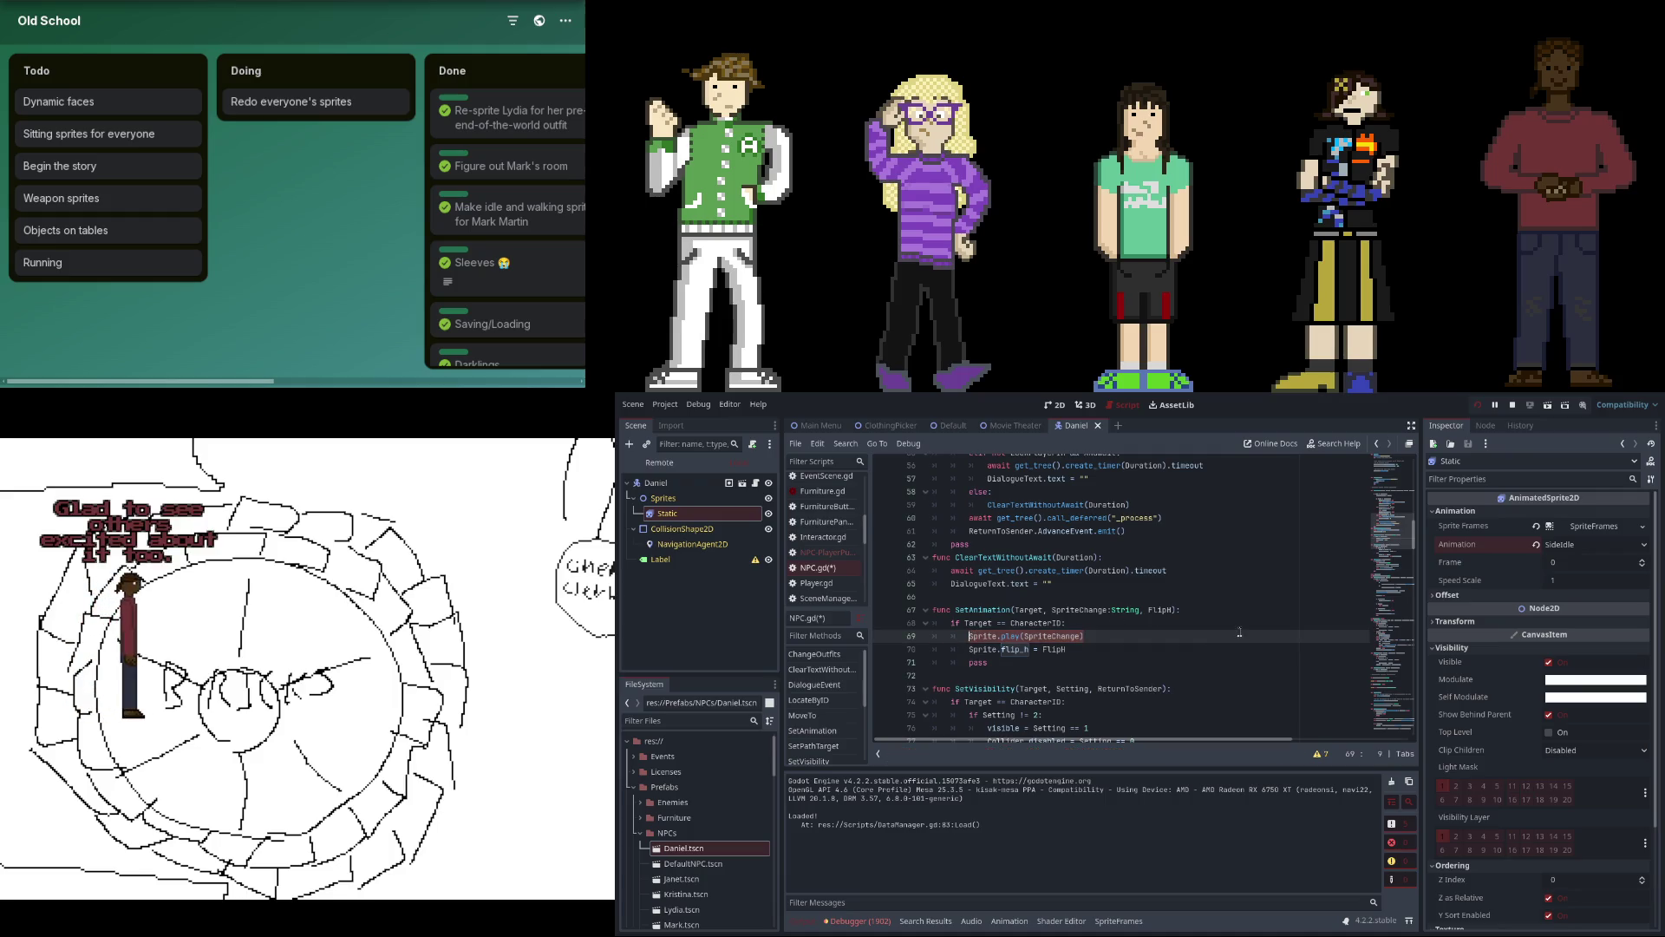
# In NPC-PlayerPuppet.gd, replace the animation assignment with Sprite.play(SpriteChange).
pyautogui.click(835, 553)
pyautogui.click(1153, 683)
pyautogui.moveTo(1142, 673); pyautogui.dragTo(1117, 684)
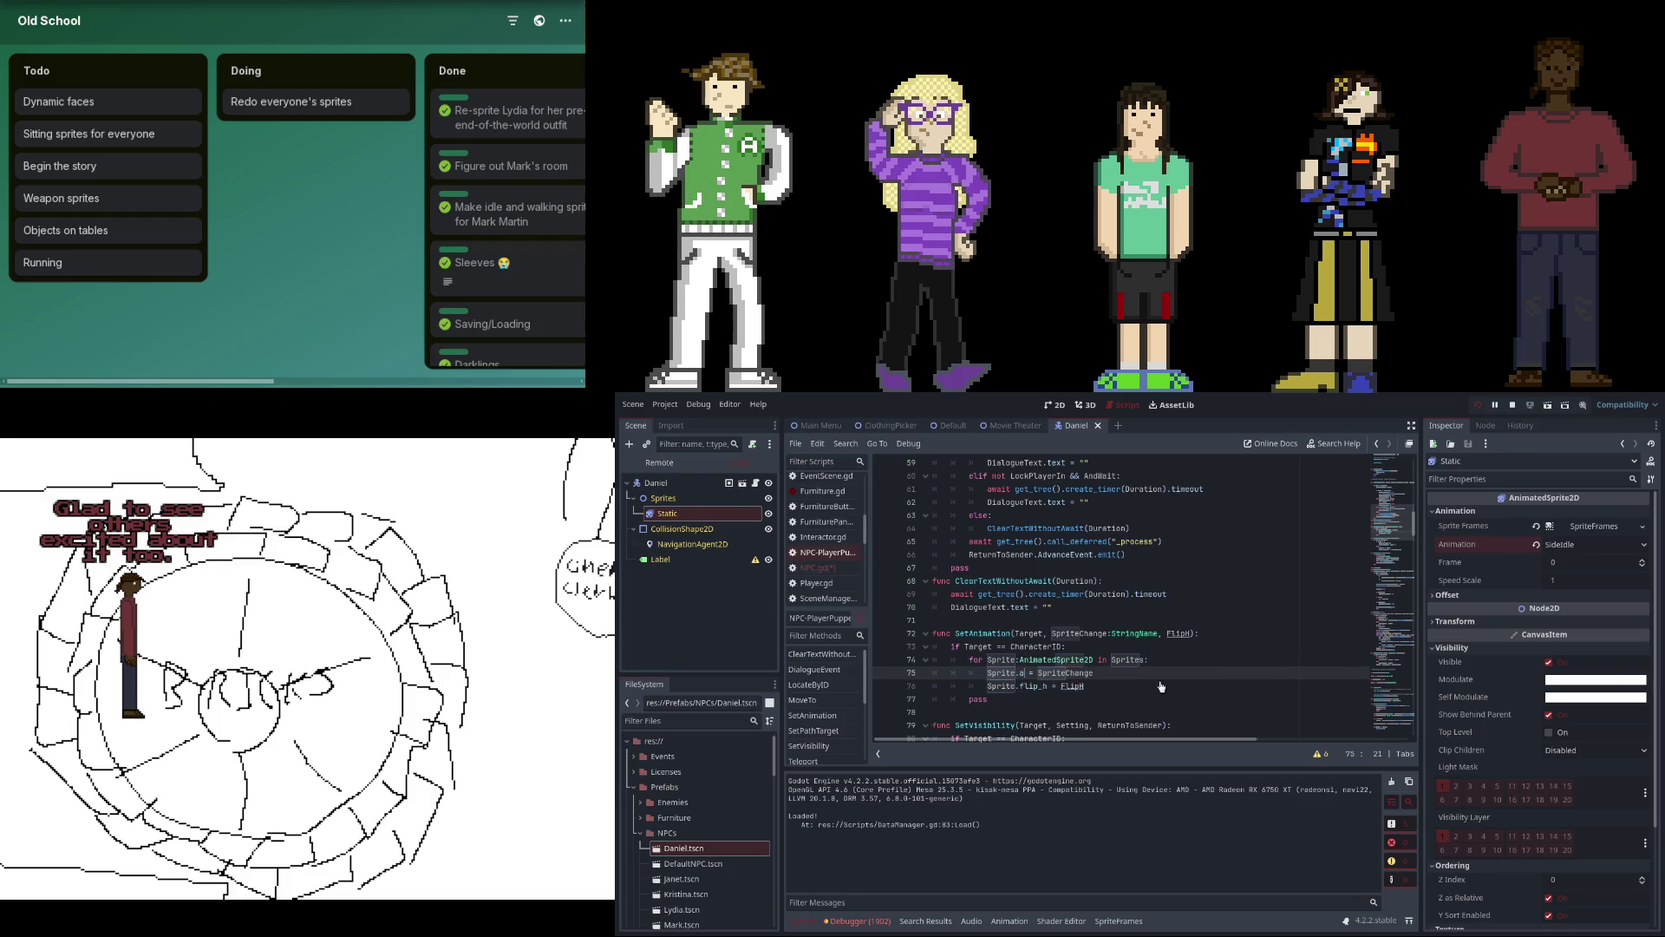
pyautogui.press('BackSpace')
pyautogui.write('play(')
pyautogui.press('Delete')
pyautogui.press('Delete')
pyautogui.press('Delete')
pyautogui.press('End')
pyautogui.write(')')
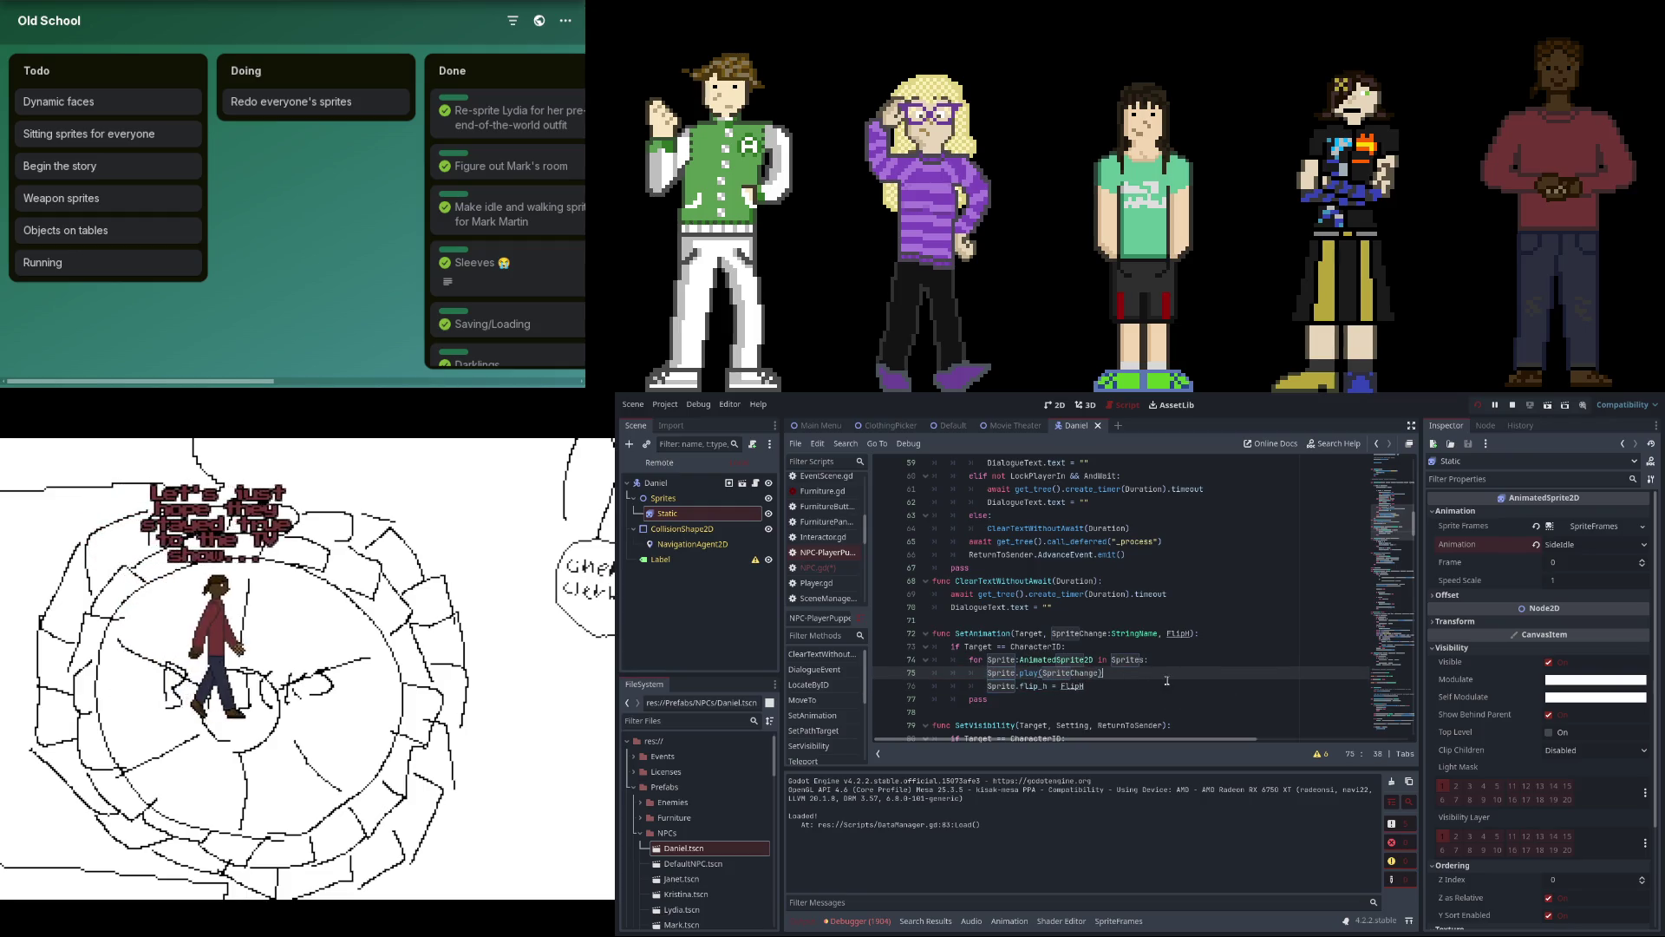
# Save the script, relaunch the game, and load the saved game to retest.
pyautogui.hotkey('ctrl', 's')
pyautogui.press('F5')
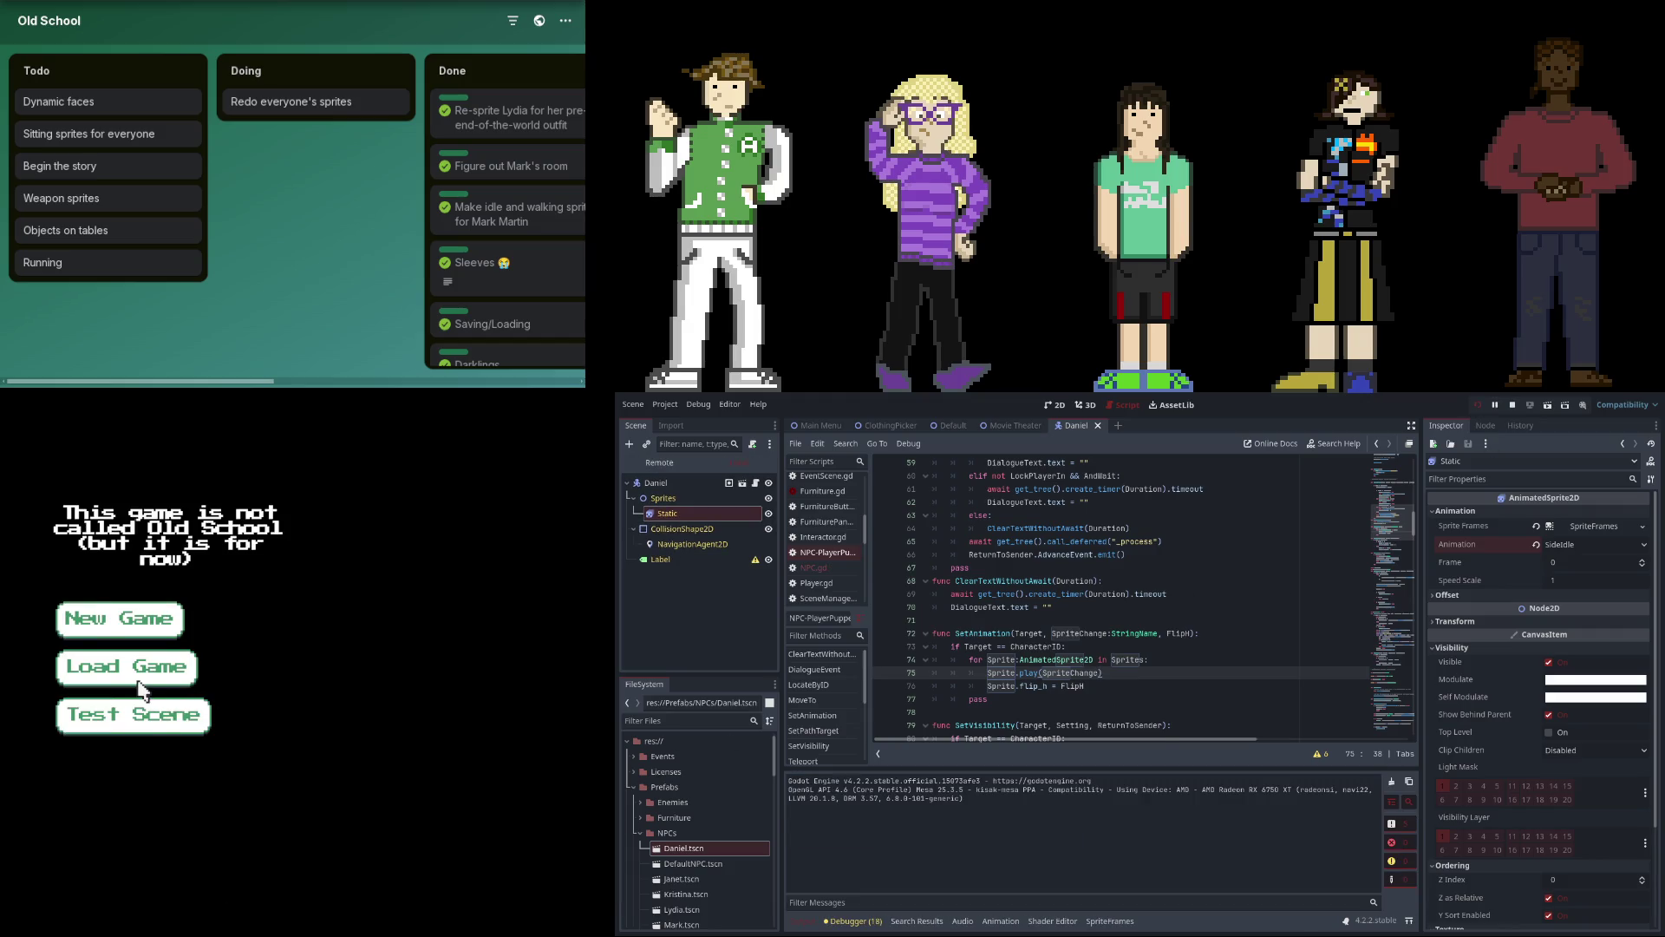
pyautogui.click(140, 683)
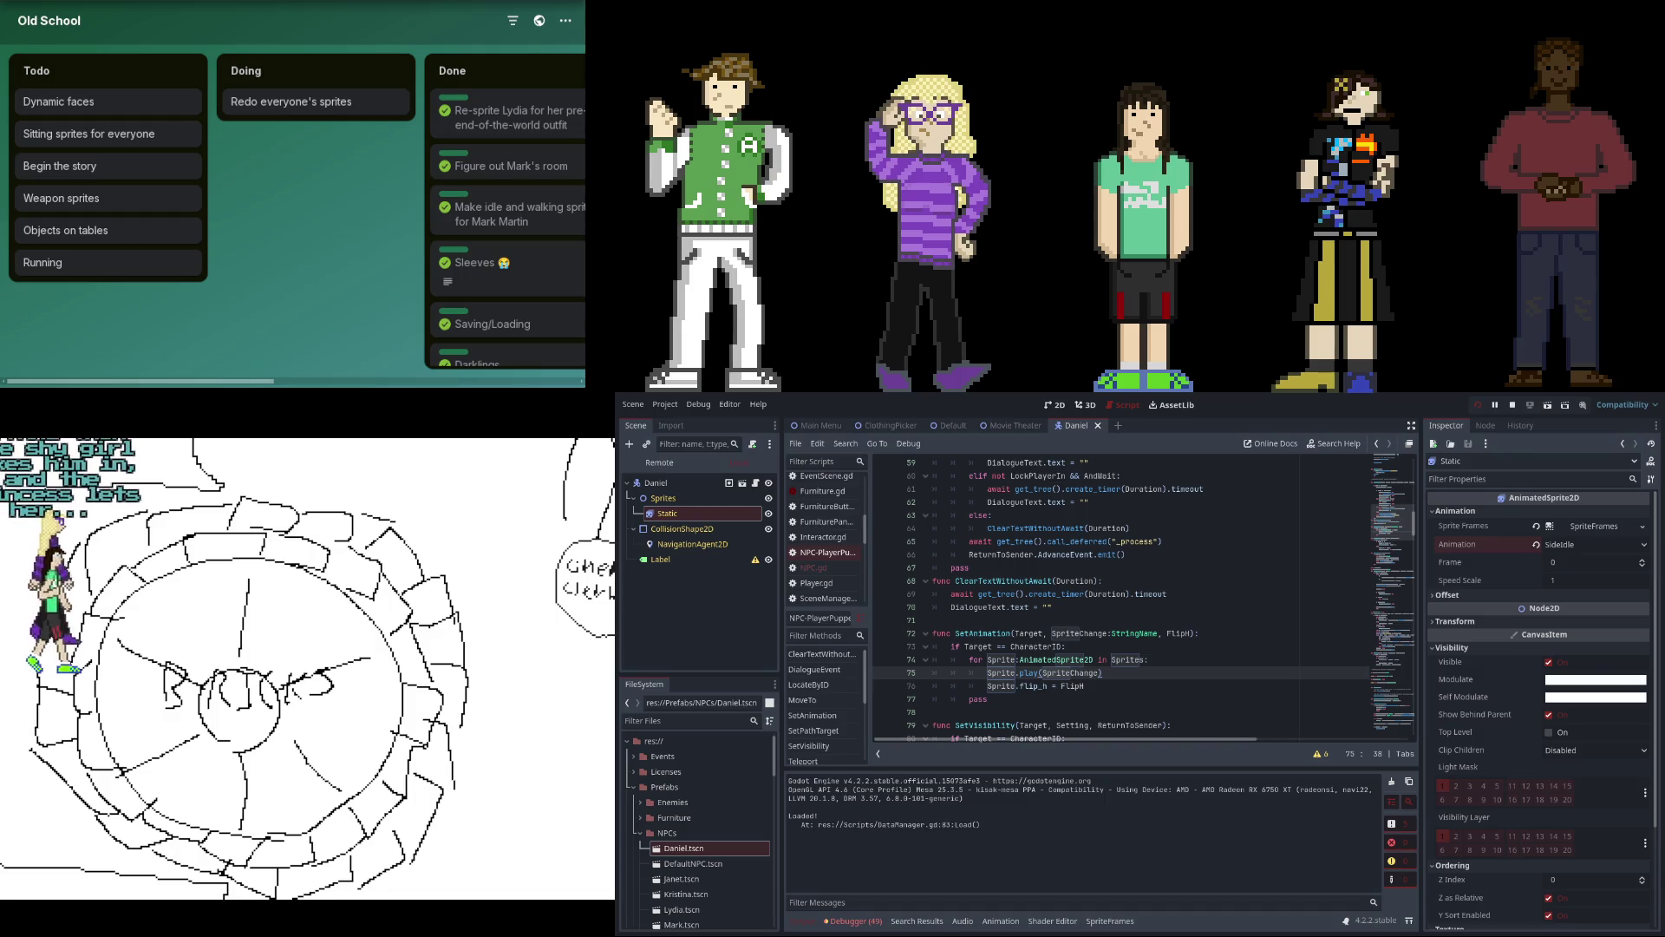
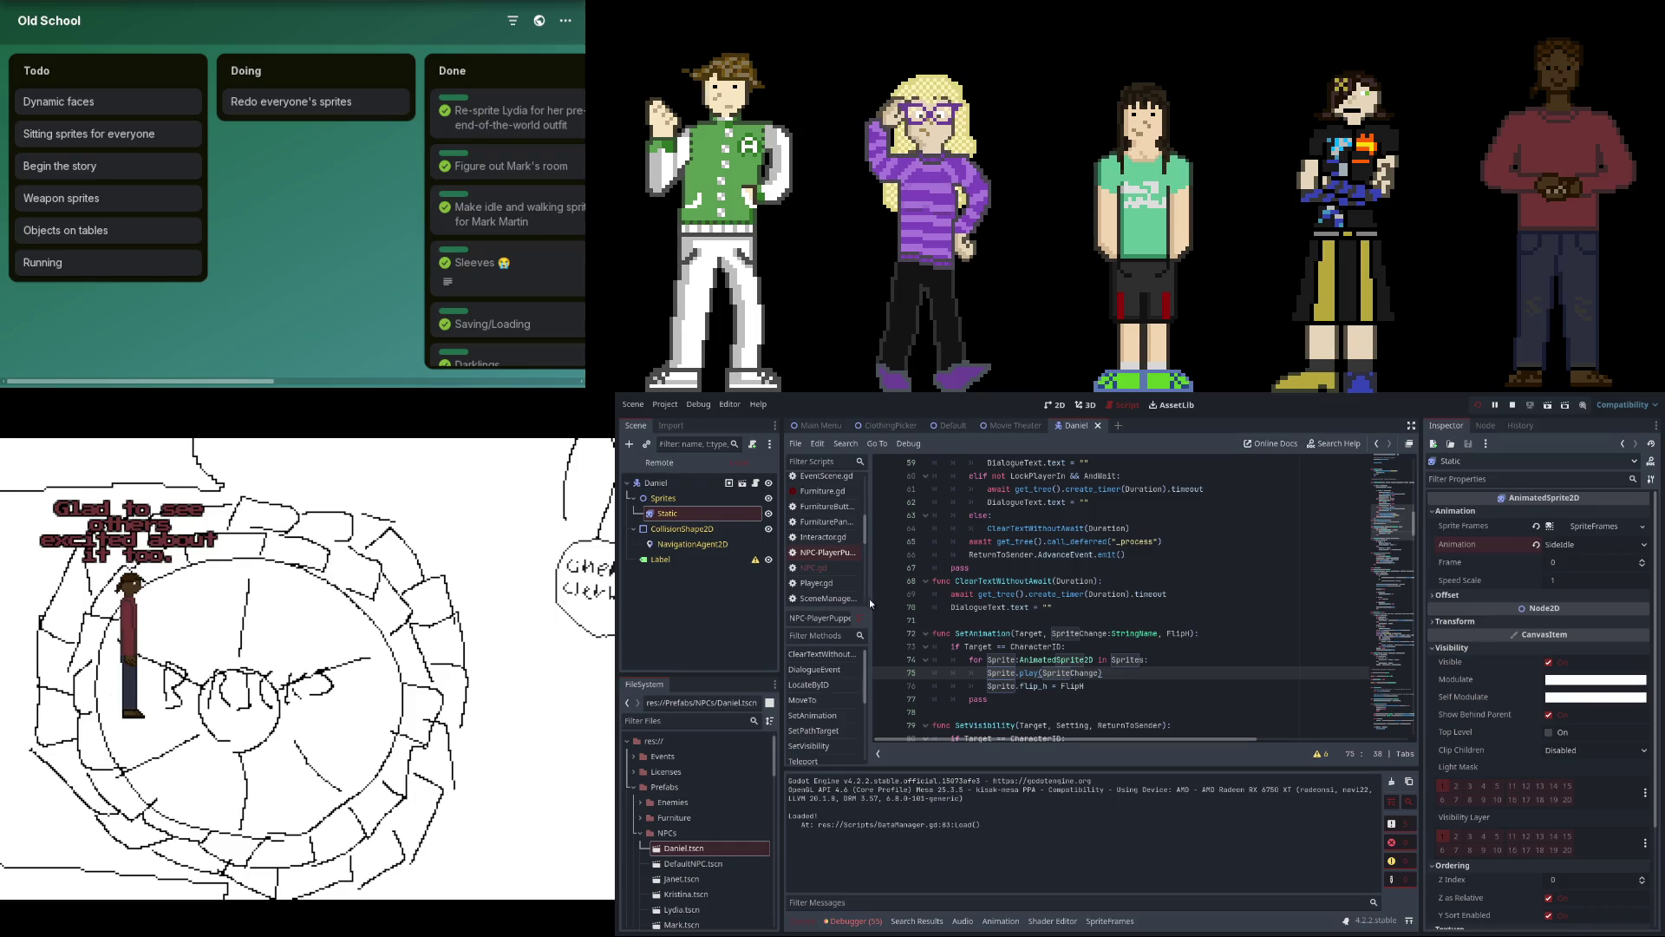
# Change line 69 of NPC.gd to Sprite.play(SpriteChange as StringName) and save the script.
pyautogui.click(831, 566)
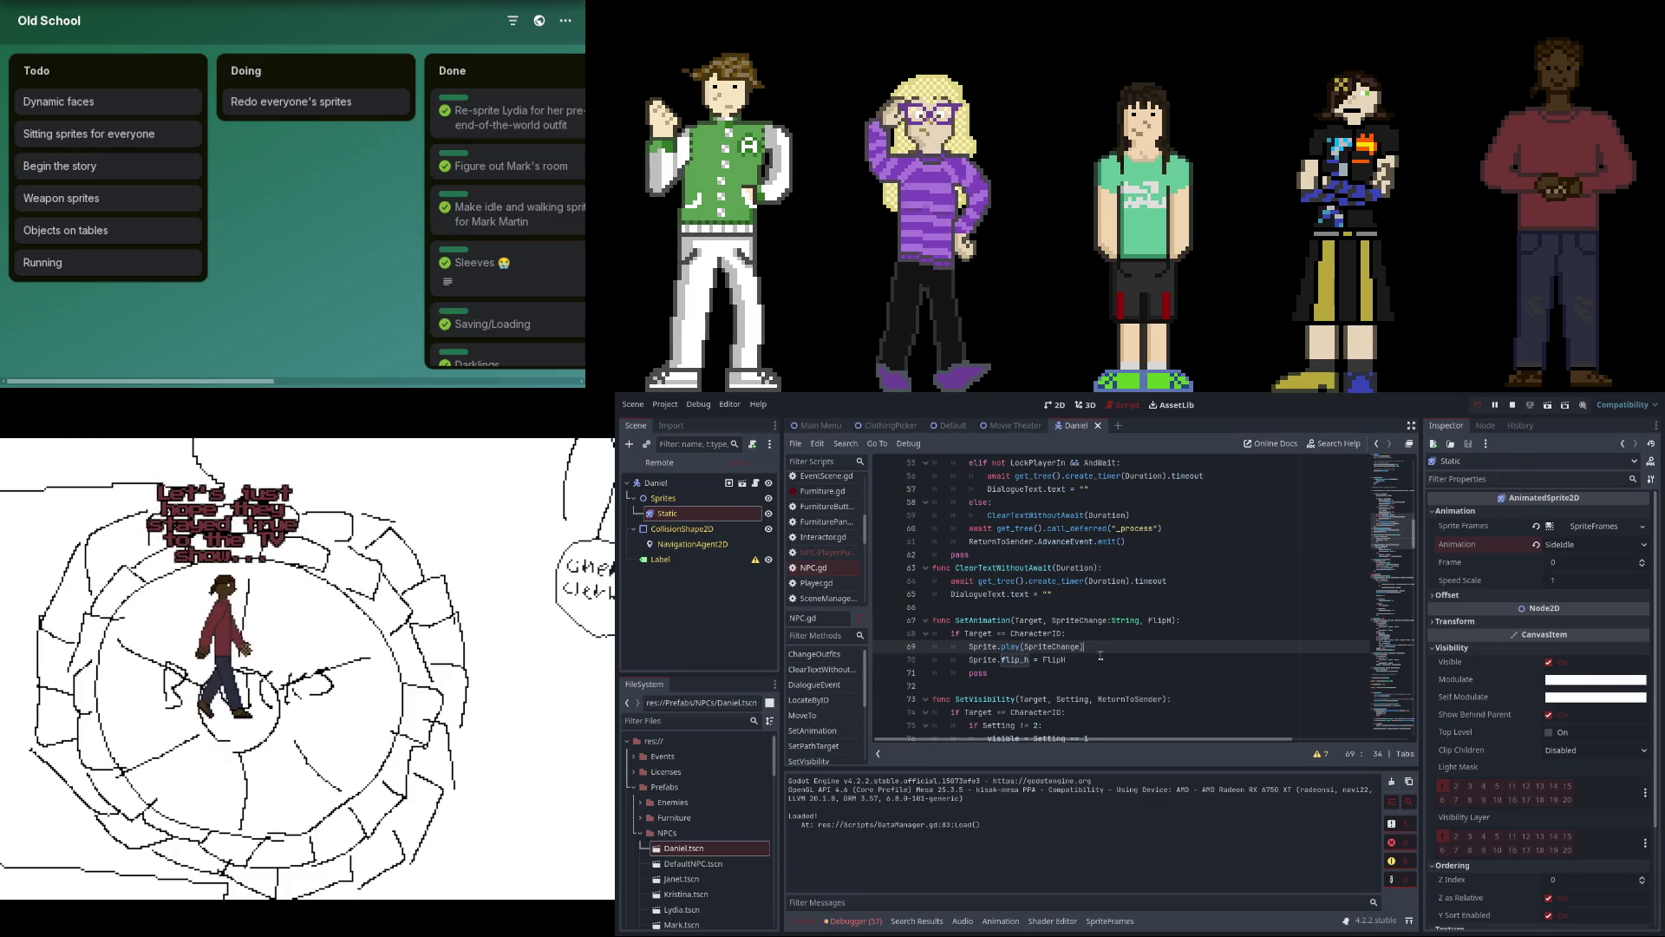
pyautogui.press('Left')
pyautogui.press('BackSpace')
pyautogui.press('BackSpace')
pyautogui.press('BackSpace')
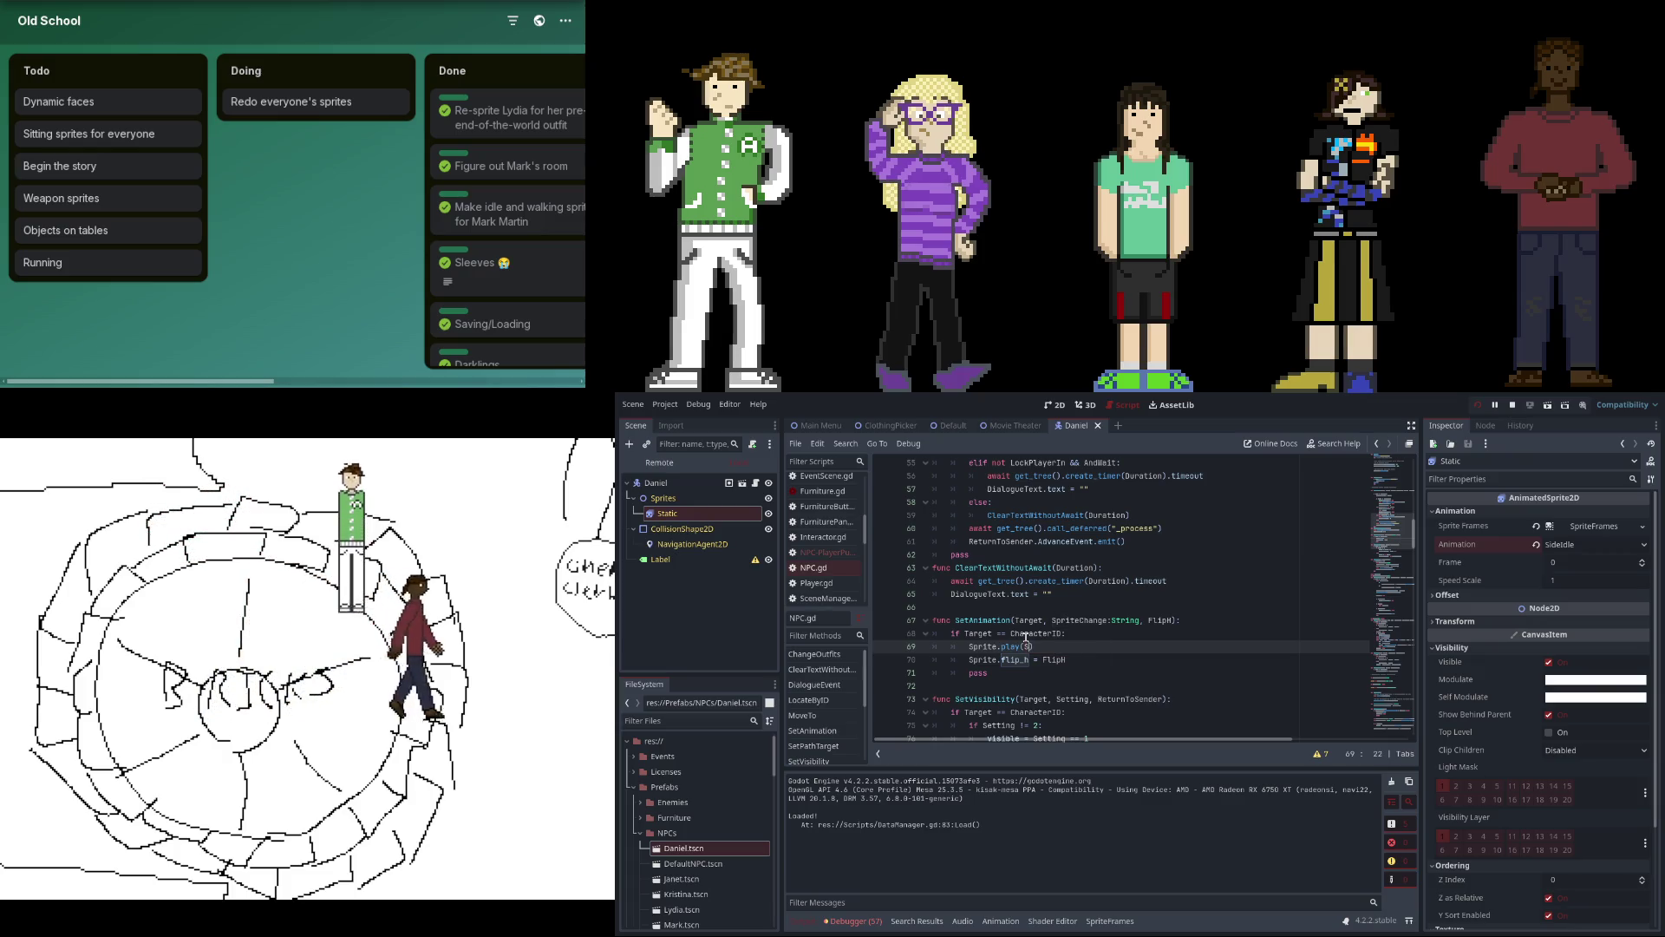
pyautogui.write('pri')
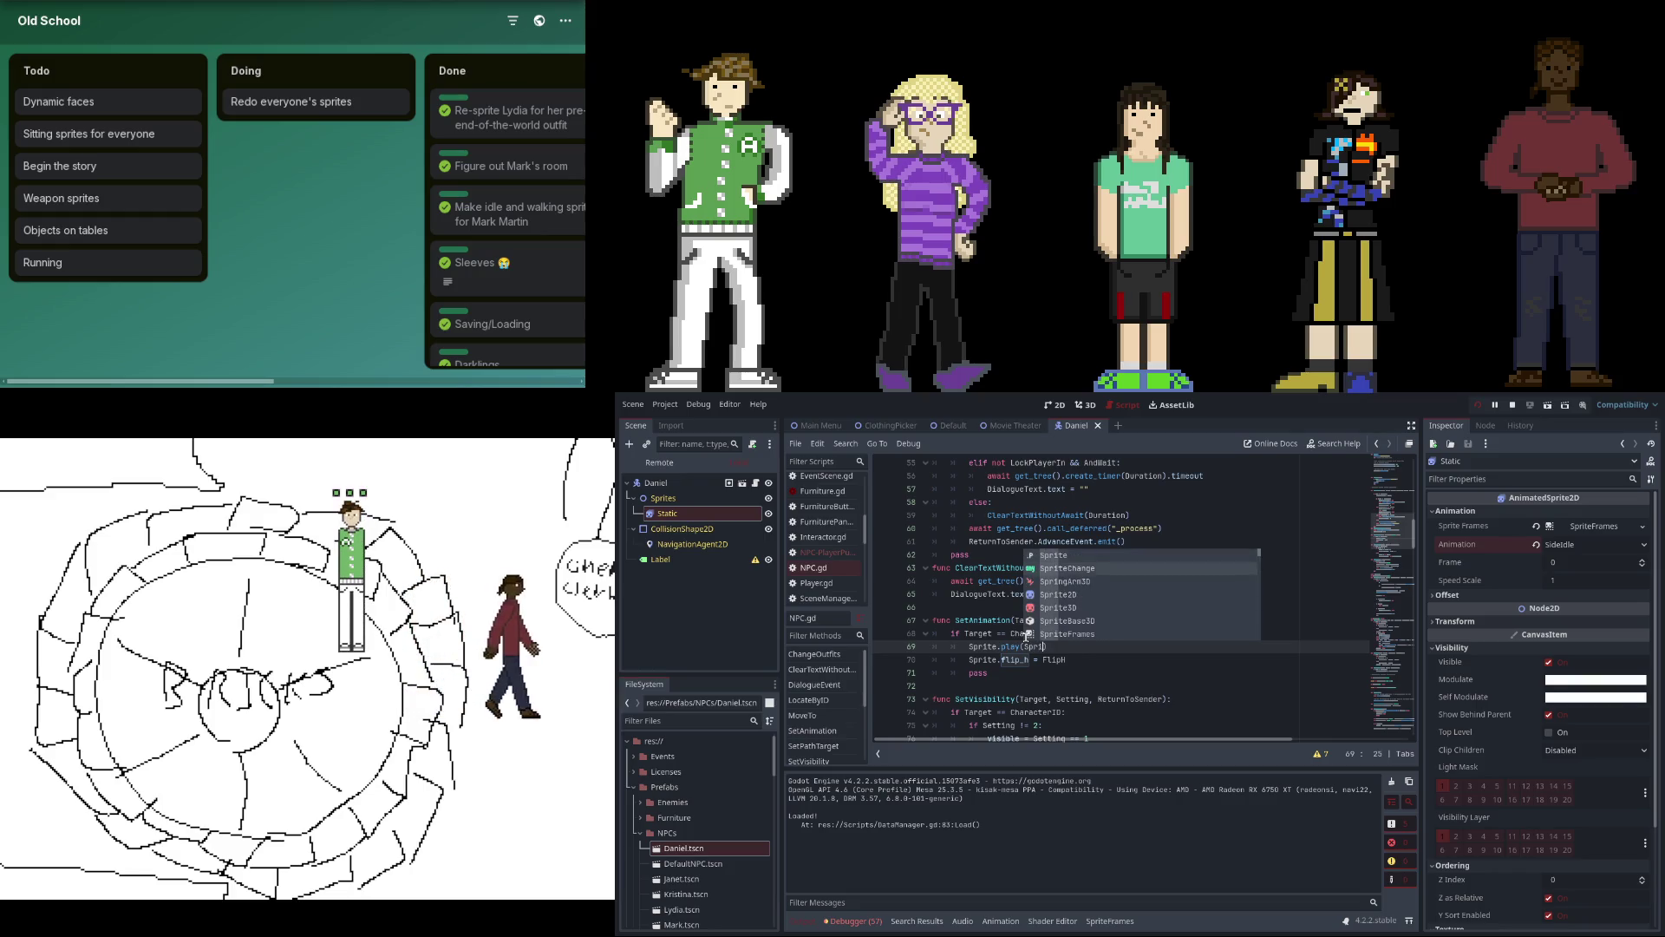
pyautogui.press('Return')
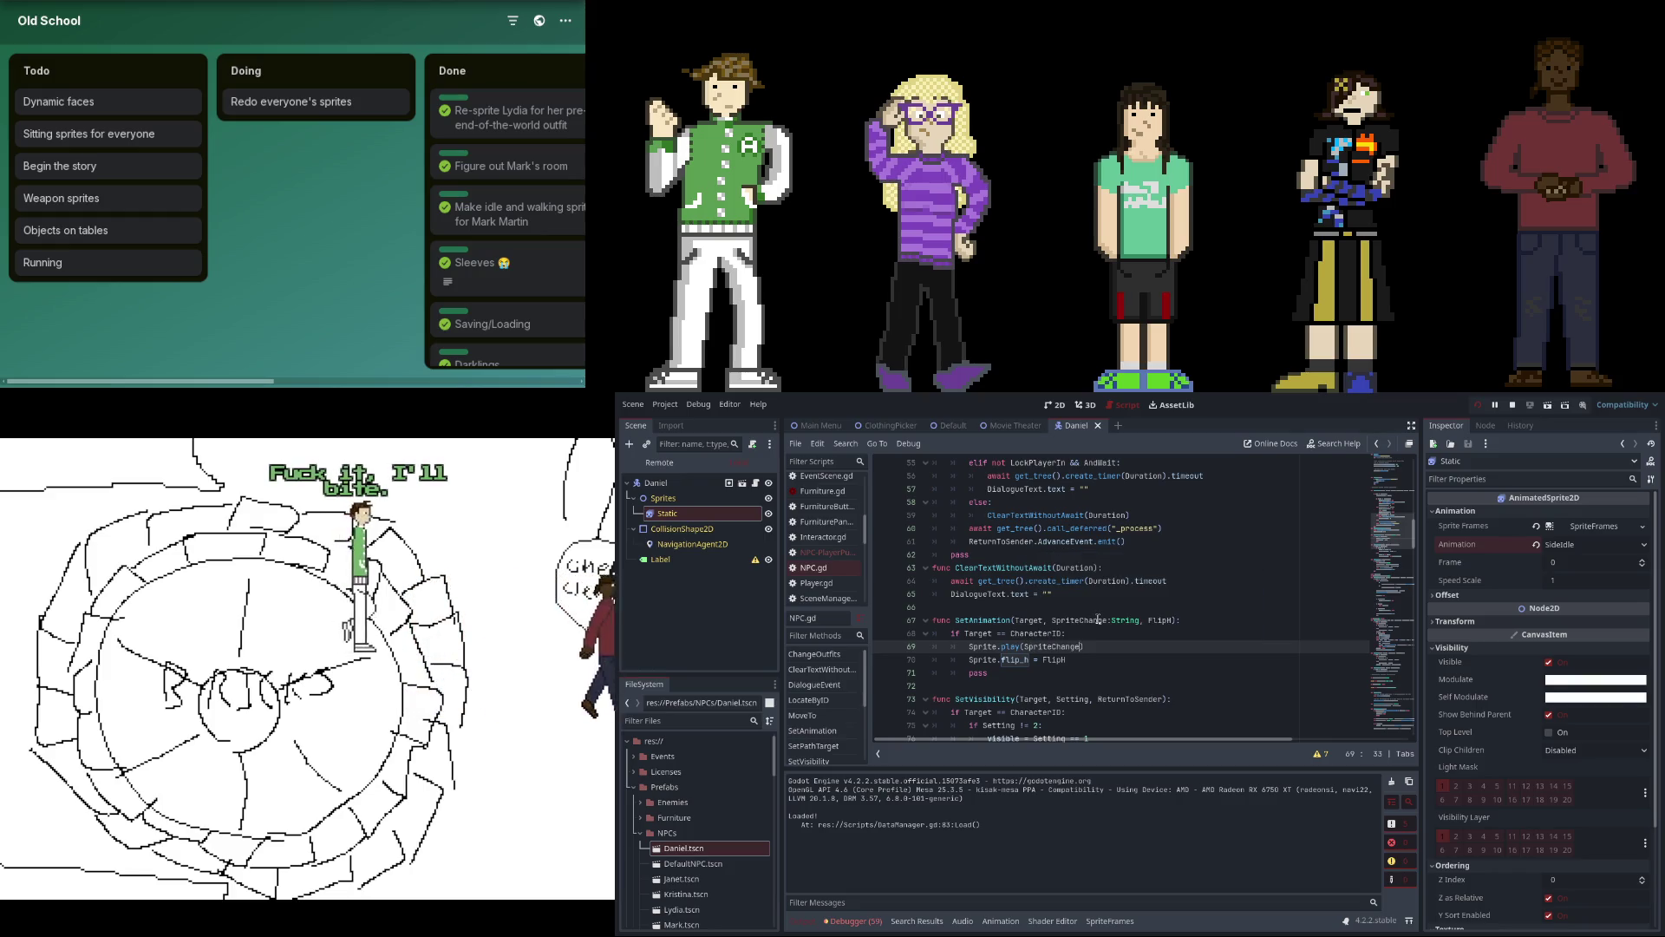
pyautogui.click(1118, 621)
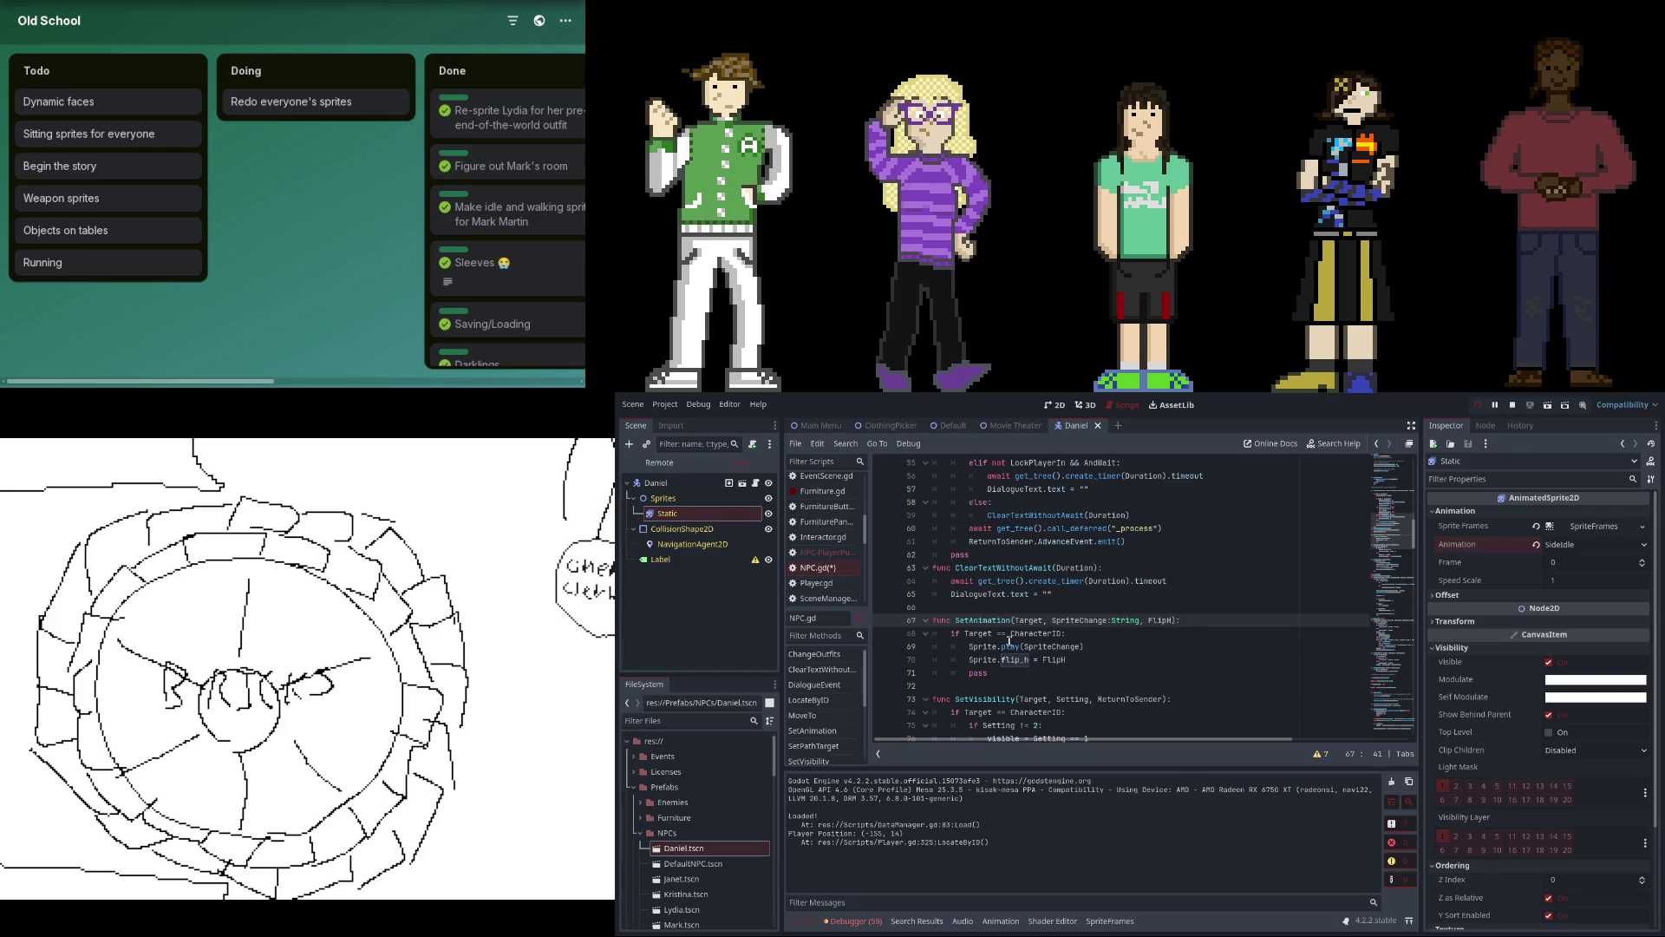
pyautogui.click(1080, 646)
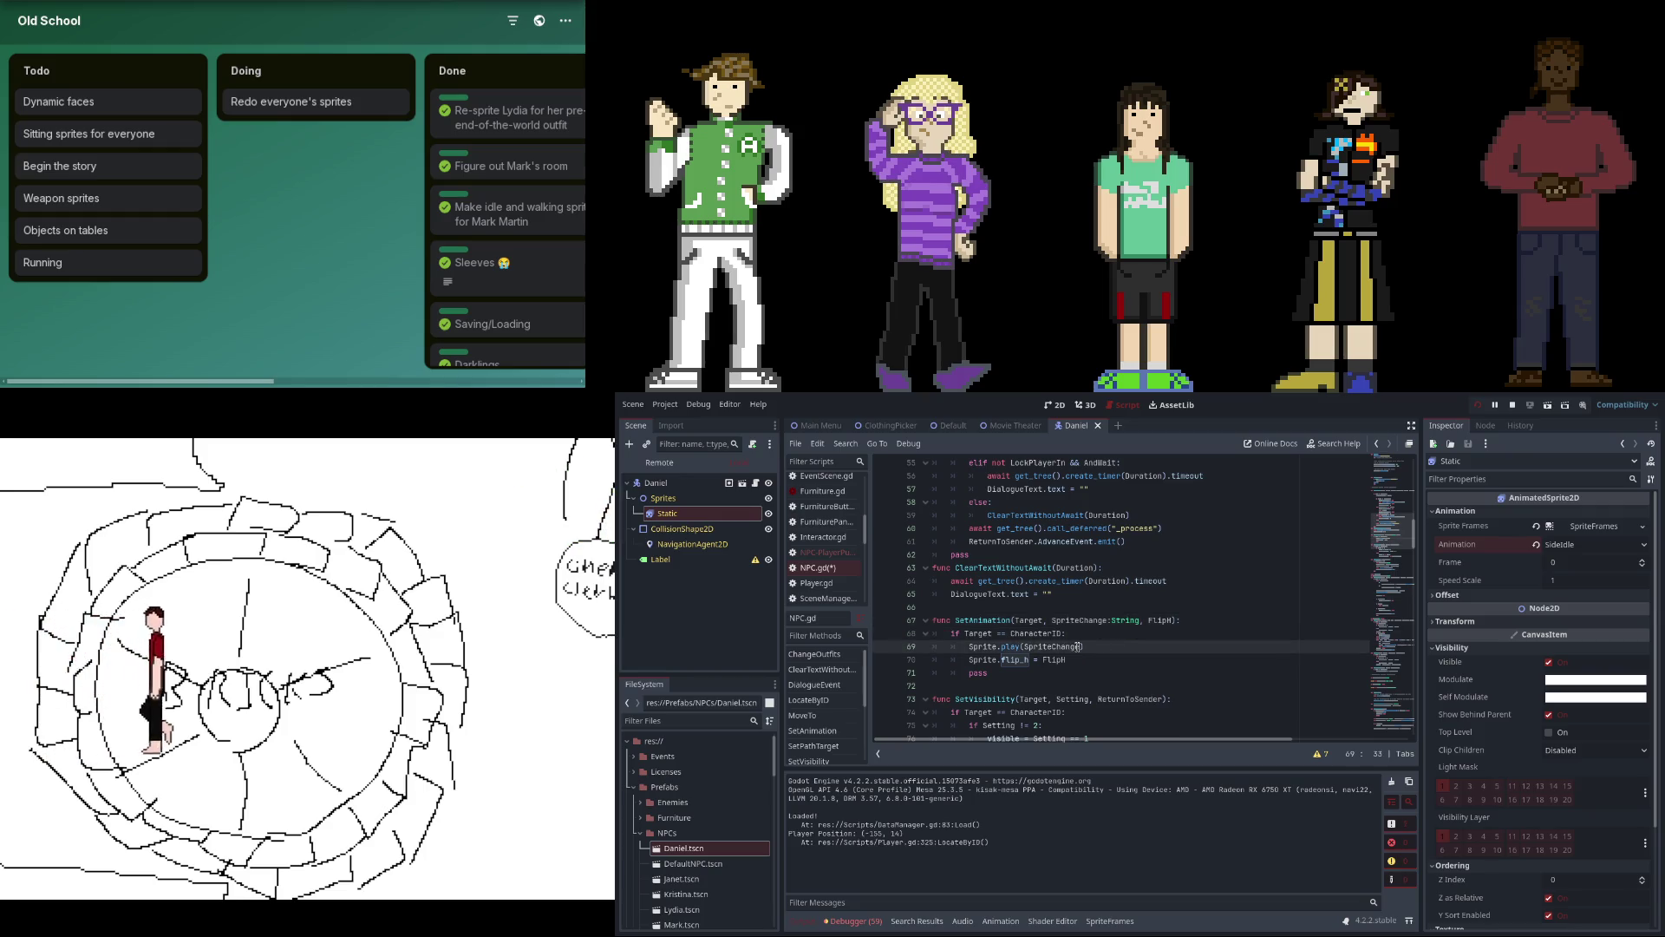
pyautogui.write(',')
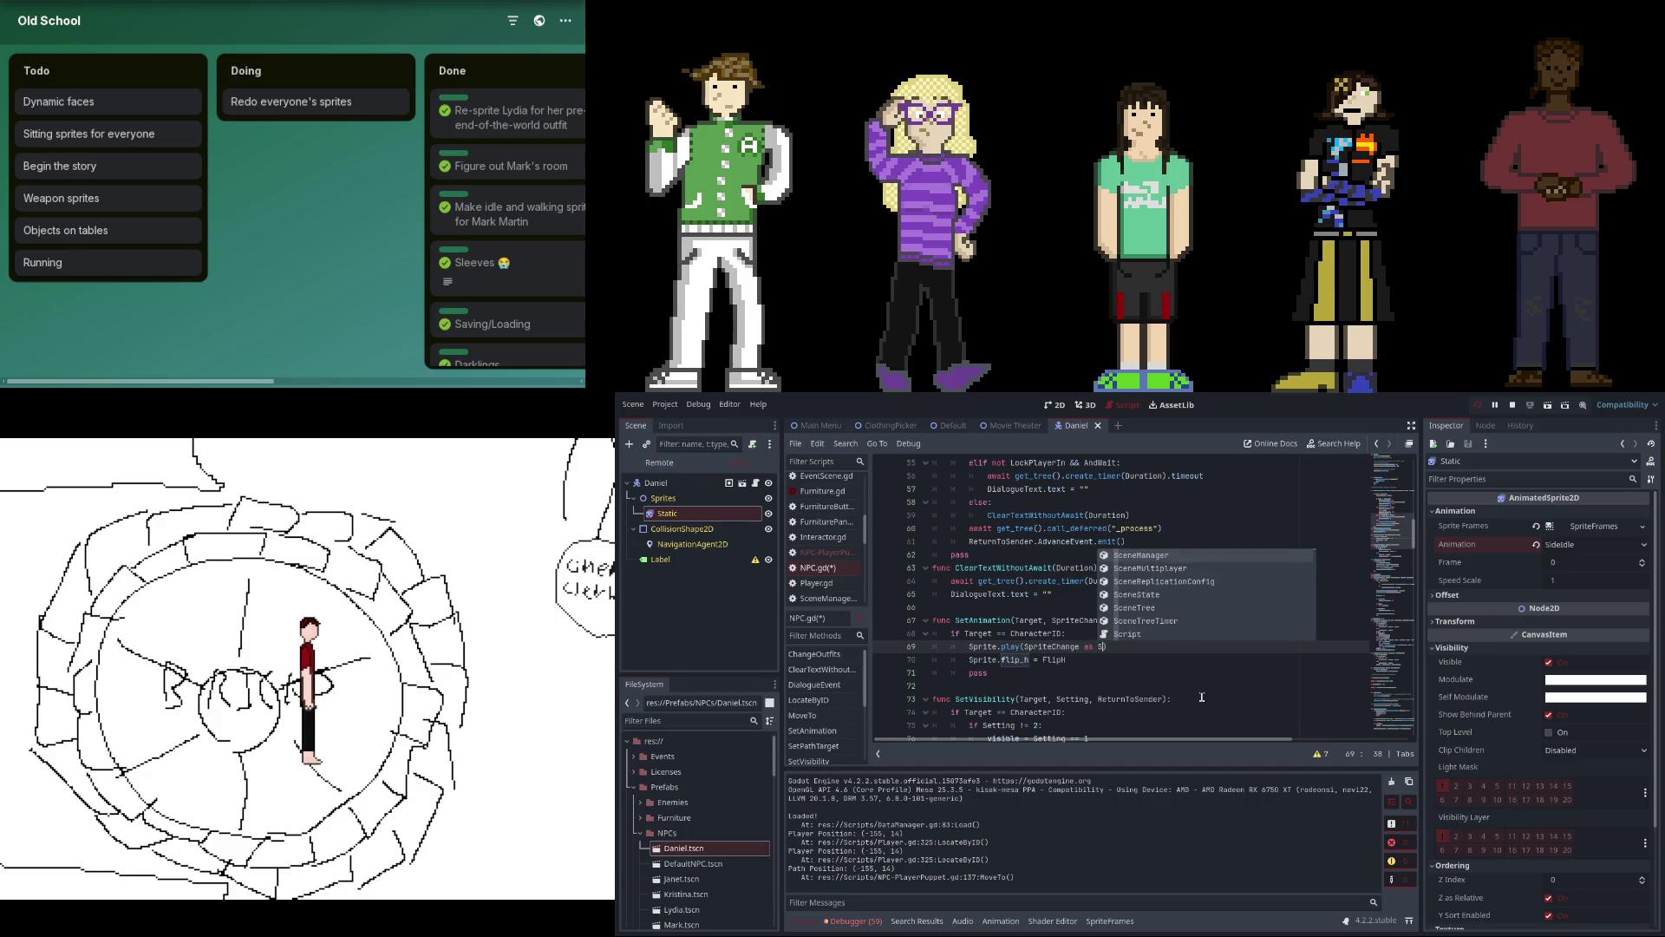
pyautogui.write('ngName')
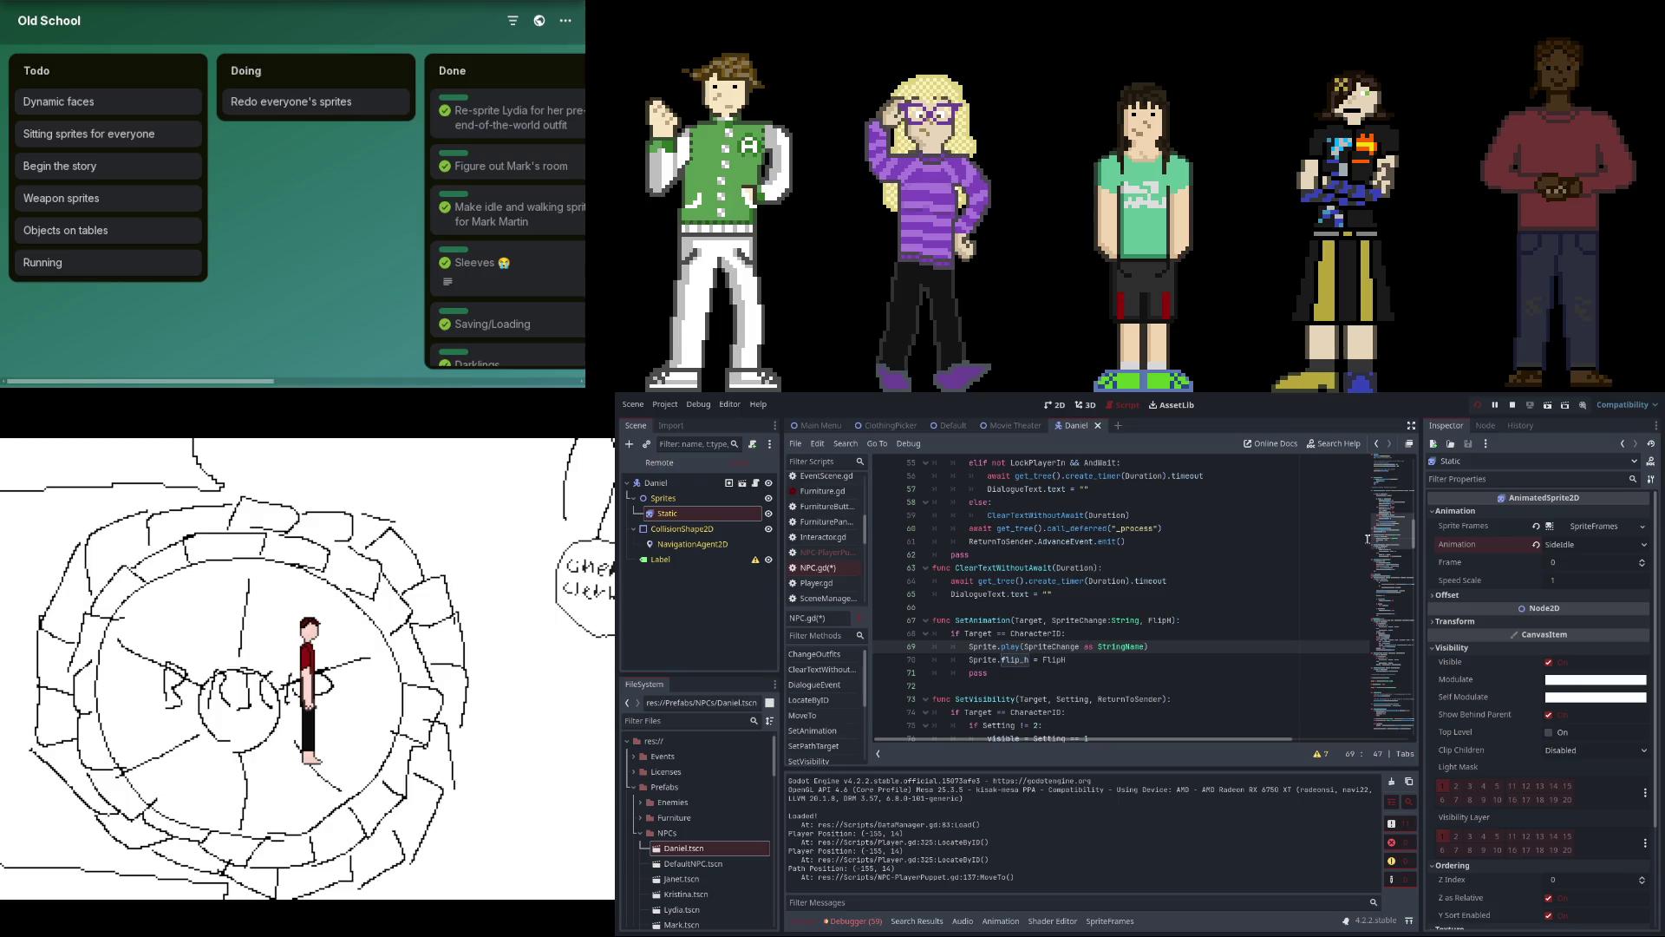
pyautogui.hotkey('ctrl', 's')
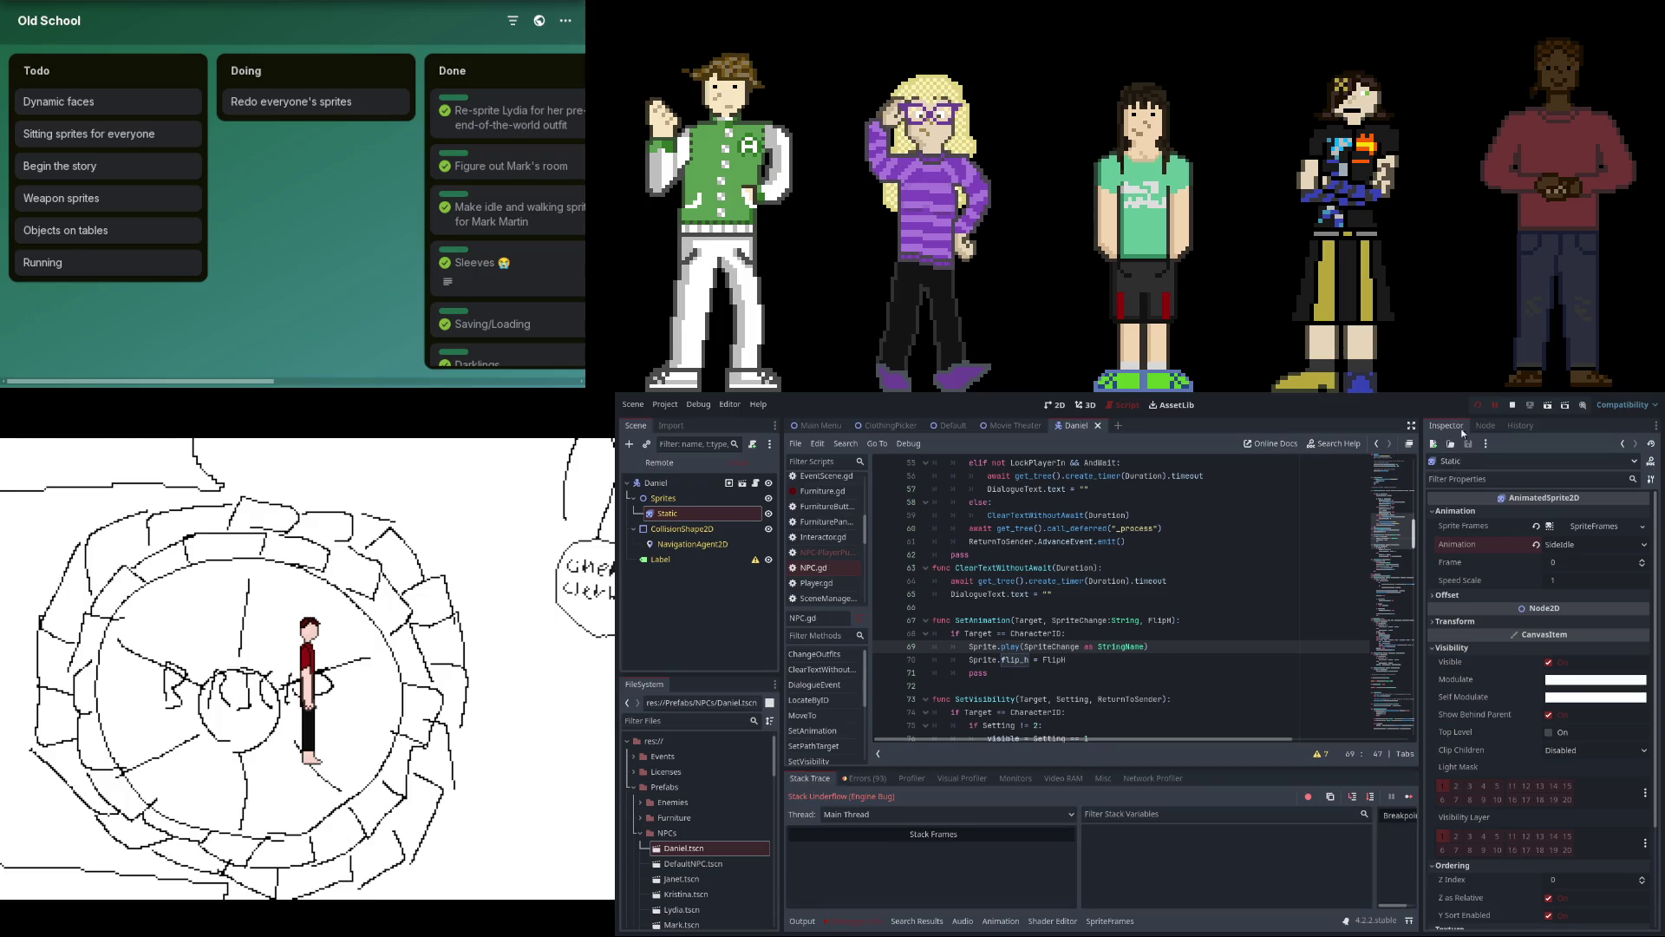
# Restart the game, start playing from its title menu, and bring up the live remote scene tree.
pyautogui.click(1474, 407)
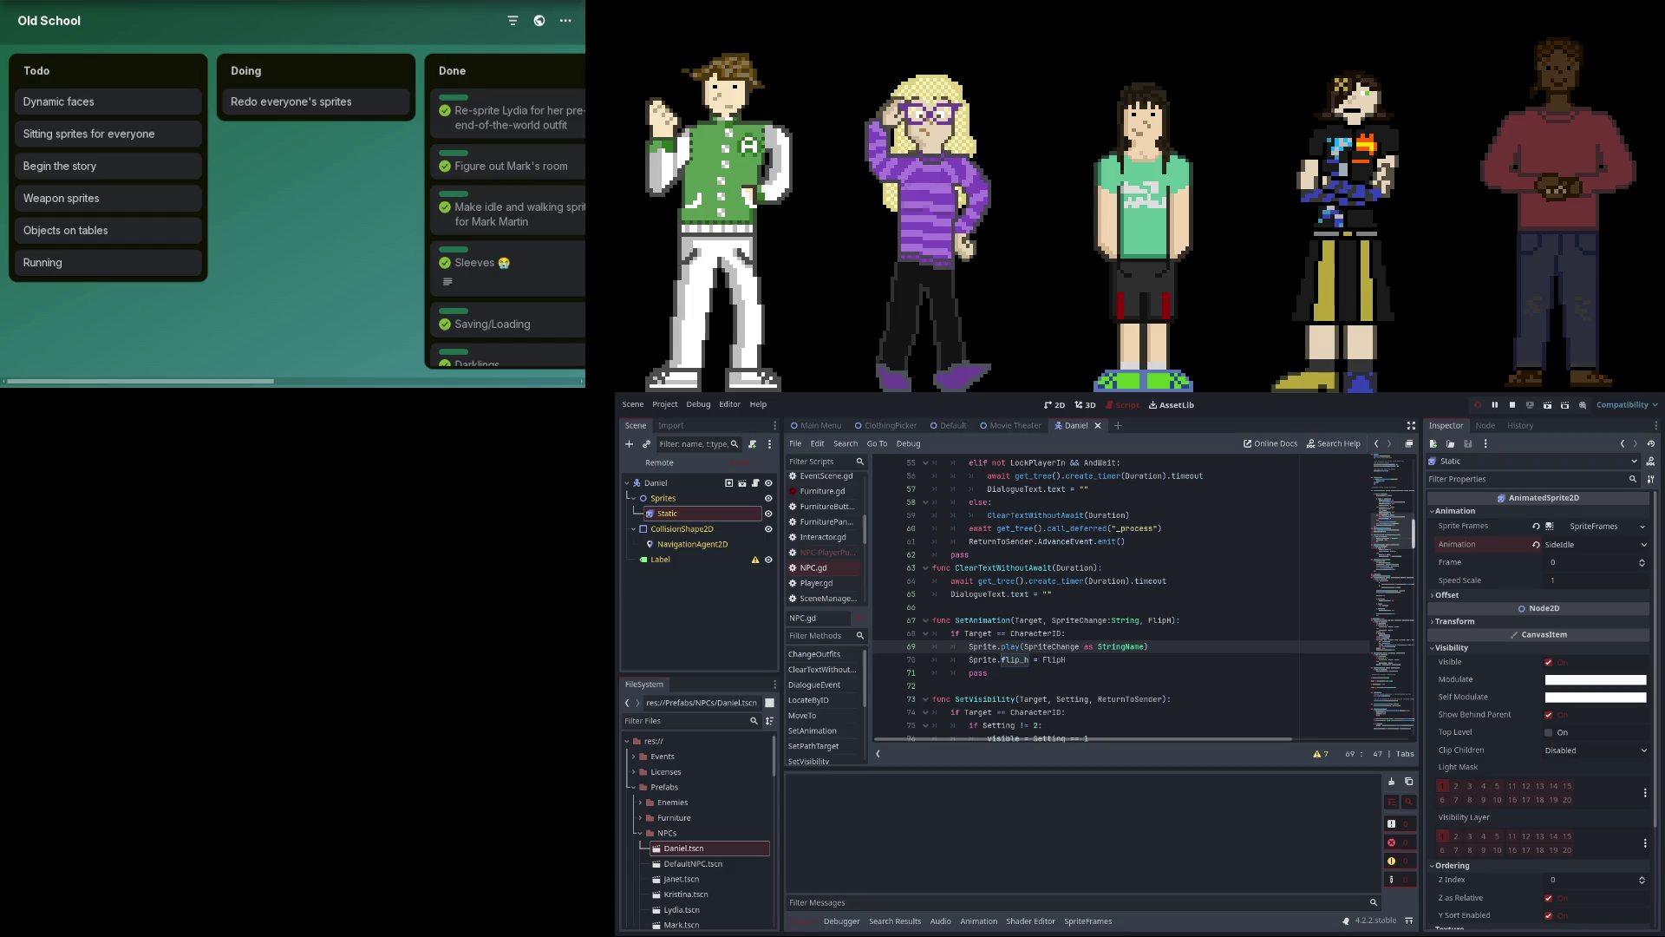
pyautogui.click(130, 669)
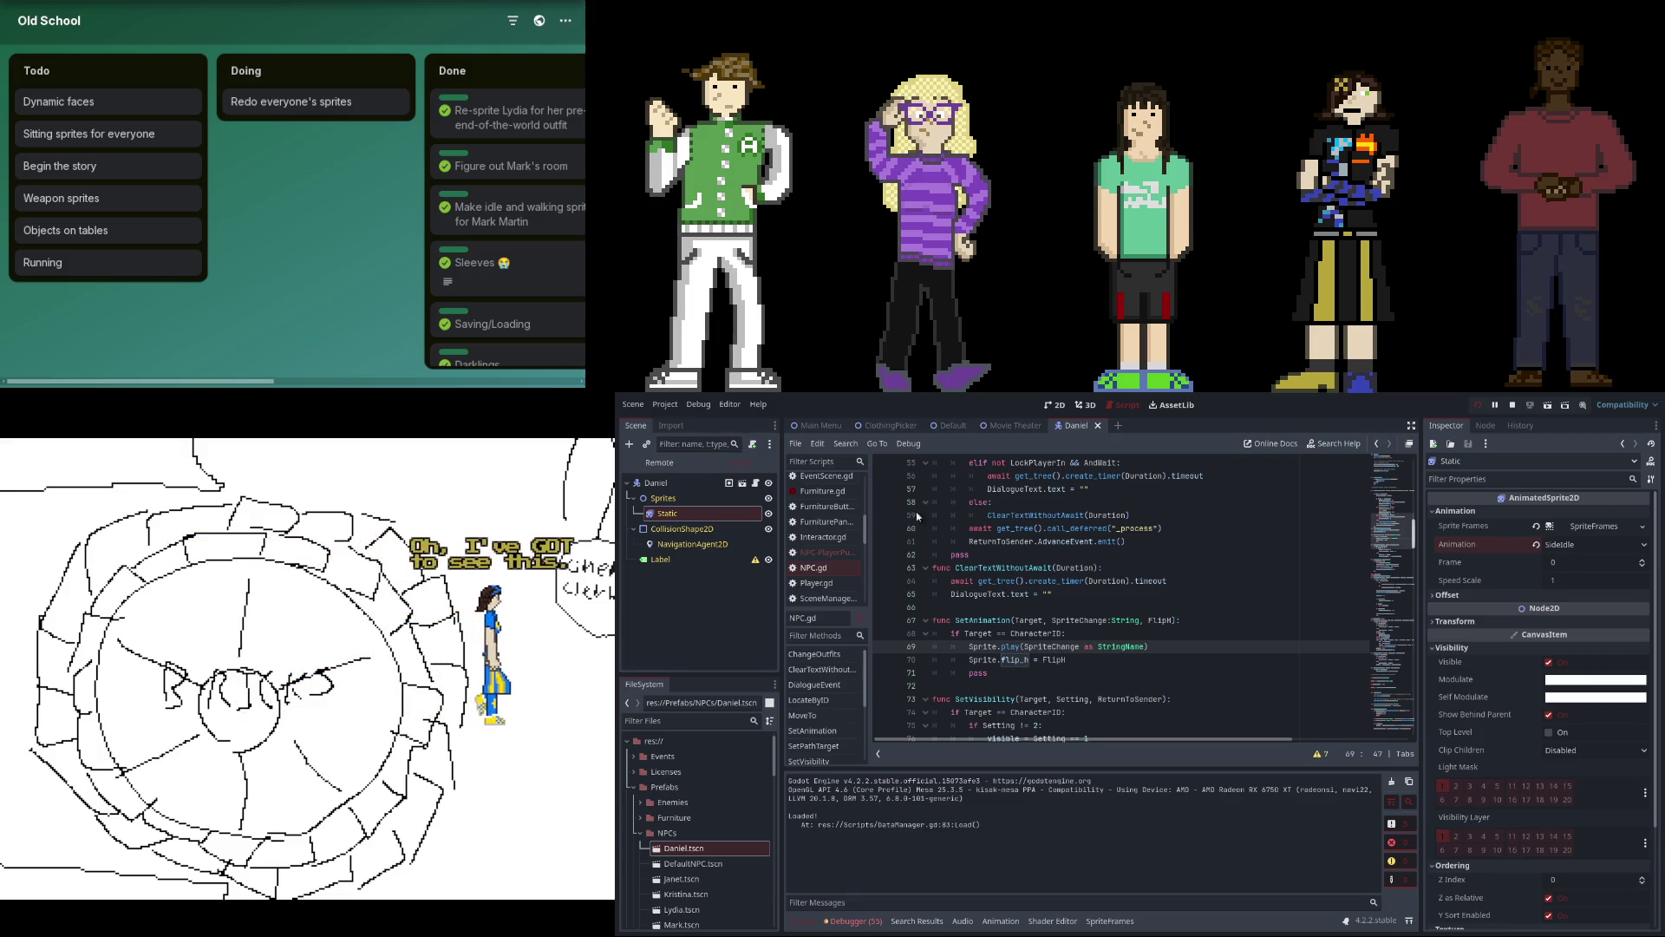
pyautogui.click(659, 462)
pyautogui.click(637, 496)
# In the Remote tree, select Lydia and then her Static sprite to inspect its live properties.
pyautogui.click(637, 497)
pyautogui.click(672, 605)
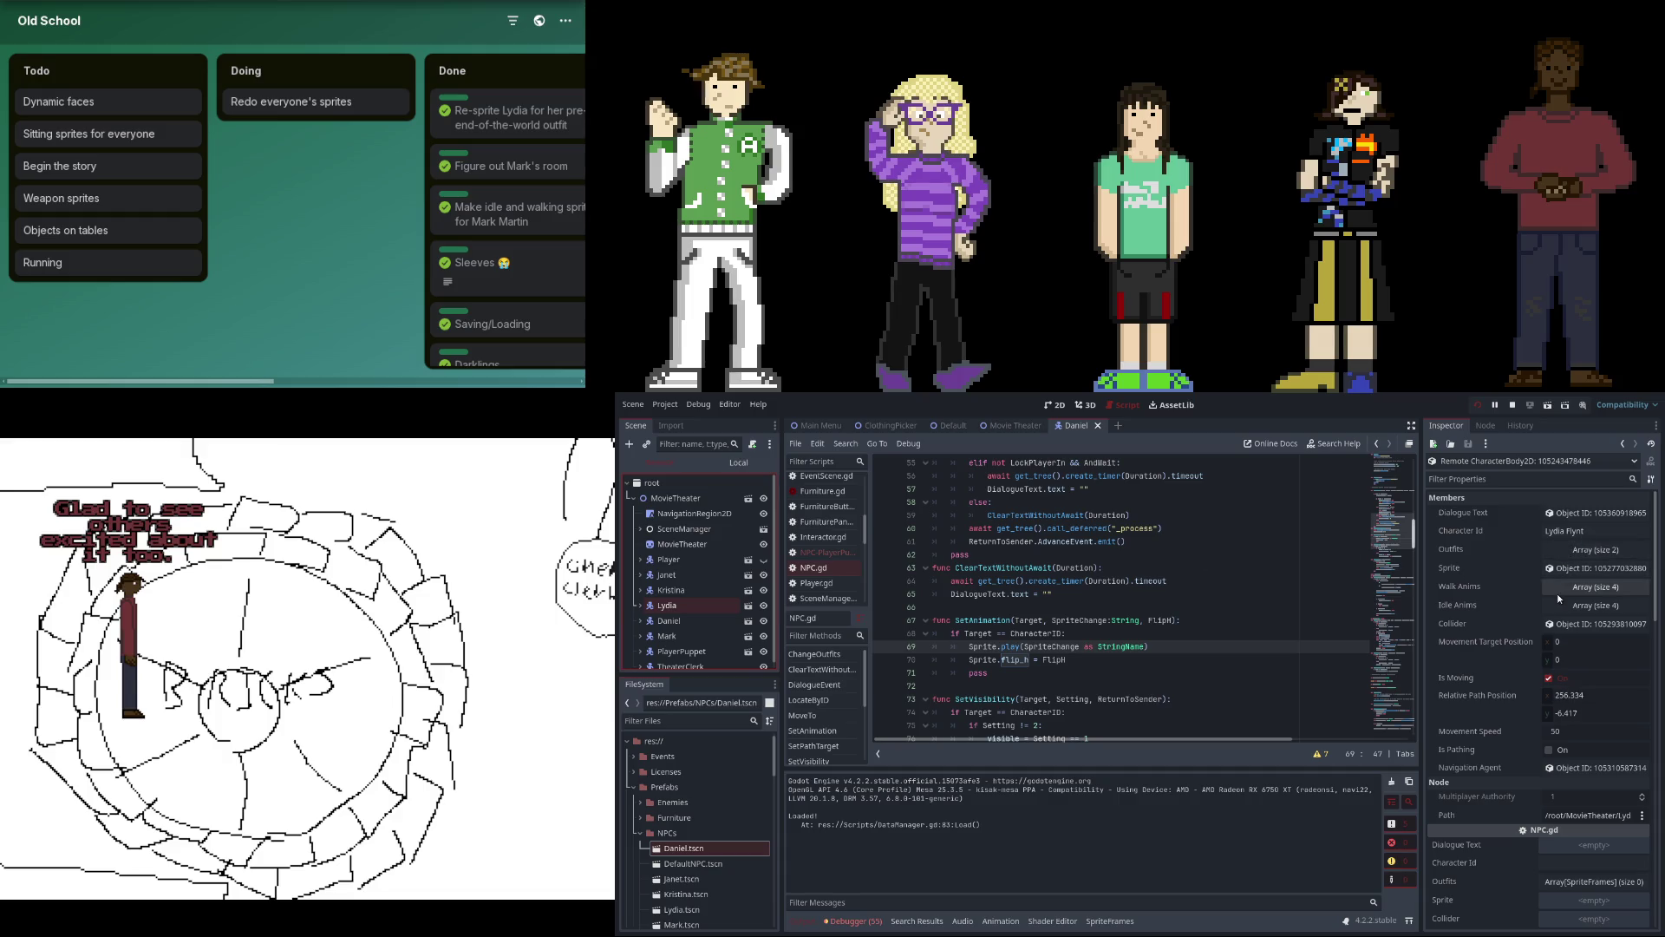
pyautogui.scroll(-2, 1509, 617)
pyautogui.scroll(-3, 1506, 621)
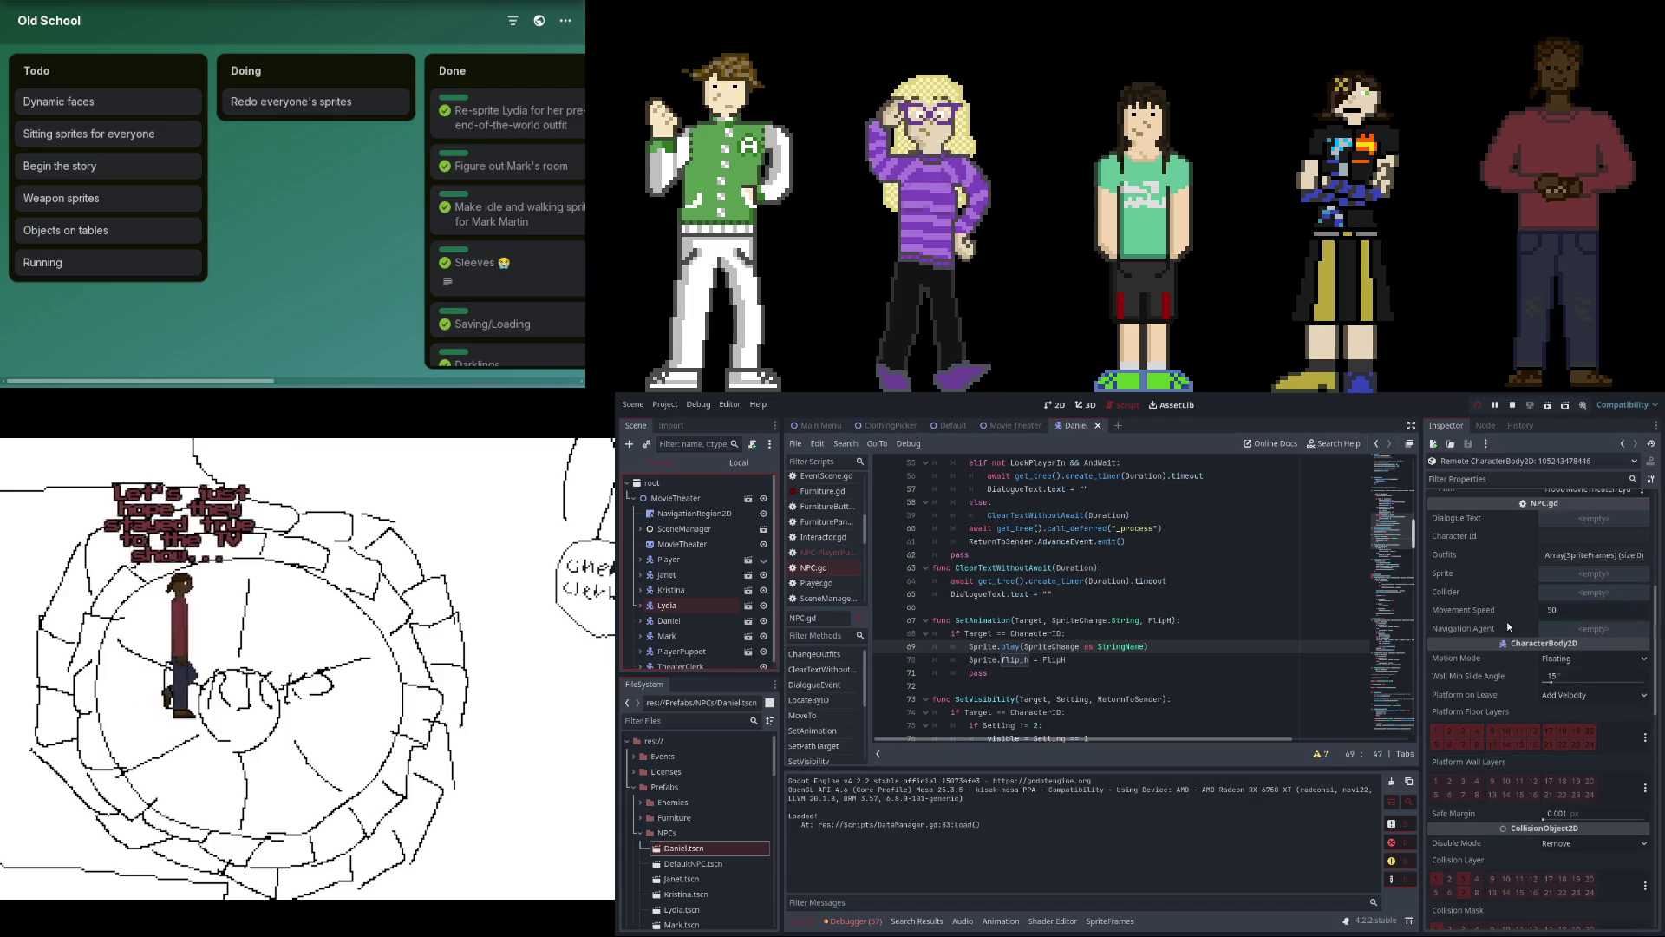
pyautogui.click(640, 606)
pyautogui.click(680, 636)
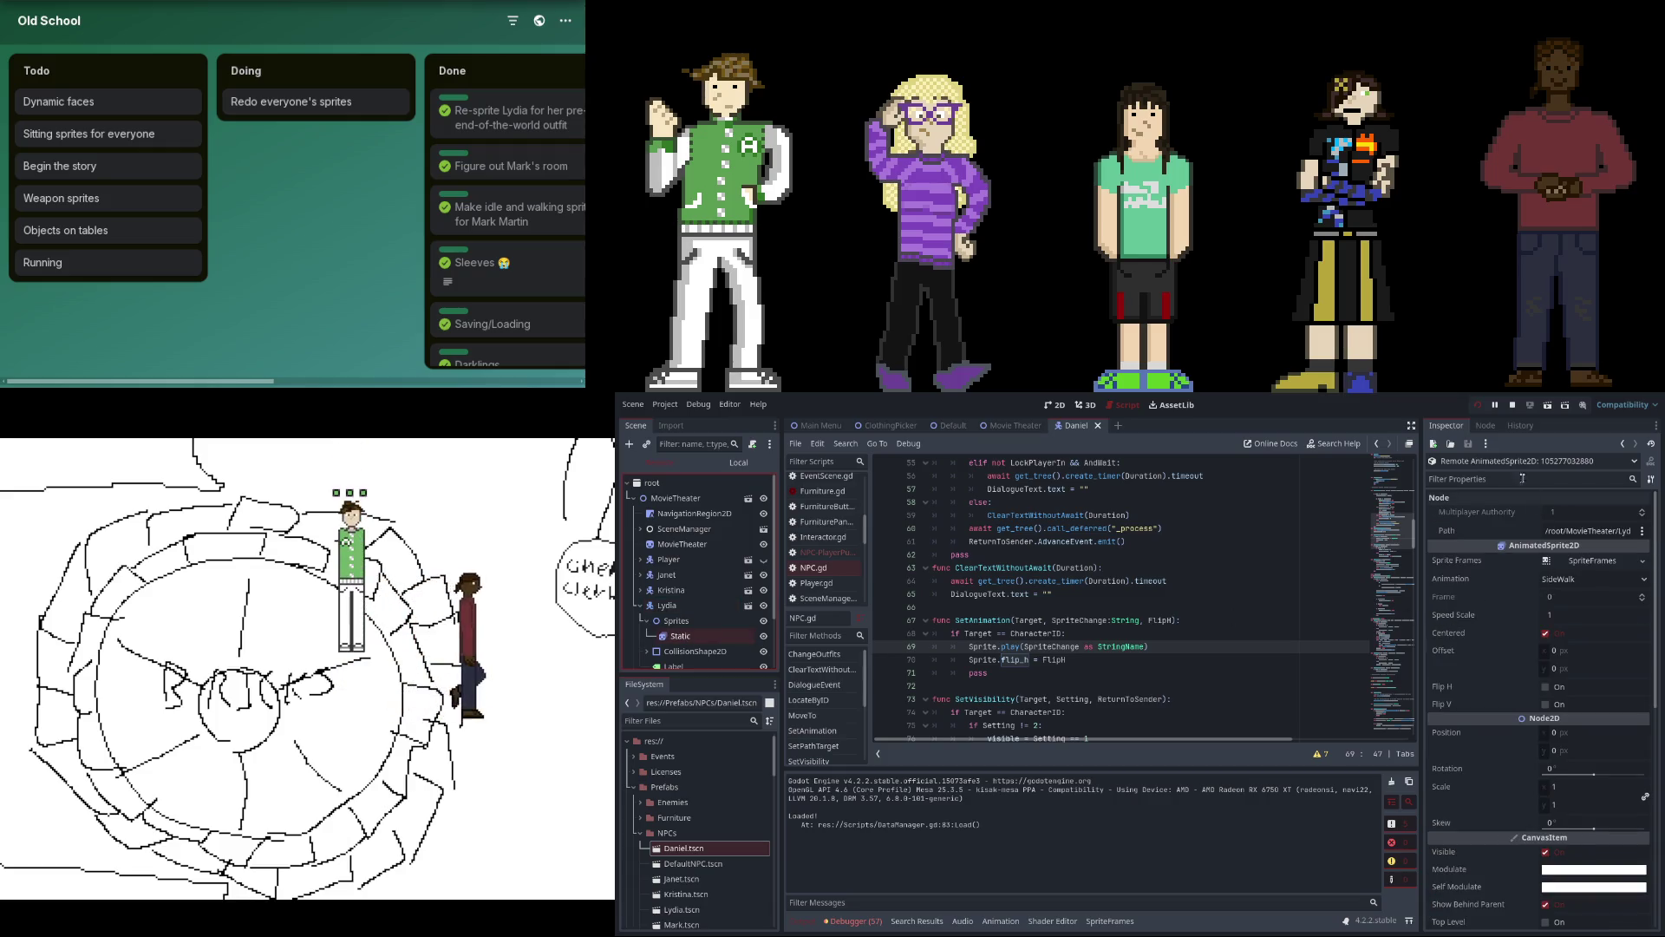
# Restart the game and re-expand Lydia > Sprites to inspect the Static sprite's animation.
pyautogui.click(1476, 403)
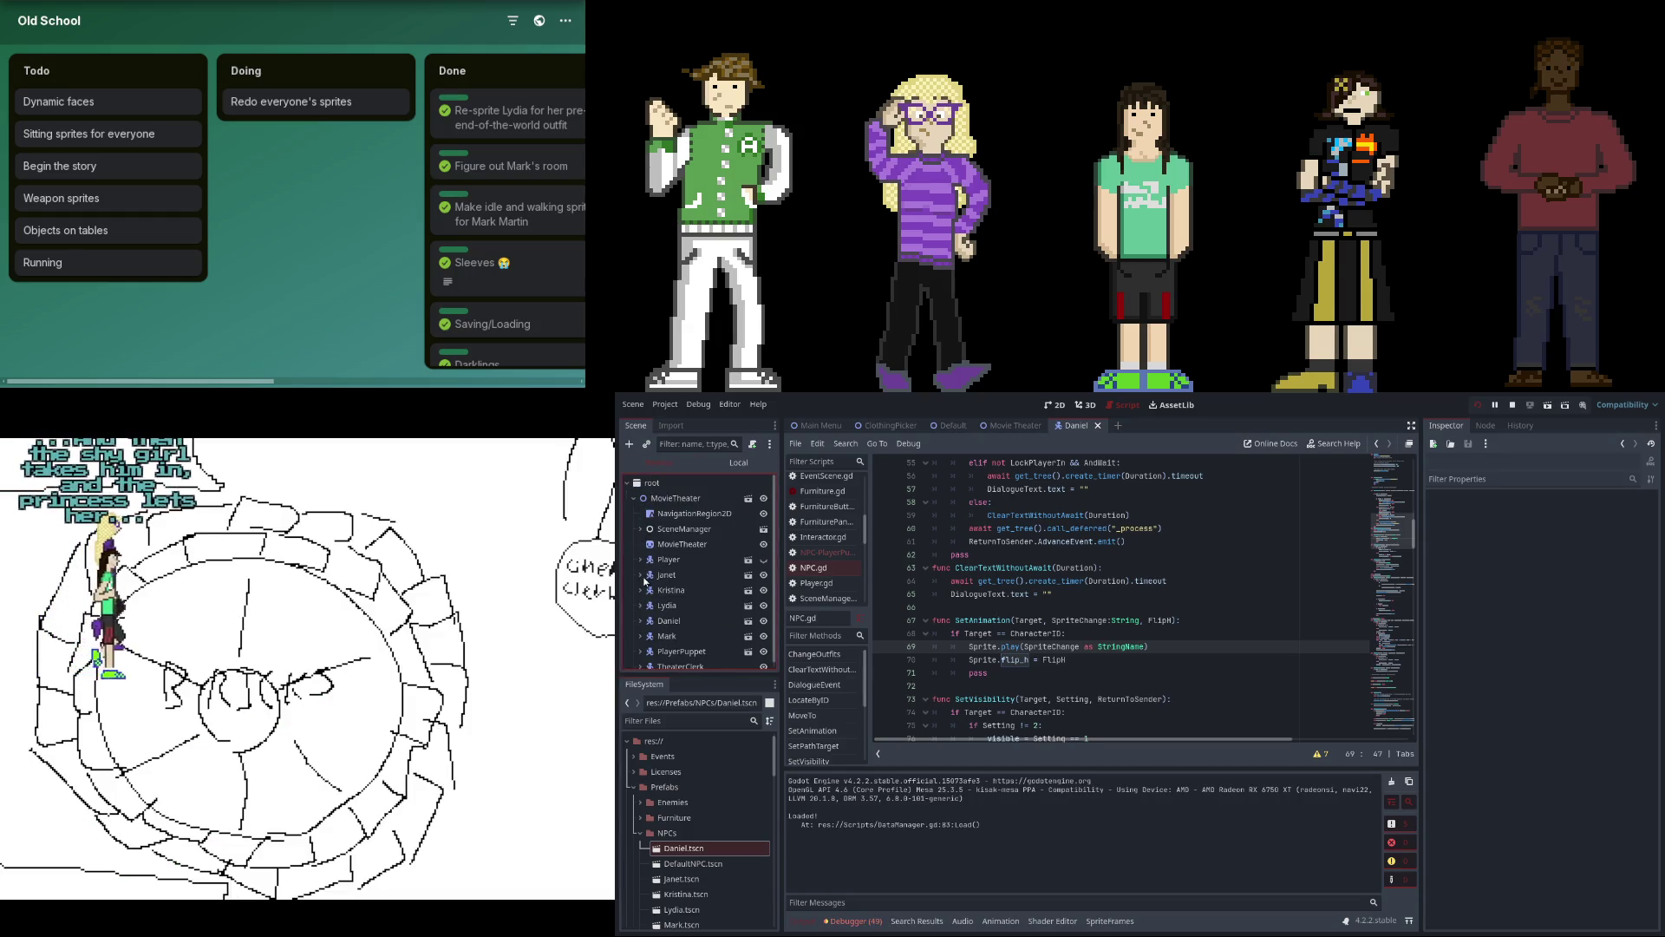
pyautogui.click(640, 529)
pyautogui.click(666, 574)
pyautogui.click(640, 605)
pyautogui.click(648, 621)
pyautogui.click(680, 635)
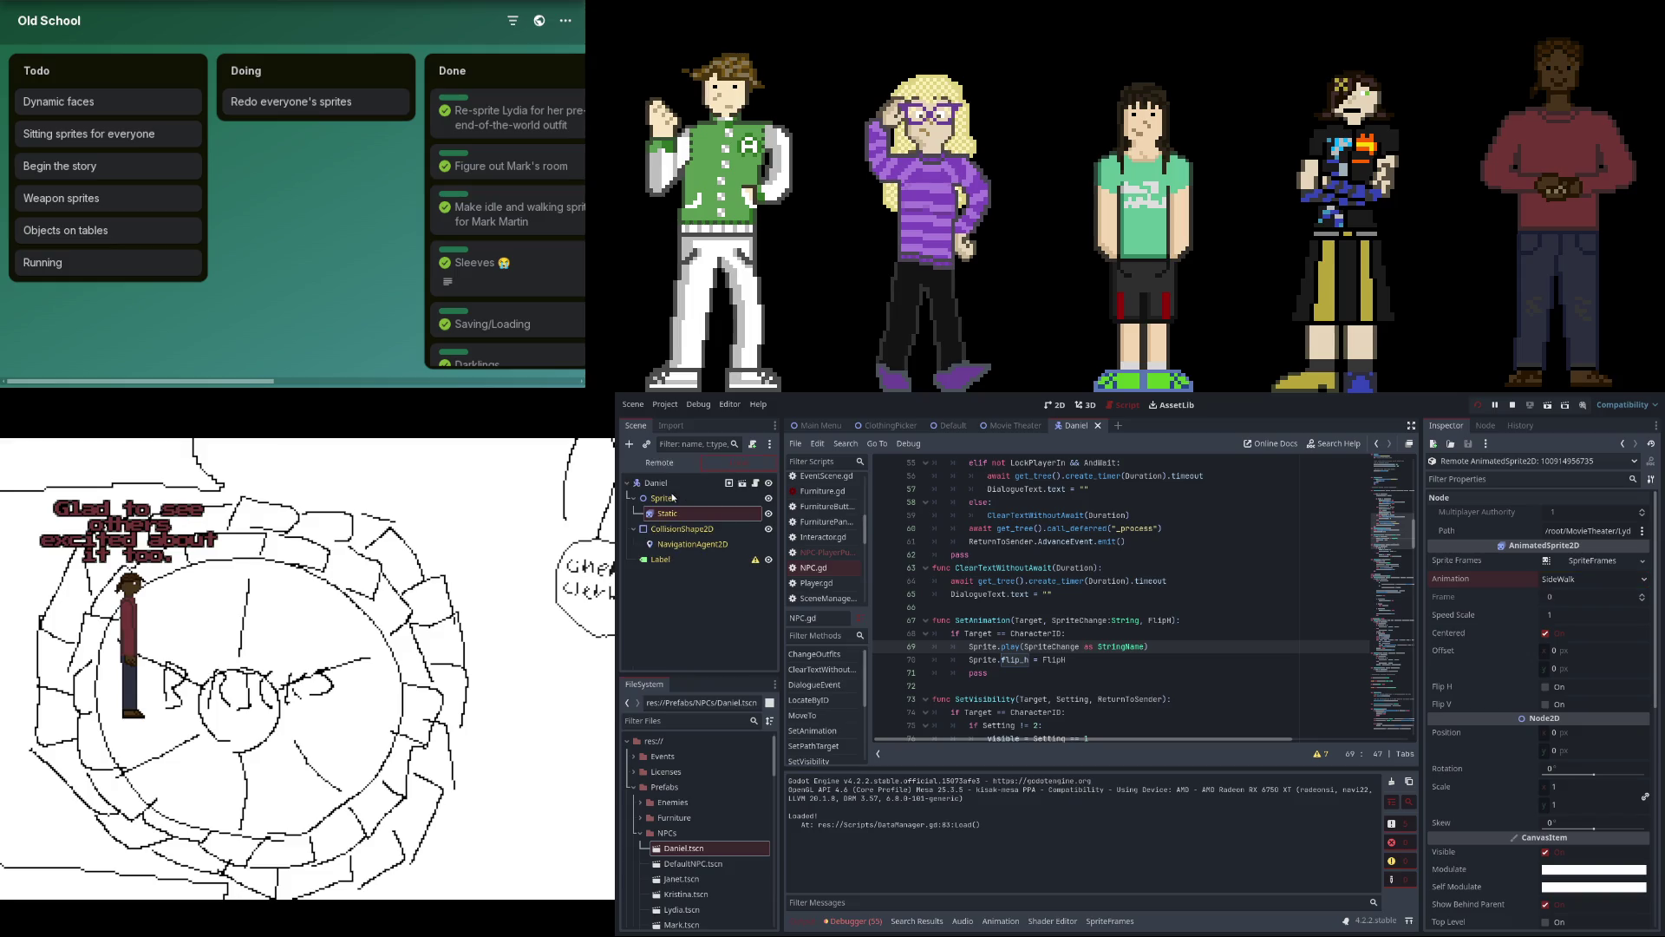
# Select the Movie Theater's SceneManager and browse its Scenes events 10 through 16 in the Inspector.
pyautogui.click(657, 483)
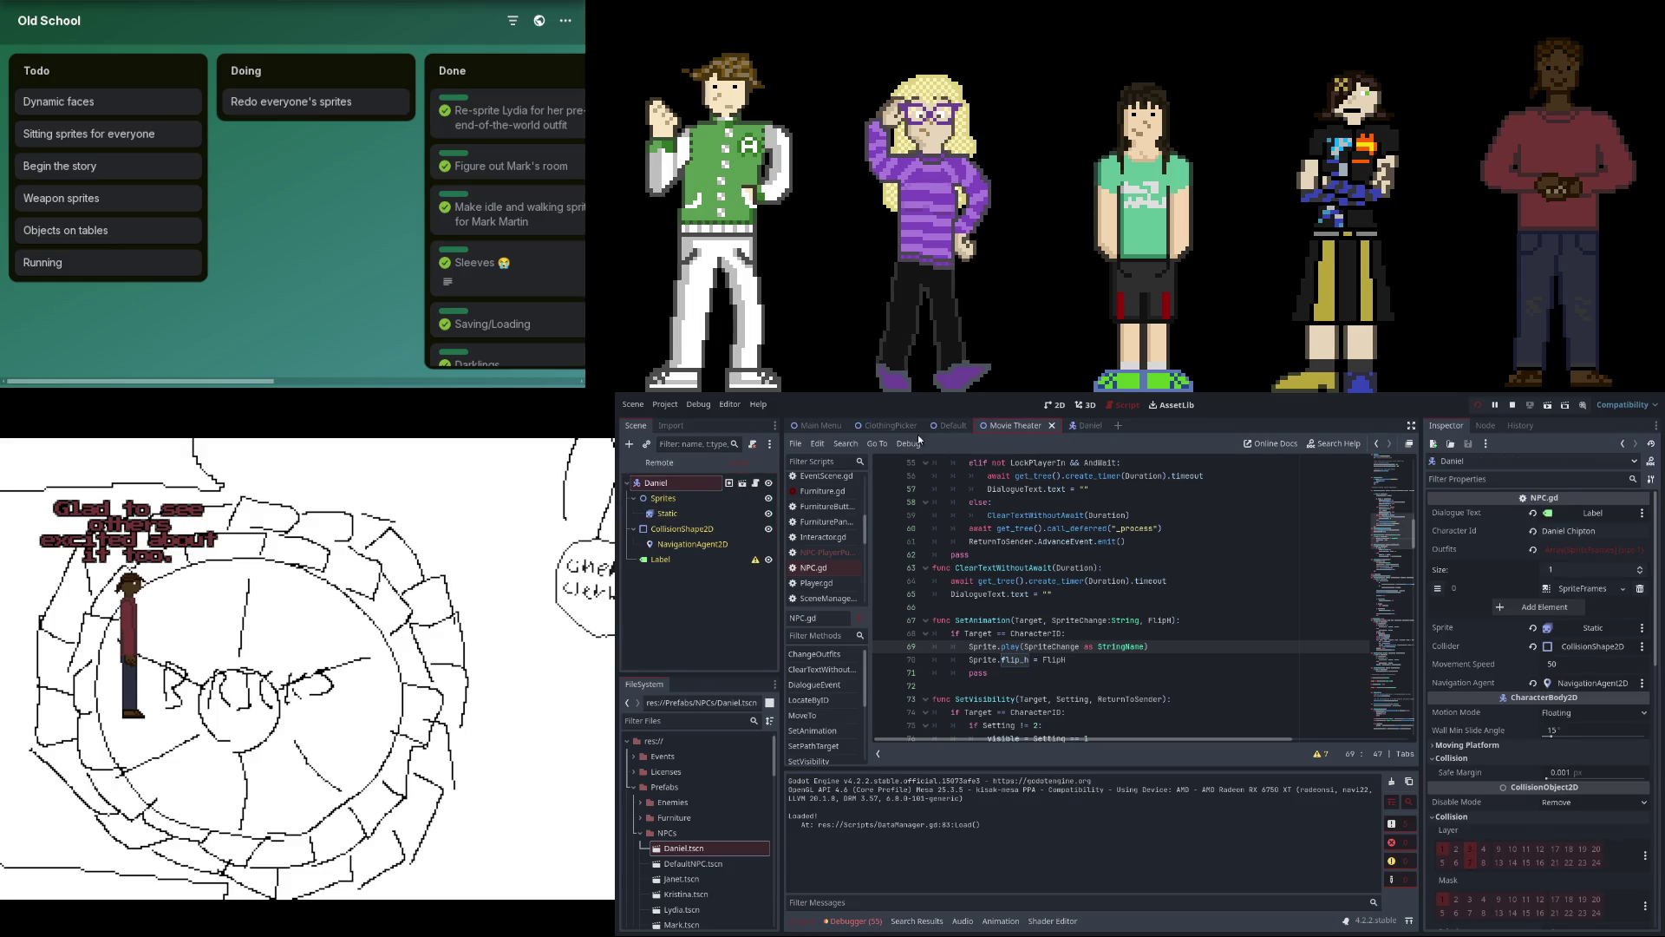
pyautogui.click(704, 513)
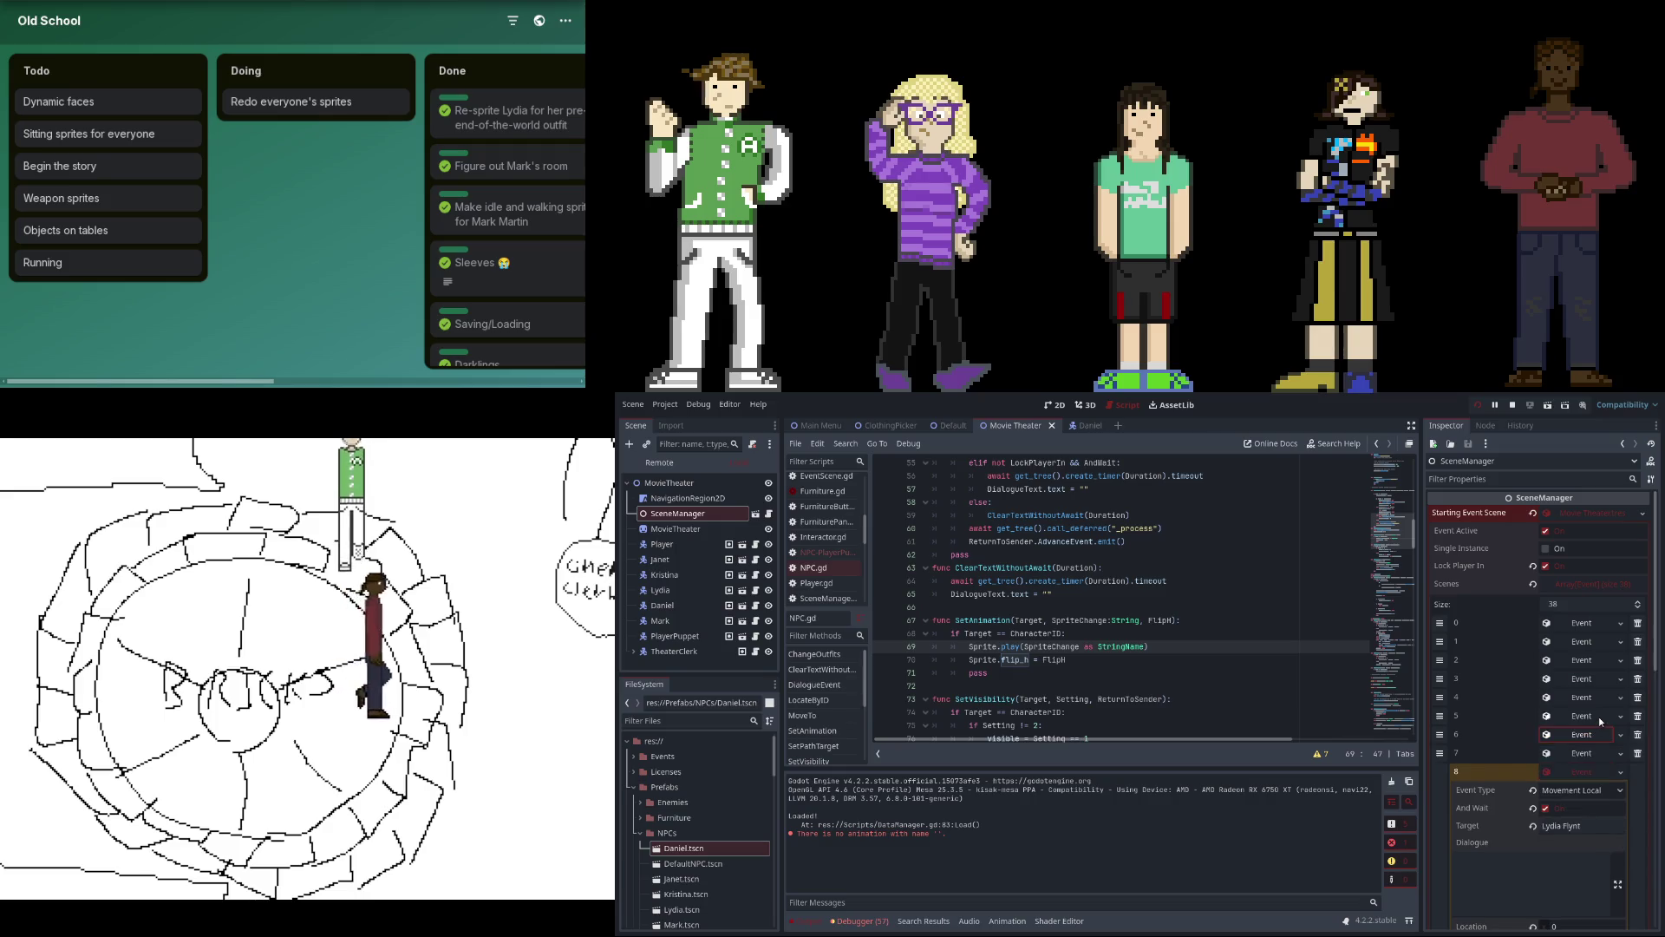
pyautogui.click(1579, 590)
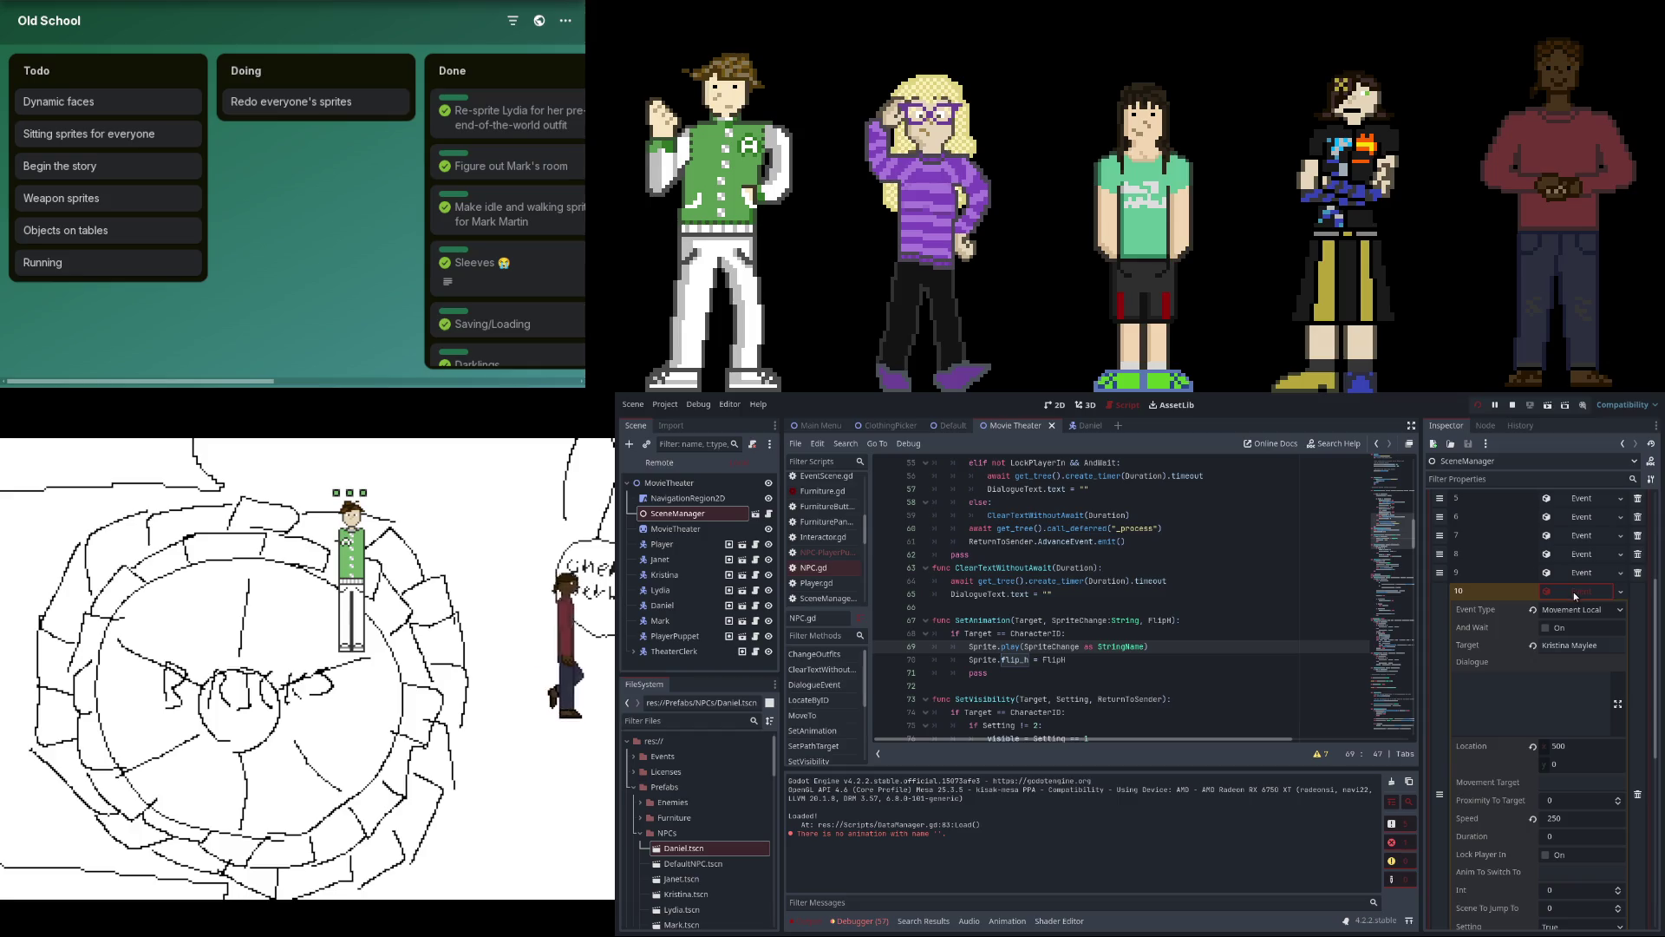
pyautogui.click(1574, 592)
pyautogui.click(1573, 610)
pyautogui.click(1571, 612)
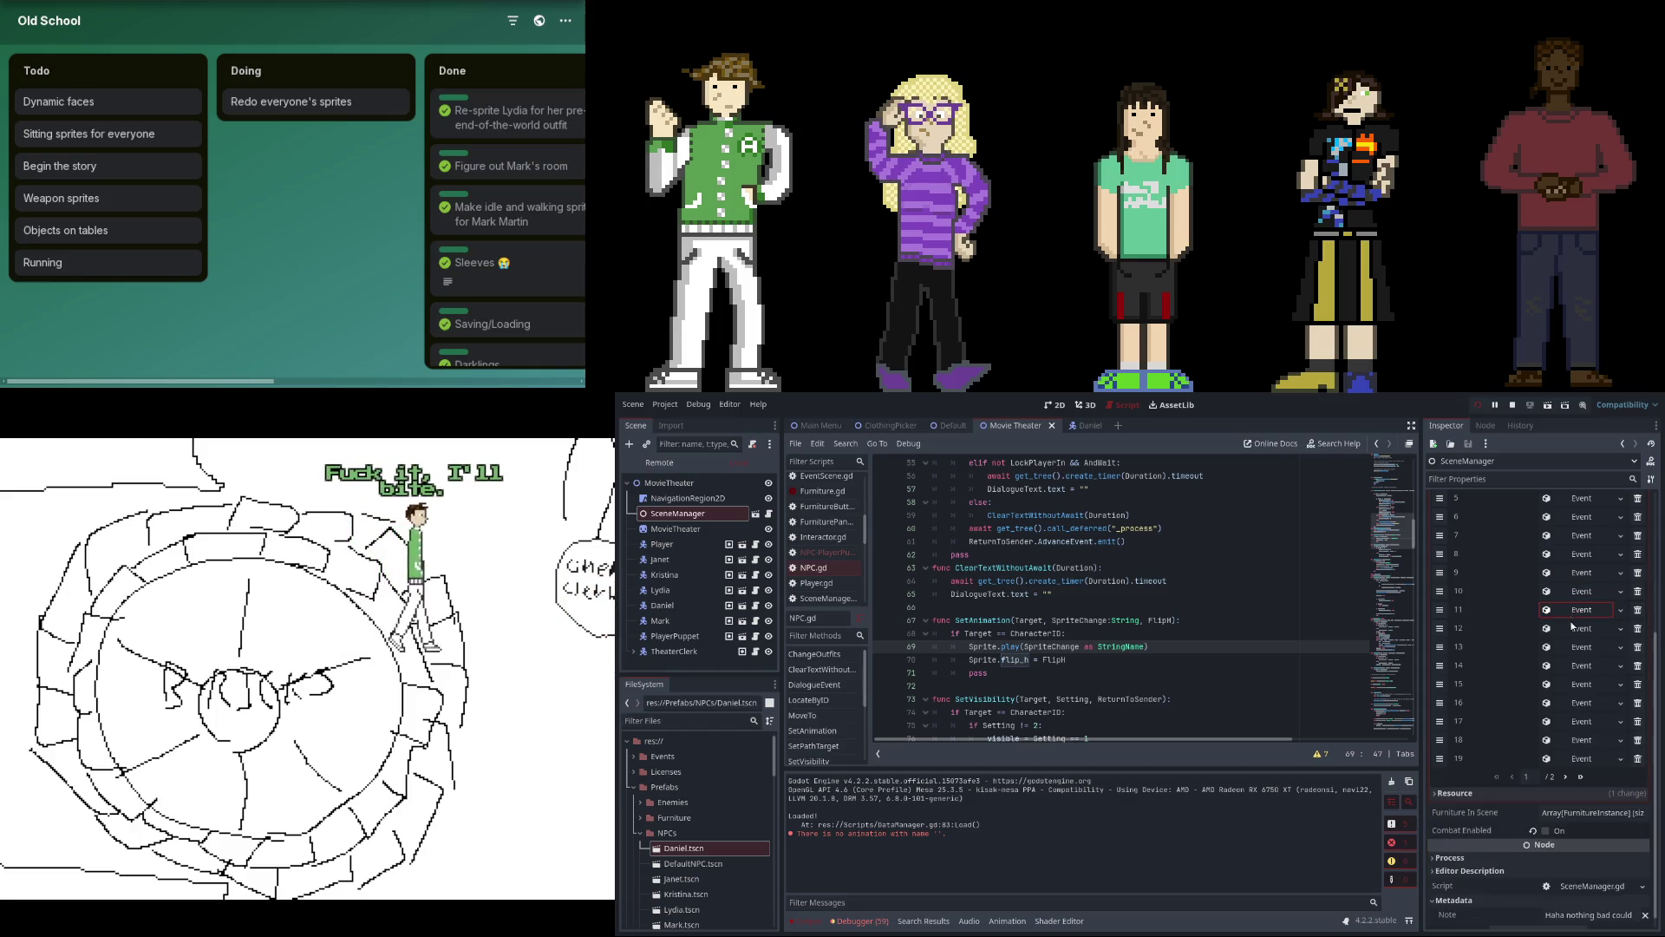
pyautogui.click(1570, 626)
pyautogui.click(1570, 626)
pyautogui.click(1571, 628)
pyautogui.click(1571, 627)
pyautogui.click(1570, 648)
pyautogui.click(1571, 651)
pyautogui.click(1569, 661)
pyautogui.click(1569, 661)
pyautogui.click(1565, 701)
pyautogui.click(1566, 701)
# Set event 14's Anim To Switch To to SideIdle, then return to NPC.gd's Sprite.play line.
pyautogui.click(1571, 665)
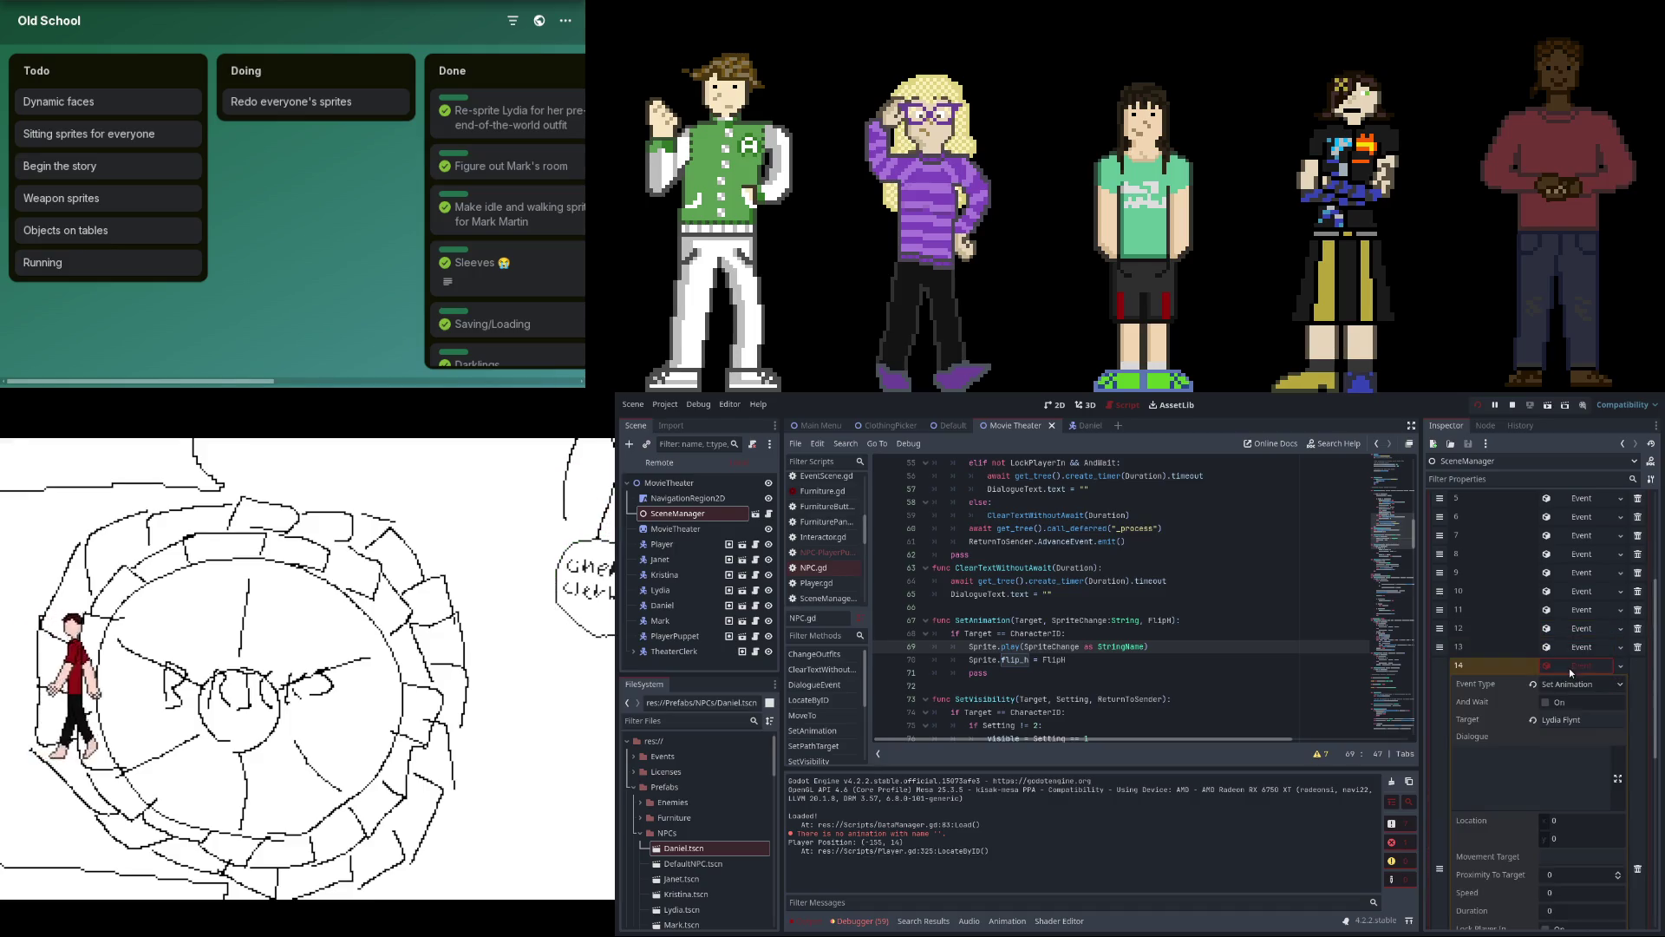
pyautogui.scroll(-3, 1566, 686)
pyautogui.click(1562, 728)
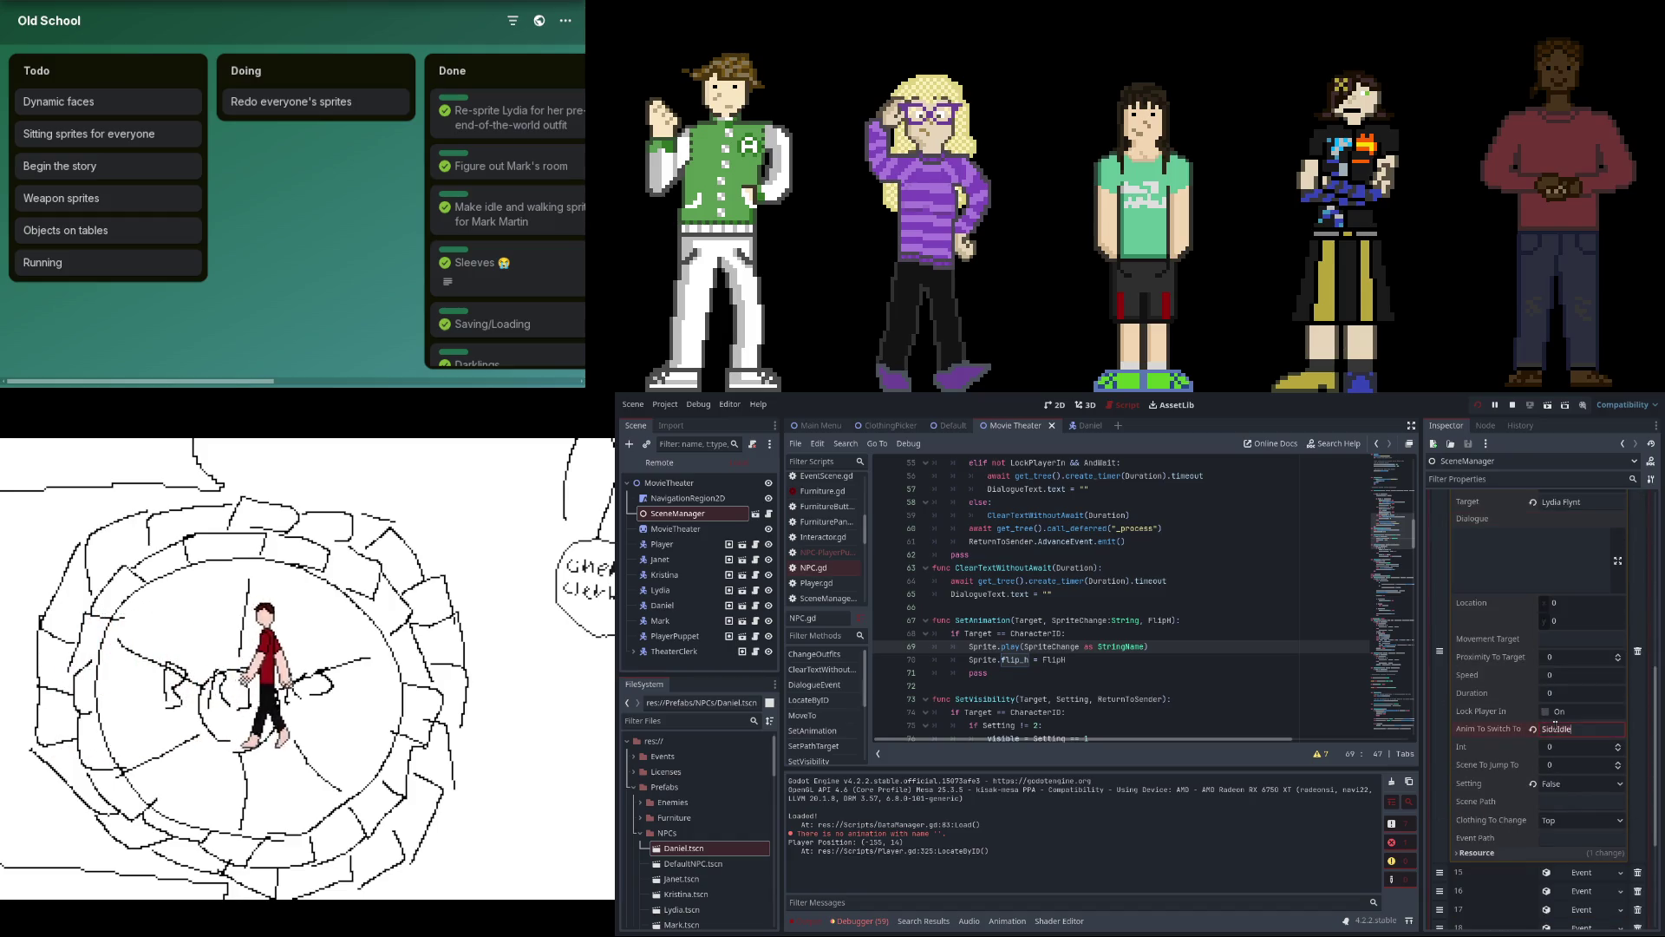
pyautogui.scroll(4, 1491, 715)
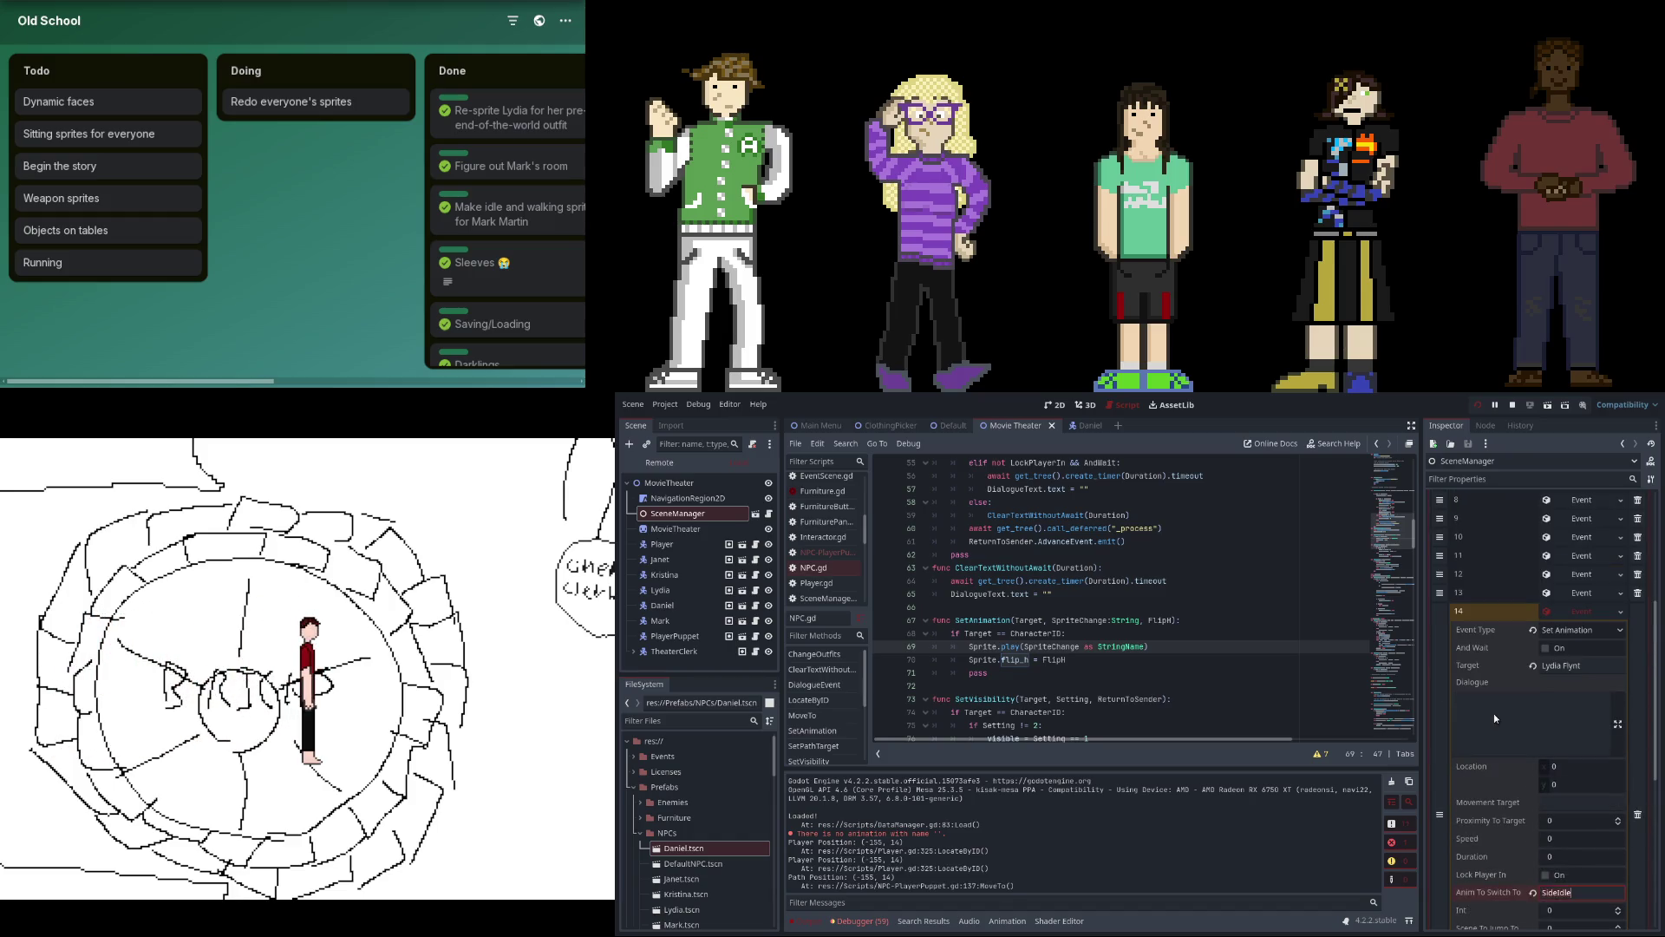
pyautogui.click(1563, 665)
pyautogui.scroll(-3, 1575, 689)
pyautogui.click(1576, 729)
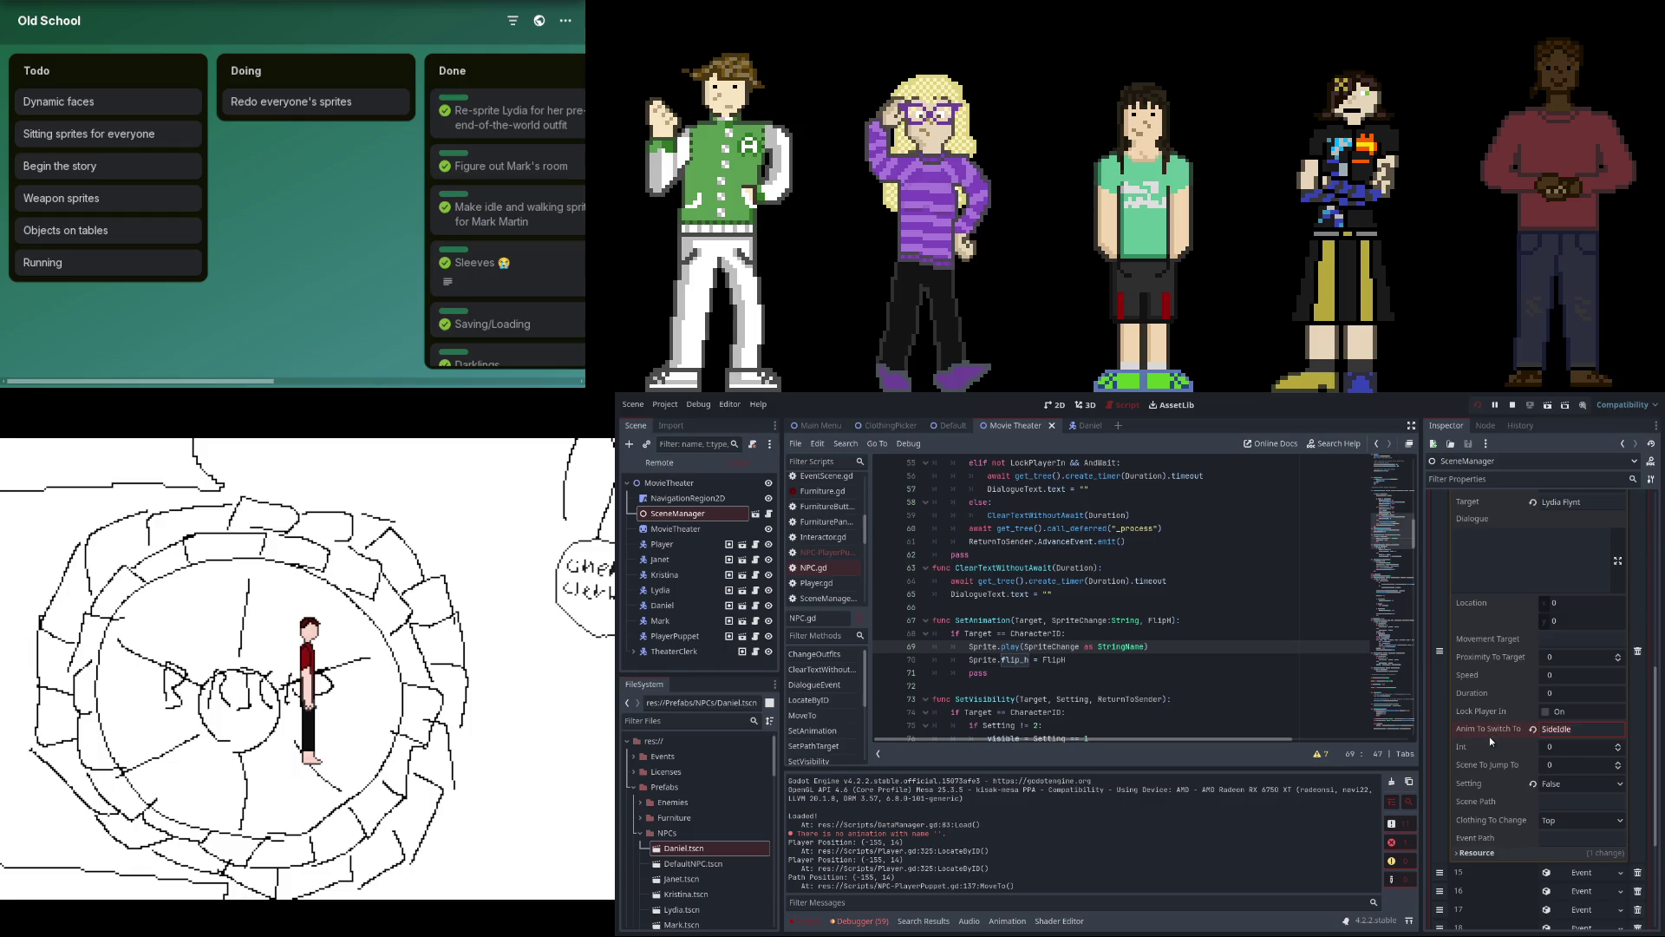
pyautogui.press('Return')
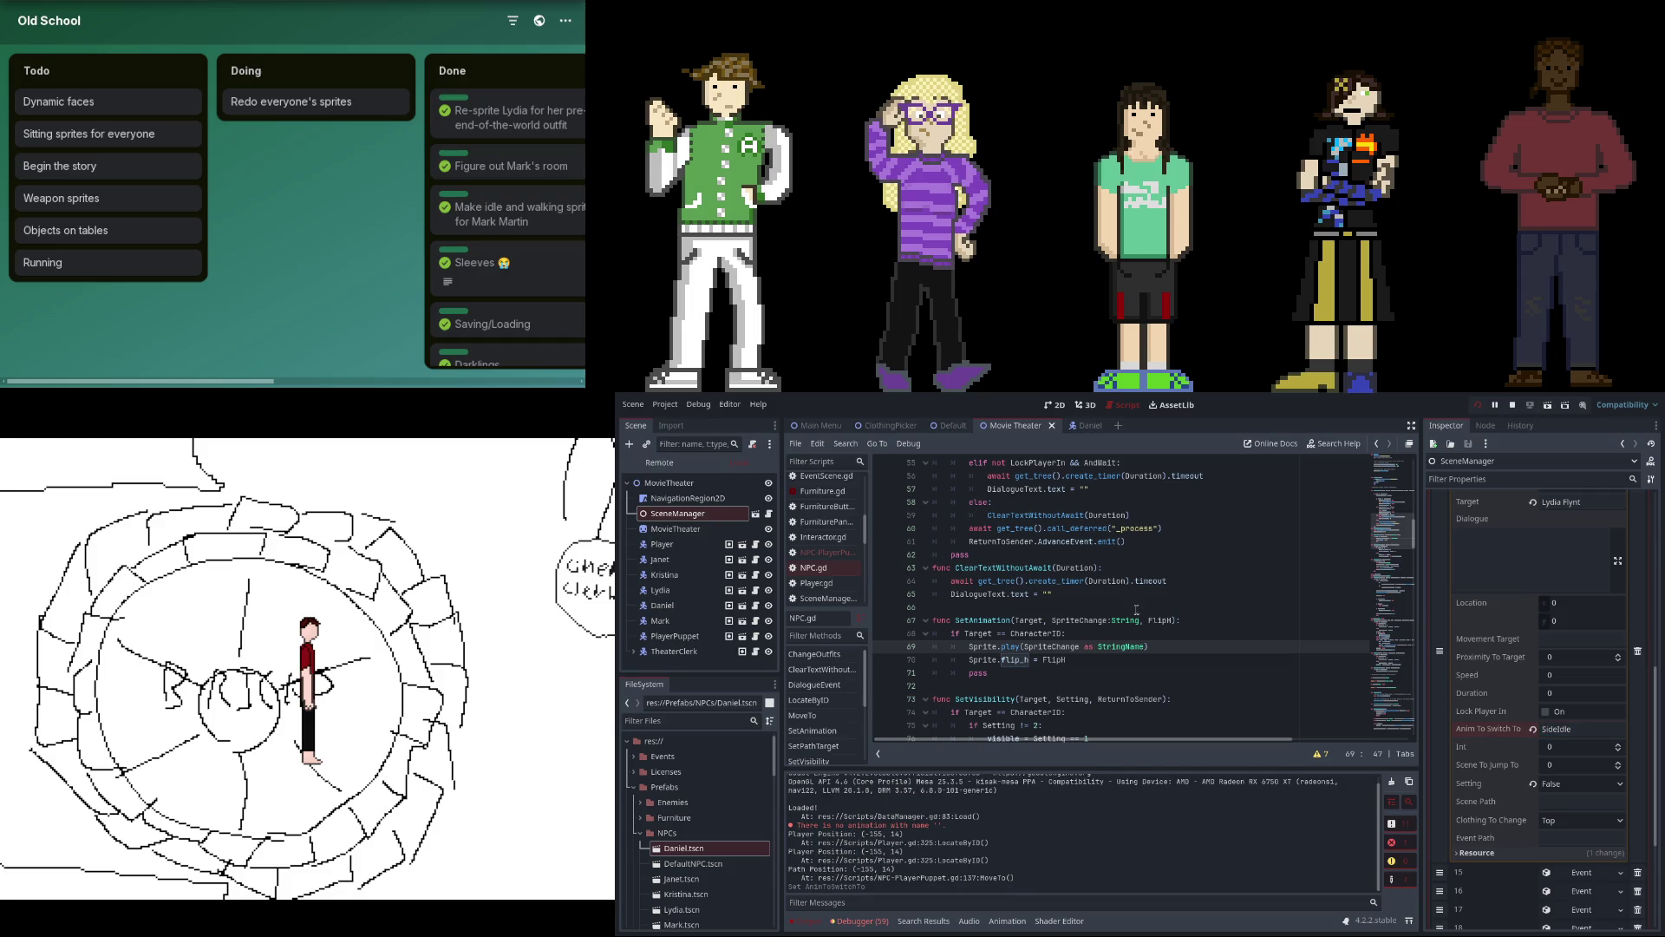
pyautogui.click(1052, 647)
pyautogui.click(982, 647)
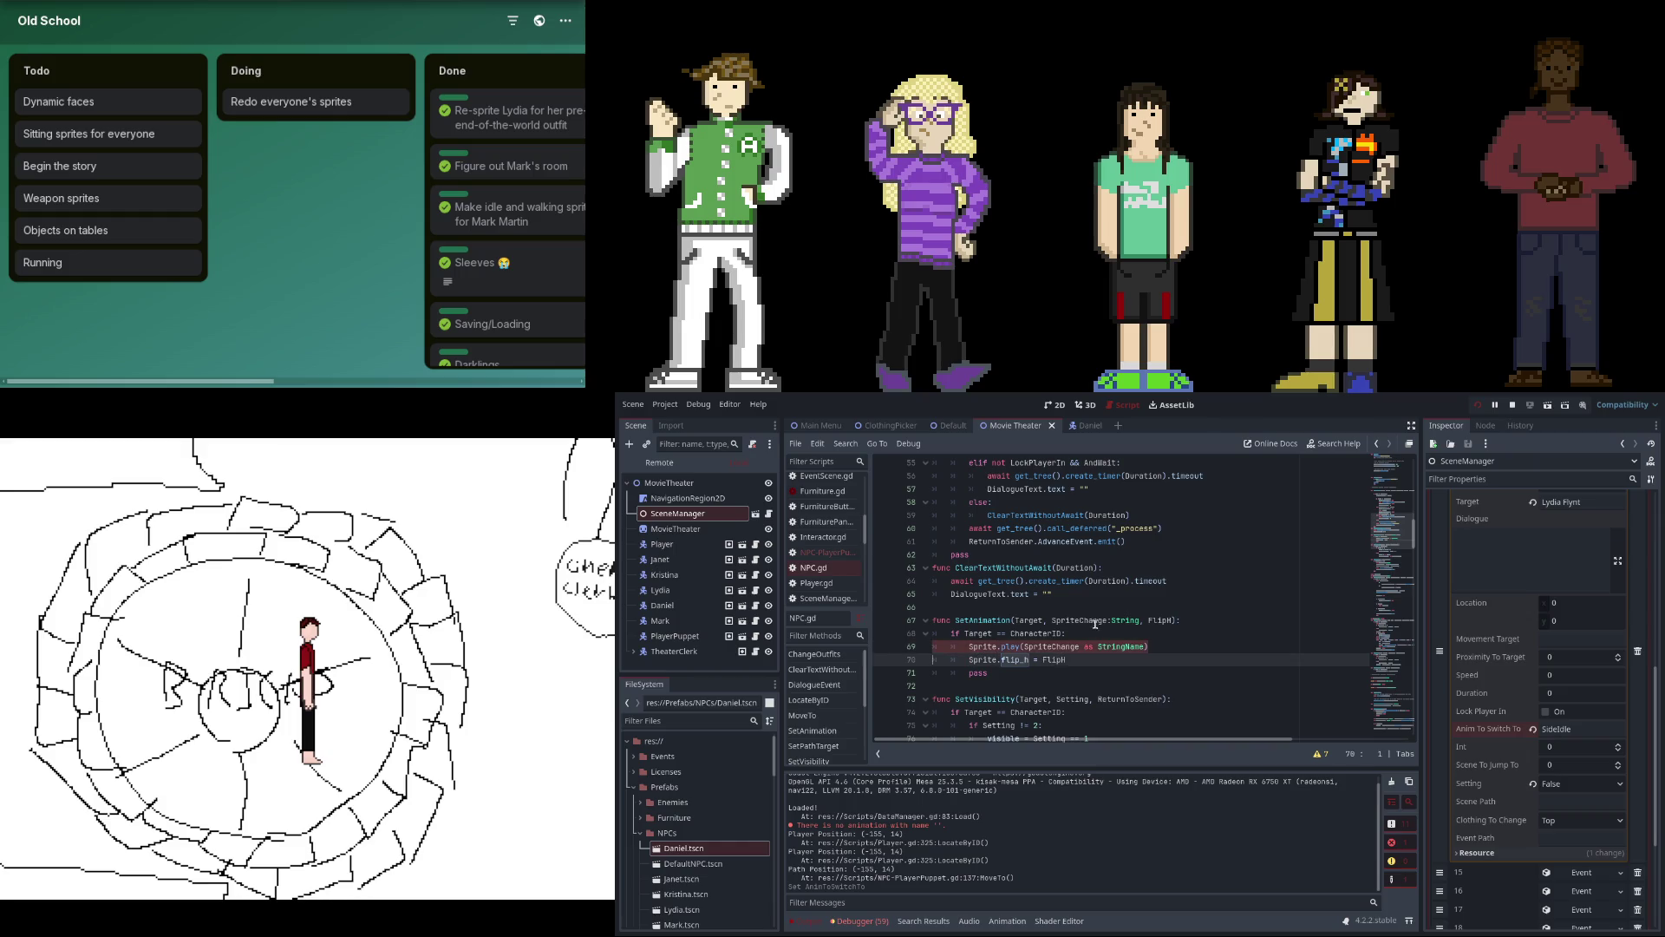
# Add a print_debug(SpriteChange) line inside SetAnimation in NPC.gd.
pyautogui.doubleClick(977, 647)
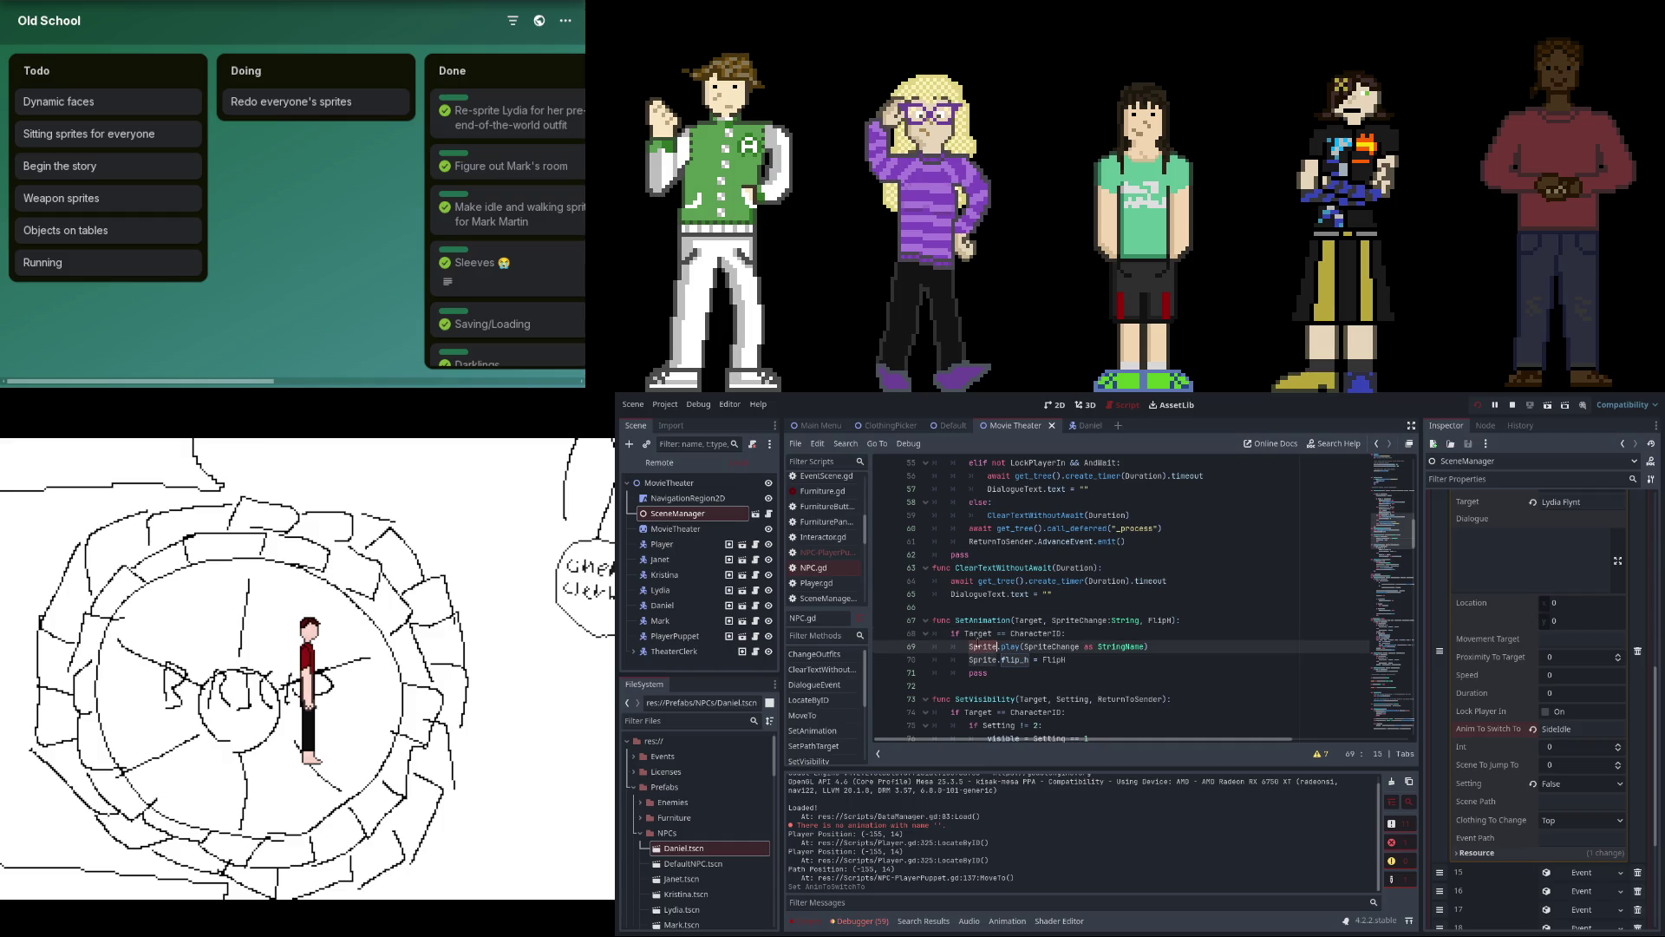
pyautogui.click(980, 647)
pyautogui.click(1161, 633)
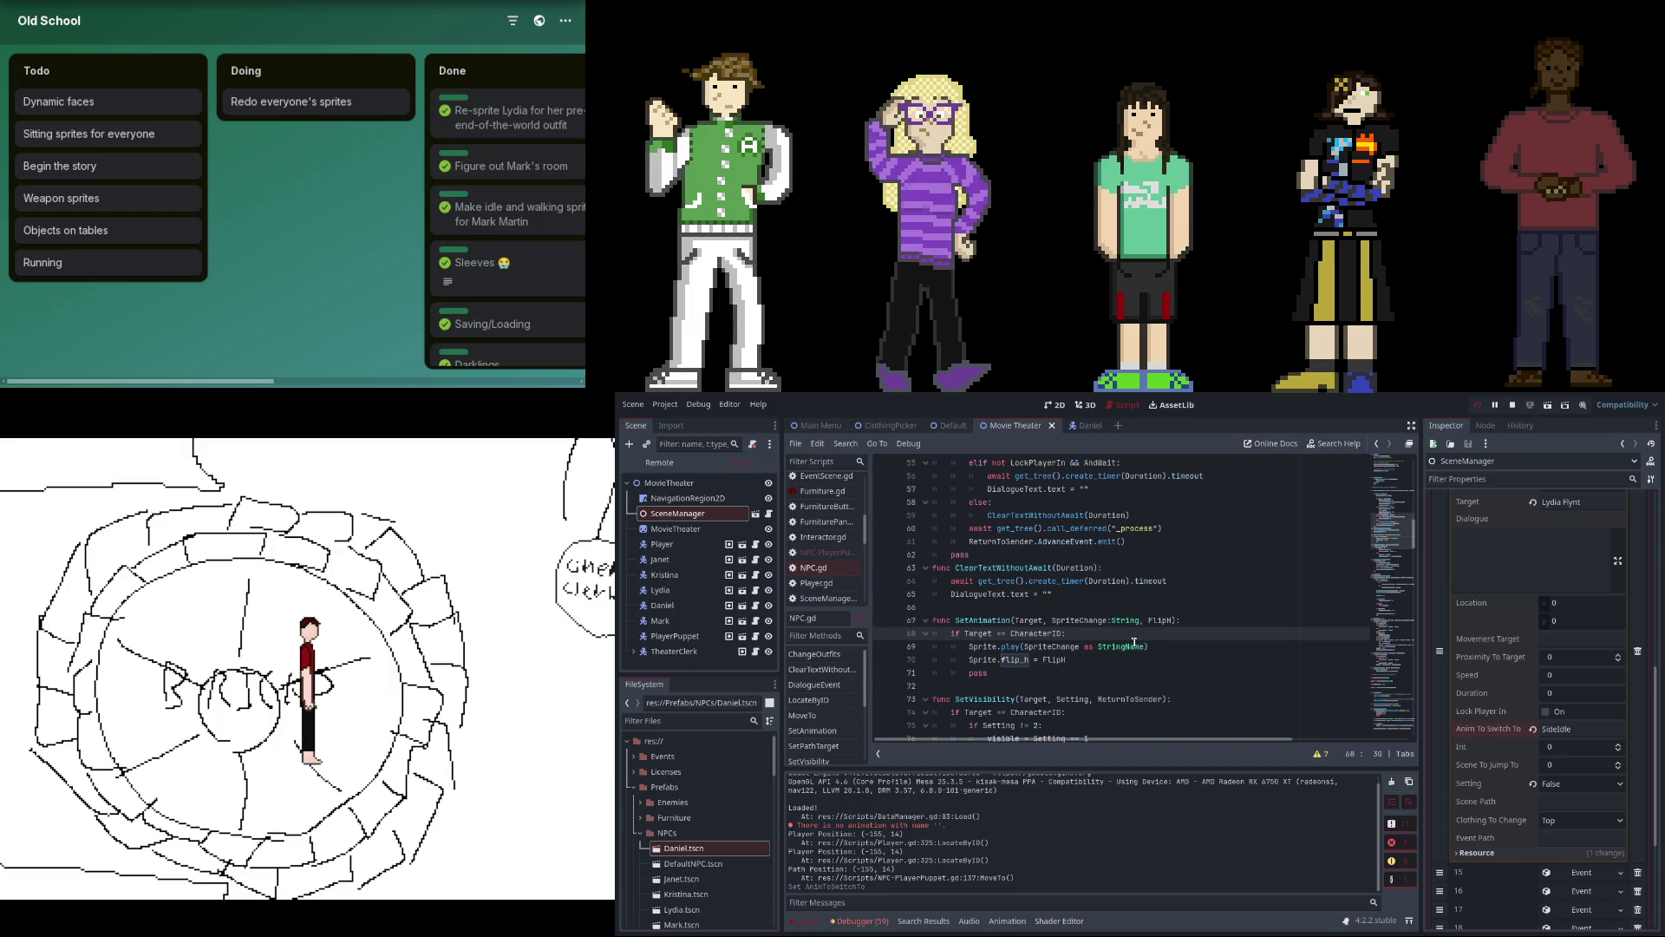
pyautogui.press('Return')
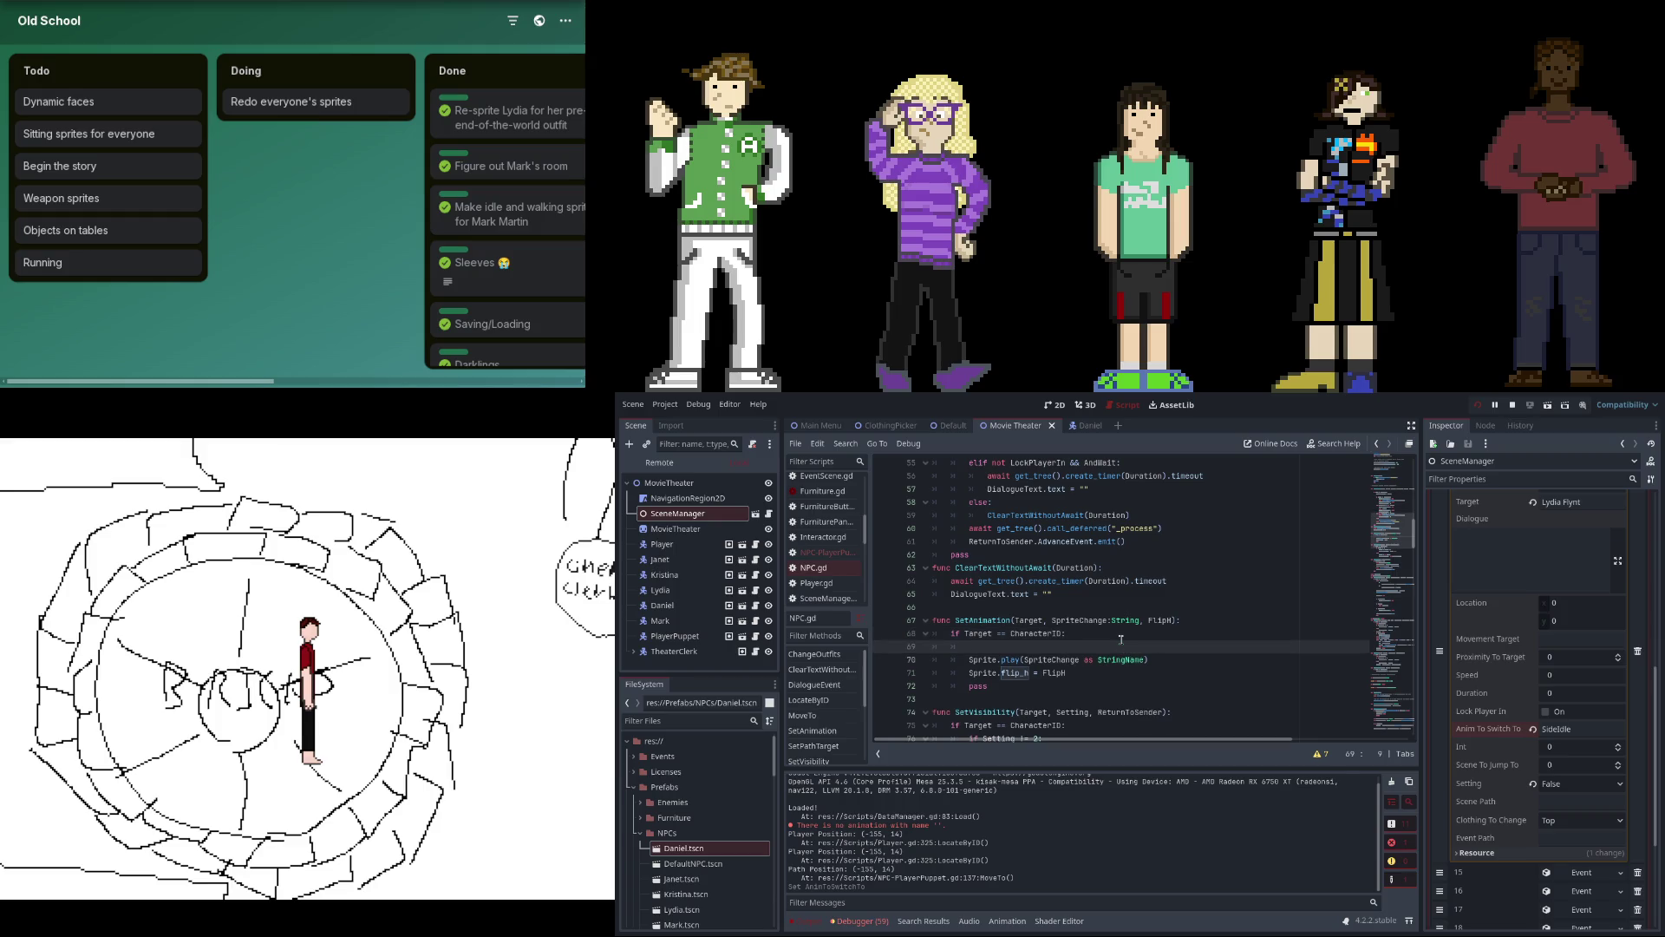
pyautogui.write('prite.a')
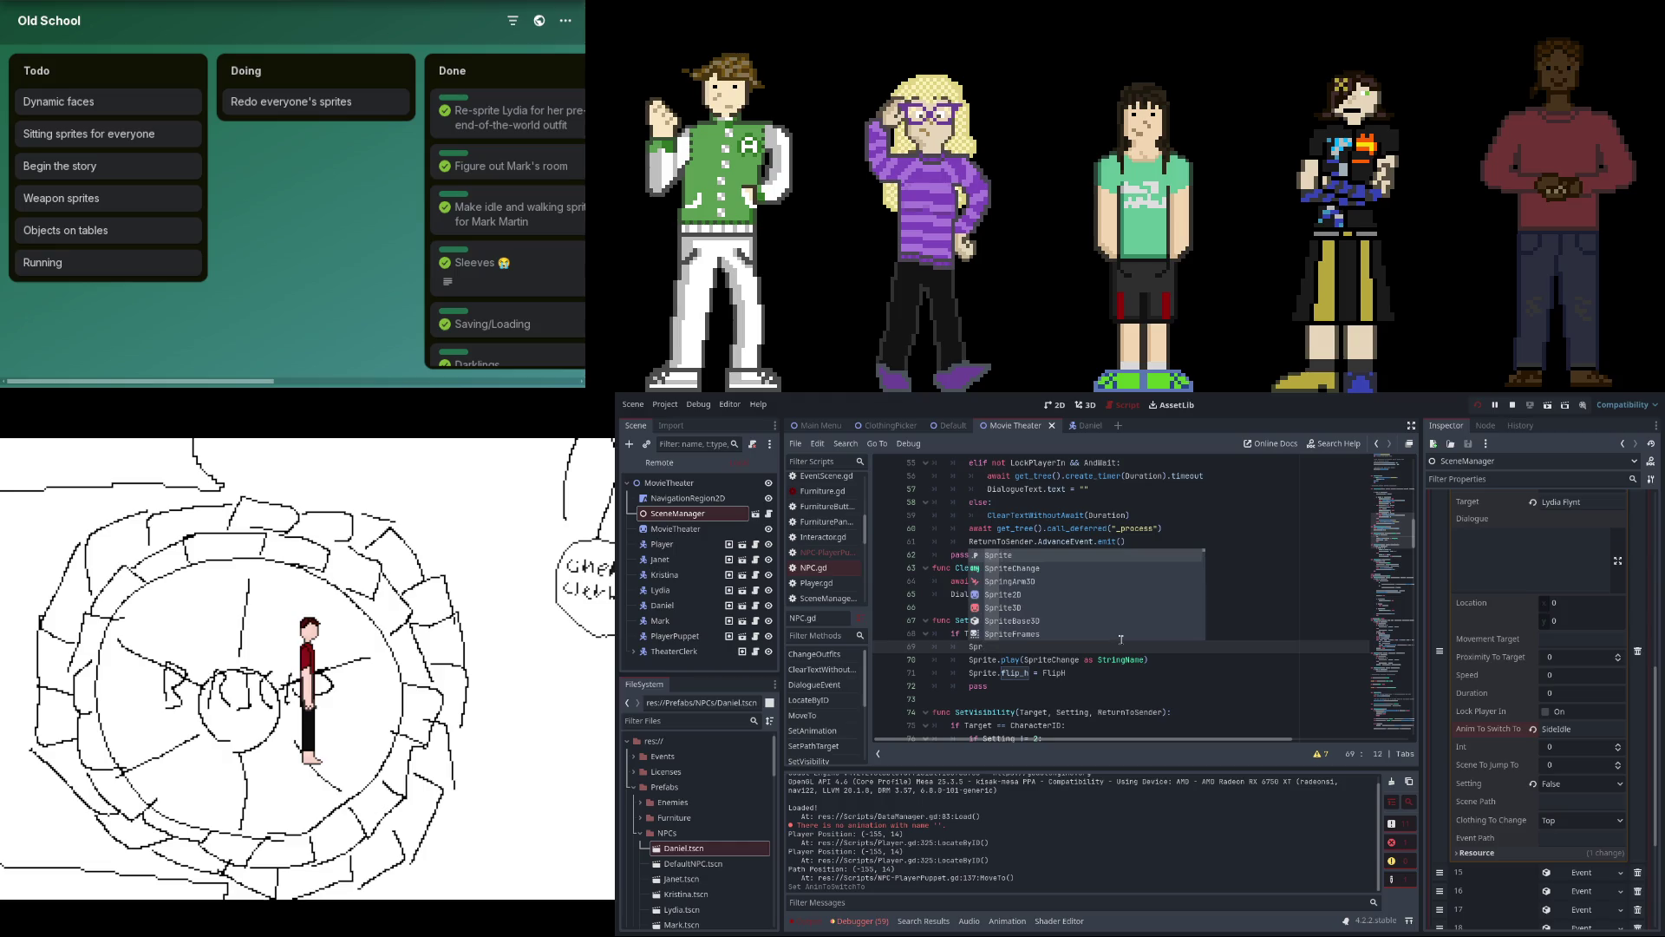
pyautogui.write('nima')
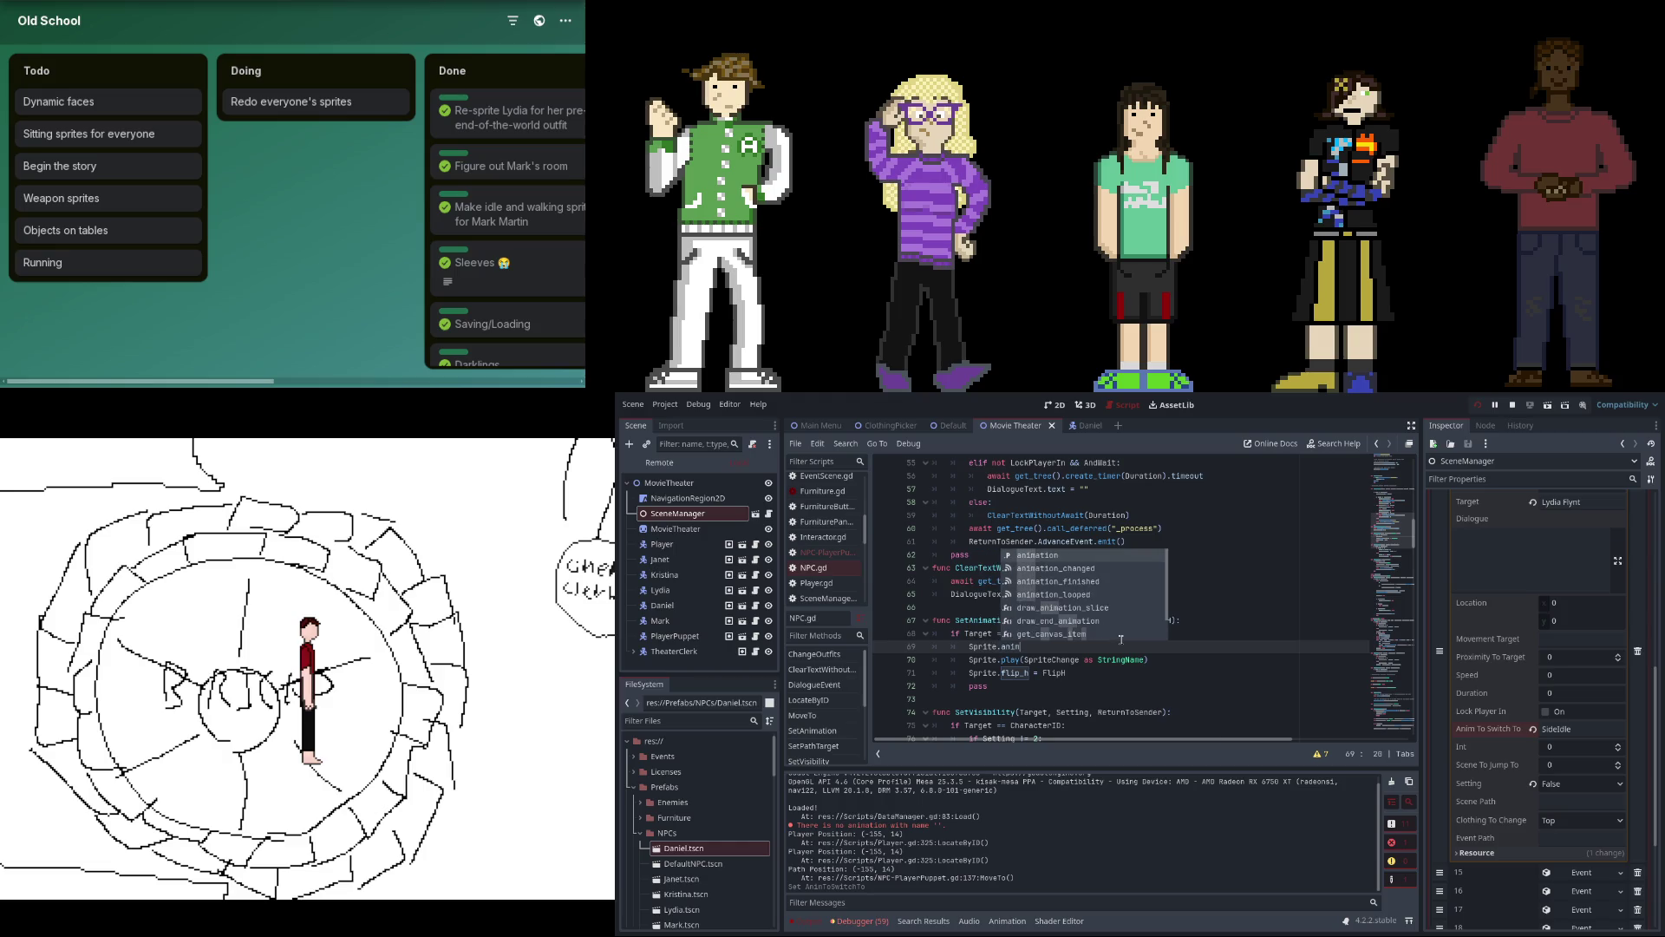
pyautogui.press('Down')
pyautogui.press('Down')
pyautogui.press('Down')
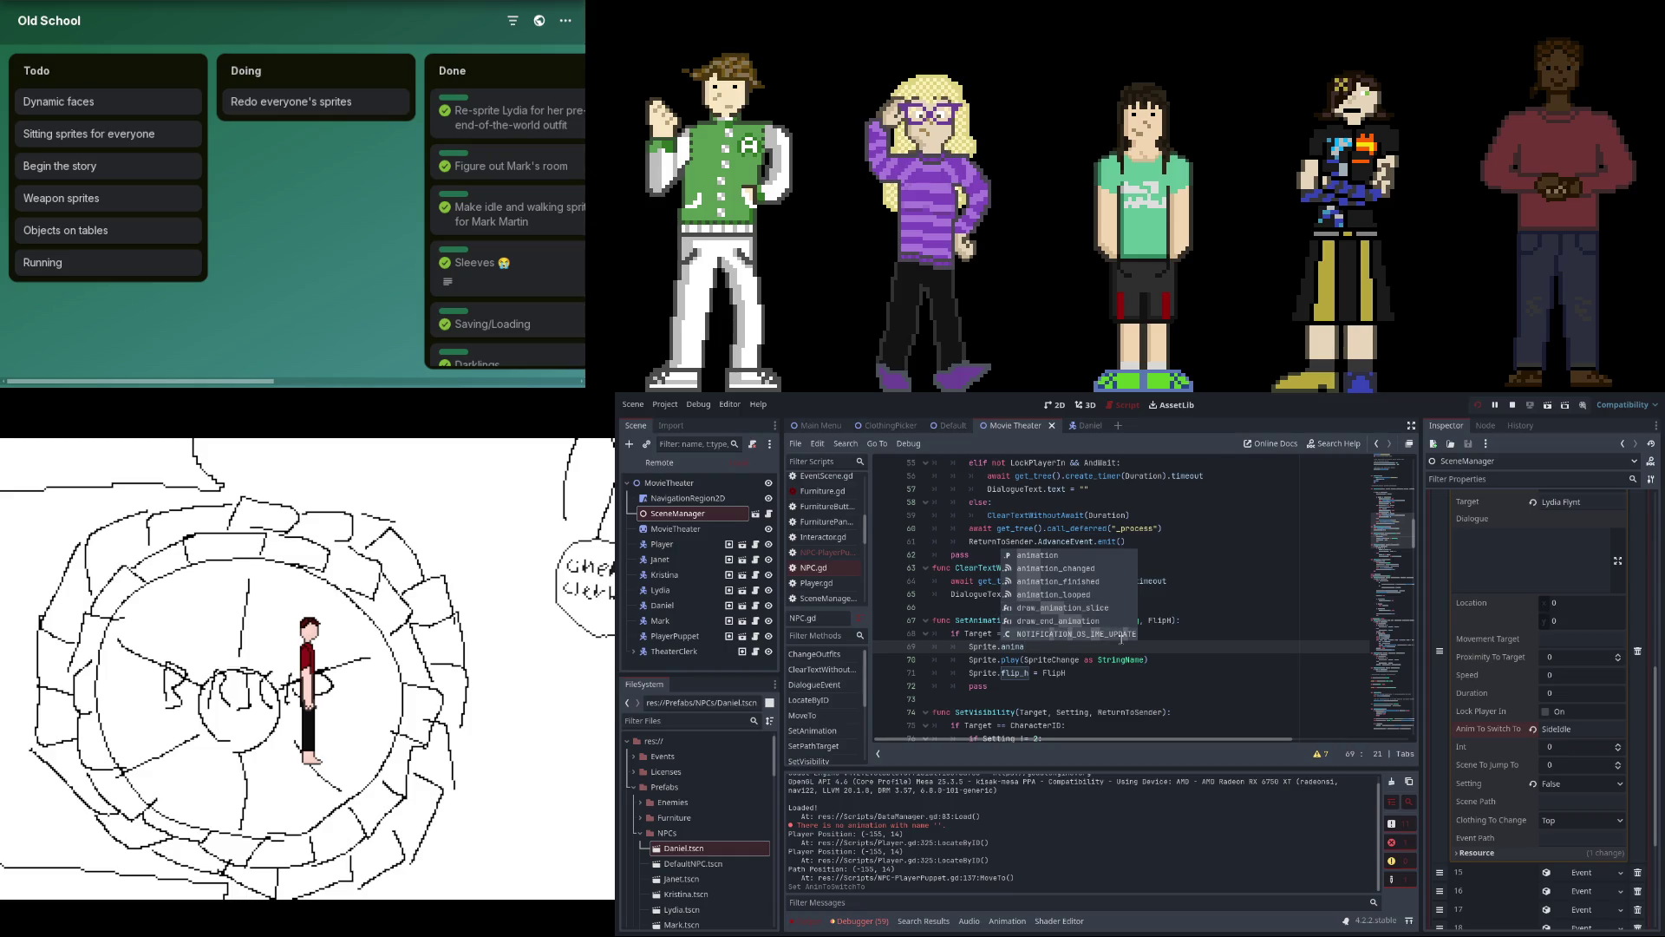
pyautogui.press('BackSpace')
pyautogui.press('BackSpace')
pyautogui.press('BackSpace')
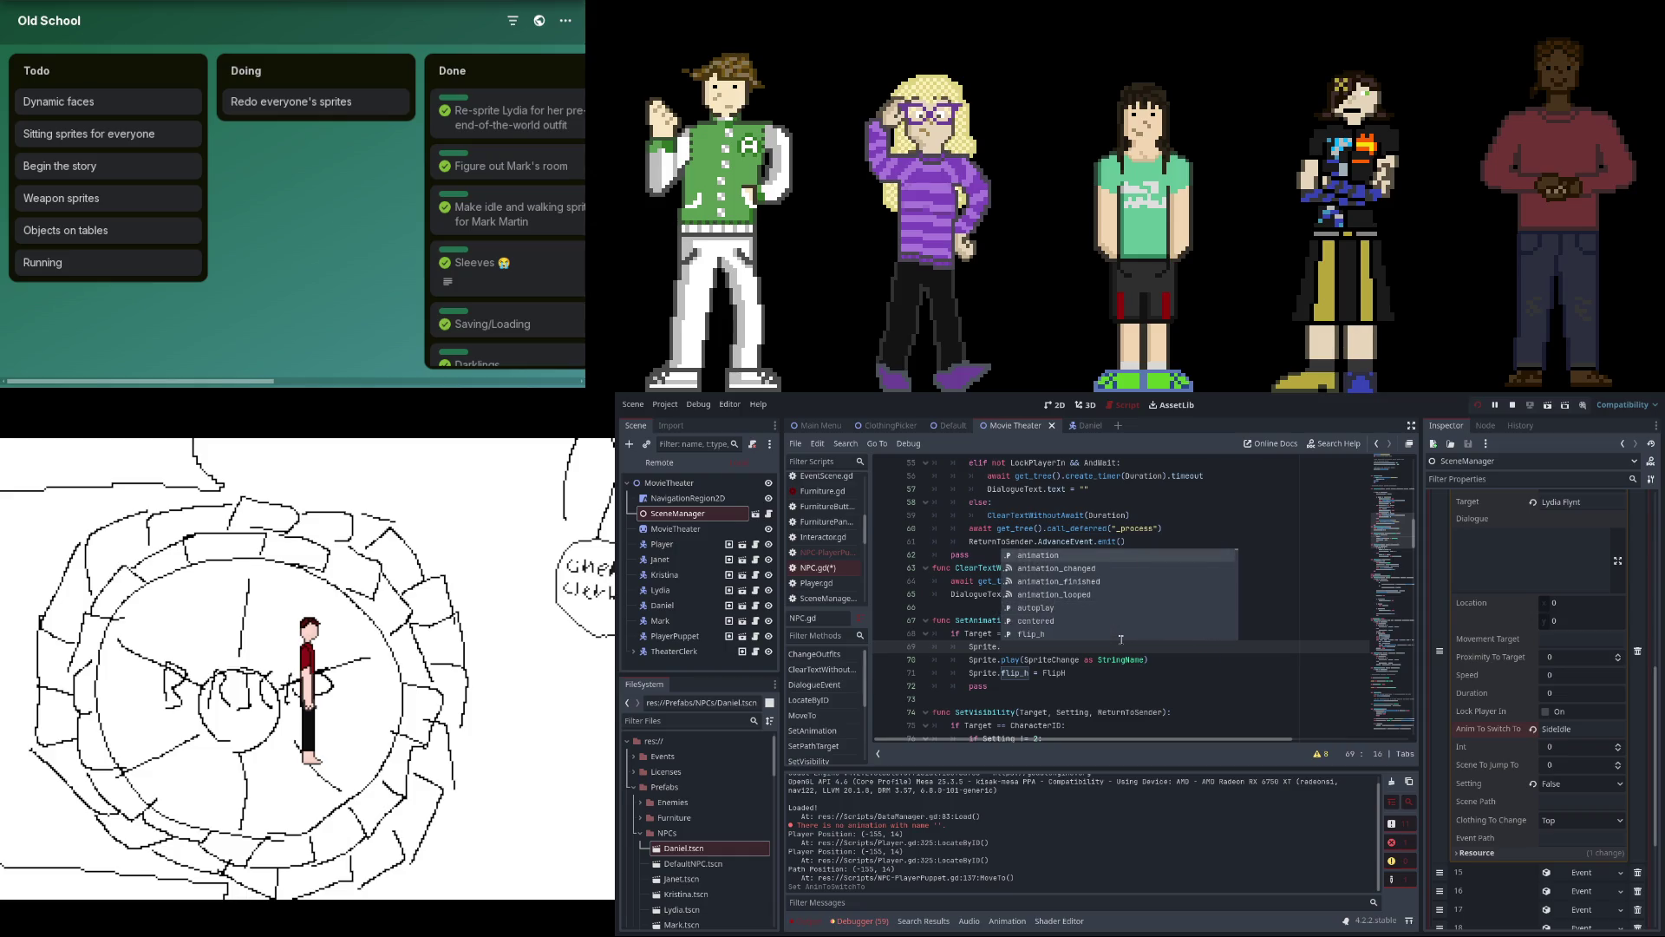
pyautogui.press('BackSpace')
pyautogui.press('BackSpace')
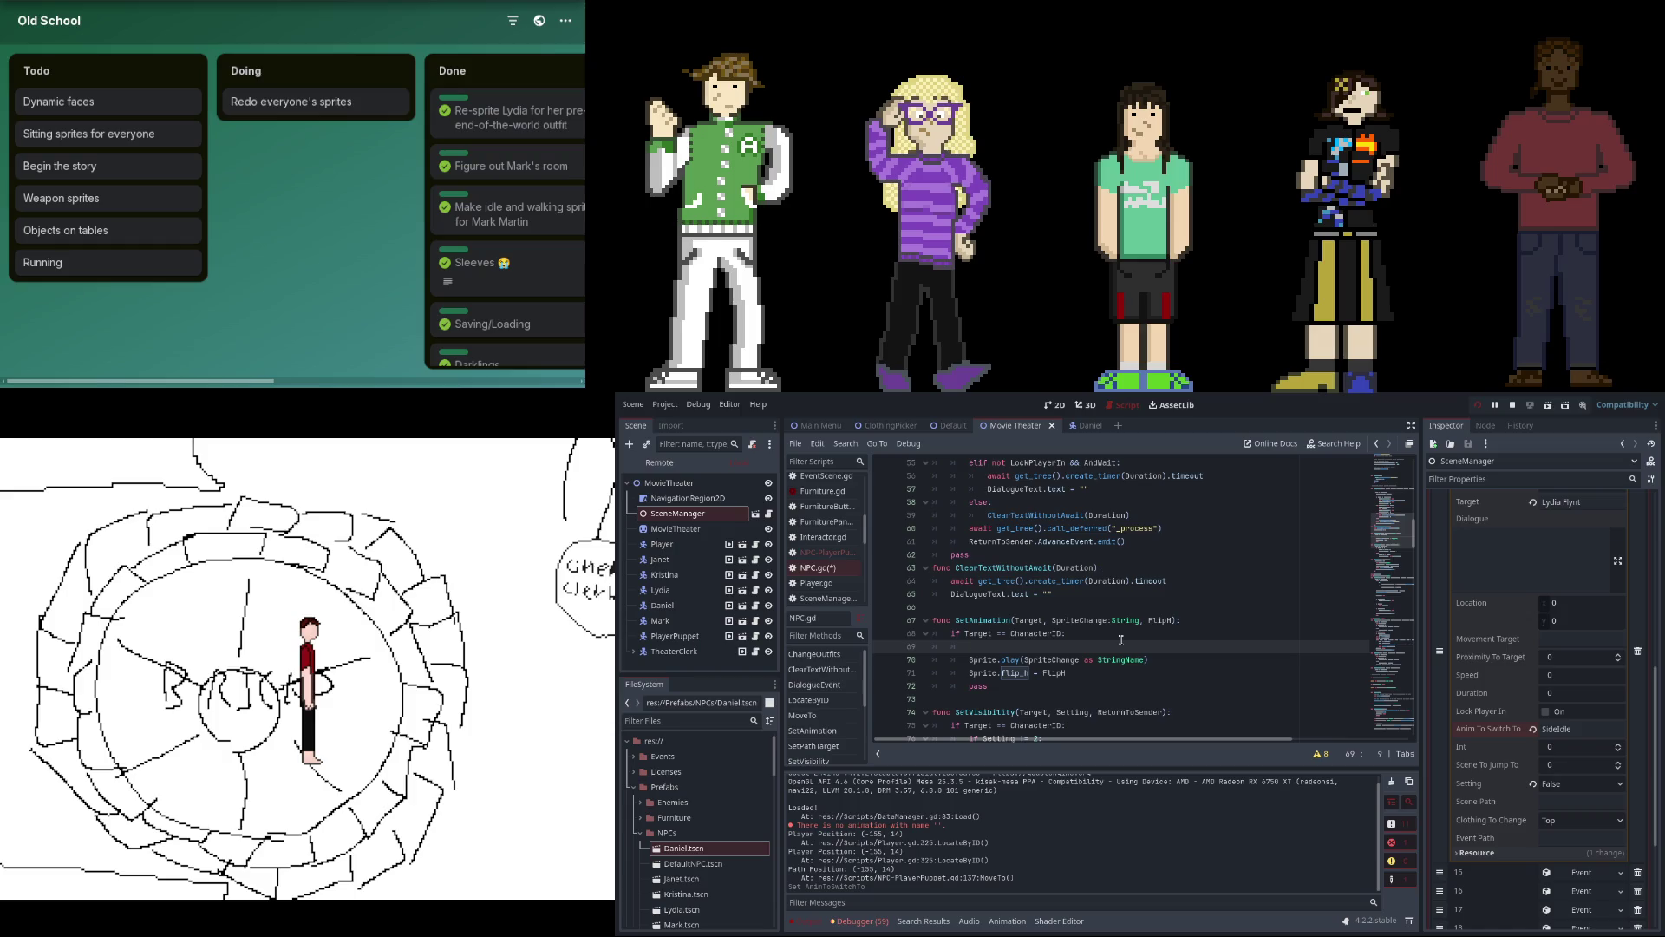
pyautogui.write('bu')
pyautogui.press('Return')
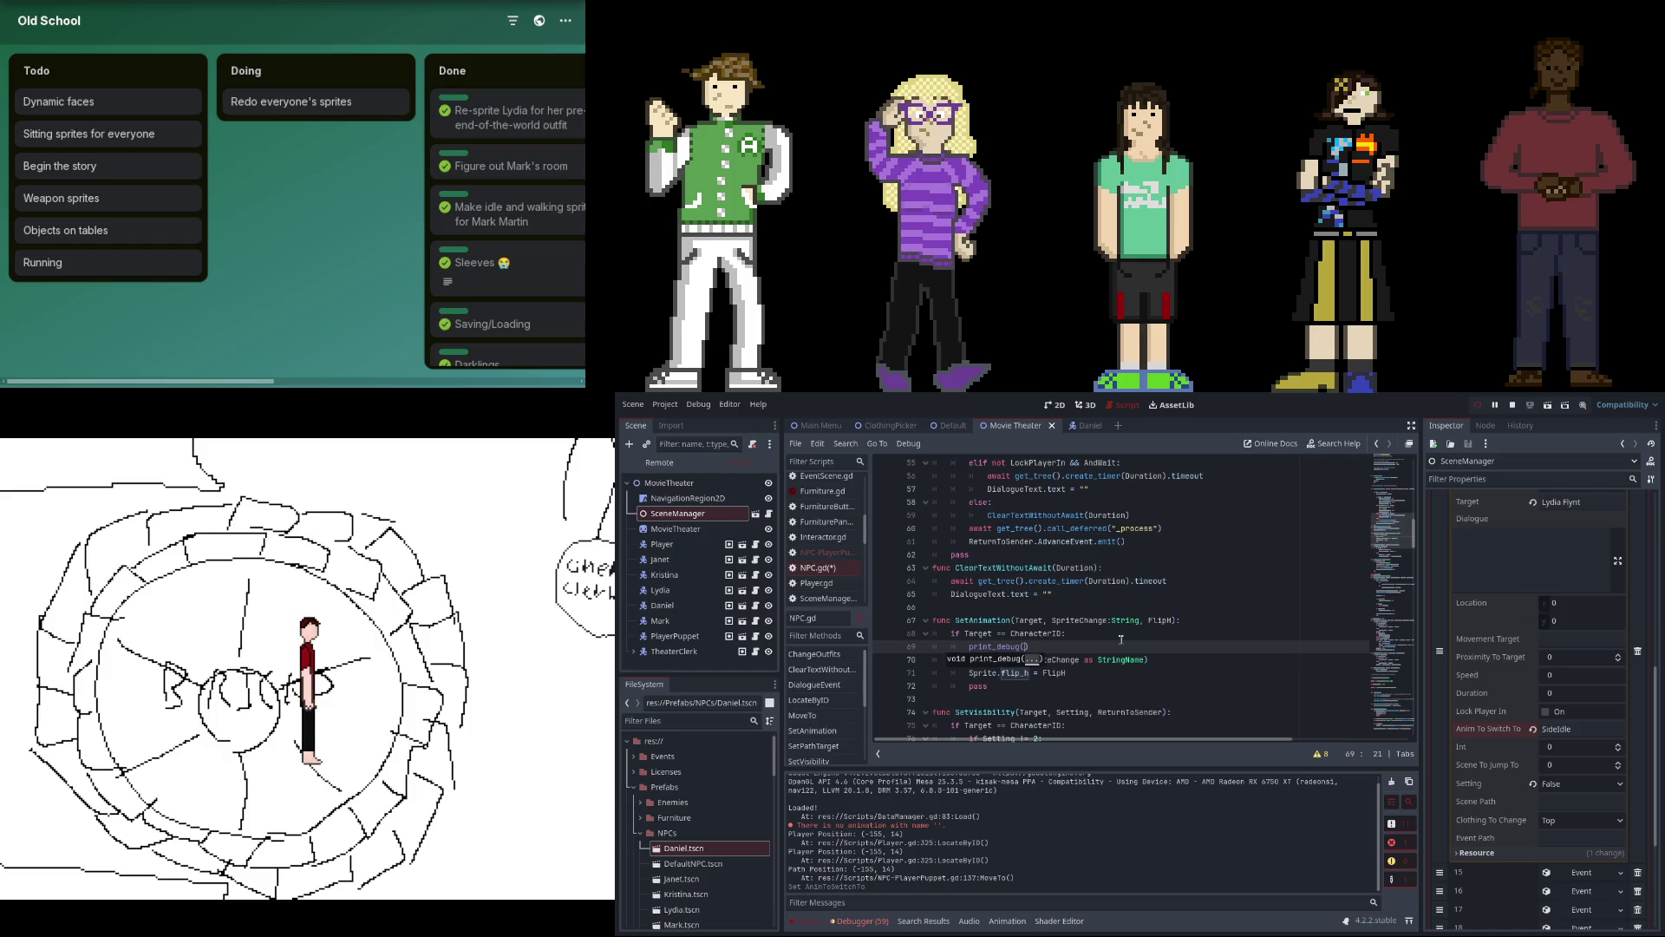
pyautogui.write('r')
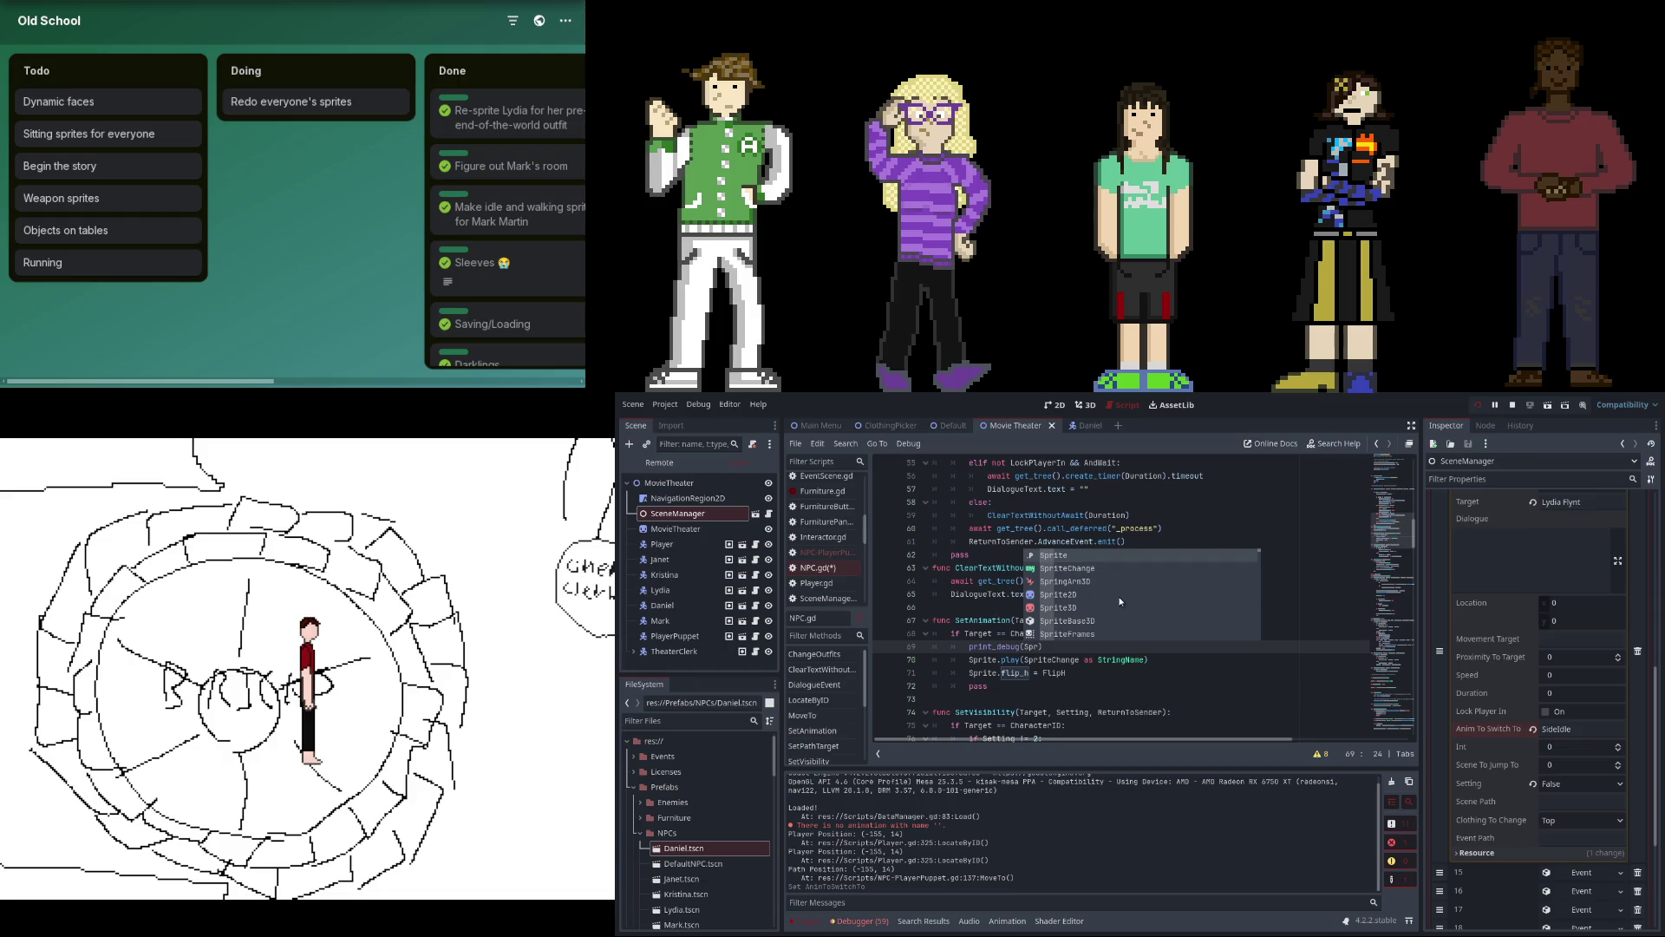
pyautogui.click(1107, 573)
# Stop and relaunch the game with F8 and F5, then bring up the Default scene.
pyautogui.press('F8')
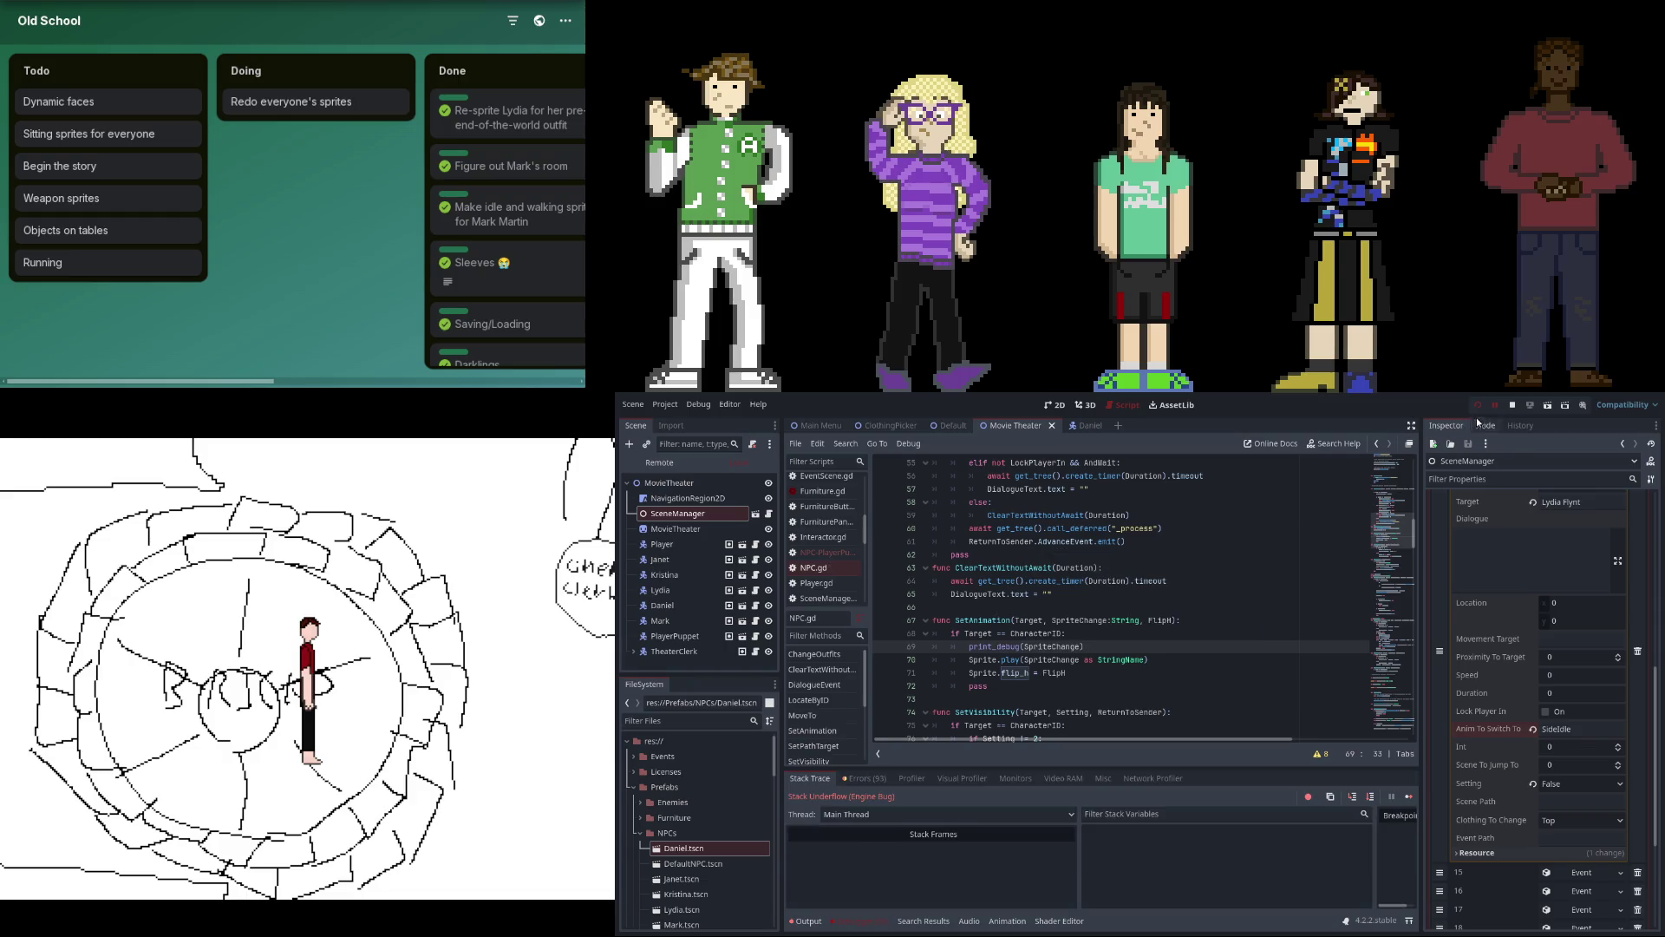
pyautogui.press('F5')
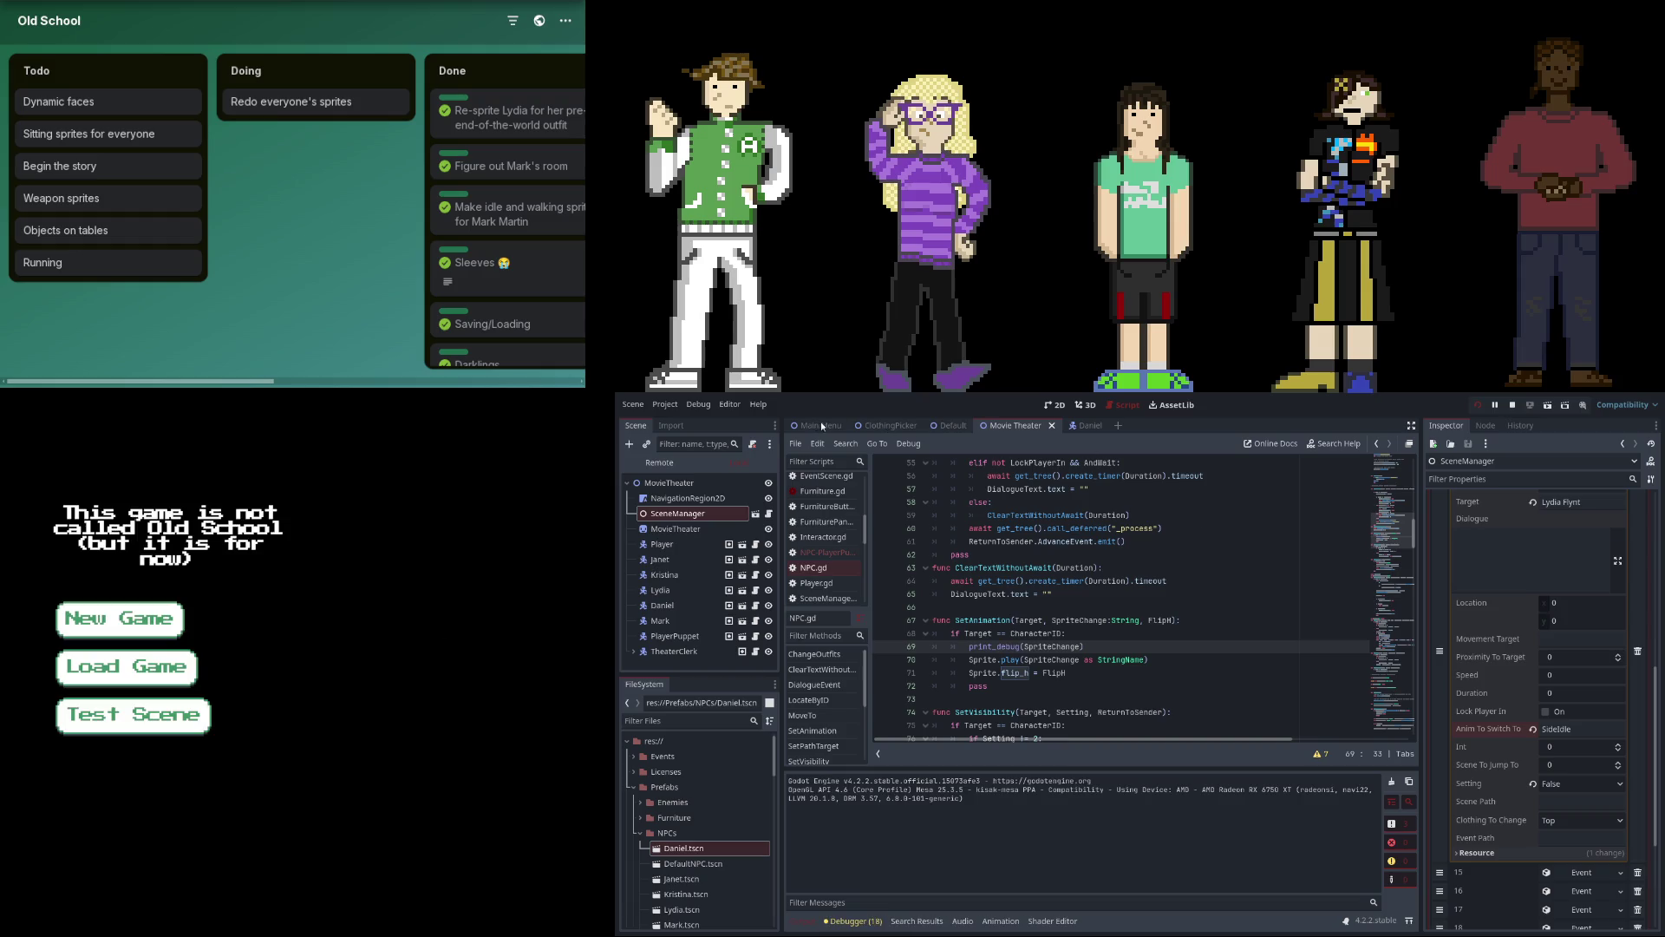
pyautogui.click(945, 427)
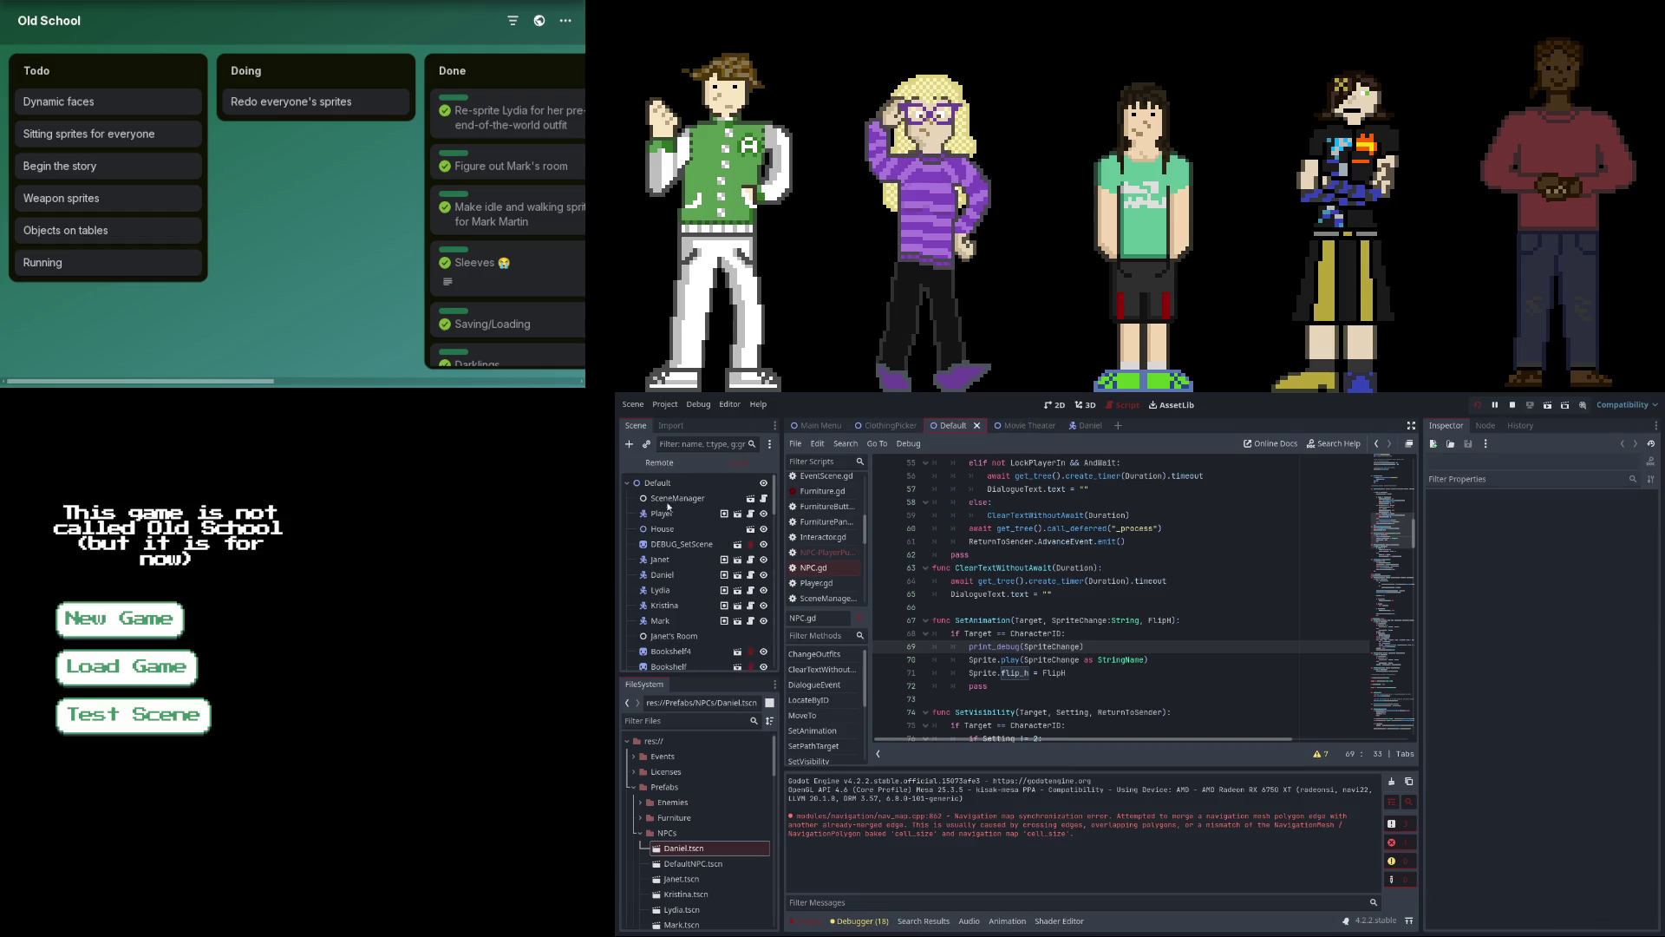
# Show the Default scene in the 2D view and scroll over to Daniel's room.
pyautogui.scroll(-2, 670, 659)
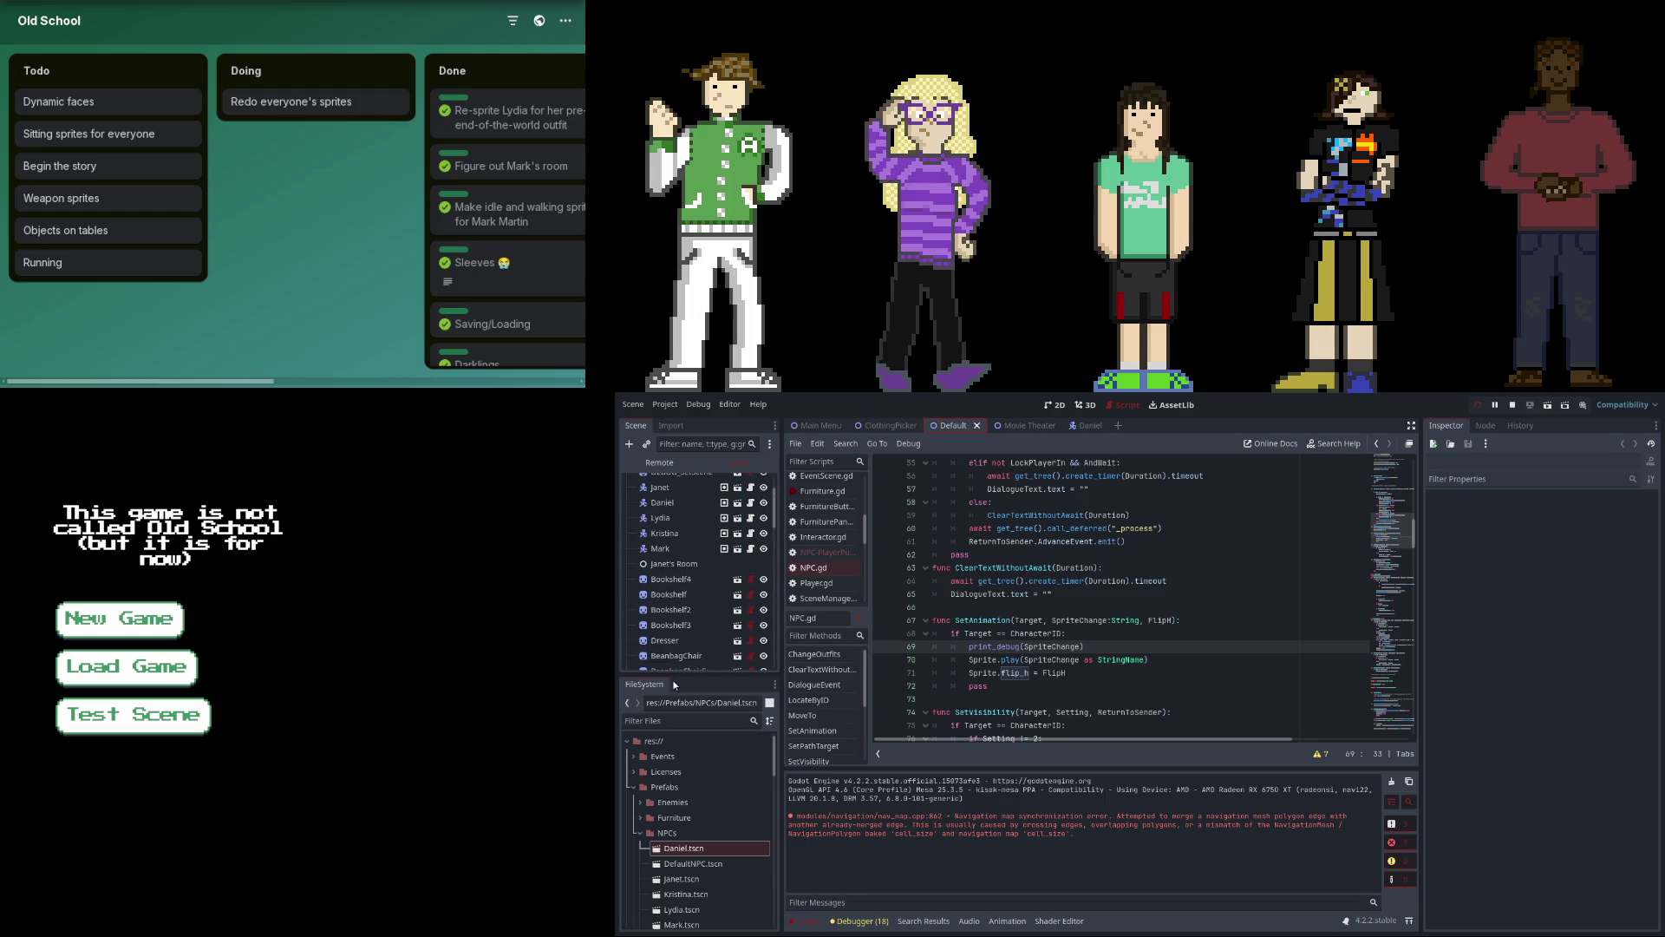
pyautogui.click(1053, 405)
pyautogui.scroll(-3, 681, 830)
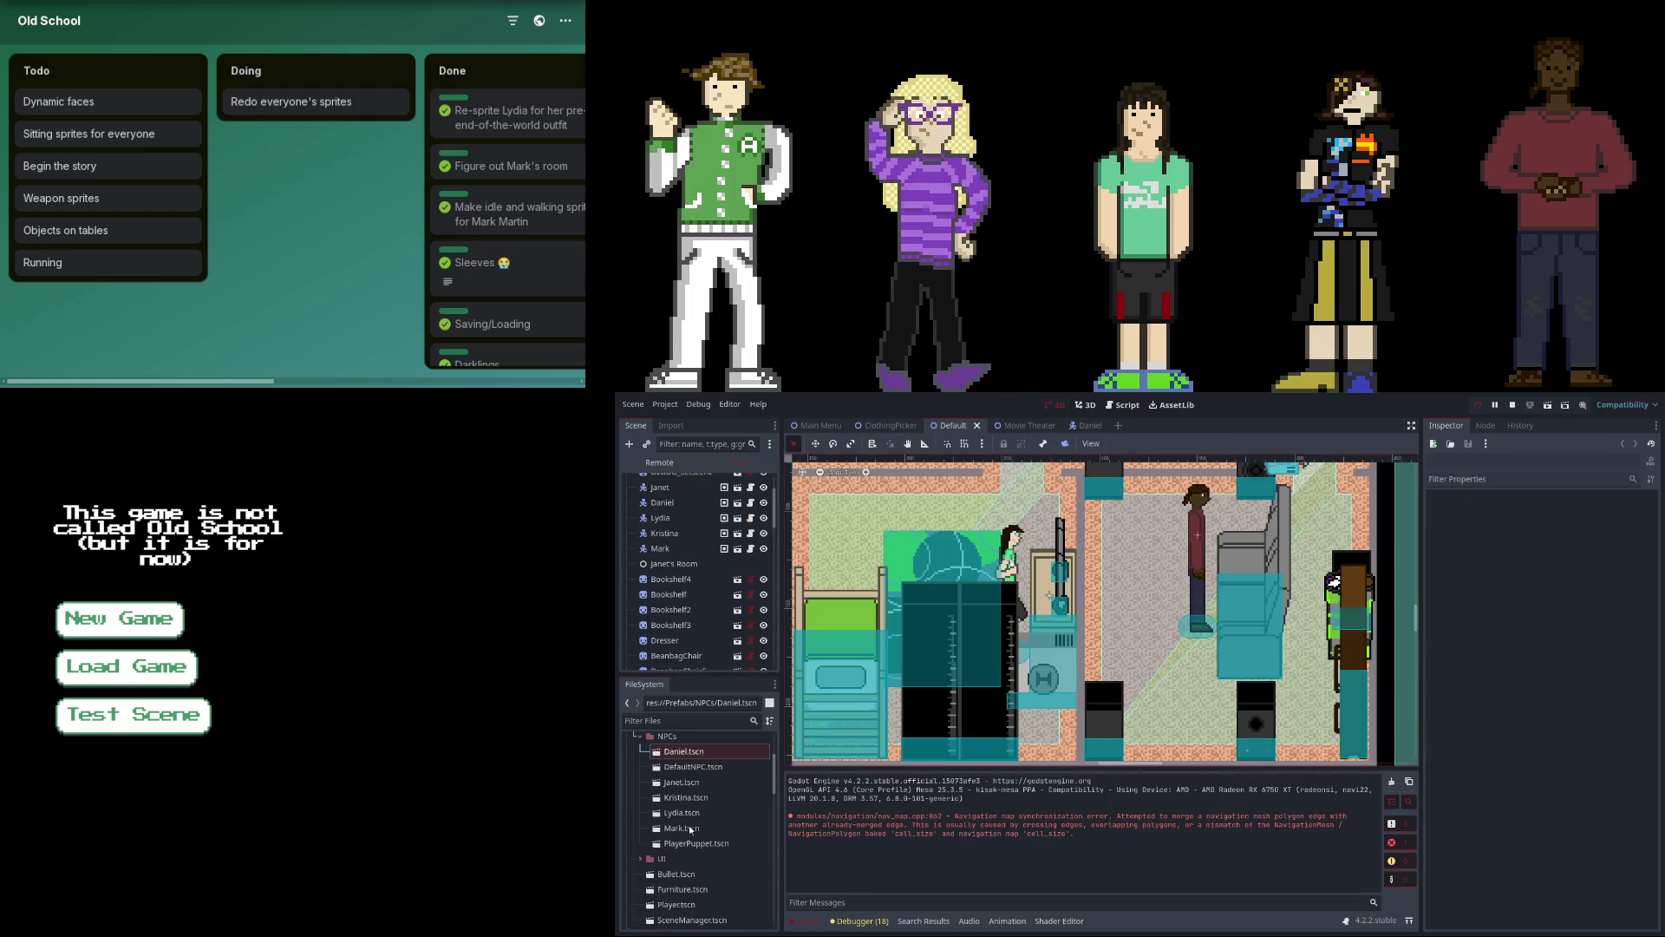
pyautogui.scroll(-10, 1035, 664)
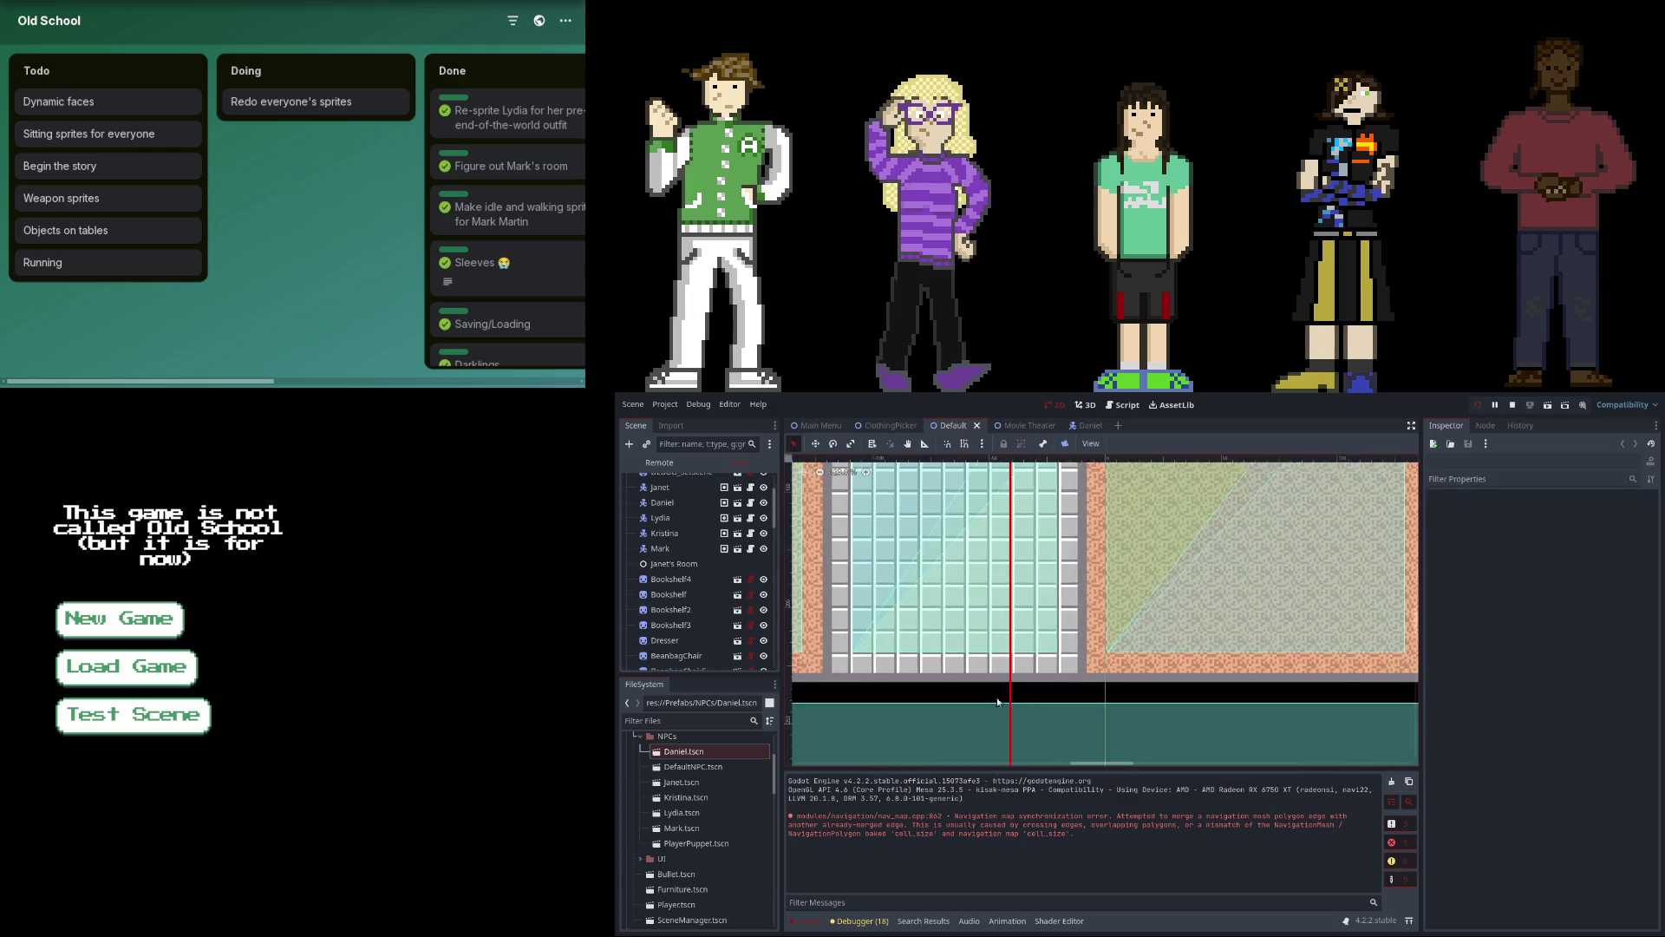
pyautogui.scroll(3, 969, 639)
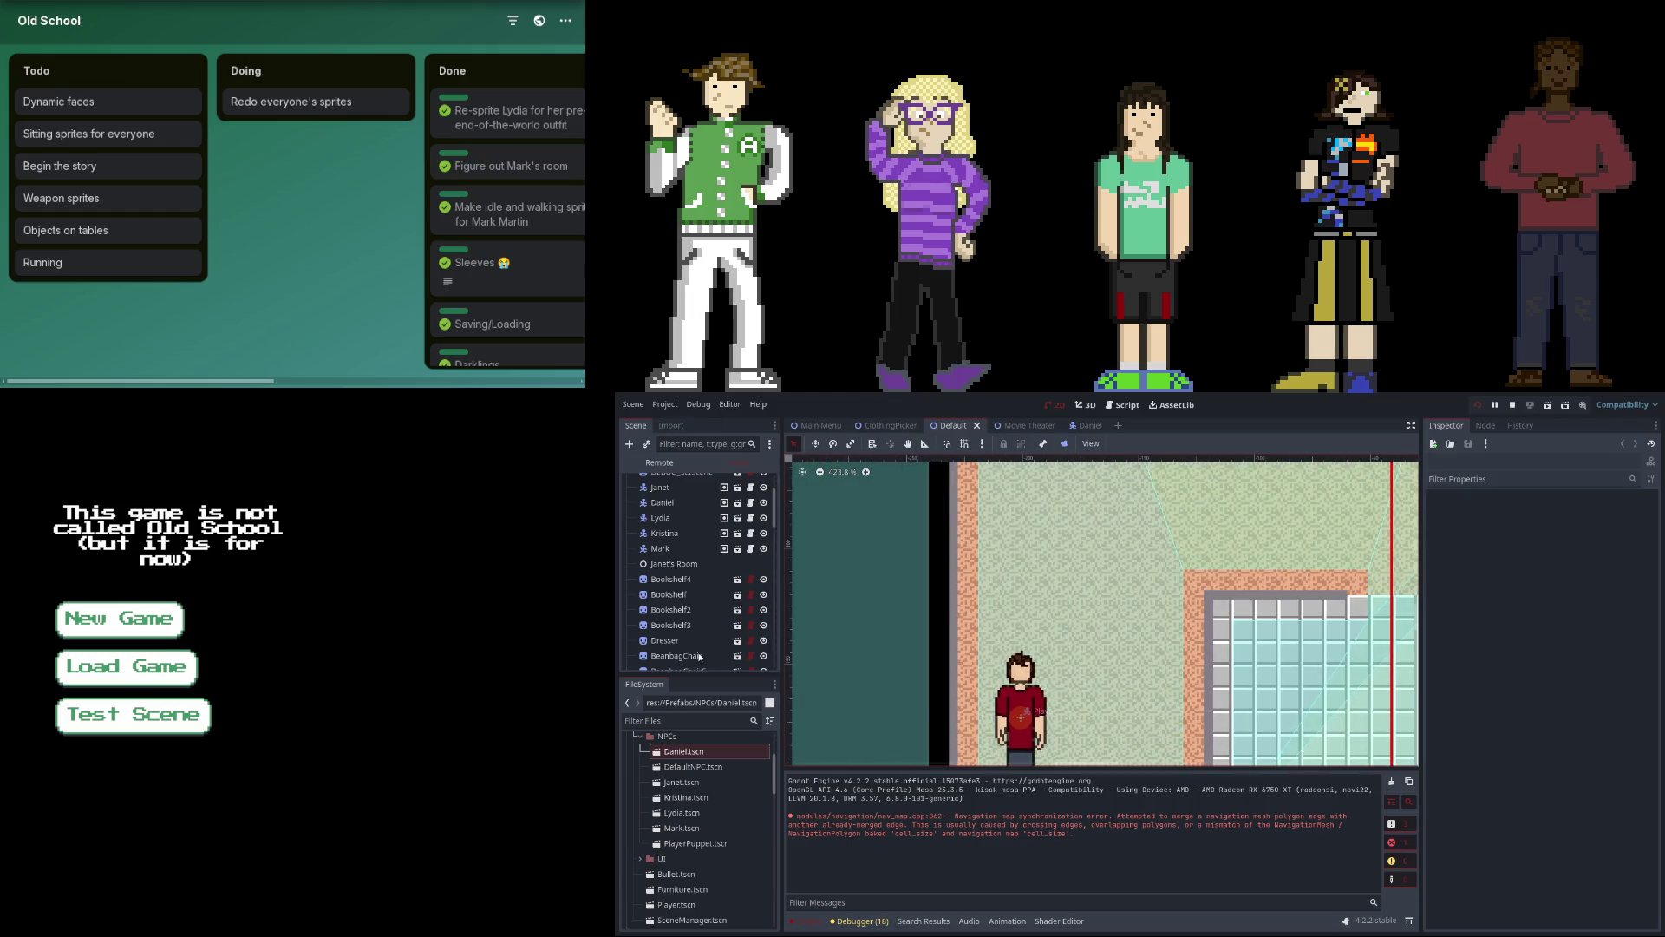
# Drag a DefaultNPC instance into the room and select the new NPC node.
pyautogui.moveTo(706, 767); pyautogui.dragTo(1074, 648)
pyautogui.scroll(-5, 725, 591)
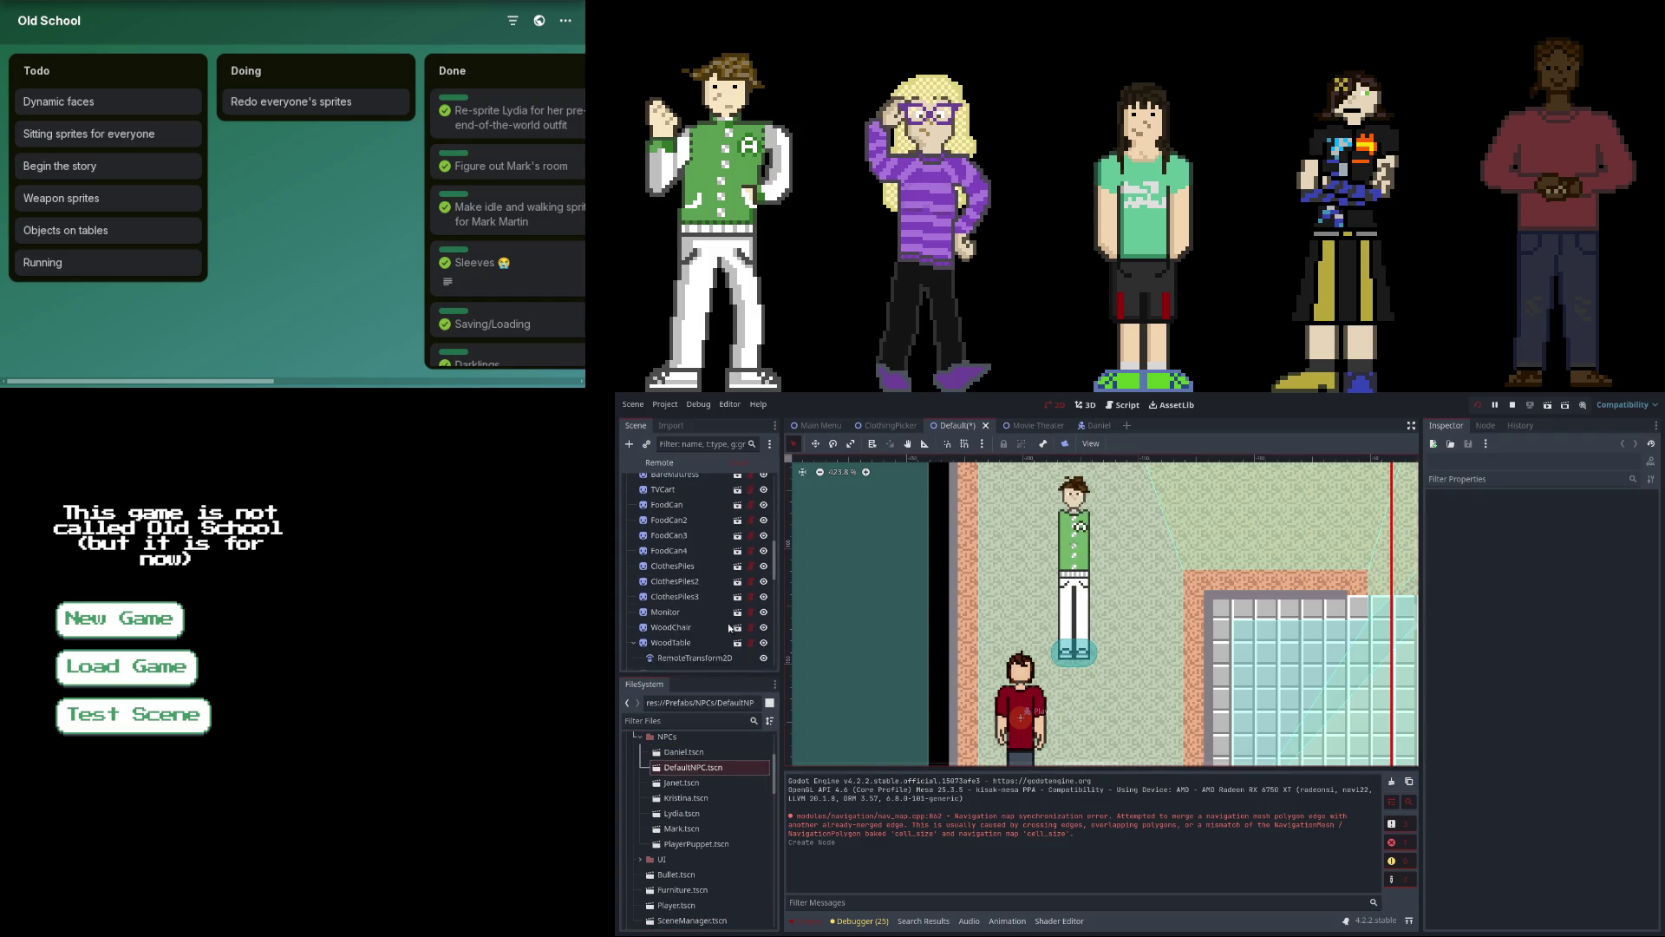
pyautogui.scroll(-3, 765, 646)
pyautogui.scroll(-4, 764, 646)
pyautogui.click(699, 659)
pyautogui.scroll(-1, 1393, 562)
pyautogui.scroll(-1, 1505, 576)
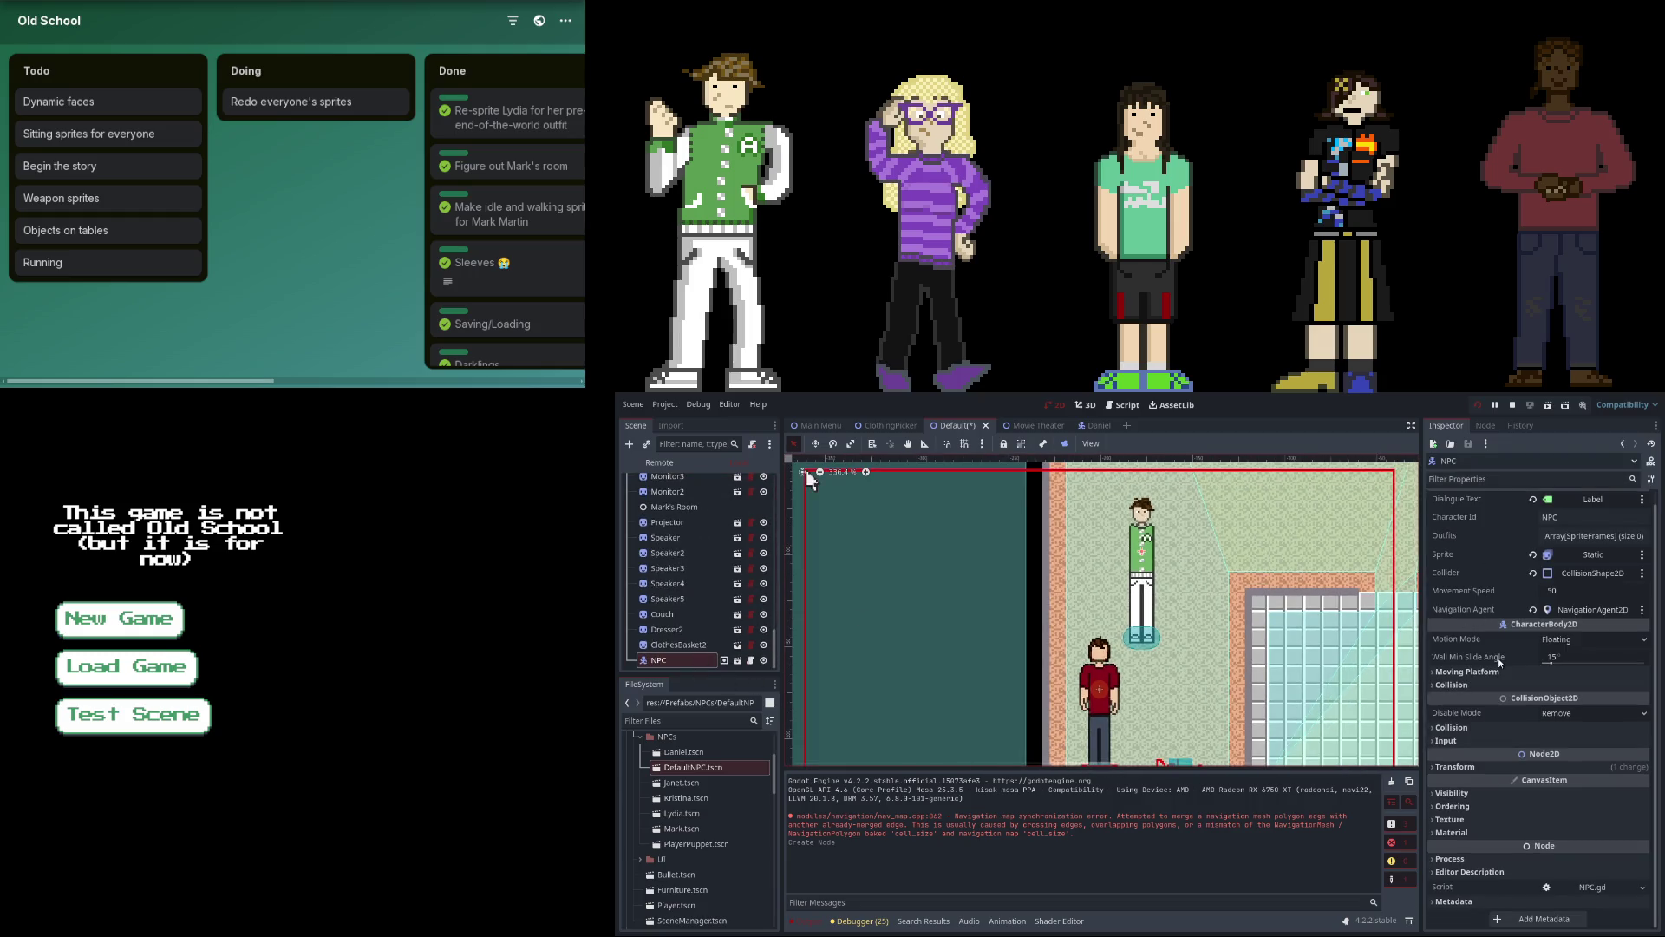
# Expand the NPC's EventScene settings and reduce its Scenes list to one event.
pyautogui.click(1567, 902)
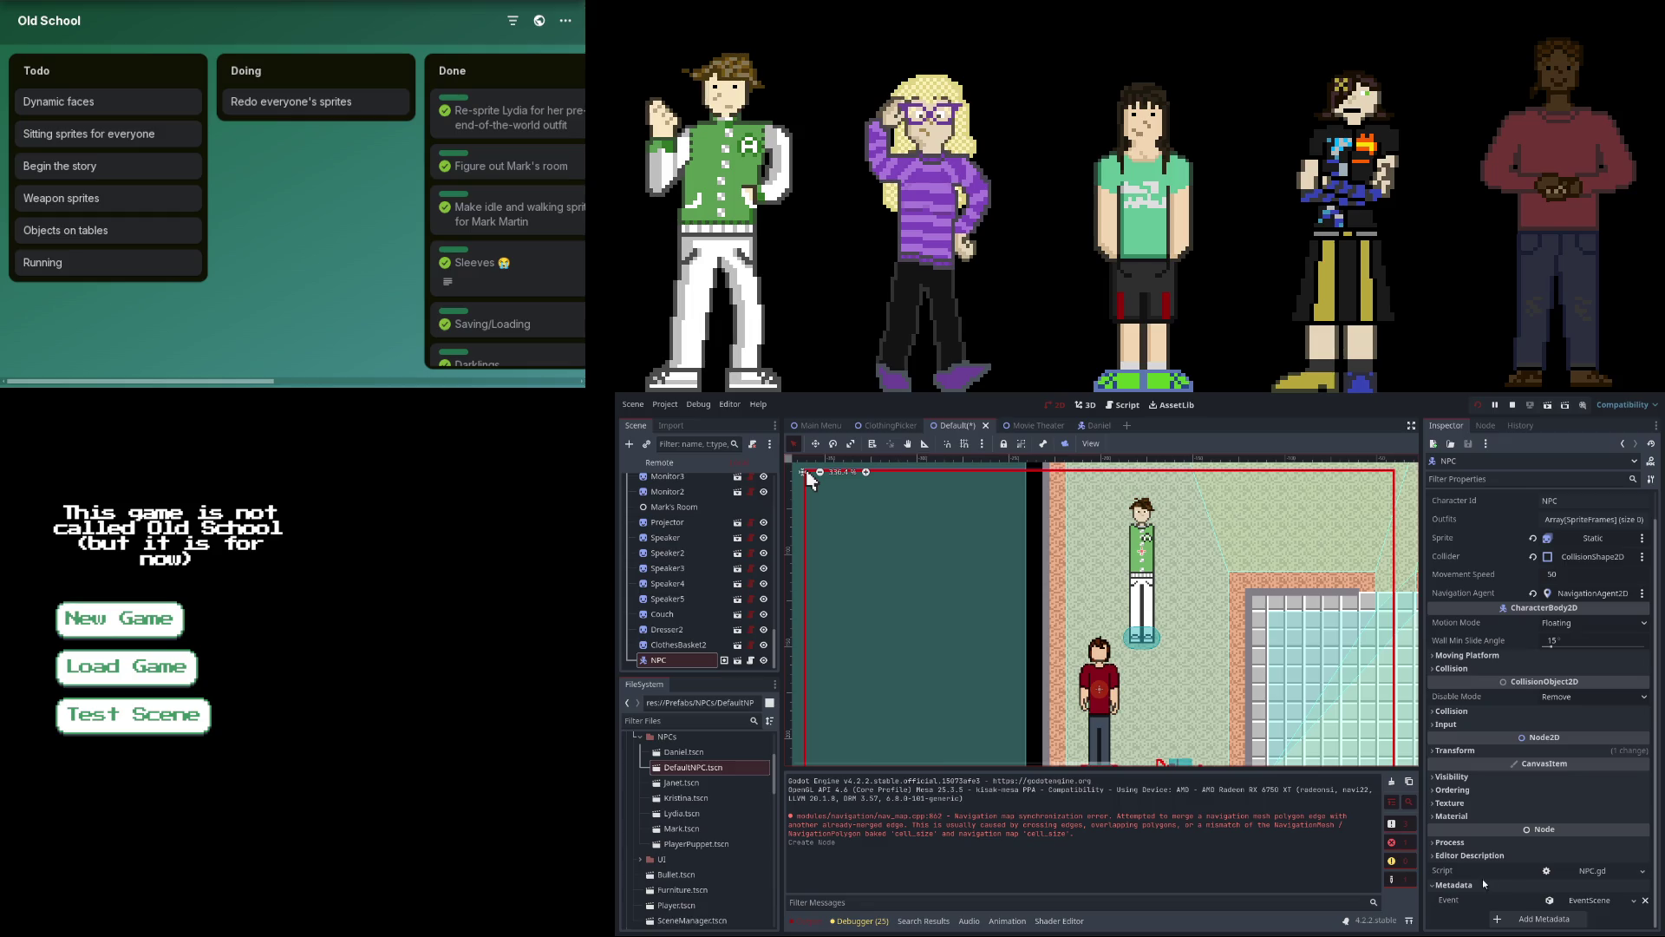
pyautogui.click(1590, 900)
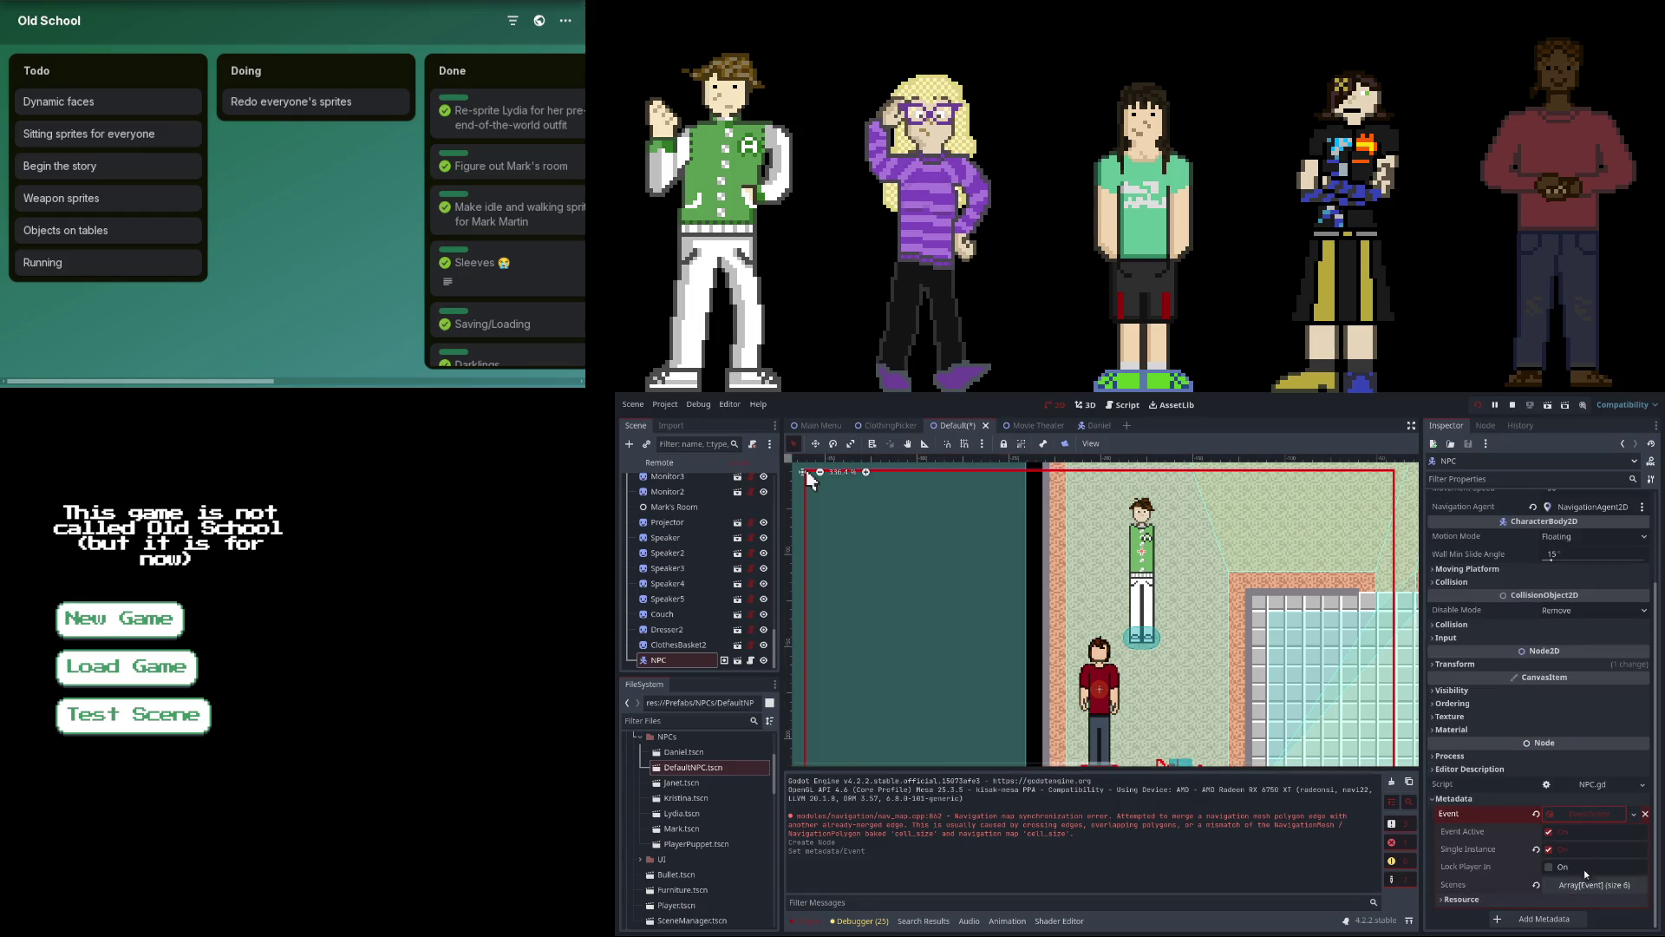
pyautogui.click(1594, 885)
pyautogui.click(1636, 805)
pyautogui.click(1637, 808)
pyautogui.click(1636, 826)
pyautogui.click(1636, 845)
pyautogui.click(1634, 863)
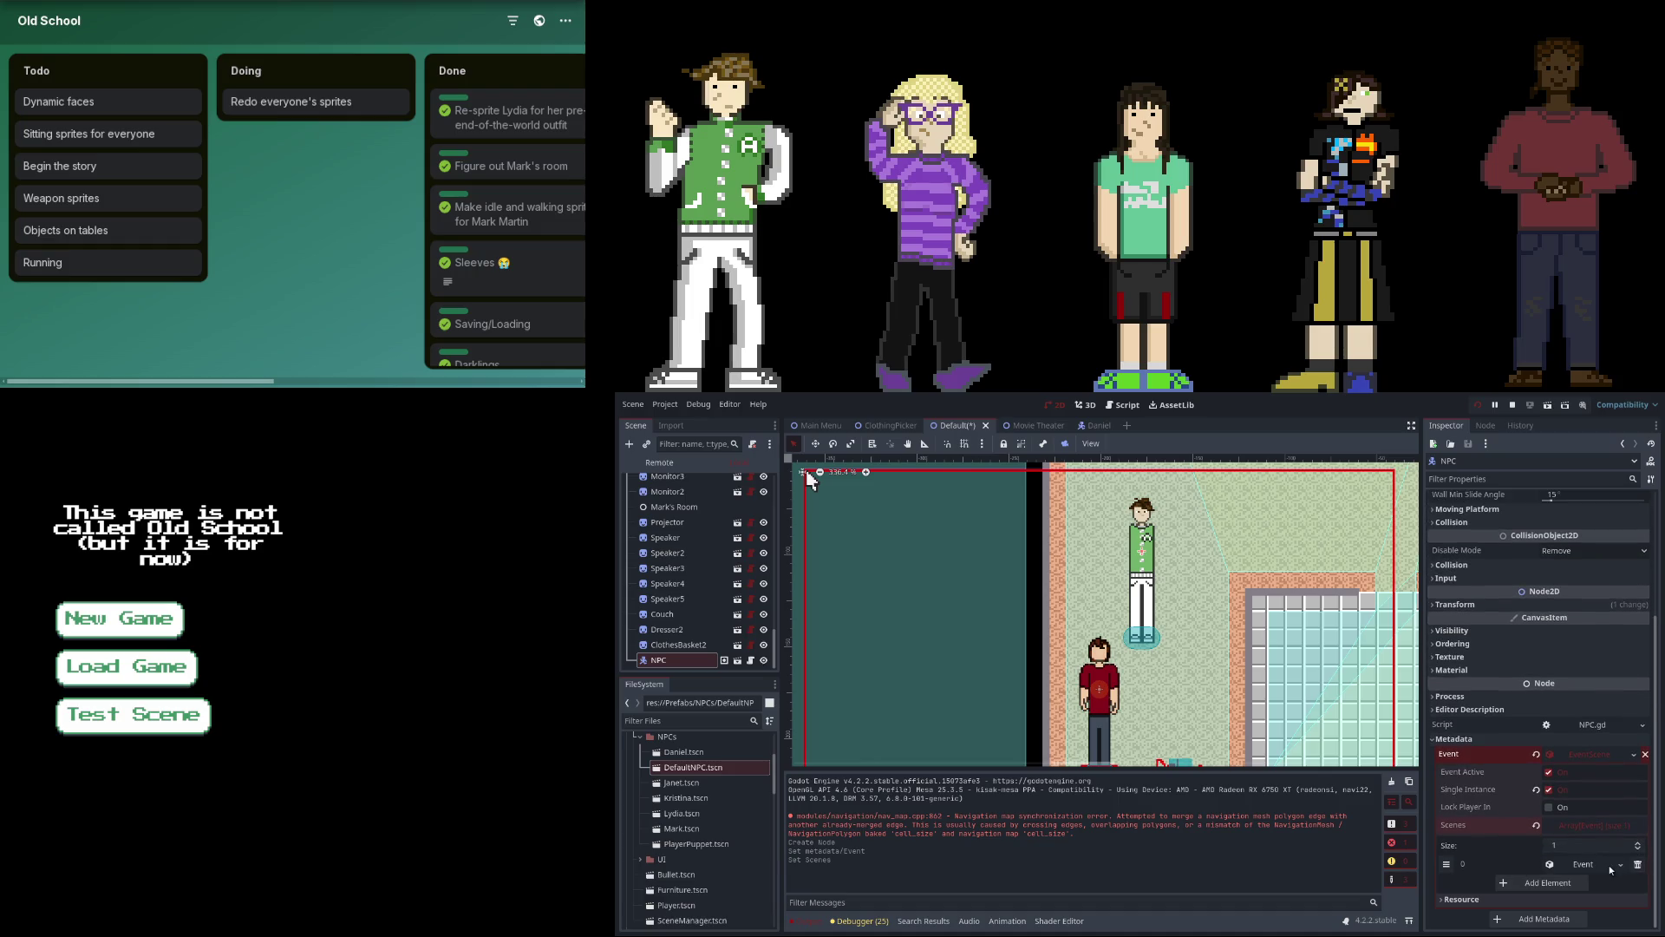
# Make that event Set Animation targeting NPC with SideIdle, player lock off; save and stop the game.
pyautogui.click(1587, 864)
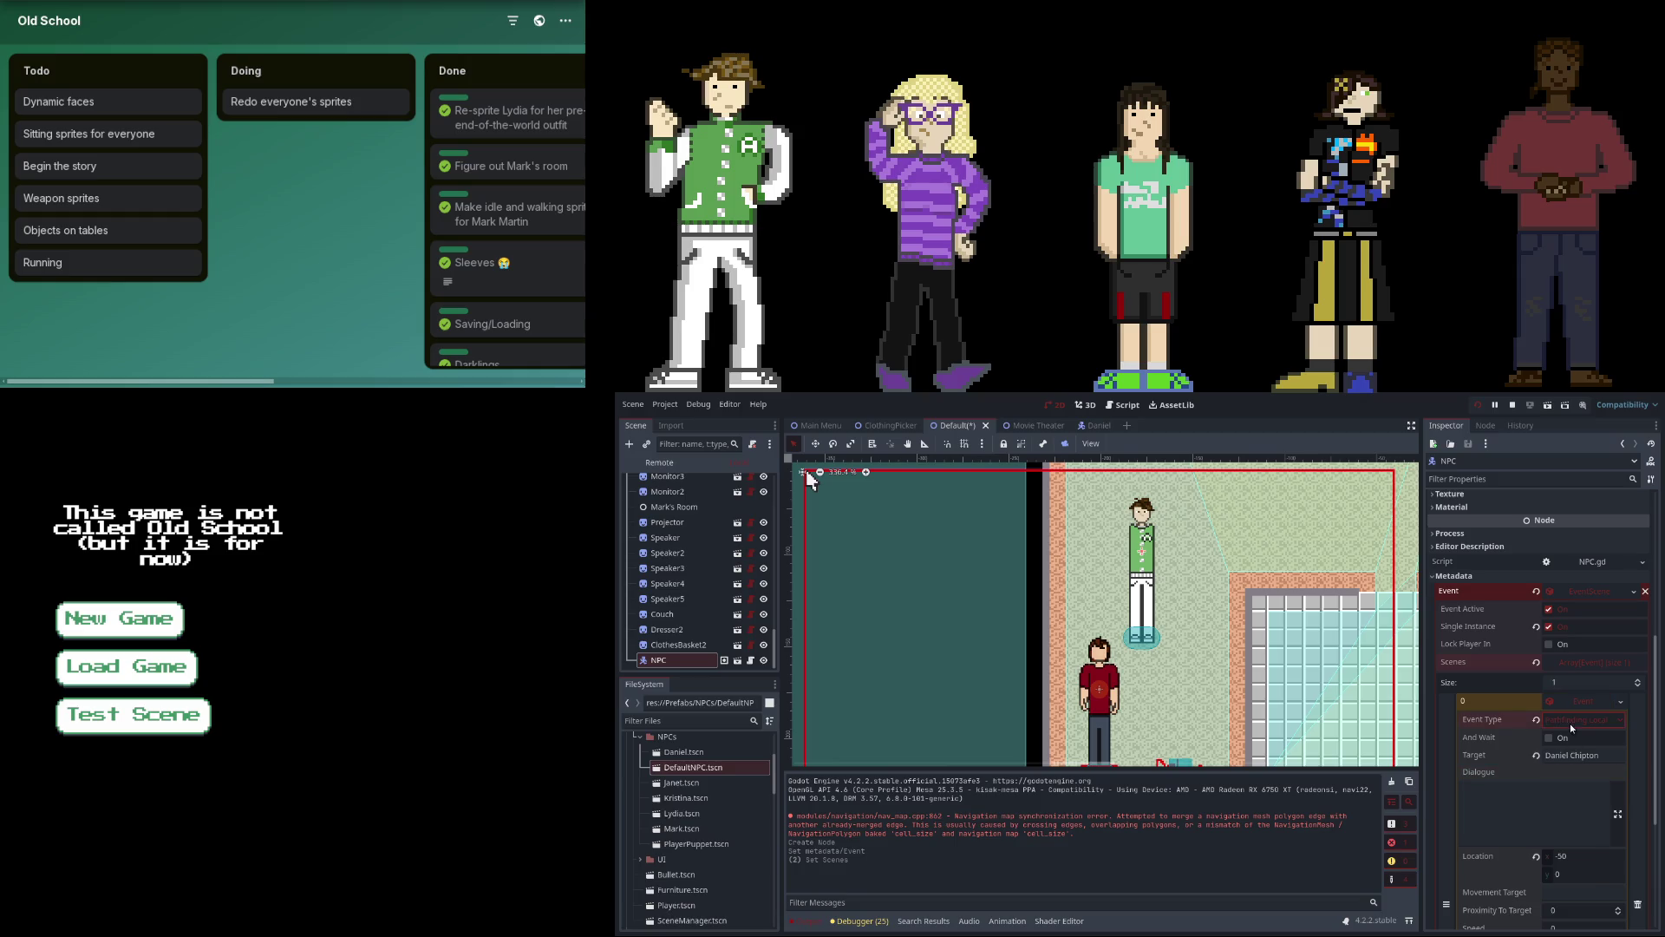
pyautogui.click(1580, 753)
pyautogui.write('NPC')
pyautogui.scroll(-3, 1541, 666)
pyautogui.click(1536, 639)
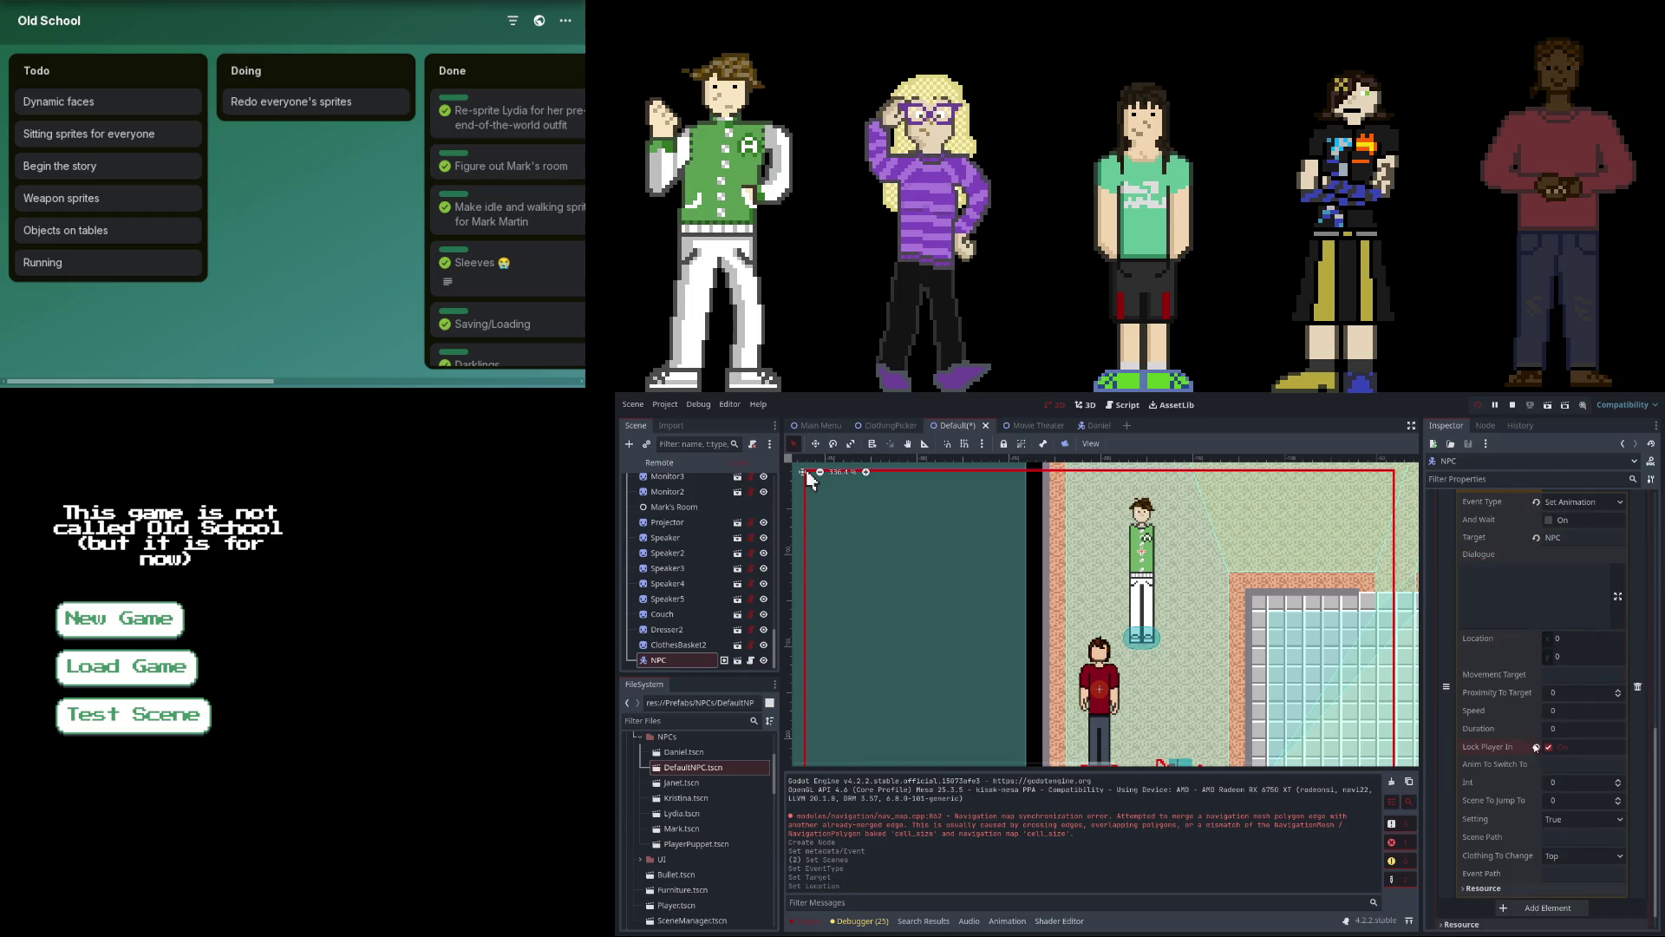
pyautogui.click(1536, 747)
pyautogui.click(1580, 819)
pyautogui.click(1557, 830)
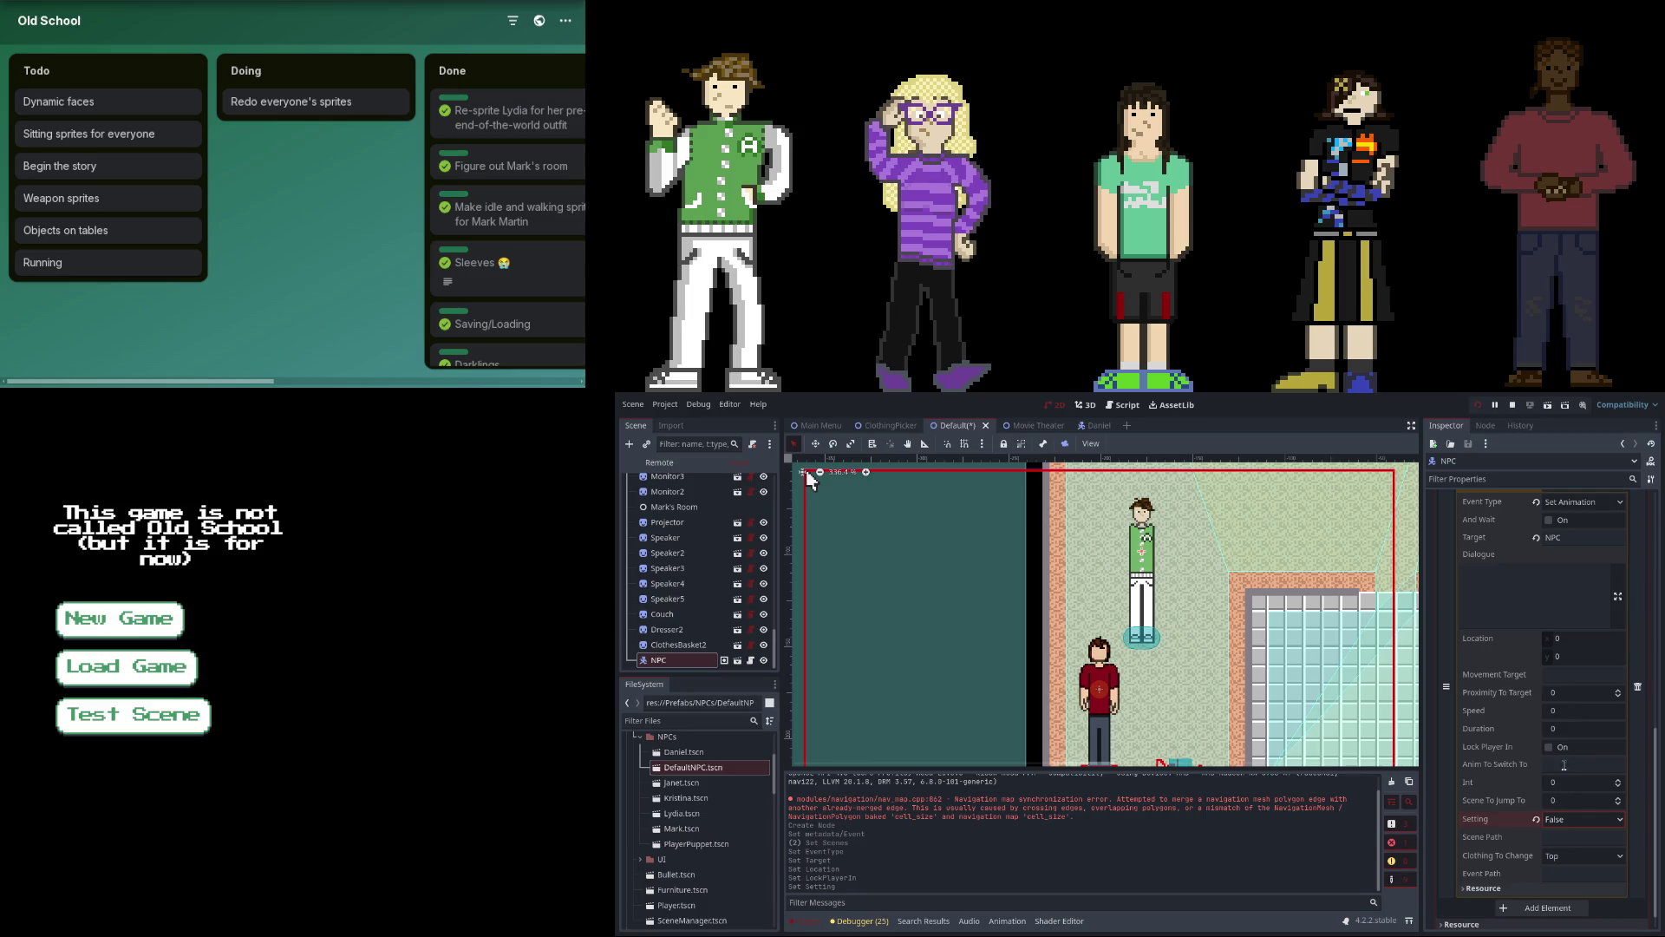
pyautogui.click(1564, 765)
pyautogui.write('SideIdle')
pyautogui.hotkey('ctrl', 's')
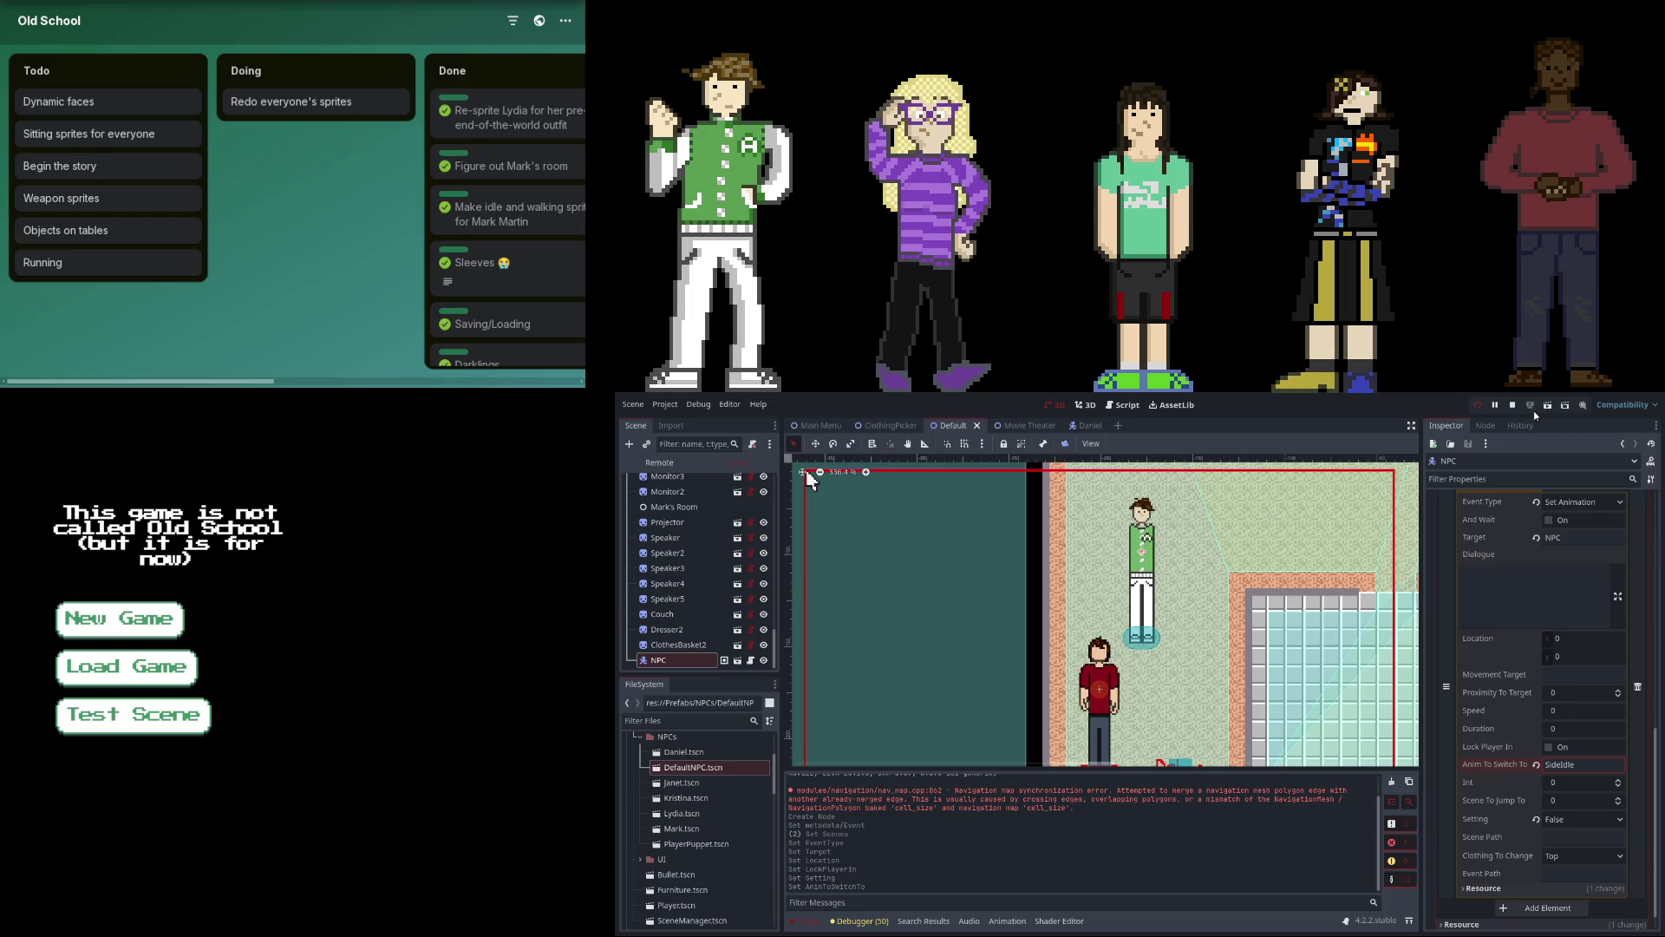
pyautogui.click(1478, 405)
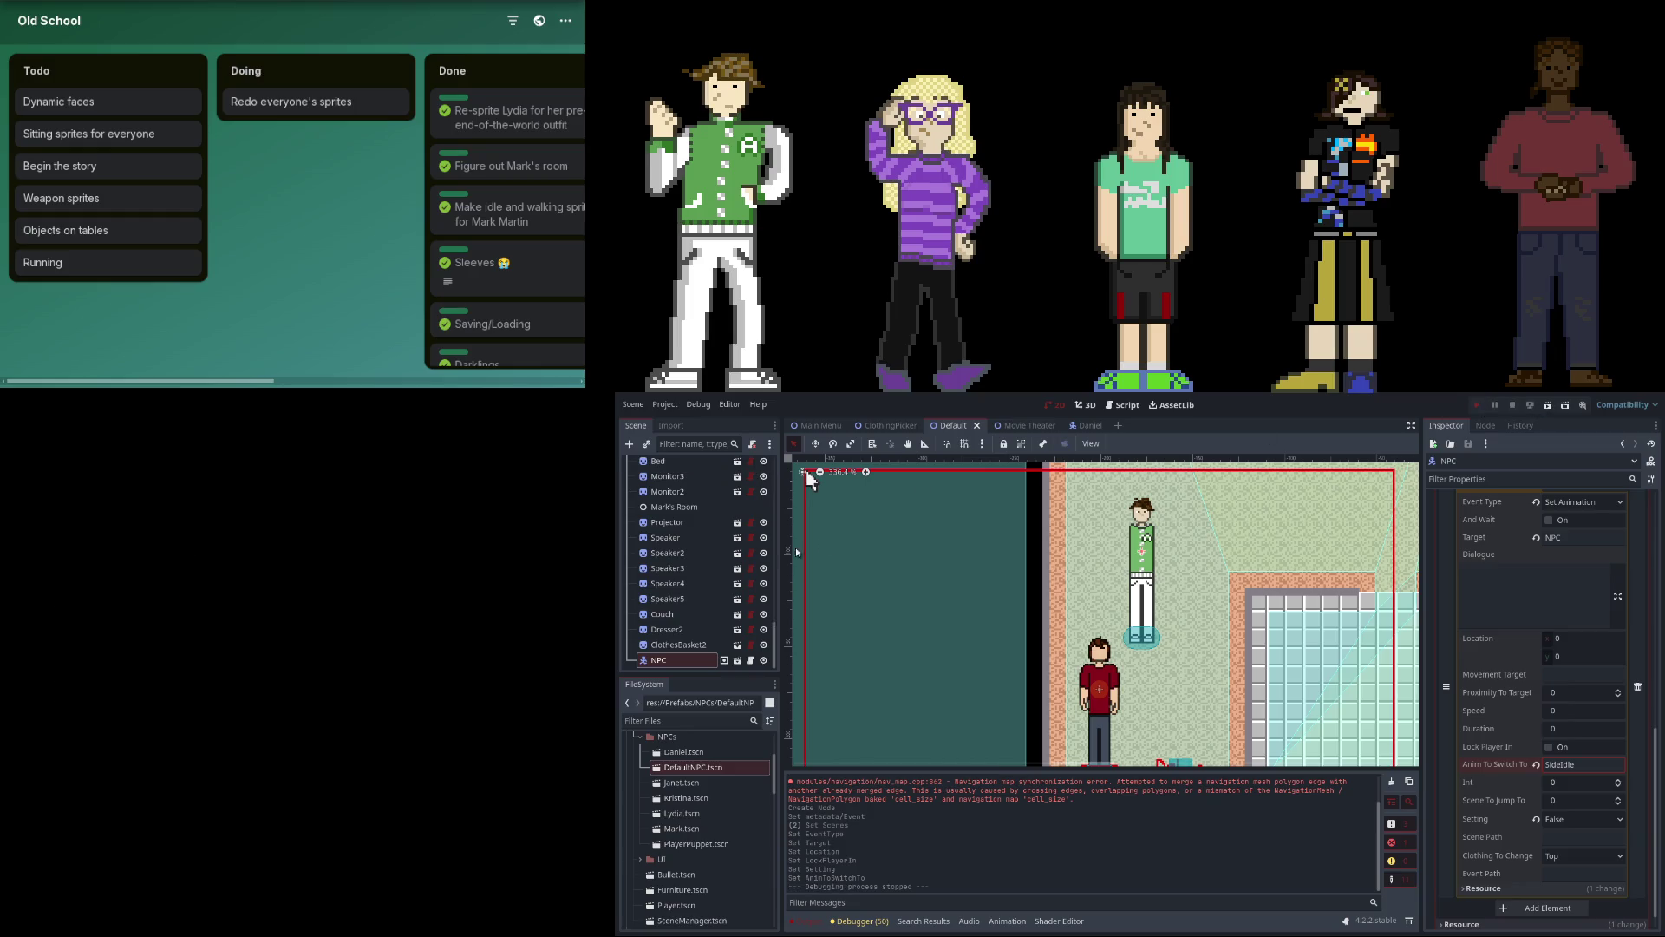
# Test-run the scene with F6, stop it with F8, and return to the Movie Theater scene.
pyautogui.press('F6')
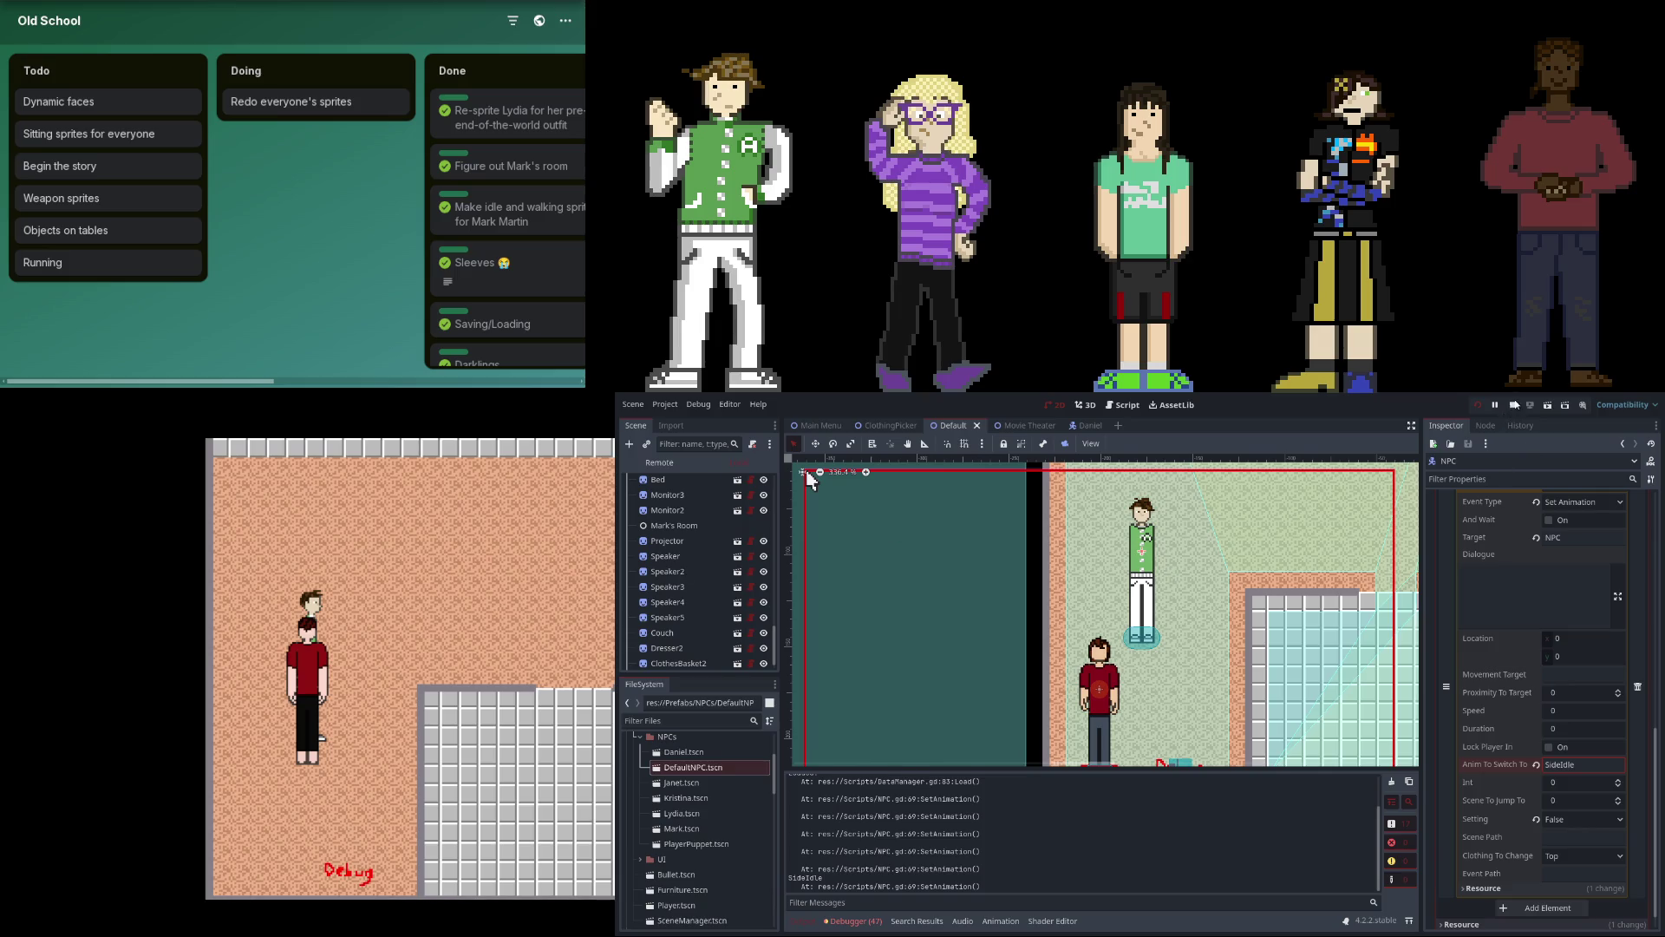
pyautogui.press('F8')
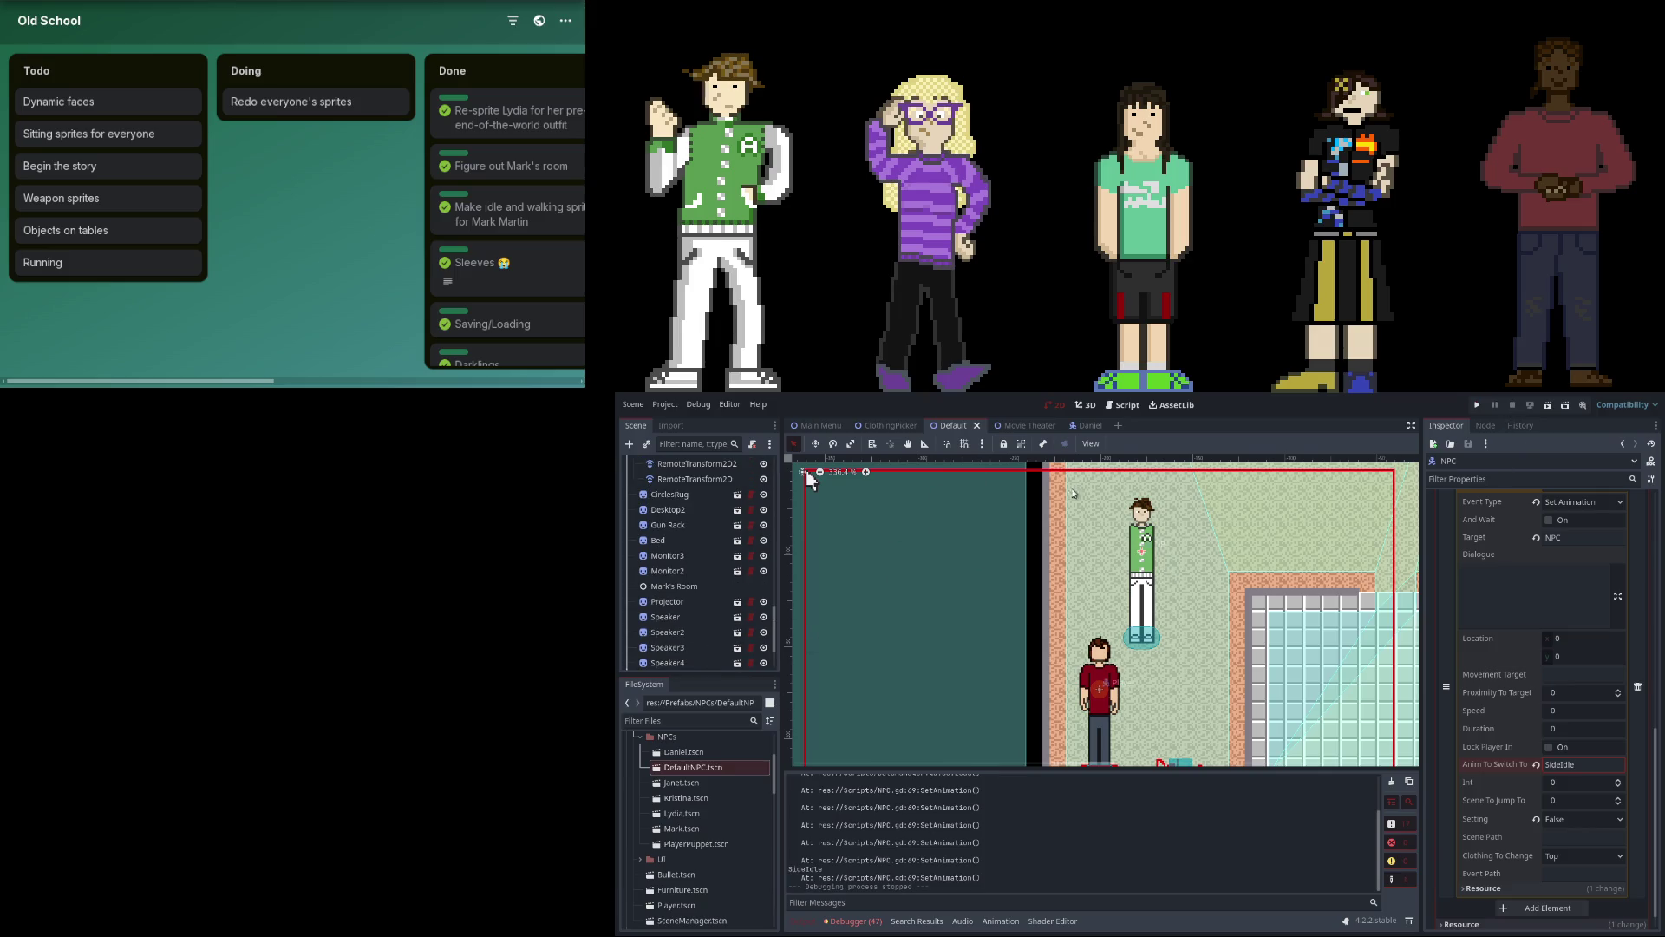
pyautogui.scroll(5, 733, 575)
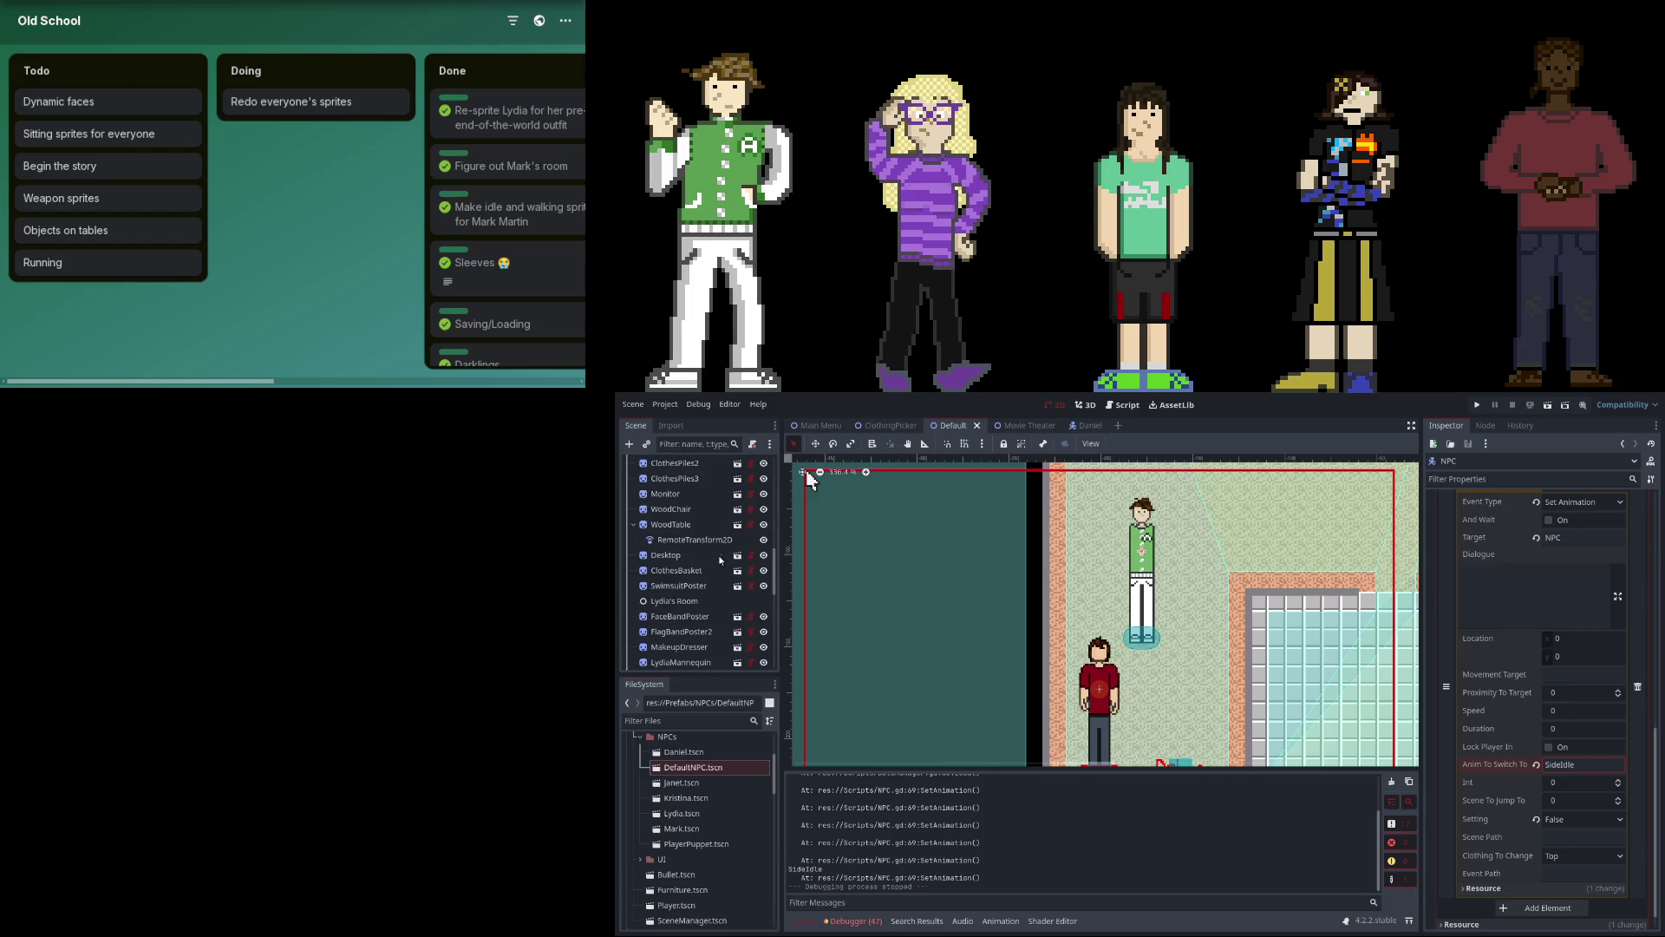
pyautogui.click(1023, 425)
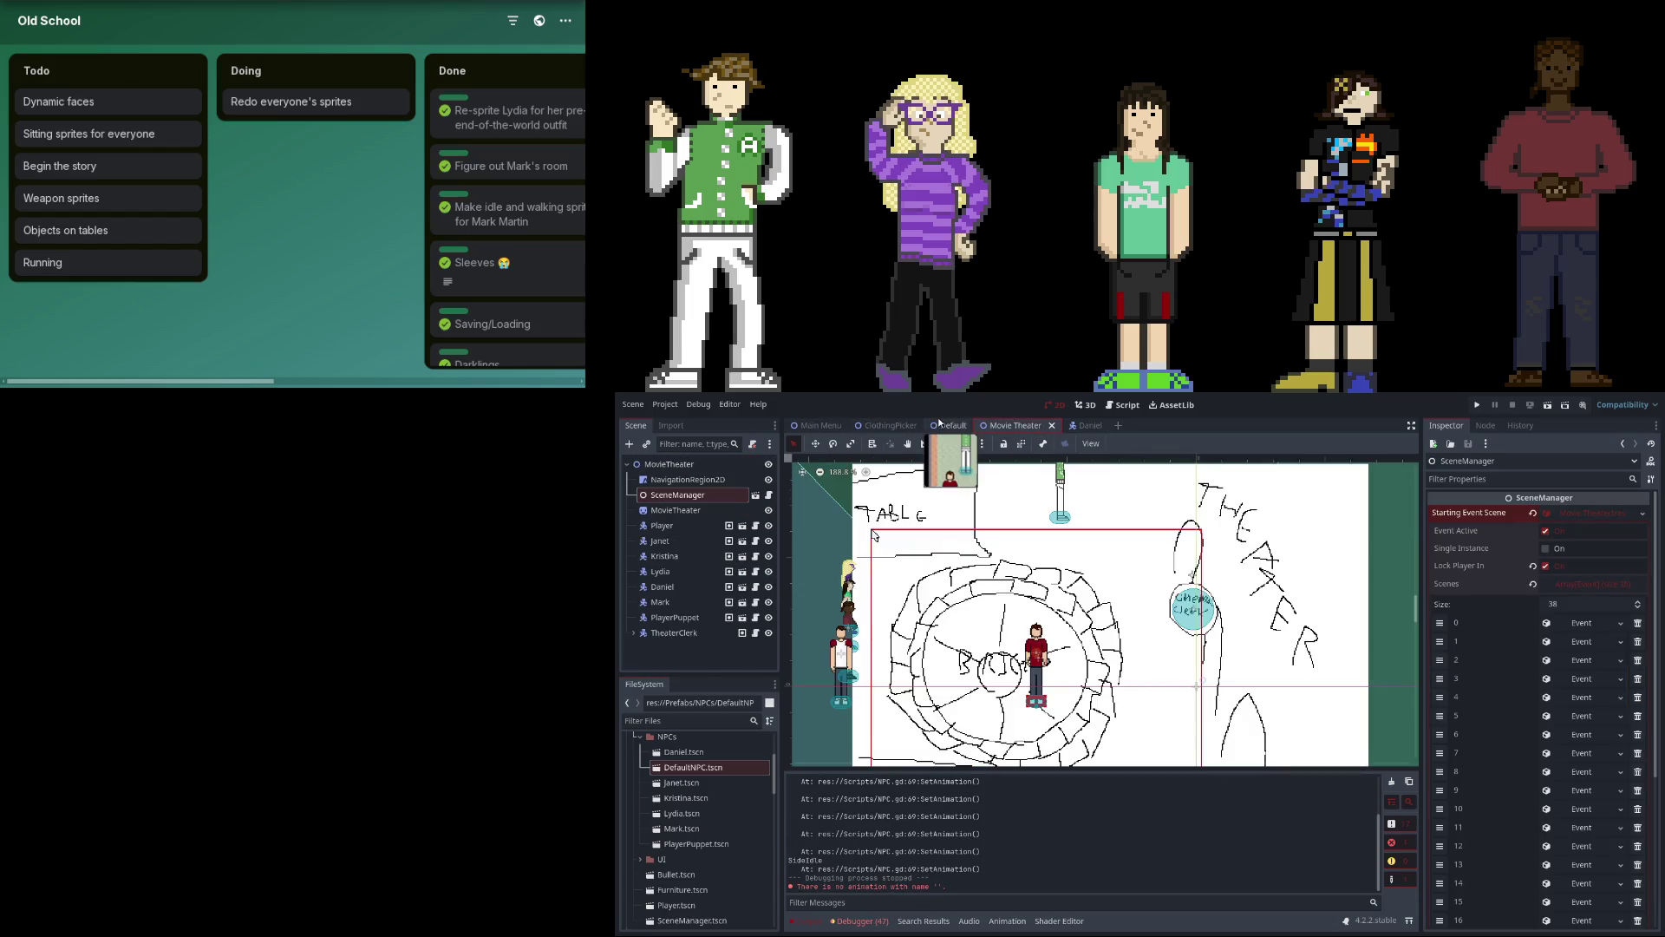
# Select Lydia and view the SideIdle animation in her second outfit's SpriteFrames, framing her in view.
pyautogui.click(660, 571)
pyautogui.click(1588, 549)
pyautogui.click(1582, 607)
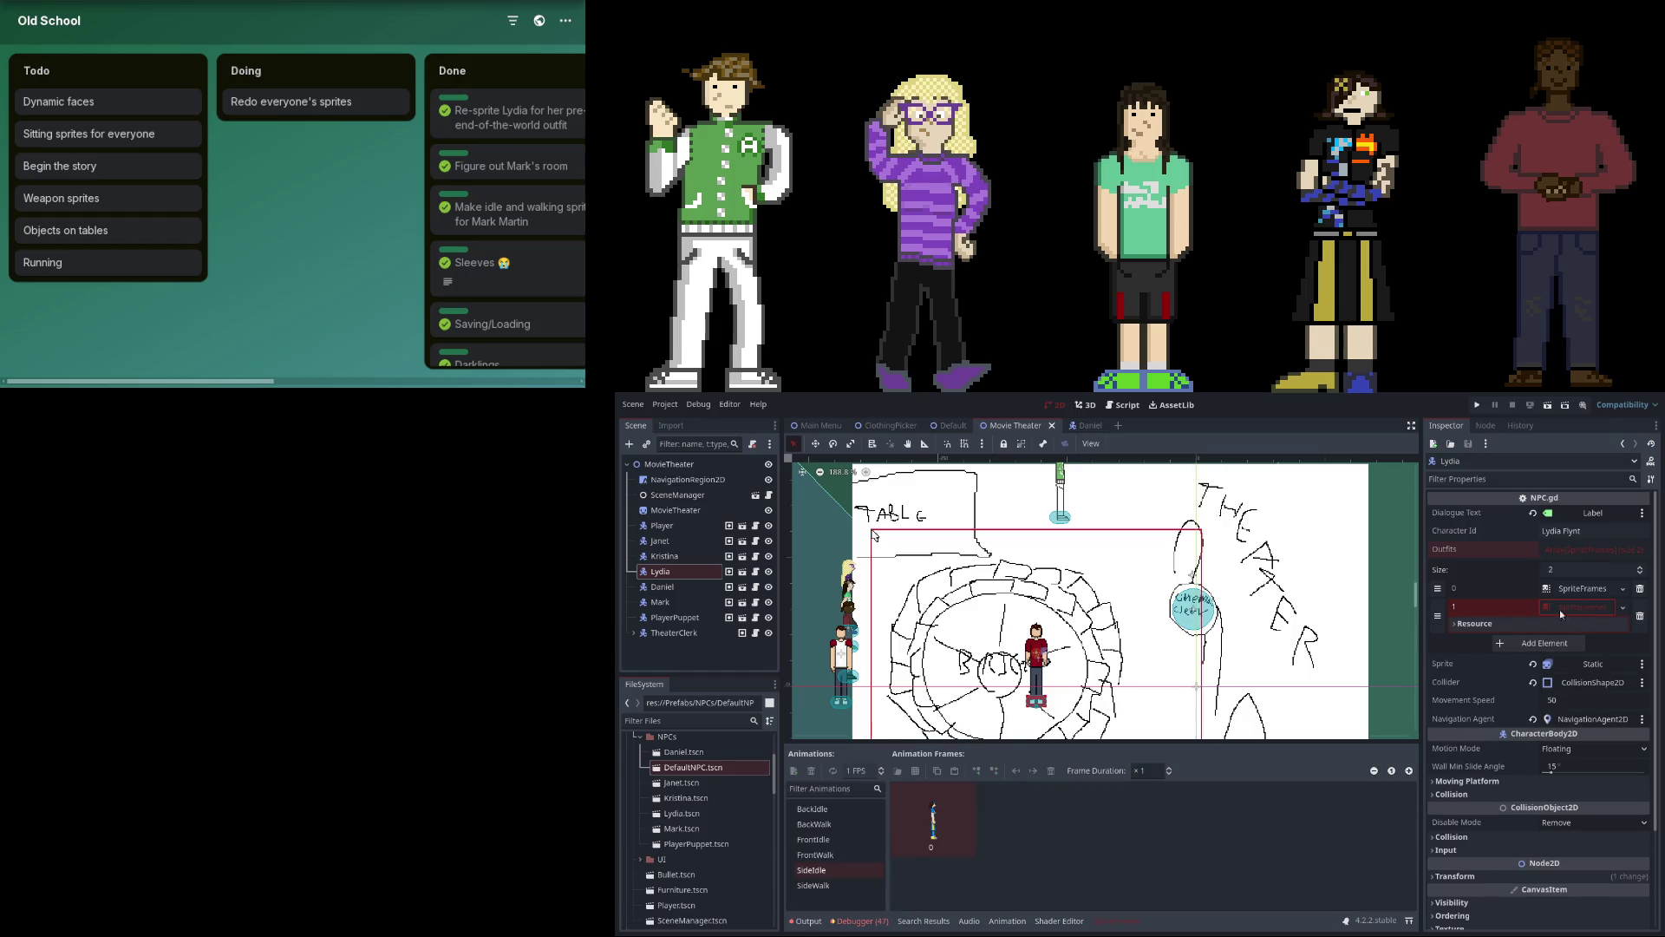
pyautogui.click(846, 869)
pyautogui.press('f')
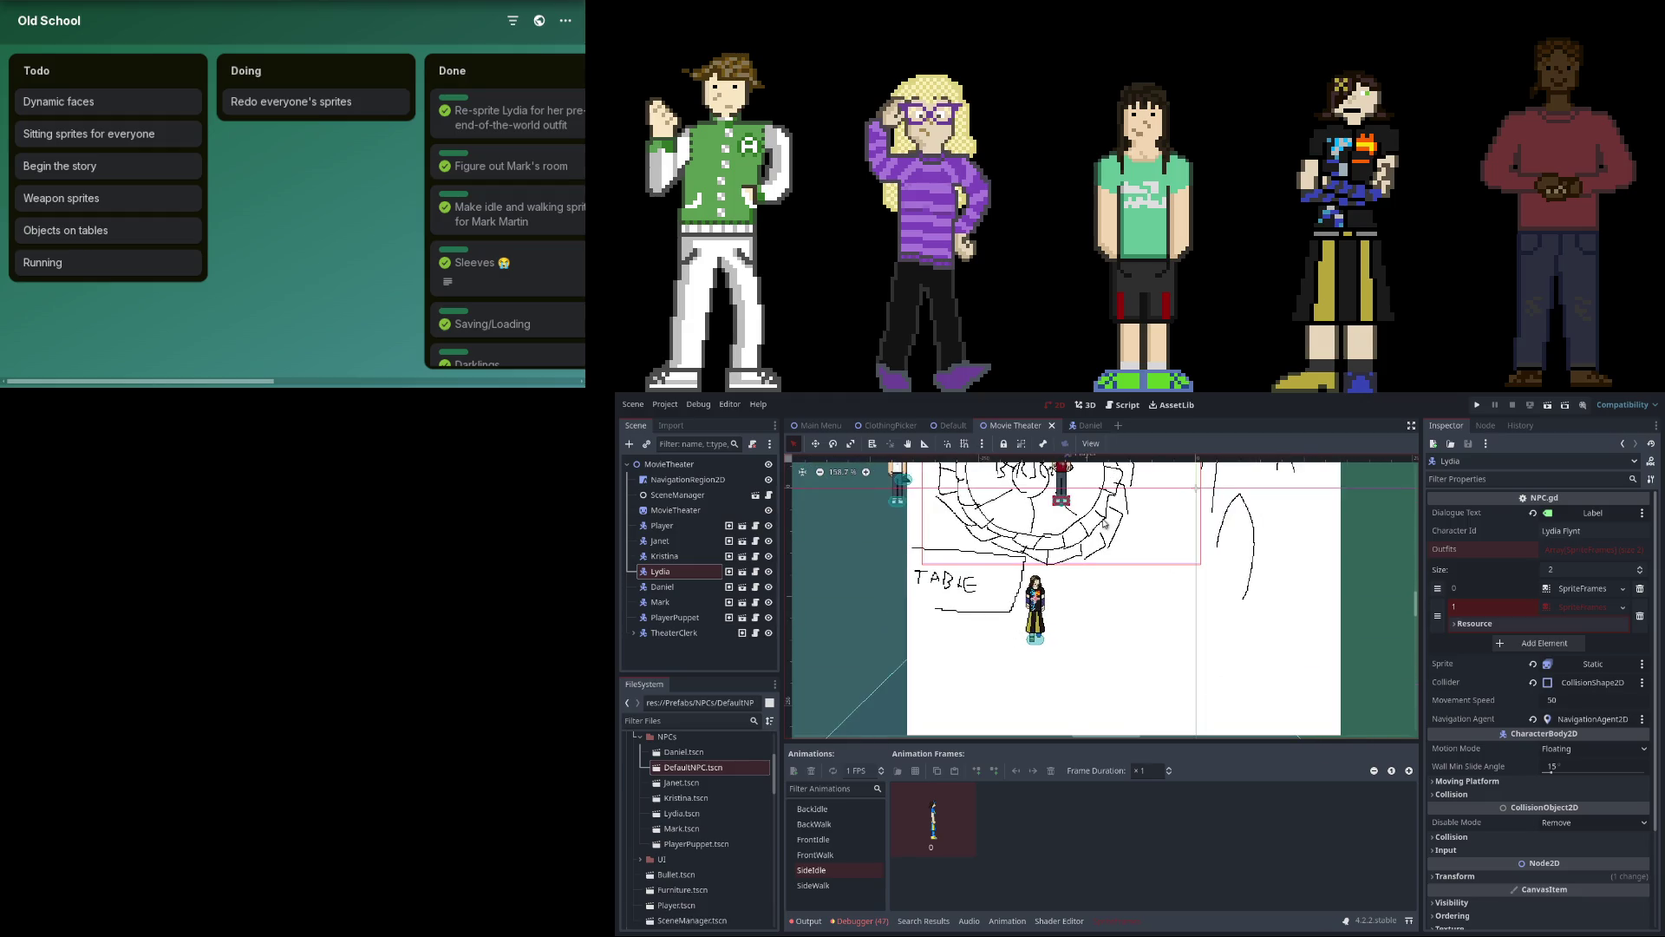
pyautogui.scroll(2, 1075, 603)
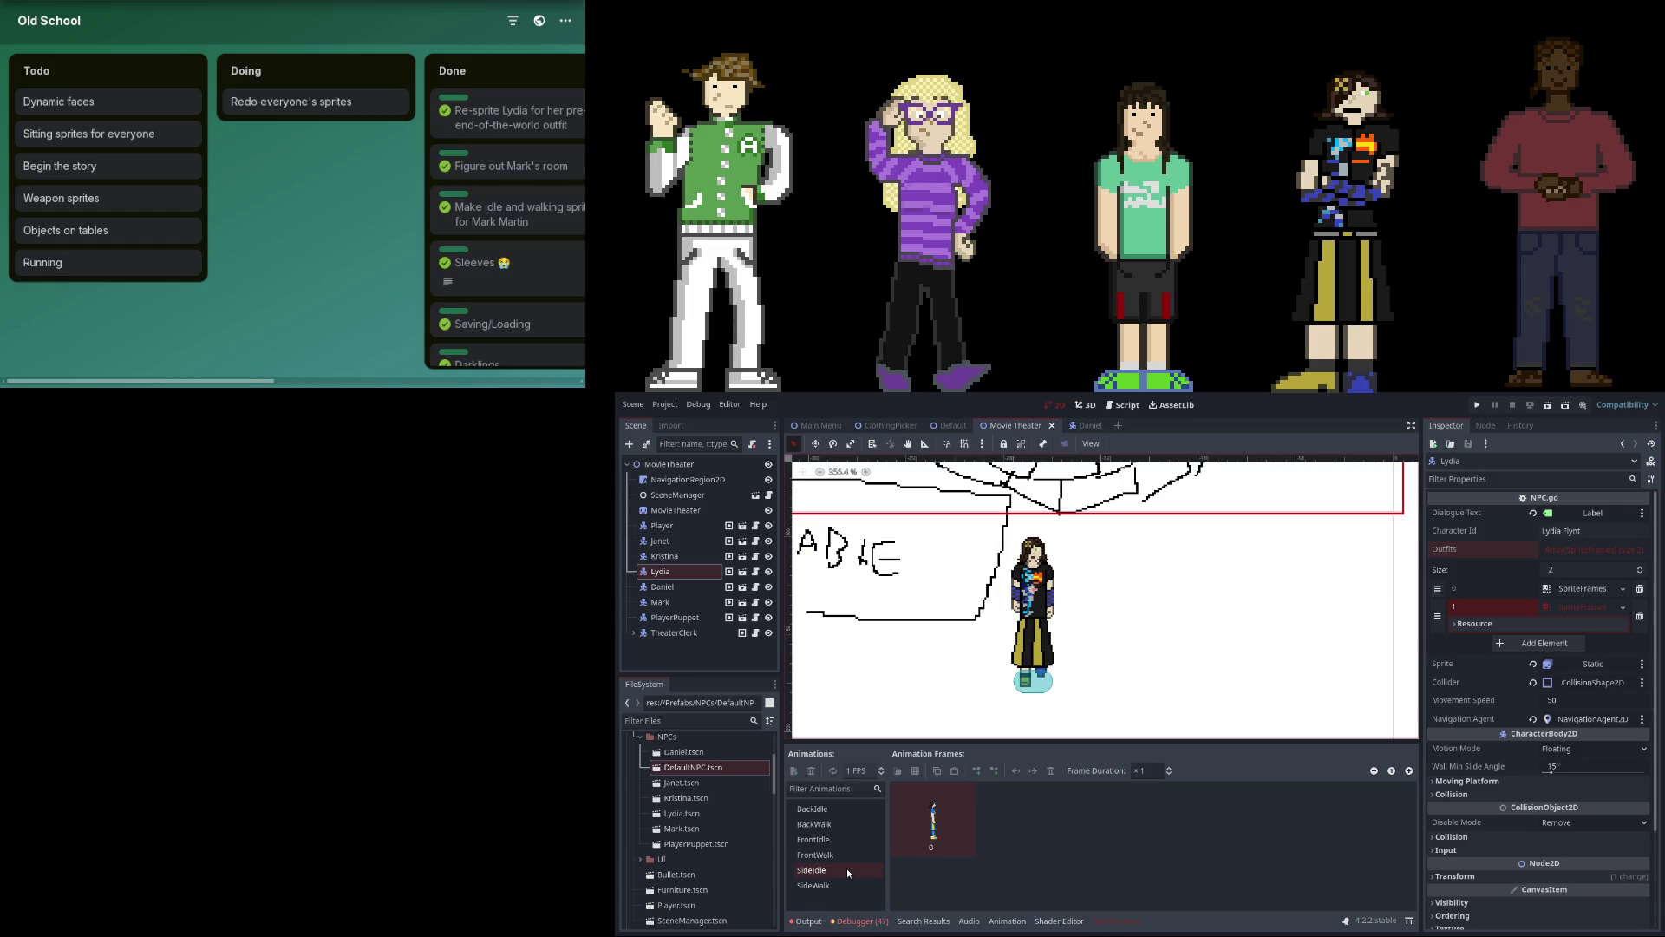
pyautogui.click(1605, 528)
pyautogui.click(677, 494)
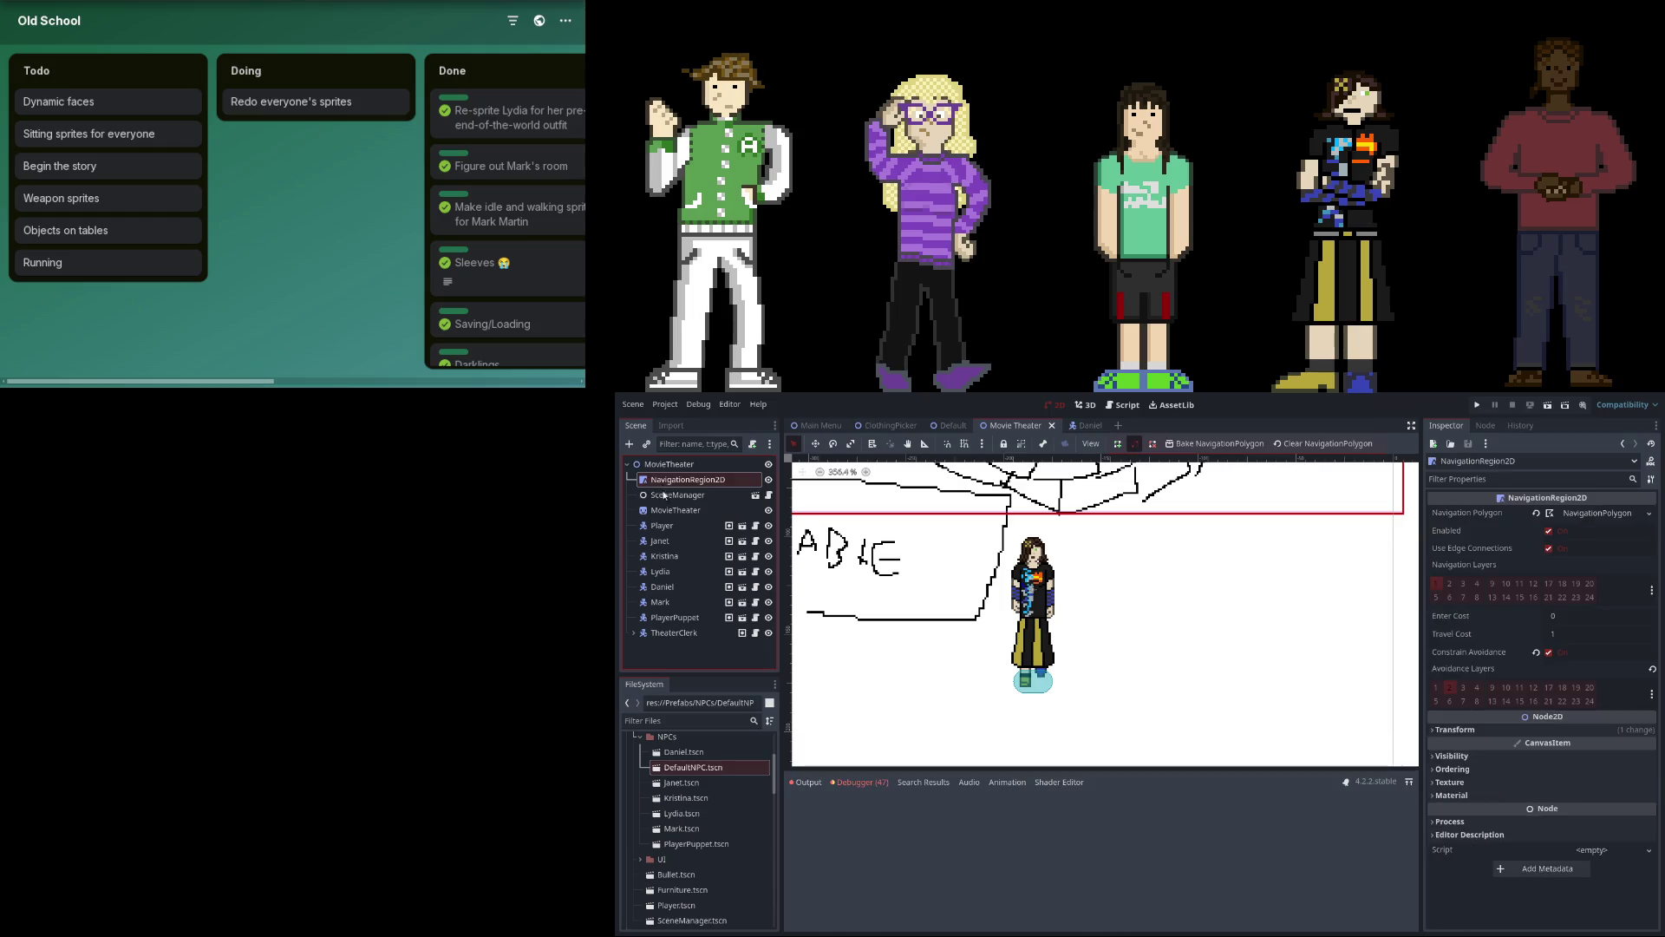
# Retype event 14's Anim To Switch To as SideIdle and run the project to test the cutscene.
pyautogui.scroll(-5, 1584, 604)
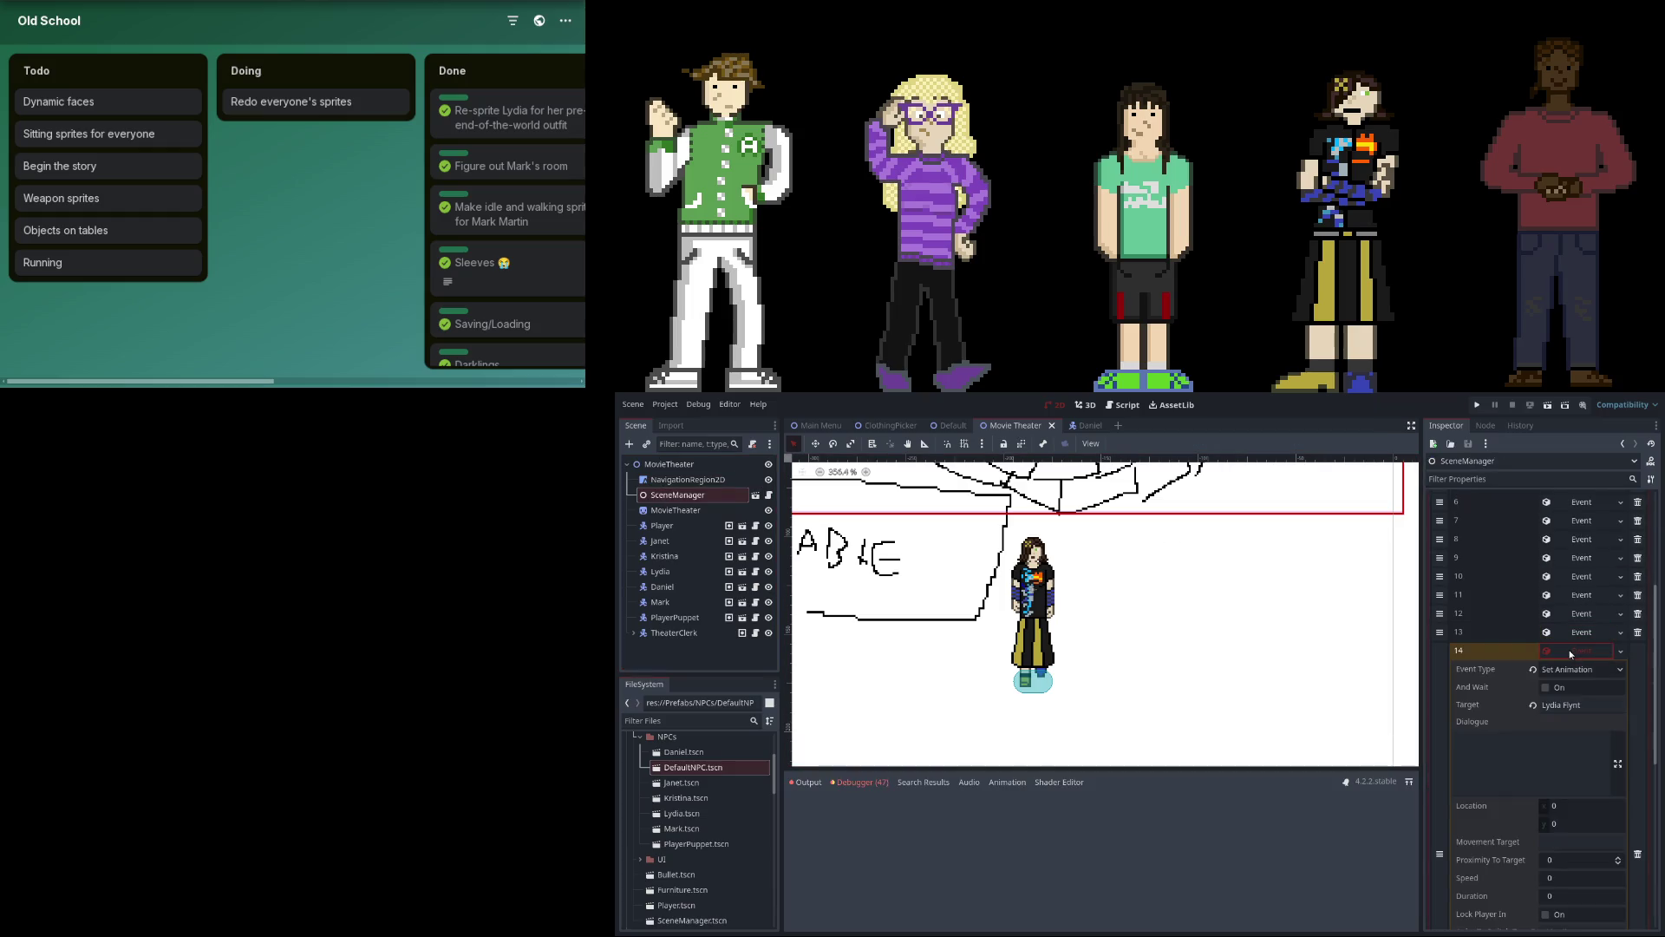
pyautogui.click(1579, 614)
pyautogui.click(1580, 614)
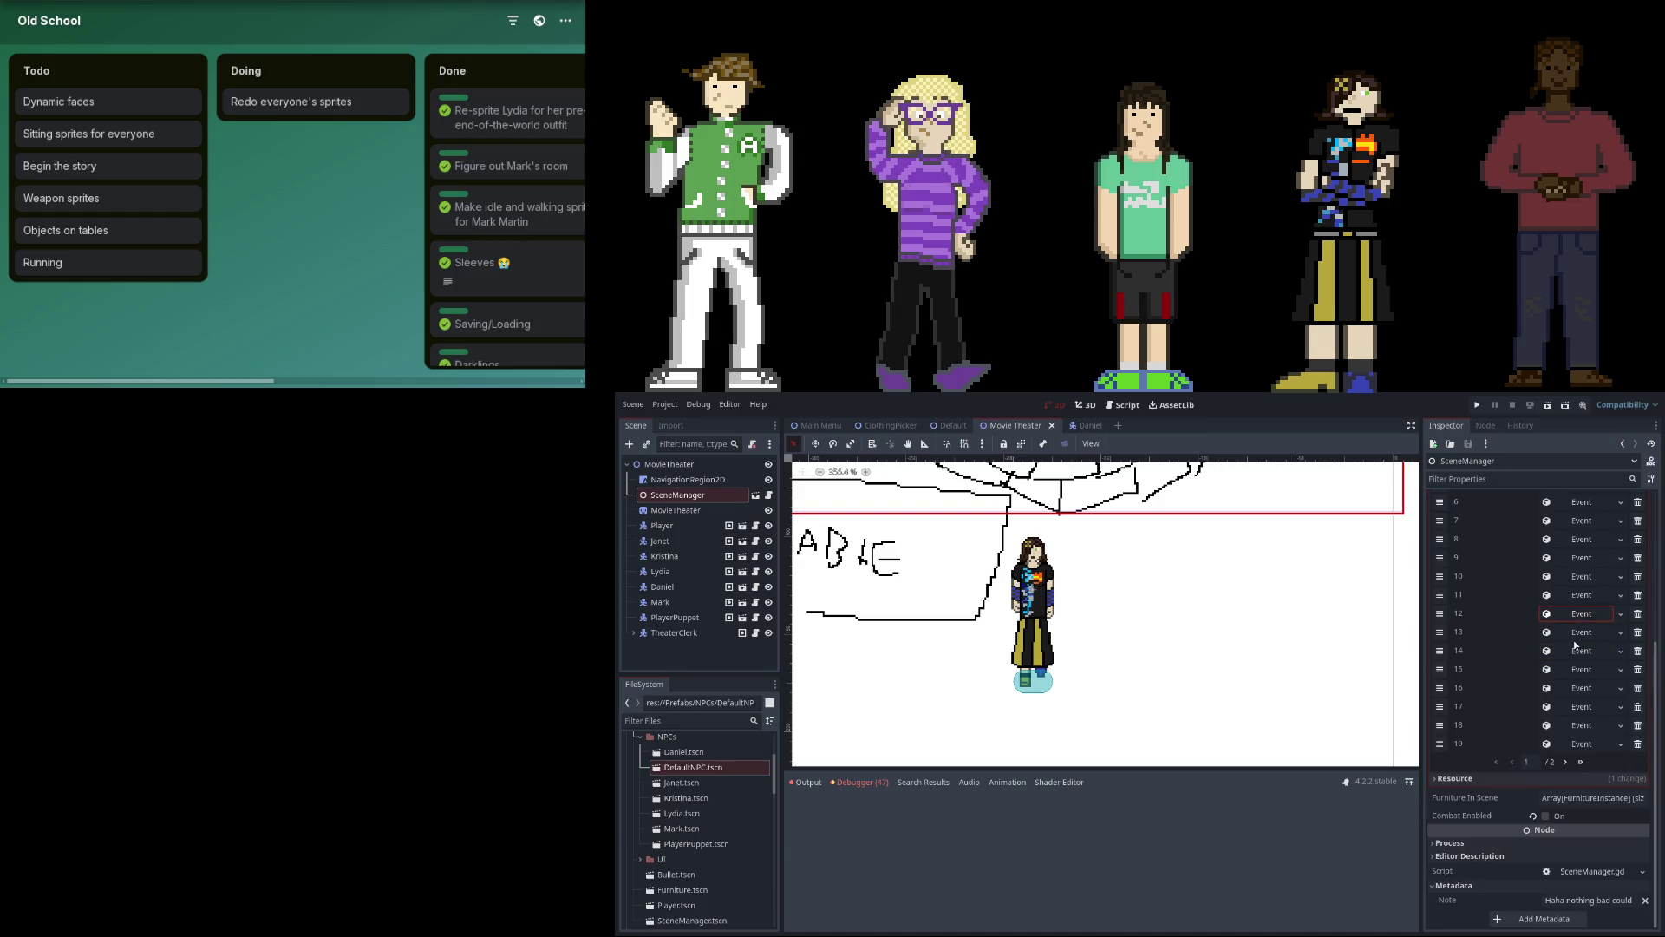
pyautogui.click(1577, 649)
pyautogui.scroll(-4, 1580, 668)
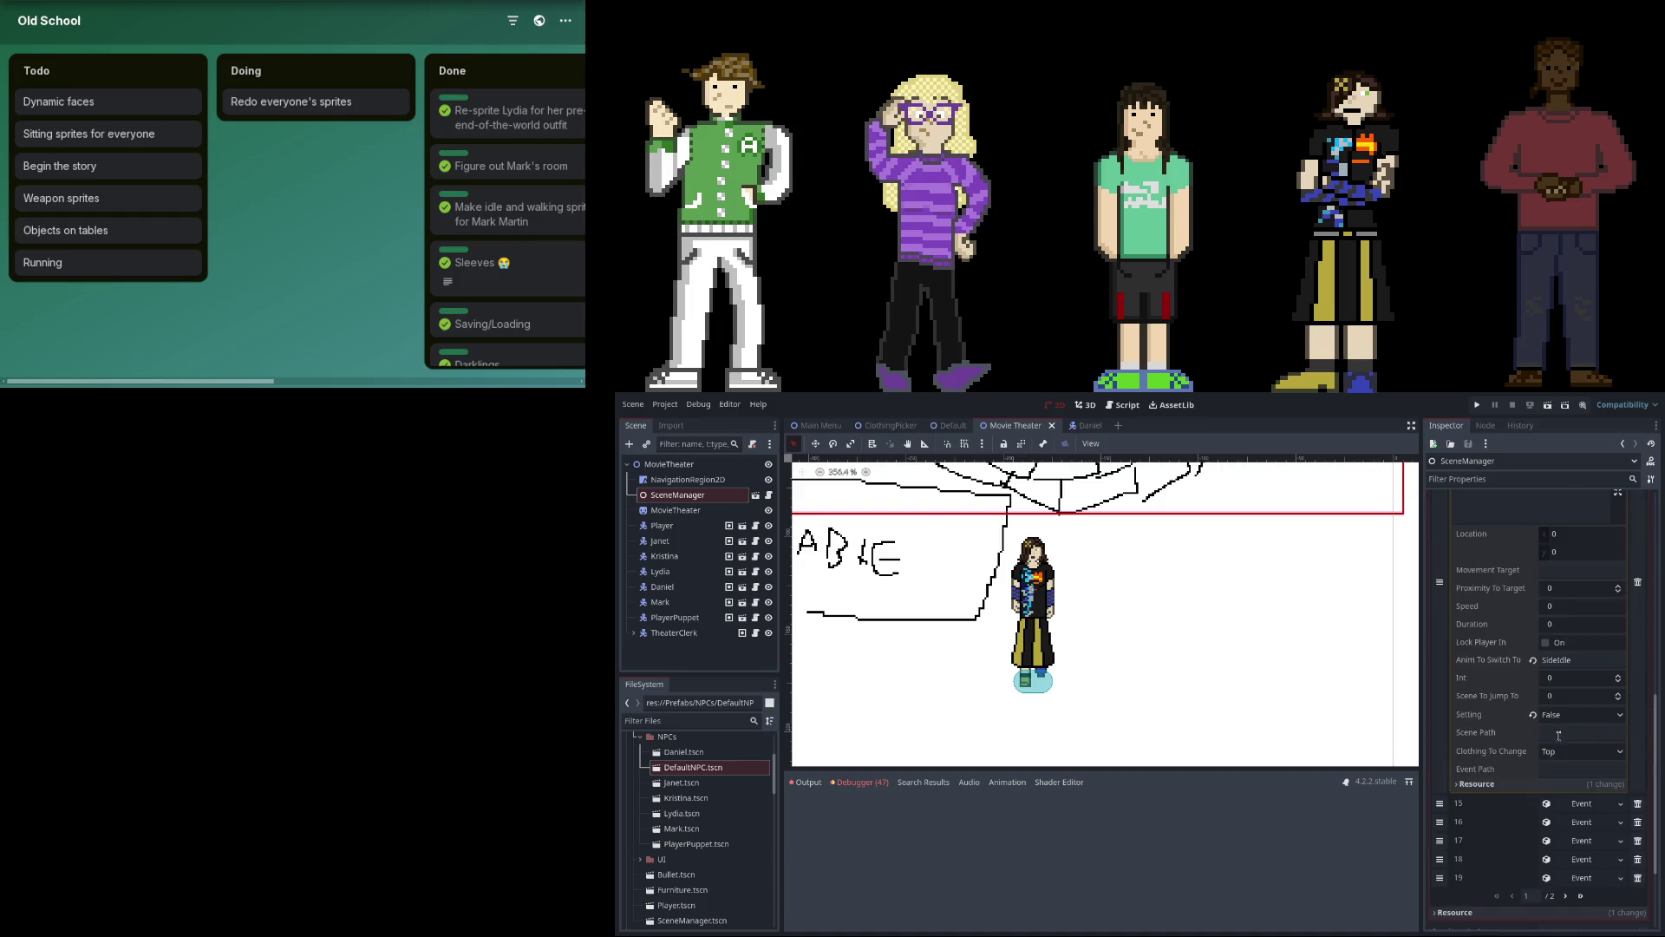
pyautogui.scroll(3, 1584, 681)
pyautogui.click(1594, 652)
pyautogui.scroll(-3, 1592, 668)
pyautogui.click(1582, 660)
pyautogui.hotkey('ctrl', 'a')
pyautogui.write('SideIdle')
pyautogui.press('Return')
pyautogui.scroll(5, 1528, 710)
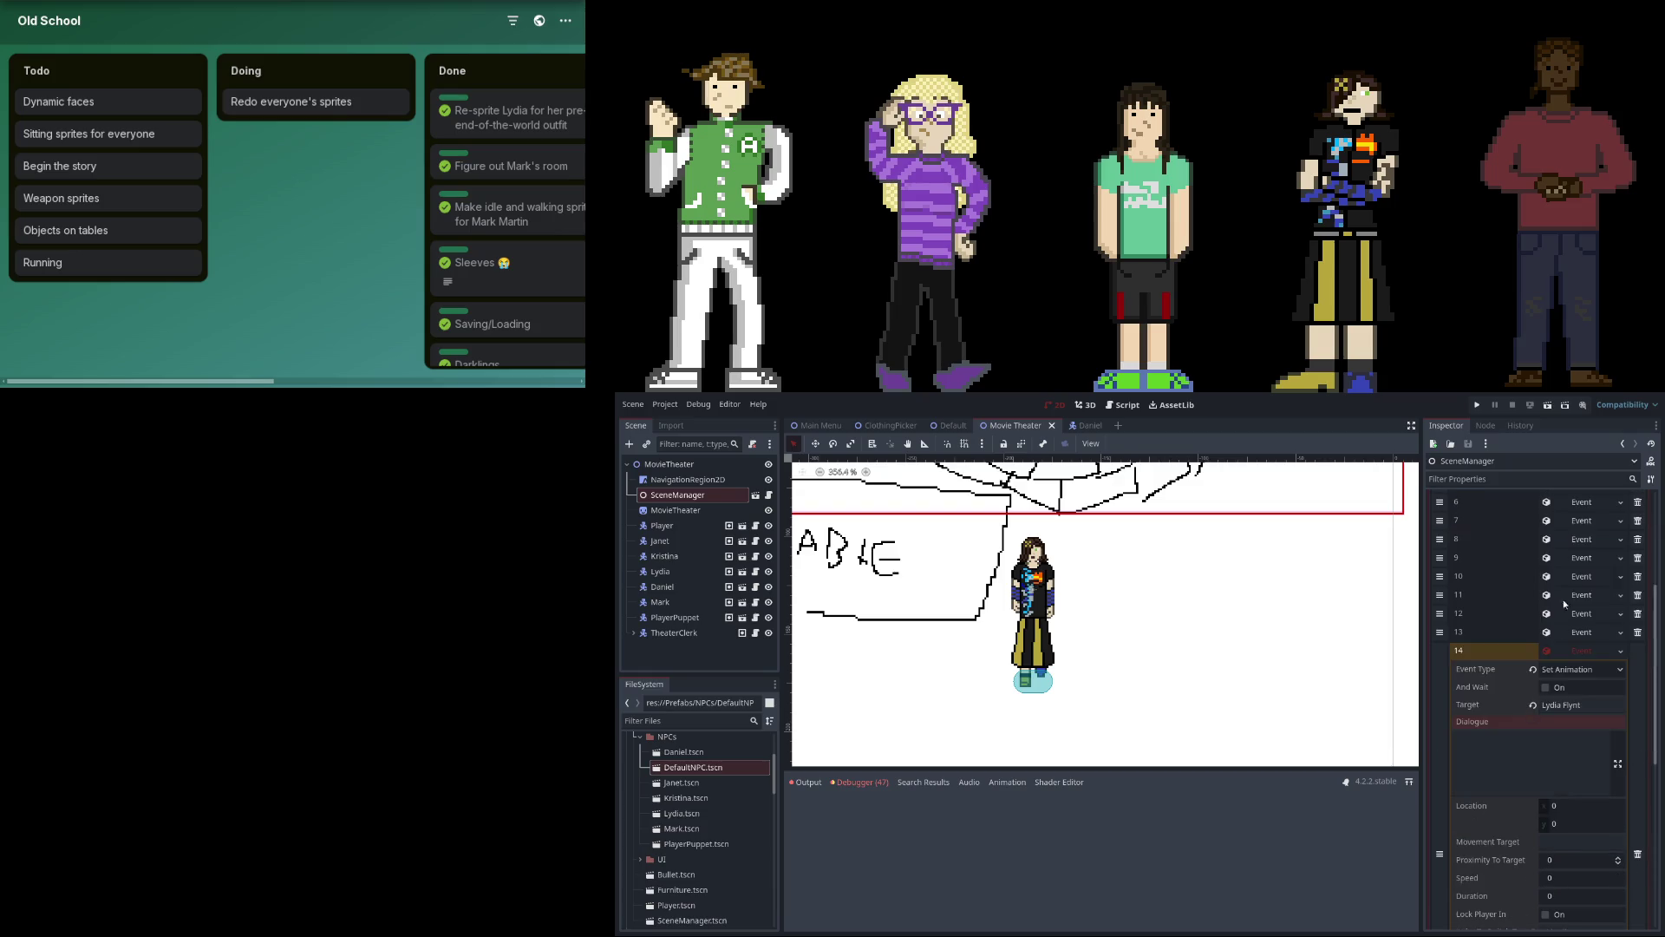
pyautogui.click(1478, 405)
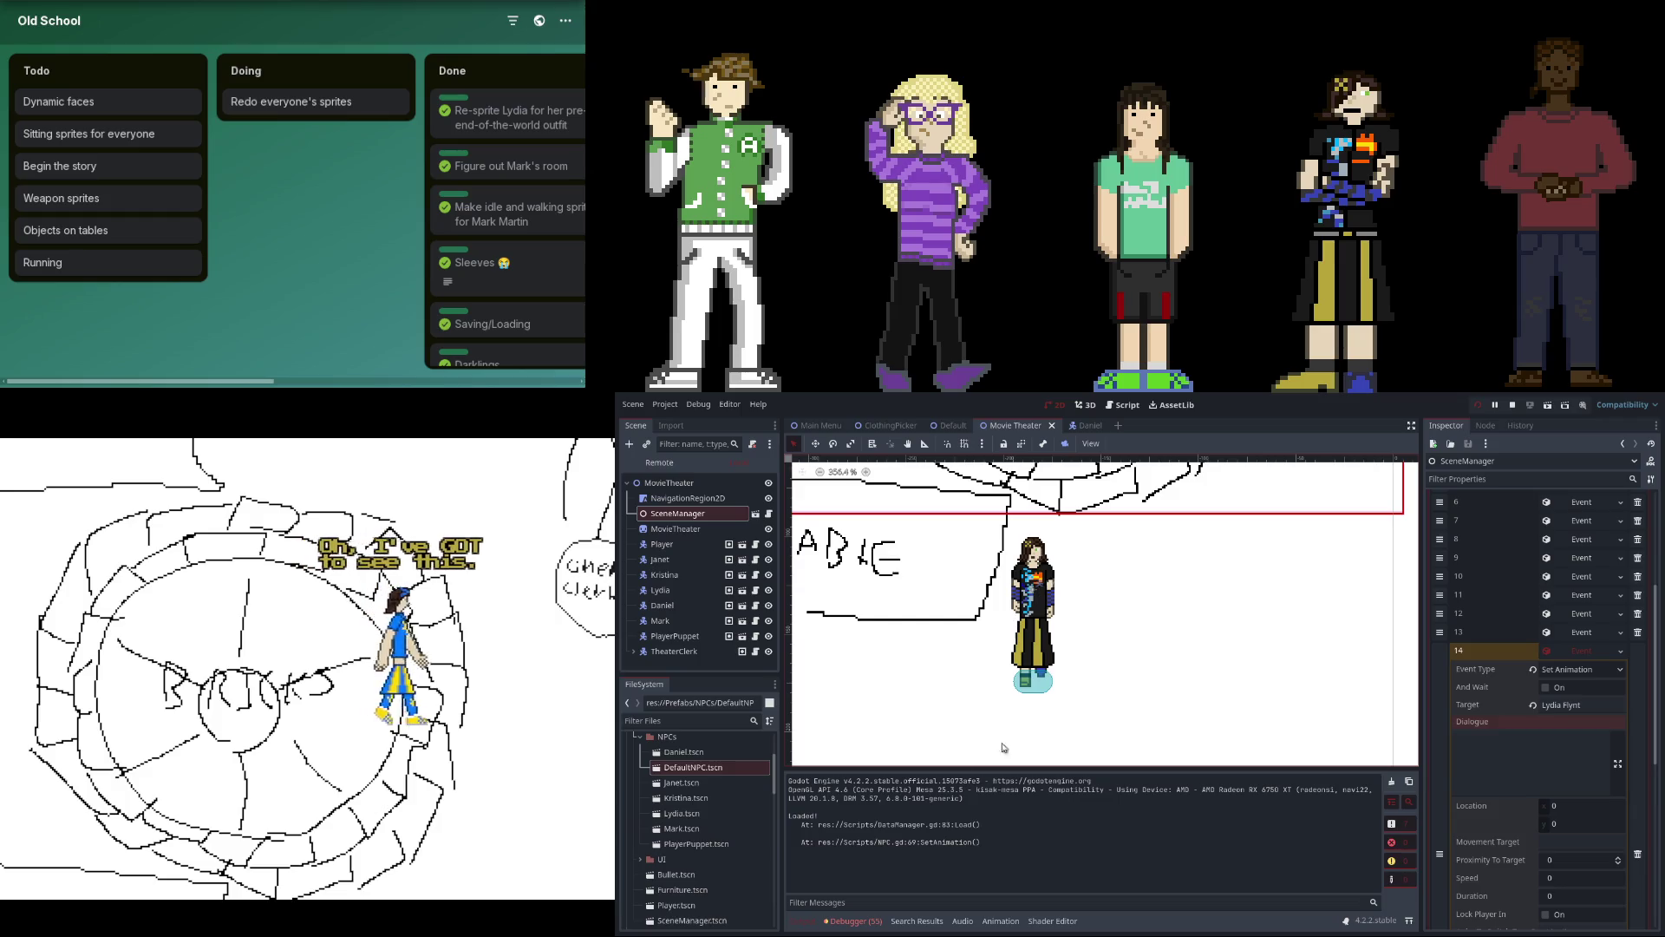
# Collapse the Starting Event Scene details in the Inspector and open NPC.gd in the script editor.
pyautogui.scroll(5, 1492, 688)
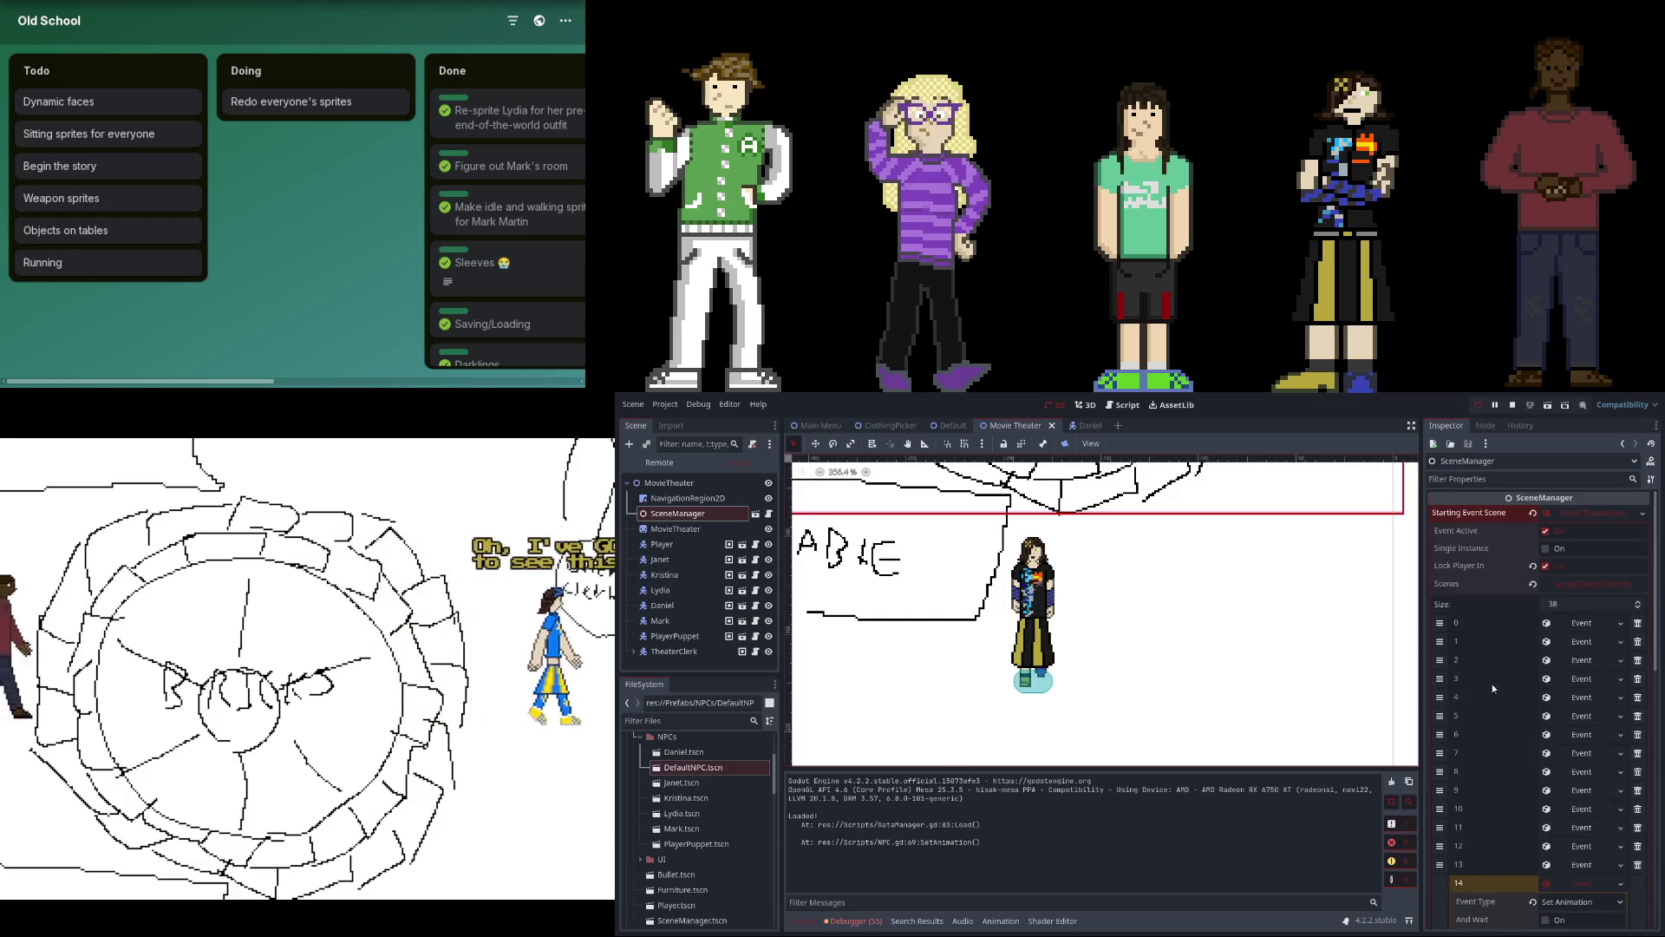
pyautogui.click(1566, 512)
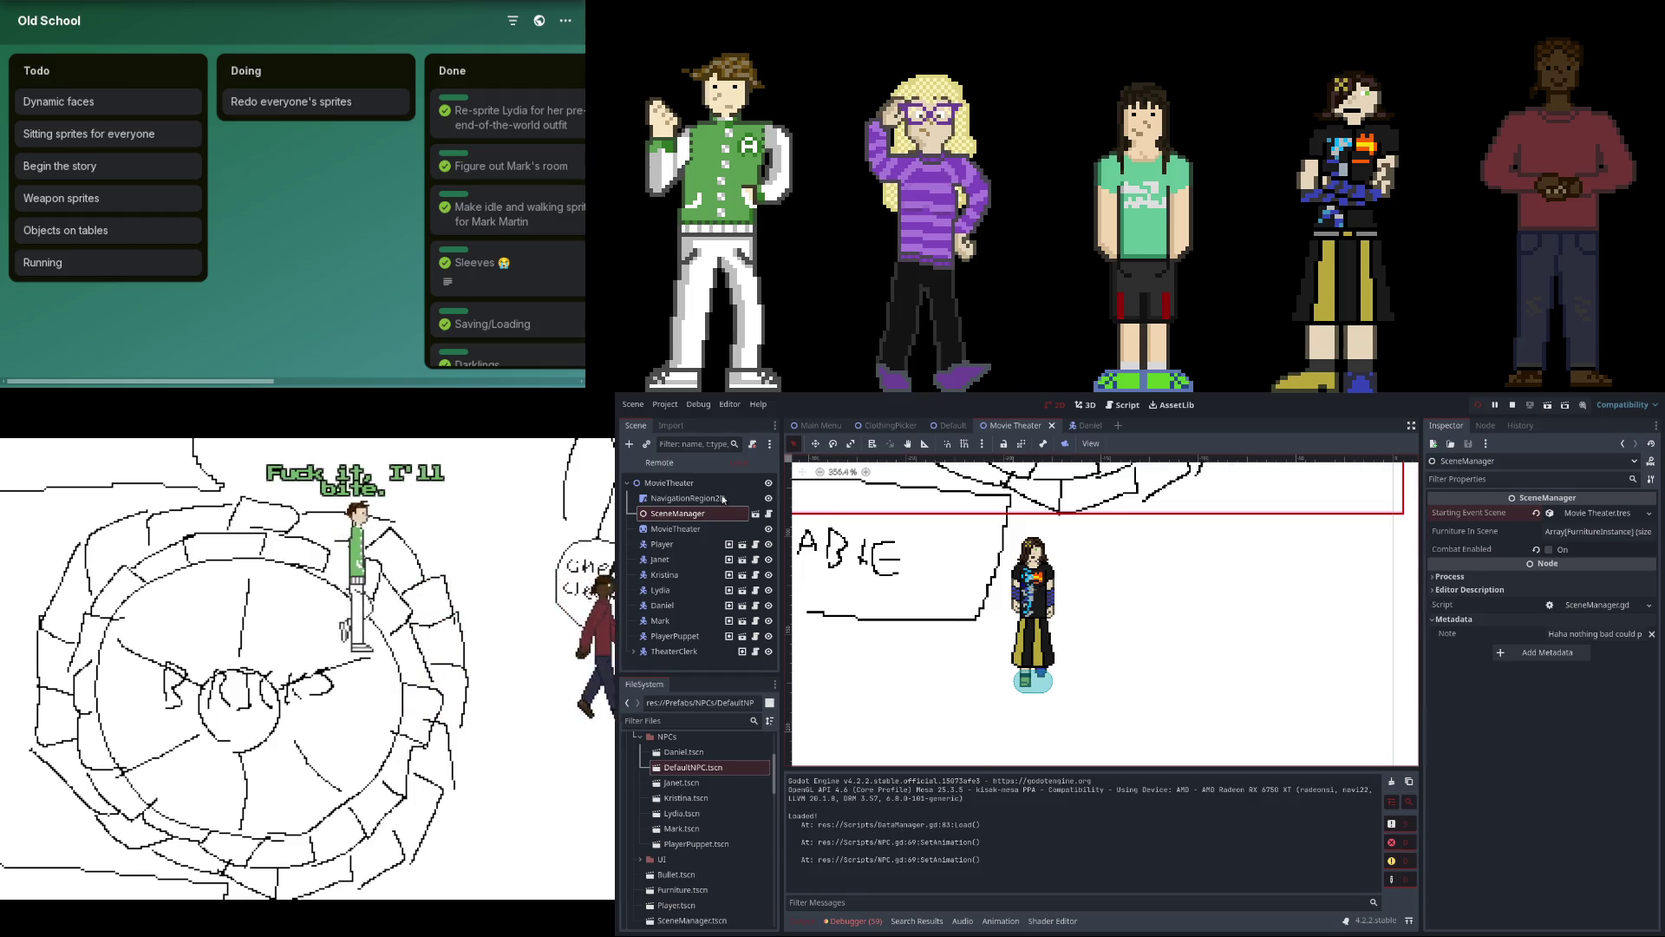
pyautogui.click(1125, 406)
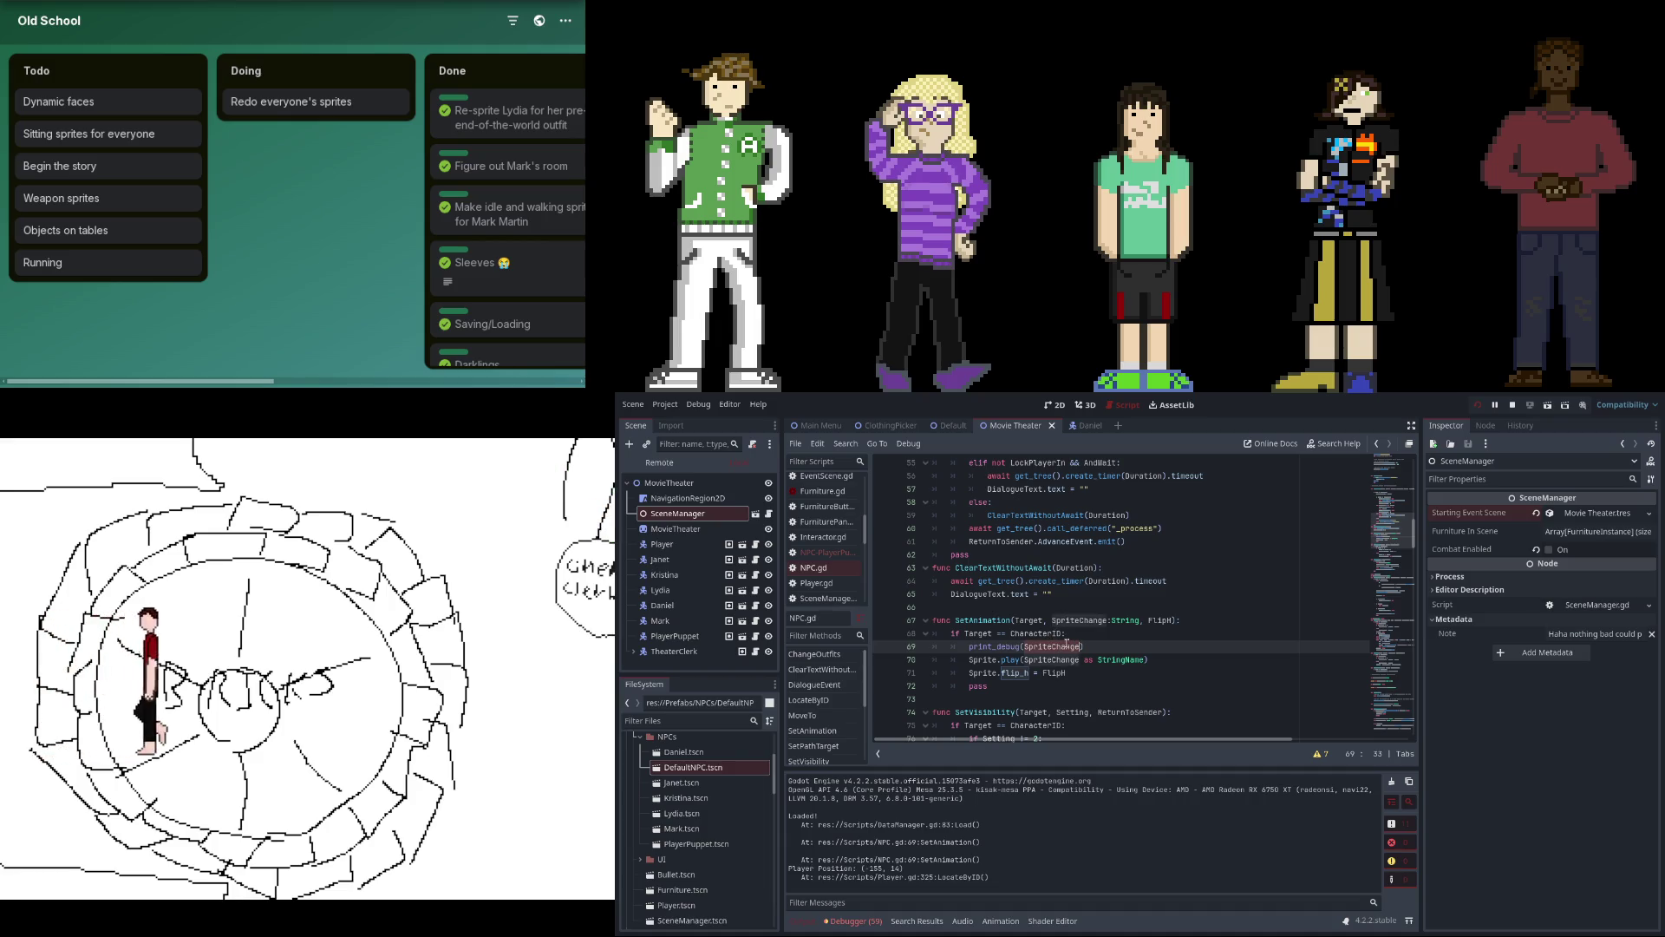
pyautogui.doubleClick(1075, 621)
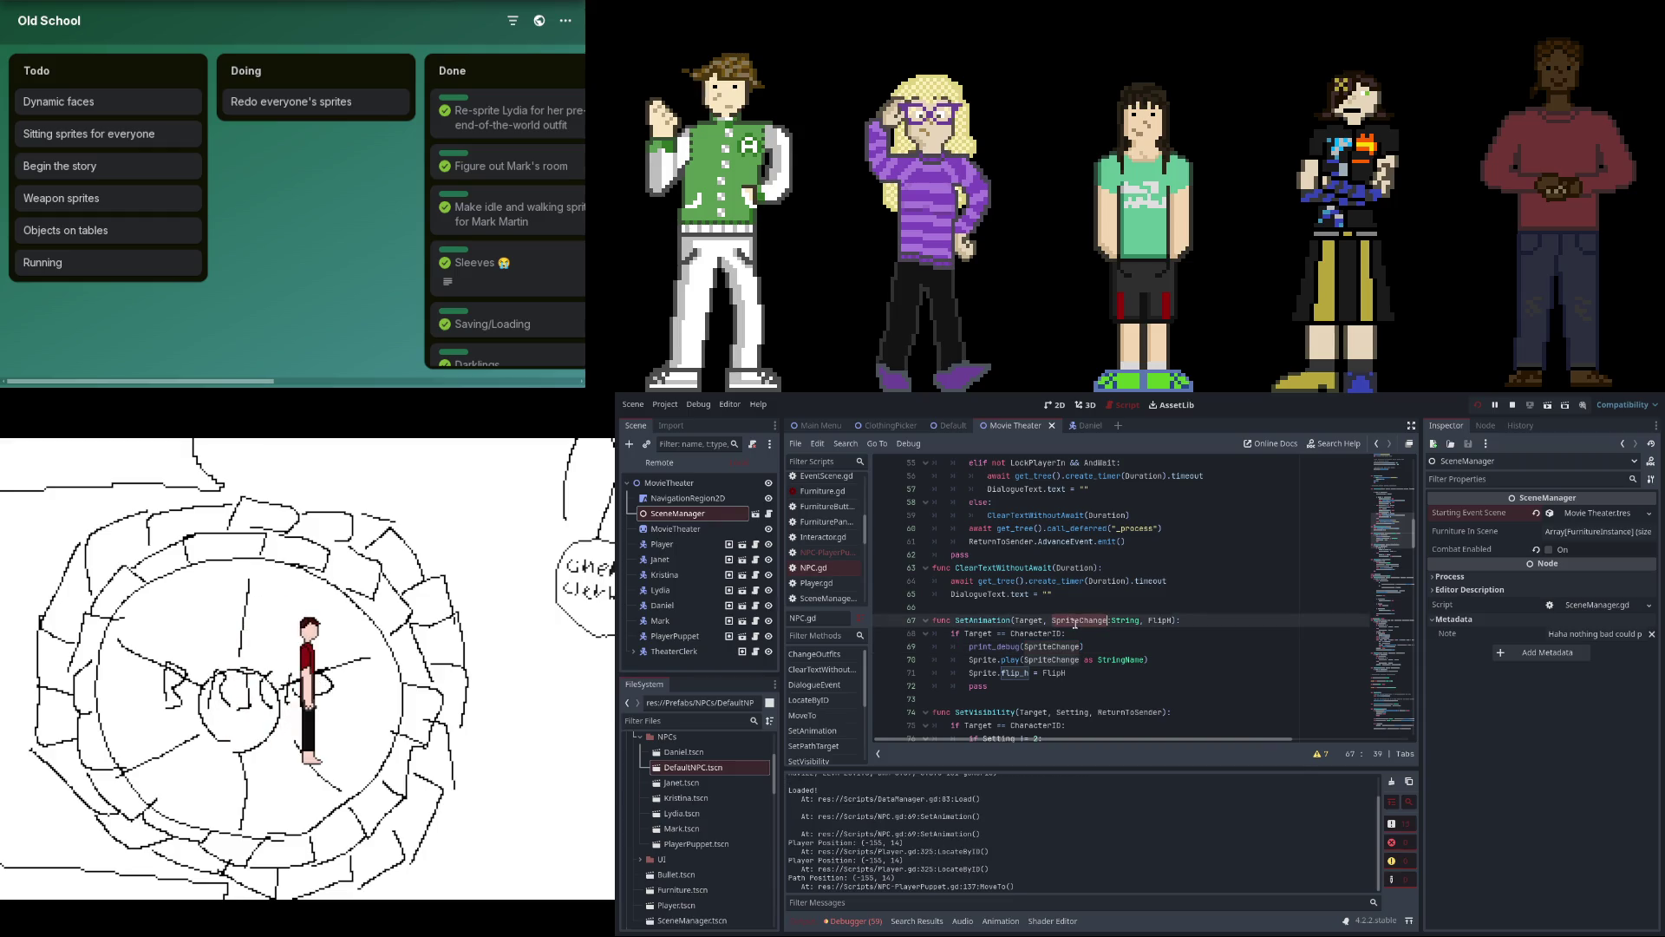
pyautogui.scroll(2, 811, 598)
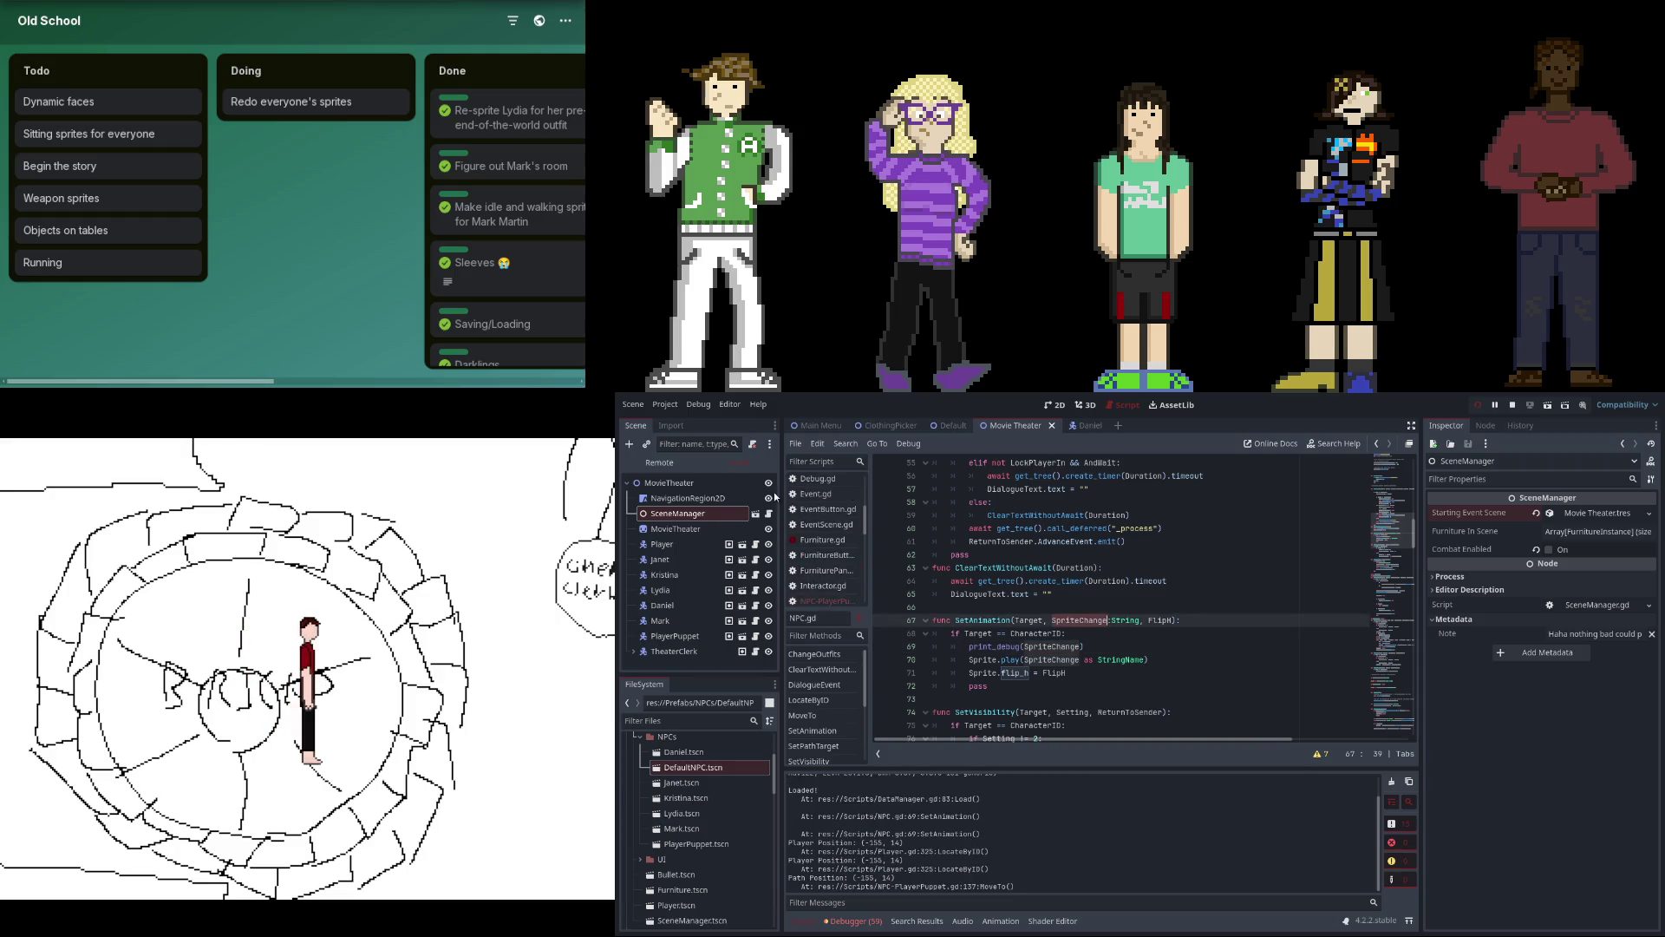
pyautogui.click(720, 482)
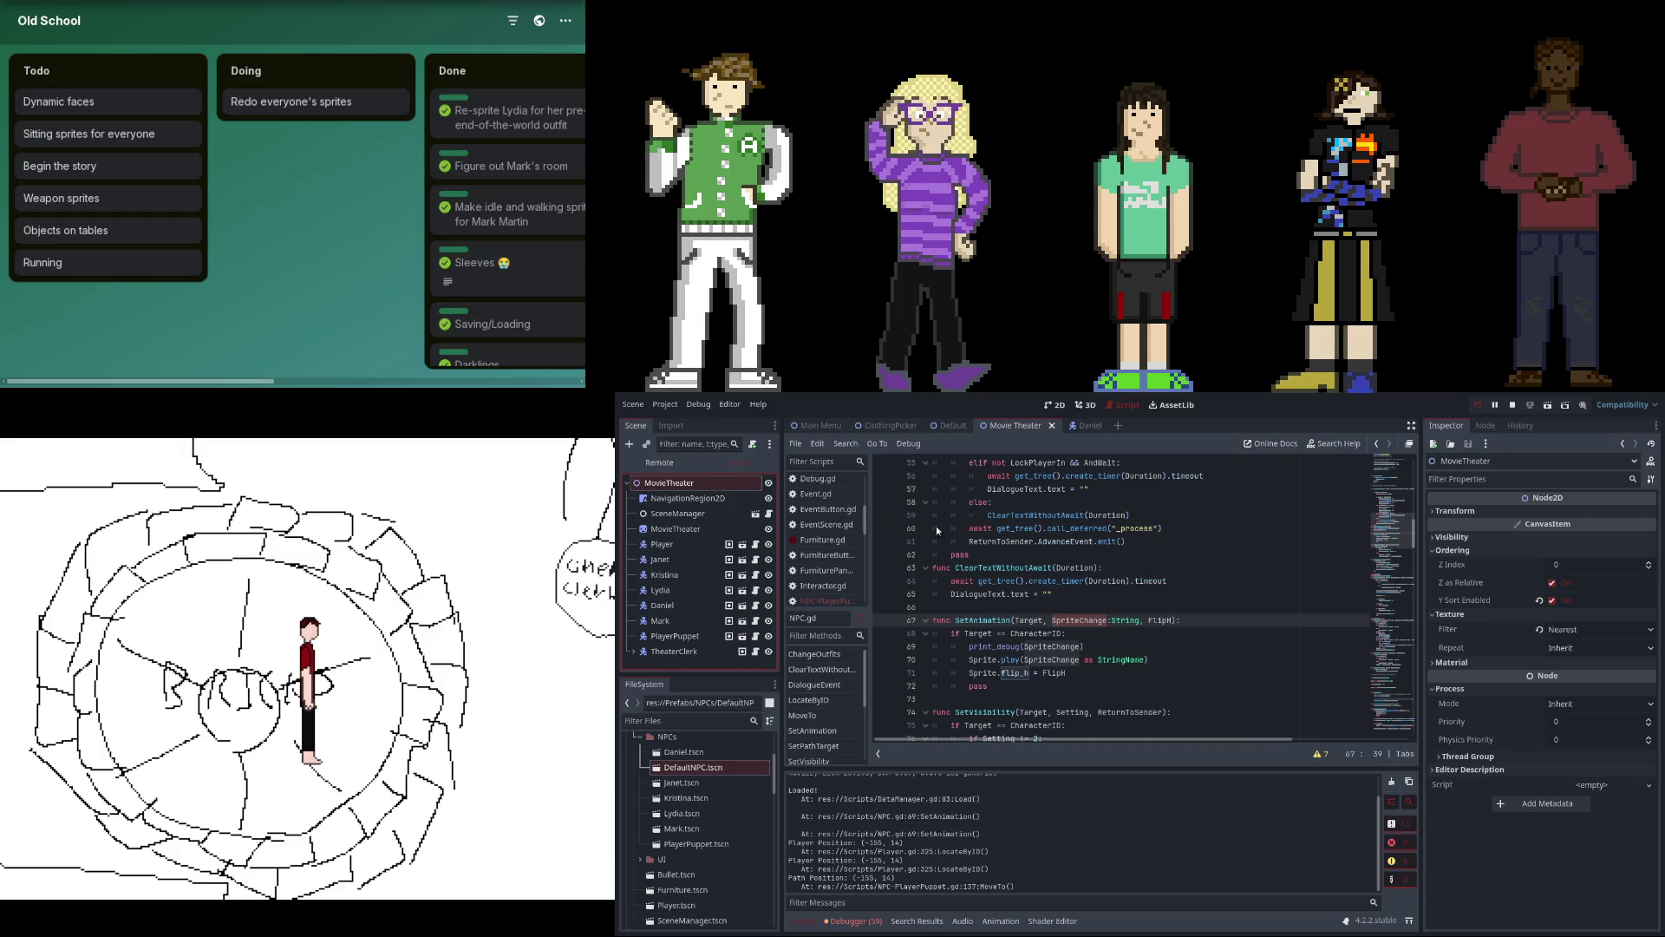
pyautogui.scroll(-2, 823, 562)
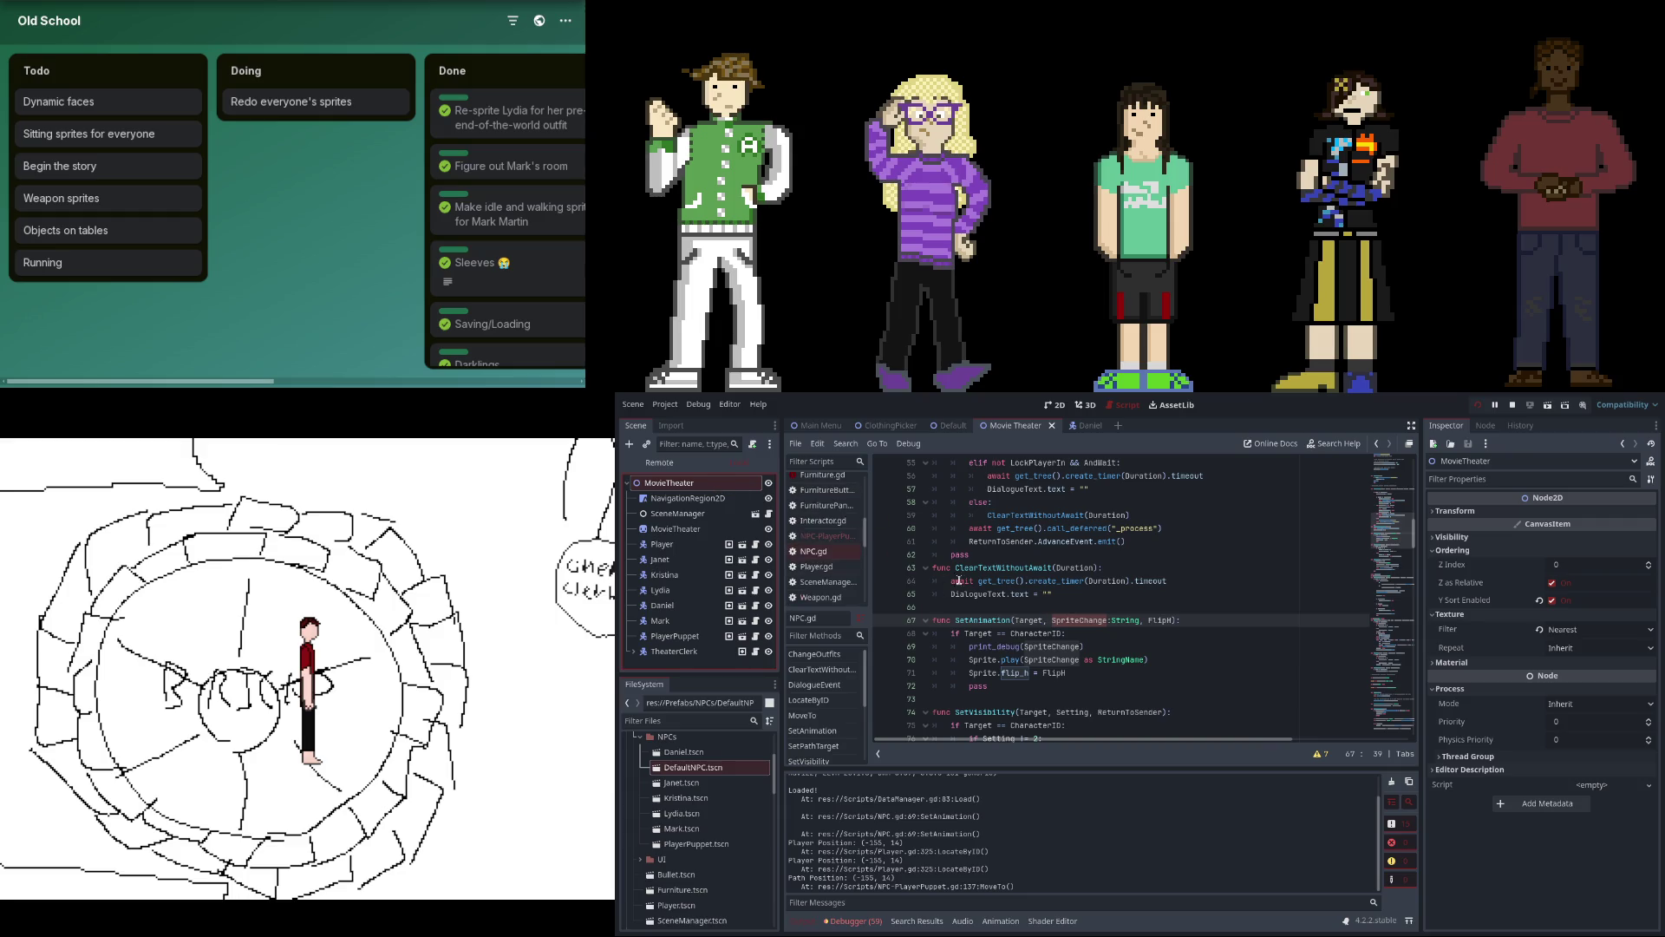
pyautogui.click(1078, 621)
pyautogui.doubleClick(1077, 621)
pyautogui.click(1053, 650)
pyautogui.doubleClick(1053, 648)
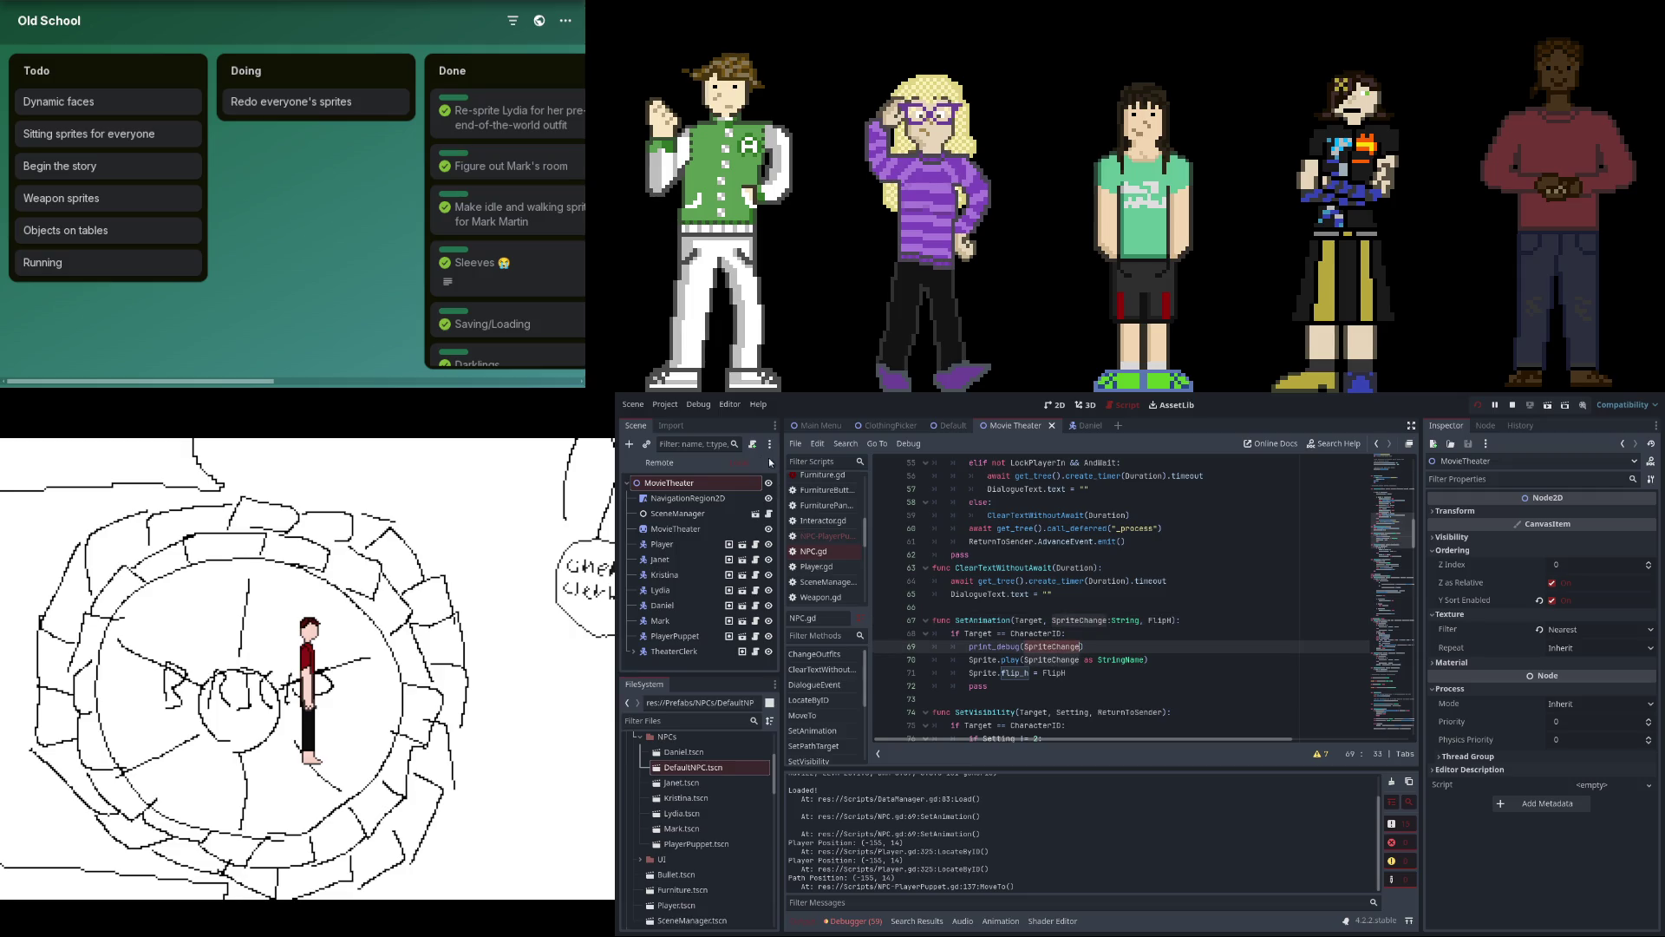
pyautogui.scroll(2, 826, 522)
pyautogui.click(694, 514)
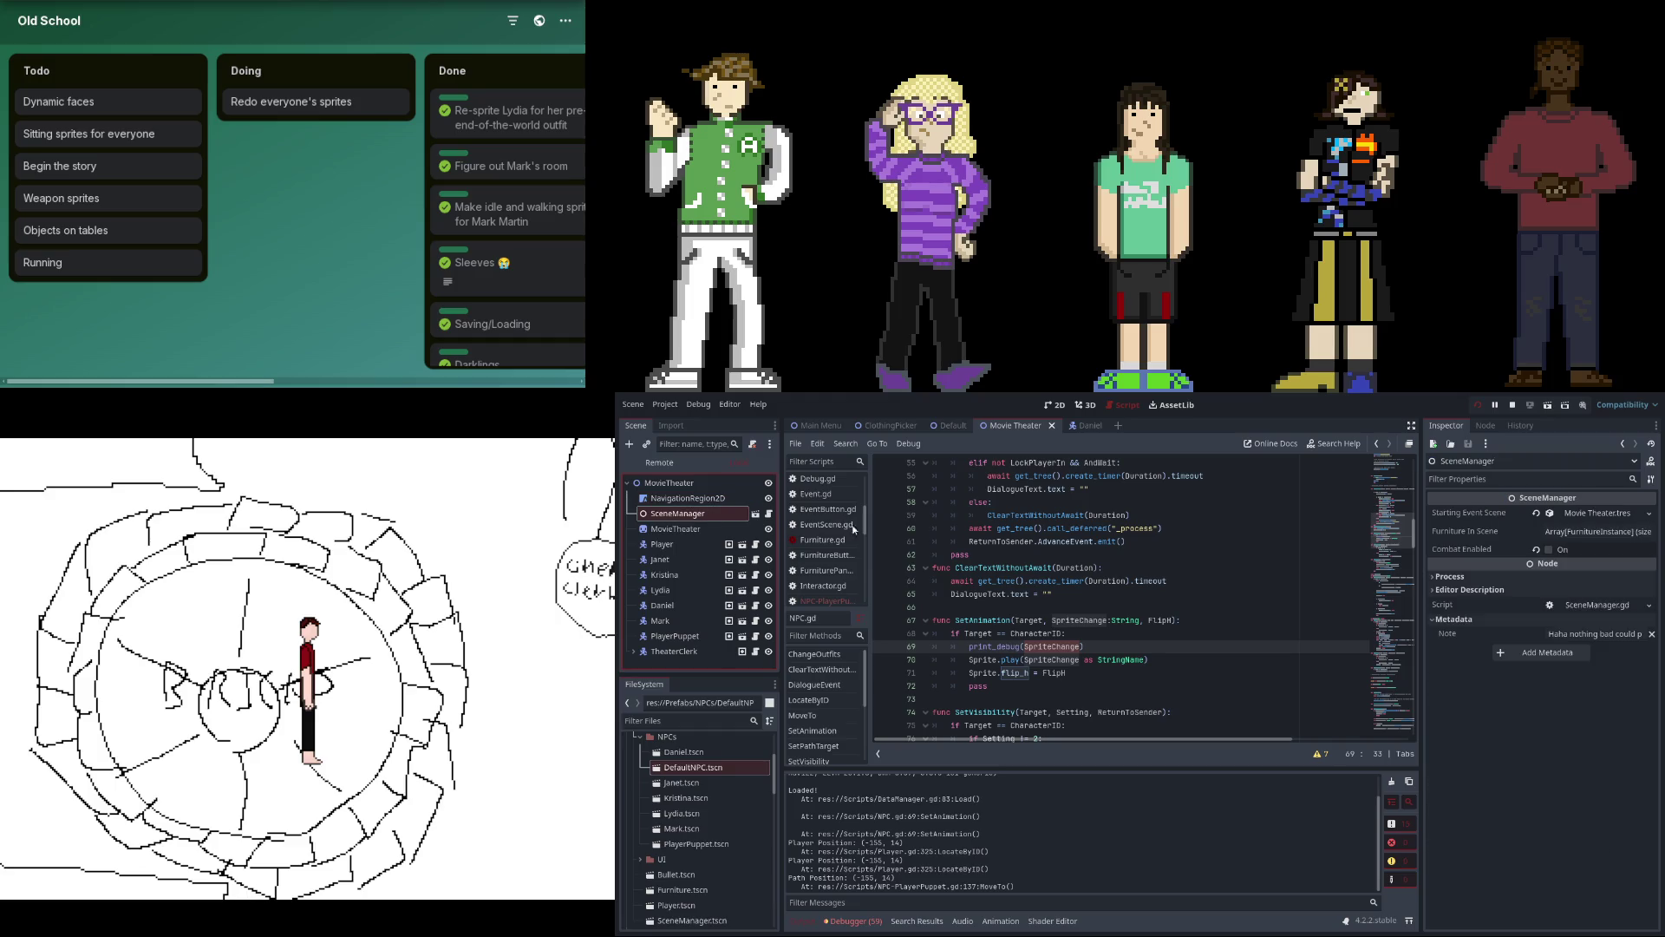
pyautogui.click(1572, 534)
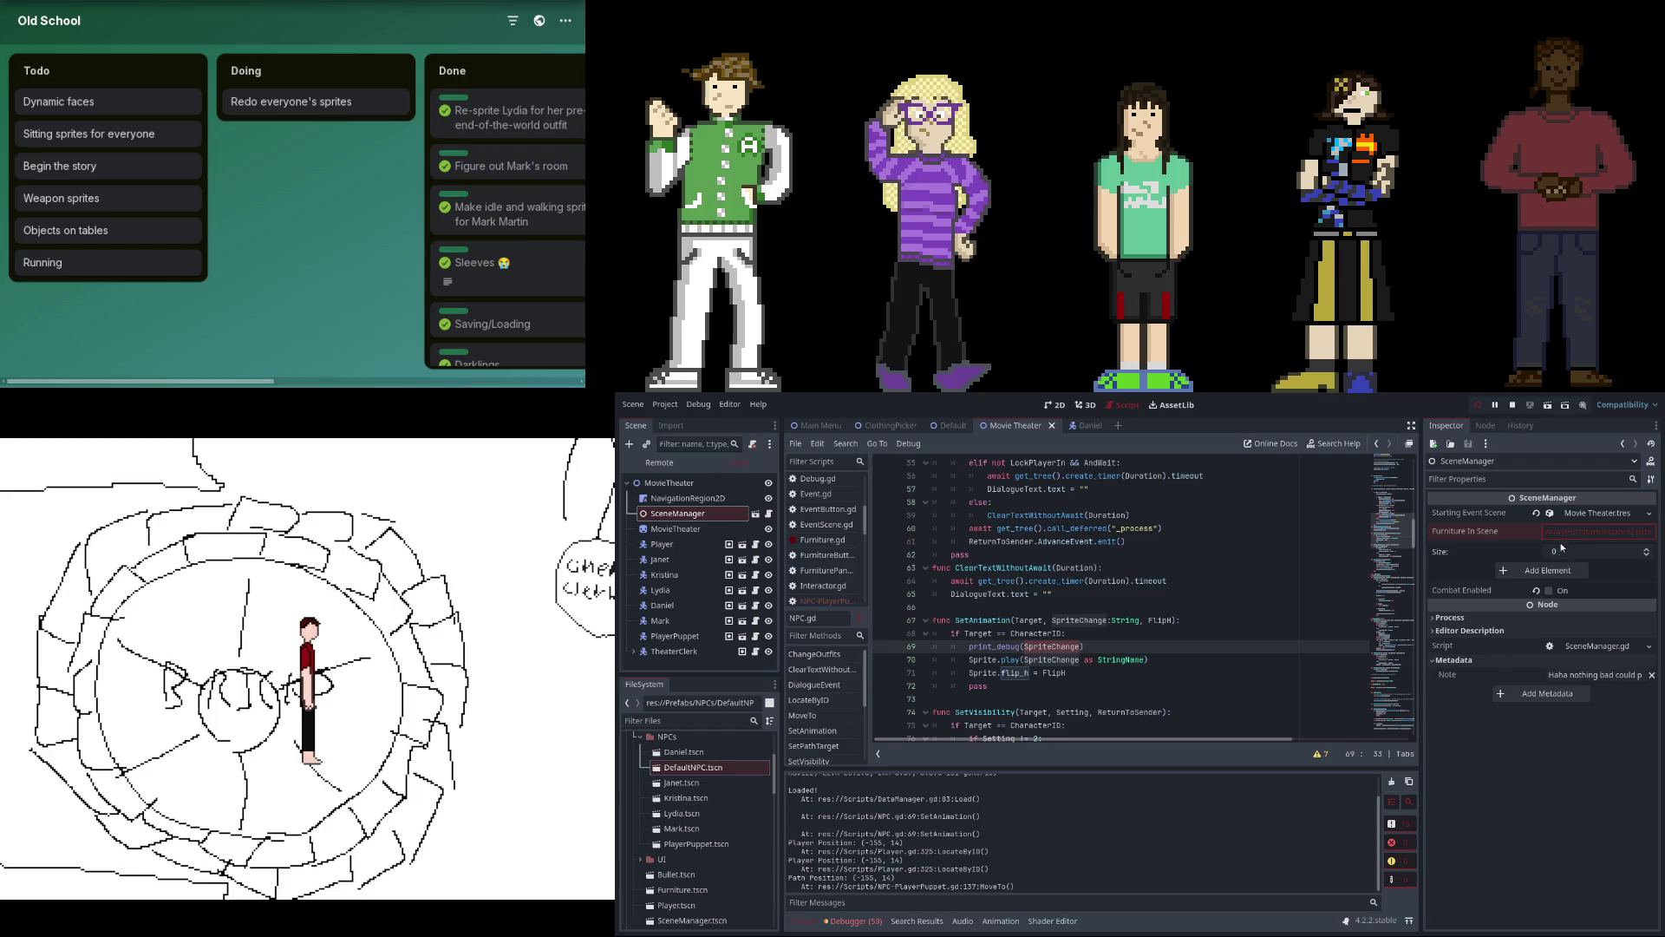
pyautogui.click(1561, 533)
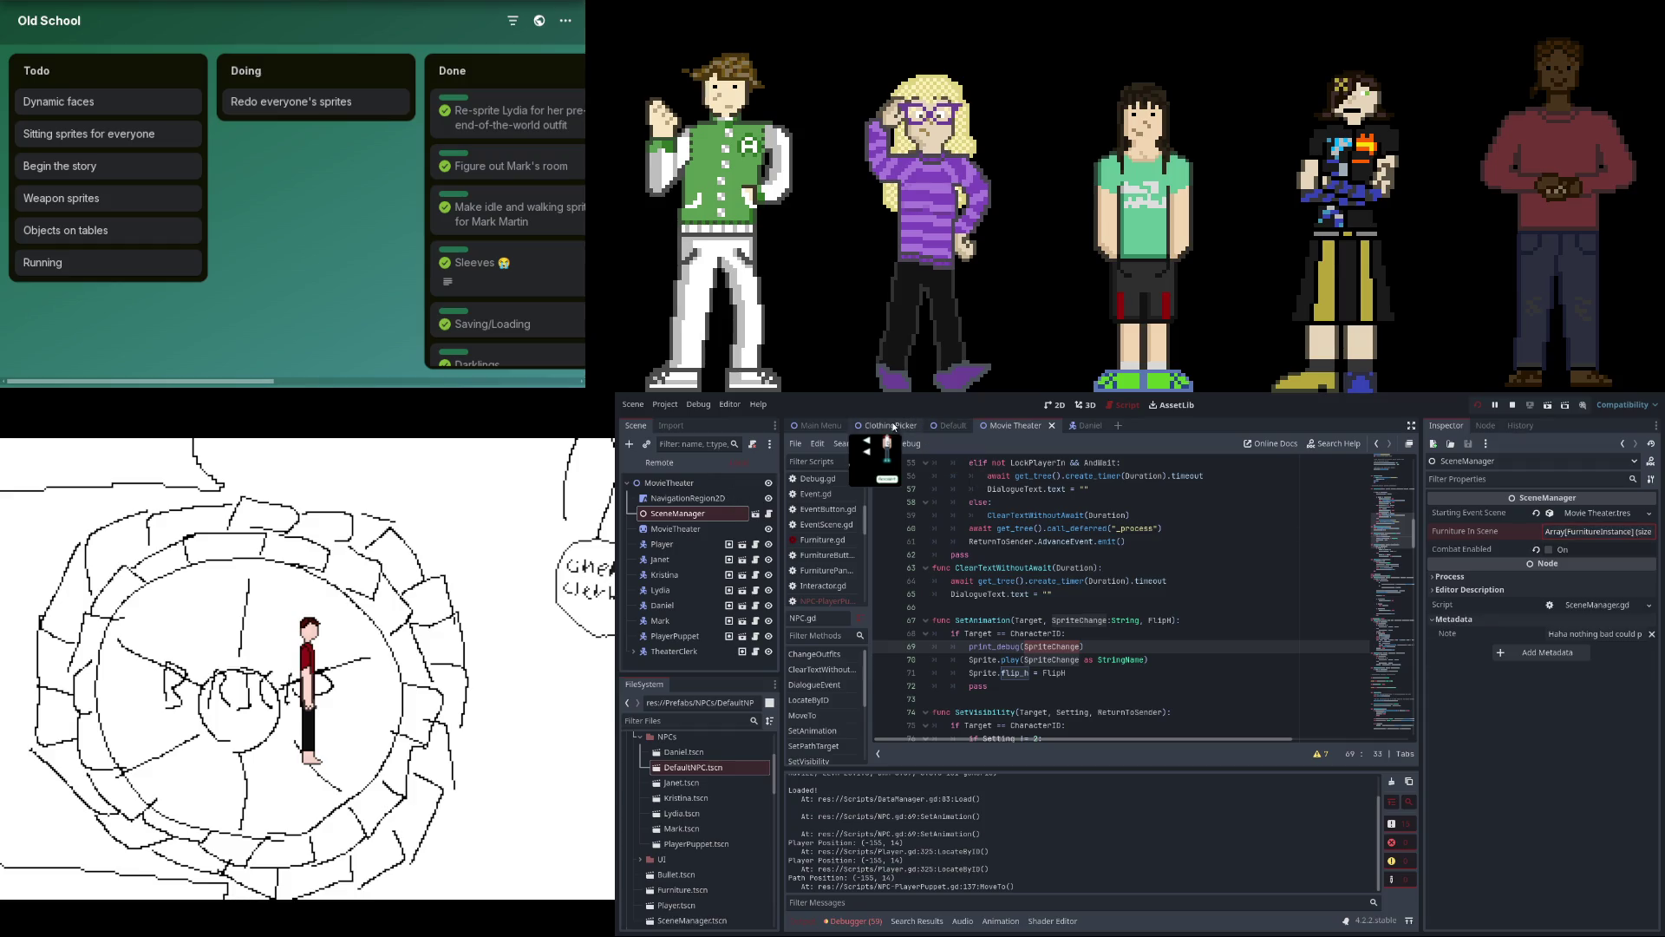
pyautogui.click(1054, 405)
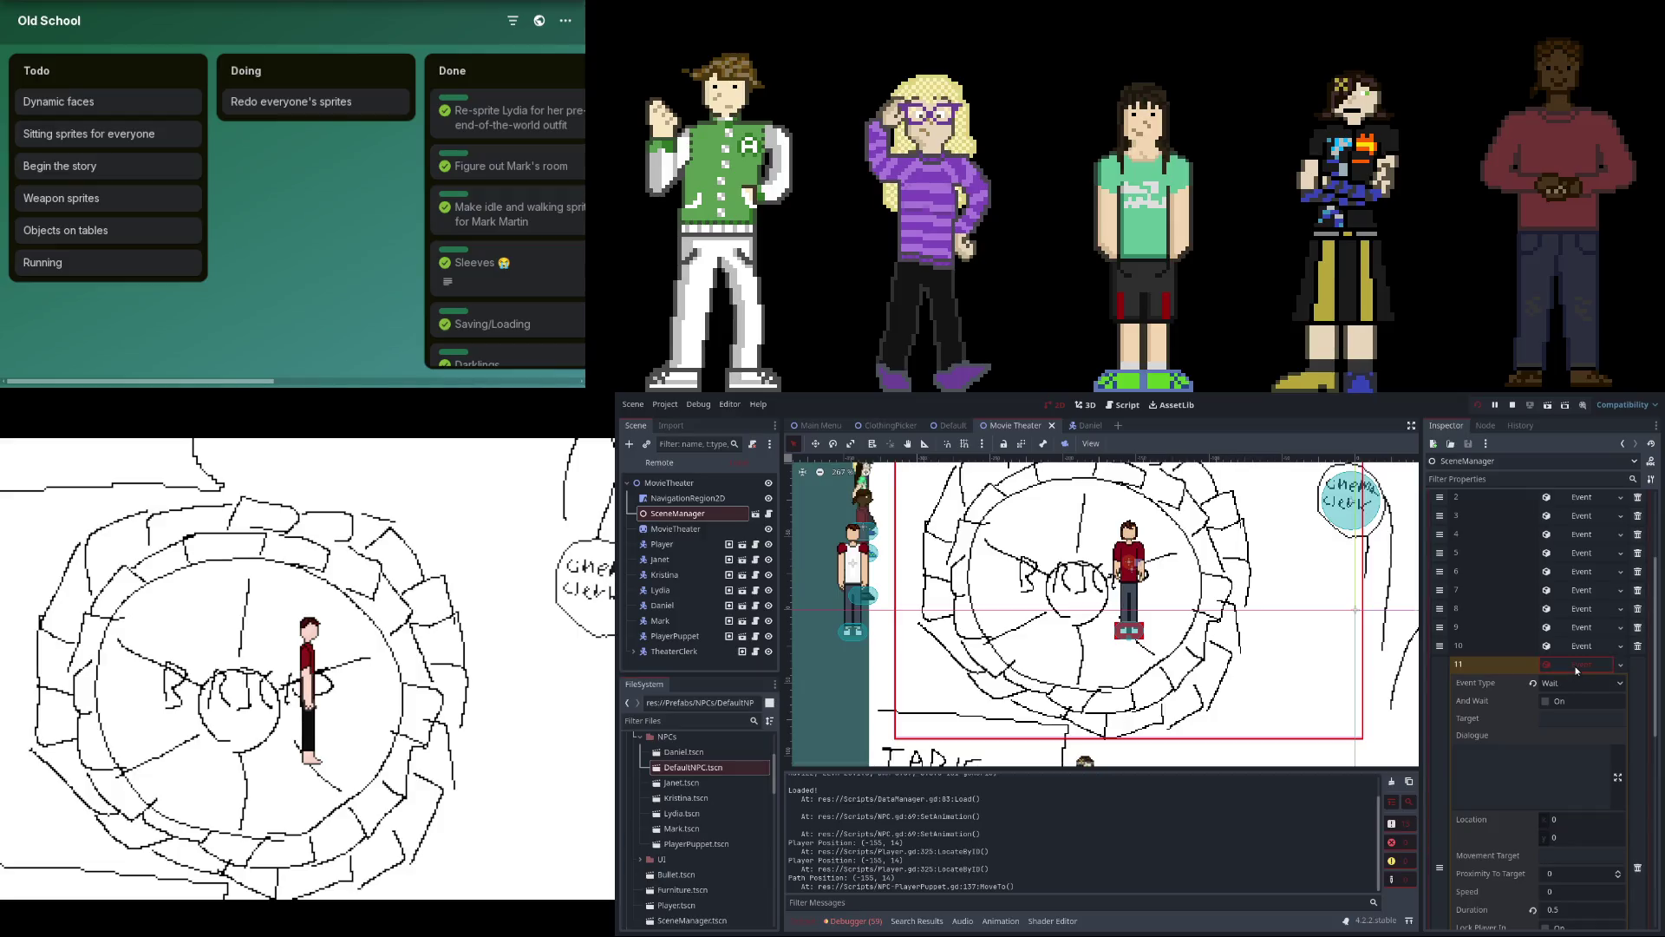
pyautogui.scroll(-5, 1570, 692)
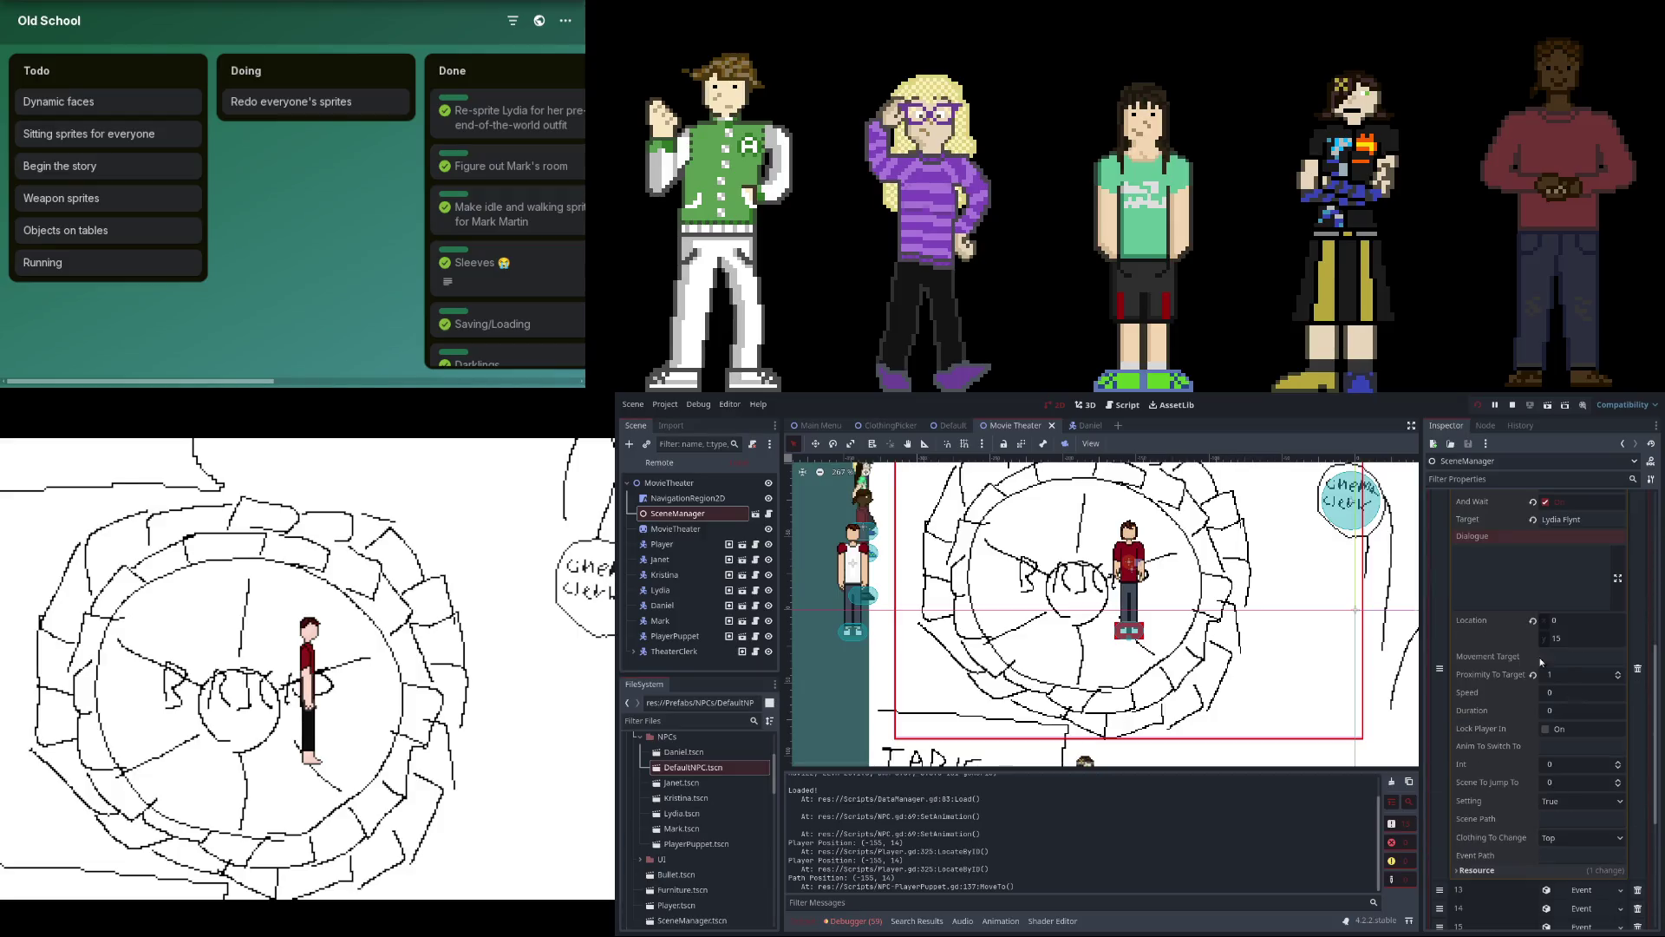
pyautogui.click(1125, 405)
pyautogui.scroll(-1, 892, 522)
pyautogui.scroll(1, 829, 513)
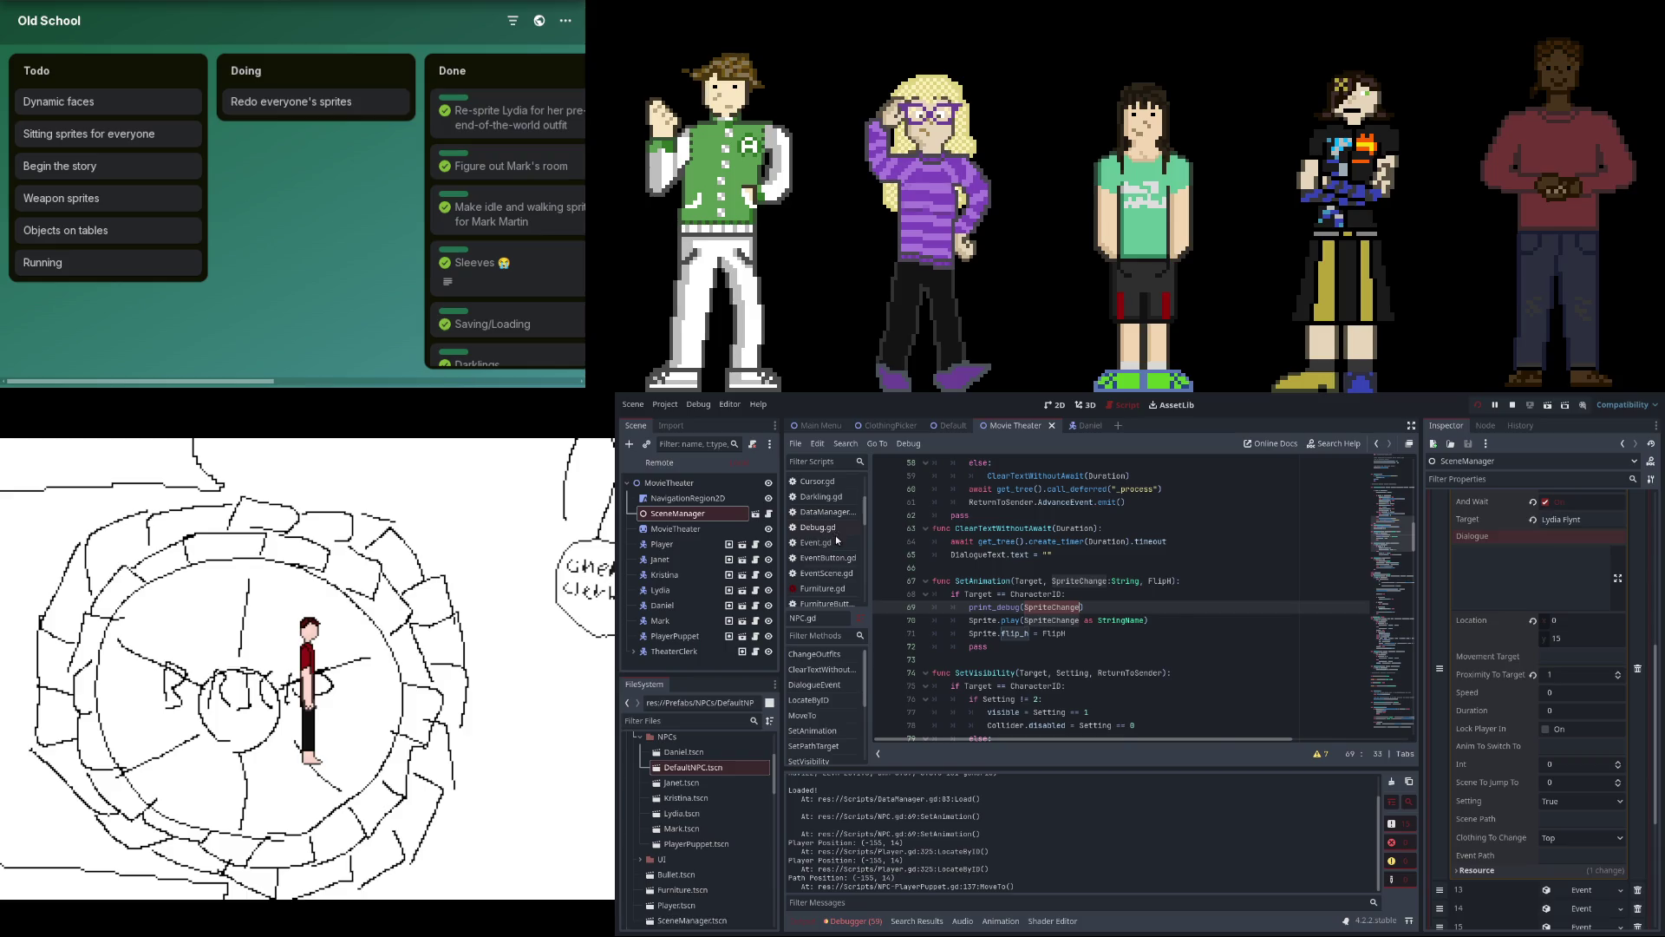
# Add print_debug(AnimToSwitchTo) on a new line after line 185 of Event.gd, then stop the game.
pyautogui.click(835, 541)
pyautogui.click(1277, 553)
pyautogui.click(1170, 528)
pyautogui.press('Return')
pyautogui.write('.')
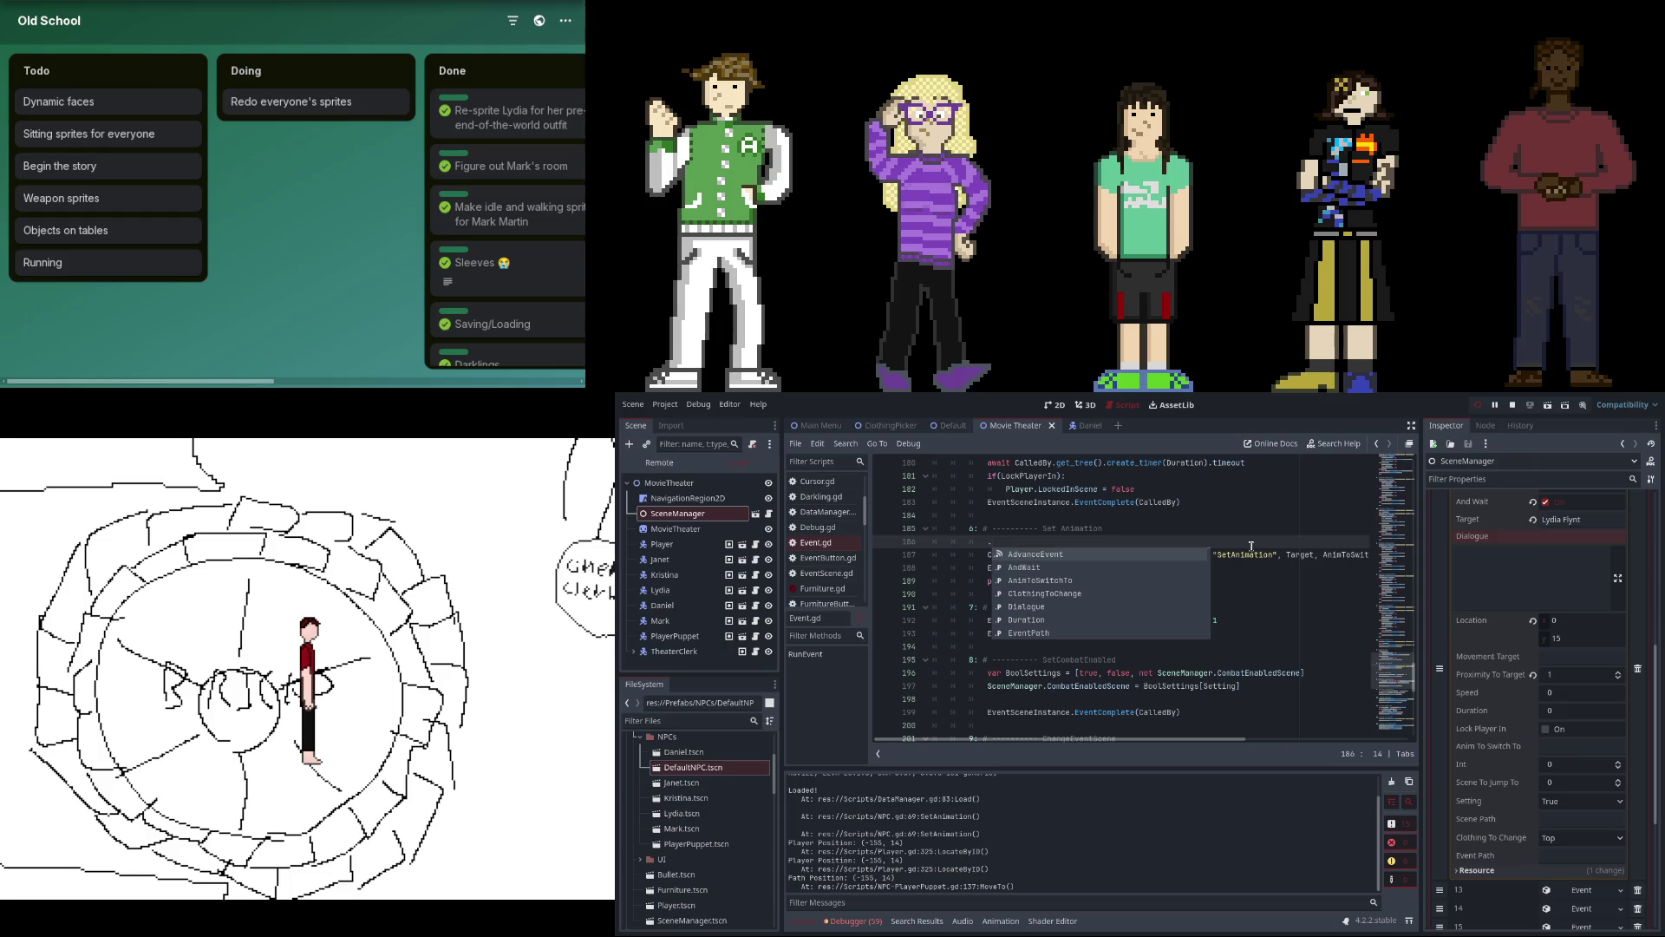
pyautogui.press('BackSpace')
pyautogui.write('pri')
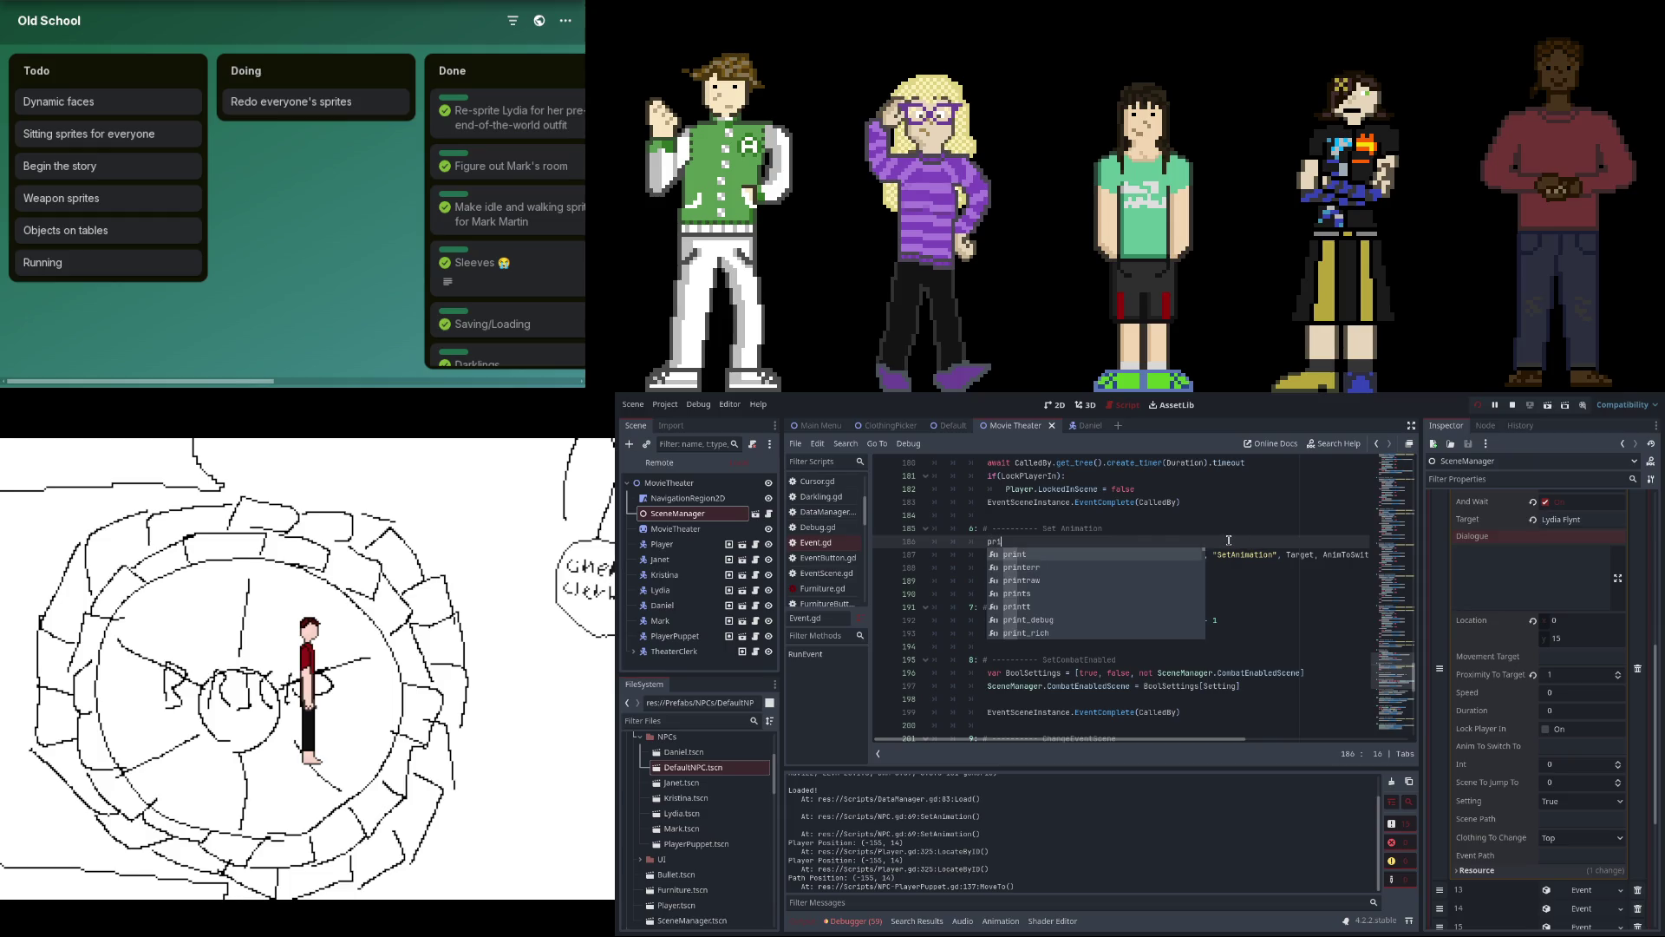
pyautogui.write('g_de')
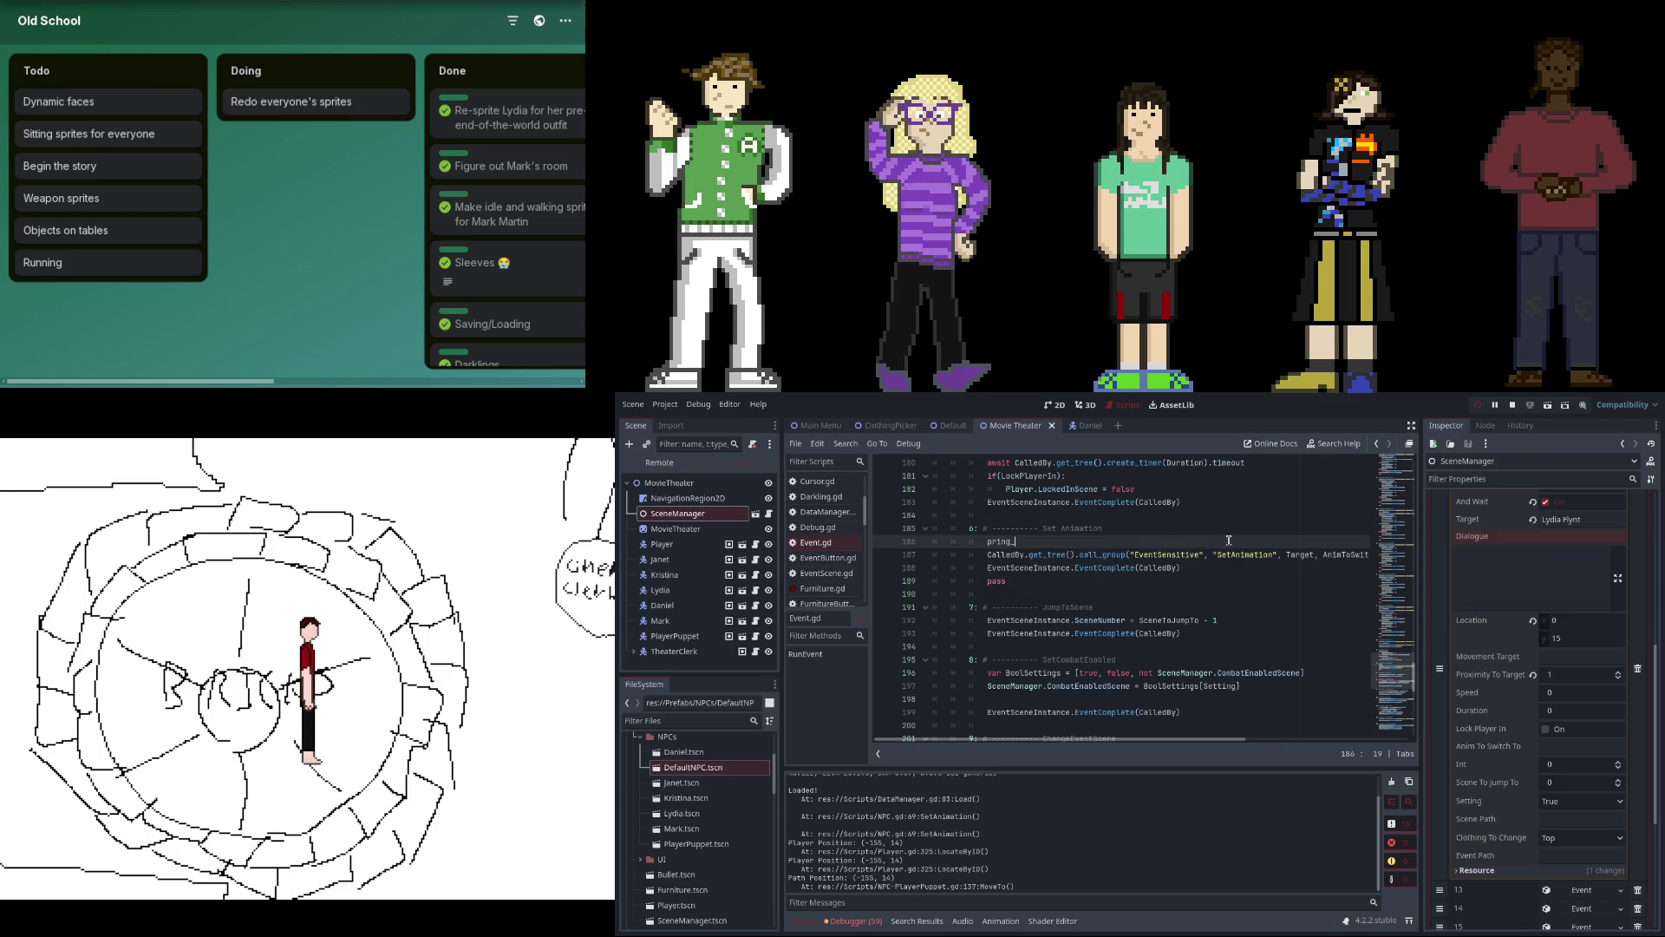
pyautogui.write('_d')
pyautogui.press('Return')
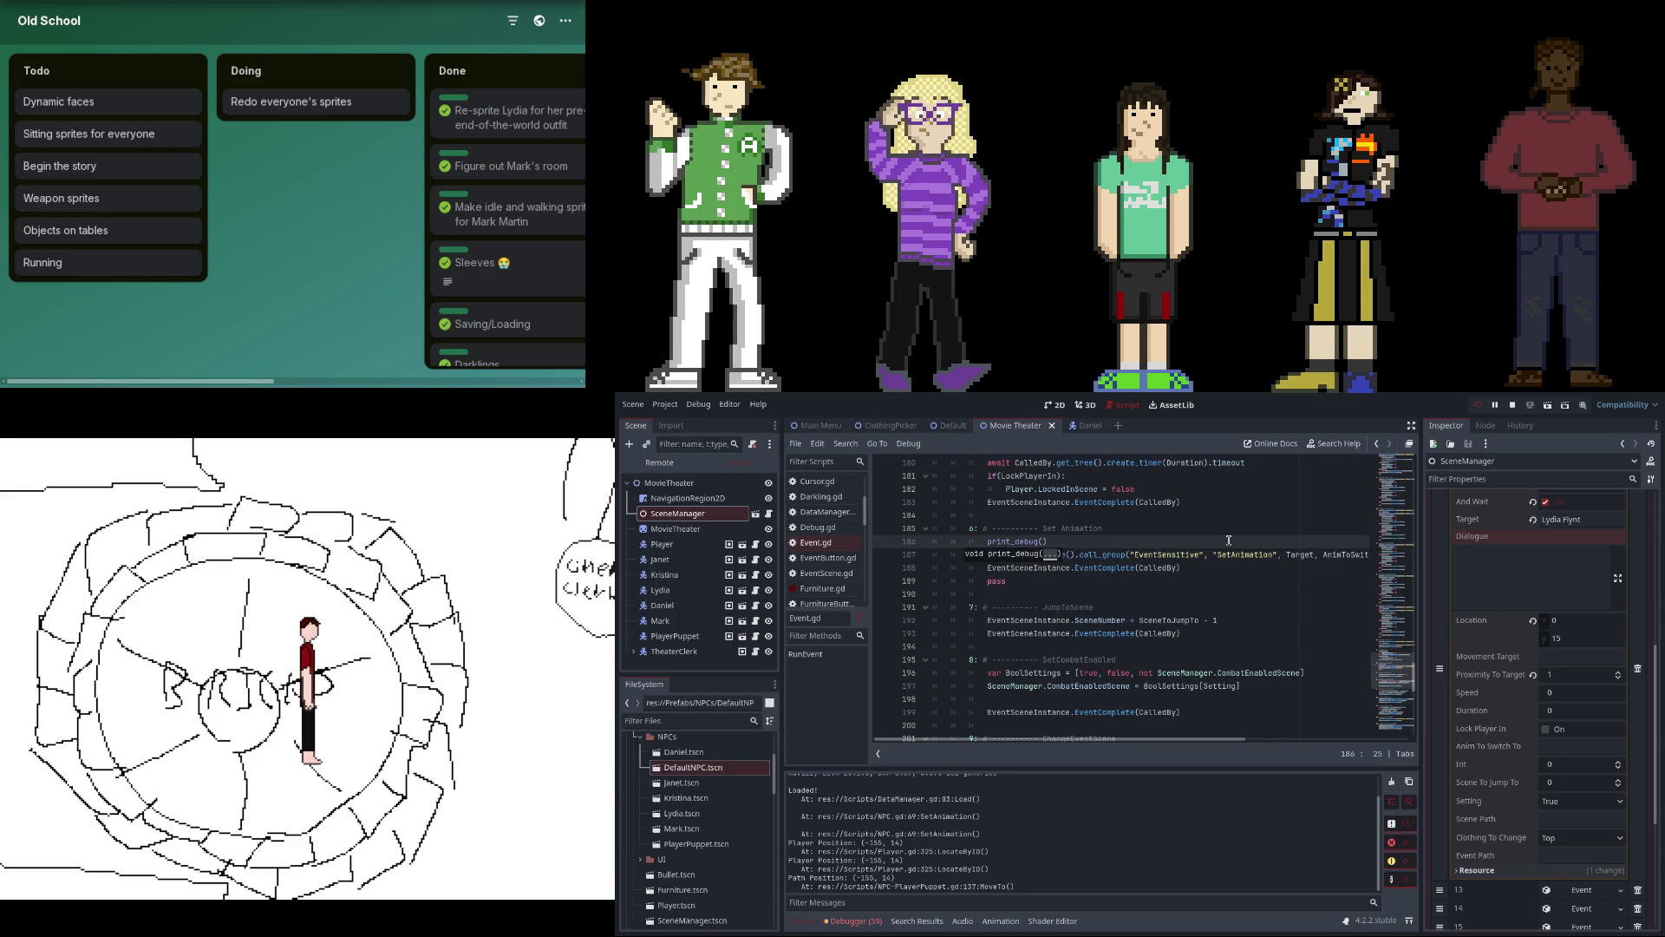
pyautogui.write('ToSwitchTo')
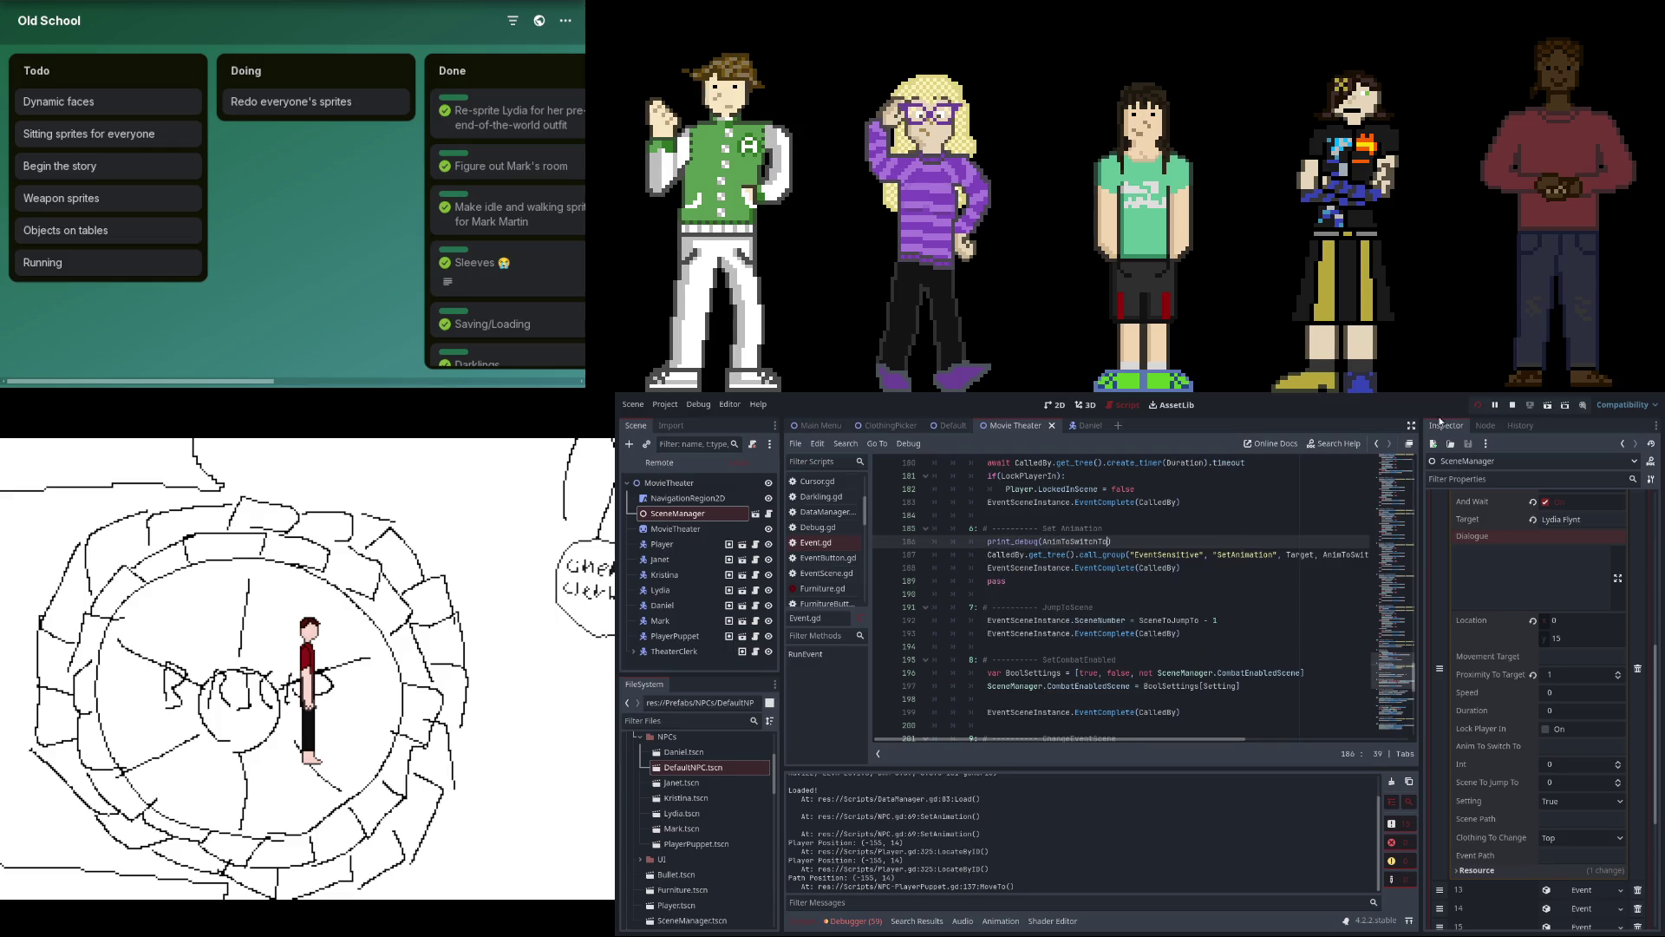
pyautogui.click(1479, 410)
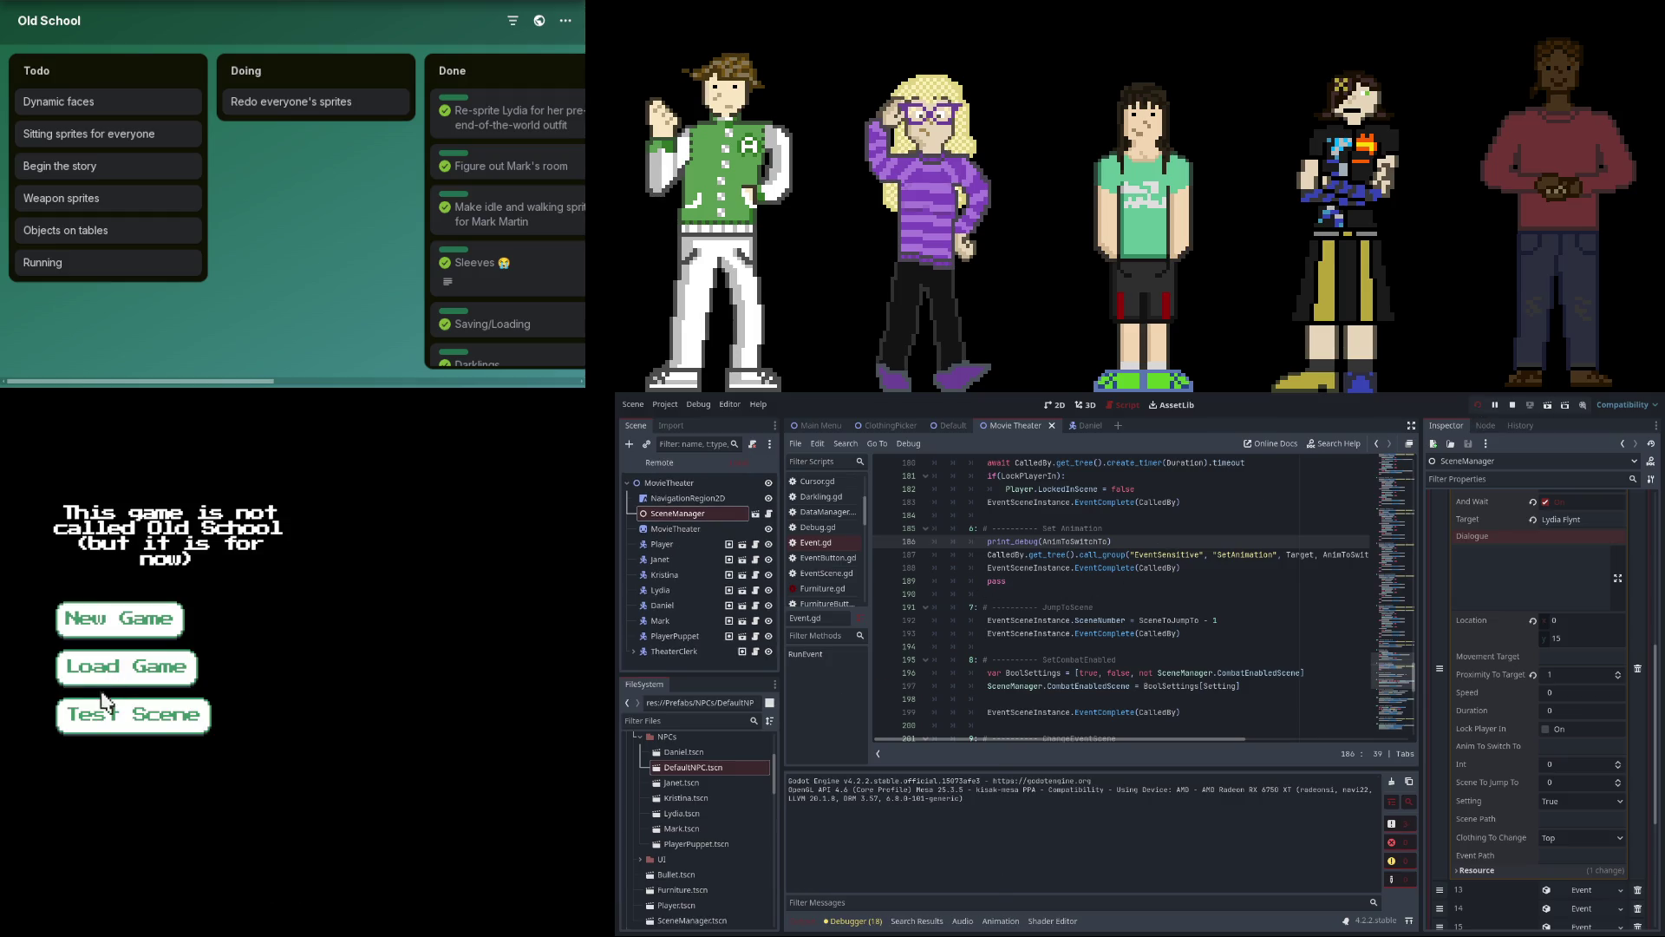
# Rerun the game and expand Scenes events 16 and 14 to check event 14's SideIdle animation.
pyautogui.click(111, 676)
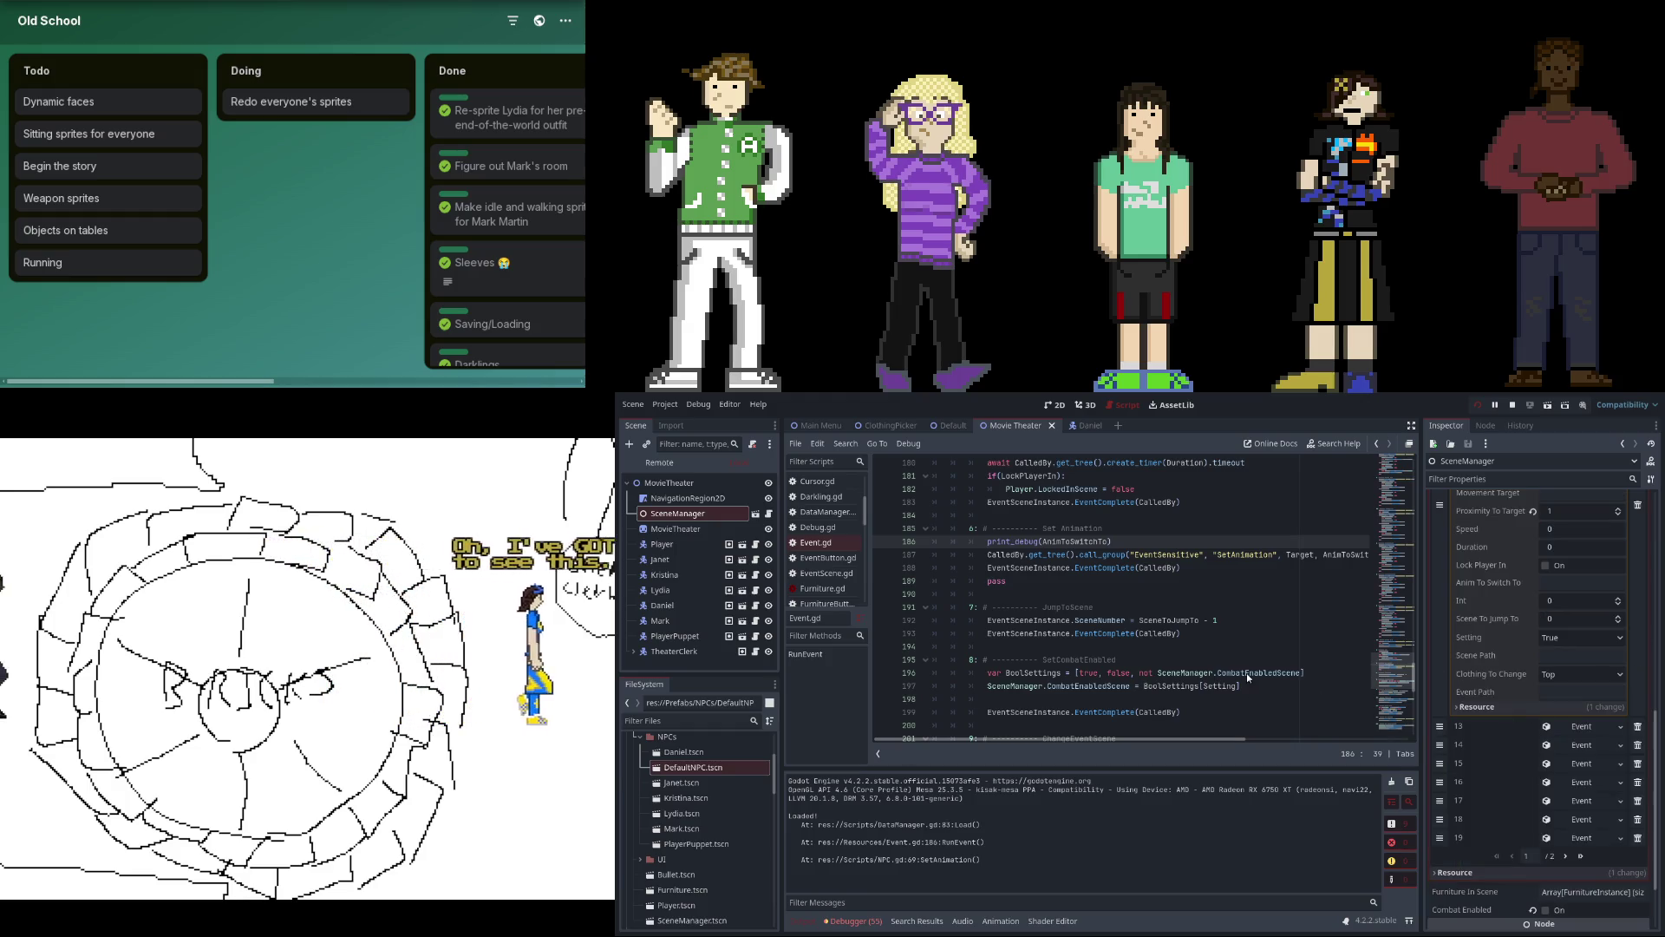
pyautogui.click(1570, 781)
pyautogui.click(1580, 744)
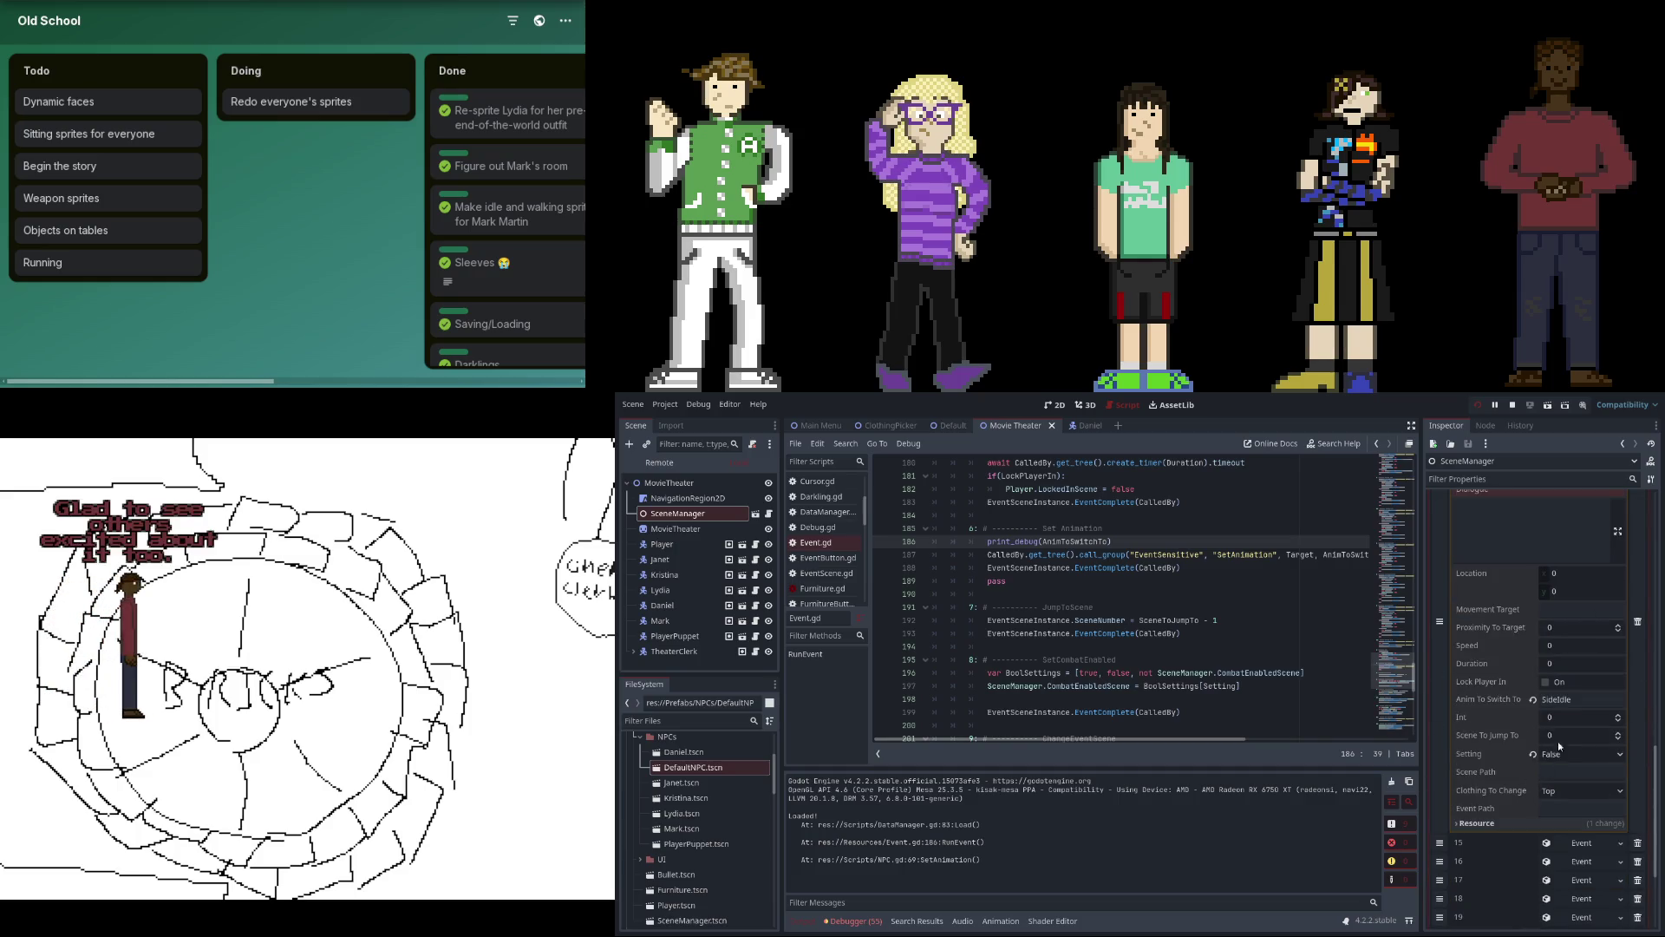
pyautogui.click(1598, 699)
# Switch the Scene dock to the running game's Remote node tree.
pyautogui.moveTo(1200, 739); pyautogui.dragTo(1345, 739)
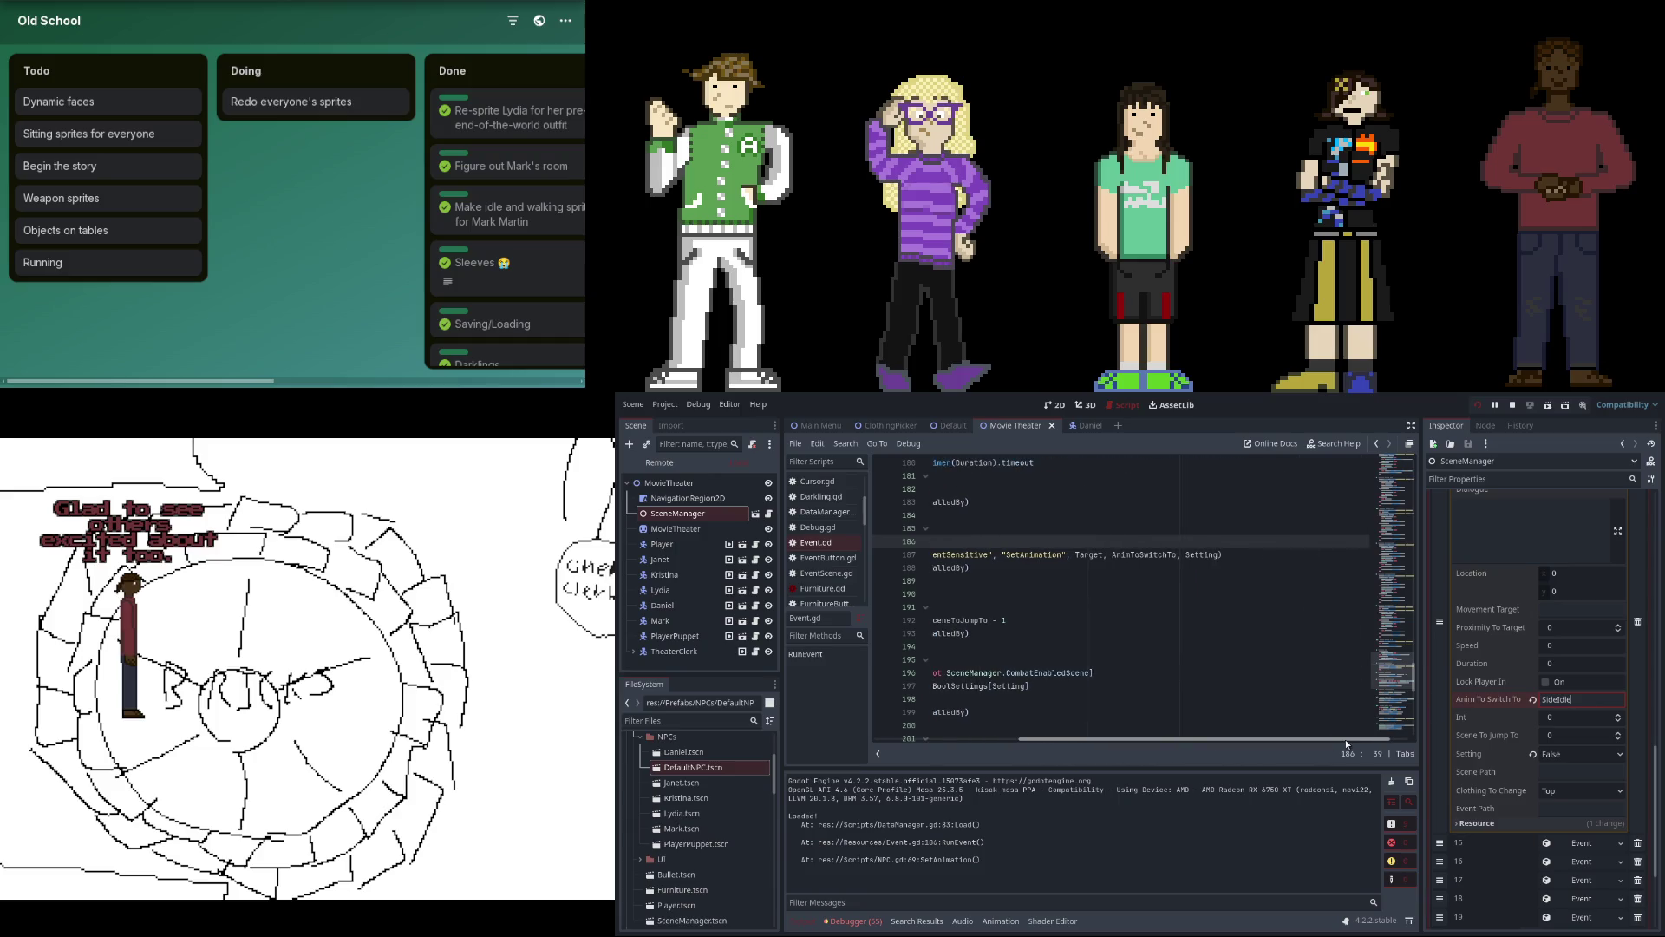
pyautogui.hscroll(-5, 1267, 749)
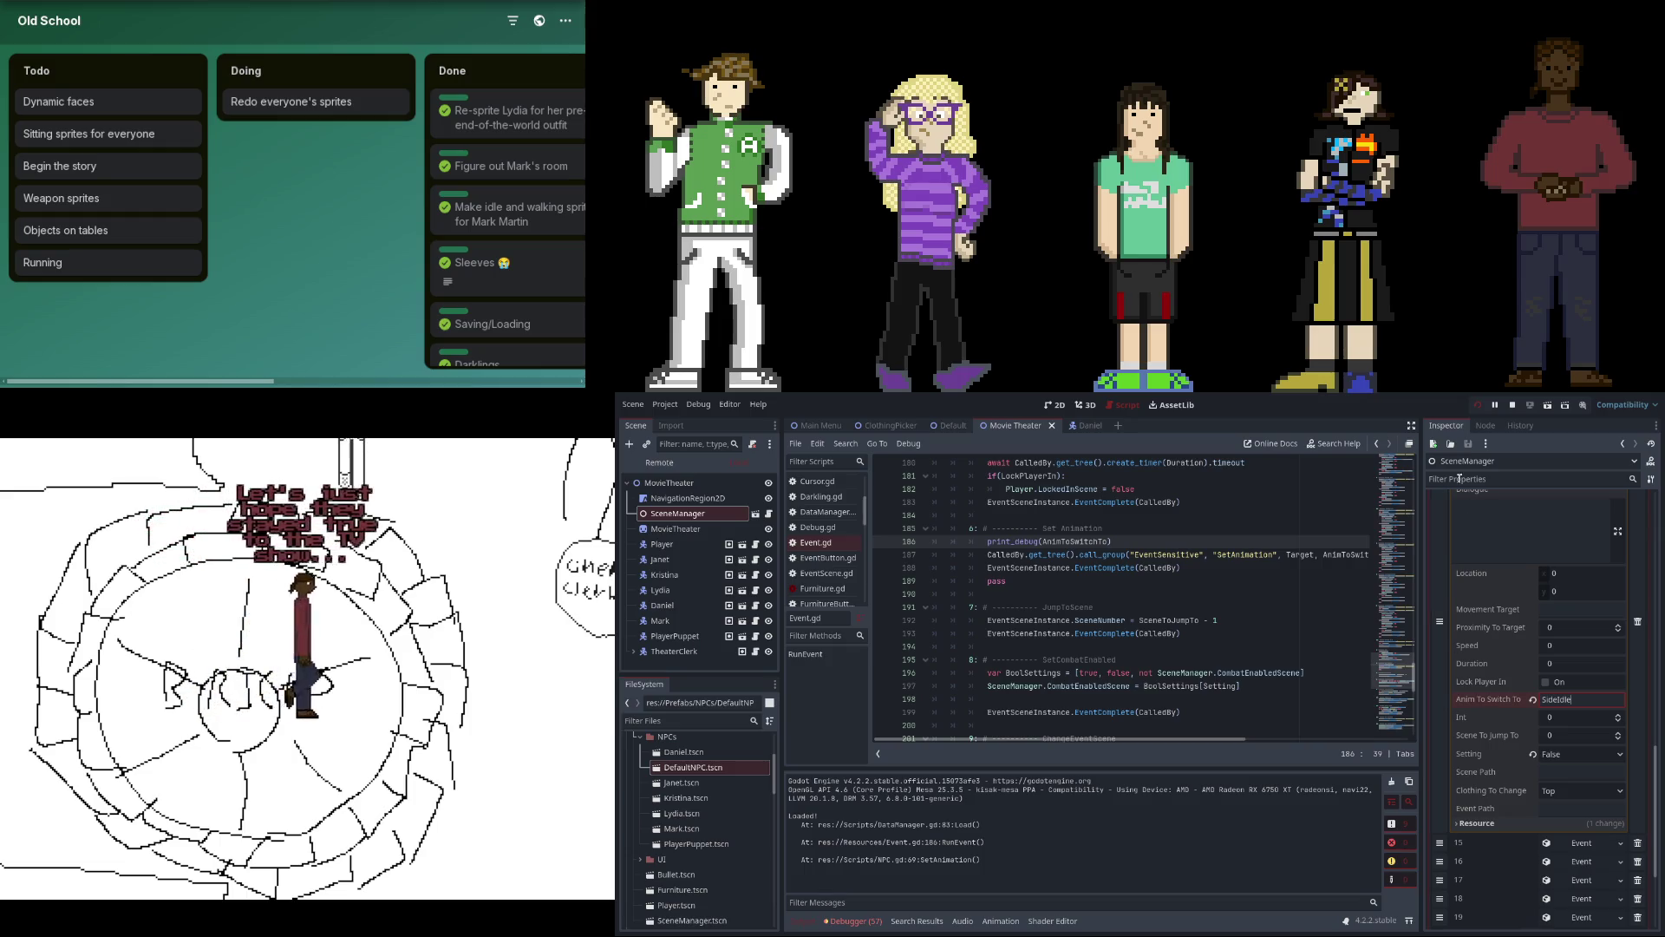
pyautogui.click(661, 461)
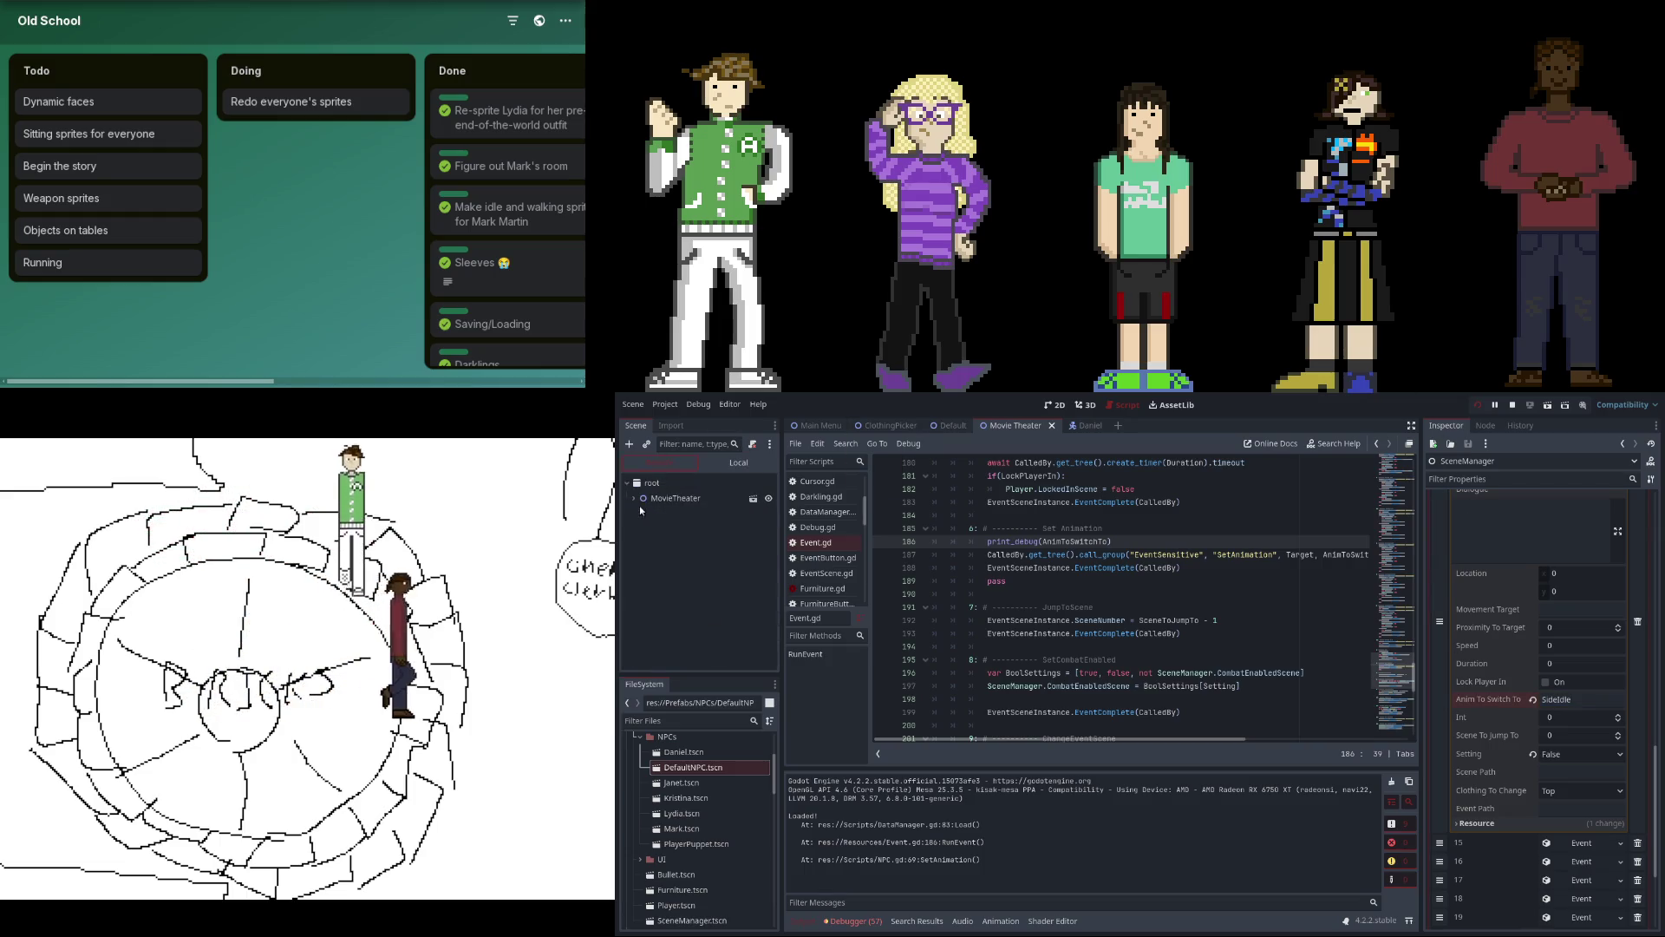
# Select the live SceneManager and check Scenes event 14's SideIdle Anim To Switch To value.
pyautogui.click(677, 528)
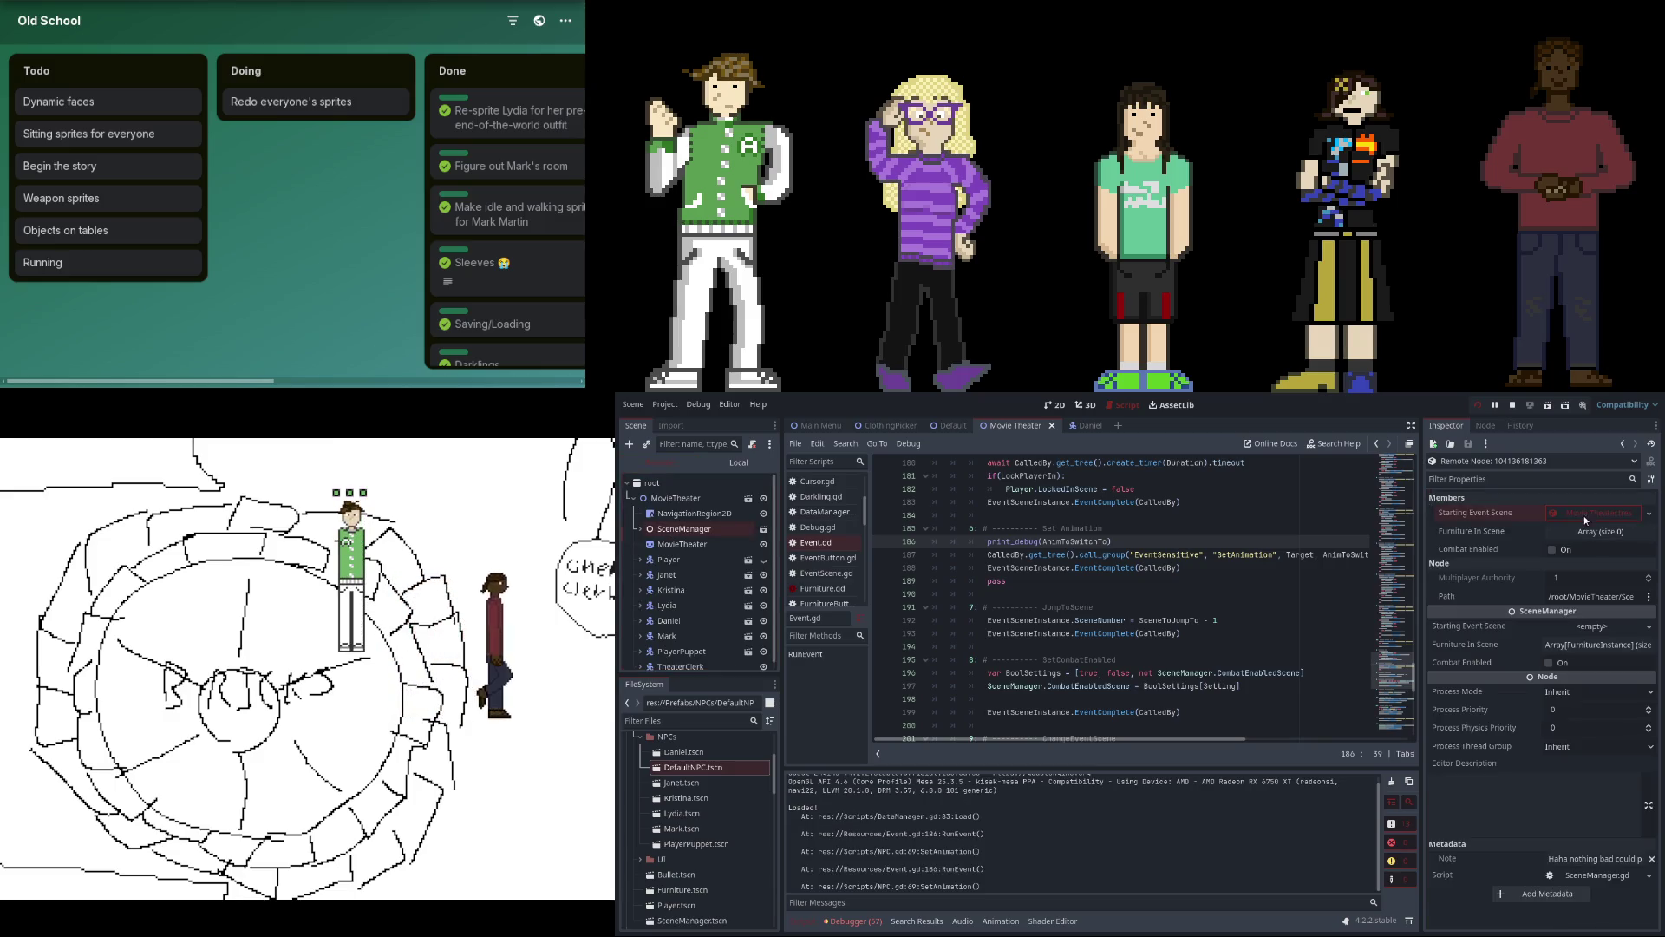
pyautogui.scroll(-5, 1626, 683)
pyautogui.click(1590, 578)
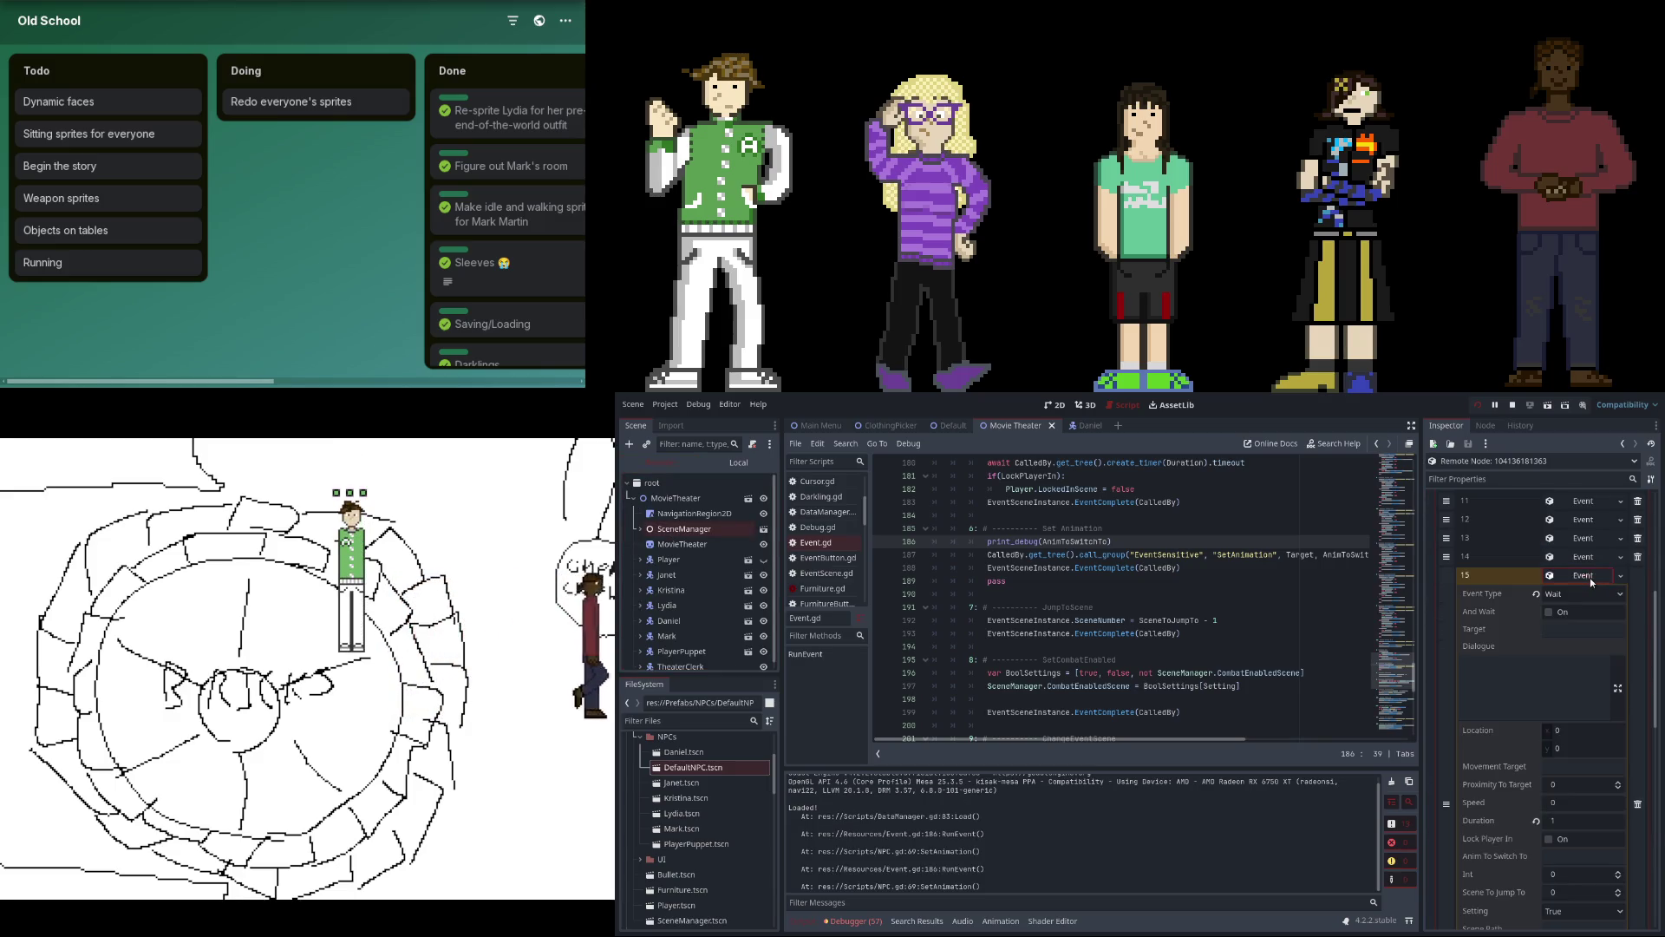
pyautogui.scroll(-3, 1589, 607)
pyautogui.click(1583, 727)
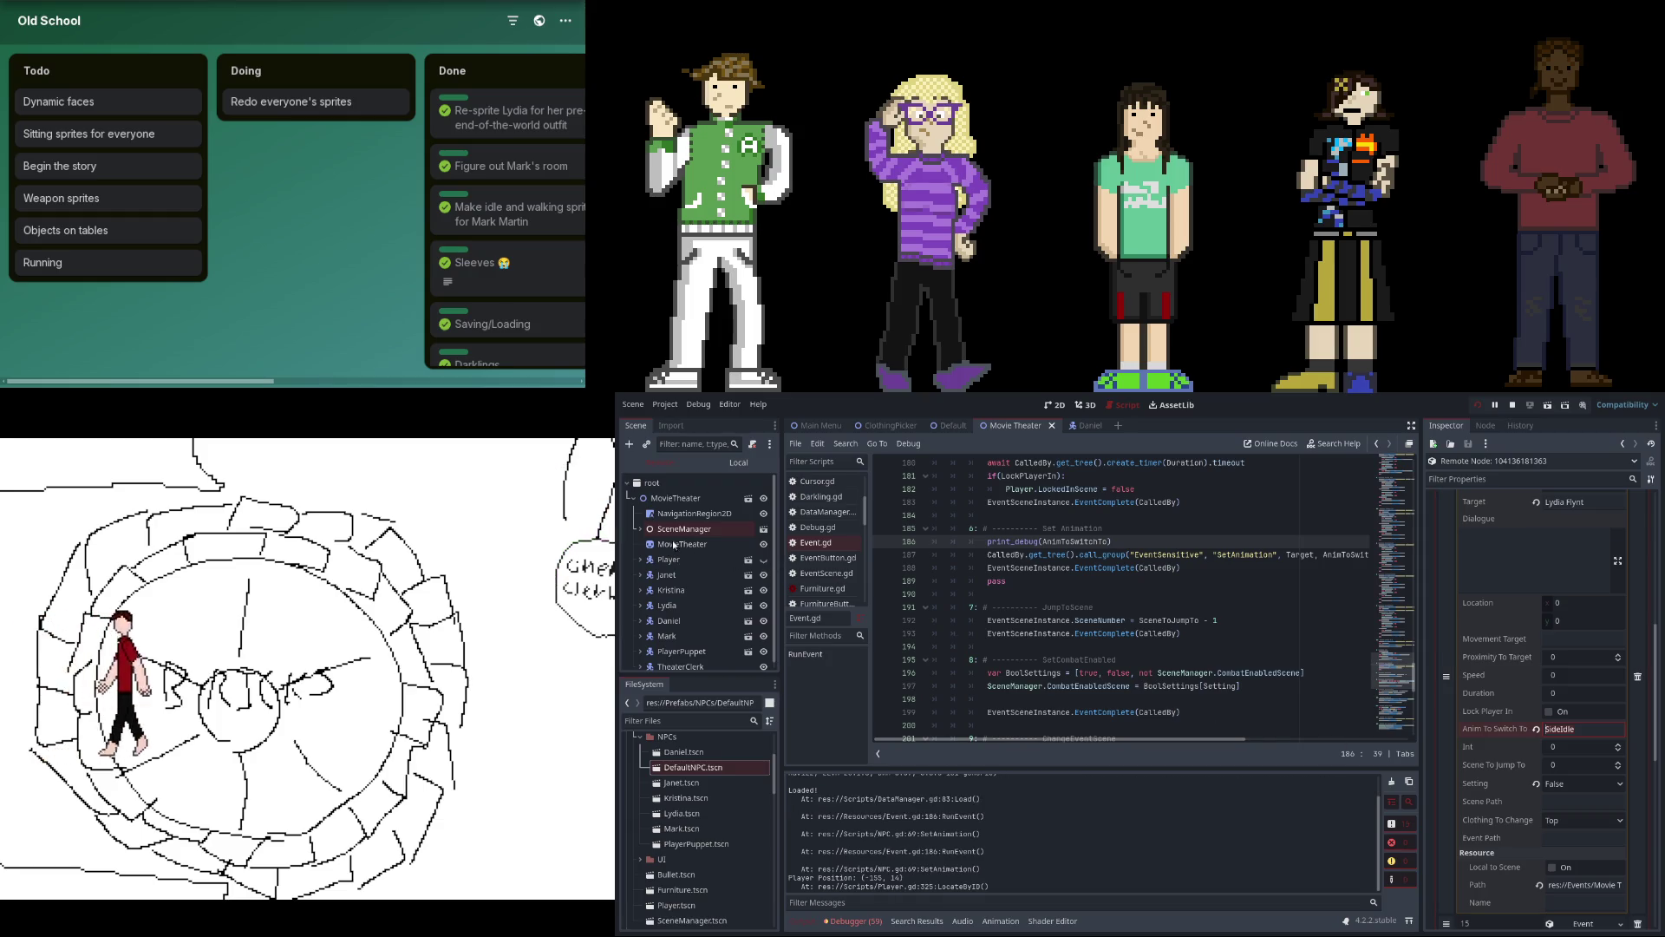
# Expand and collapse SceneManager's children in the Remote tree.
pyautogui.click(642, 529)
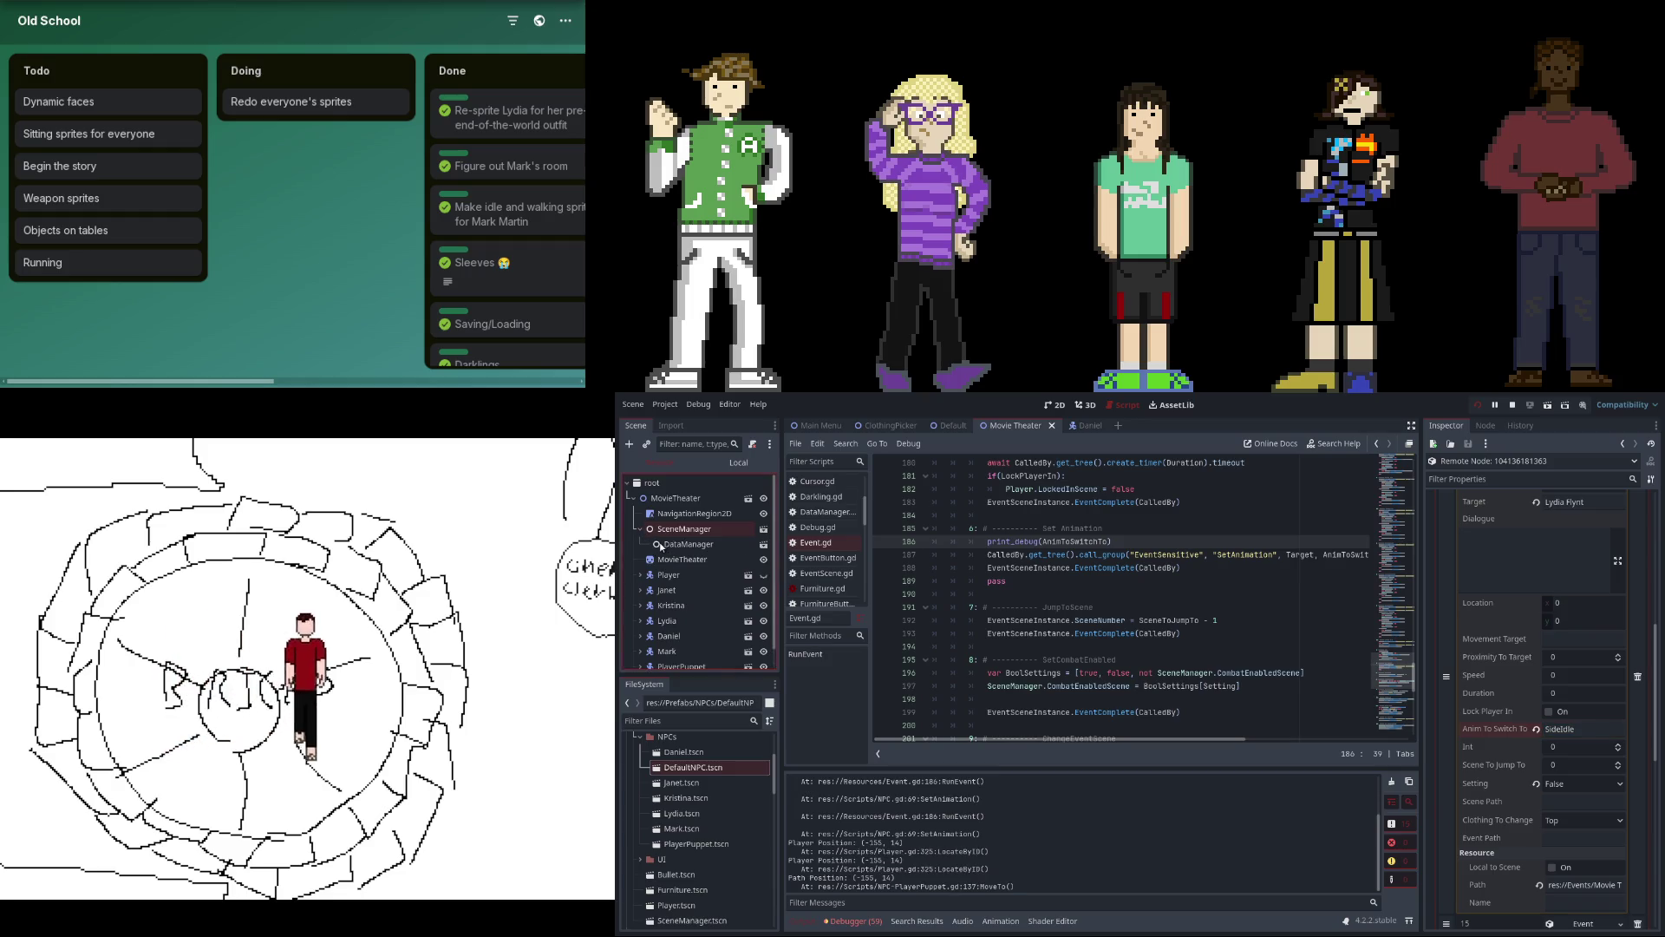
pyautogui.click(641, 529)
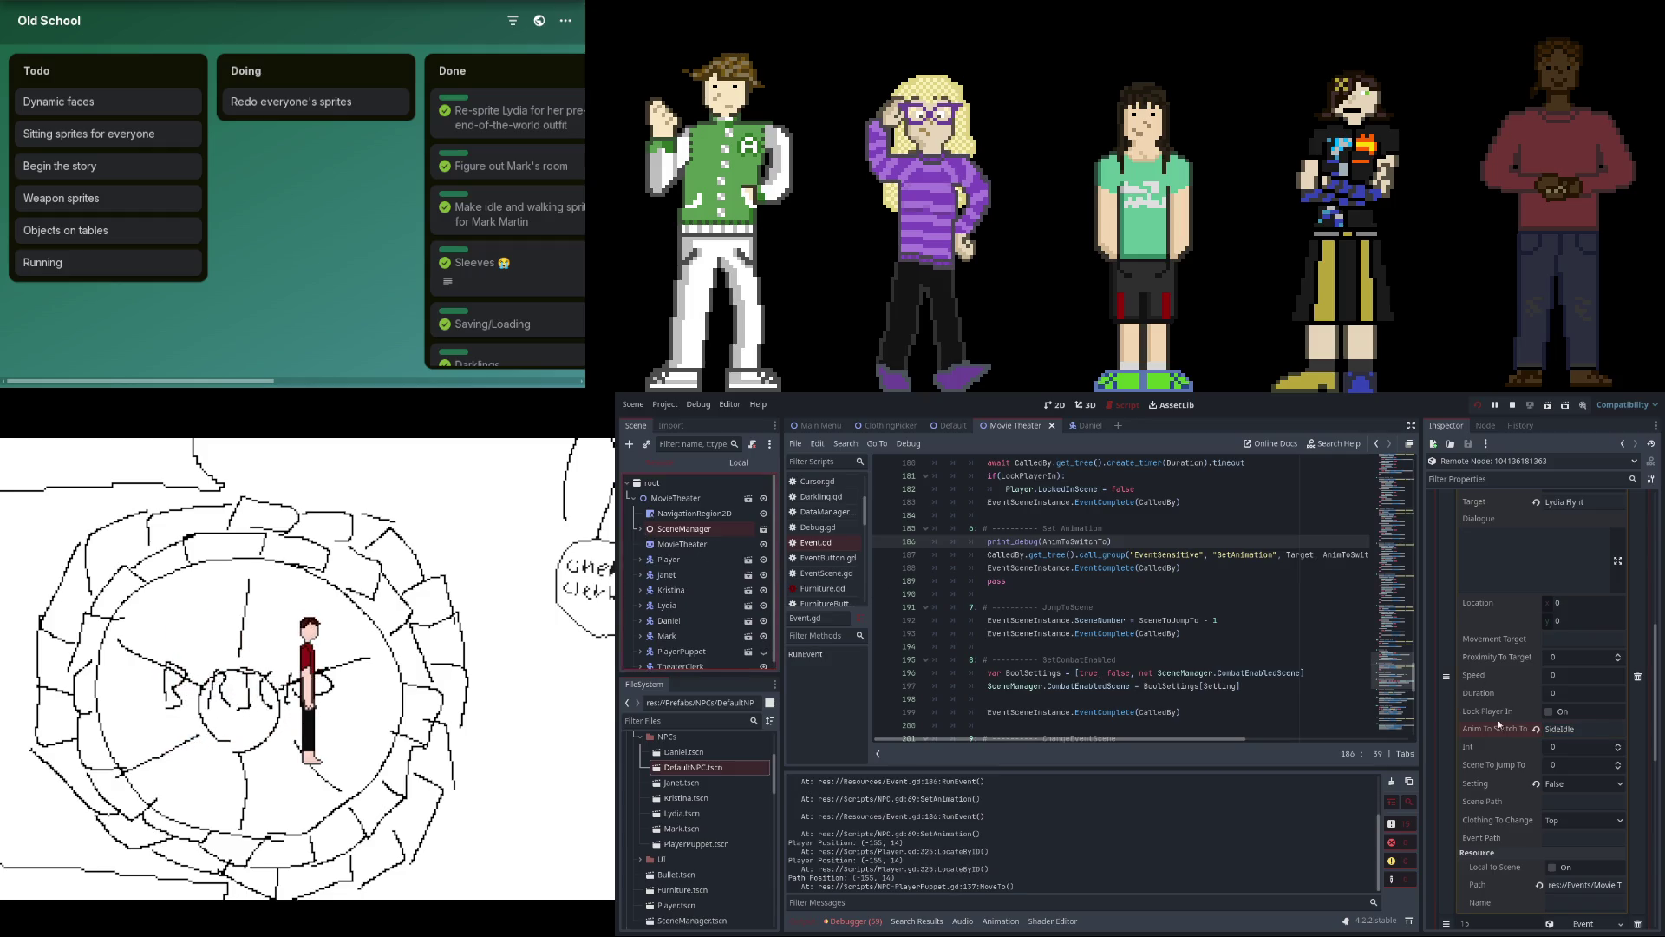
pyautogui.scroll(2, 947, 790)
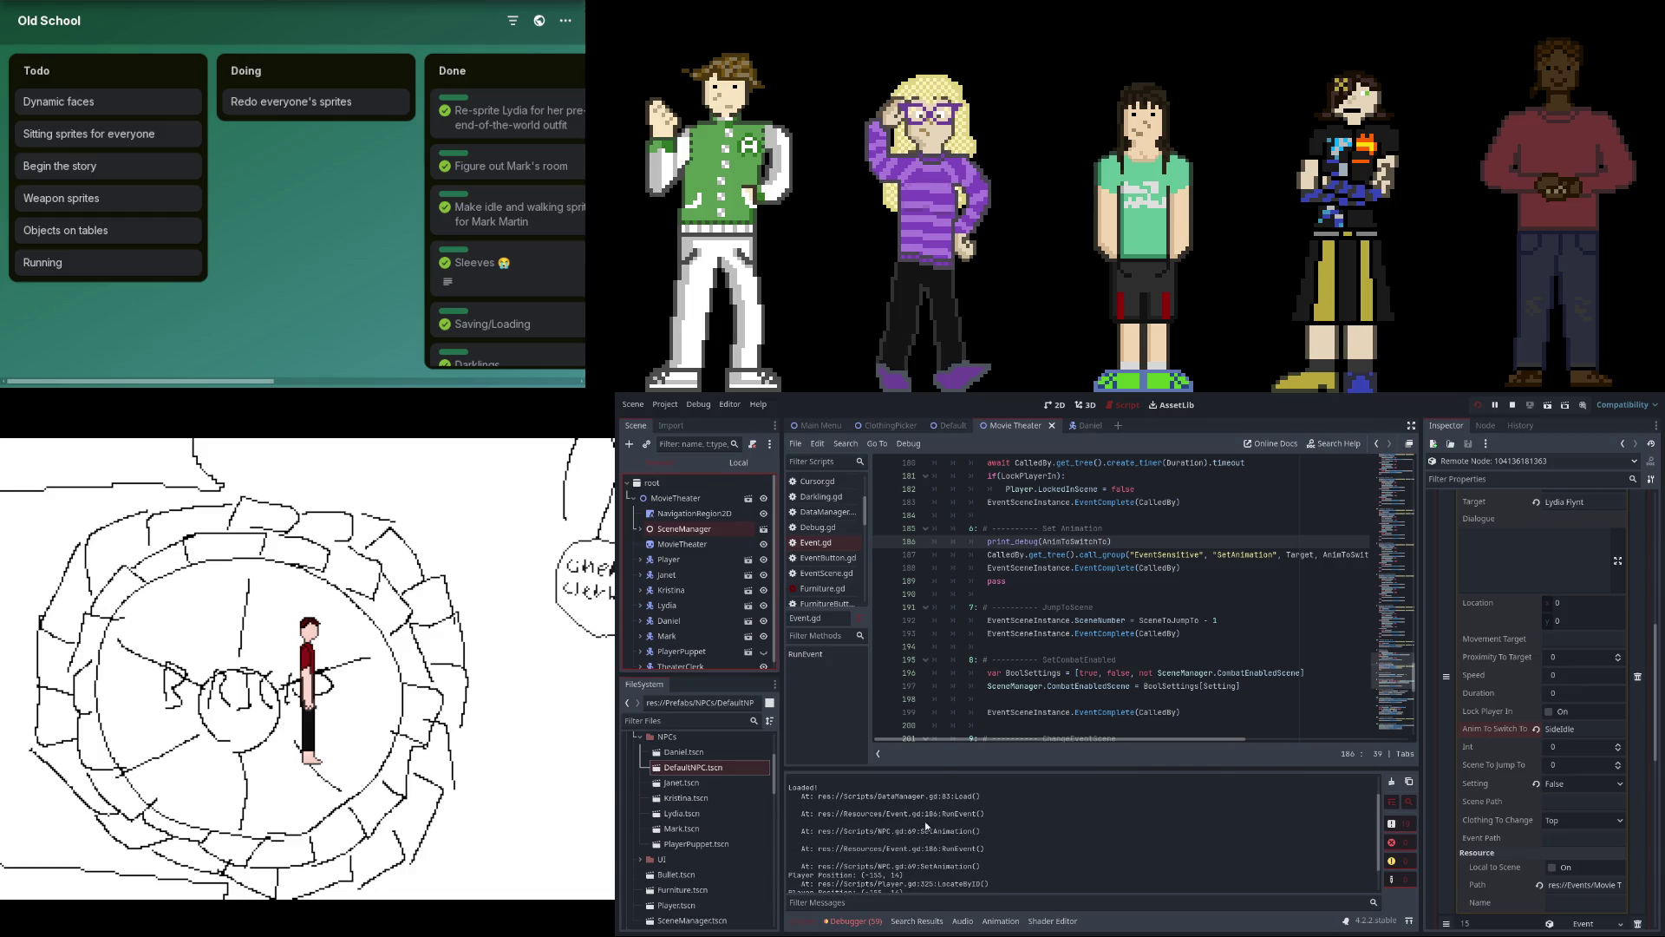
pyautogui.scroll(2, 1019, 684)
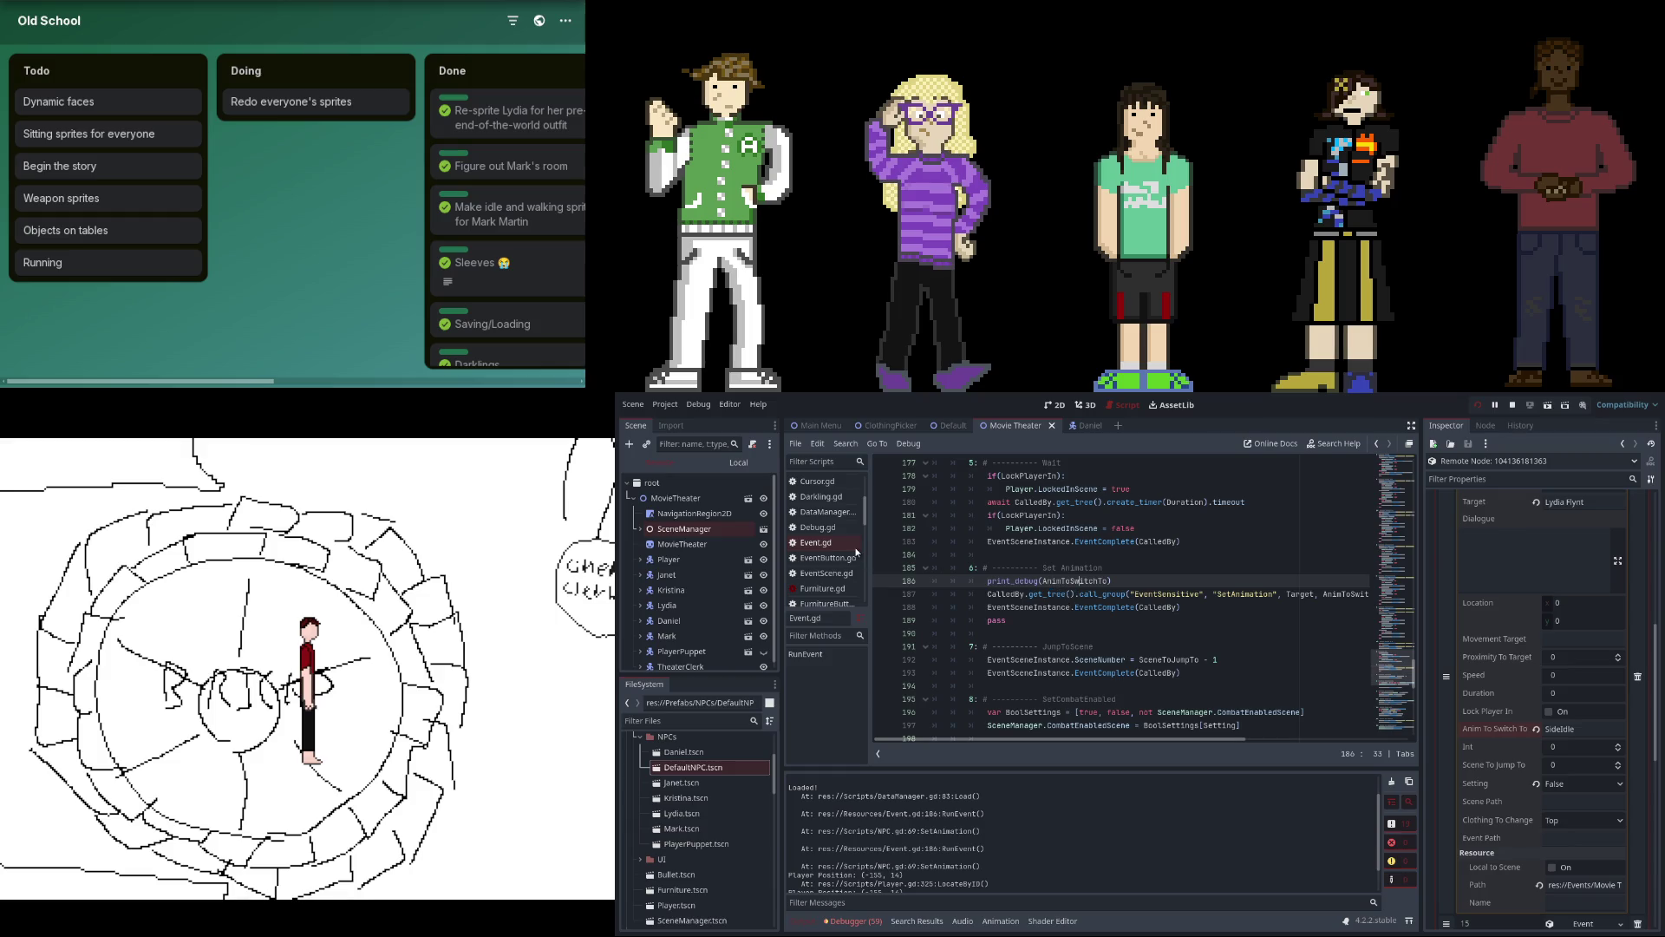
# Review Event.gd's Set Animation case, then restart the running game from the toolbar.
pyautogui.scroll(2, 802, 515)
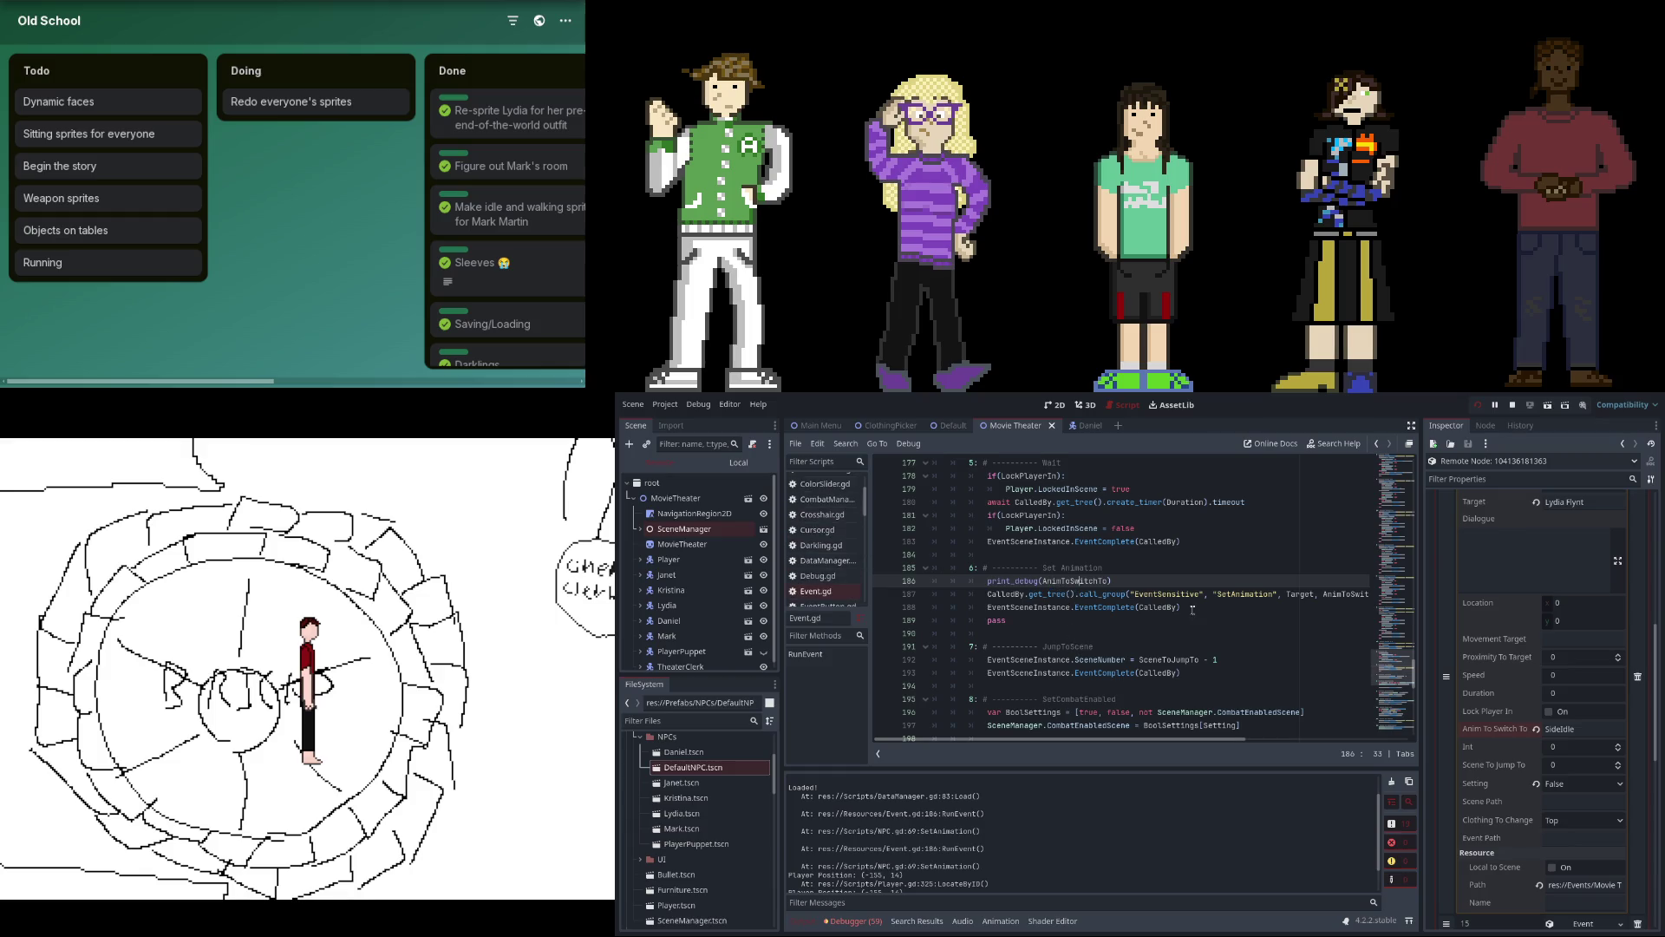
pyautogui.scroll(12, 1193, 610)
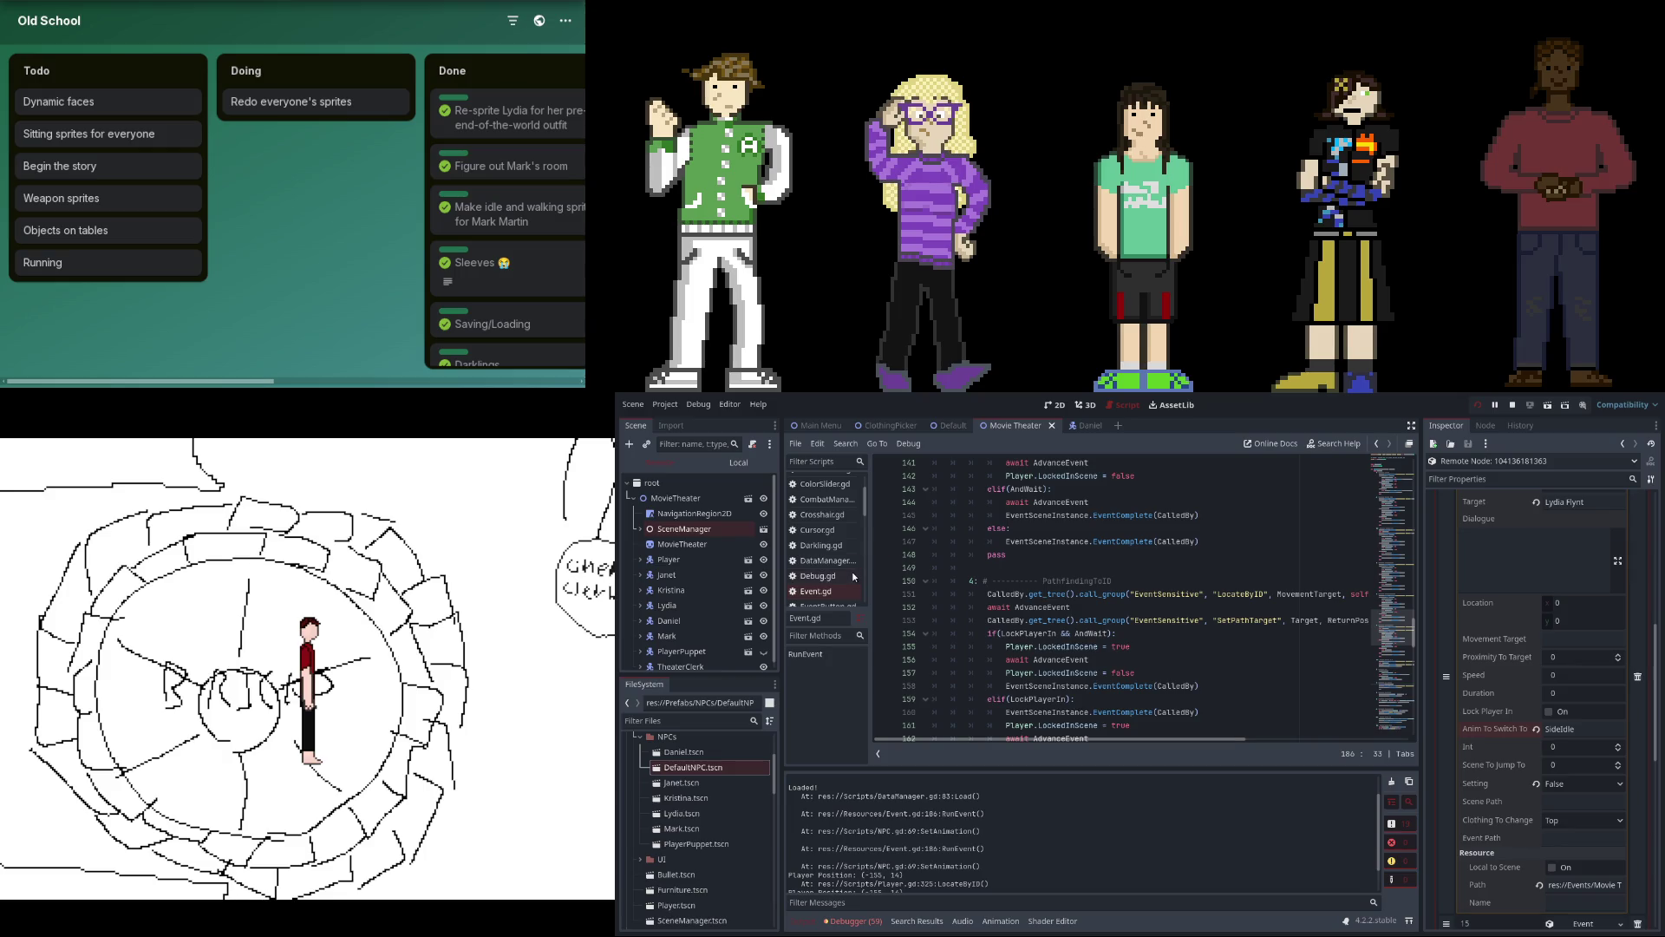
pyautogui.scroll(5, 1532, 705)
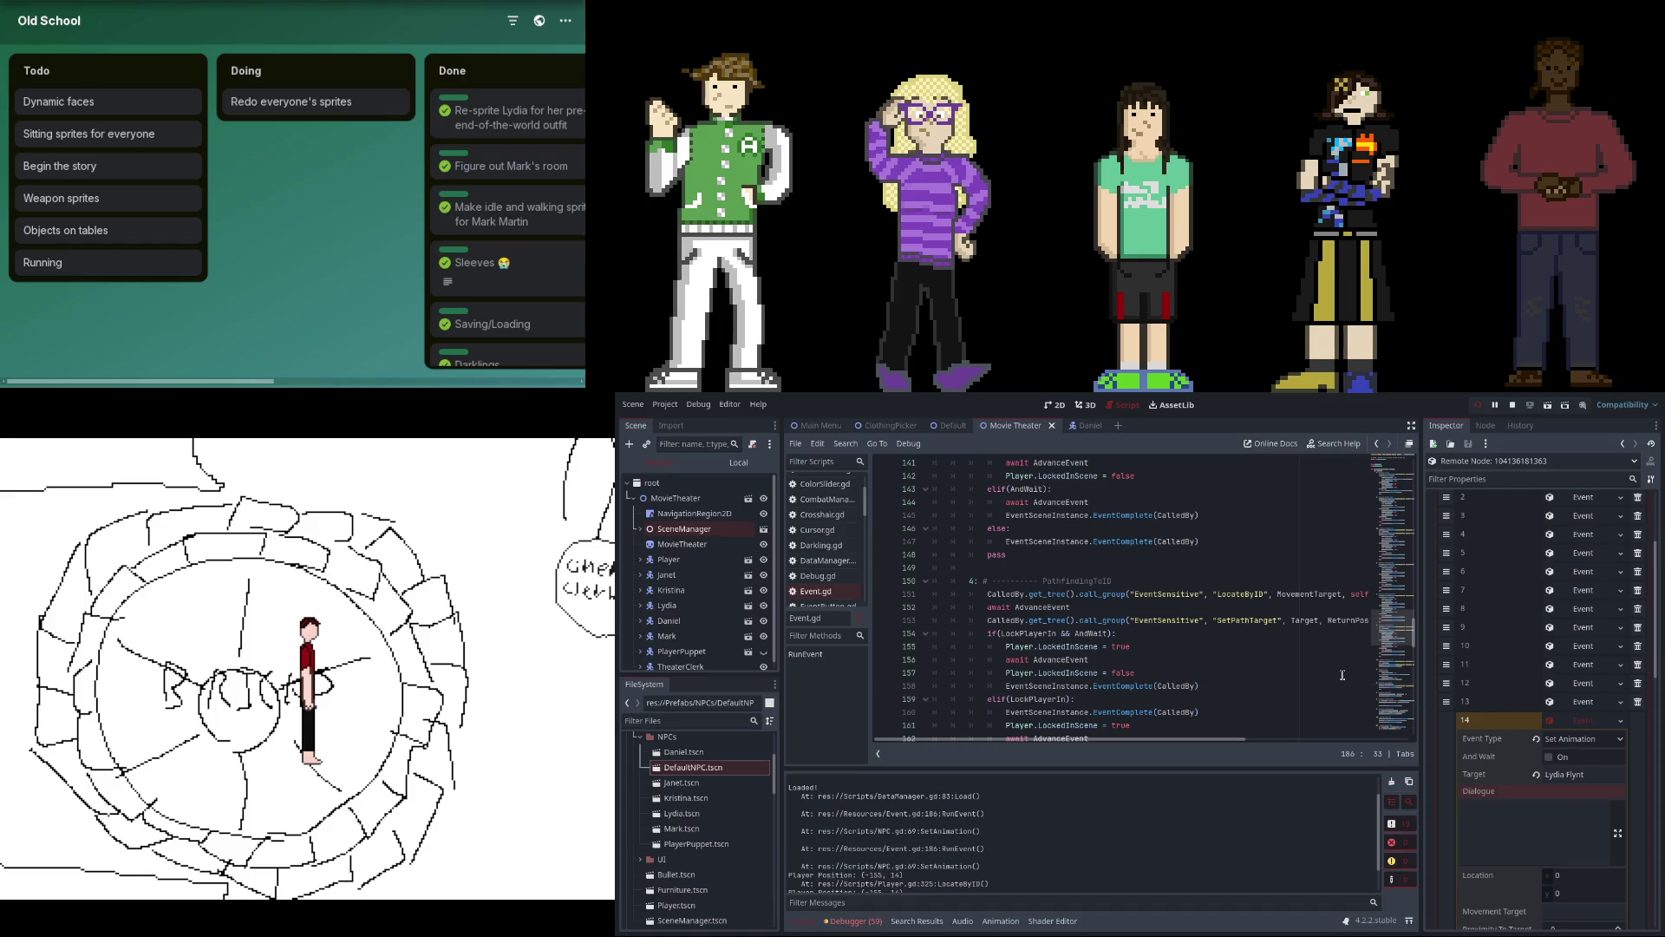
pyautogui.scroll(-9, 1343, 675)
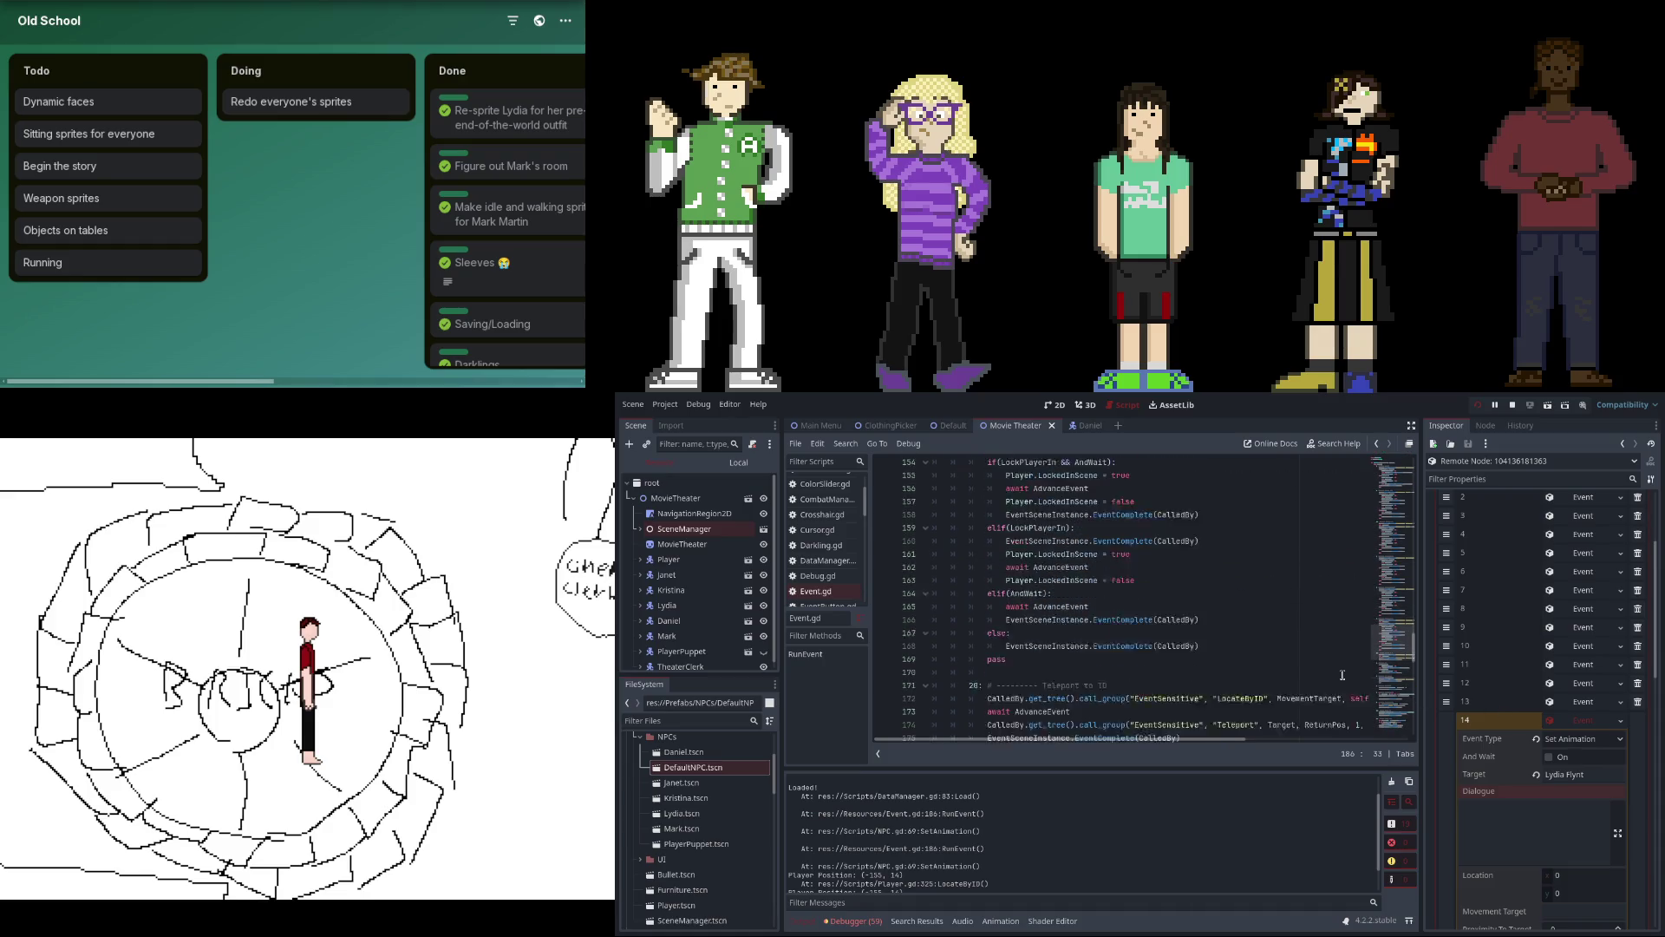
pyautogui.scroll(-2, 1343, 675)
pyautogui.click(1344, 676)
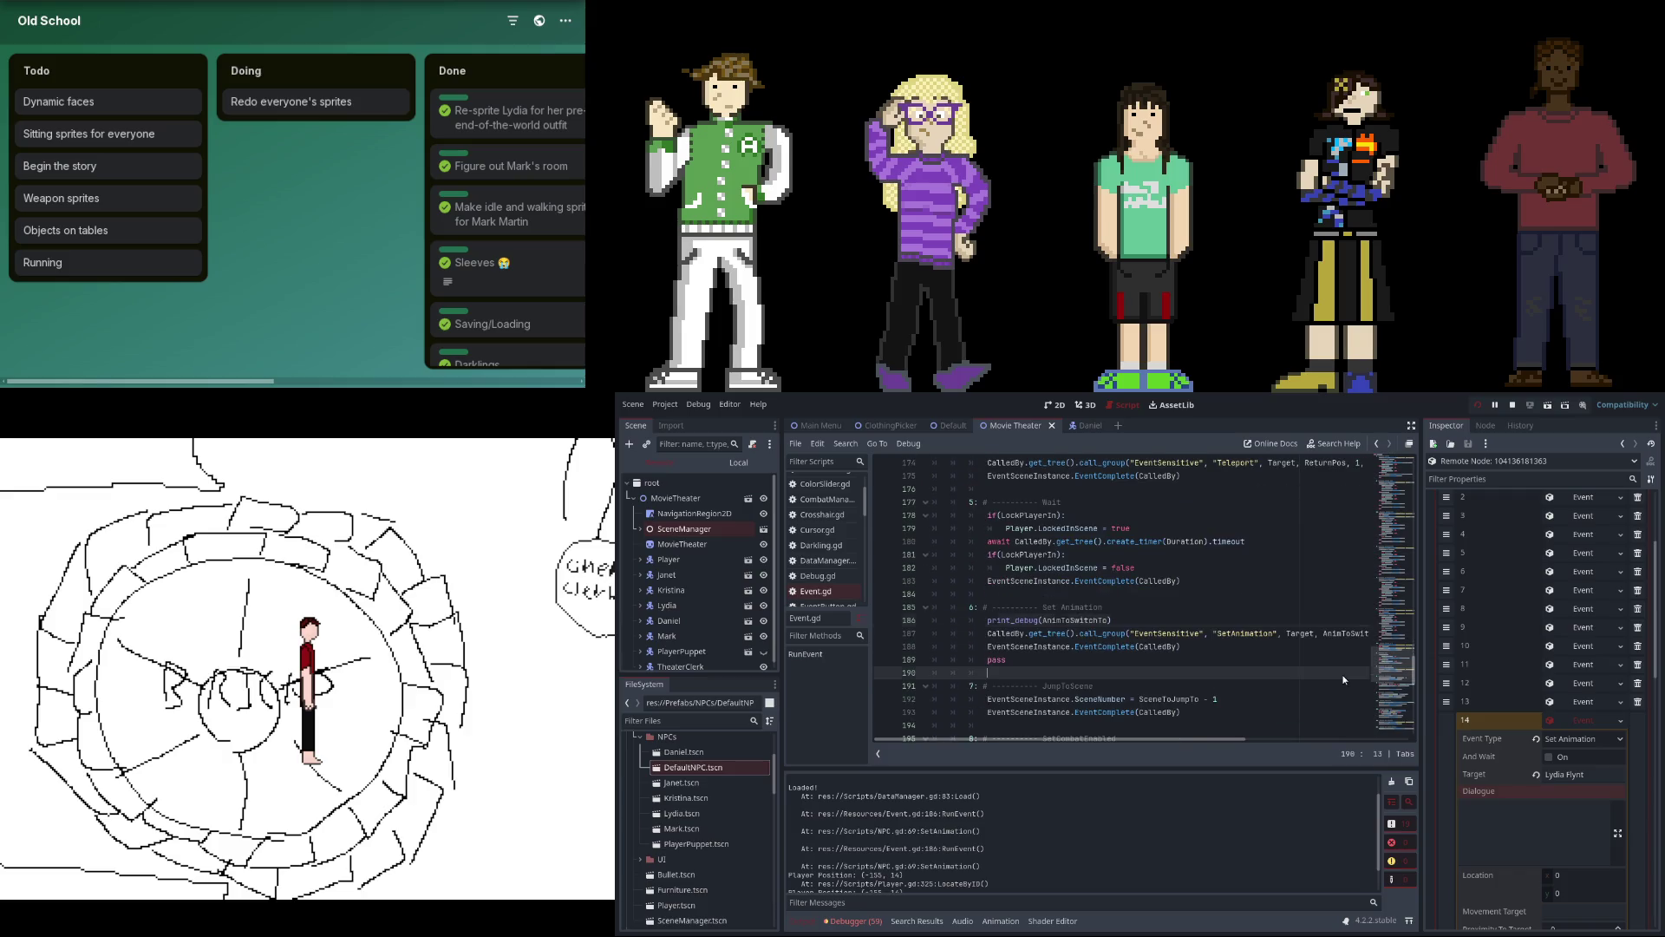
pyautogui.click(1478, 405)
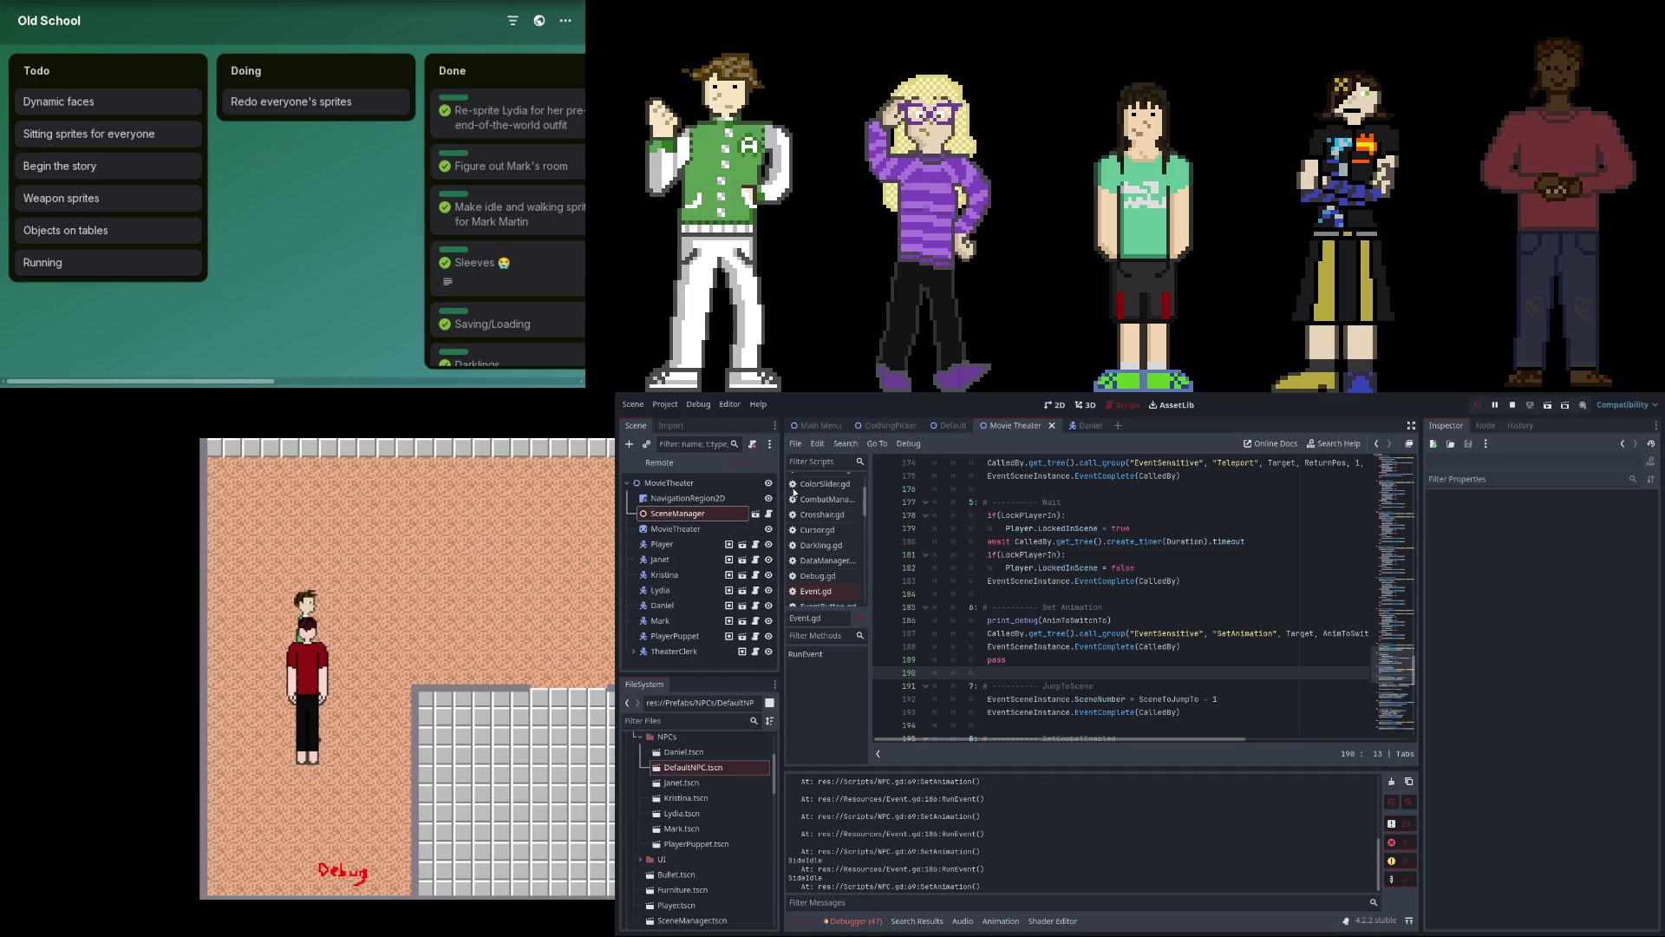
# Open SceneManager.gd at the PlayScene call on line 22.
pyautogui.scroll(-5, 831, 569)
pyautogui.scroll(-1, 830, 566)
pyautogui.scroll(3, 833, 562)
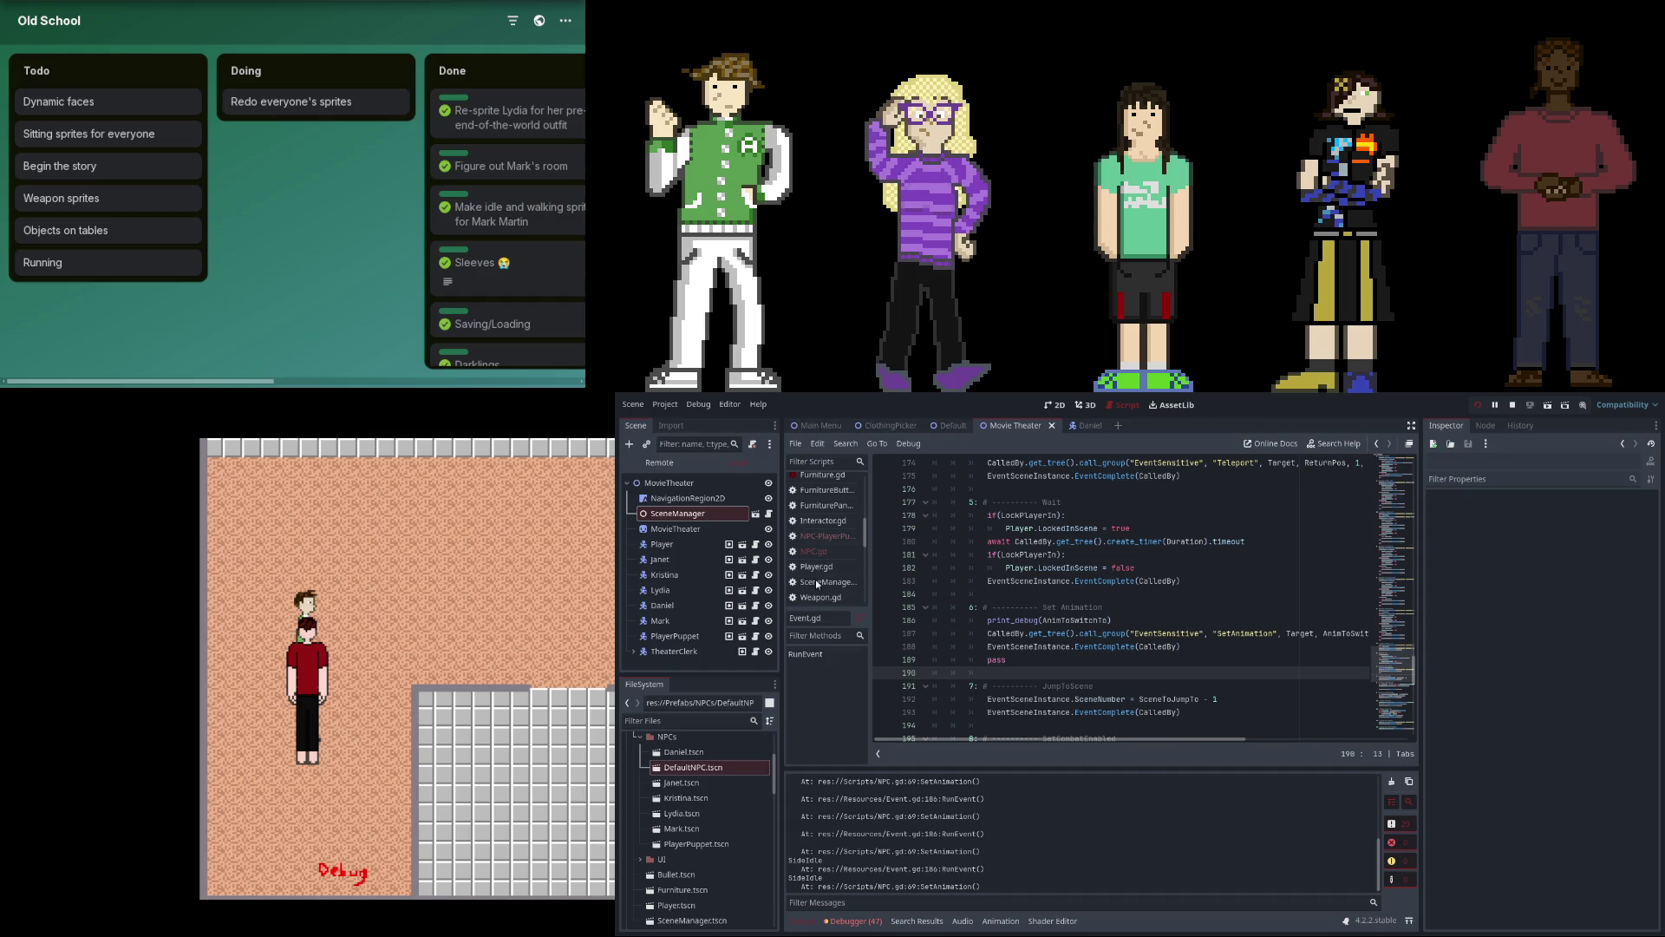
pyautogui.click(815, 583)
pyautogui.scroll(-3, 961, 555)
pyautogui.click(1129, 616)
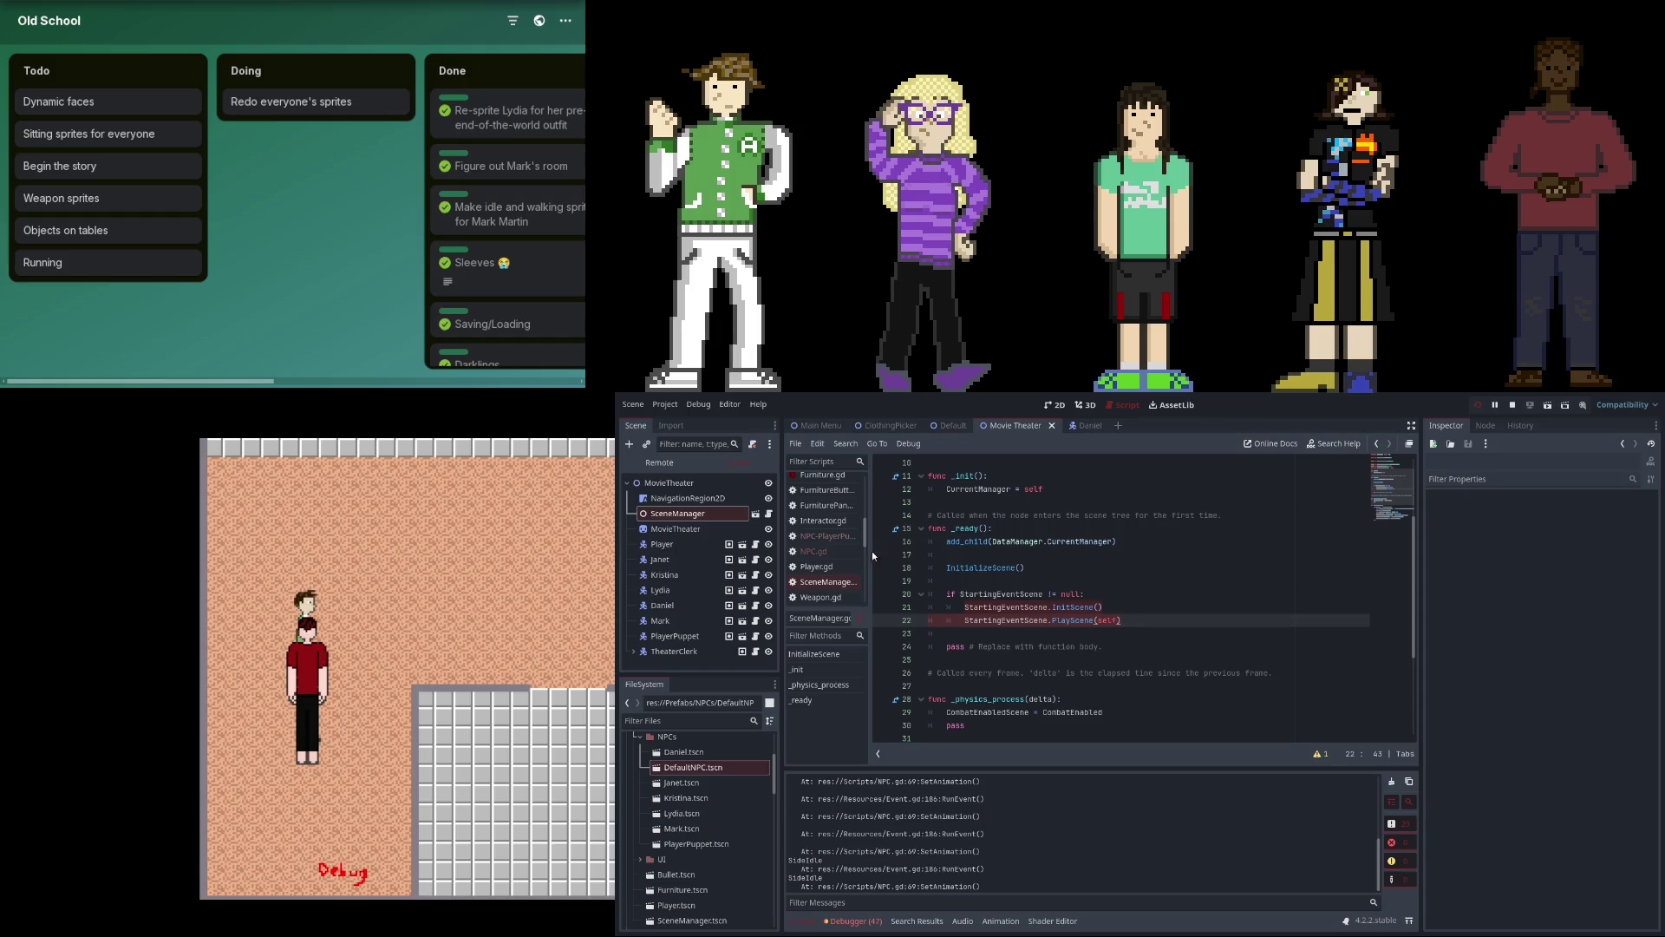
# Look through Interactor.gd and Player.gd, then return to SceneManager.gd.
pyautogui.scroll(-1, 826, 554)
pyautogui.click(836, 505)
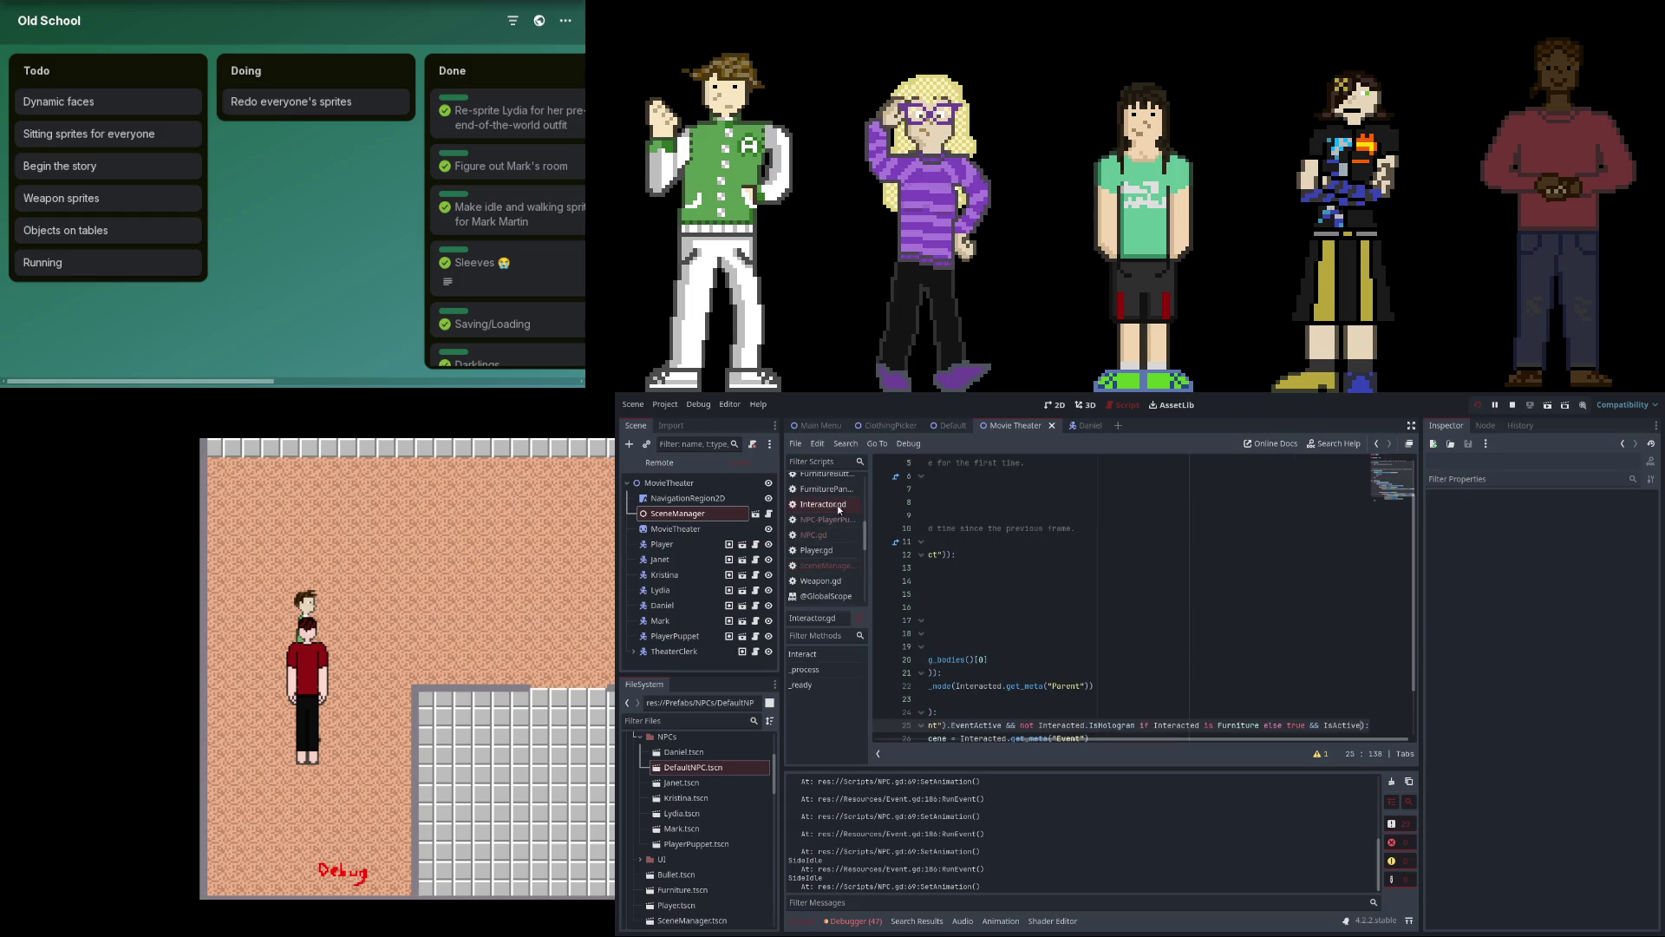
pyautogui.hscroll(-5, 992, 727)
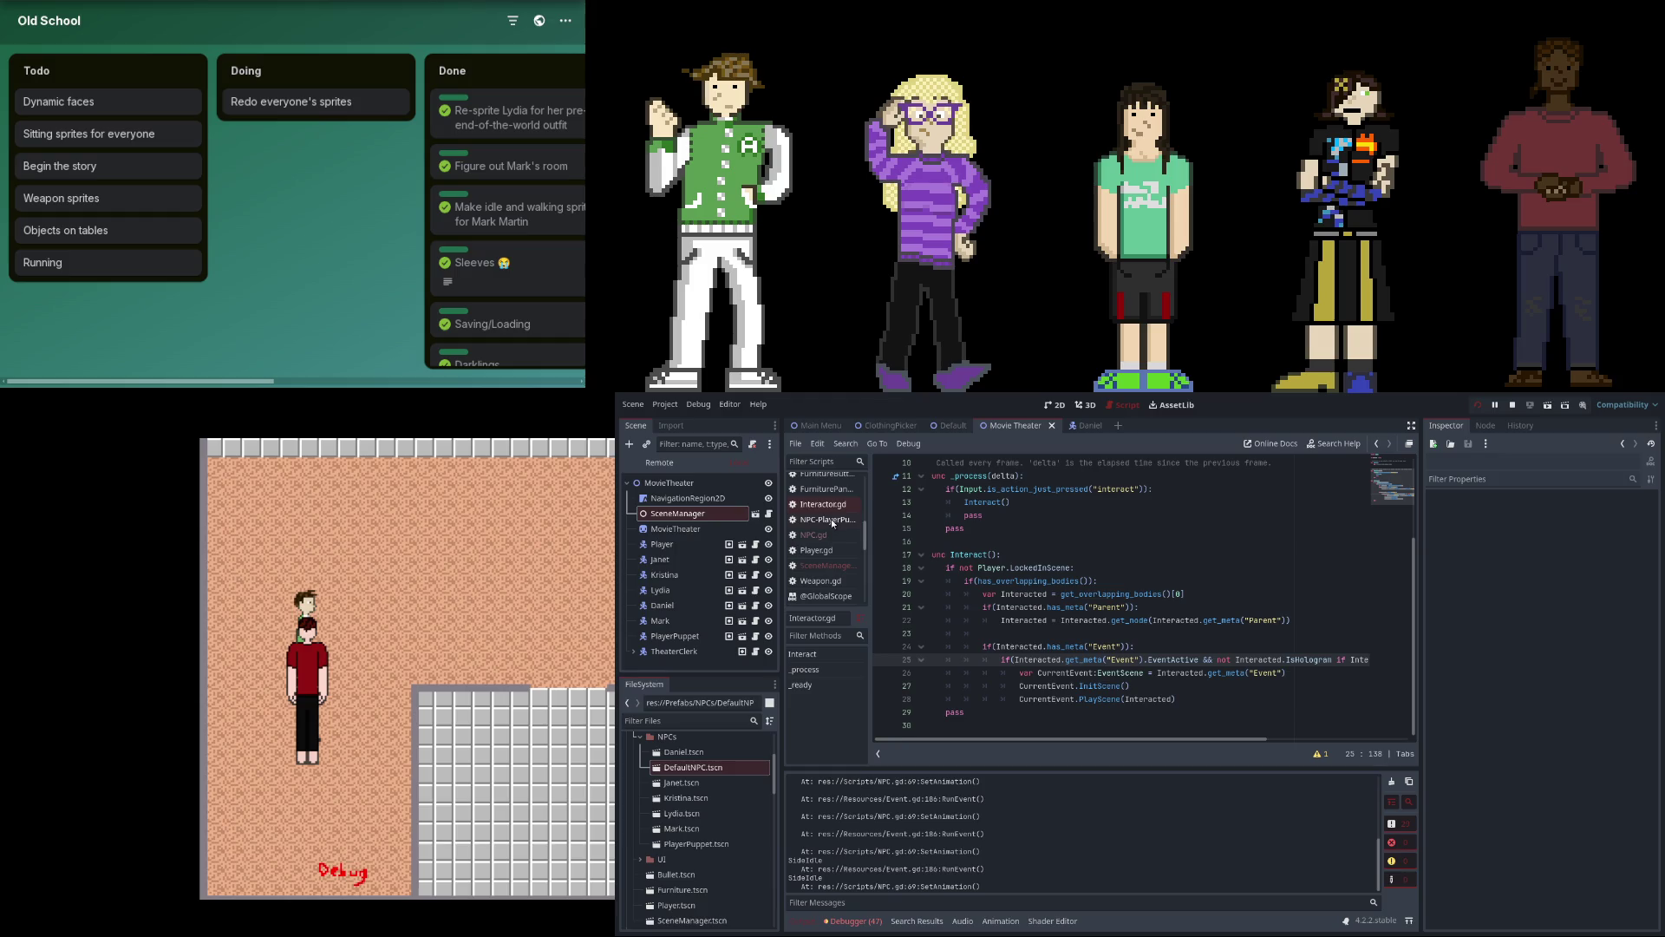
pyautogui.click(820, 552)
pyautogui.click(835, 504)
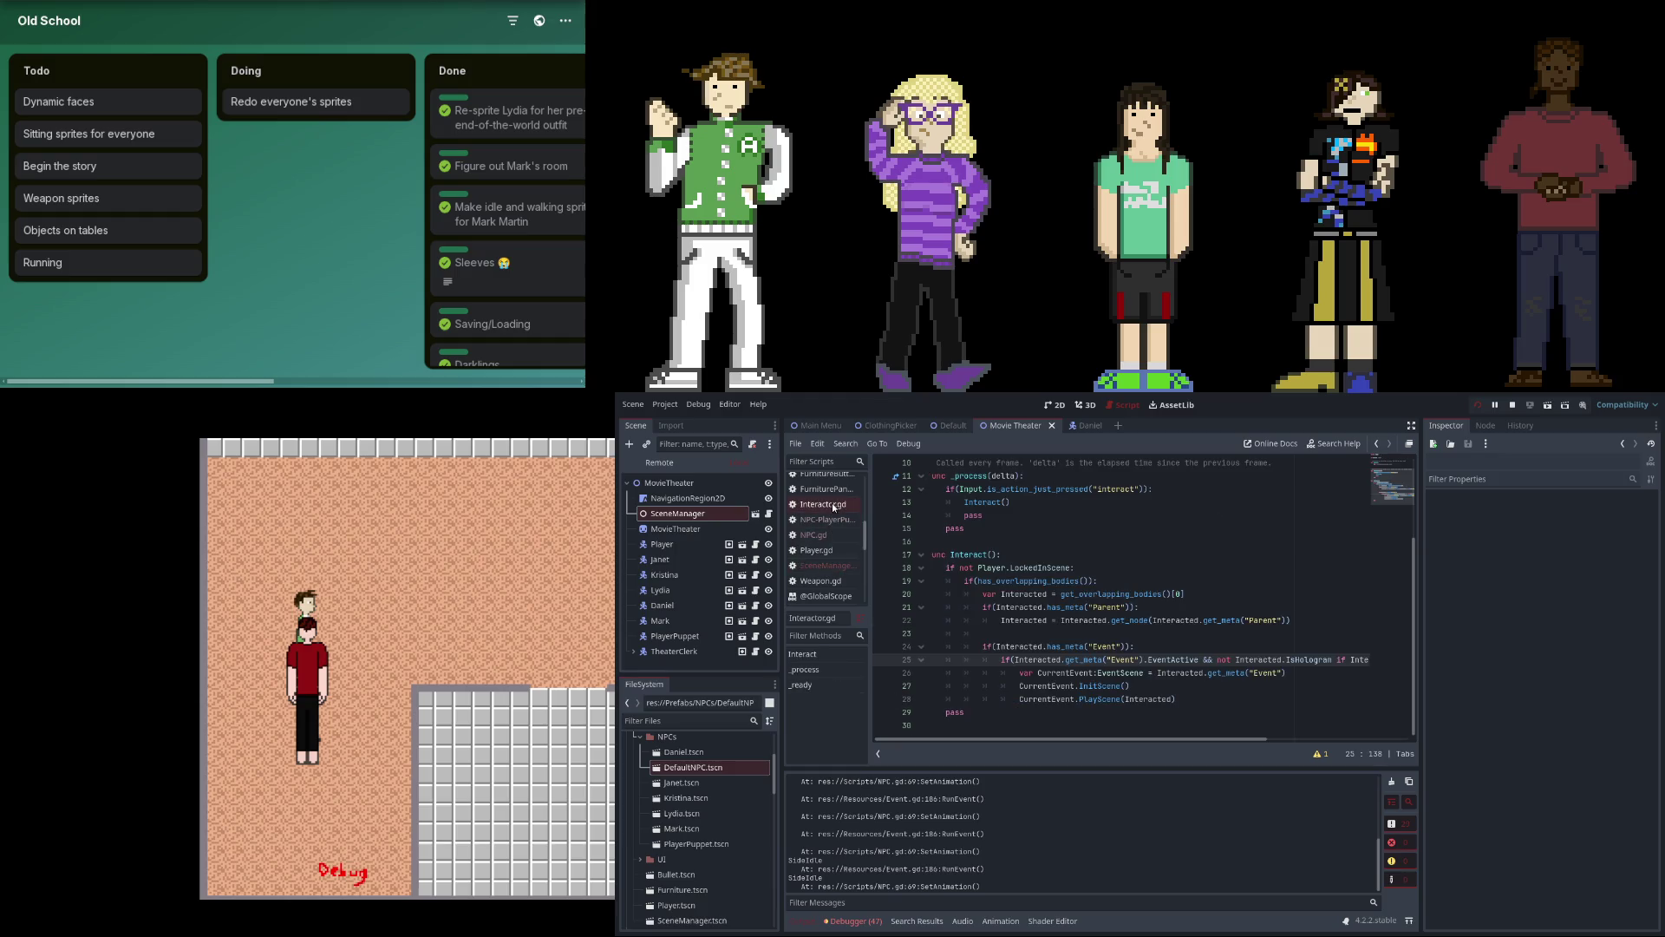
pyautogui.click(838, 569)
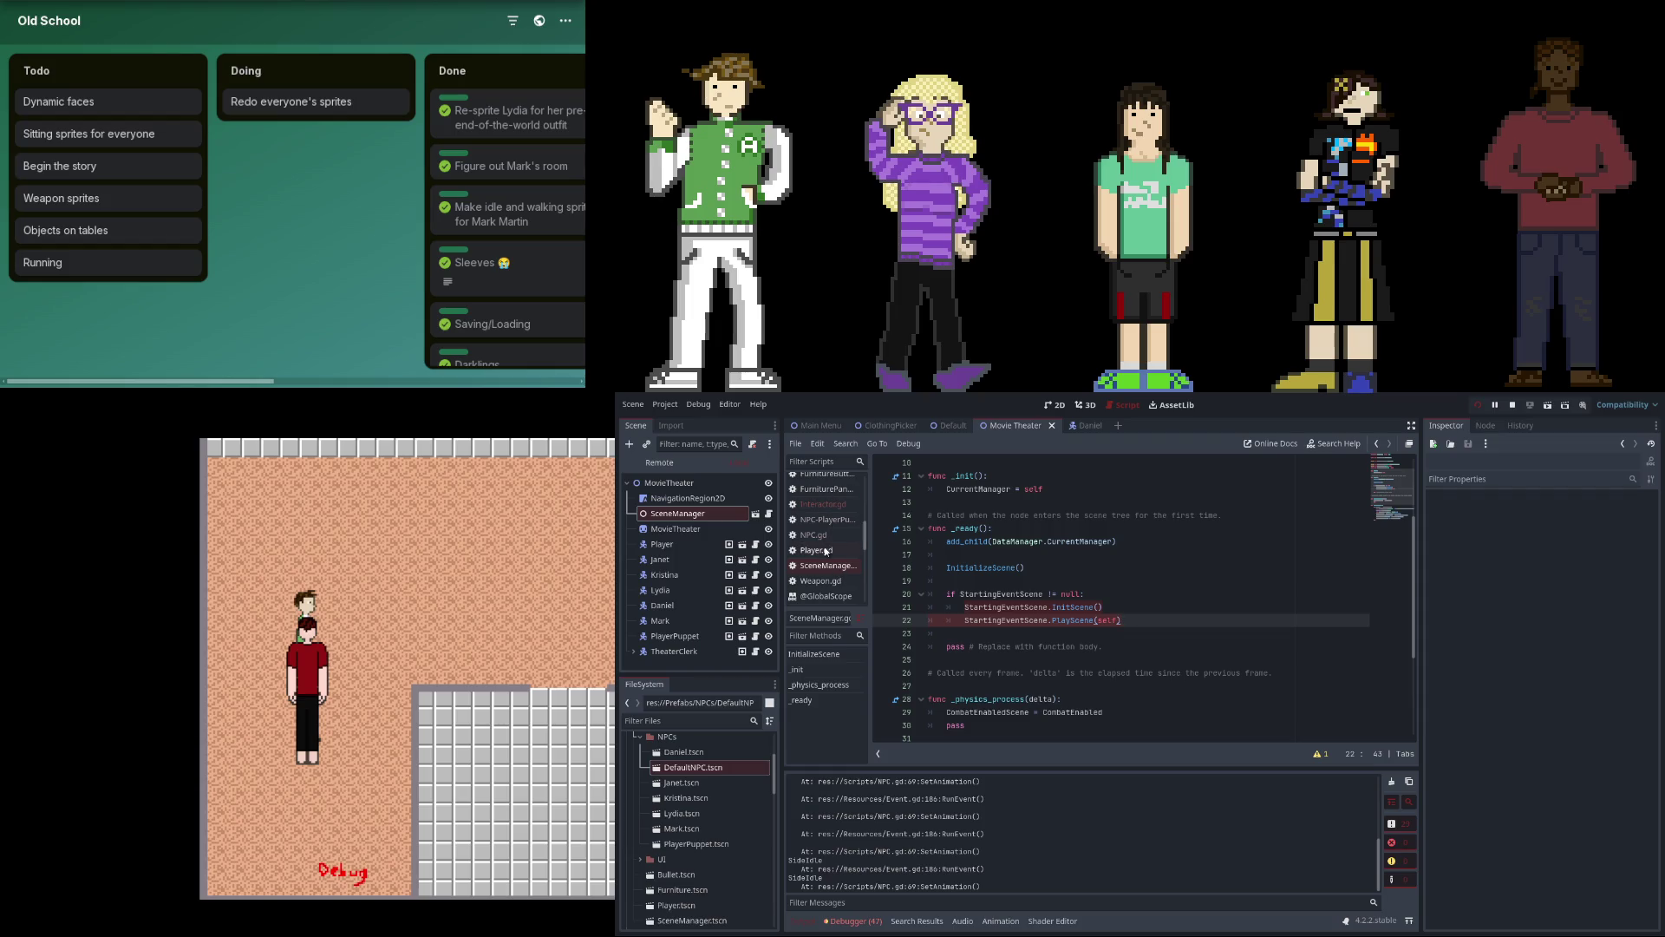
pyautogui.scroll(3, 849, 571)
pyautogui.scroll(5, 849, 568)
pyautogui.scroll(-4, 848, 554)
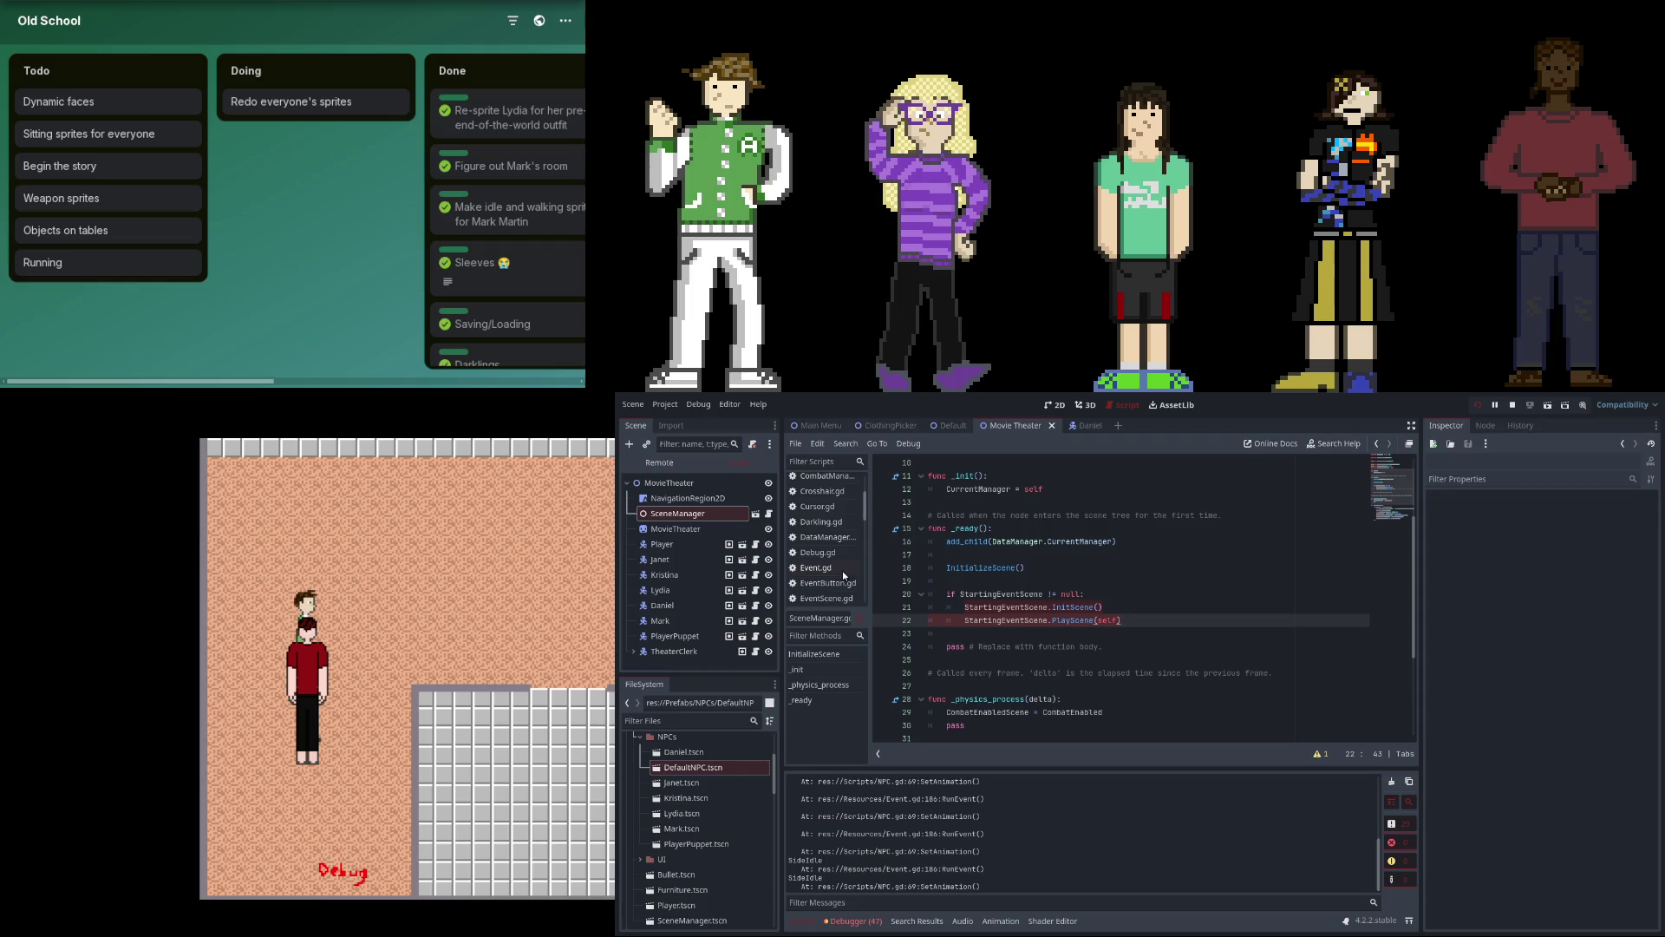
pyautogui.scroll(-1, 845, 560)
# Open EventScene.gd and jump to its InitScene function.
pyautogui.click(834, 582)
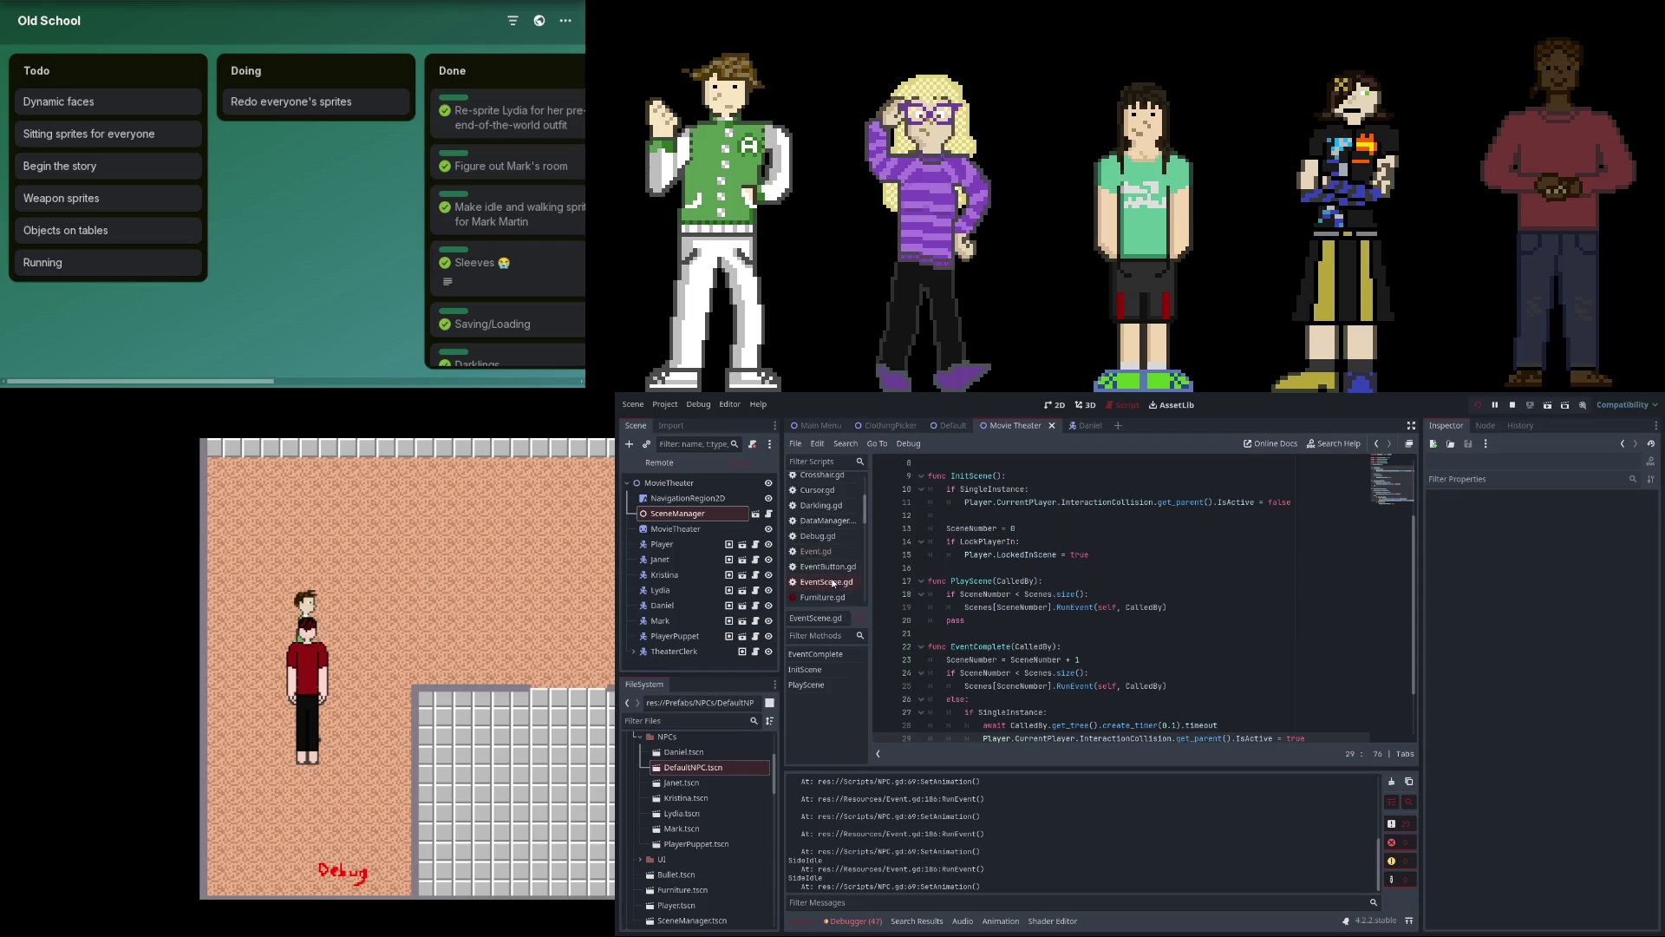
pyautogui.scroll(-1, 1019, 620)
pyautogui.scroll(5, 961, 800)
pyautogui.scroll(2, 963, 804)
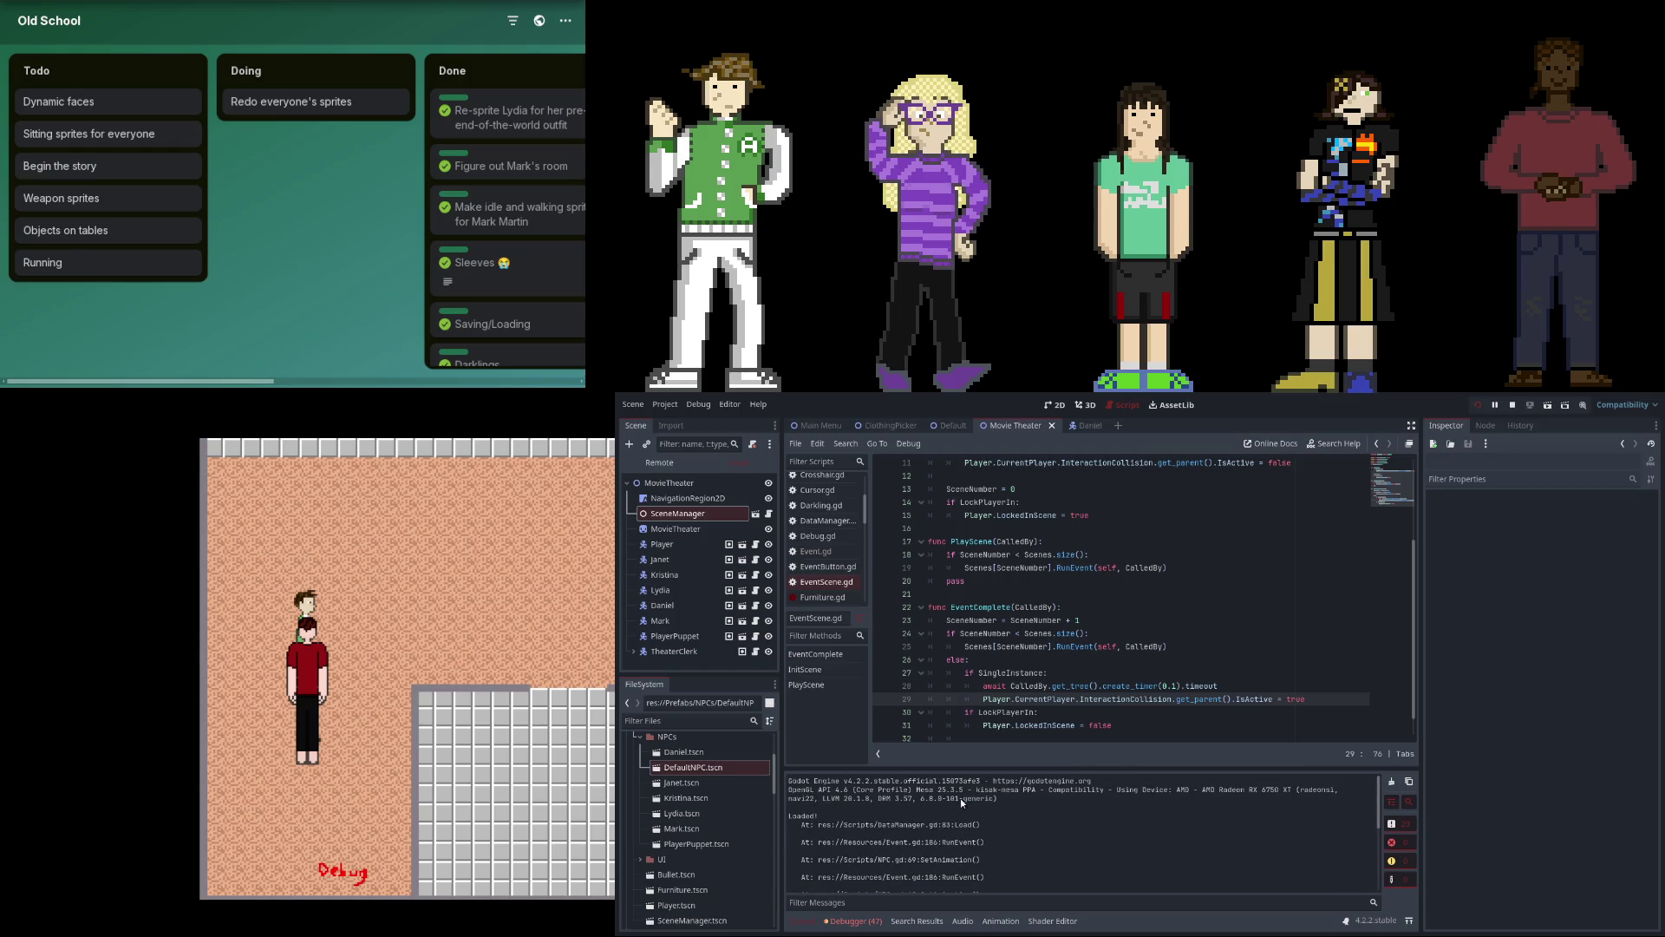
pyautogui.click(859, 670)
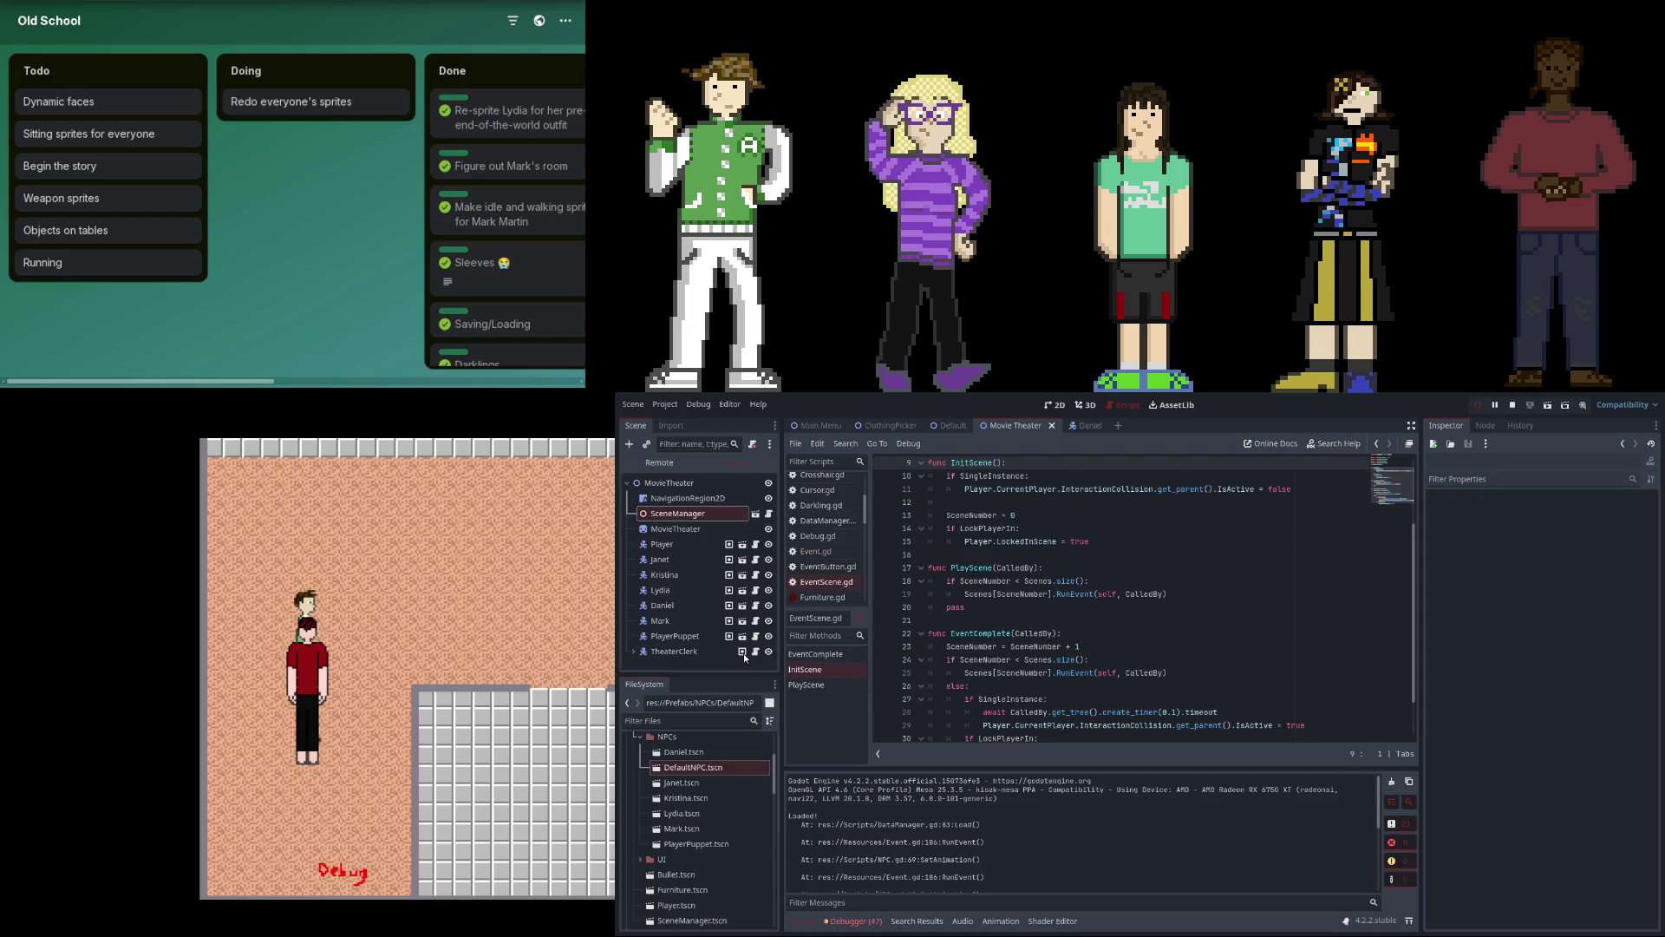
# Inspect the live PlayerPuppet and SceneManager nodes, then stop the running game.
pyautogui.click(673, 642)
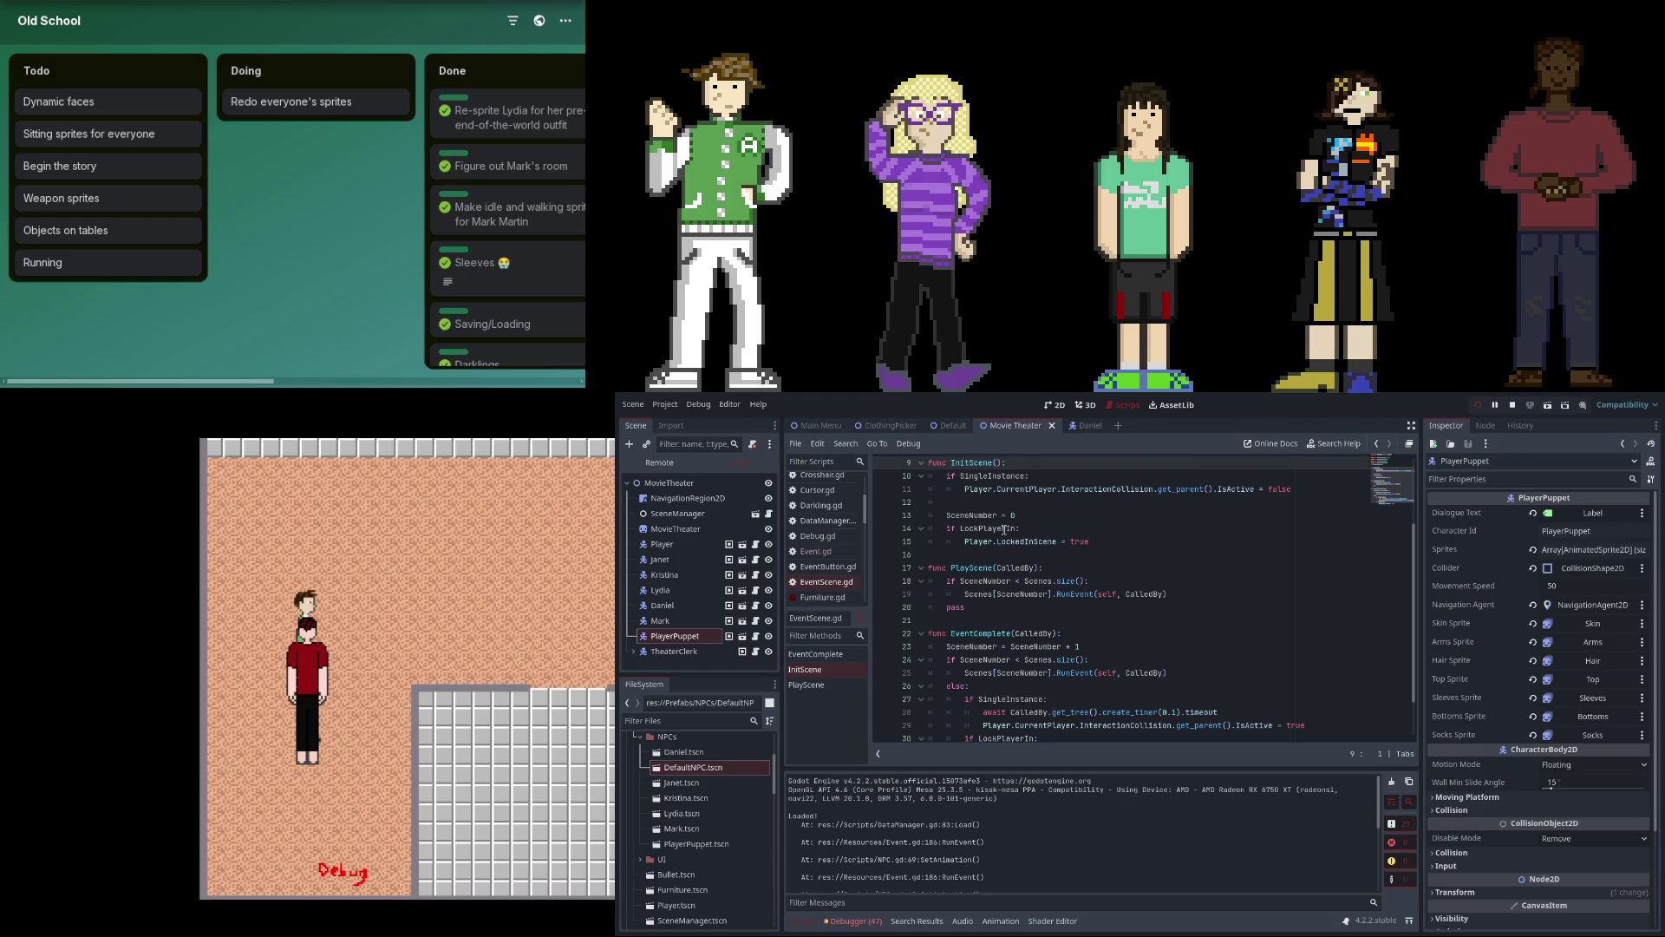
pyautogui.scroll(-2, 1004, 529)
pyautogui.scroll(-5, 990, 819)
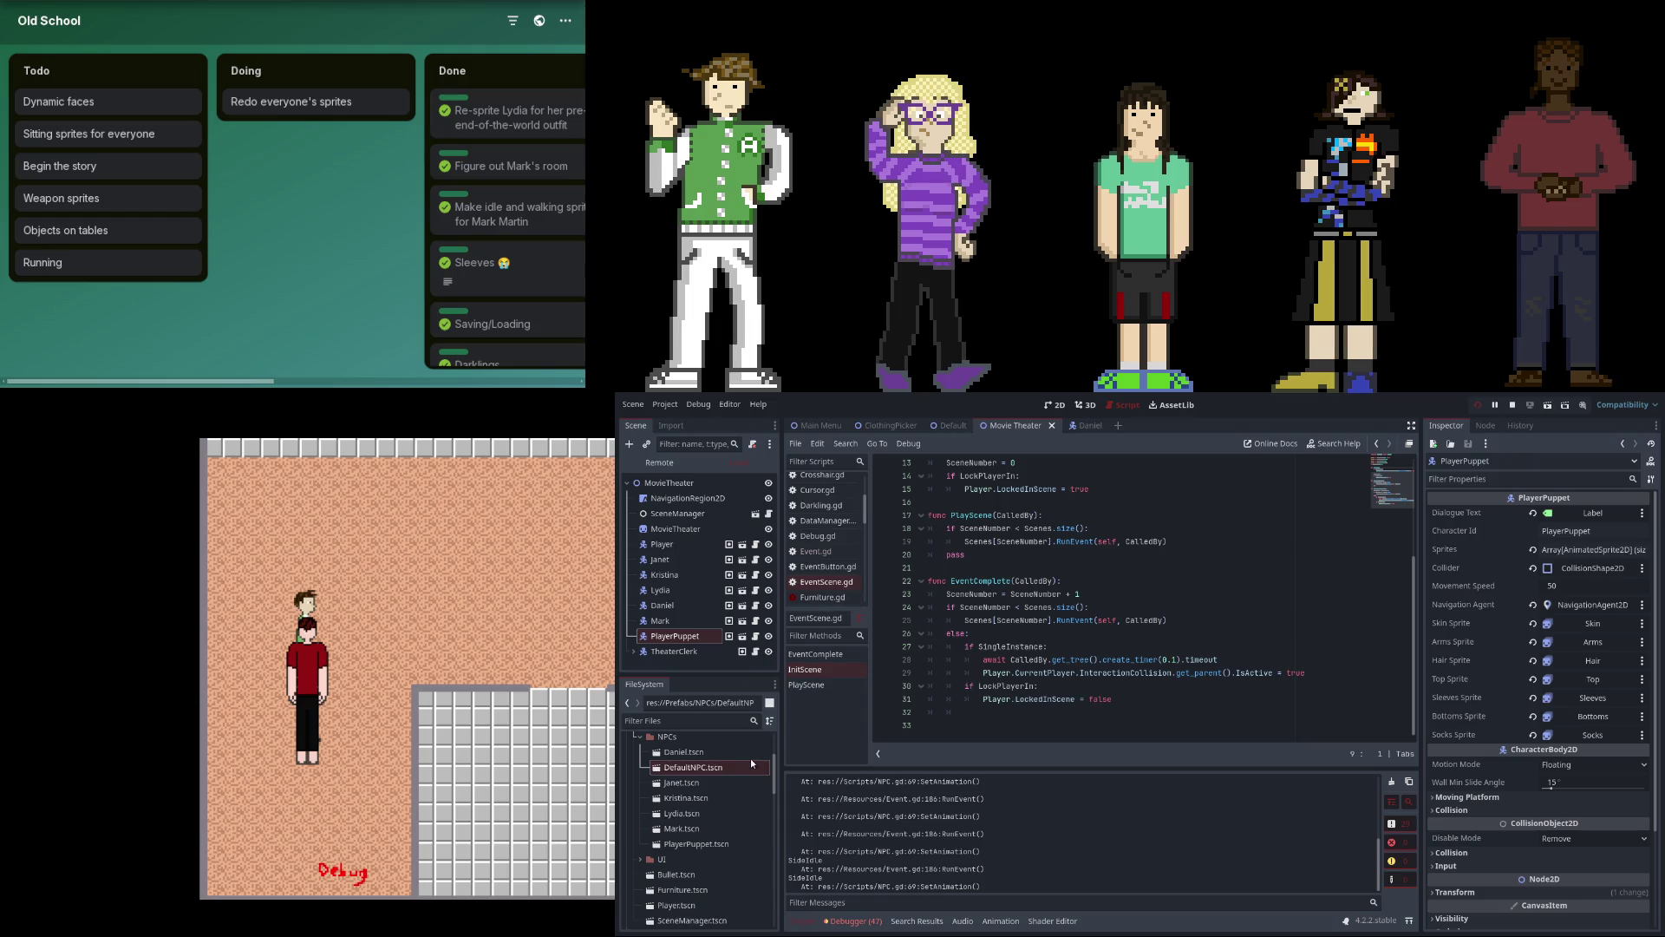
pyautogui.click(706, 506)
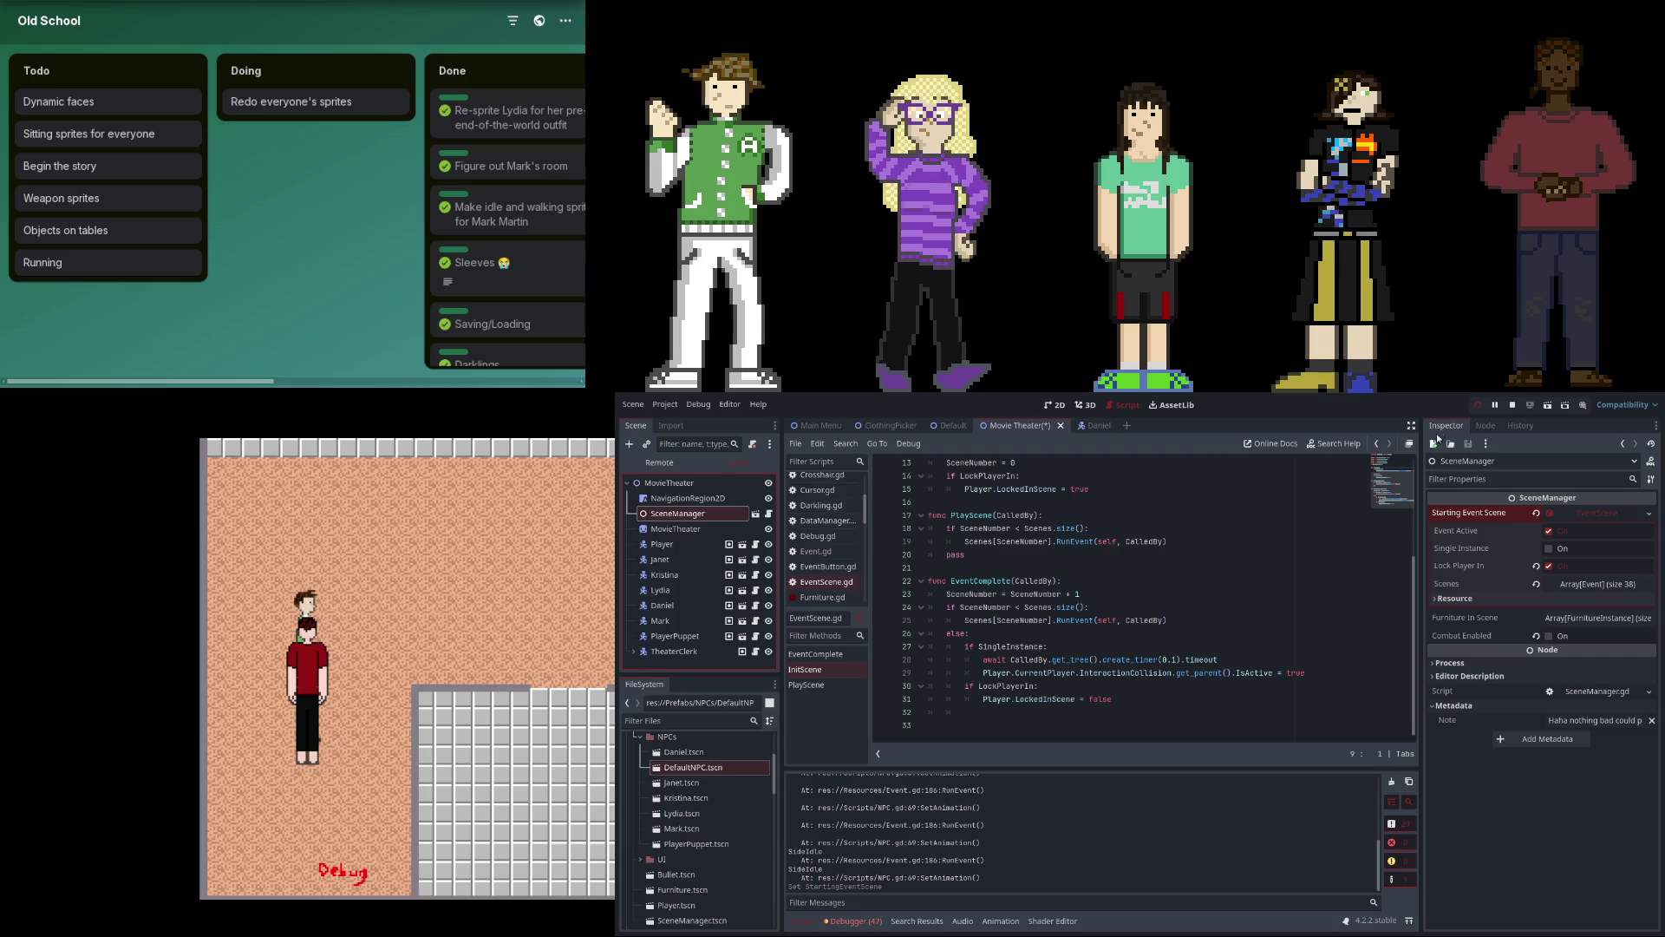
pyautogui.click(1476, 406)
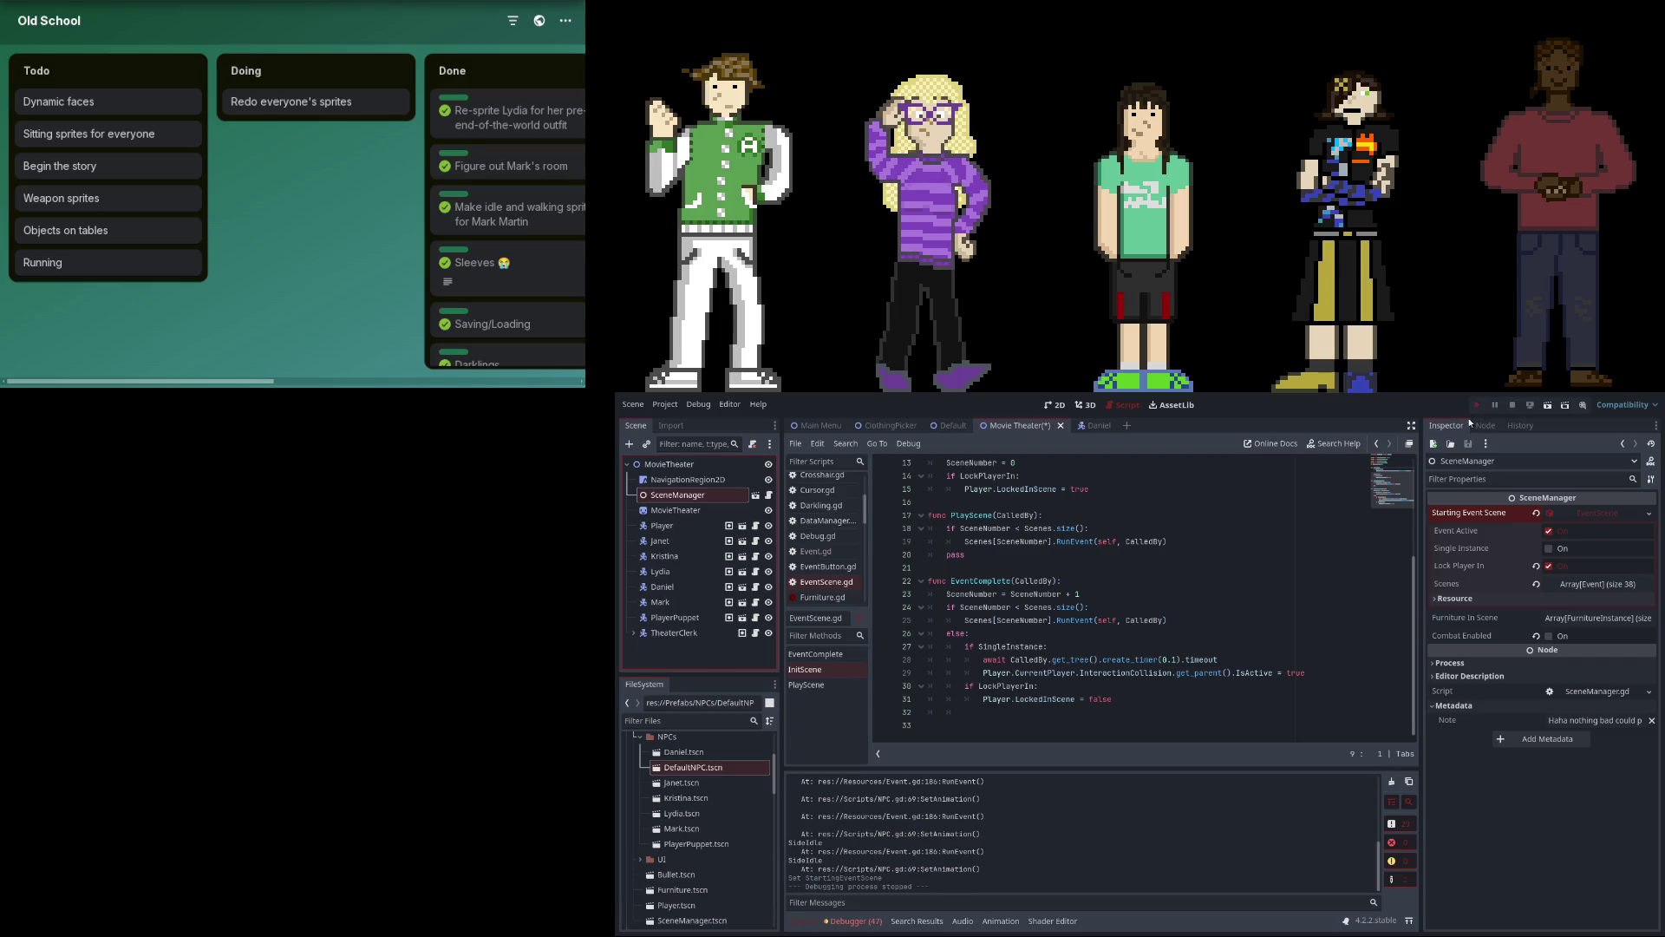
# Save and launch with F5, then inspect the Default scene's SceneManager node.
pyautogui.press('F5')
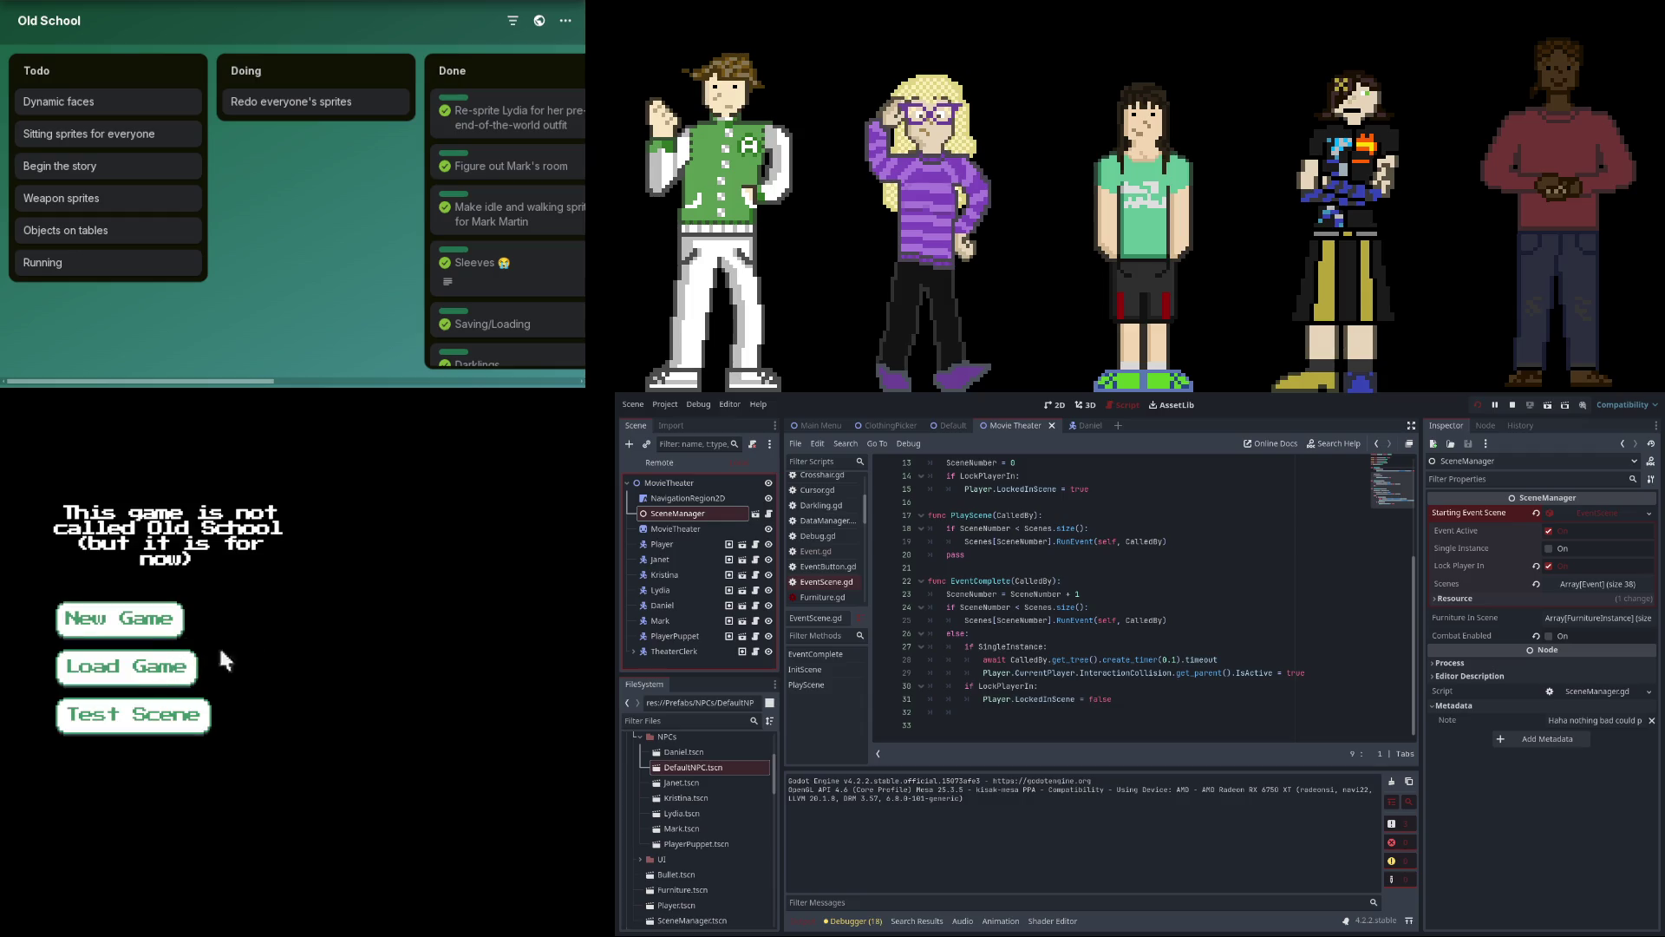
pyautogui.click(948, 425)
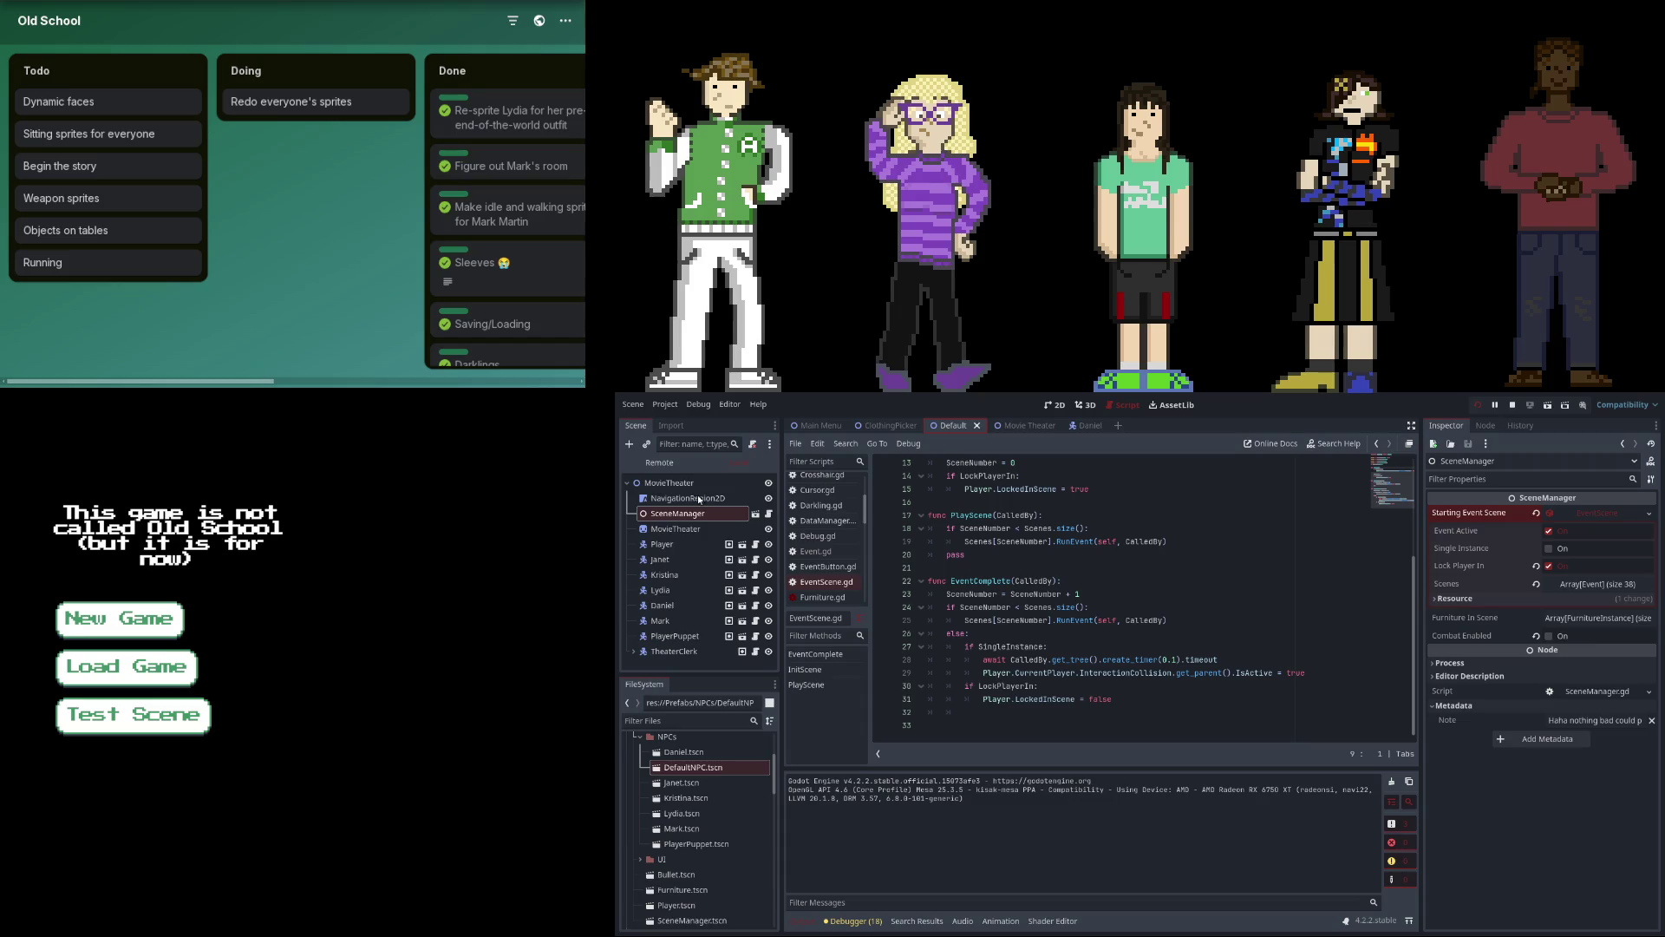
pyautogui.scroll(-5, 706, 538)
pyautogui.scroll(5, 715, 569)
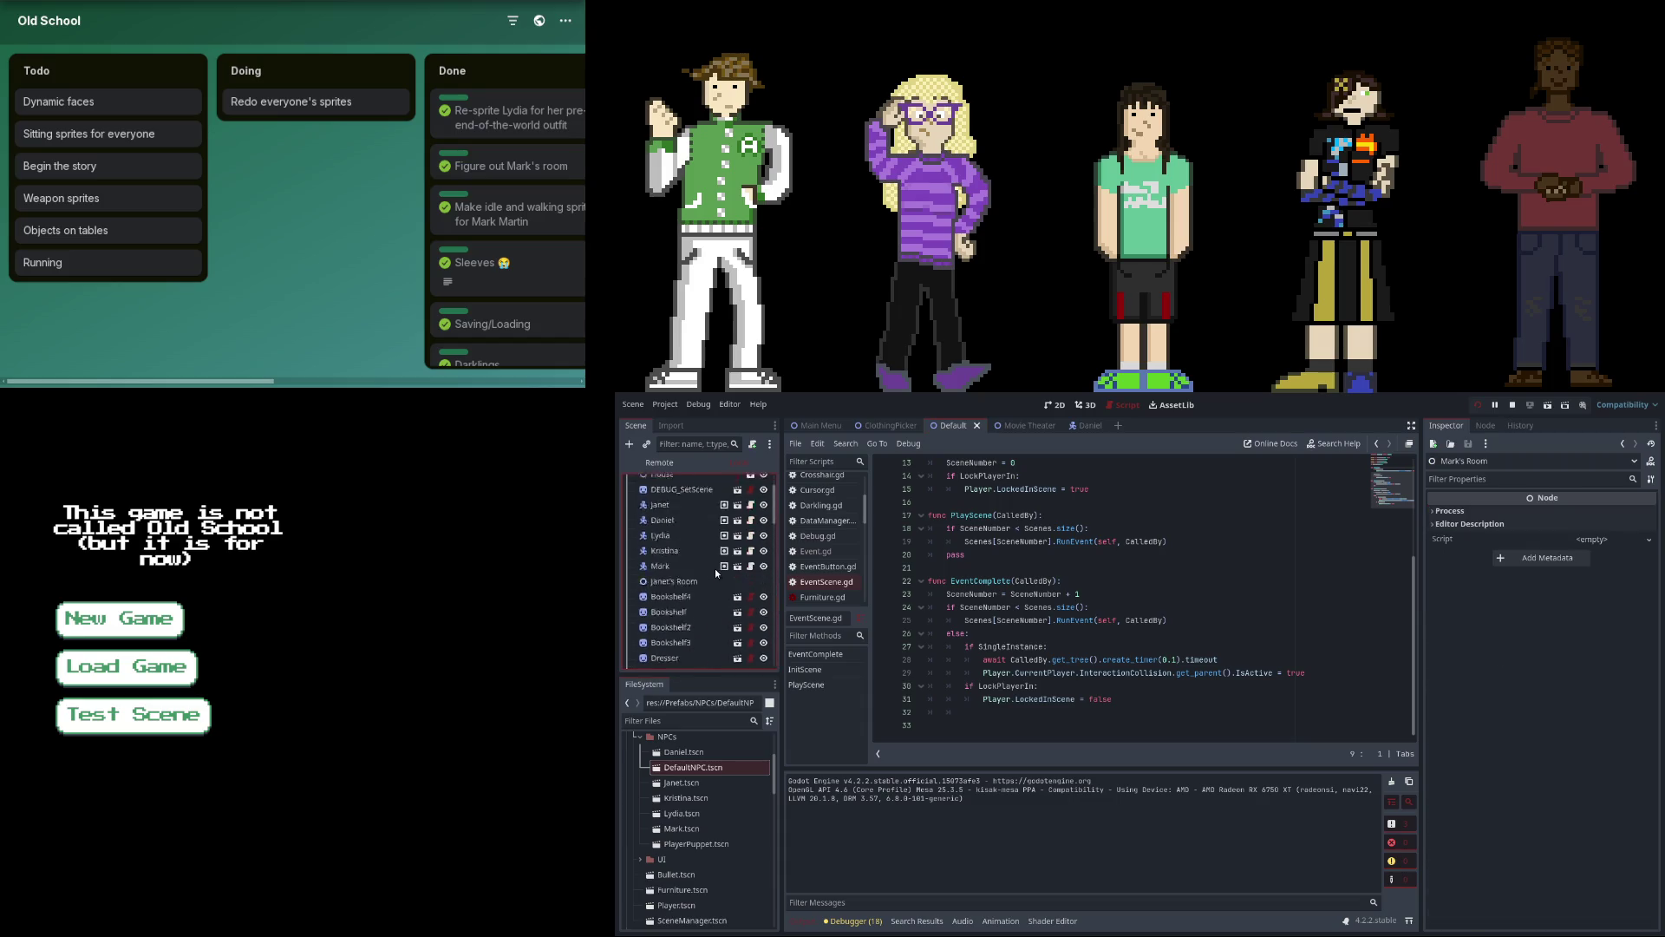
pyautogui.click(697, 498)
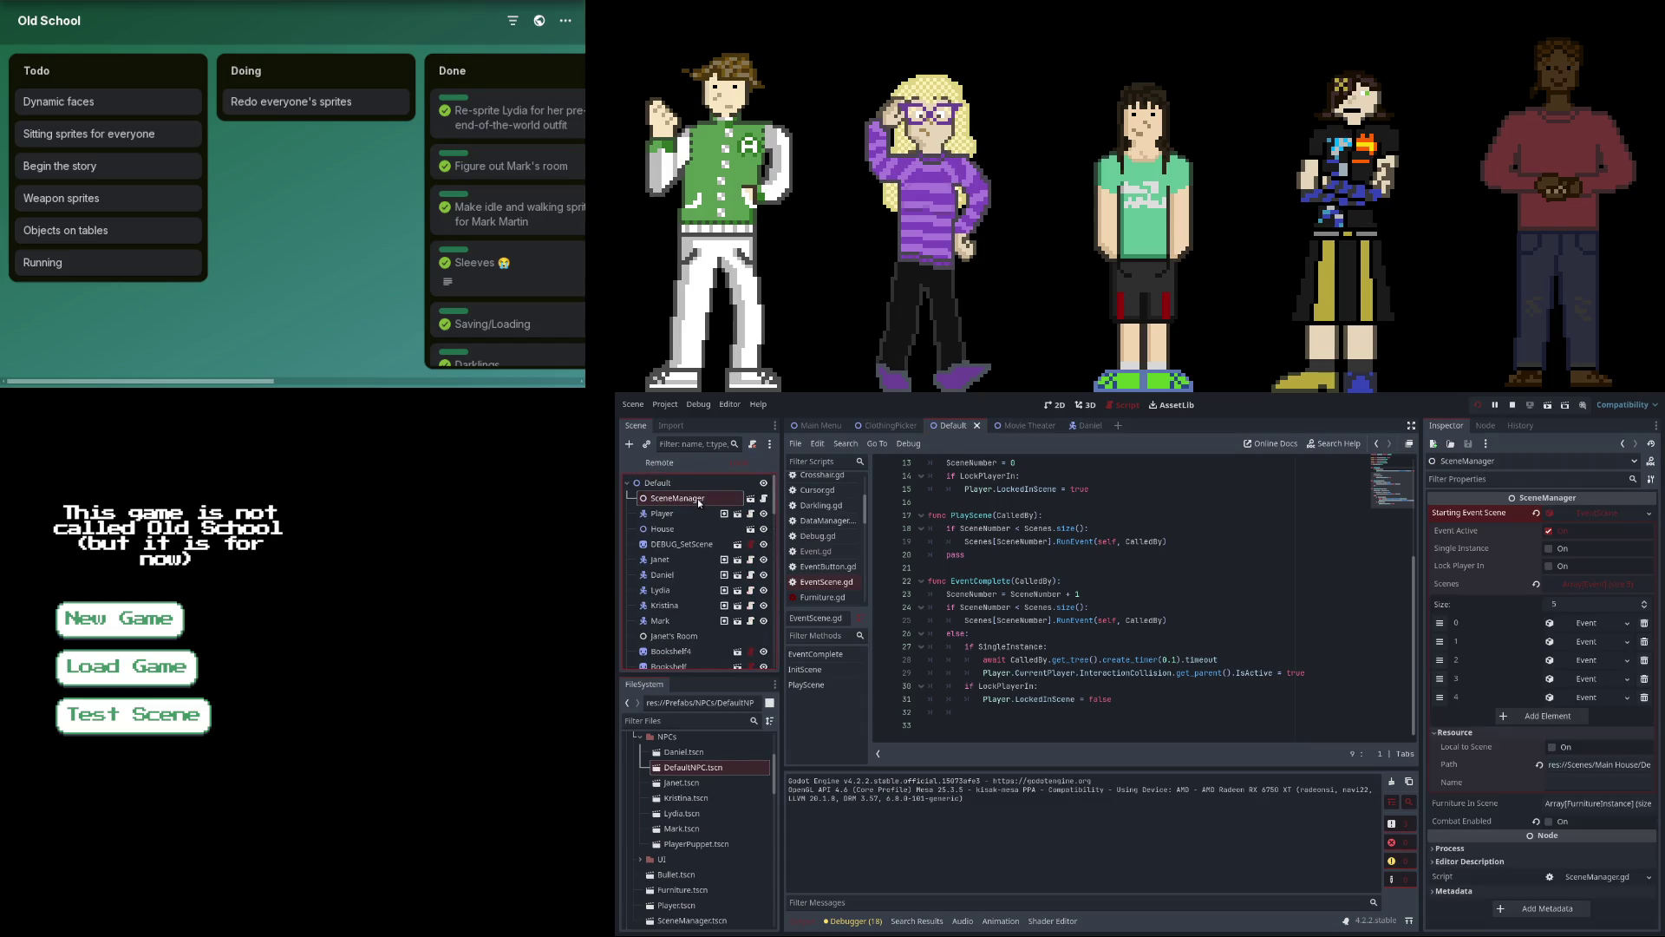
# Back in Movie Theater, undo and redo the SceneManager property changes.
pyautogui.click(1019, 426)
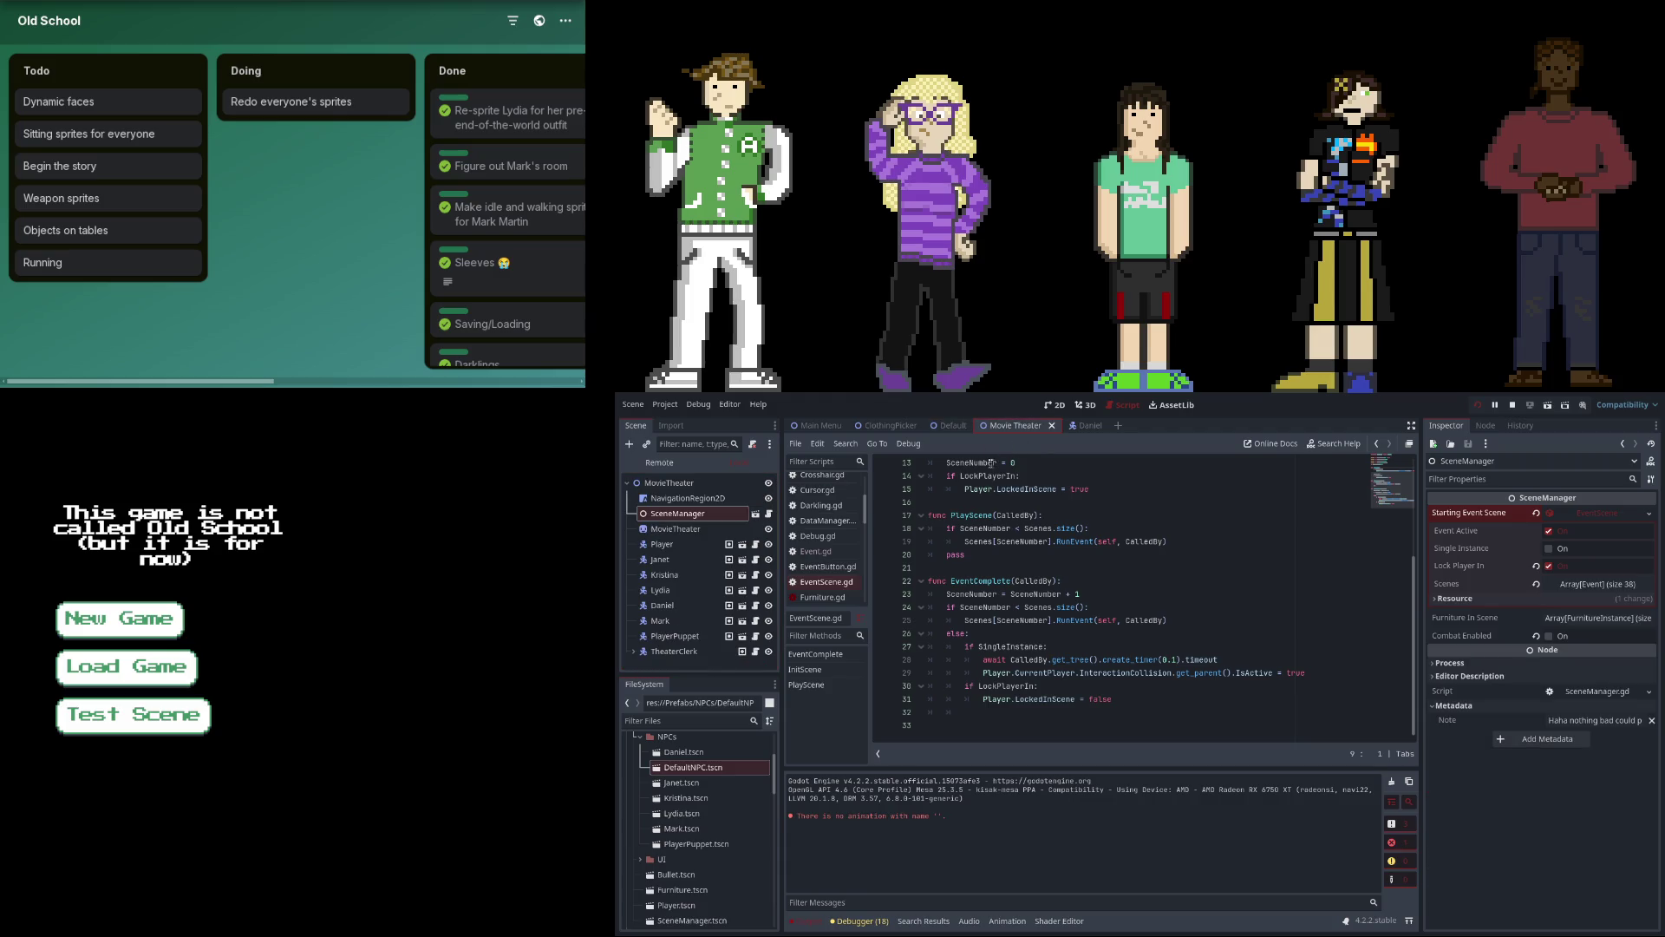
pyautogui.hotkey('ctrl', 'z')
pyautogui.hotkey('ctrl', 'z')
pyautogui.hotkey('ctrl', 'z')
pyautogui.hotkey('ctrl', 'z')
pyautogui.scroll(1, 1155, 602)
pyautogui.hotkey('ctrl', 'shift', 'z')
pyautogui.hotkey('ctrl', 'shift', 'z')
pyautogui.hotkey('ctrl', 'shift', 'z')
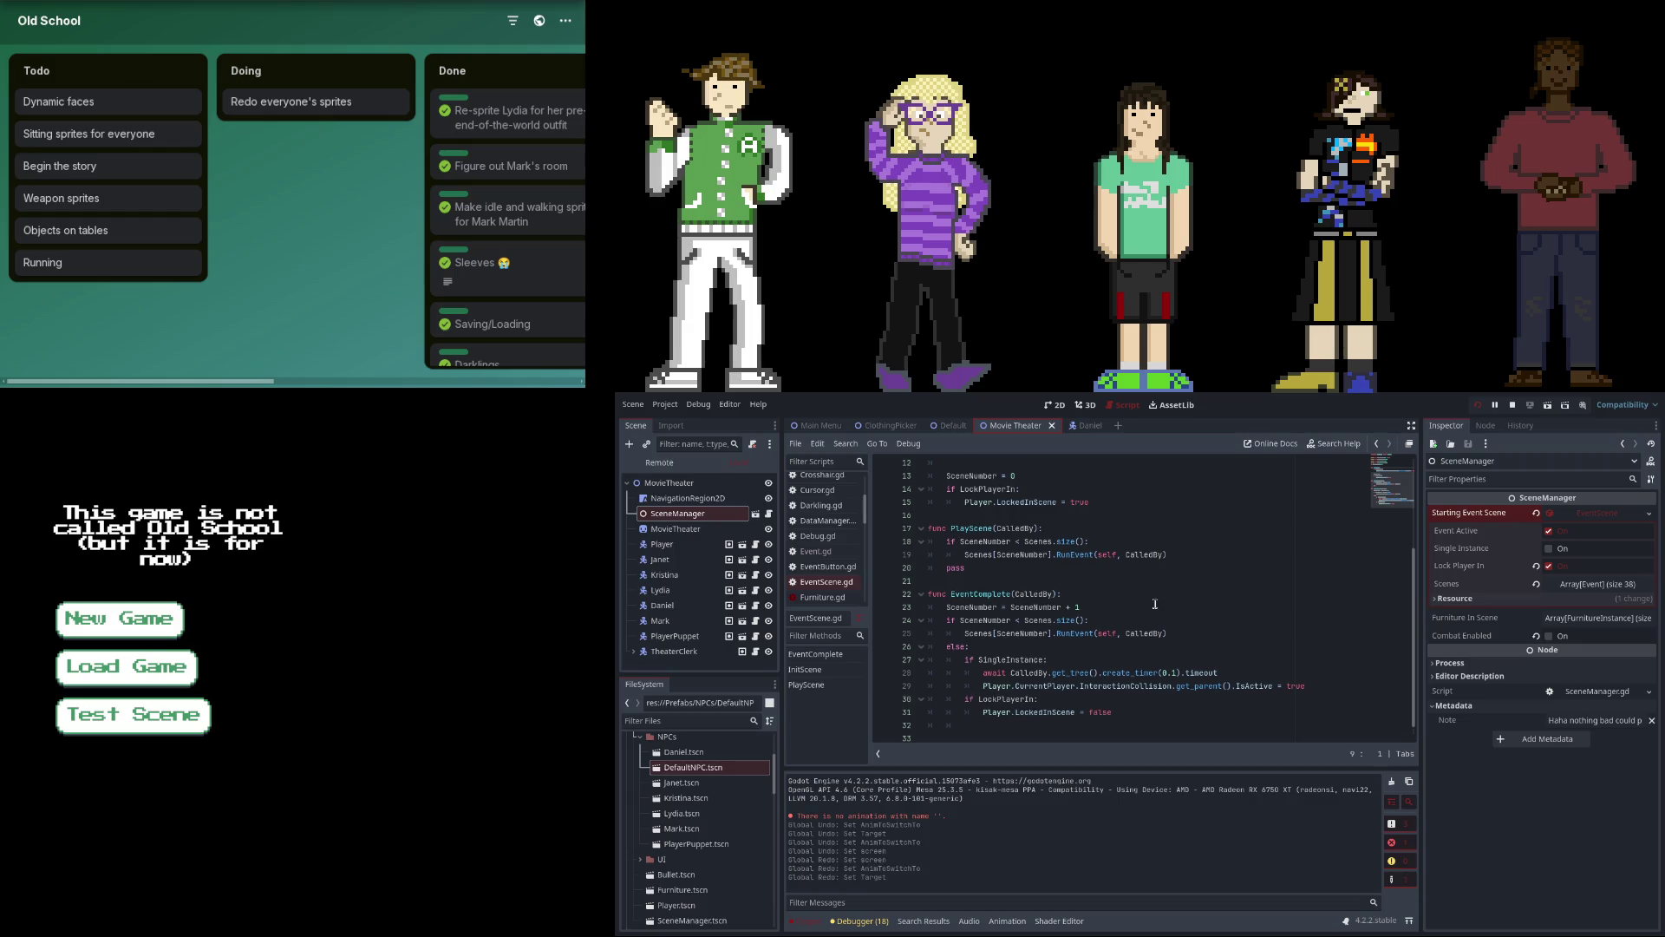
pyautogui.scroll(-3, 720, 816)
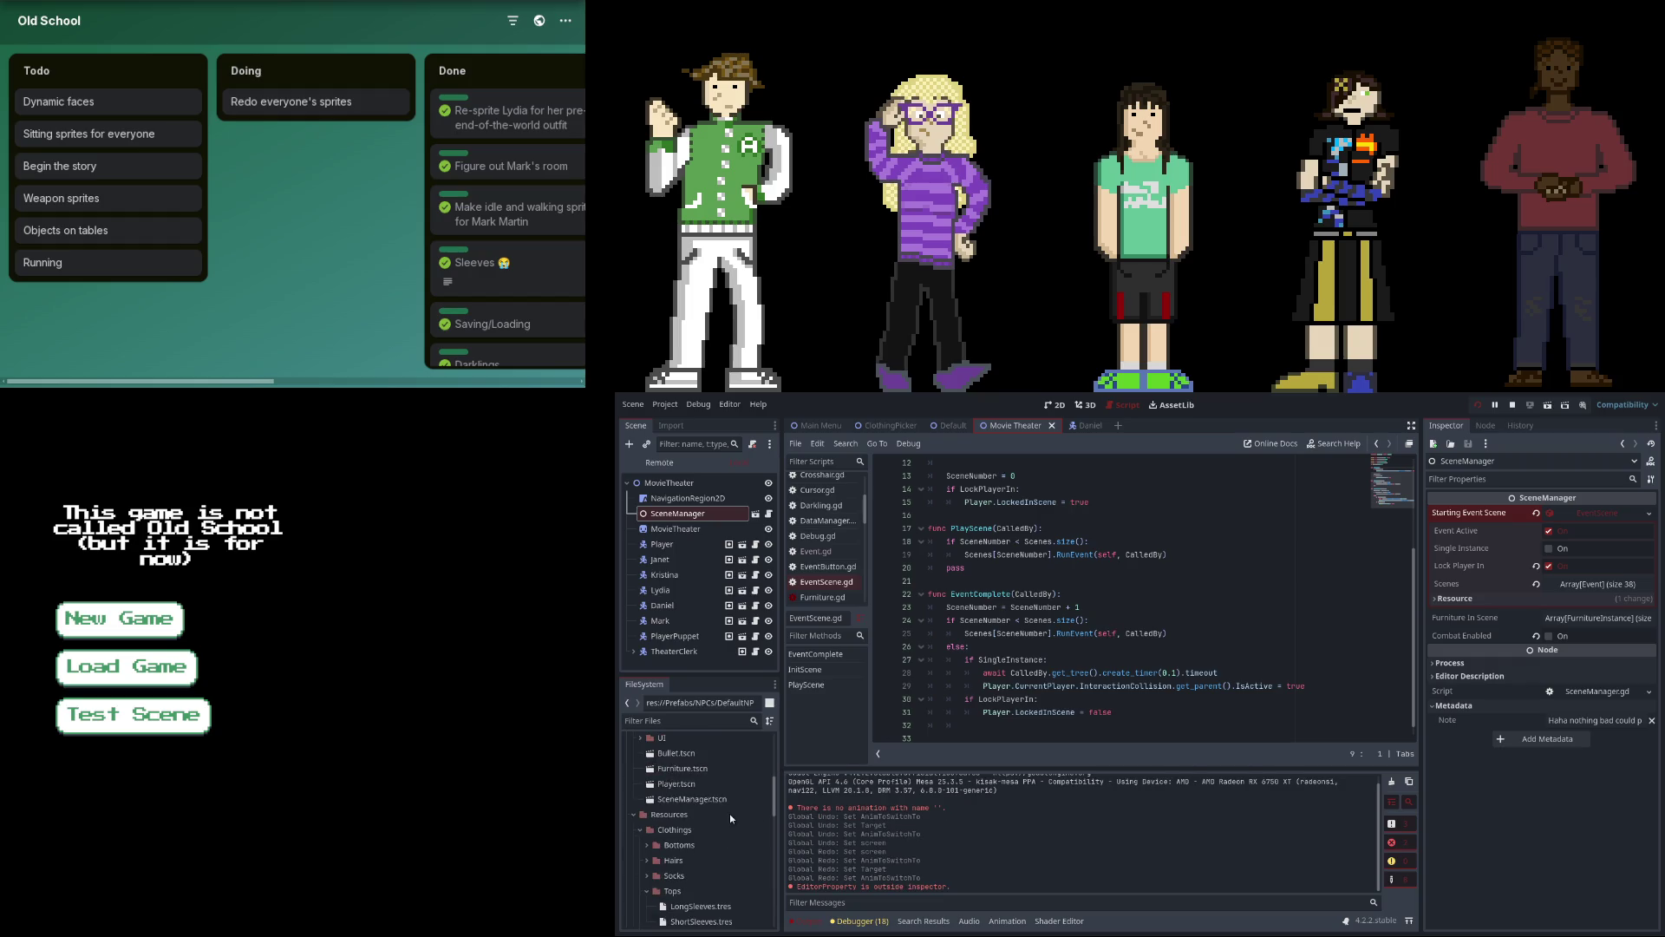
pyautogui.scroll(5, 709, 803)
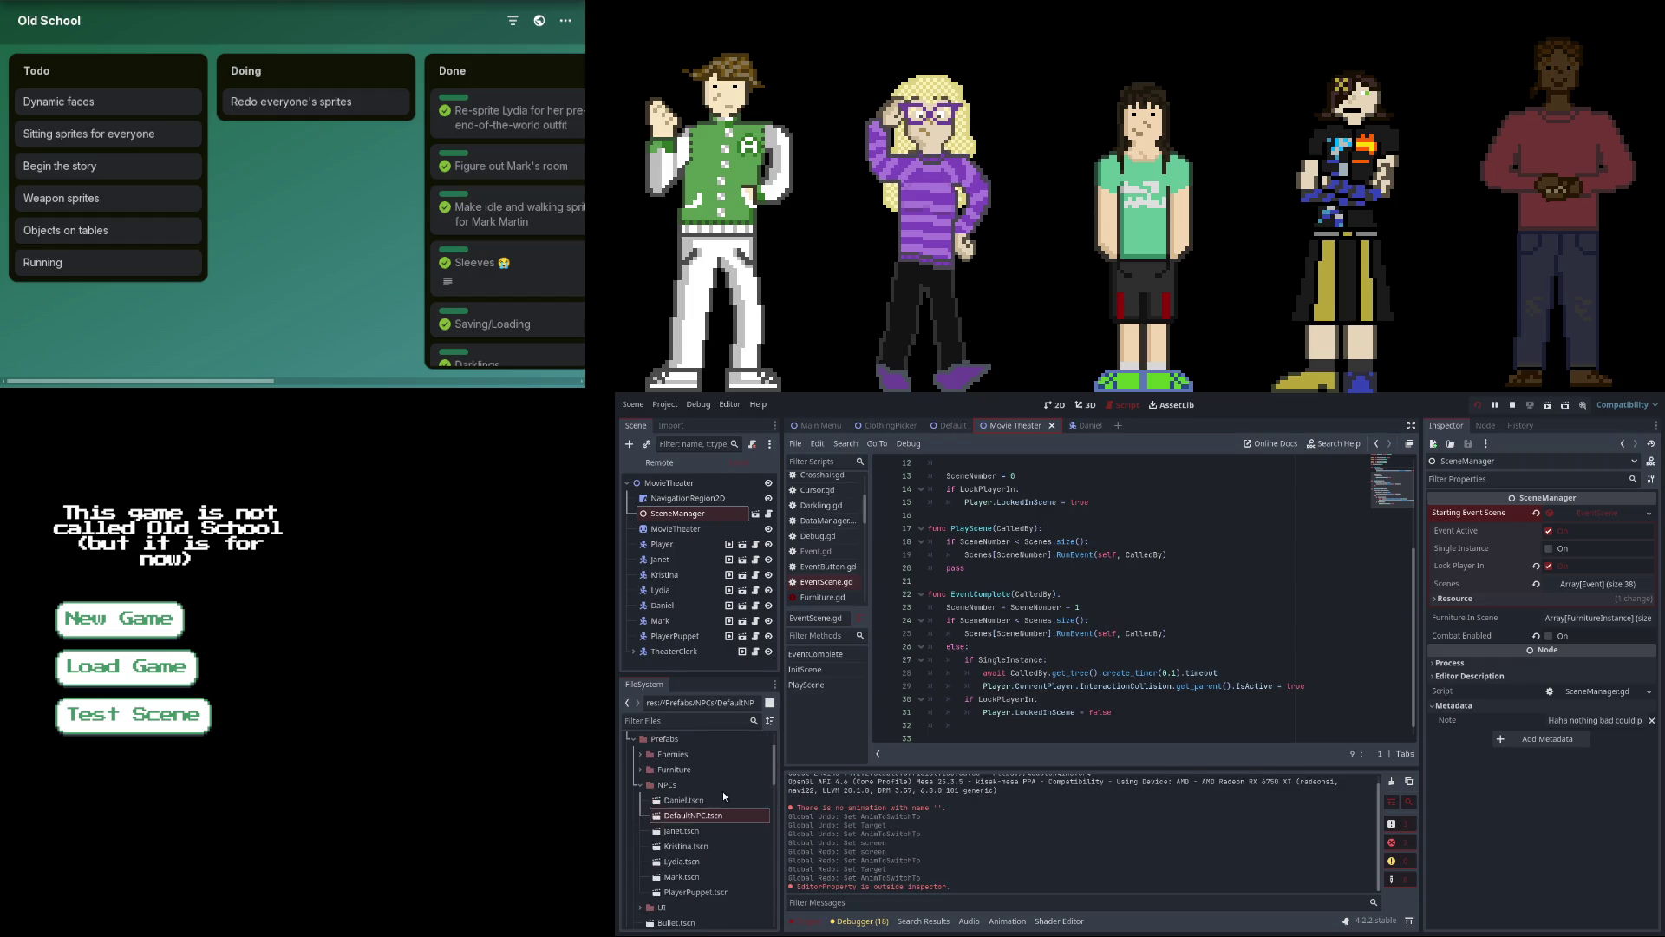
pyautogui.click(631, 757)
# Assign Movie Theater.tres as Starting Event Scene by dragging, collapse it, then save and rerun.
pyautogui.moveTo(690, 787)
pyautogui.mouseDown()
pyautogui.moveTo(1062, 594)
pyautogui.moveTo(1587, 518)
pyautogui.mouseUp()
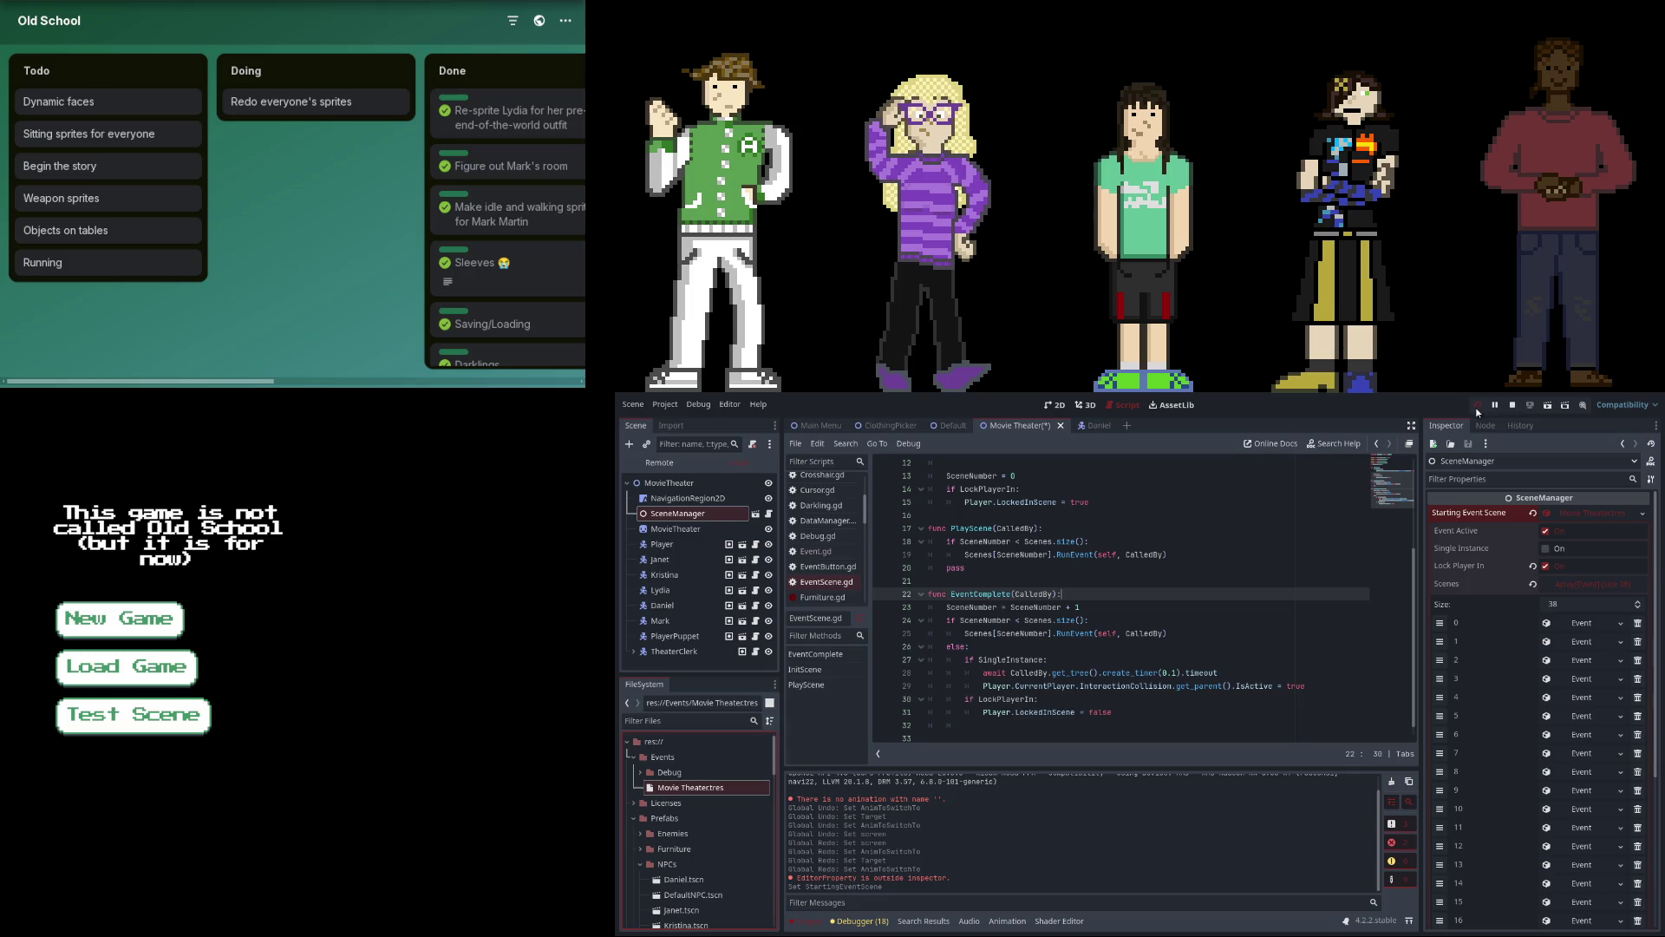
pyautogui.click(1589, 513)
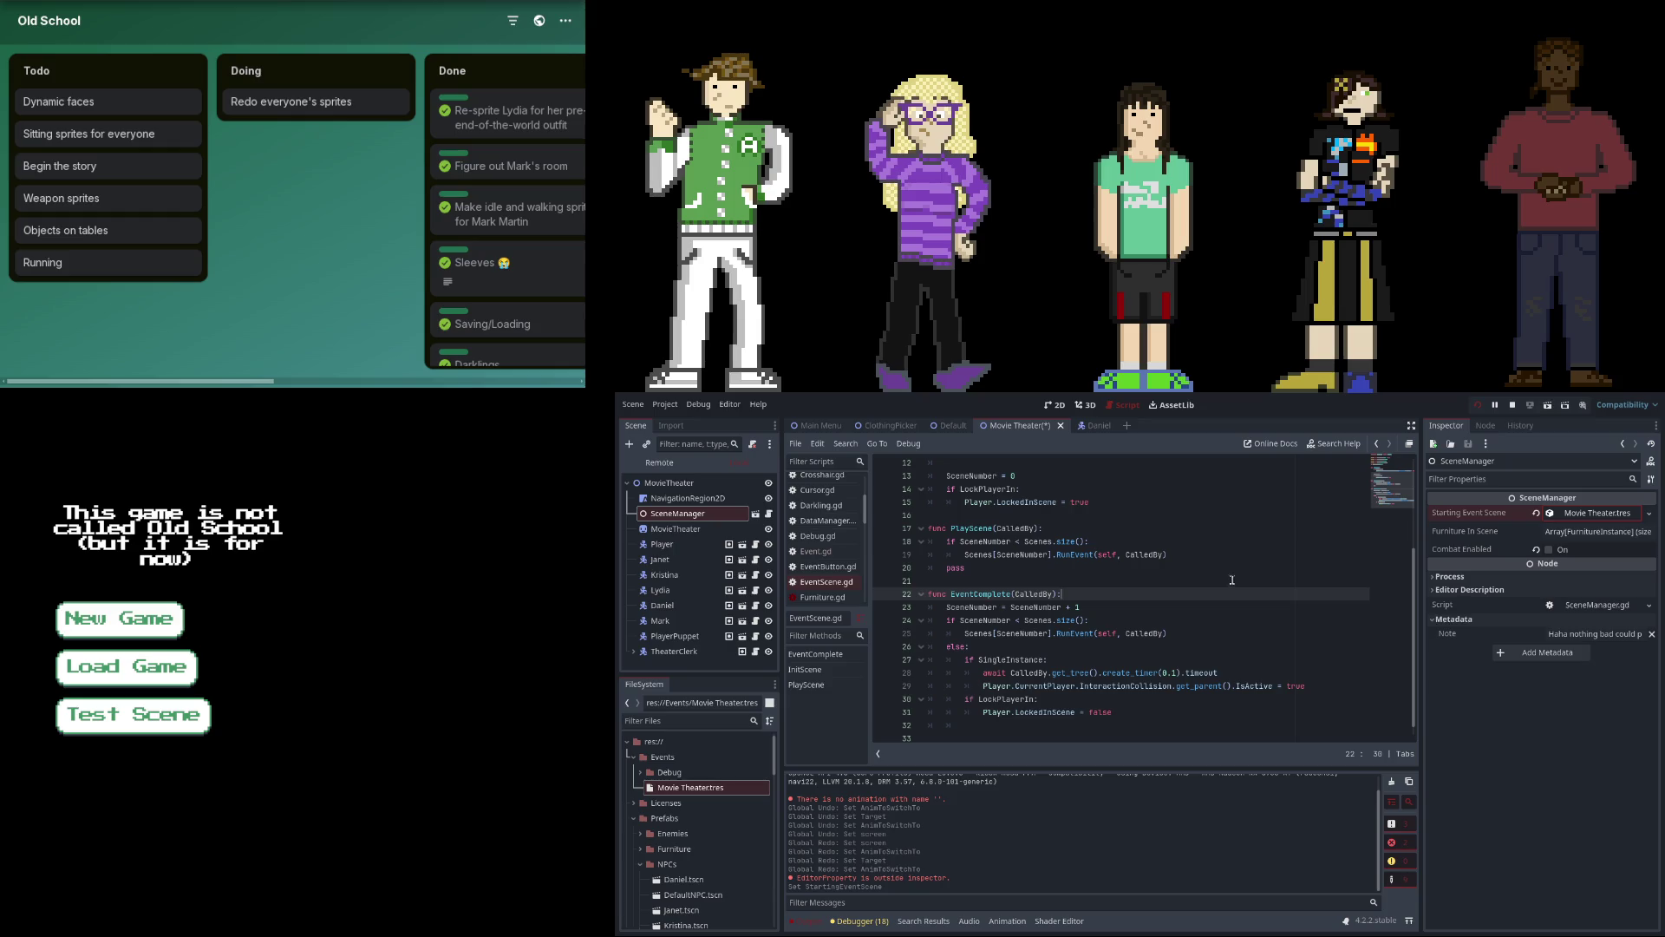
pyautogui.click(1470, 406)
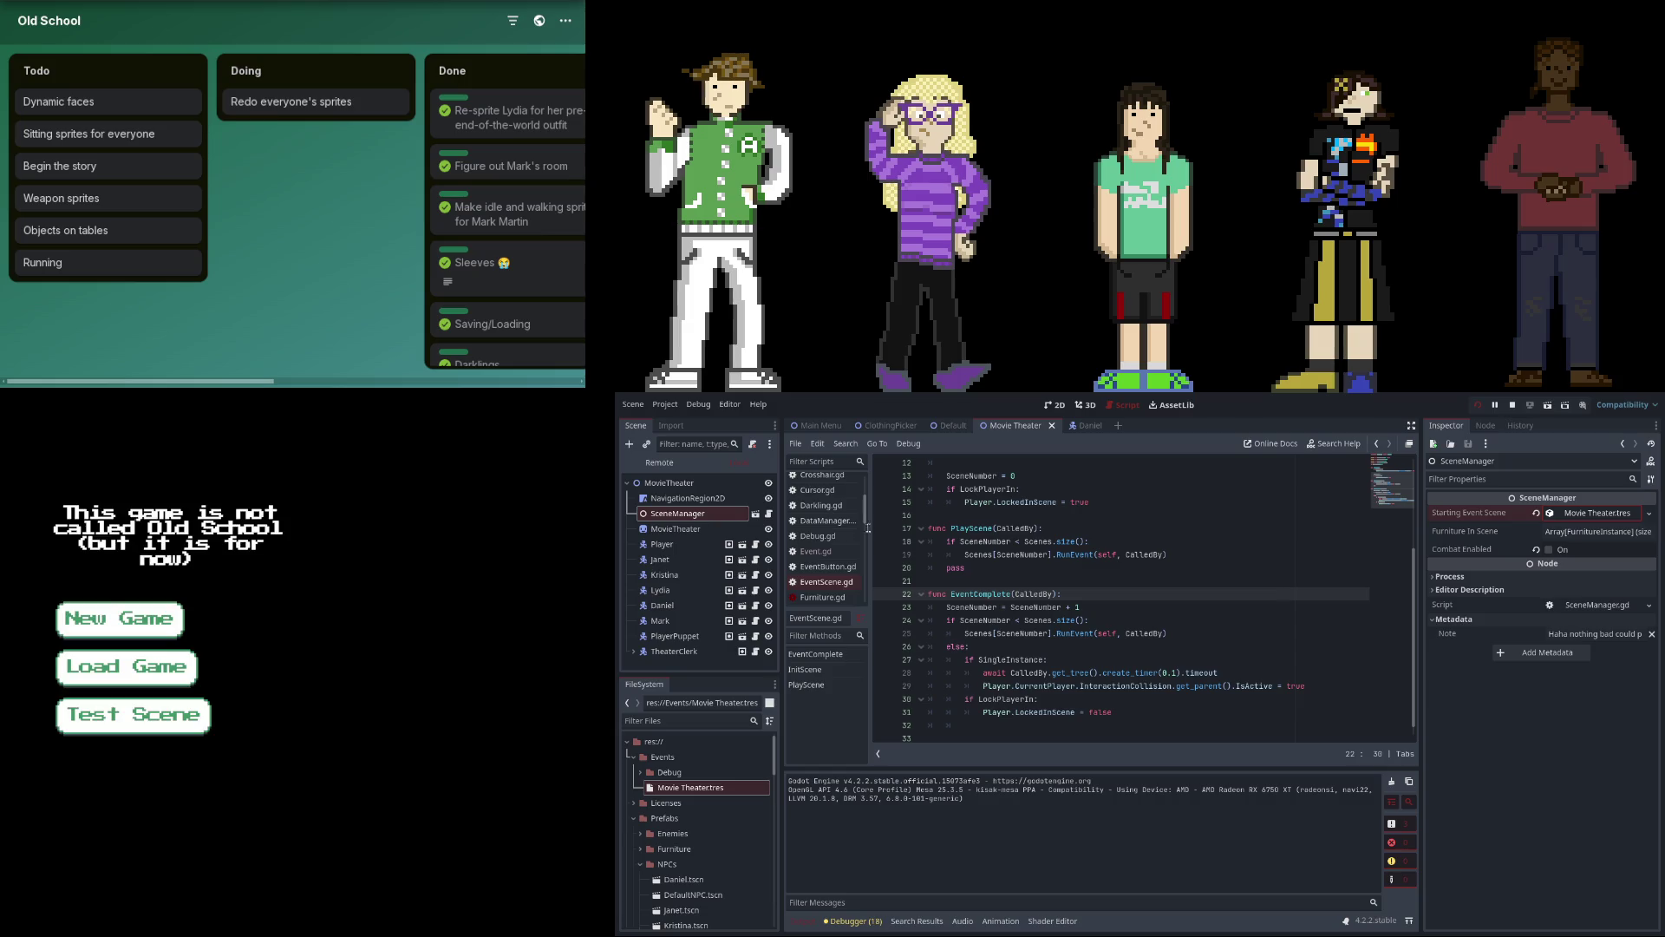
# Run the test scene, reselect SceneManager and expand its Movie Theater starting event resource.
pyautogui.click(112, 723)
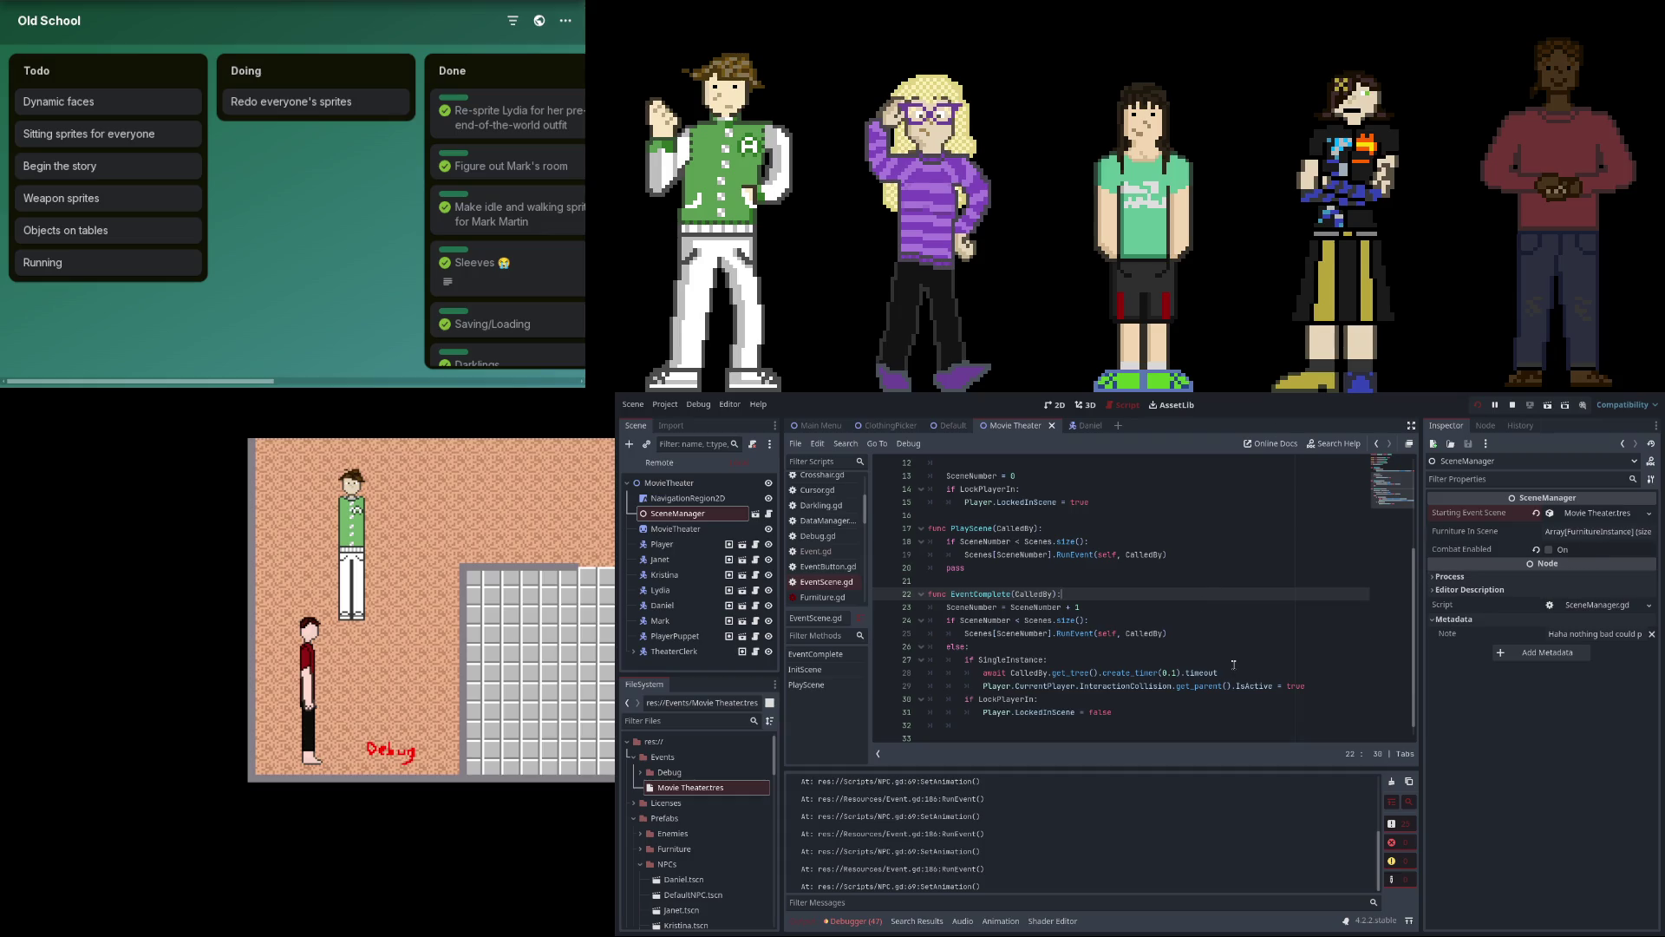
pyautogui.click(1580, 534)
pyautogui.scroll(3, 816, 584)
pyautogui.scroll(3, 815, 538)
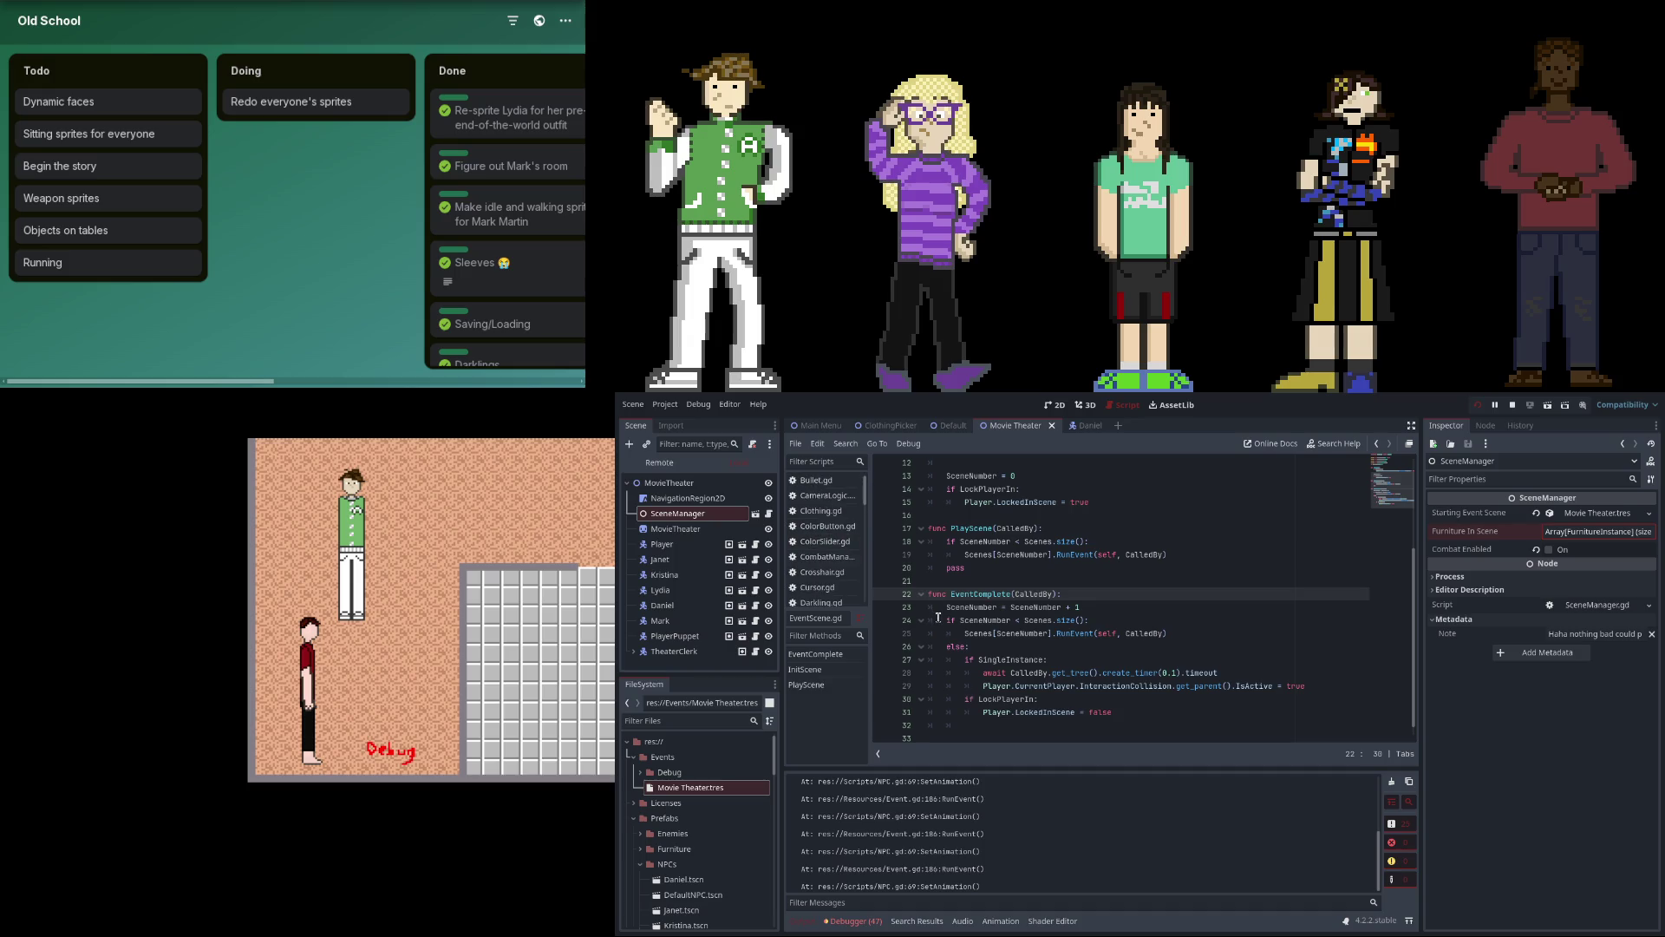
pyautogui.scroll(-2, 824, 521)
pyautogui.click(725, 484)
pyautogui.click(721, 516)
pyautogui.click(1607, 508)
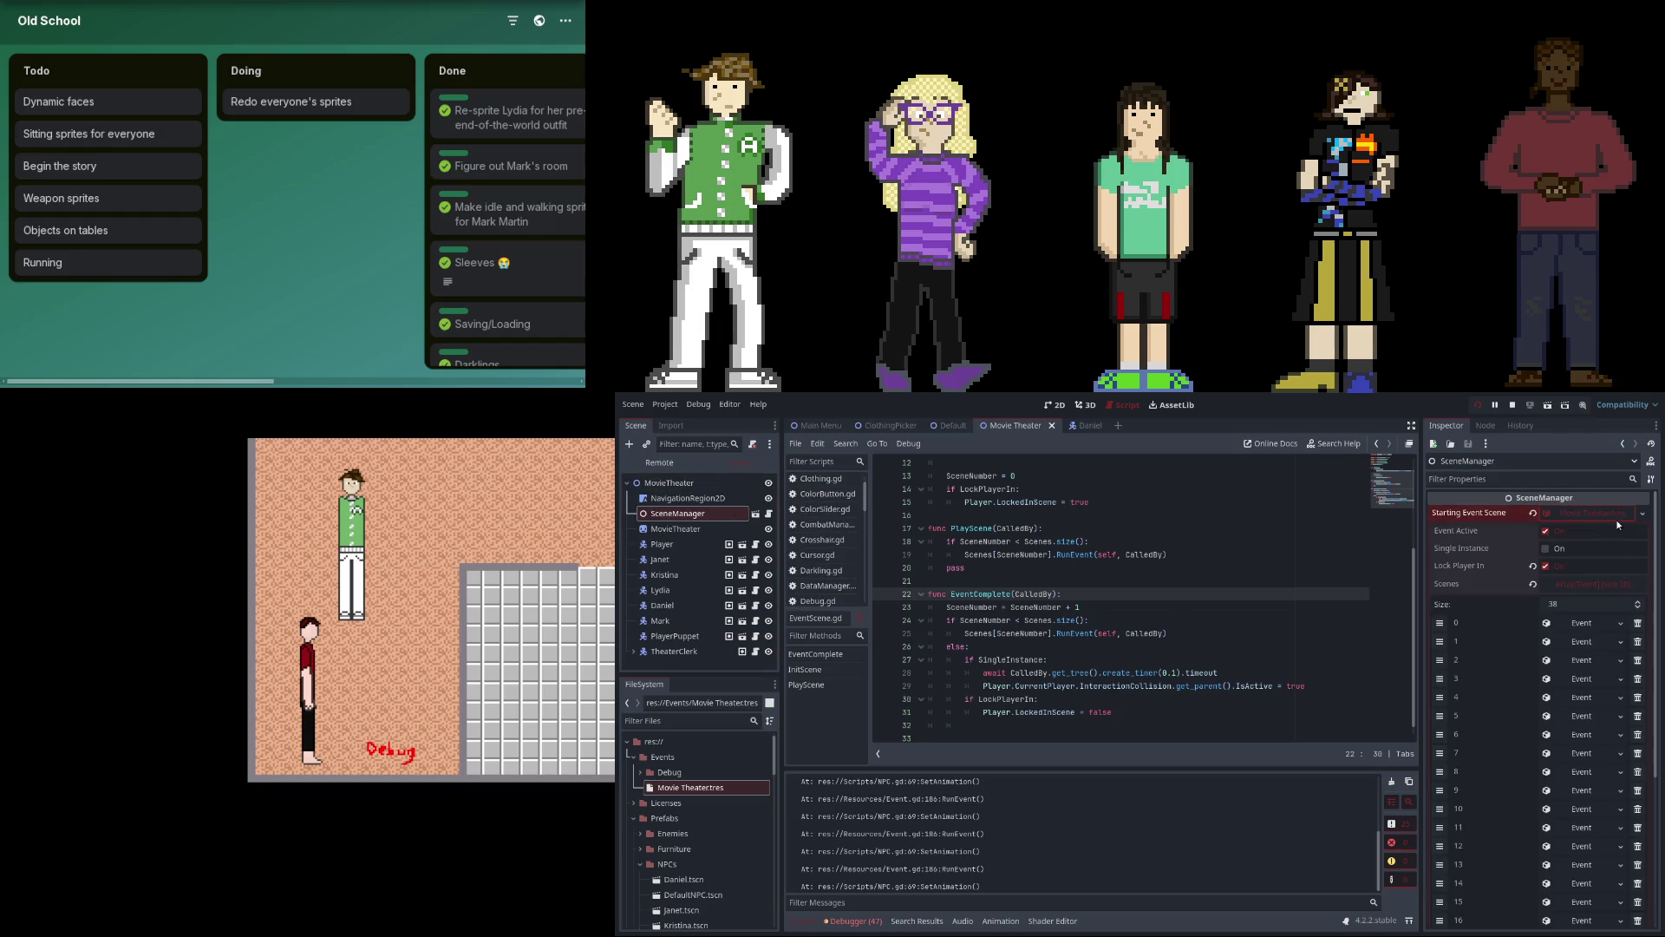
pyautogui.scroll(-5, 1589, 742)
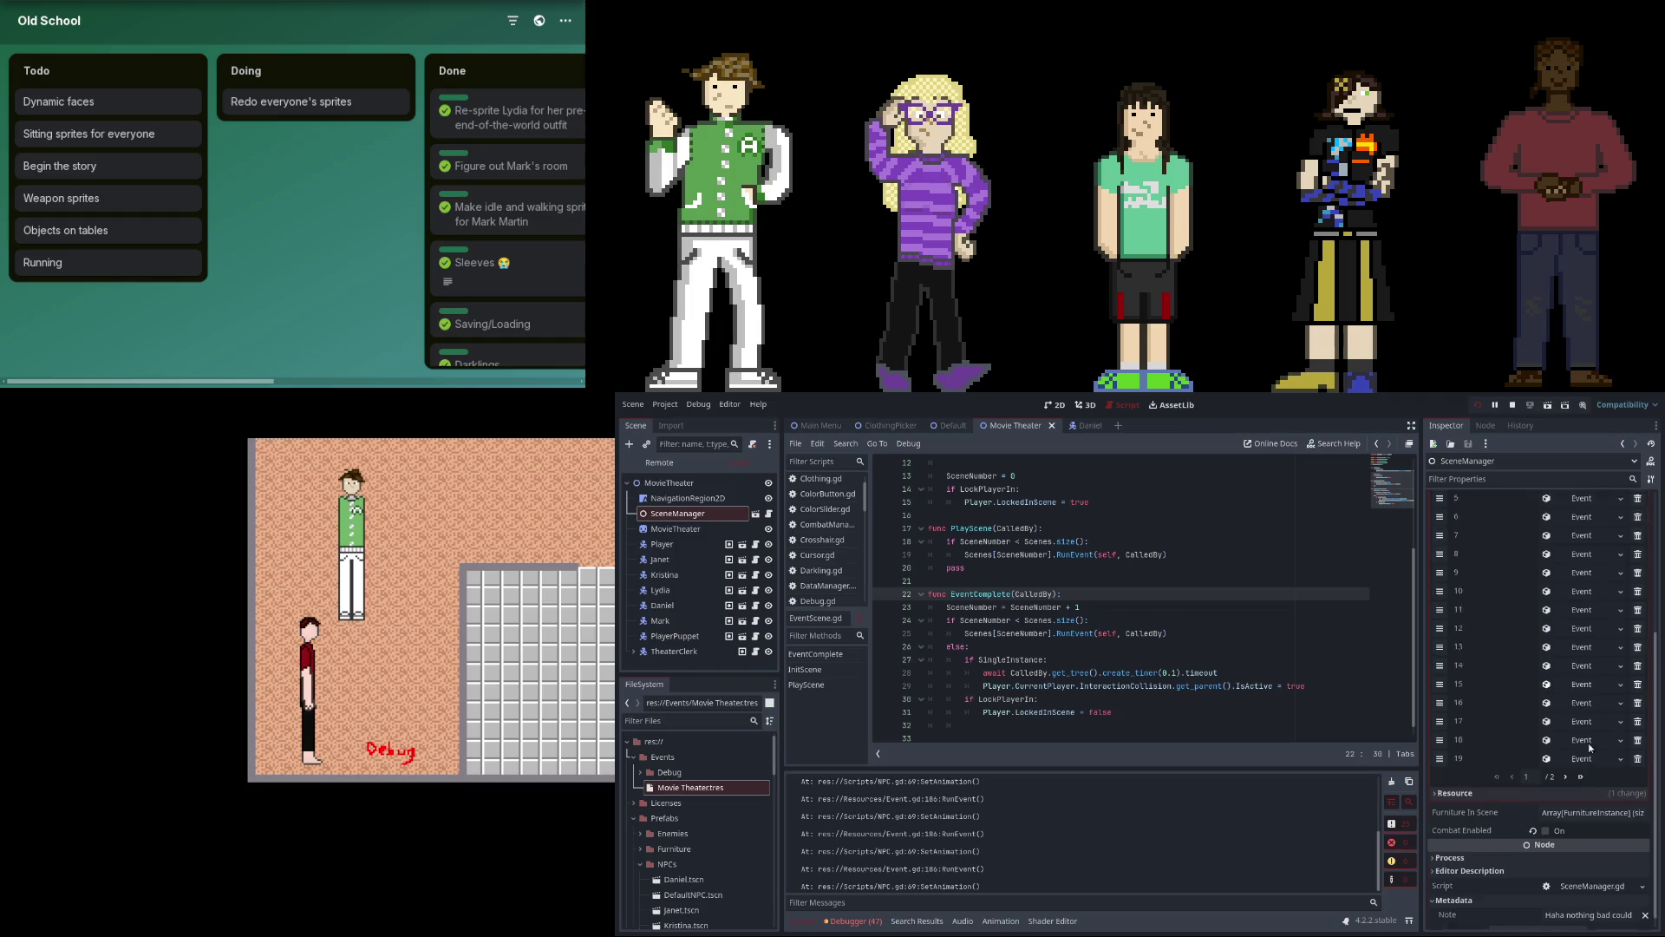
# Review Scenes event 14's event type and SideIdle animation setting for Lydia Flynt.
pyautogui.click(1577, 652)
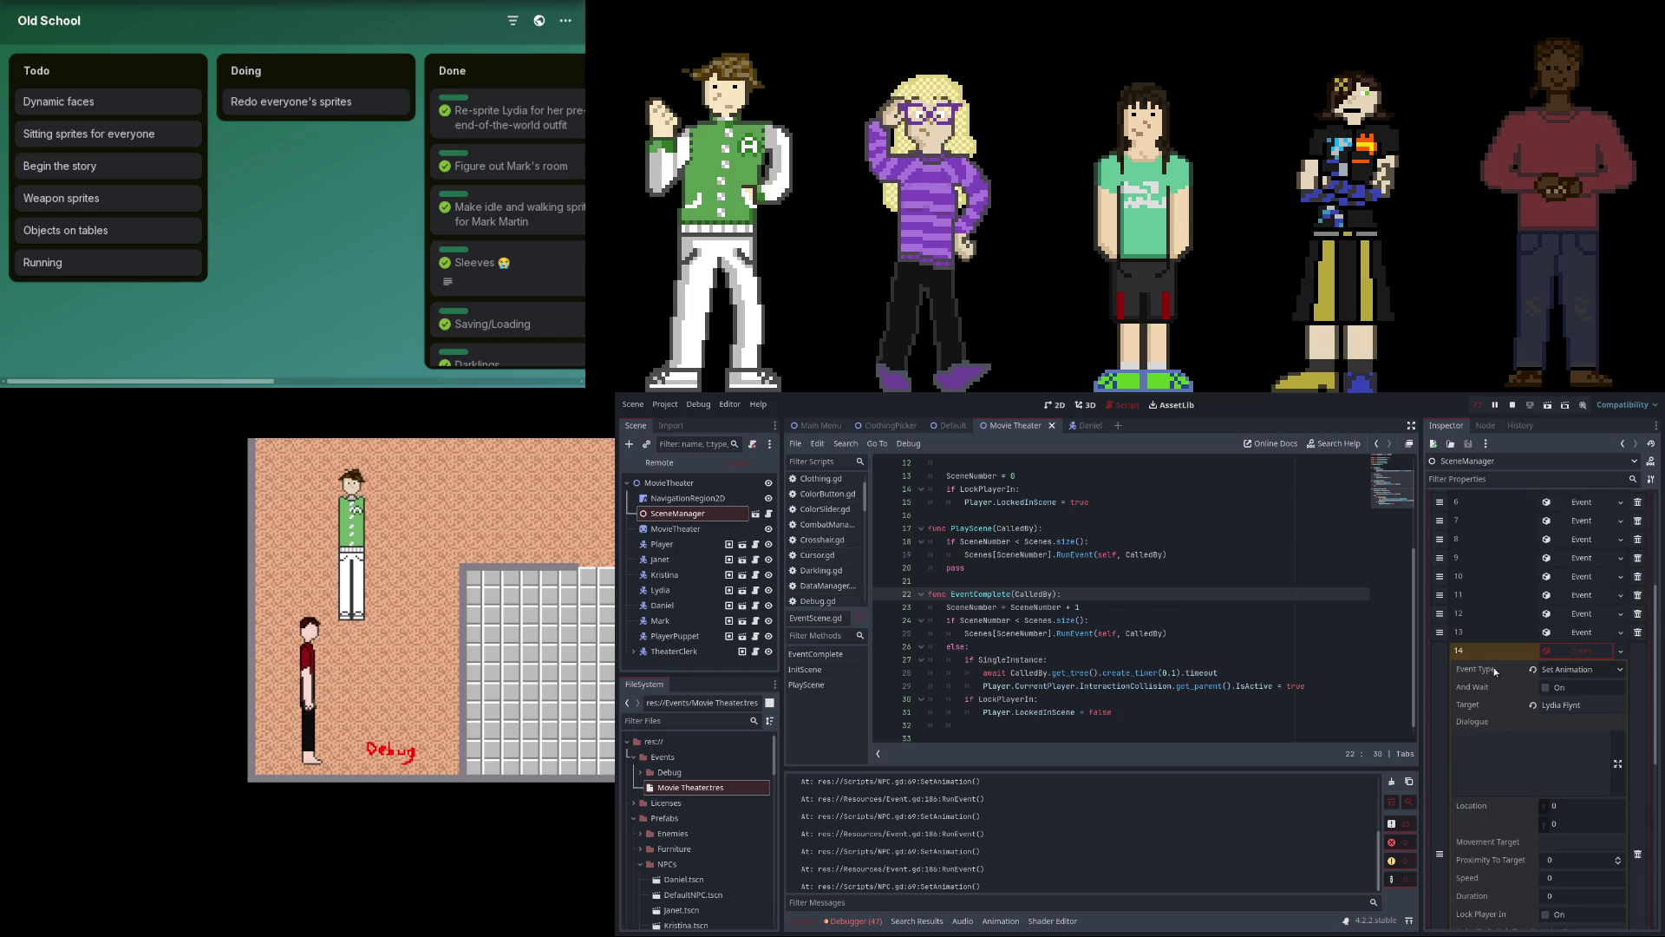
pyautogui.scroll(-1, 1475, 641)
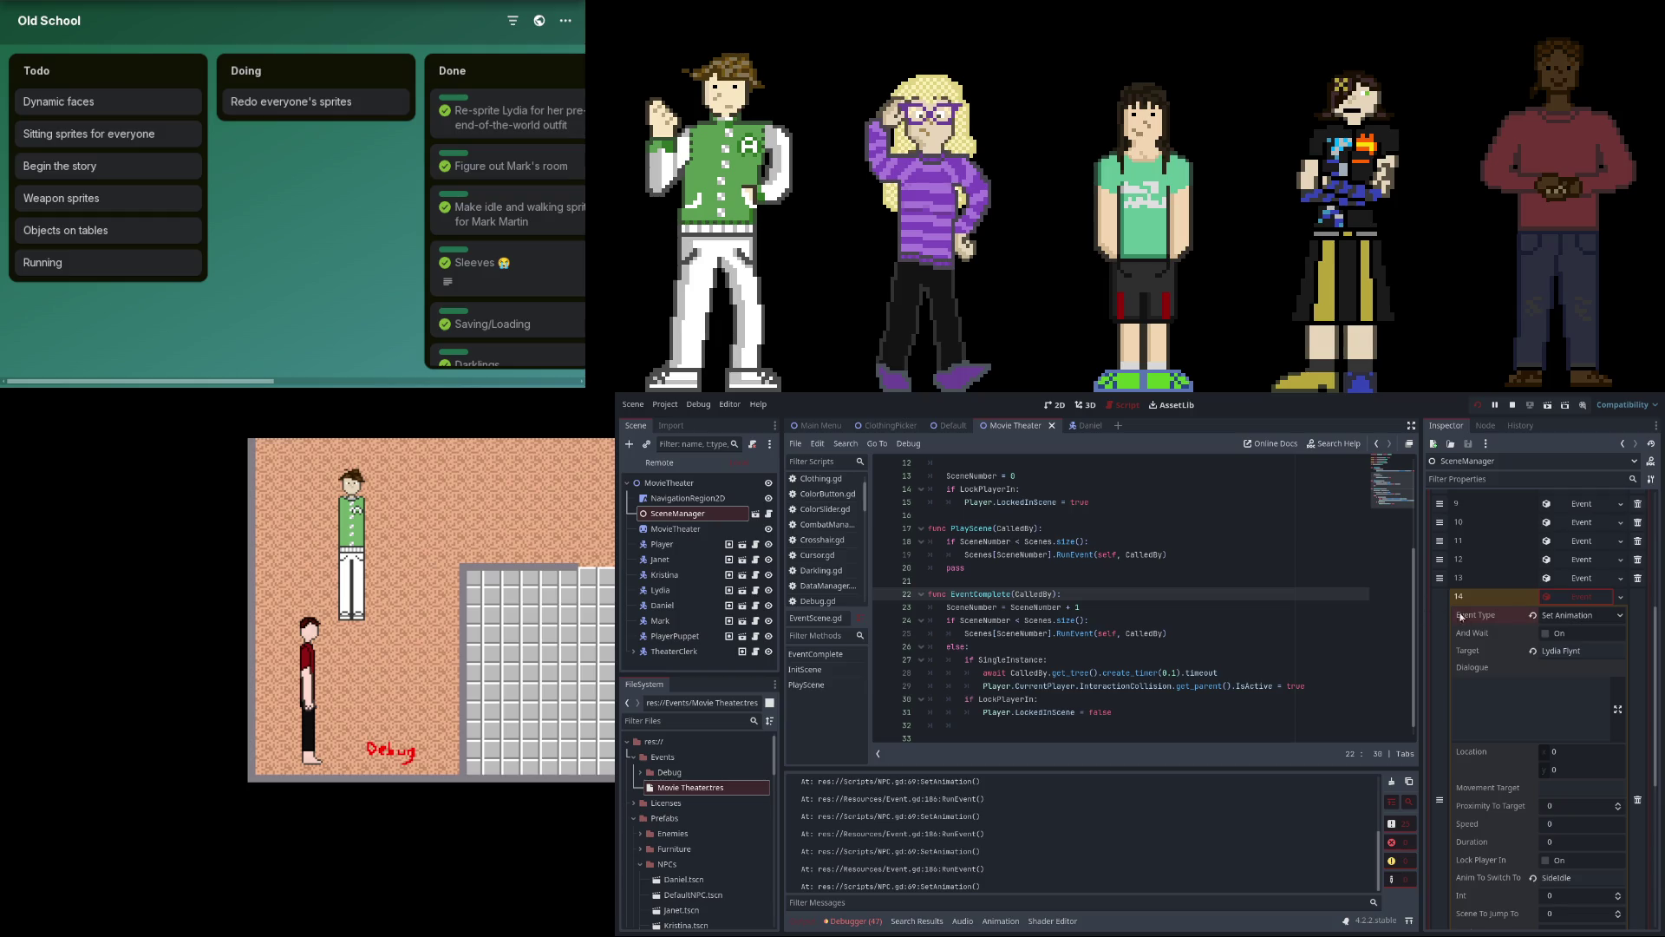
pyautogui.click(1618, 618)
pyautogui.click(1486, 624)
pyautogui.scroll(-3, 1504, 741)
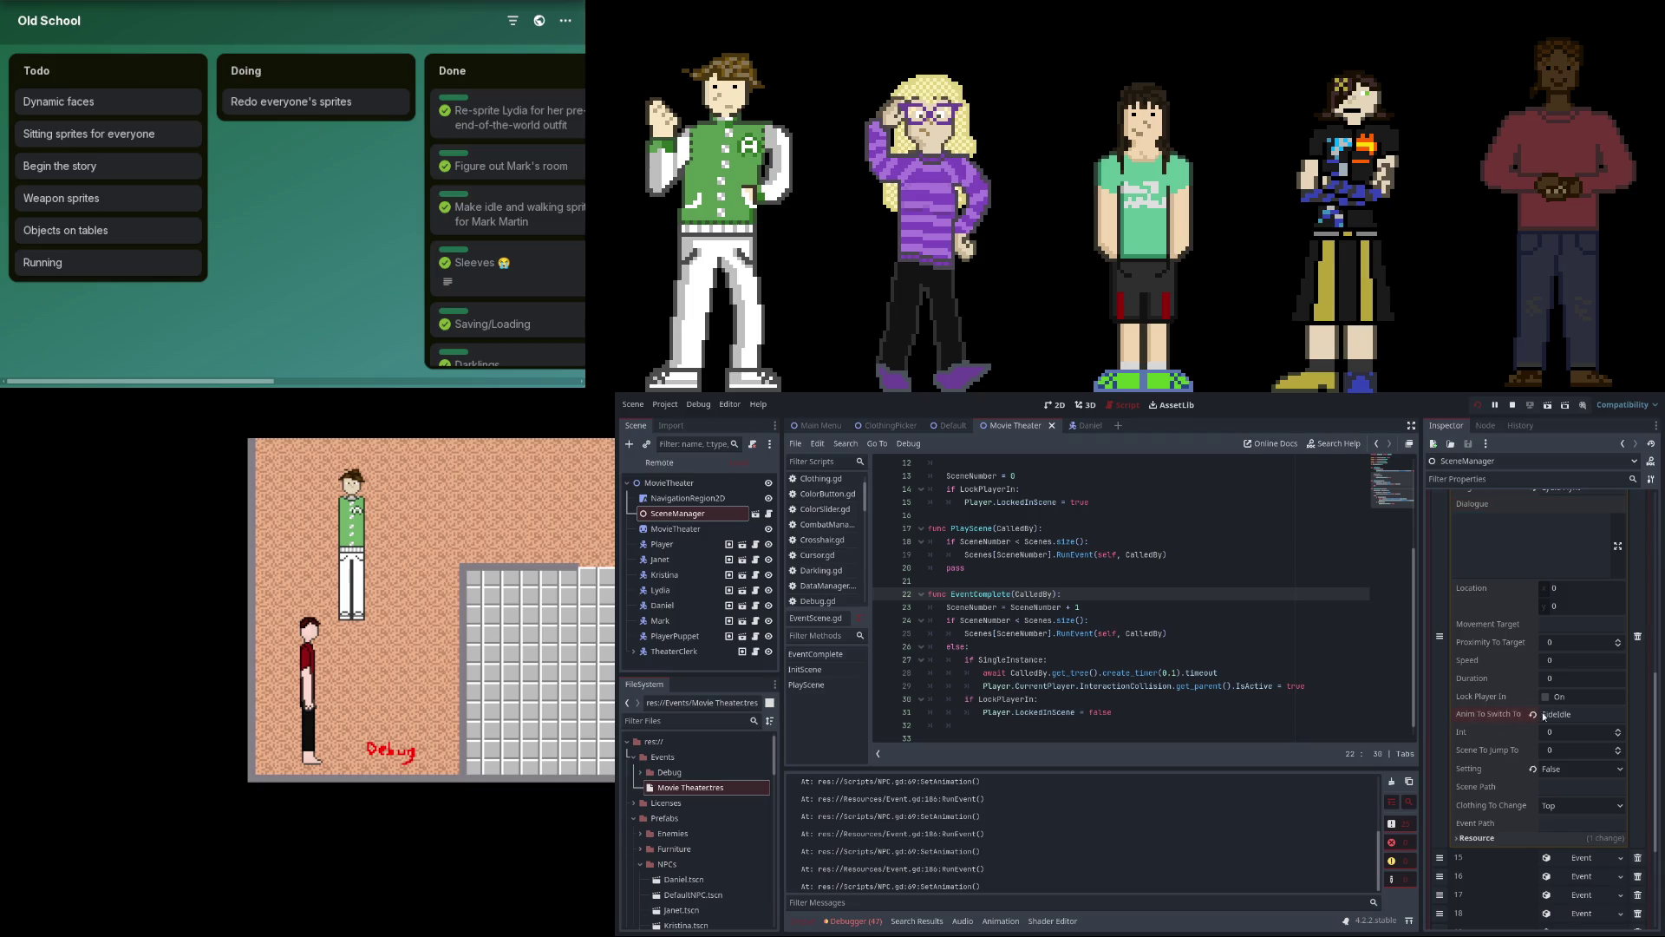
pyautogui.click(1570, 715)
pyautogui.click(1551, 770)
# Open Event.gd from the script list.
pyautogui.scroll(-2, 837, 522)
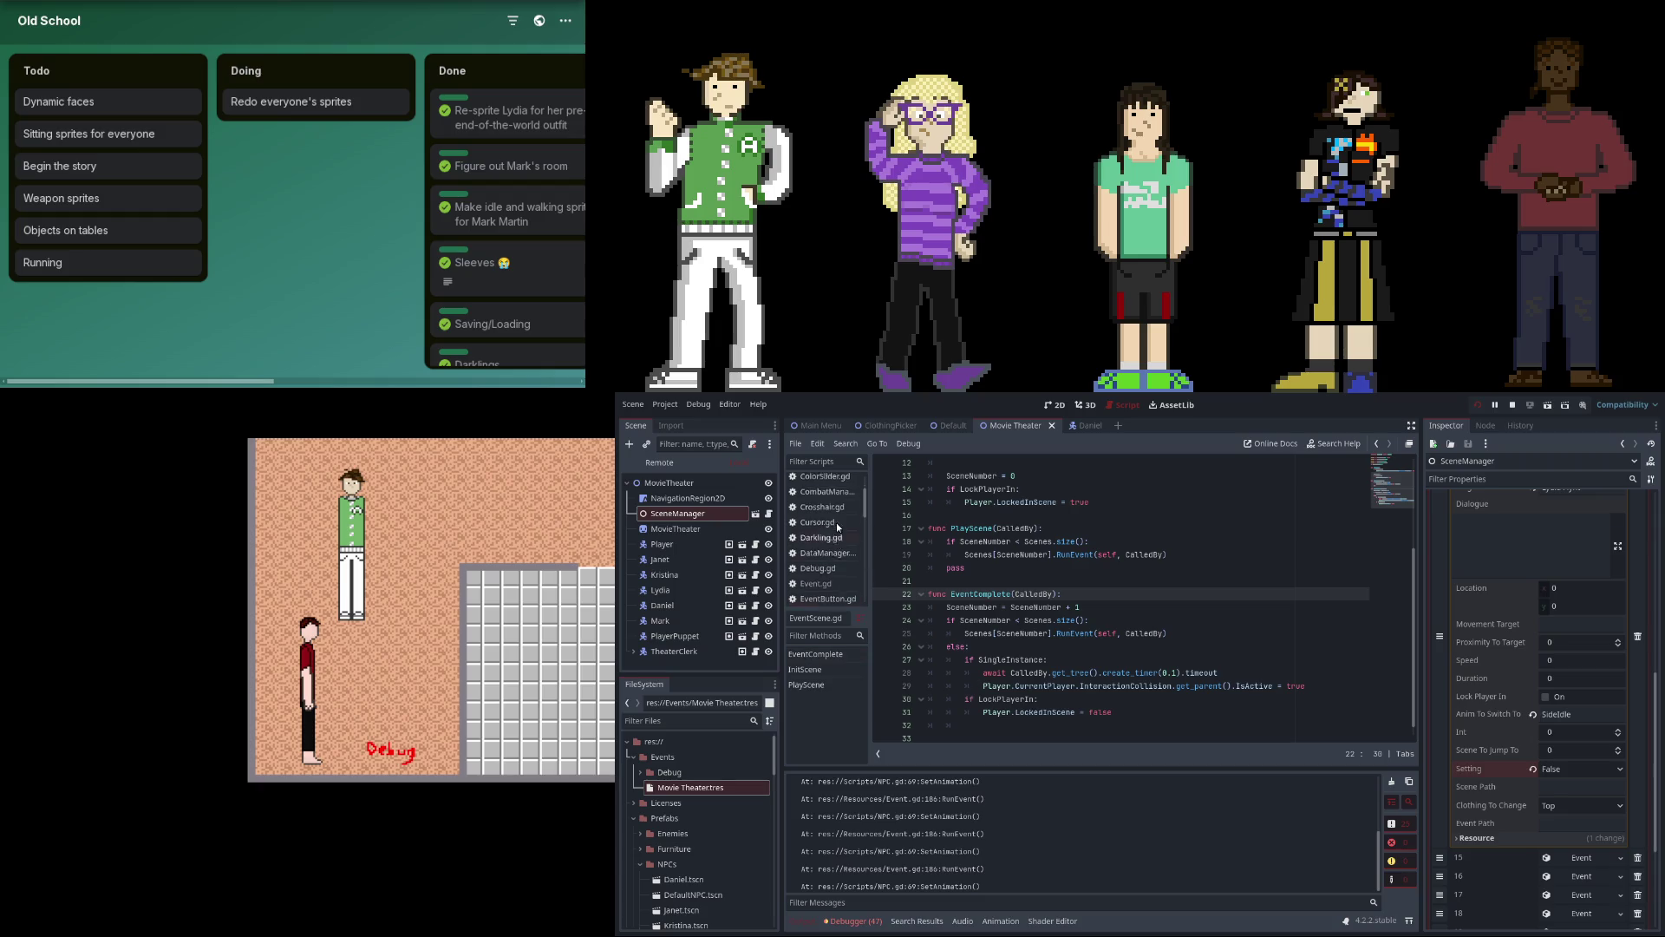
pyautogui.scroll(2, 836, 529)
pyautogui.scroll(-3, 834, 543)
pyautogui.click(836, 535)
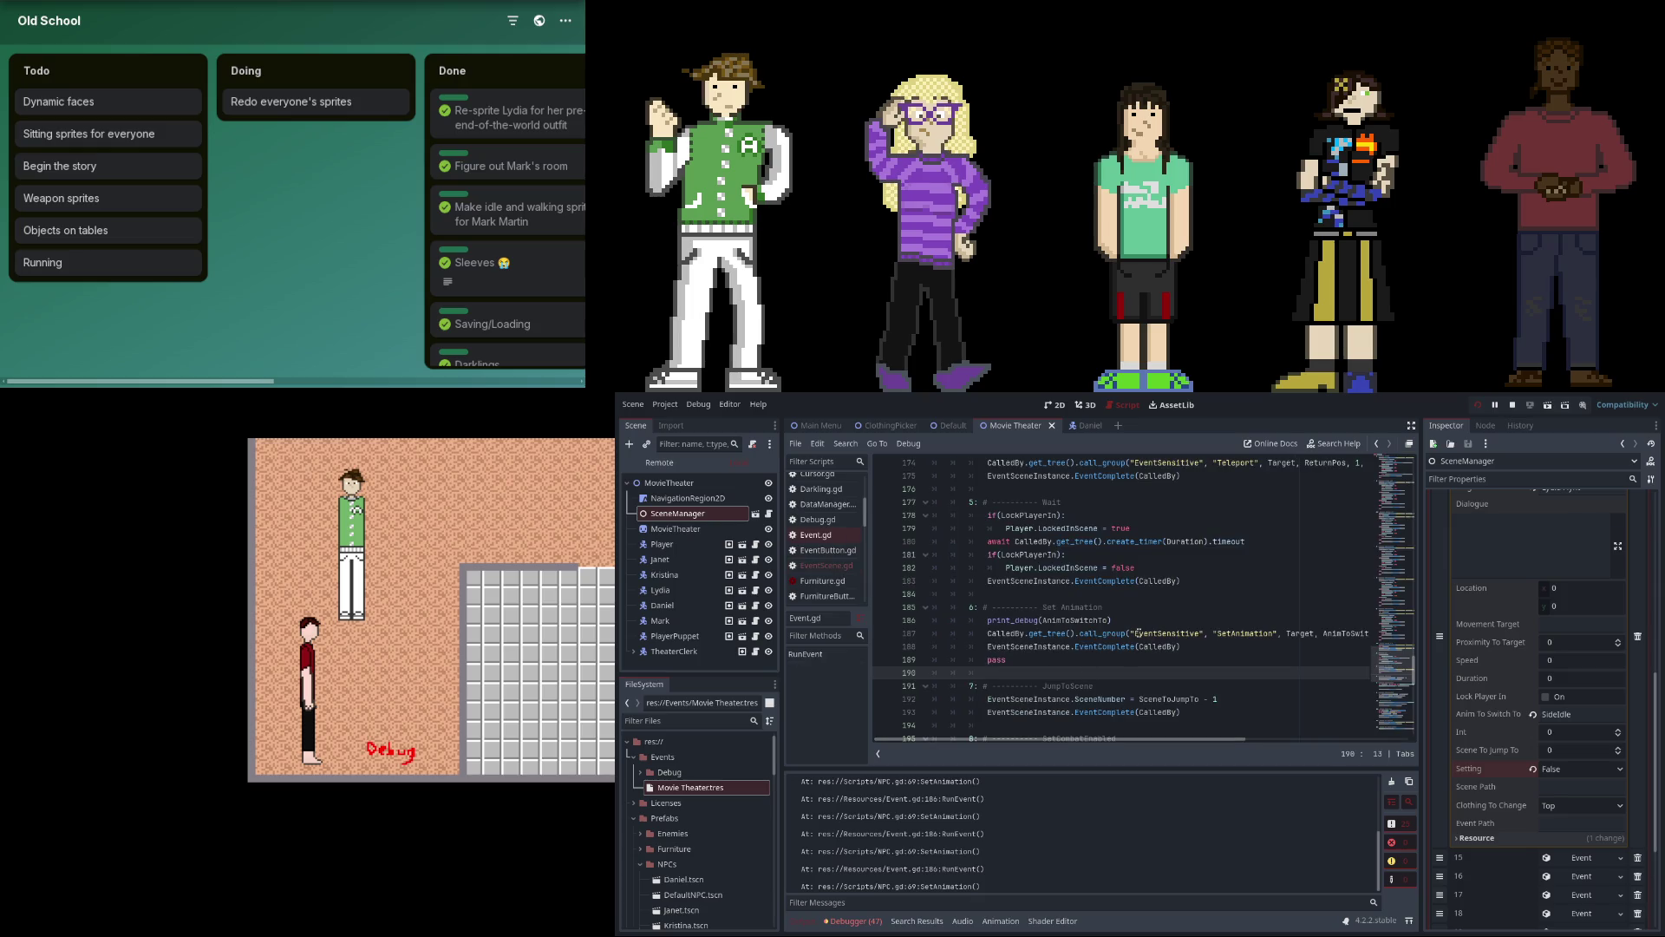
# Compare EventScene.gd with Event.gd's Set Animation branch, then stop and relaunch the game.
pyautogui.click(826, 565)
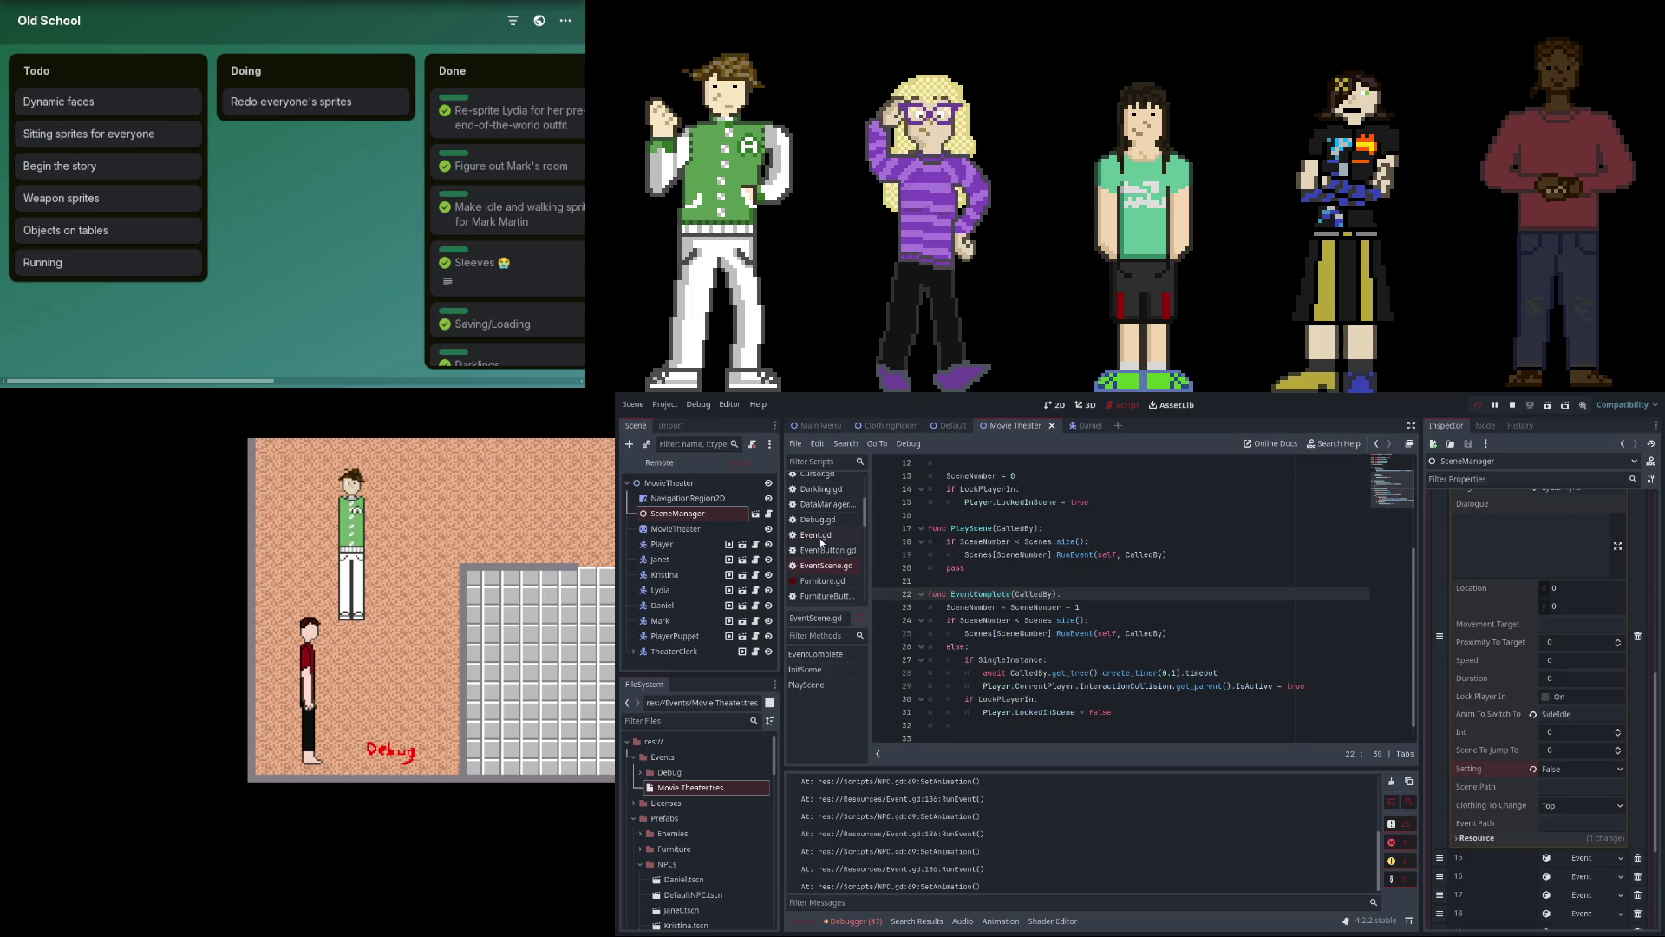
pyautogui.scroll(1, 1061, 607)
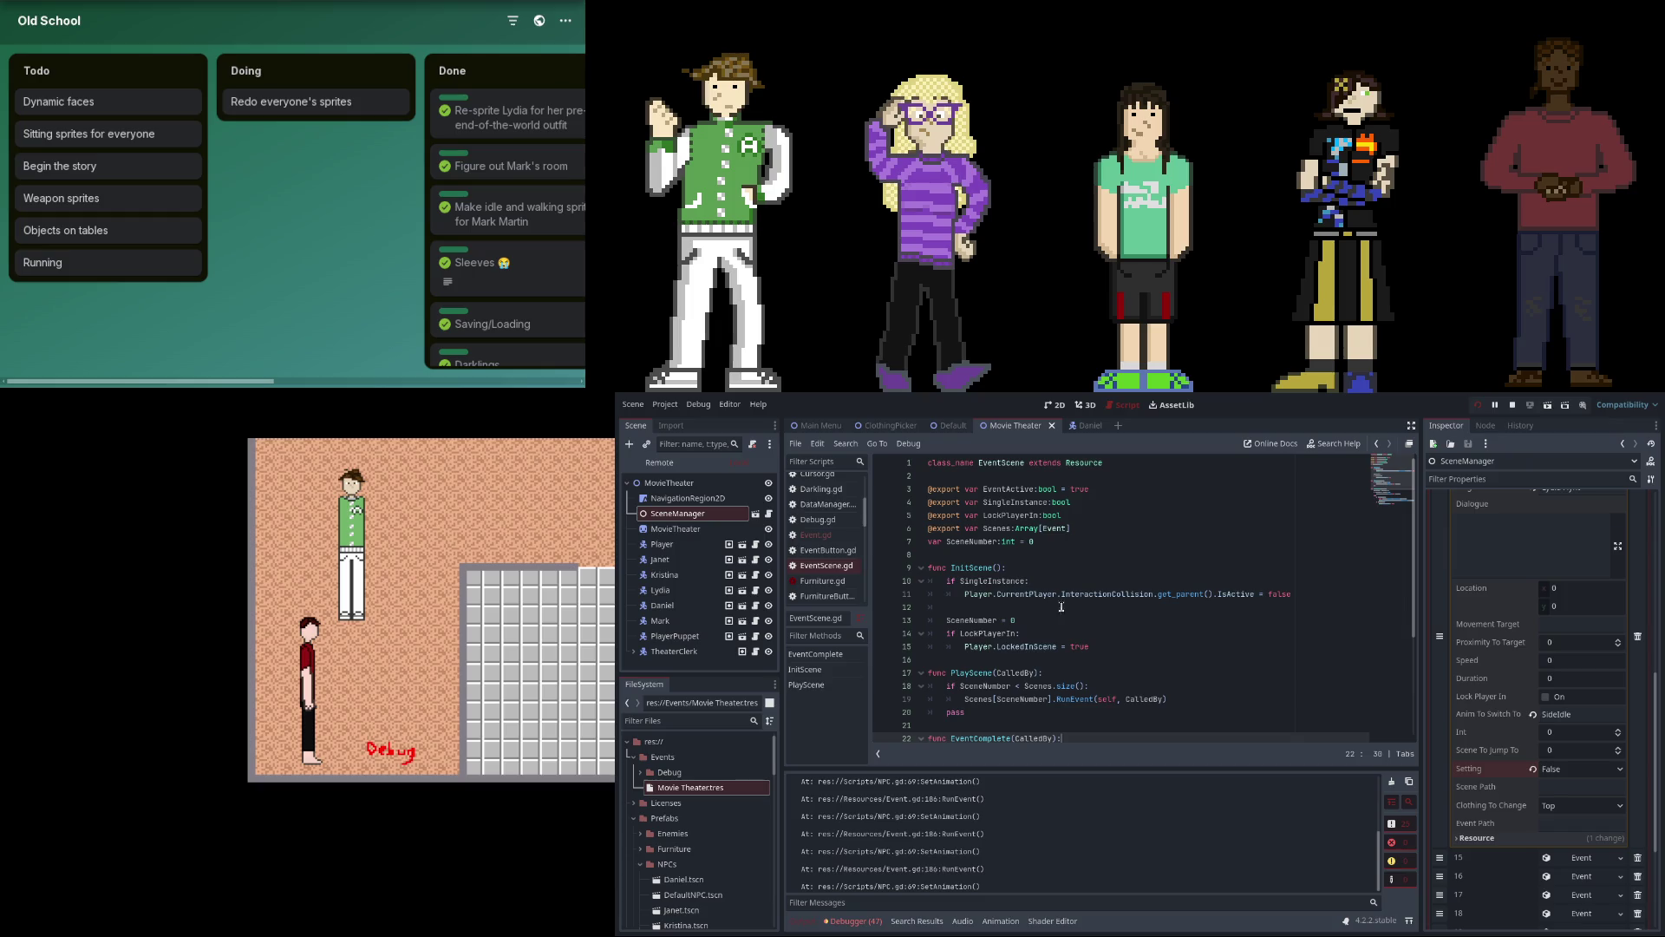
pyautogui.click(826, 536)
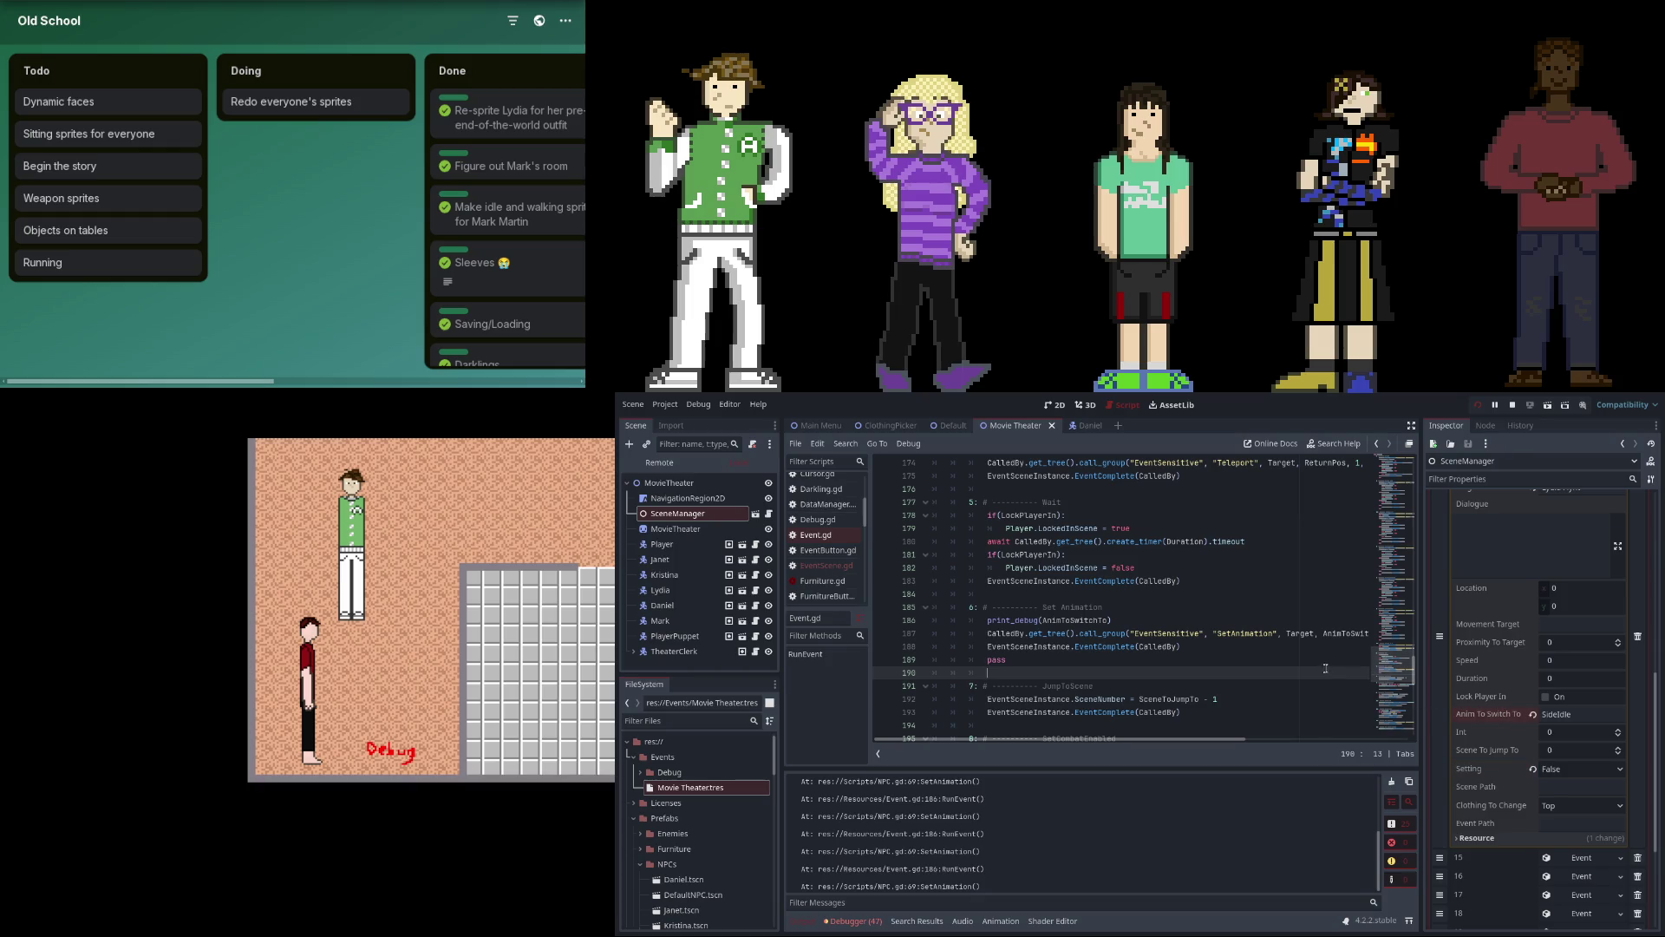
pyautogui.scroll(3, 1461, 748)
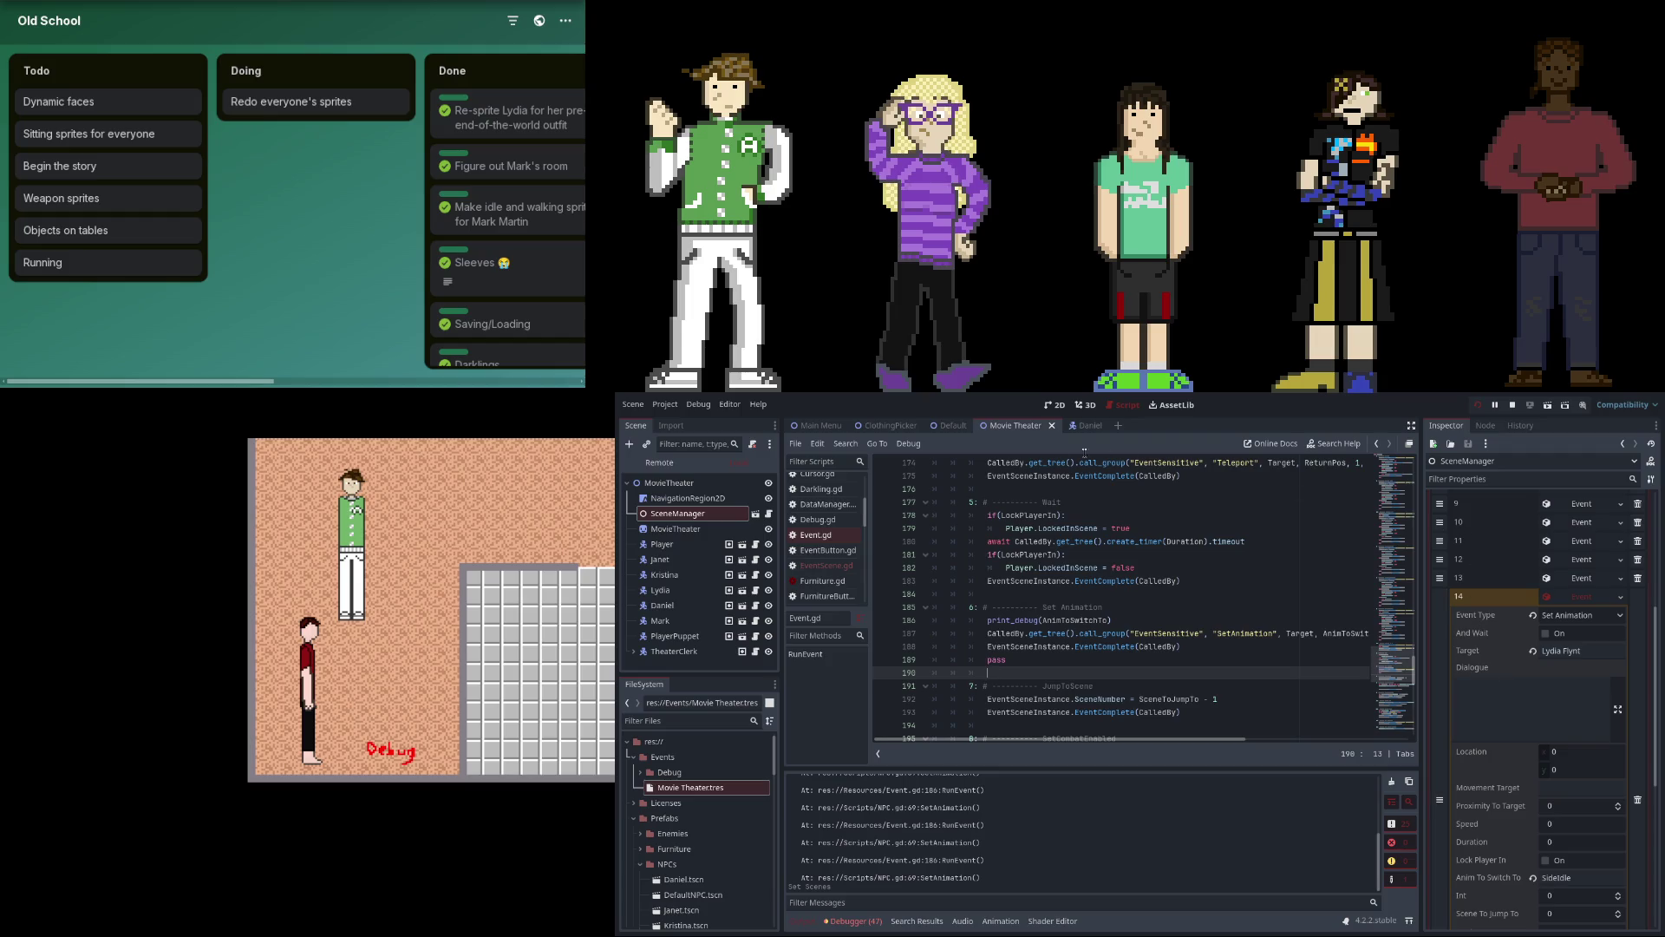
pyautogui.click(1478, 407)
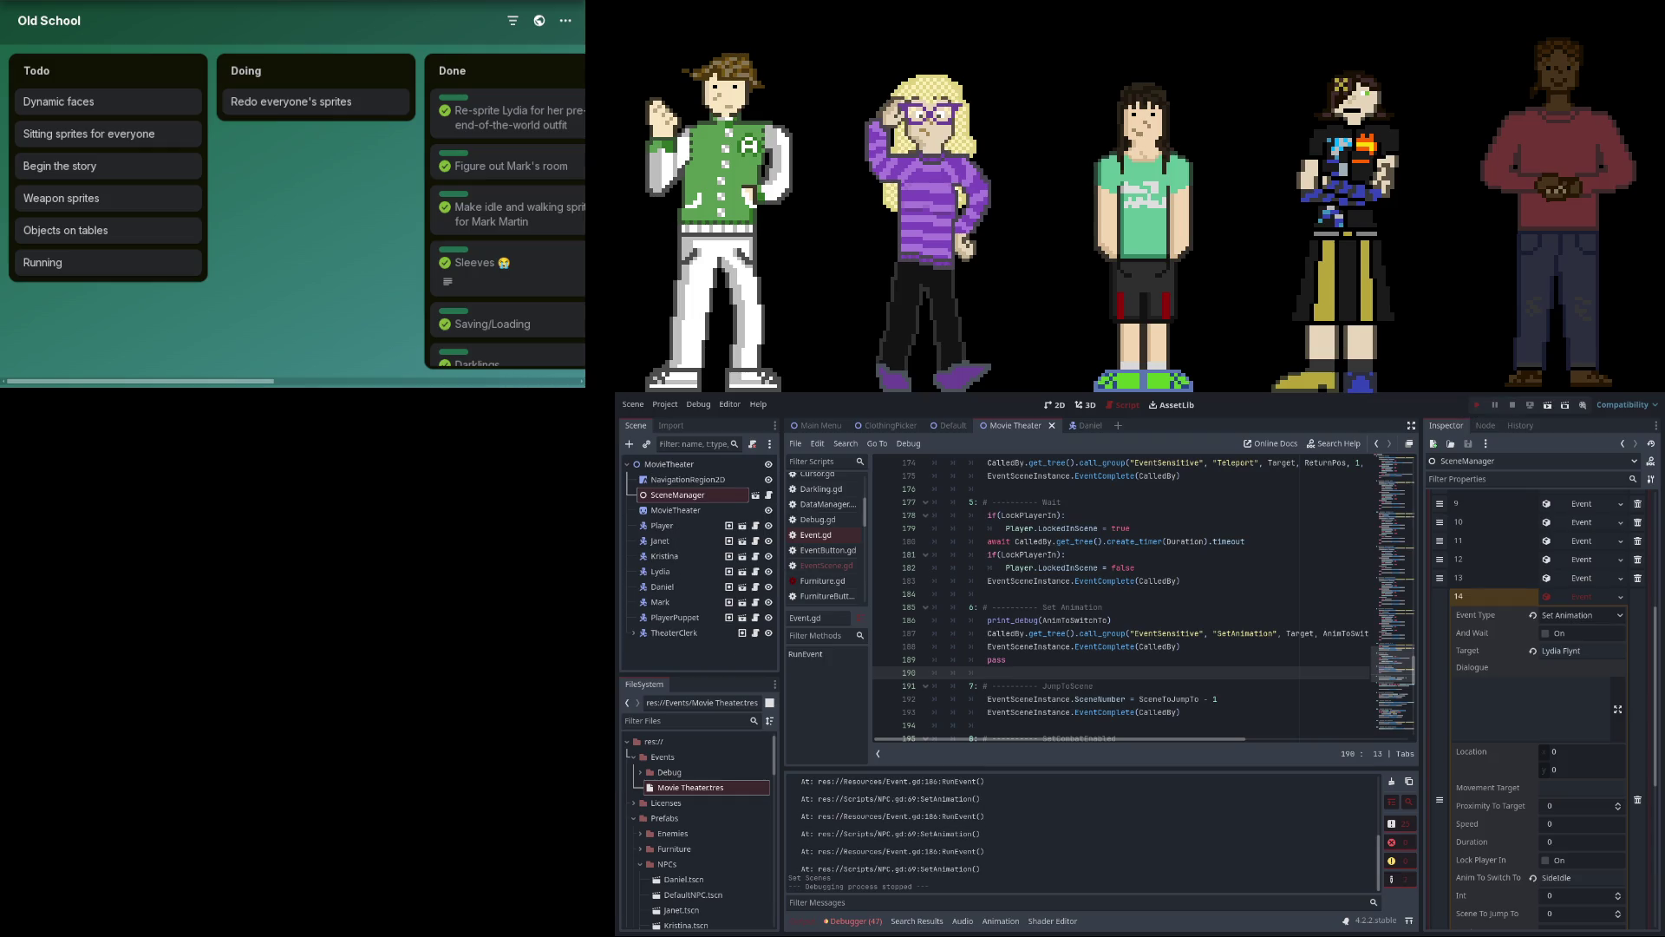
pyautogui.click(1478, 405)
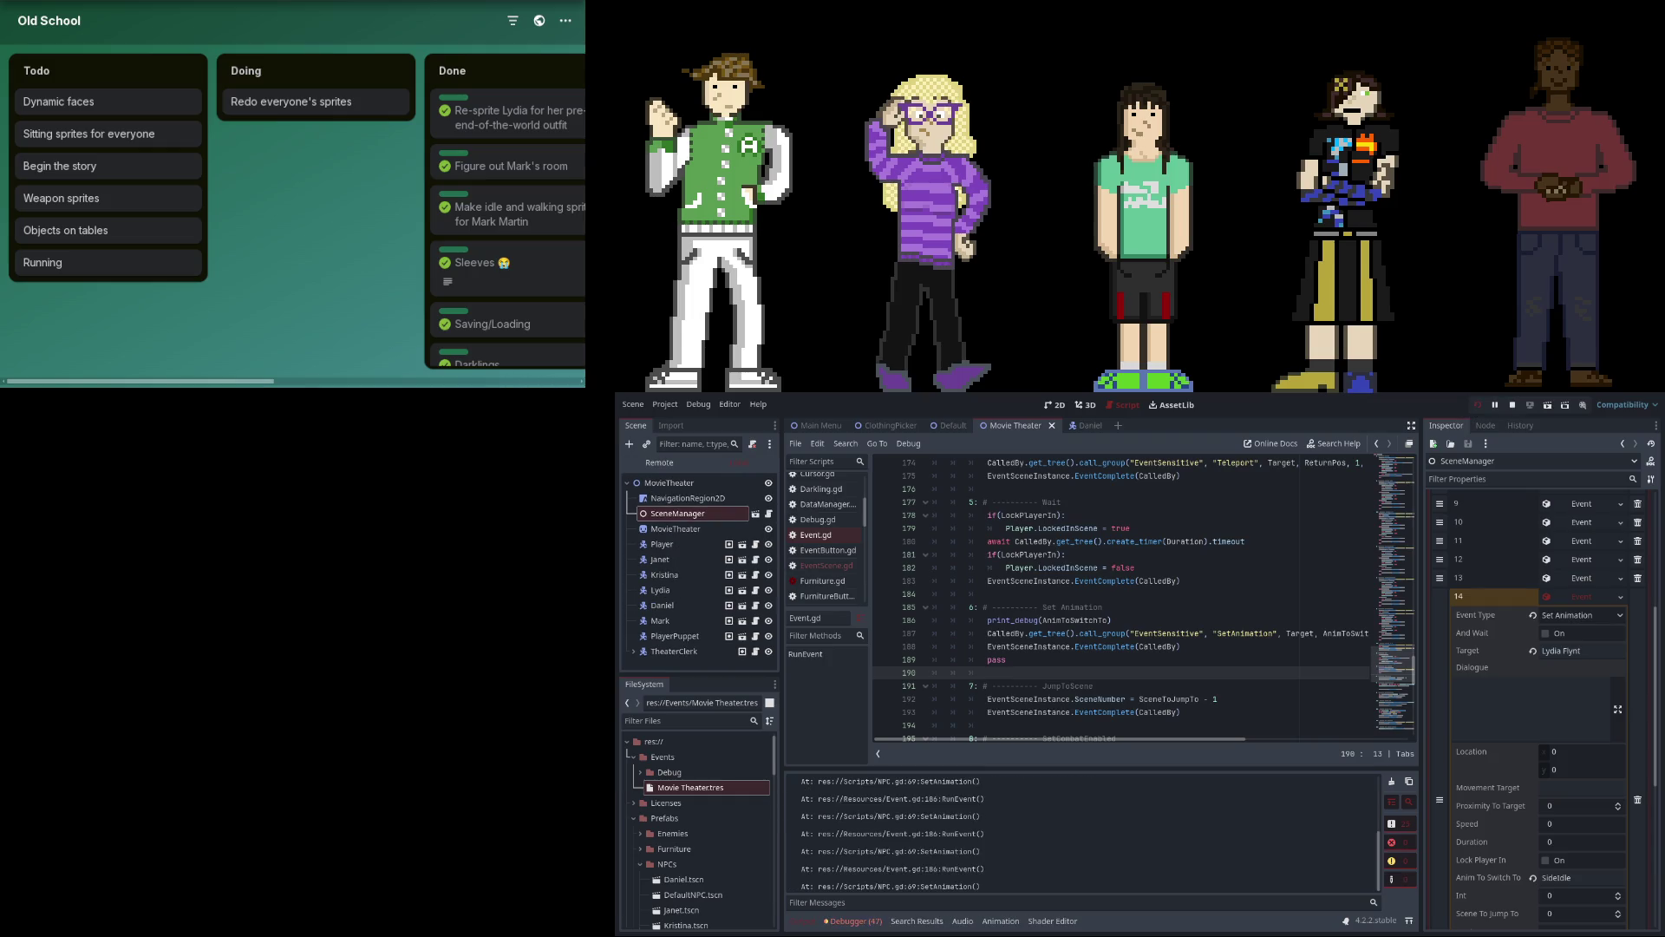
# Restart the game and page to the second event page, expanding events 29 and 32.
pyautogui.click(1481, 403)
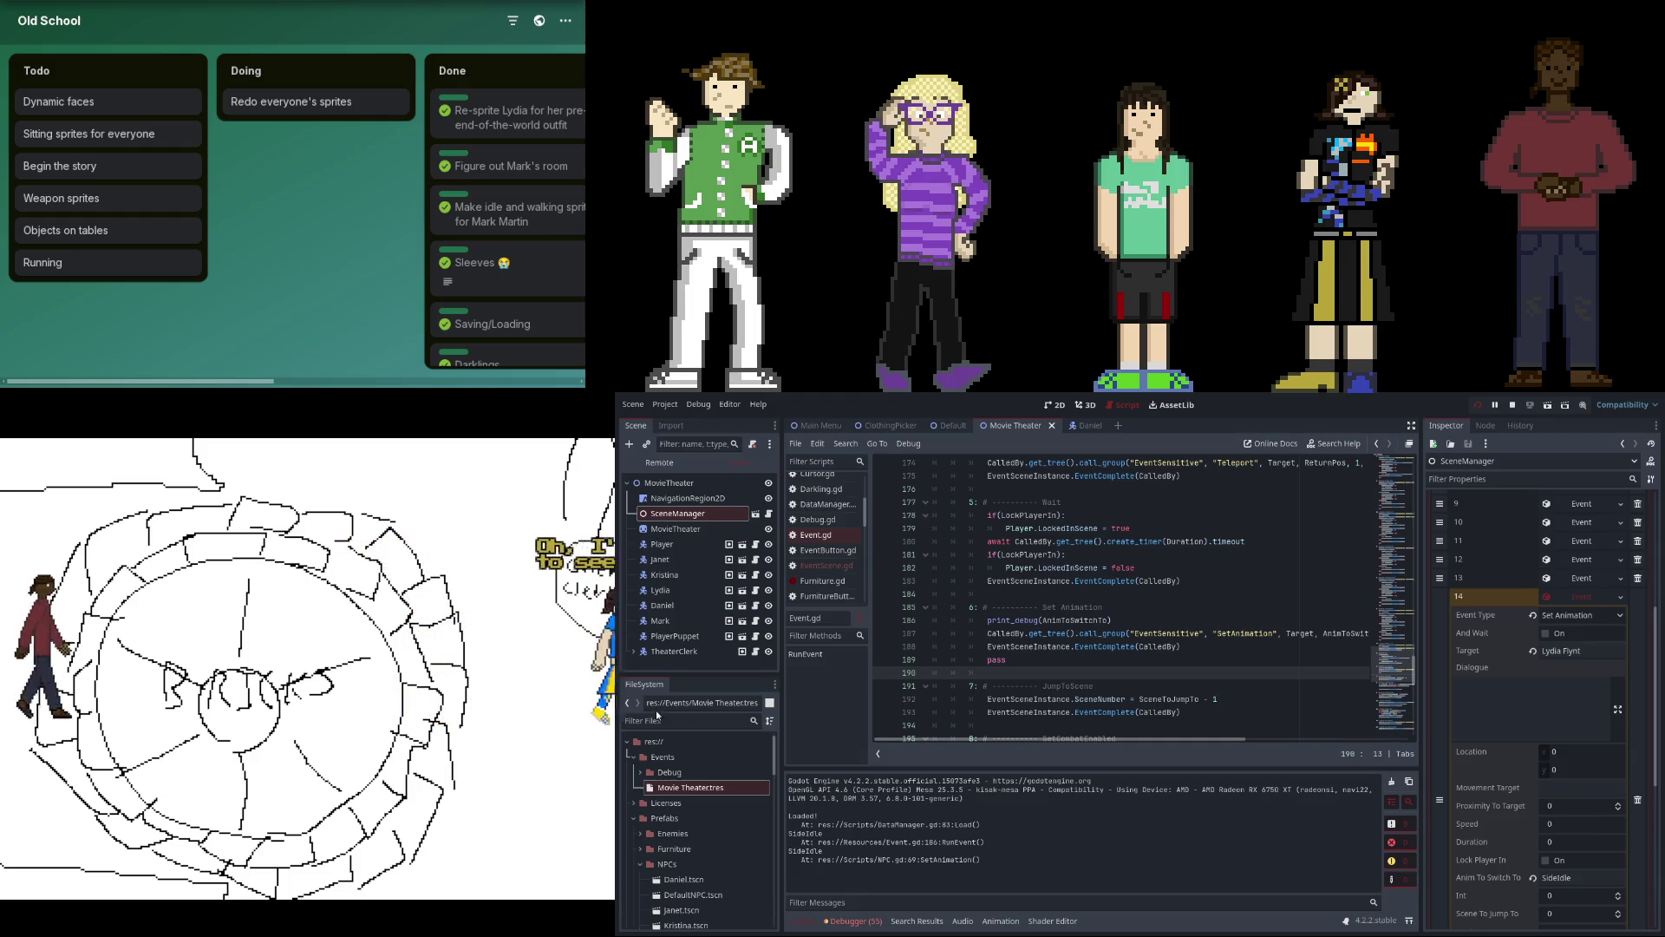
pyautogui.click(1566, 762)
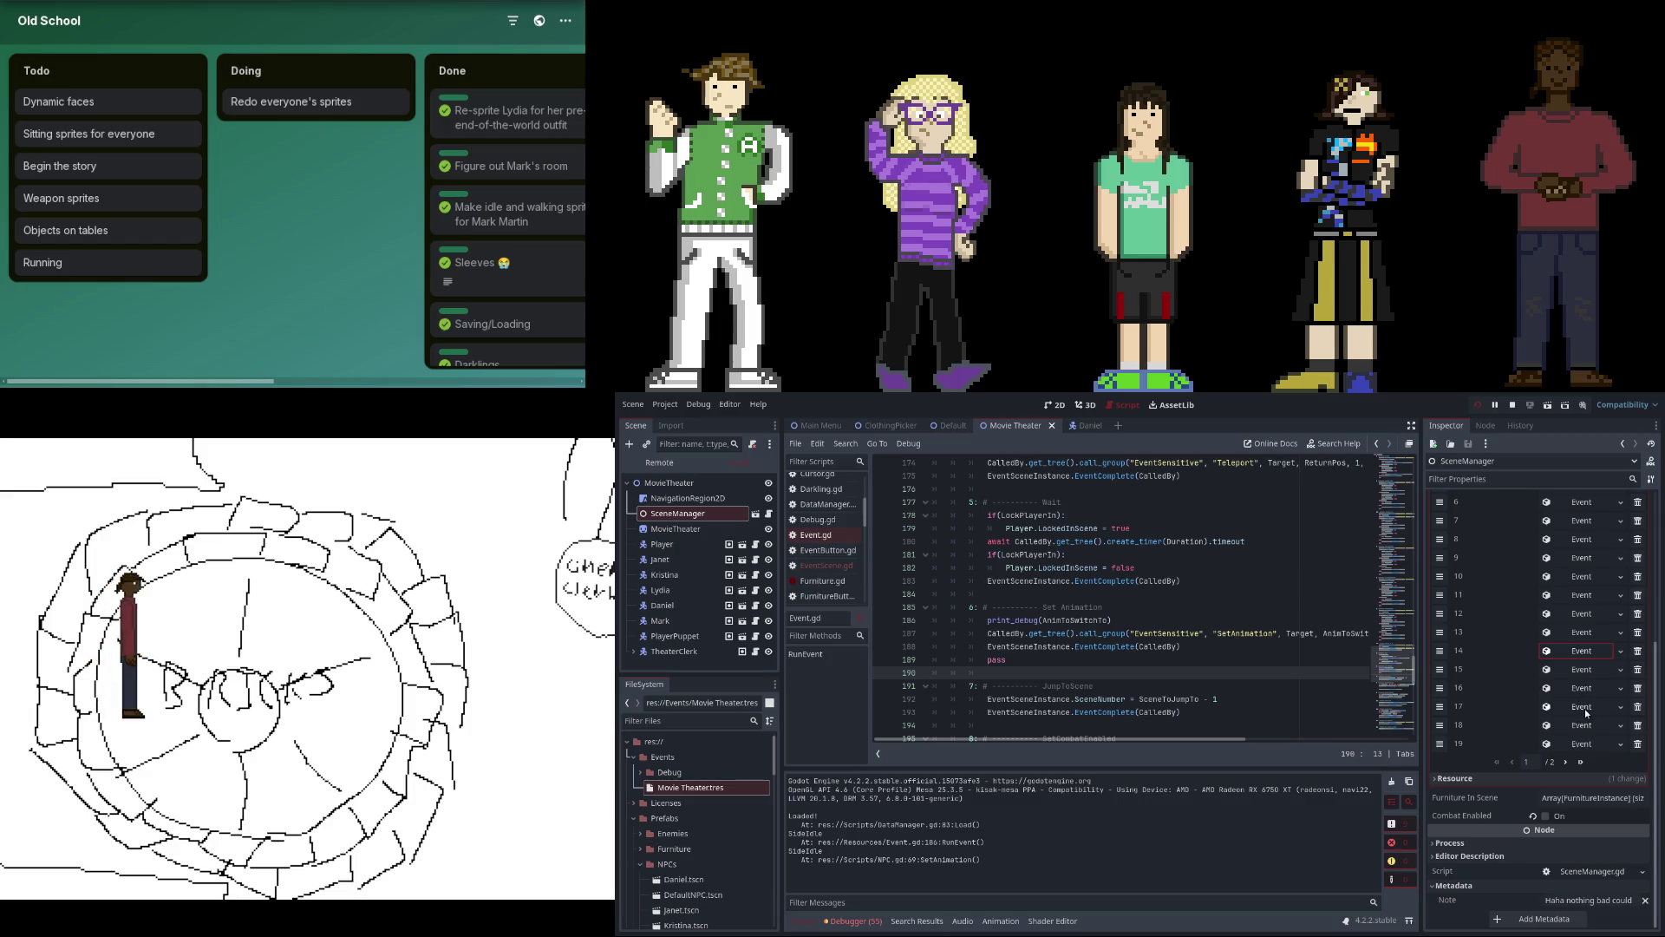
pyautogui.scroll(2, 1572, 729)
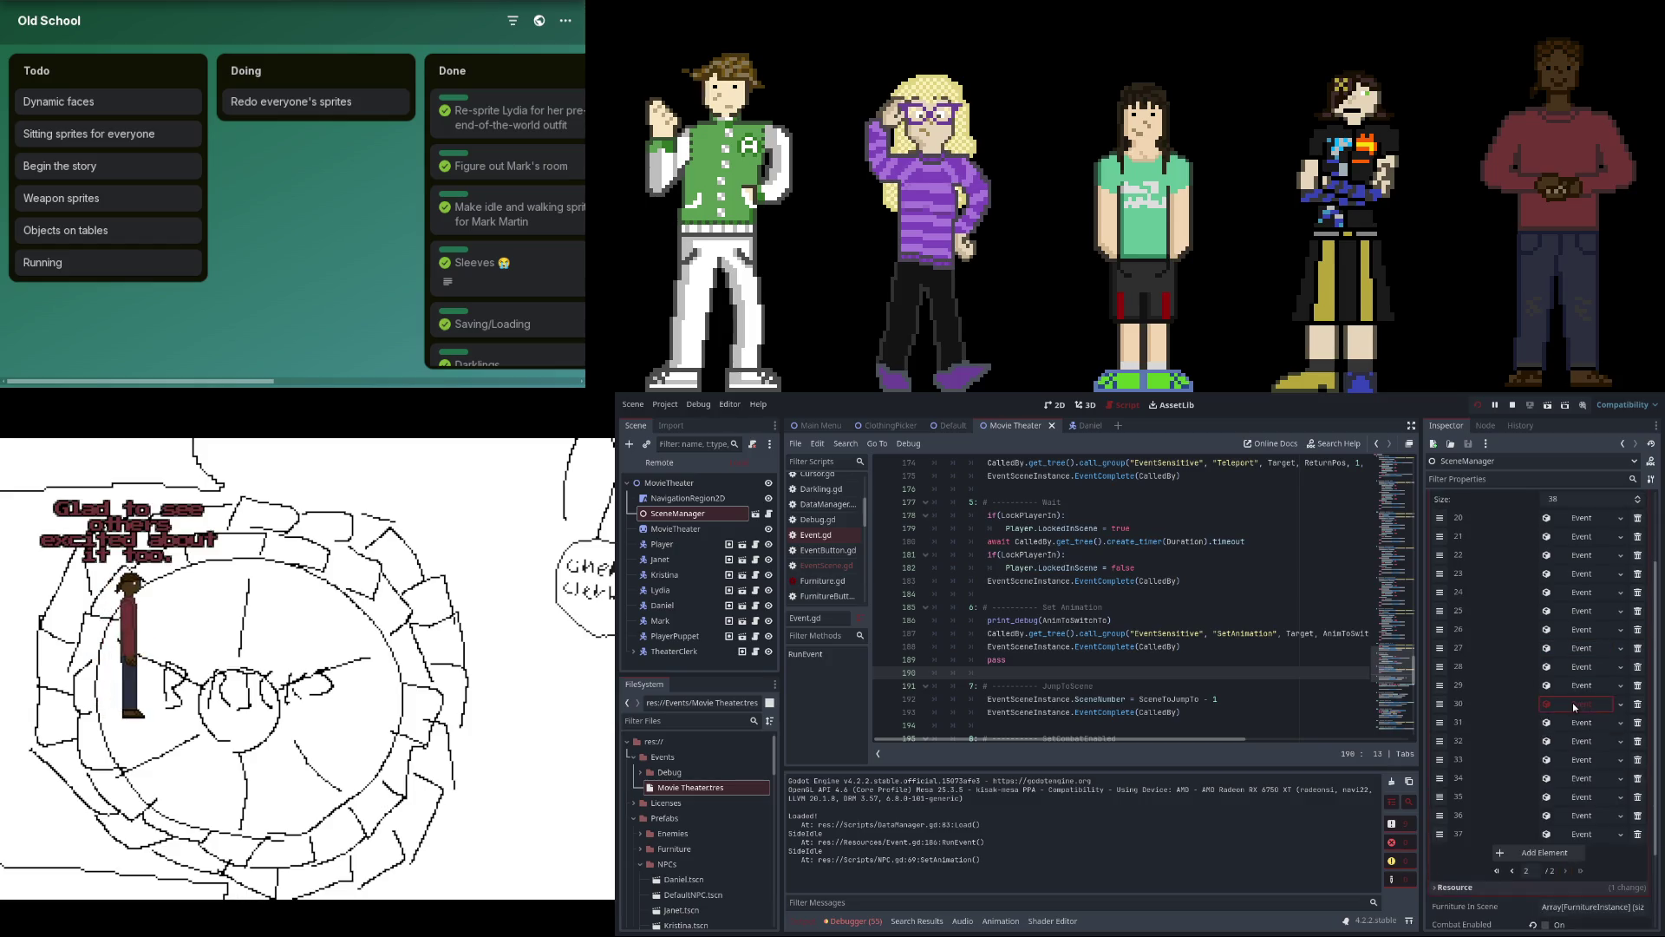
pyautogui.click(1573, 703)
pyautogui.click(1582, 701)
pyautogui.click(1584, 721)
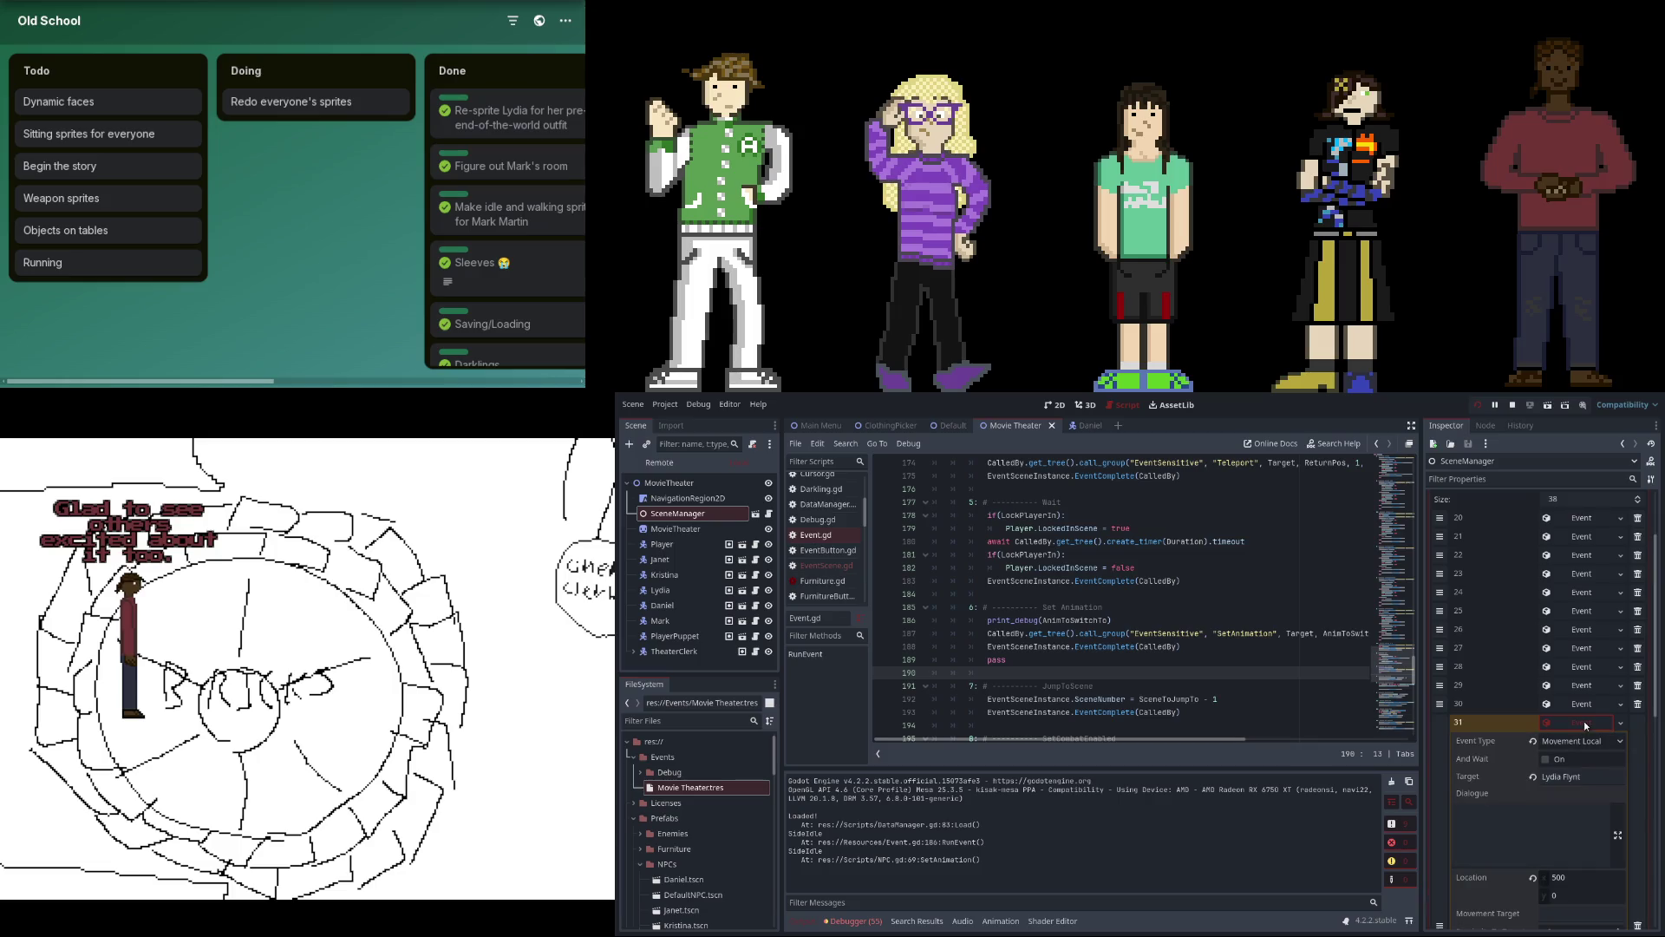
pyautogui.click(1578, 741)
# Inspect events 28, 26 and 27 (dialogue, movement, Set Animation), then stop the game with F8.
pyautogui.click(1582, 721)
pyautogui.click(1583, 704)
pyautogui.click(1584, 686)
pyautogui.click(1588, 666)
pyautogui.click(1587, 648)
pyautogui.click(1596, 630)
pyautogui.click(1596, 631)
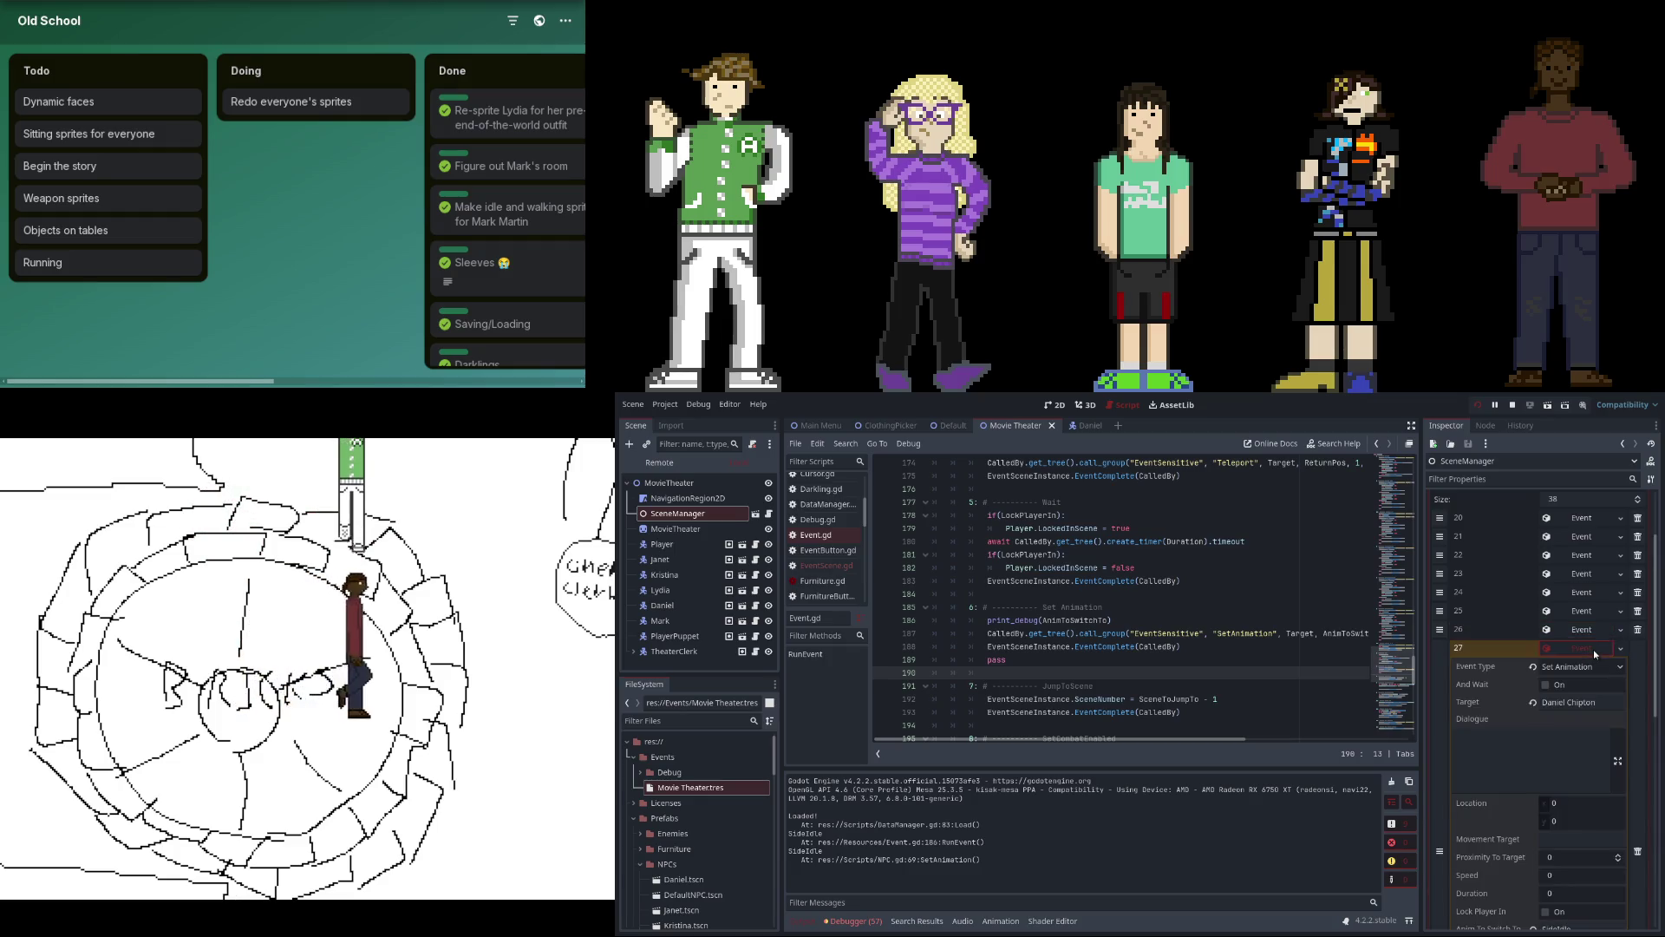
pyautogui.click(1594, 648)
pyautogui.click(1595, 648)
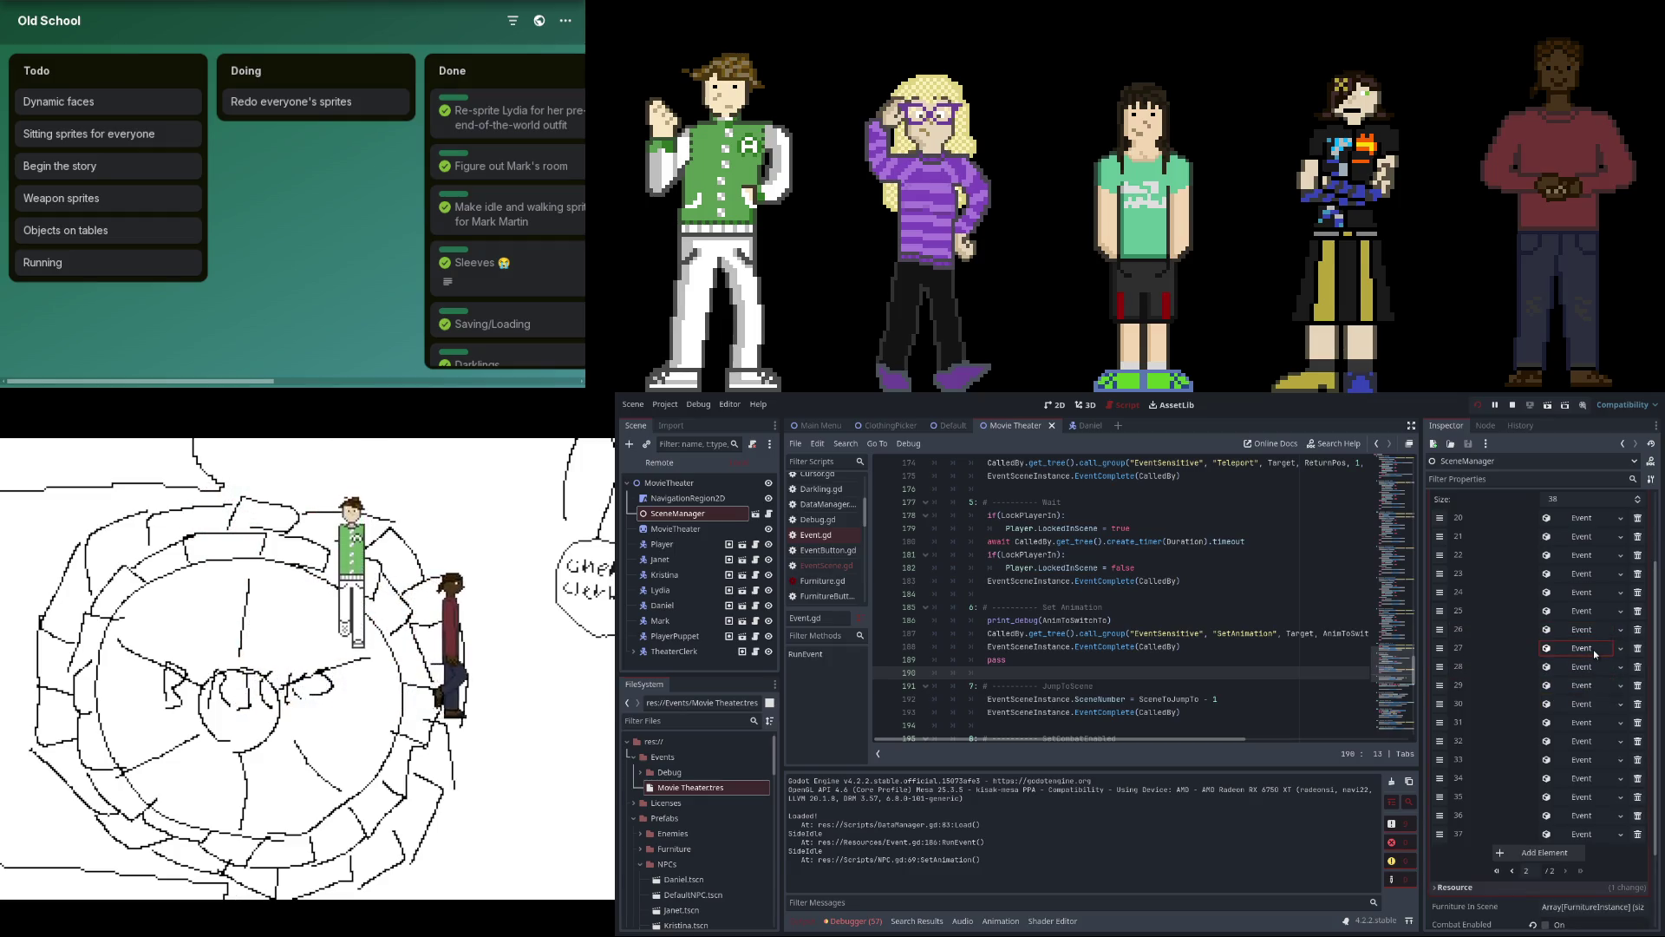
pyautogui.click(1594, 649)
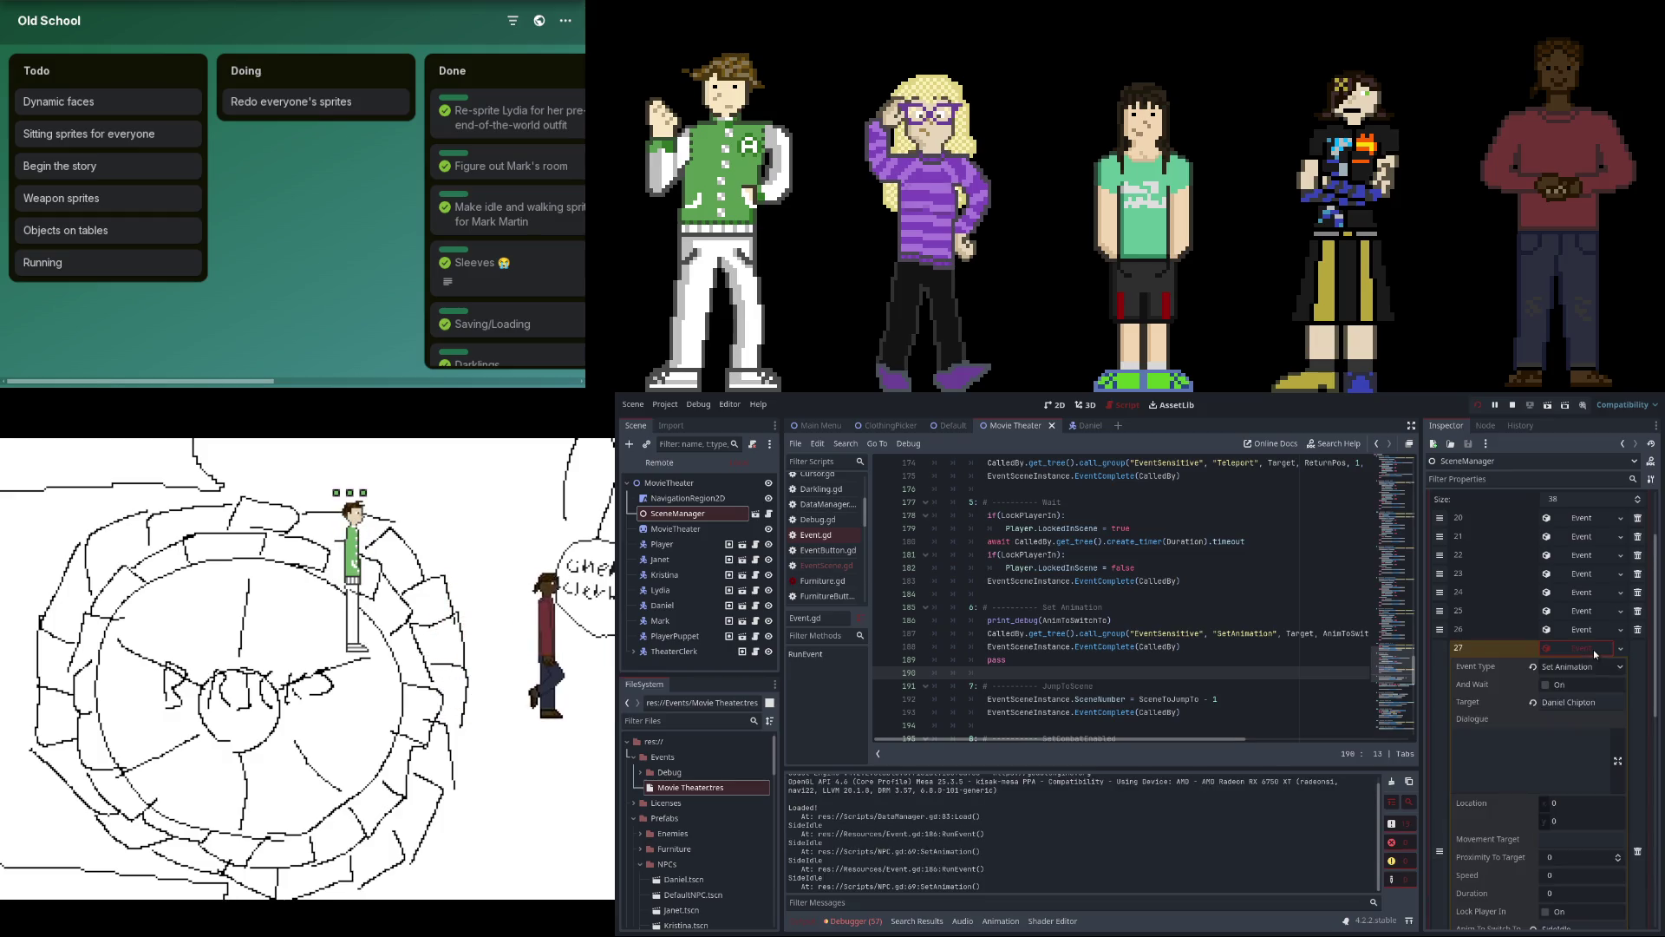
pyautogui.click(1594, 649)
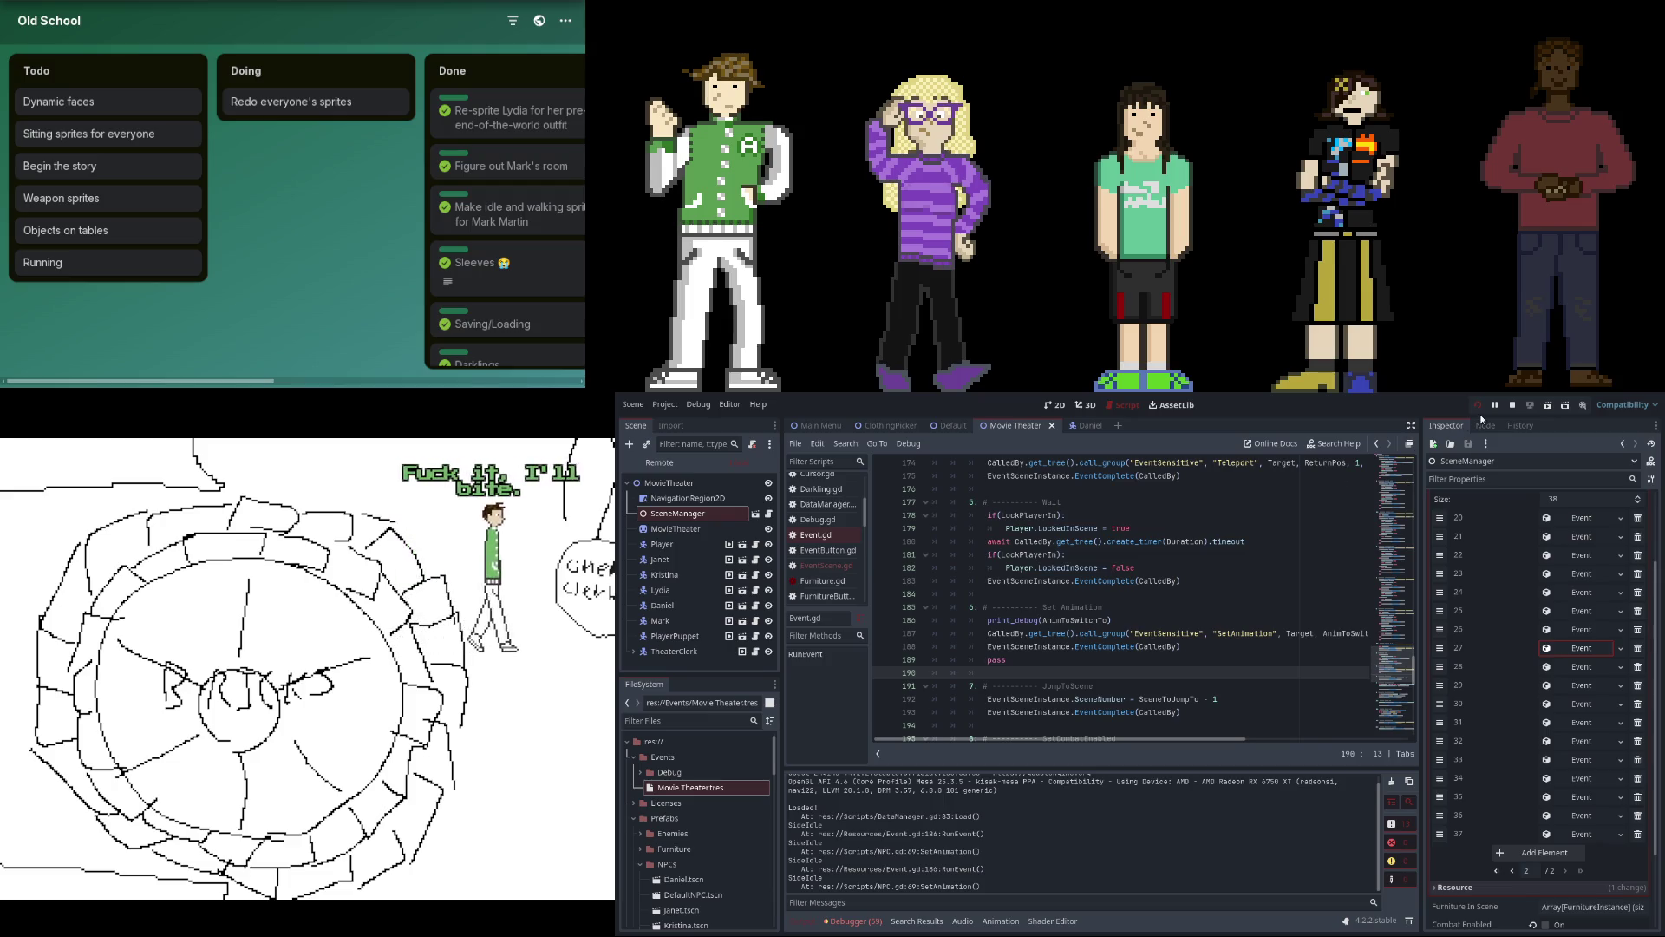
pyautogui.press('F8')
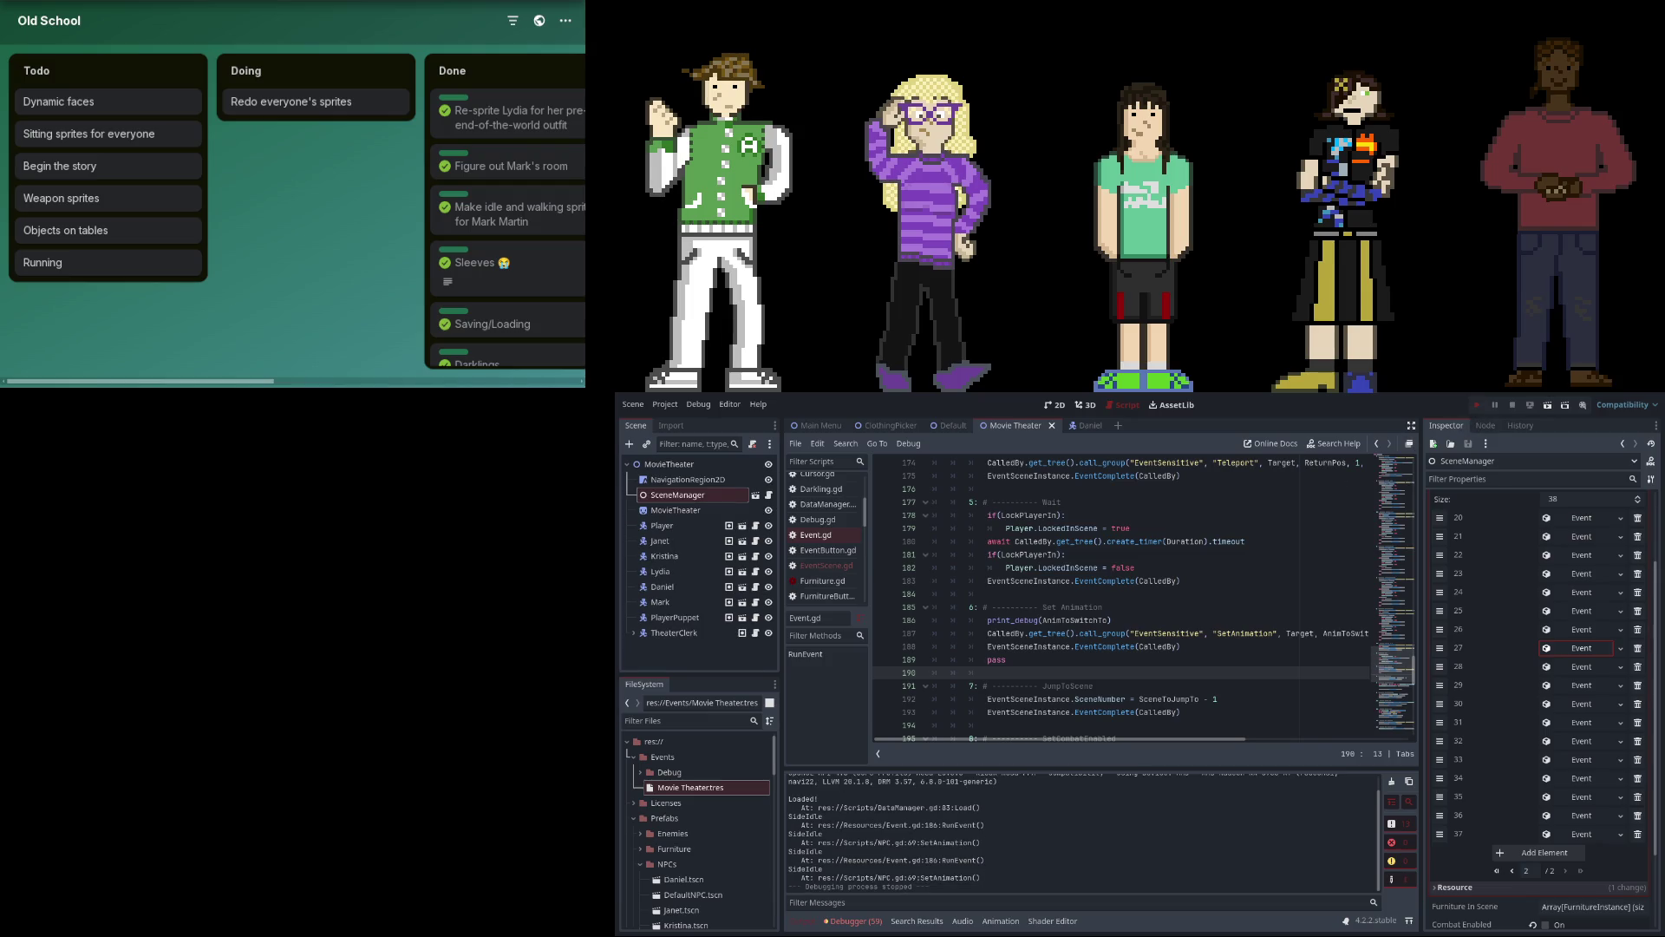
# Switch to the Default scene, expand its first SceneManager event, and save and relaunch the game.
pyautogui.press('F6')
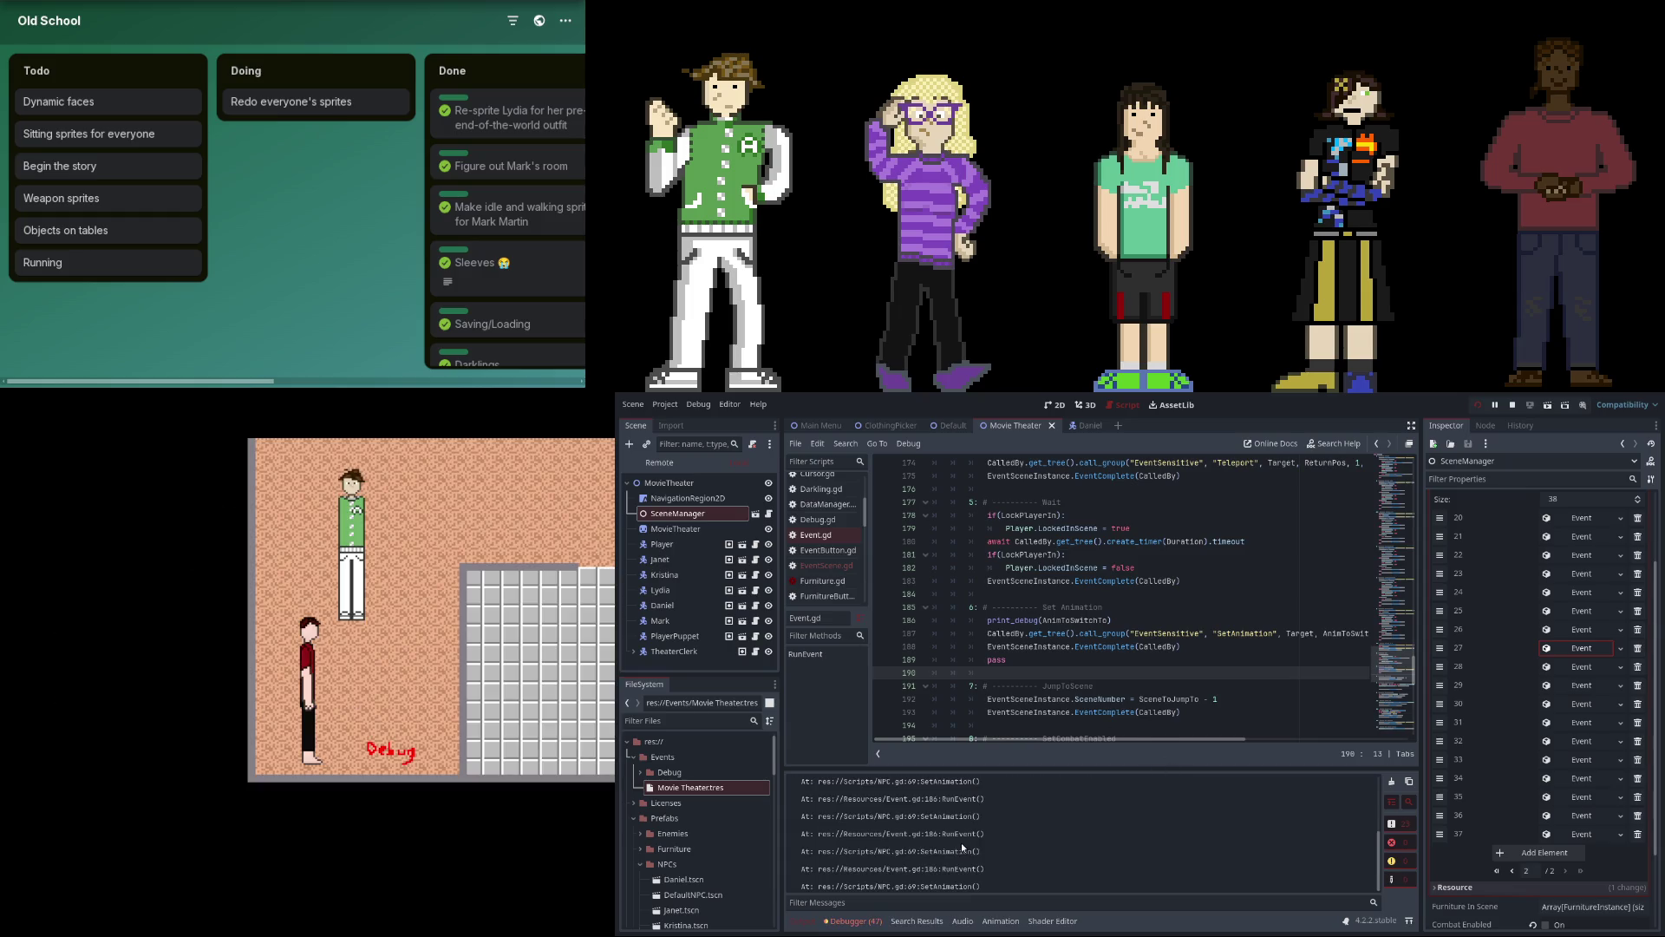
pyautogui.scroll(3, 1448, 719)
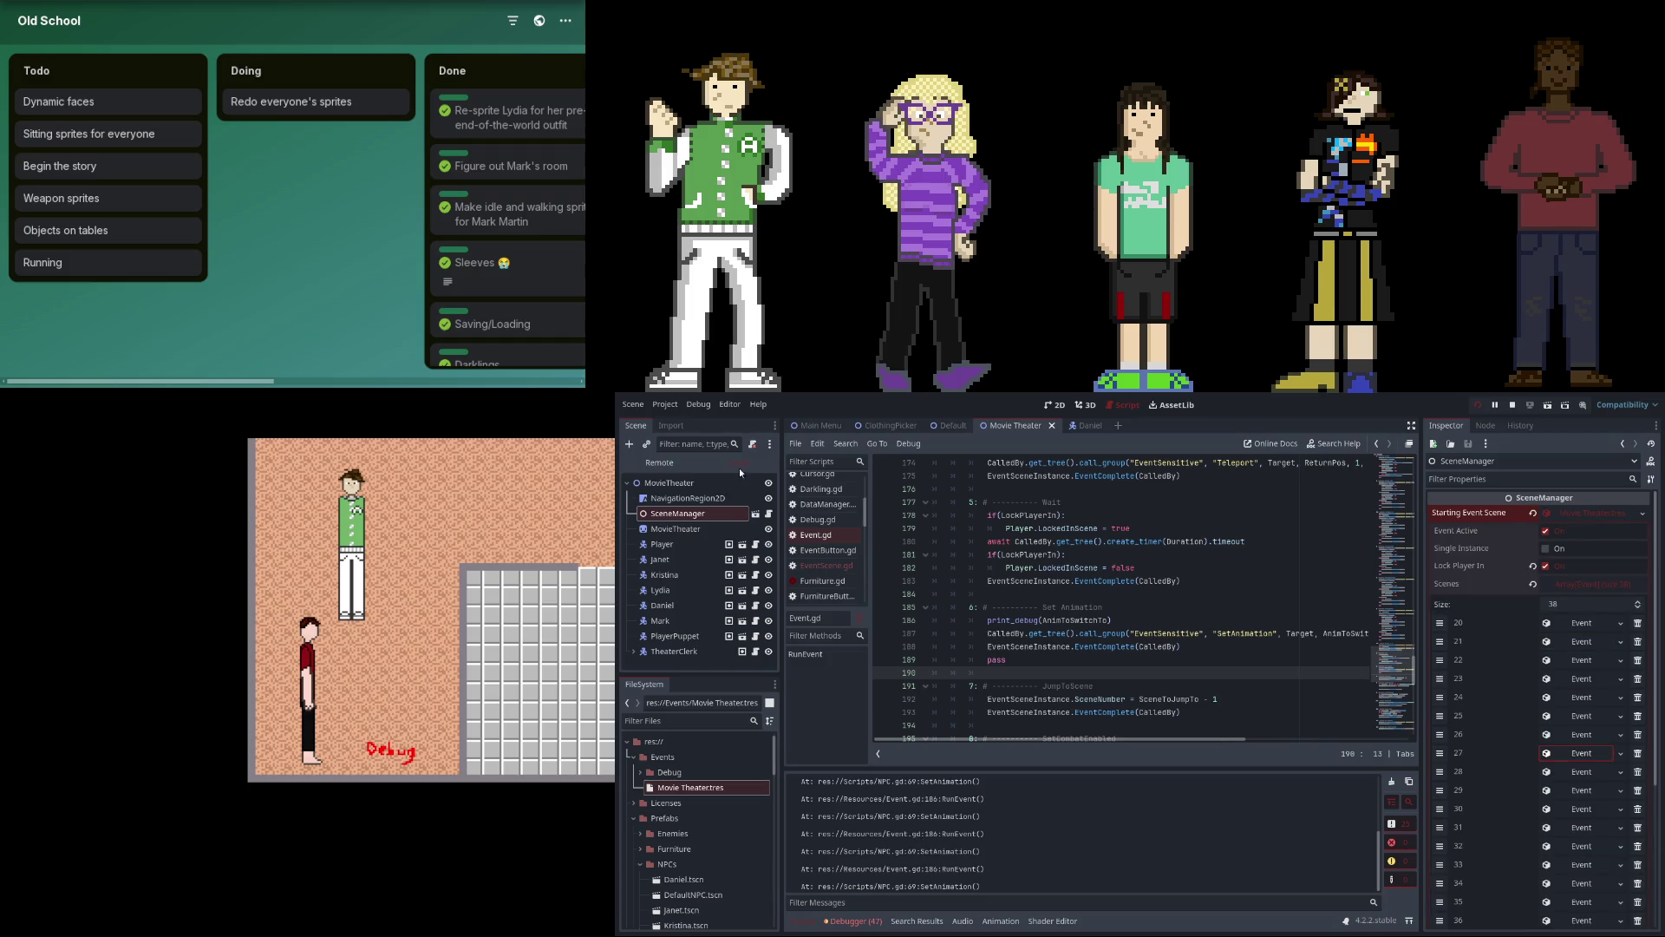
pyautogui.click(946, 426)
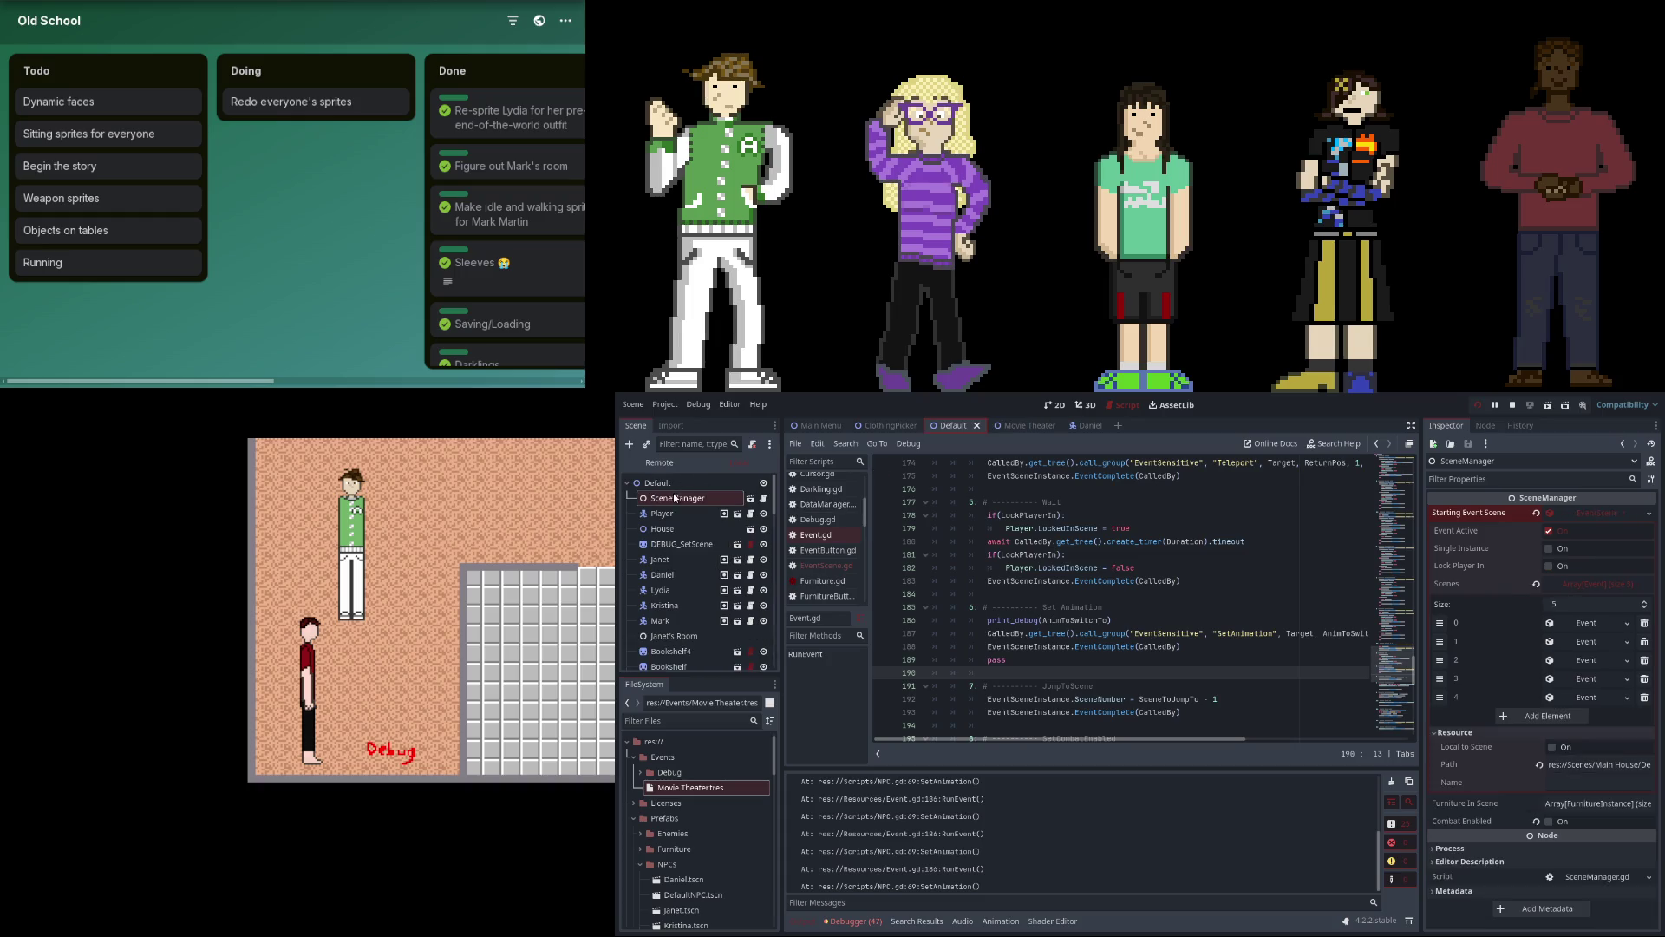
pyautogui.click(1575, 625)
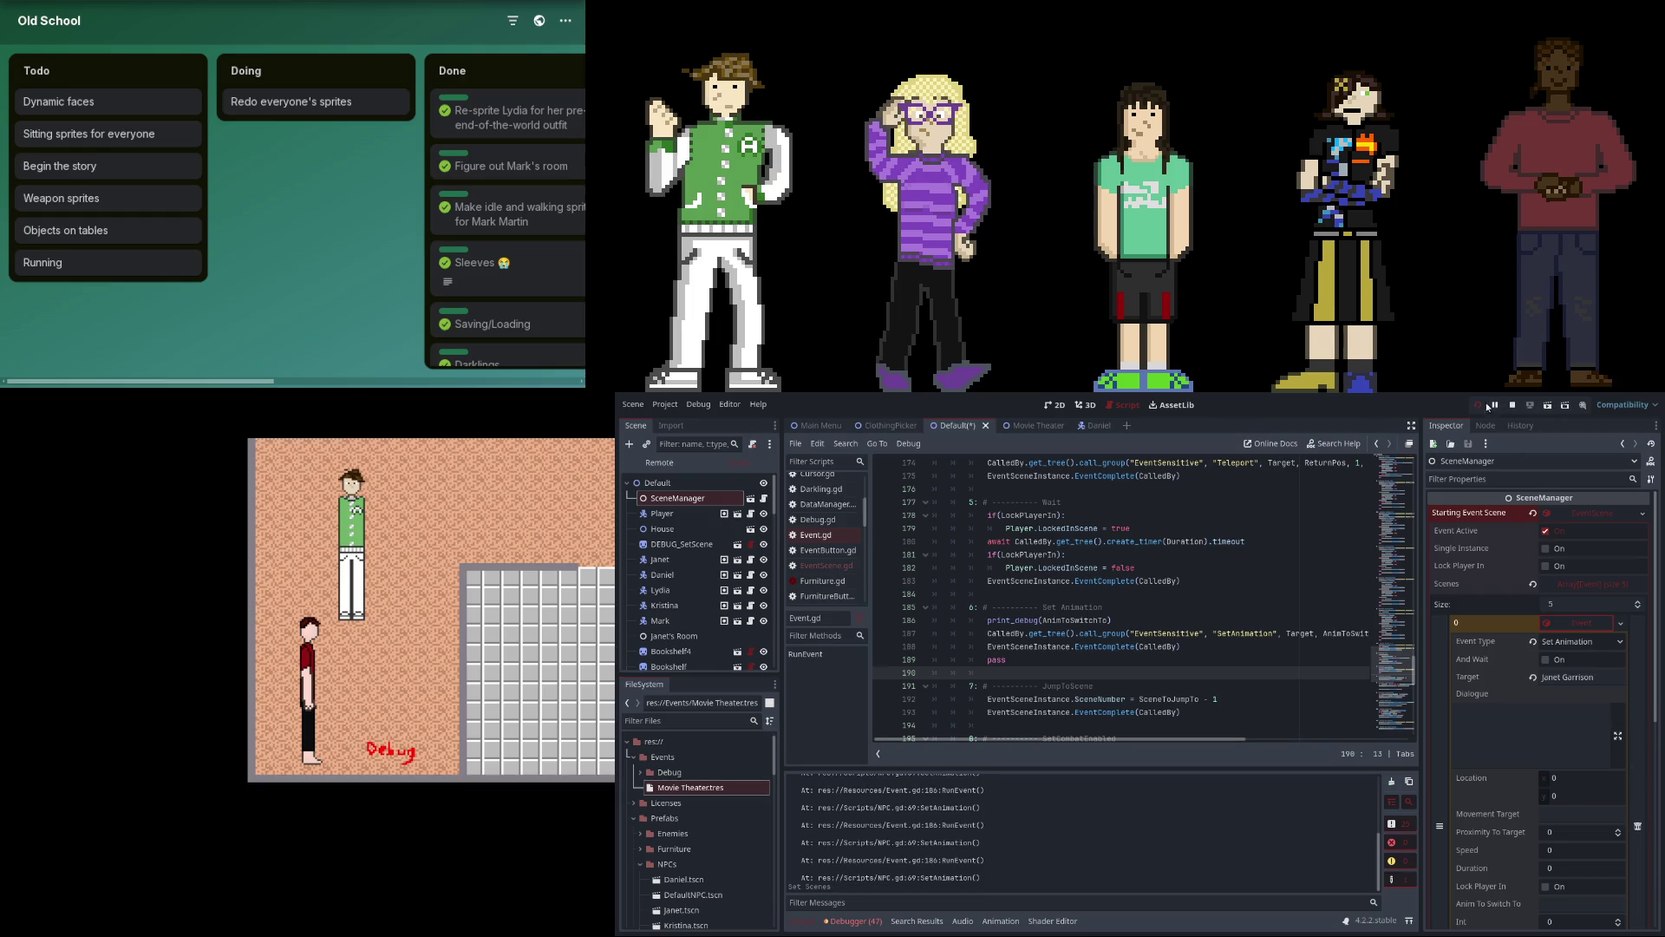
pyautogui.click(1512, 405)
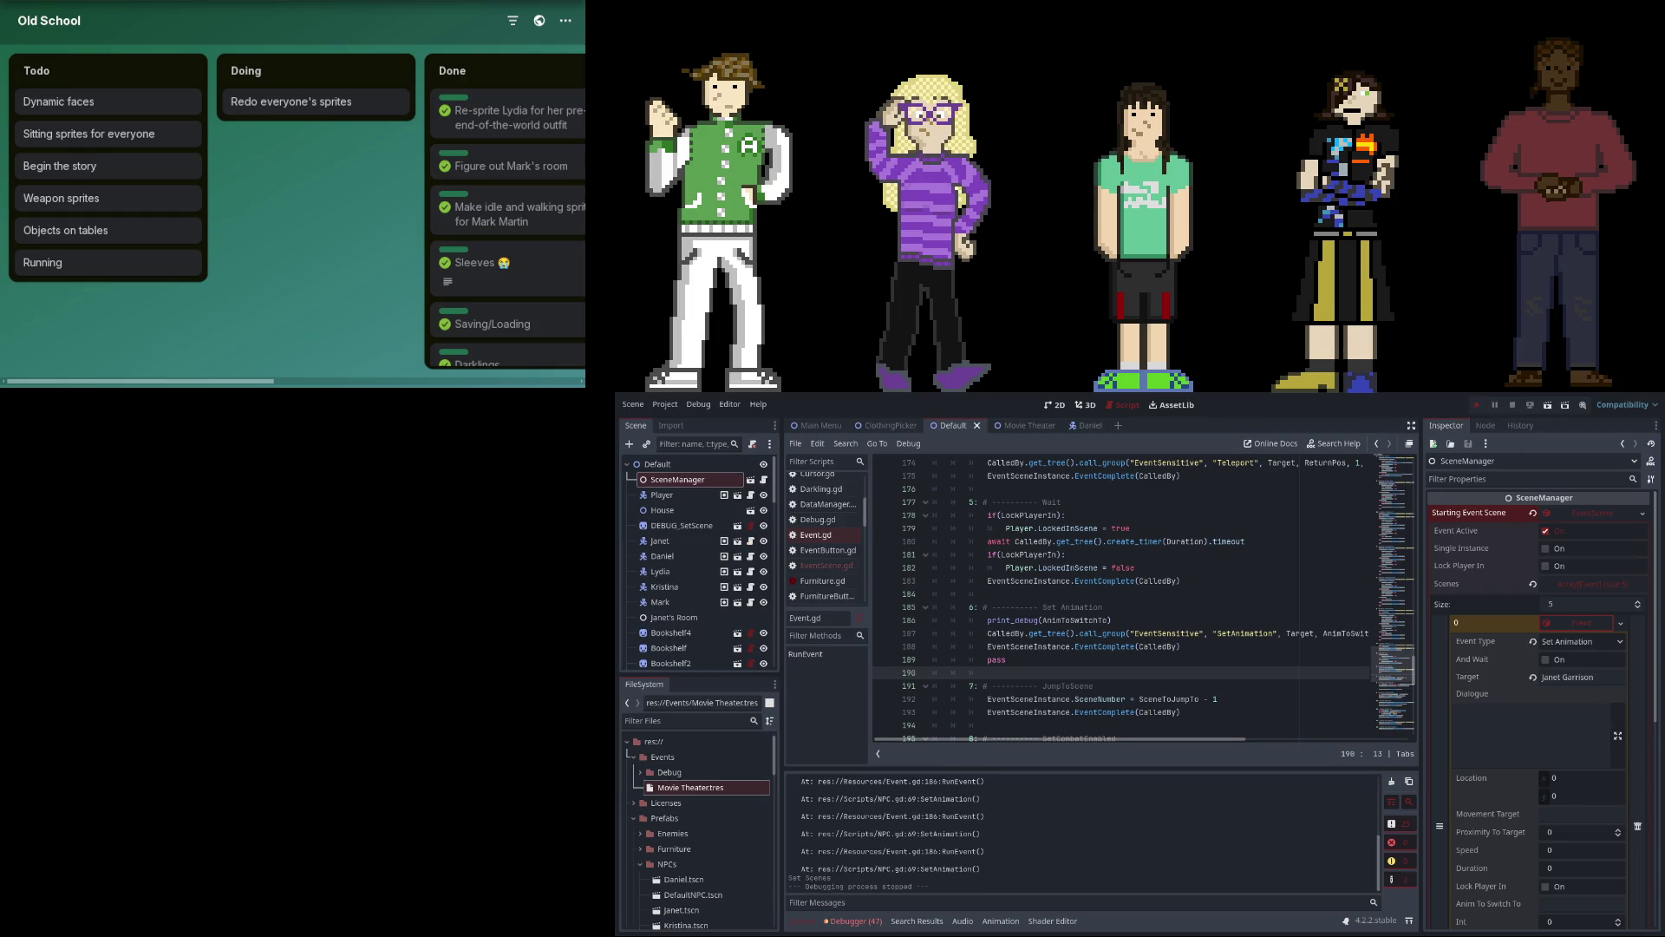
pyautogui.click(192, 713)
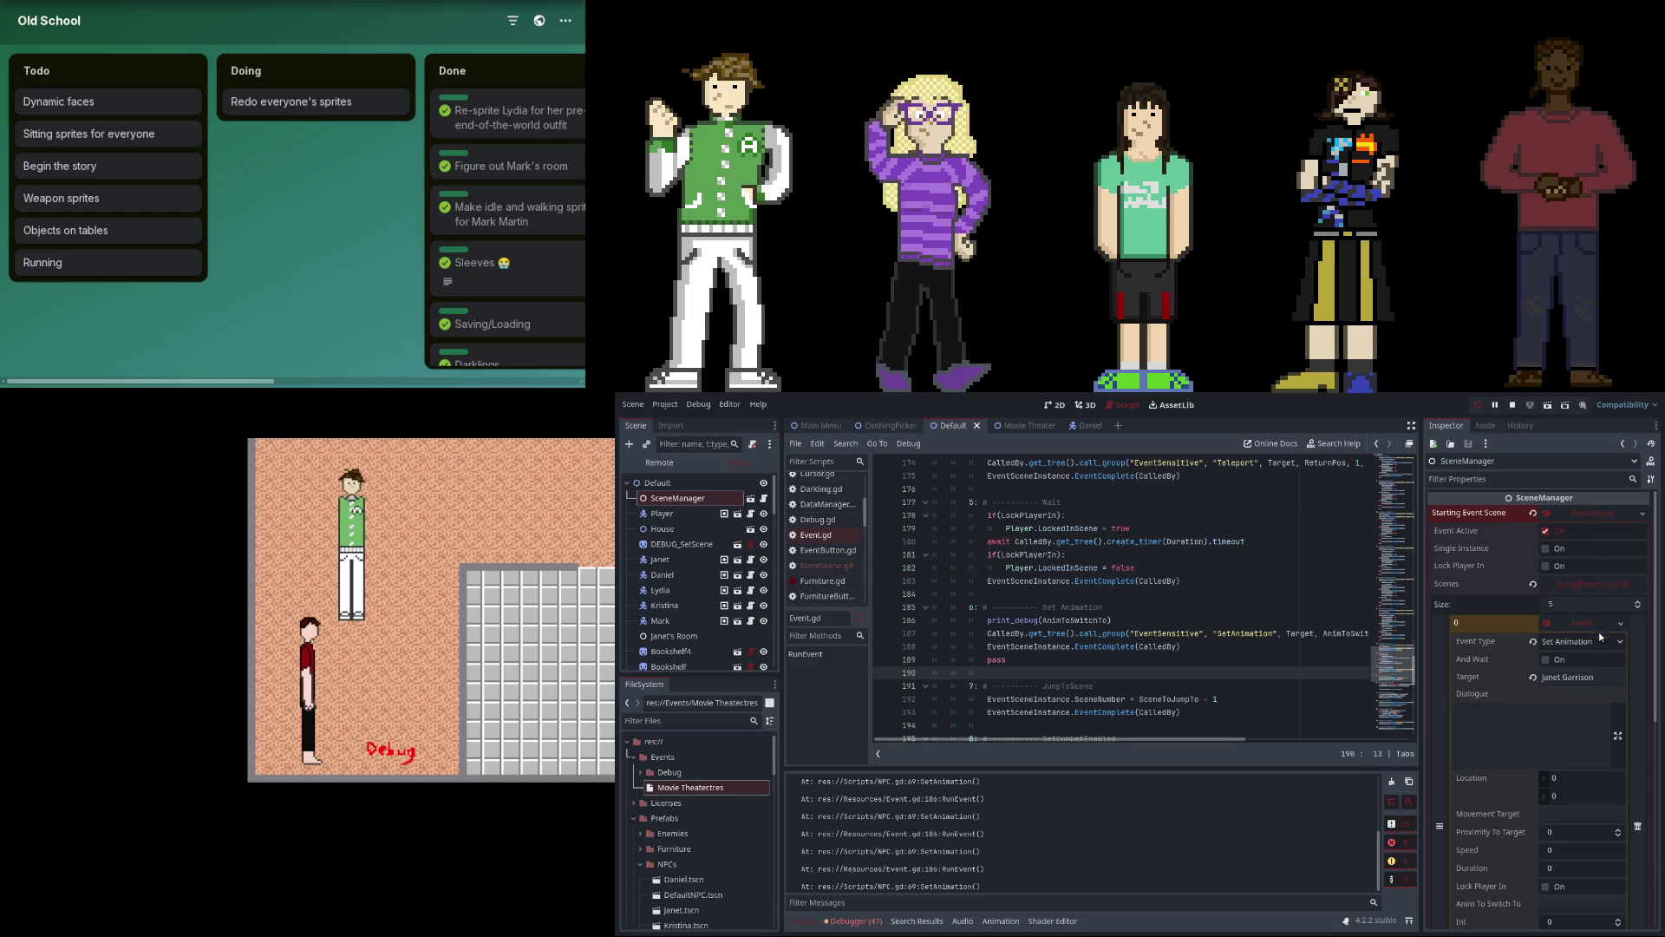
pyautogui.press('F8')
pyautogui.press('F5')
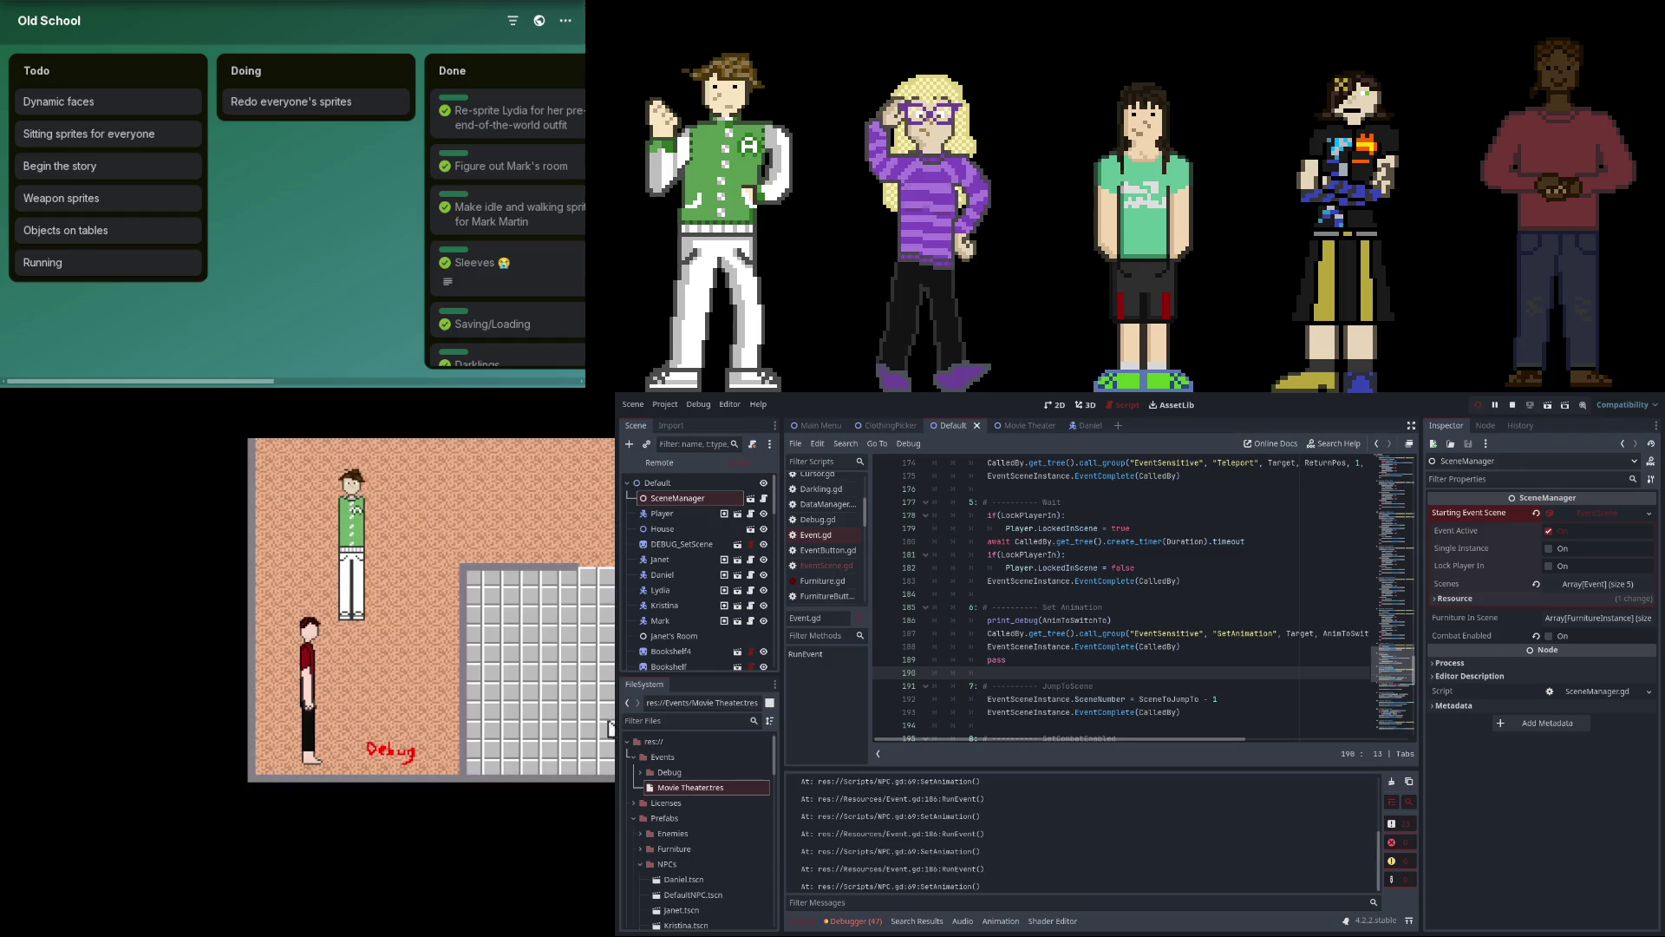
# Review the Furniture In Scene list and the Set Animation event 0, then show the 2D view.
pyautogui.scroll(3, 970, 810)
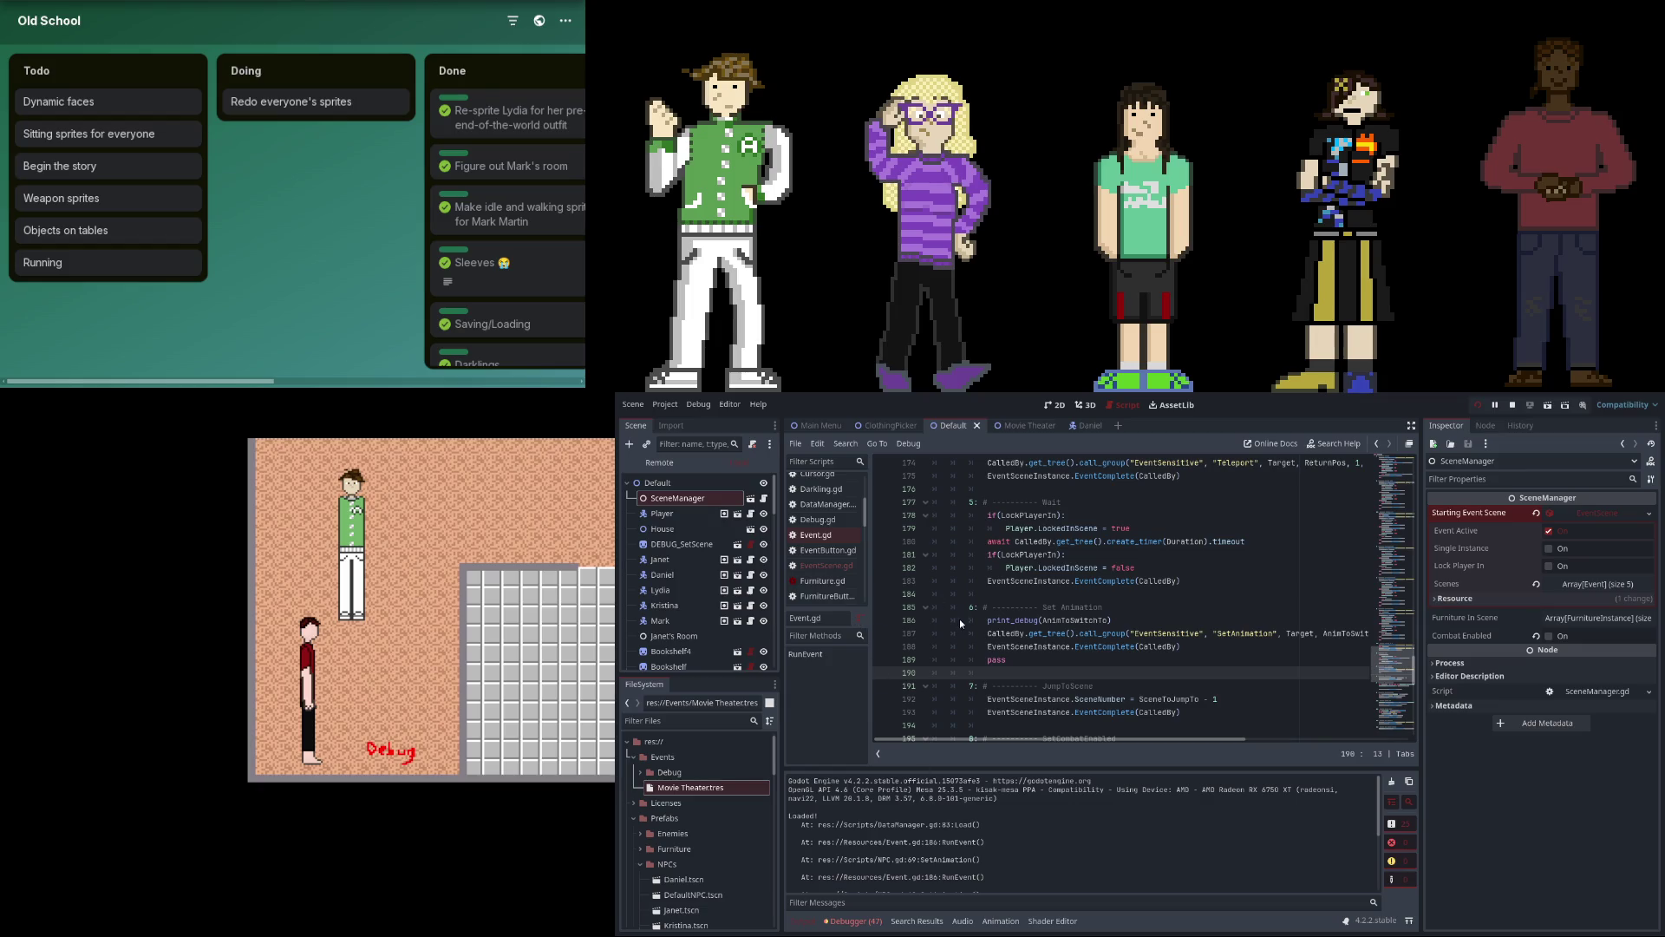
pyautogui.click(1561, 514)
pyautogui.click(1587, 531)
pyautogui.click(1585, 531)
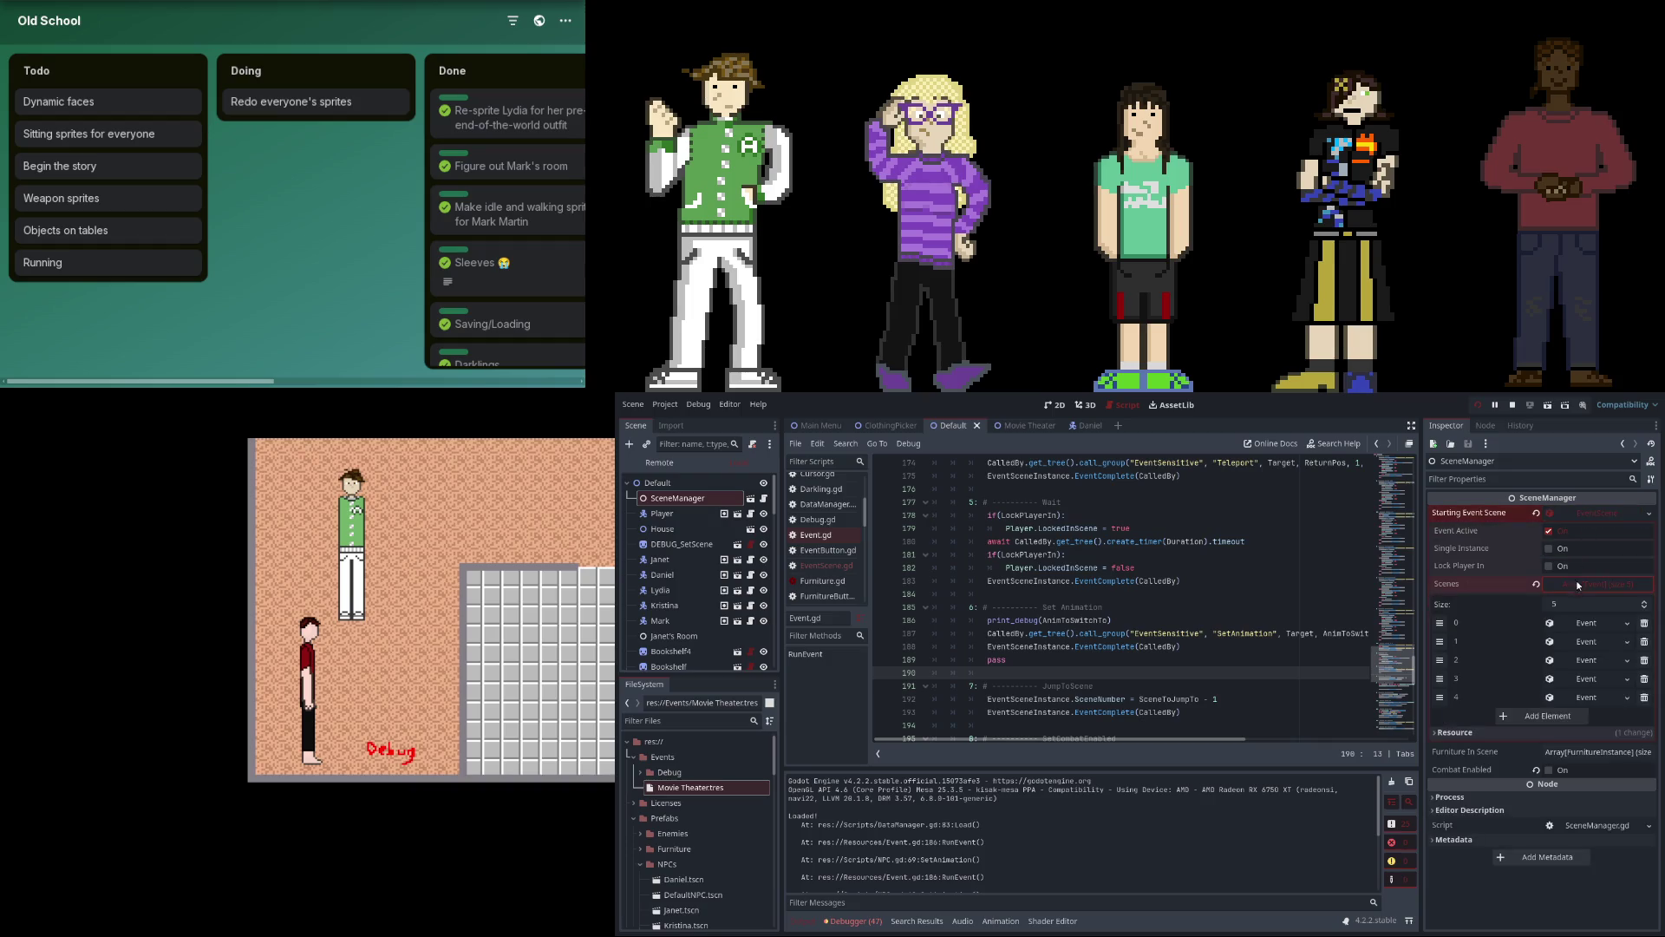
pyautogui.click(1585, 623)
pyautogui.scroll(-4, 1476, 647)
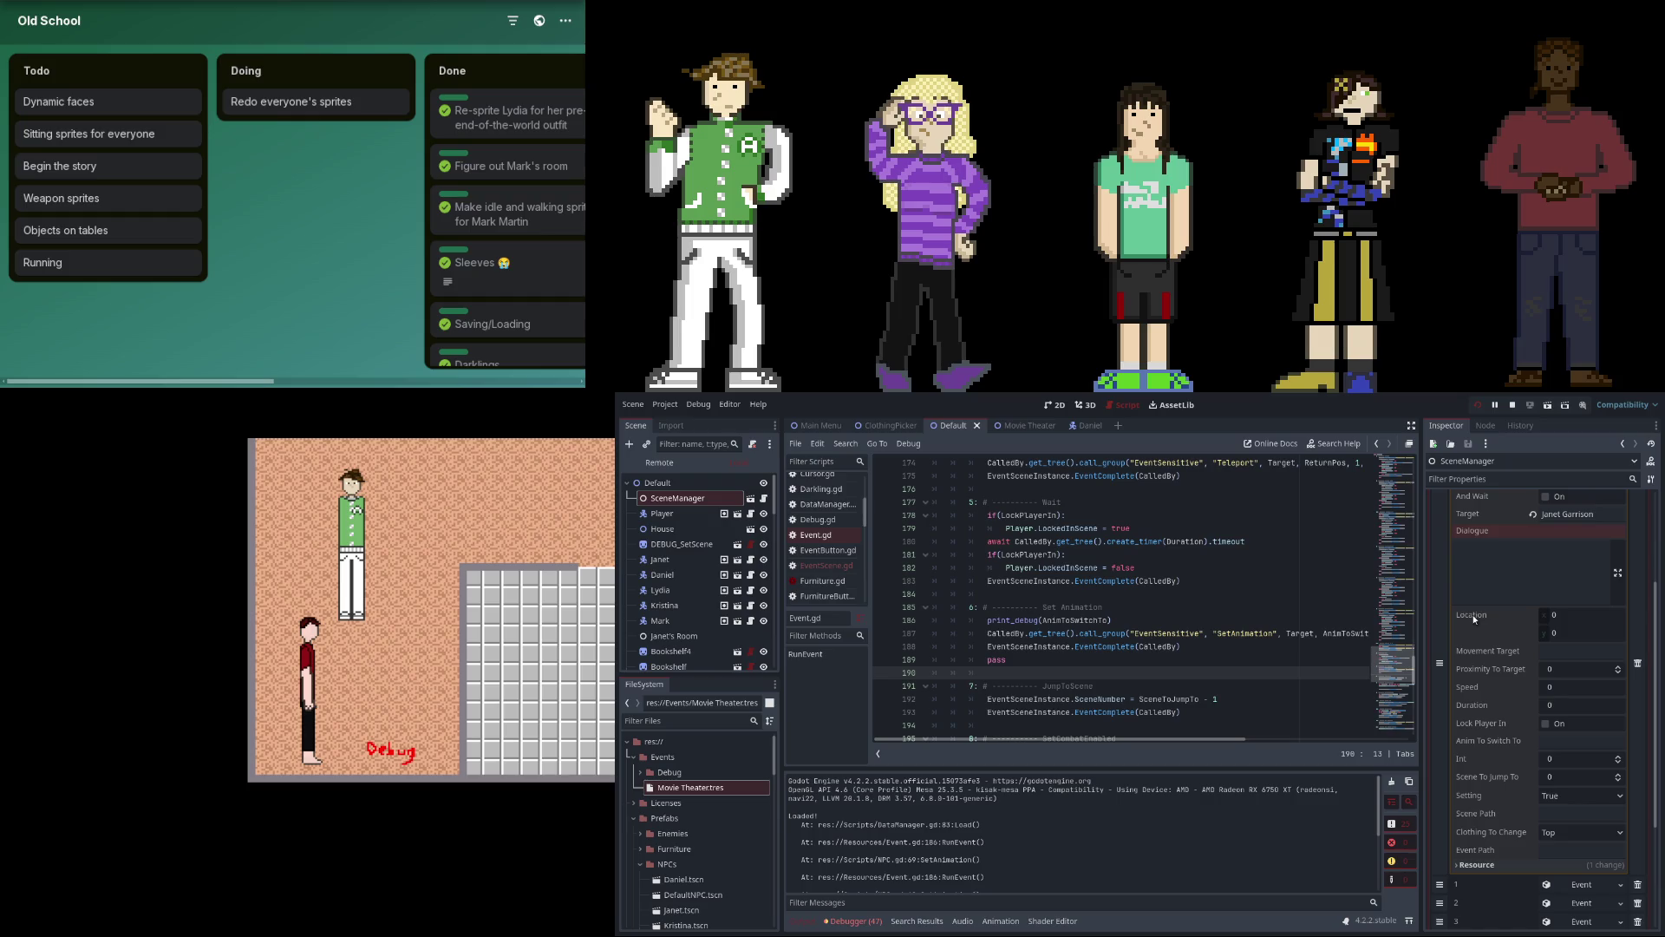
pyautogui.scroll(2, 1473, 618)
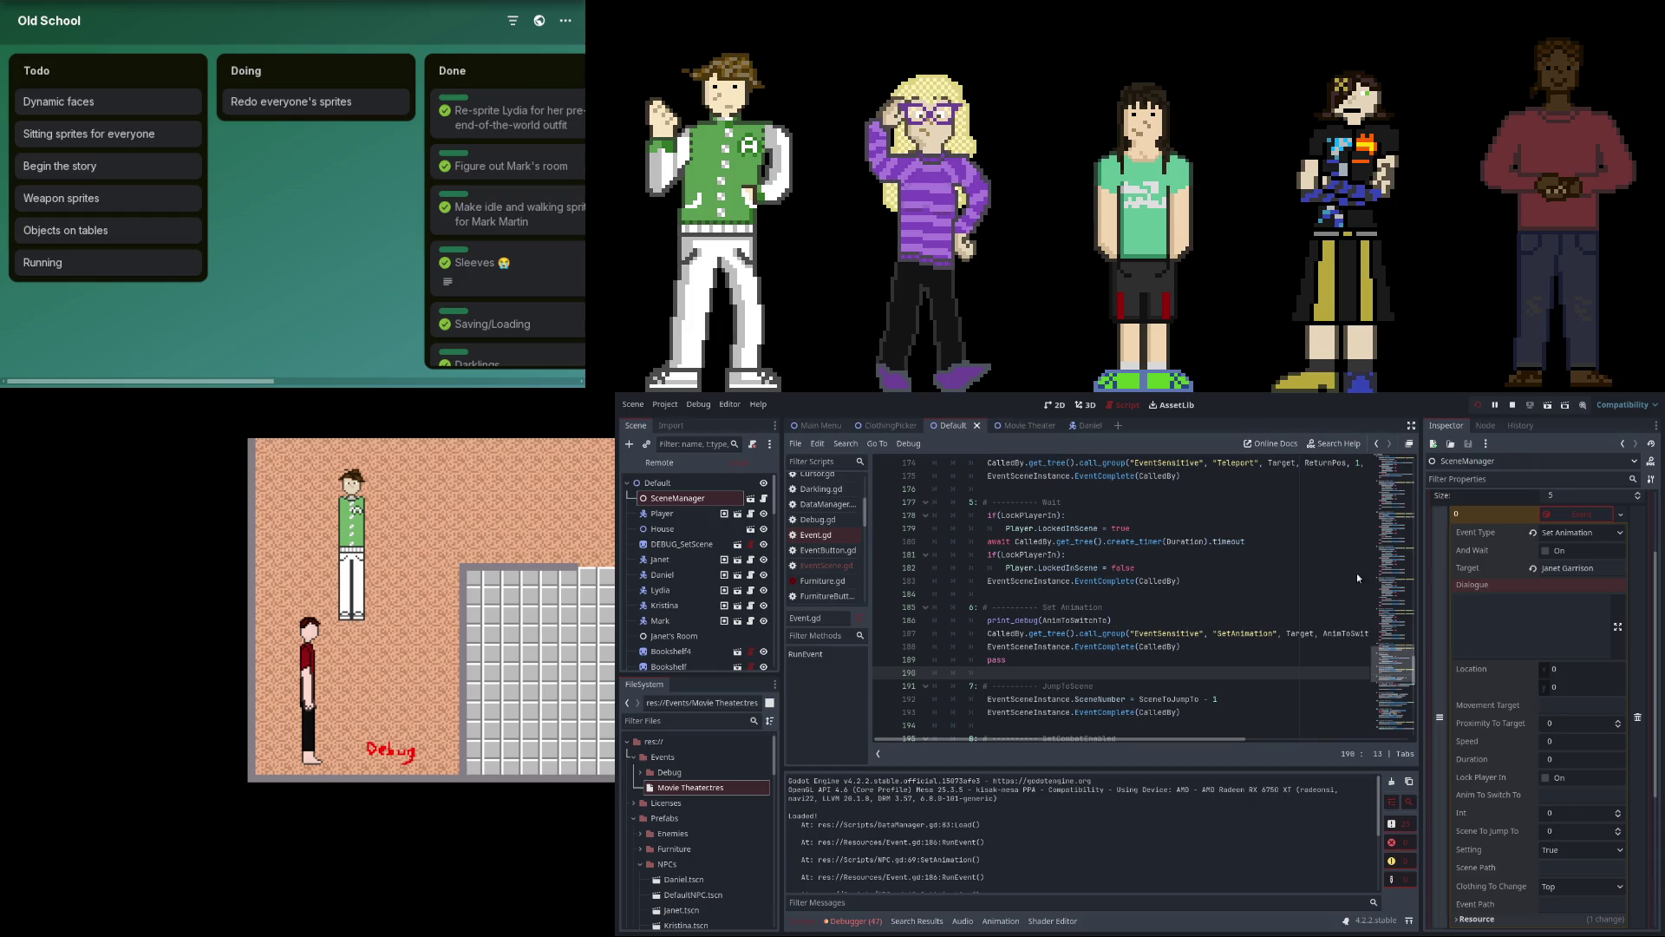
pyautogui.click(1055, 404)
pyautogui.scroll(4, 808, 538)
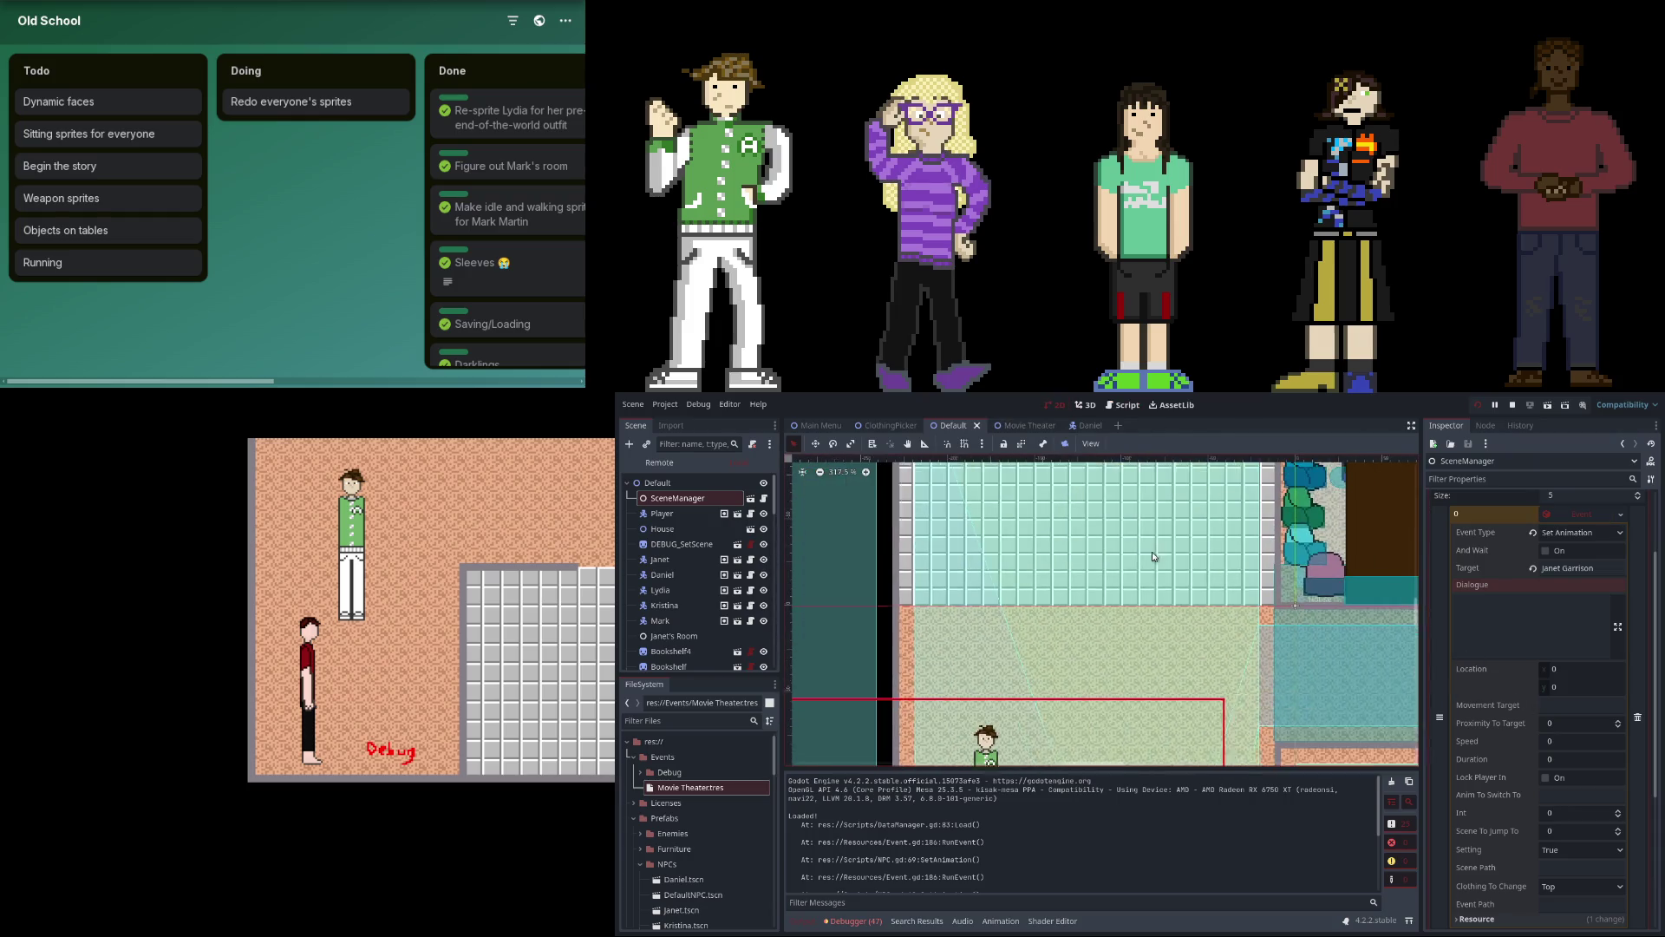
# Delete the NPC node from the Default scene.
pyautogui.scroll(-10, 711, 626)
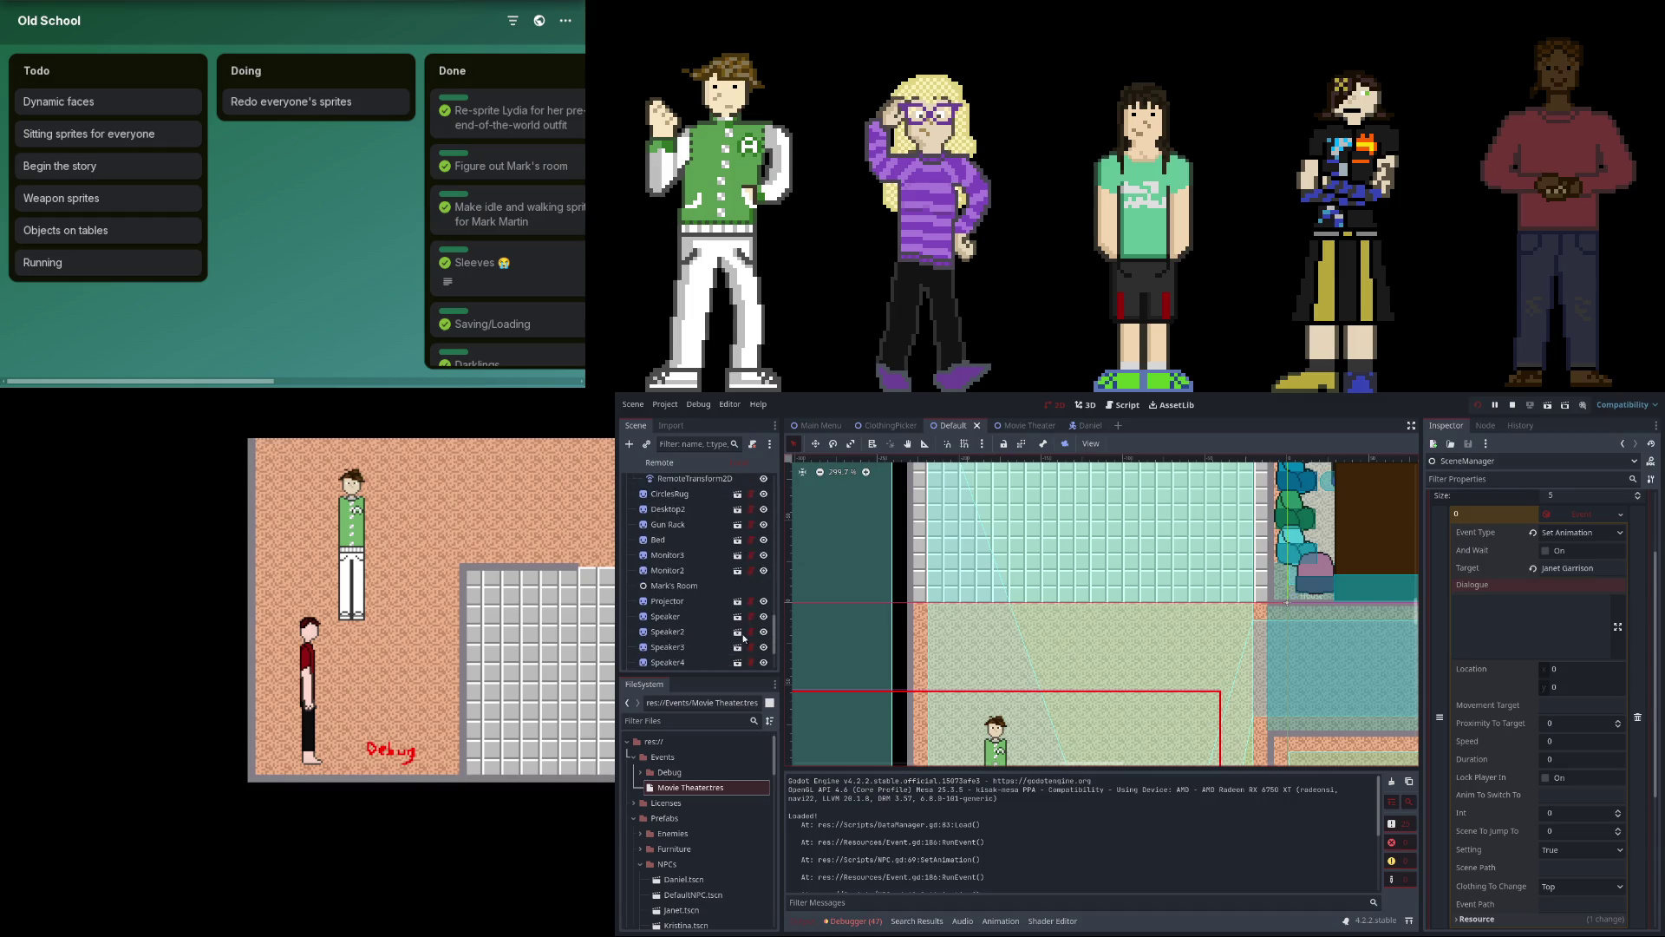
pyautogui.click(699, 661)
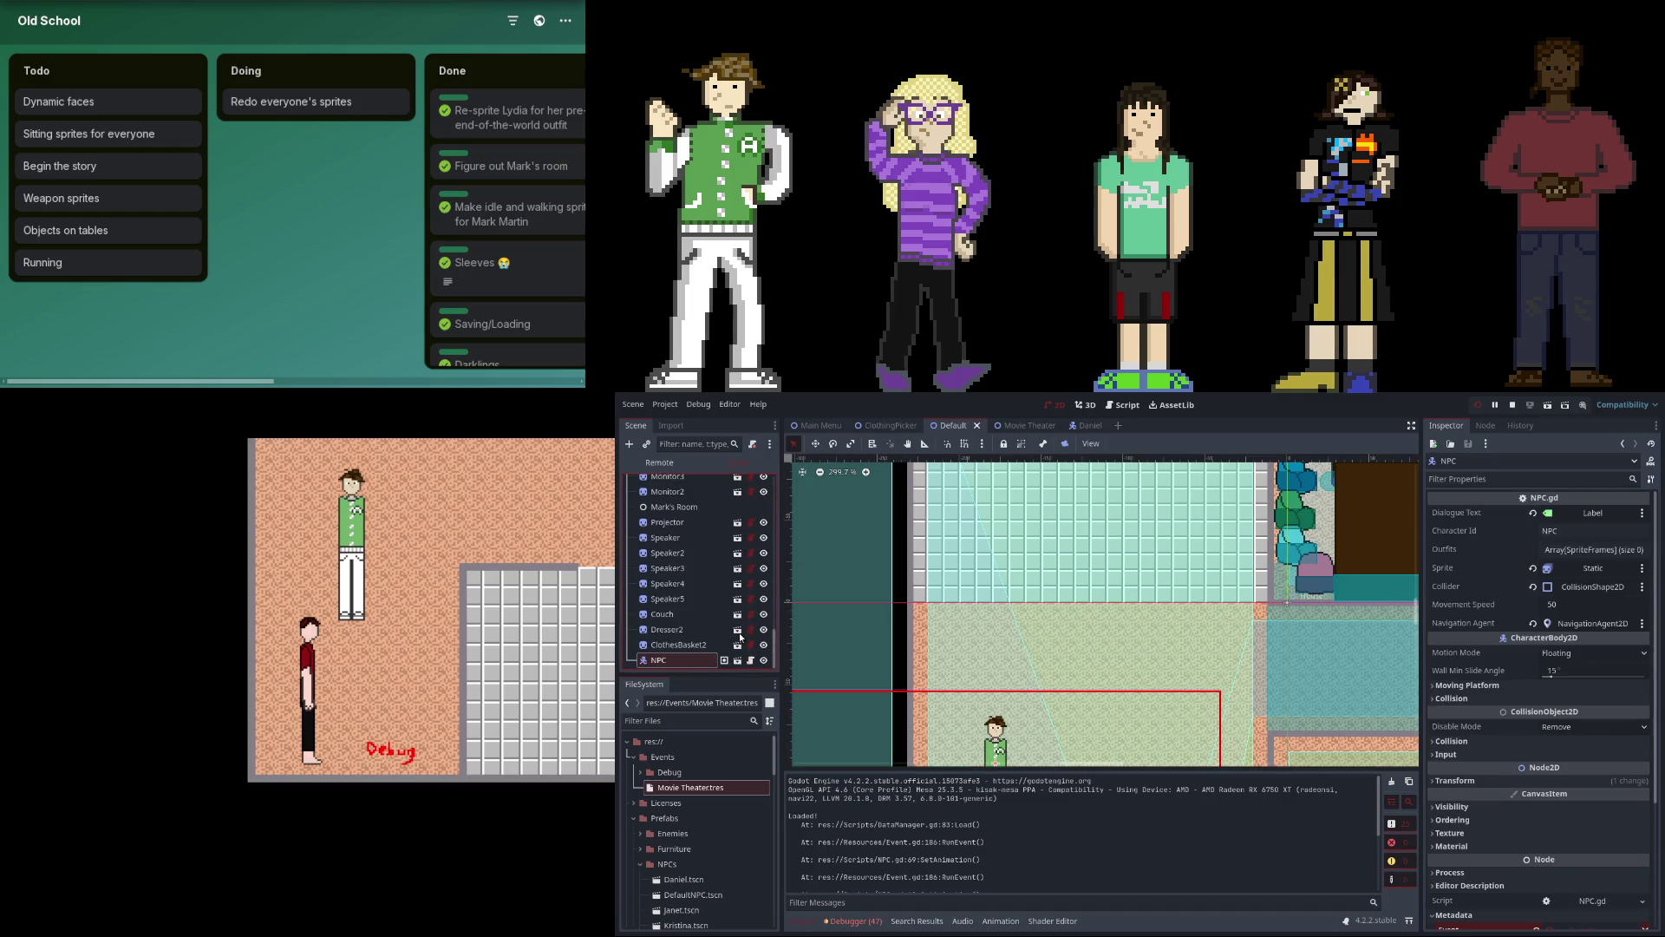
pyautogui.press('Delete')
pyautogui.scroll(10, 741, 637)
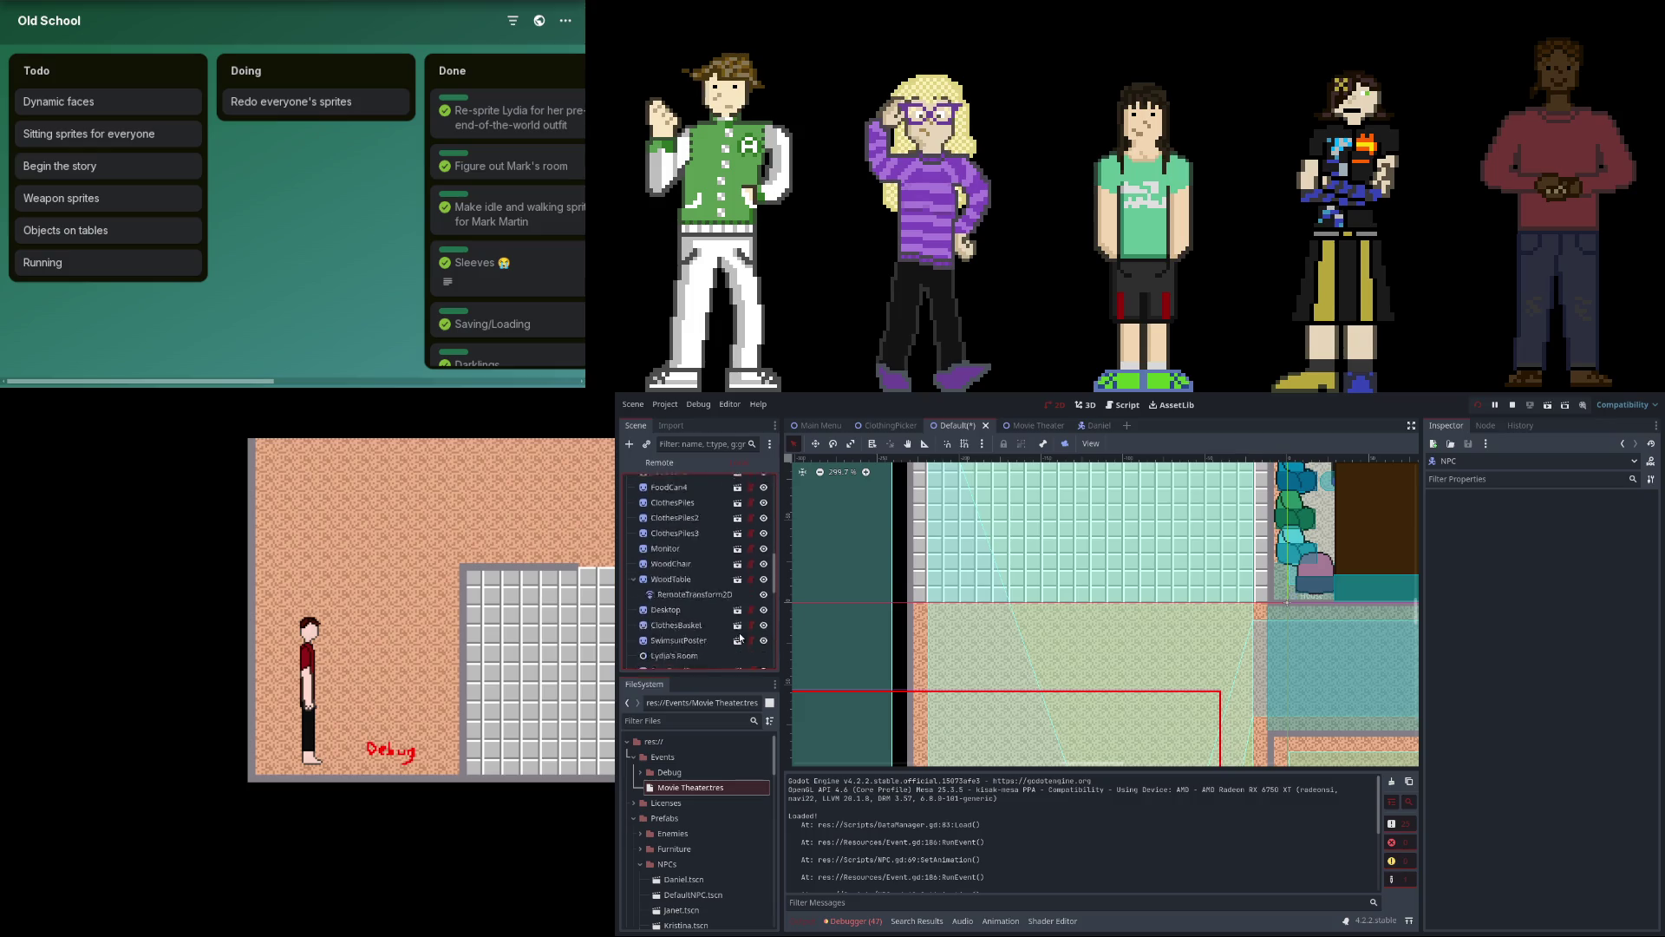
pyautogui.scroll(3, 741, 638)
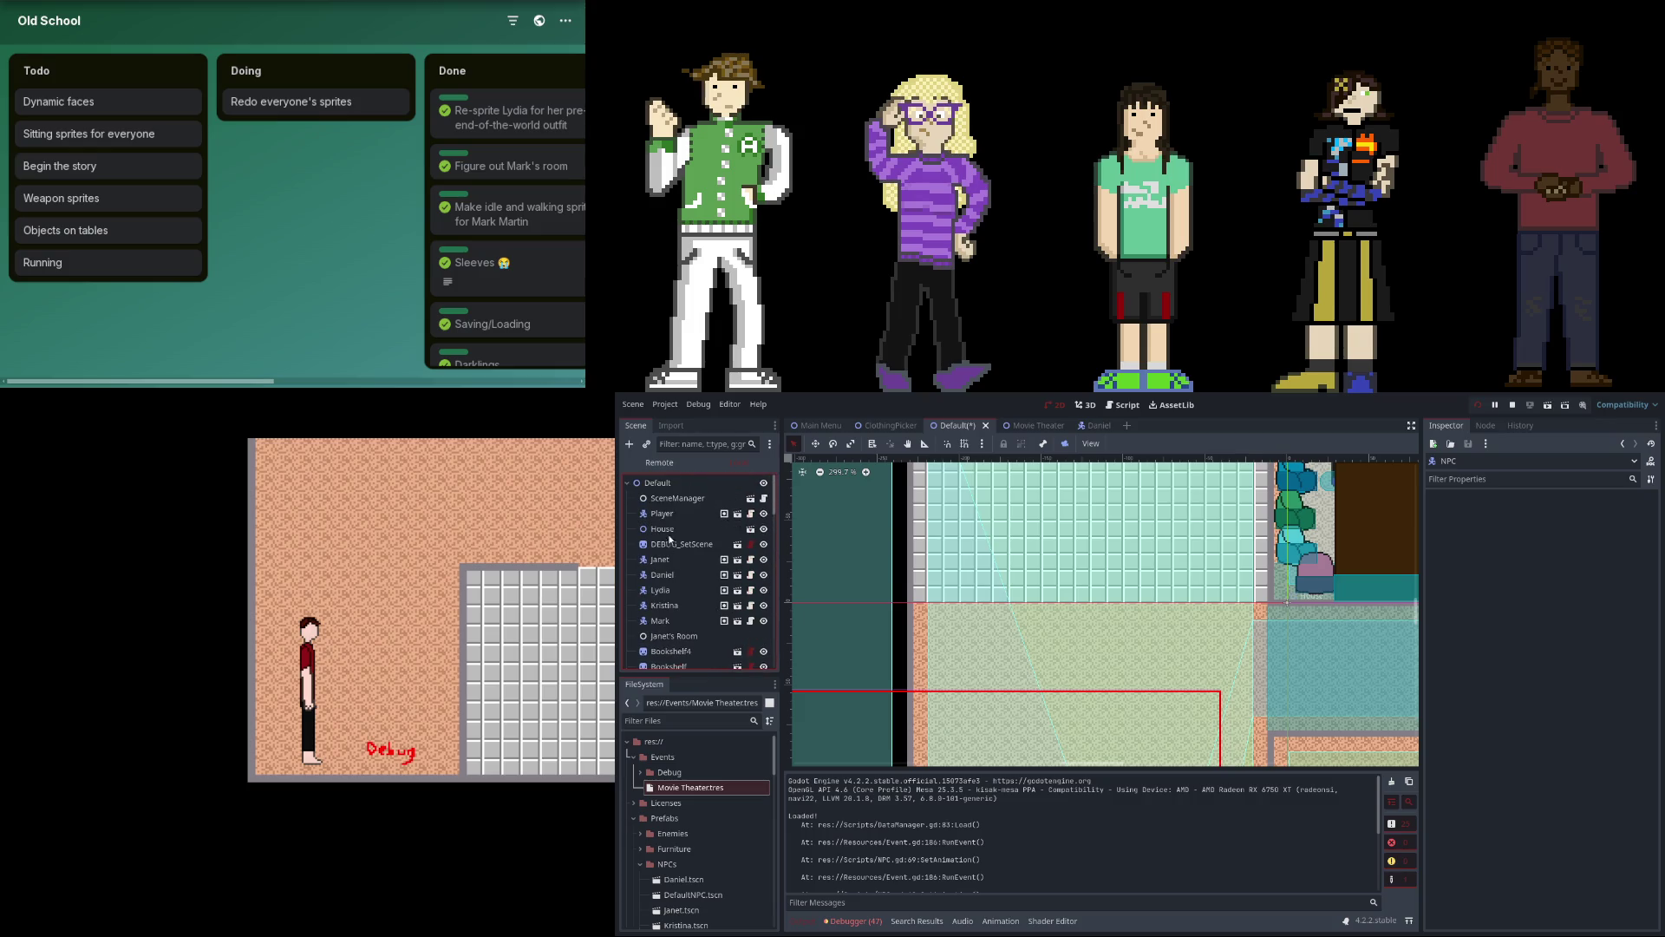
# Set the first SceneManager event's Anim To Switch To to SideIdle.
pyautogui.click(684, 498)
pyautogui.scroll(-5, 1232, 510)
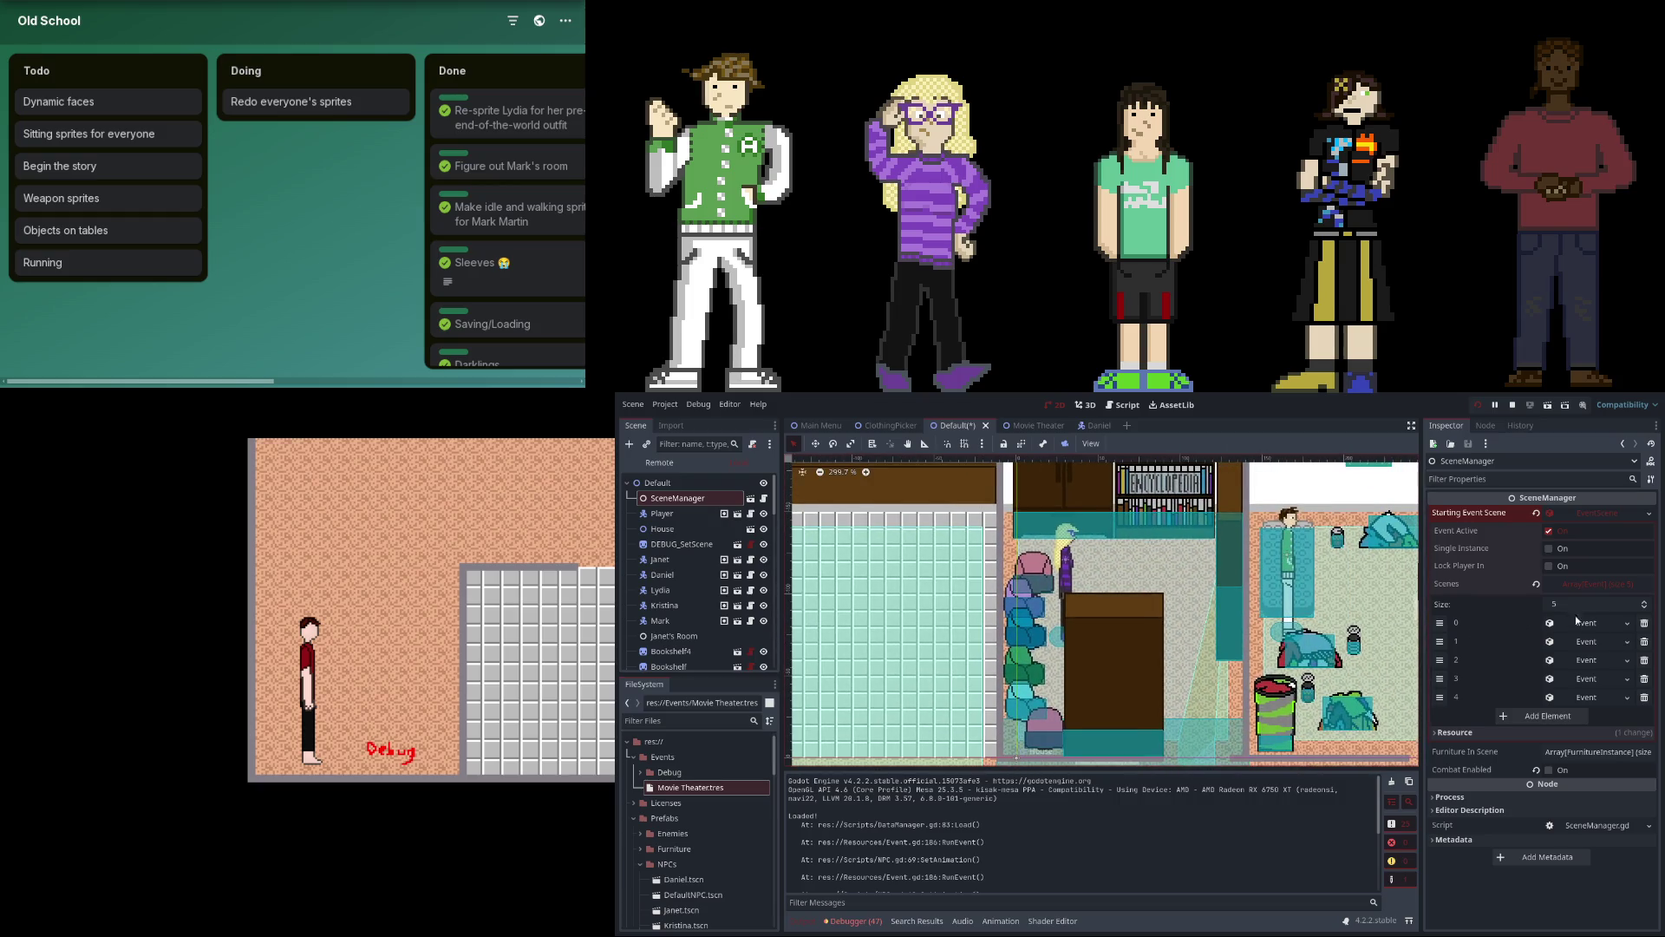
pyautogui.click(1597, 623)
pyautogui.scroll(-2, 1575, 701)
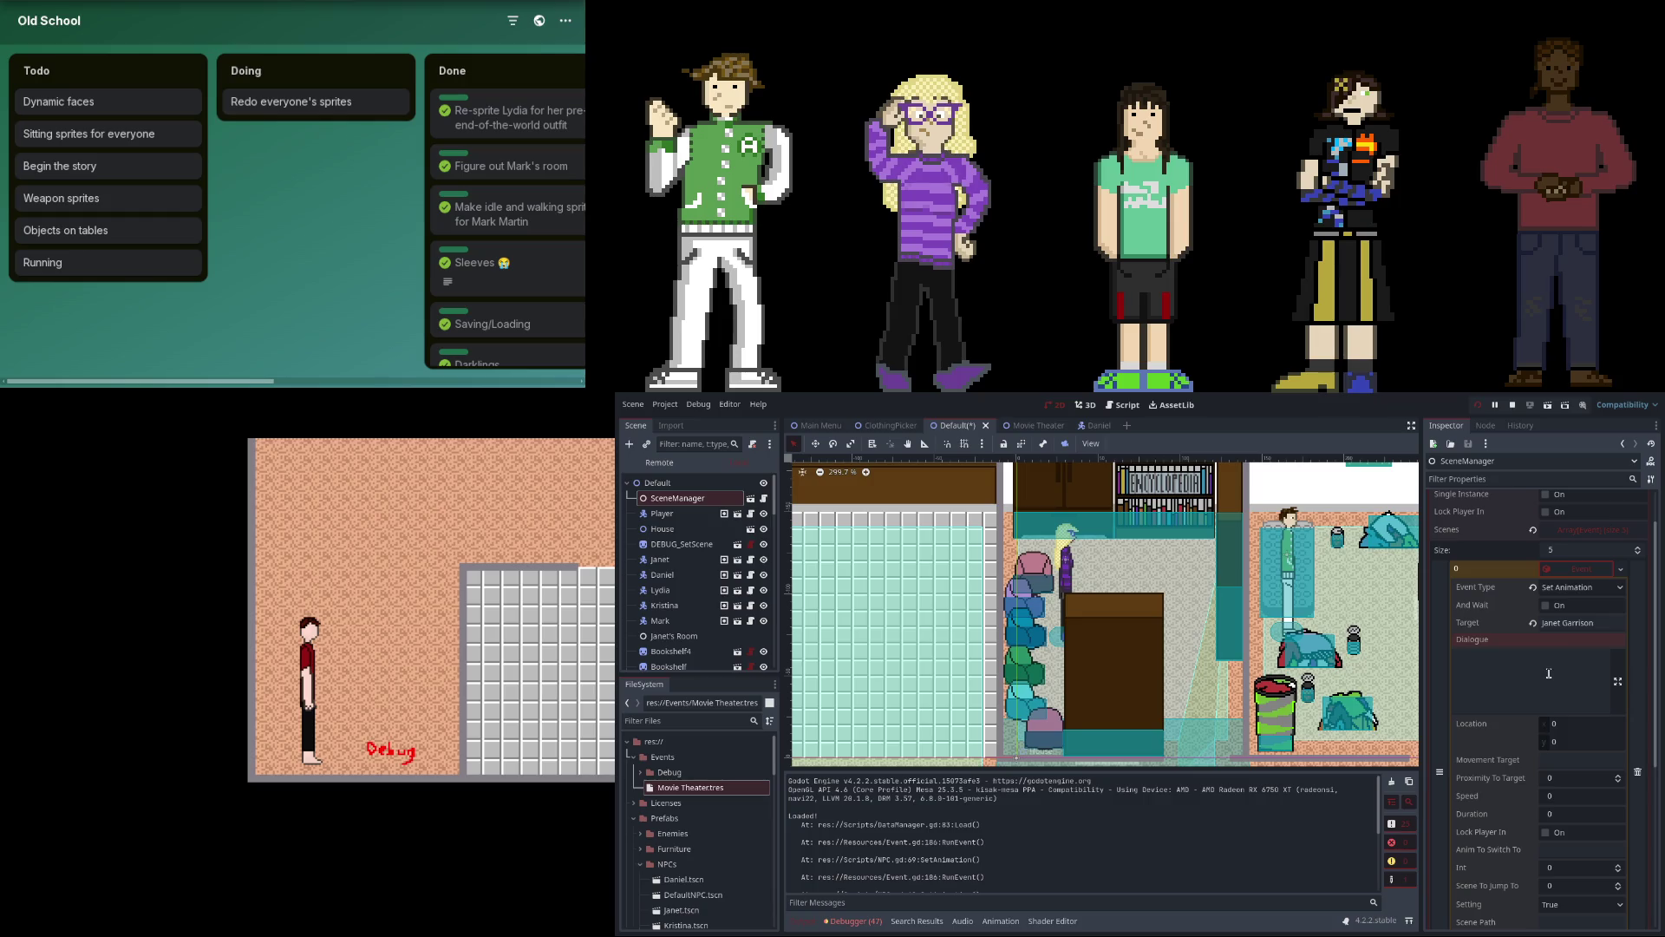
pyautogui.scroll(-4, 1568, 726)
pyautogui.click(1571, 742)
pyautogui.write('SideIdle')
pyautogui.press('Return')
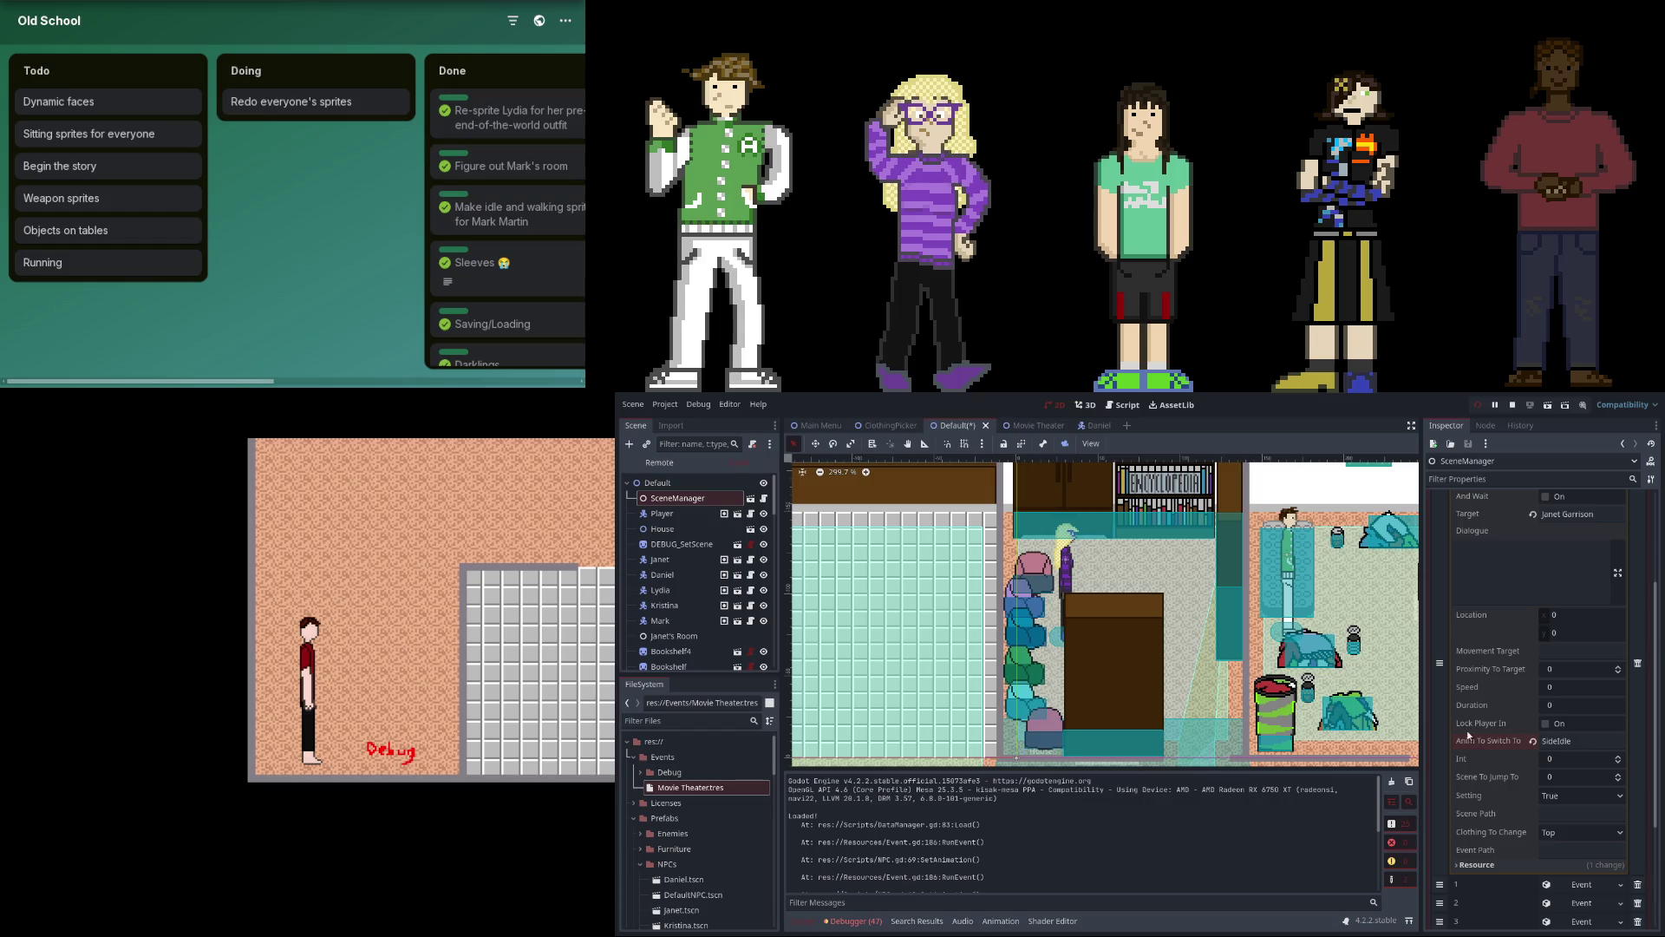
pyautogui.hscroll(5, 1101, 641)
# Reselect SceneManager and expand the second scene event's settings.
pyautogui.click(689, 573)
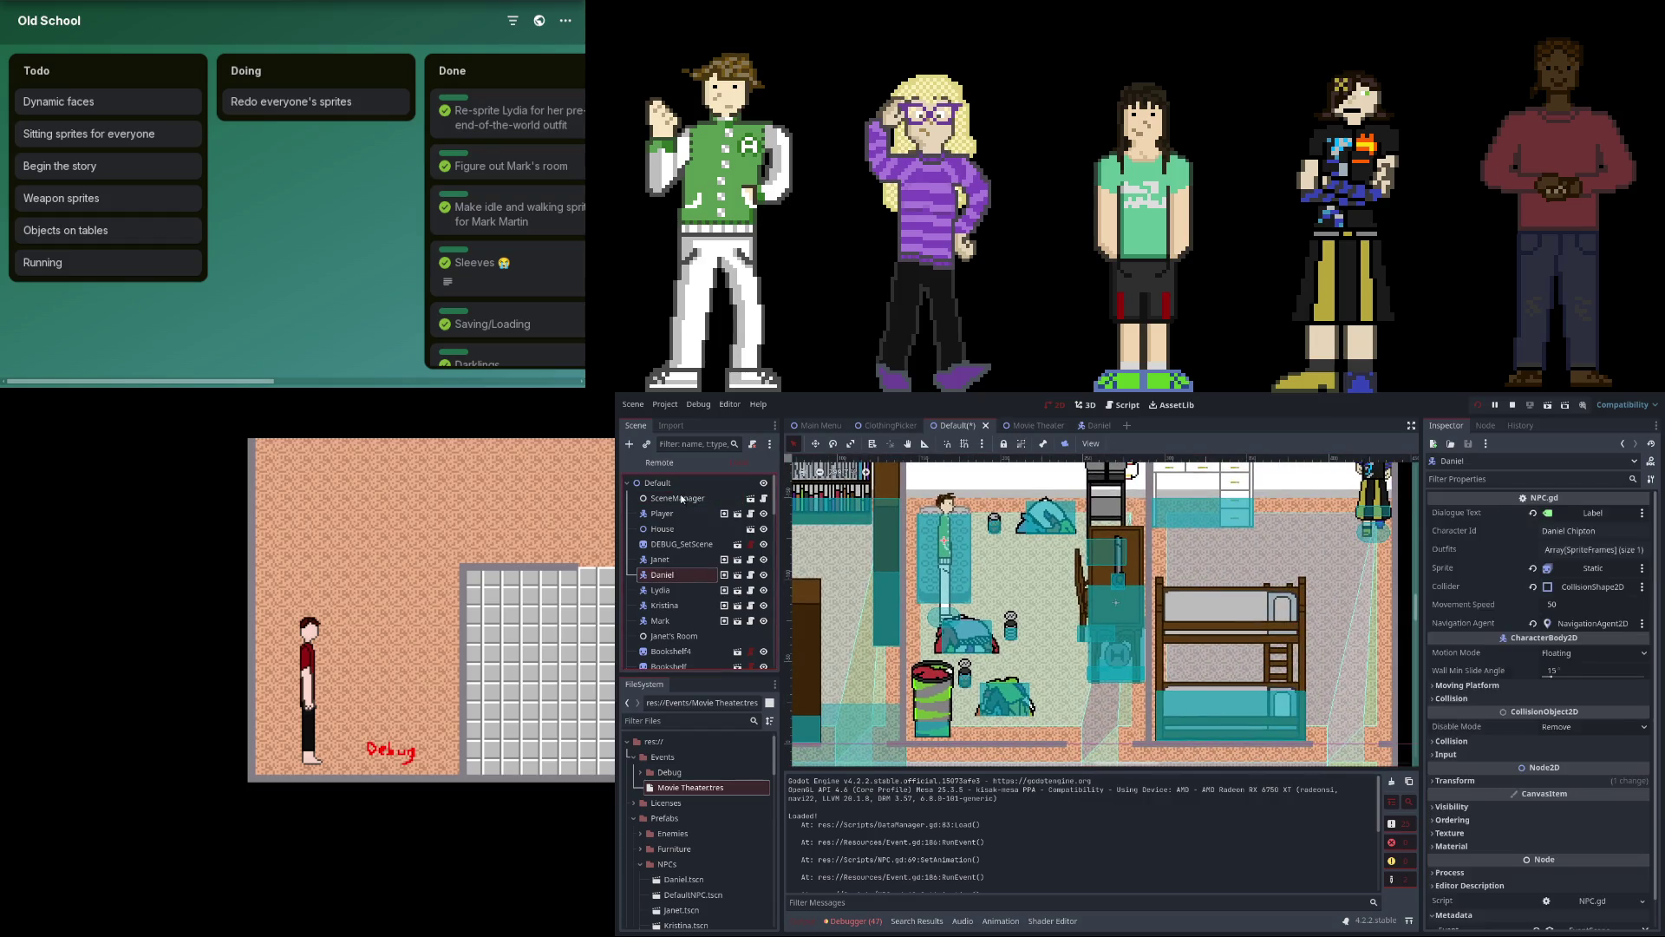
pyautogui.click(683, 498)
pyautogui.click(1595, 642)
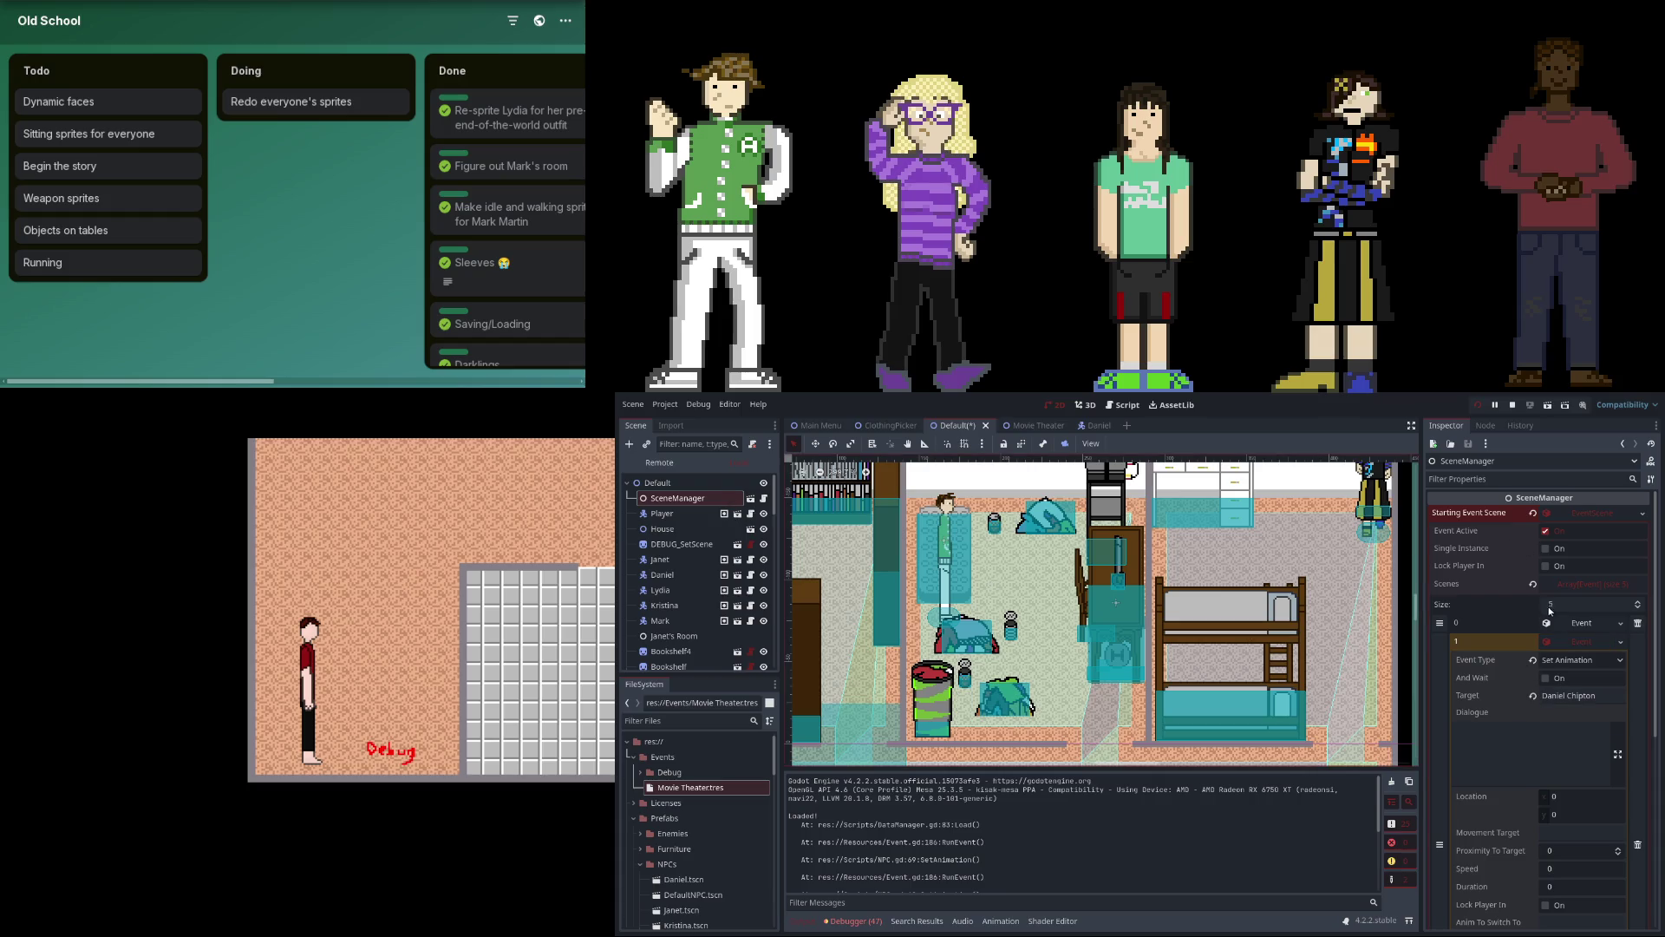
pyautogui.scroll(-3, 1531, 751)
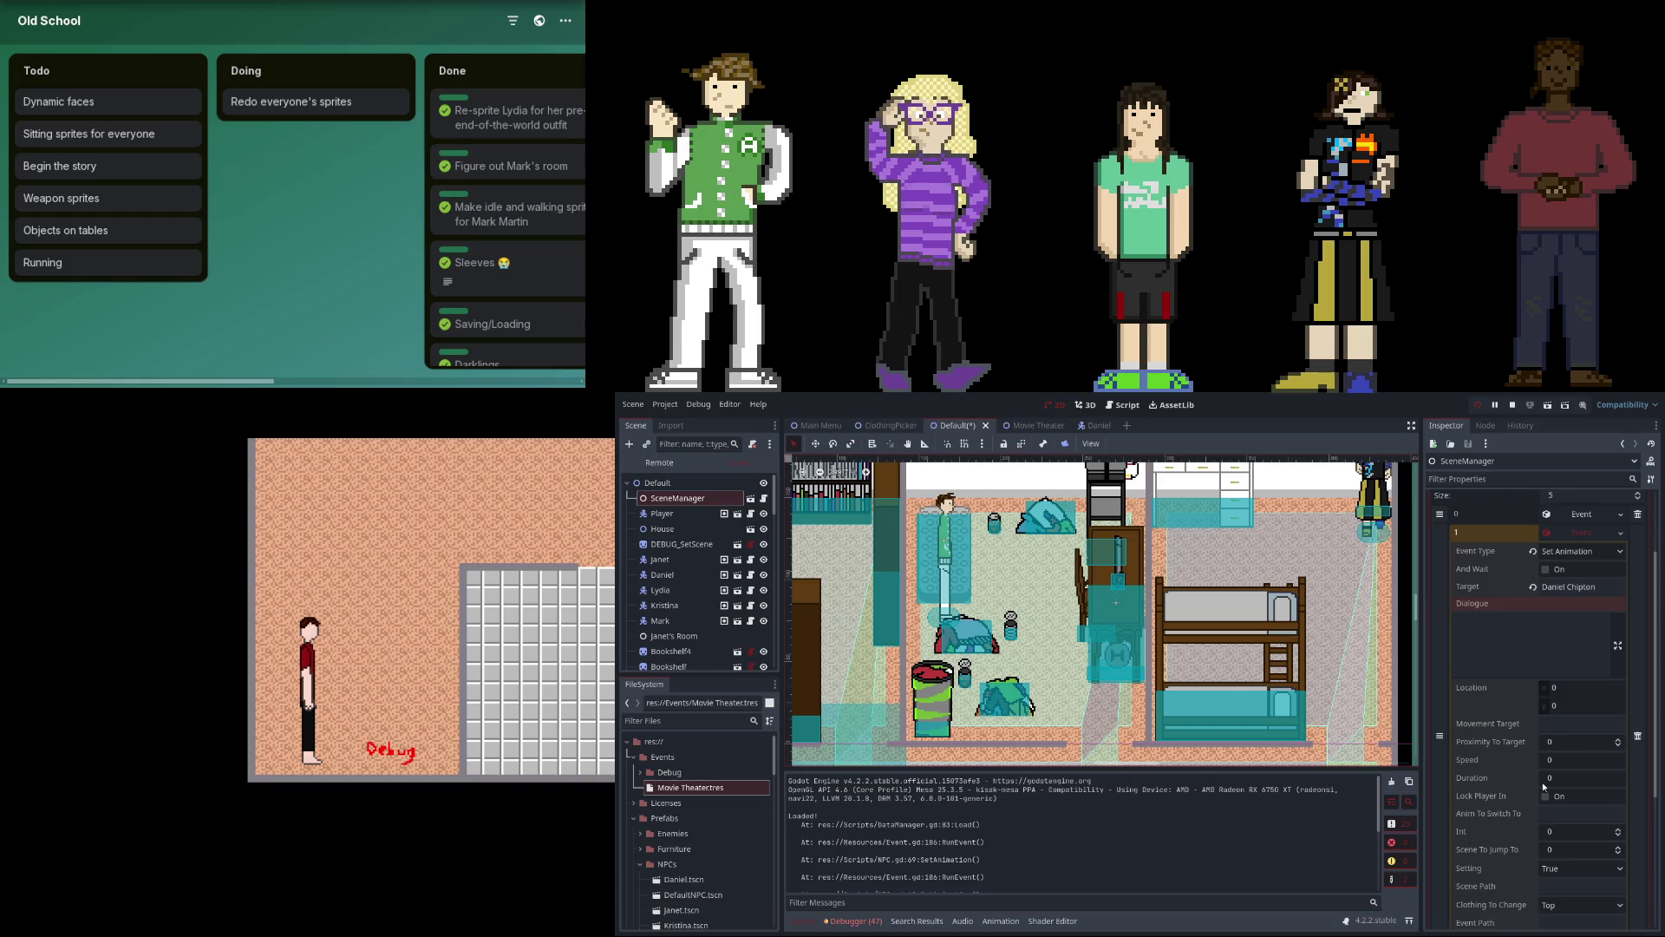
pyautogui.scroll(-2, 1544, 787)
# Change the event's Anim To Switch To value to FrontIdle.
pyautogui.click(1563, 700)
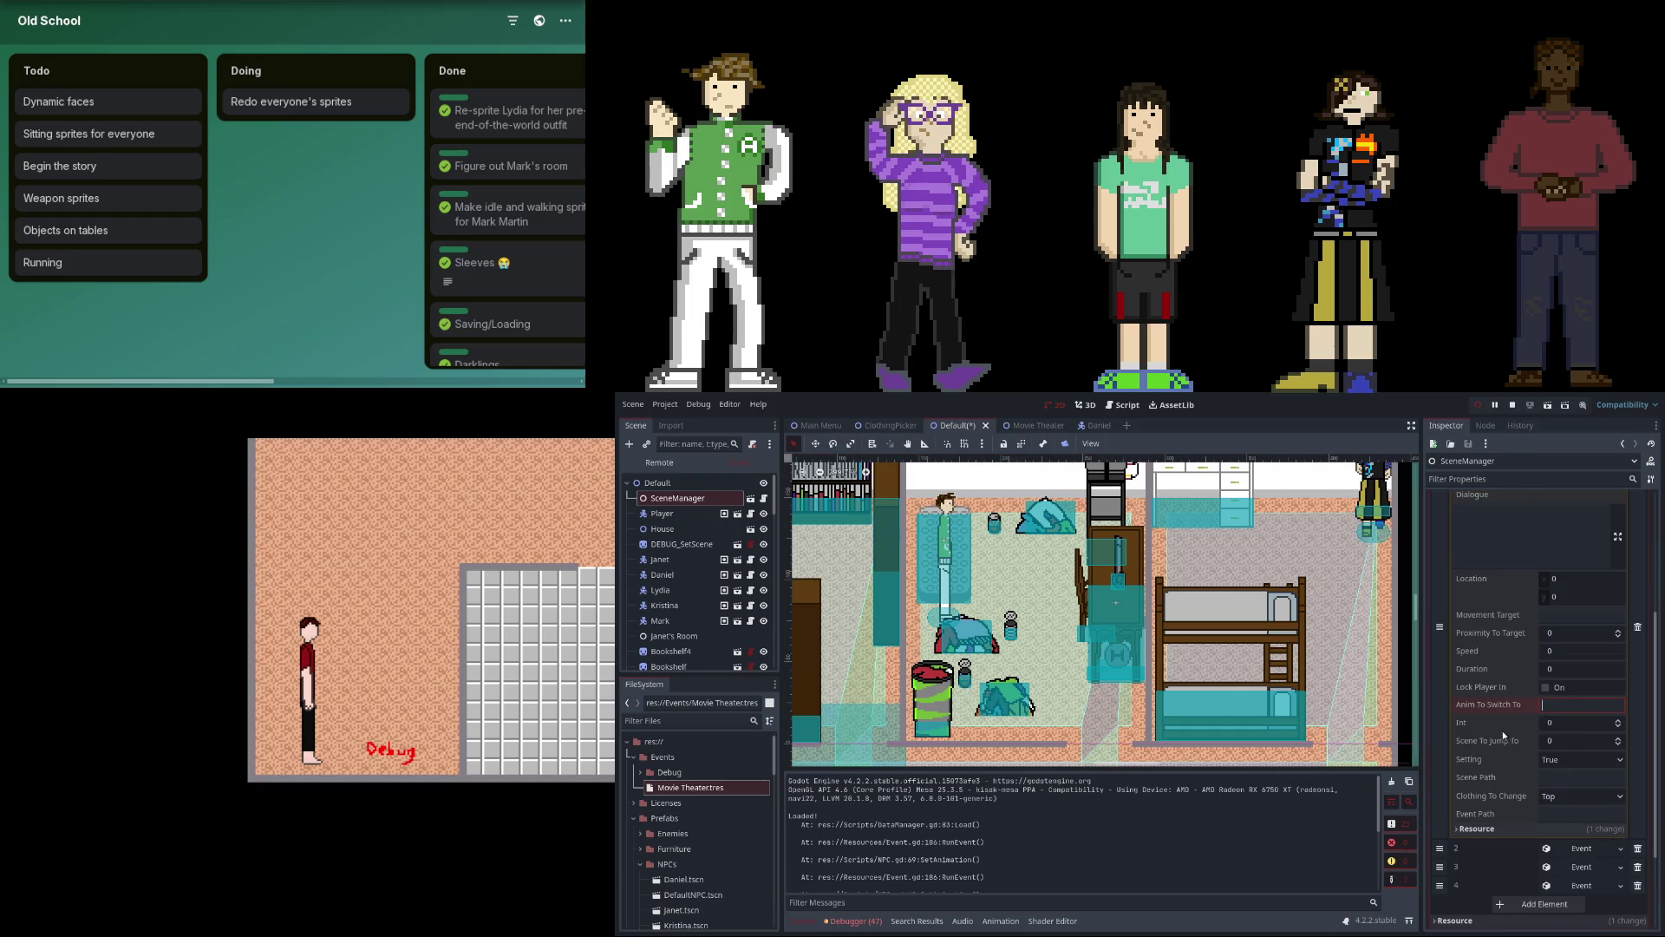
pyautogui.scroll(1, 1502, 730)
pyautogui.click(1561, 809)
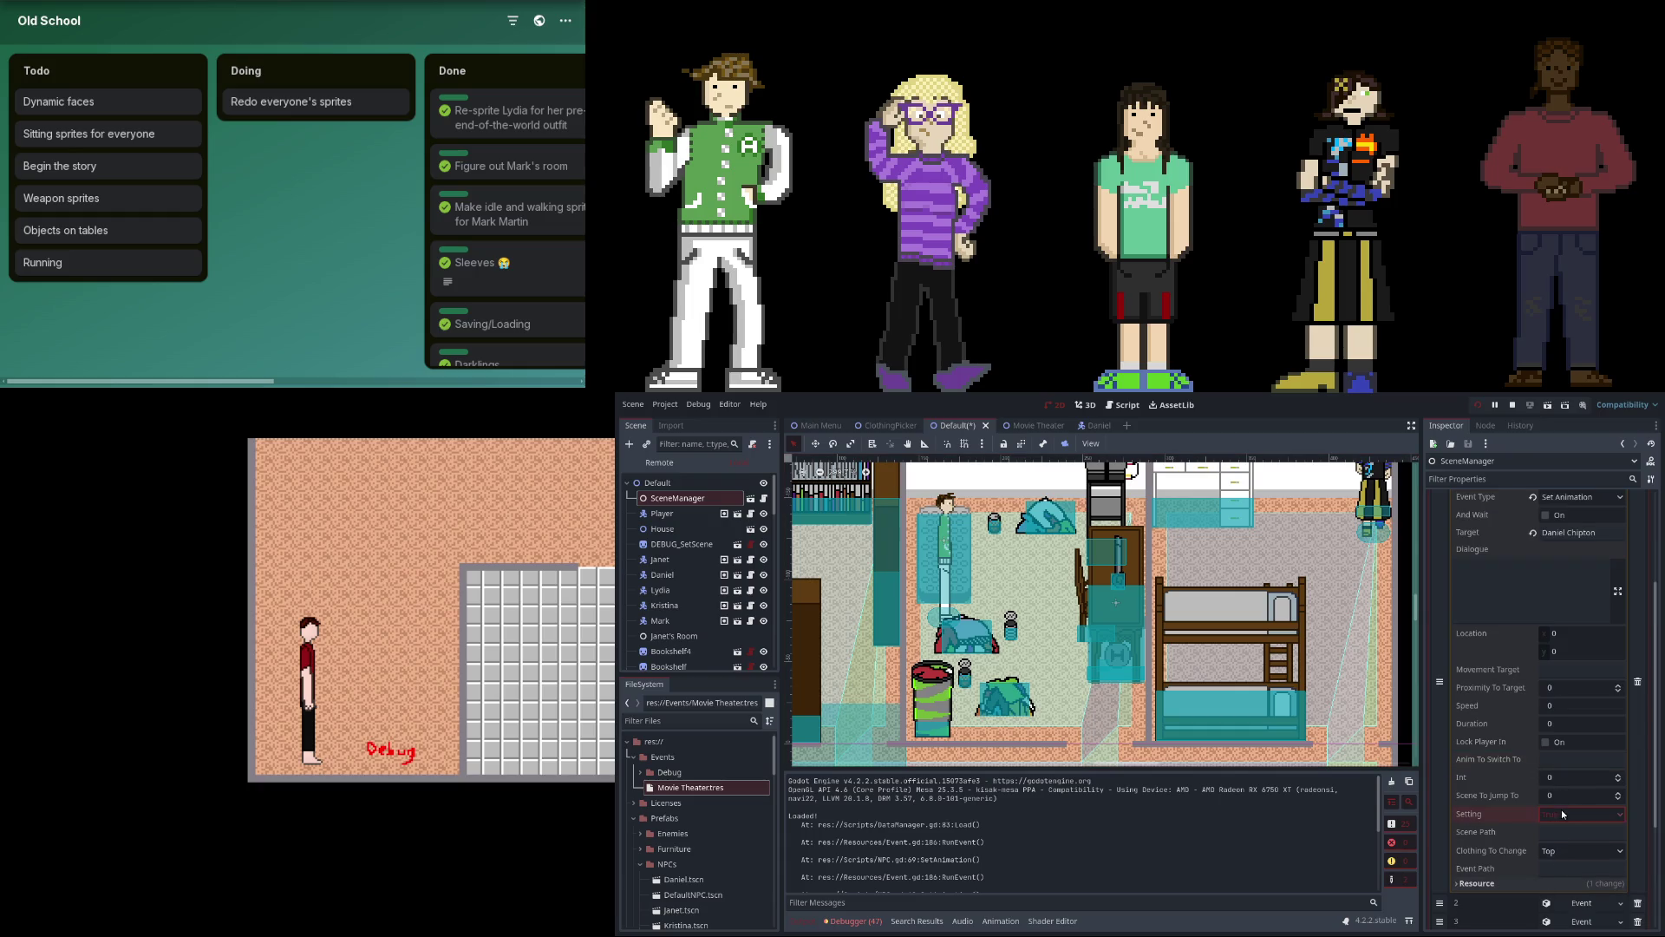
pyautogui.scroll(1, 1561, 809)
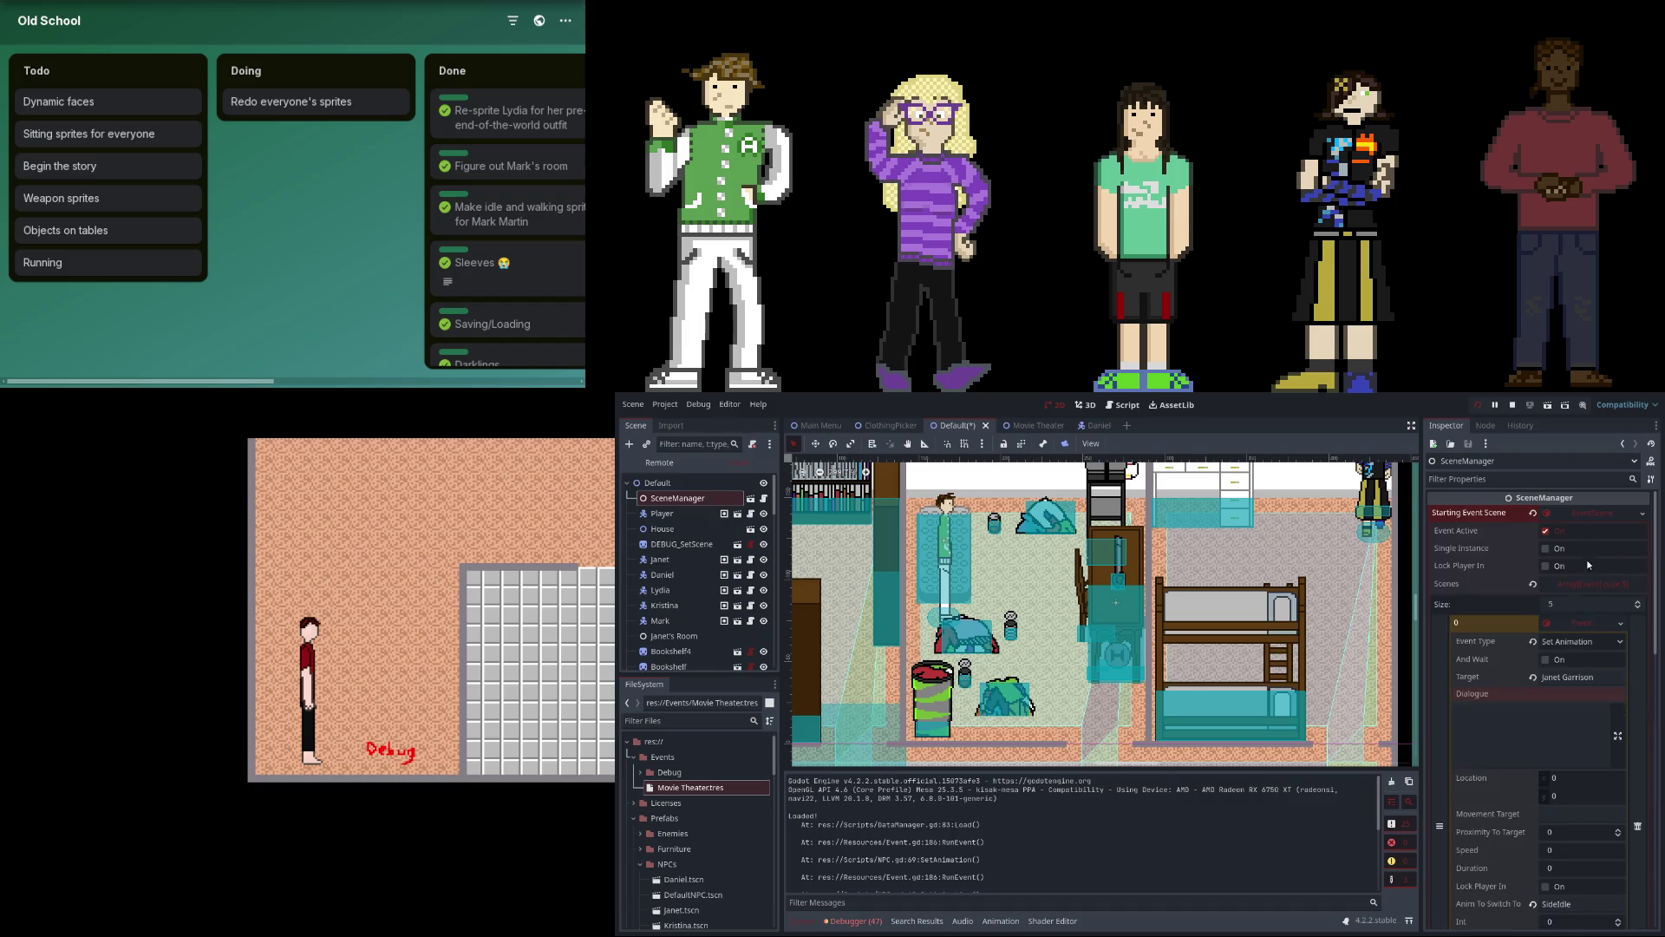
pyautogui.click(1564, 706)
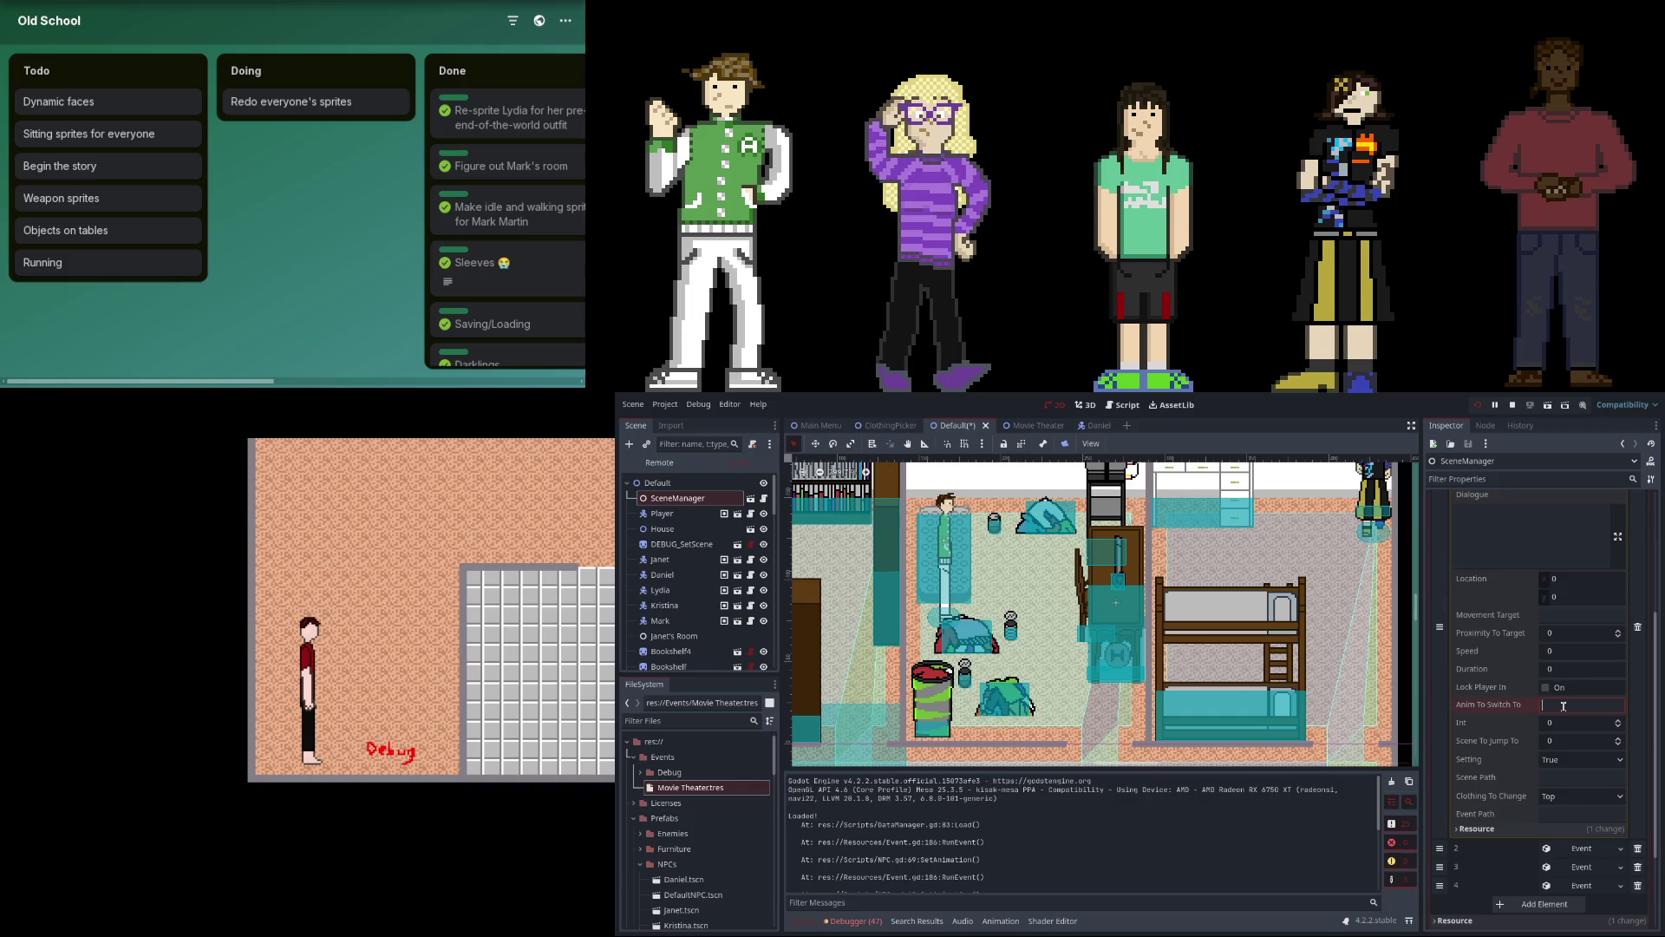
pyautogui.write('Idle')
pyautogui.press('Return')
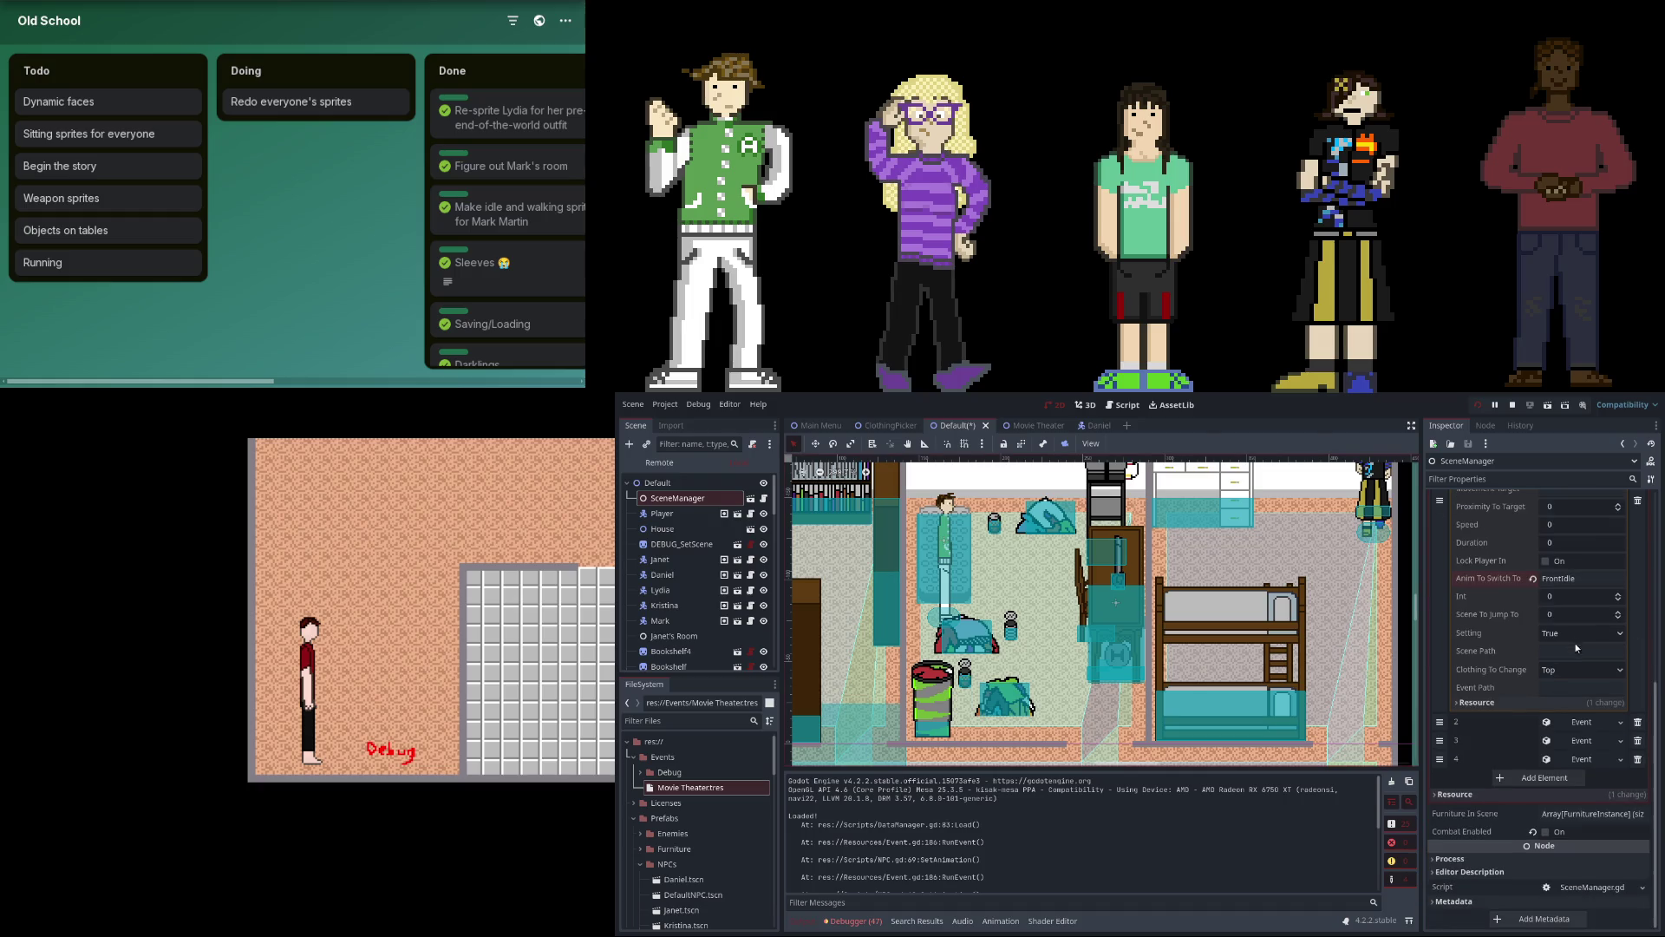
pyautogui.click(1563, 678)
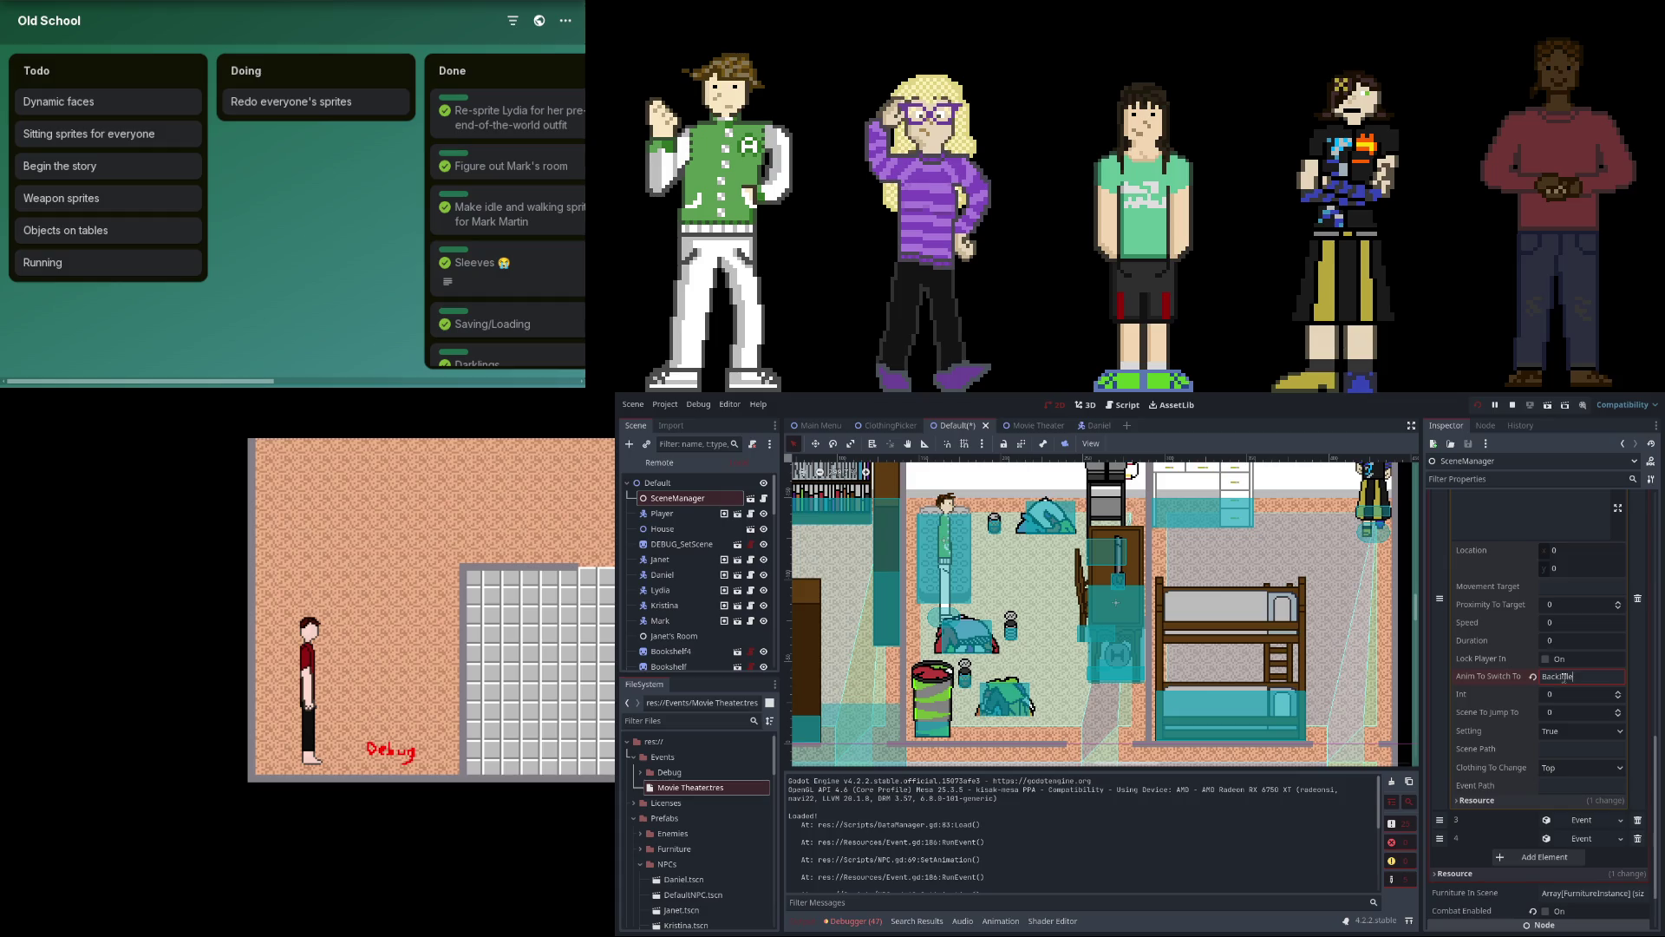
# Set the third event, for Kristina Maylee, to switch to SideIdle.
pyautogui.click(1457, 820)
pyautogui.scroll(-5, 1137, 675)
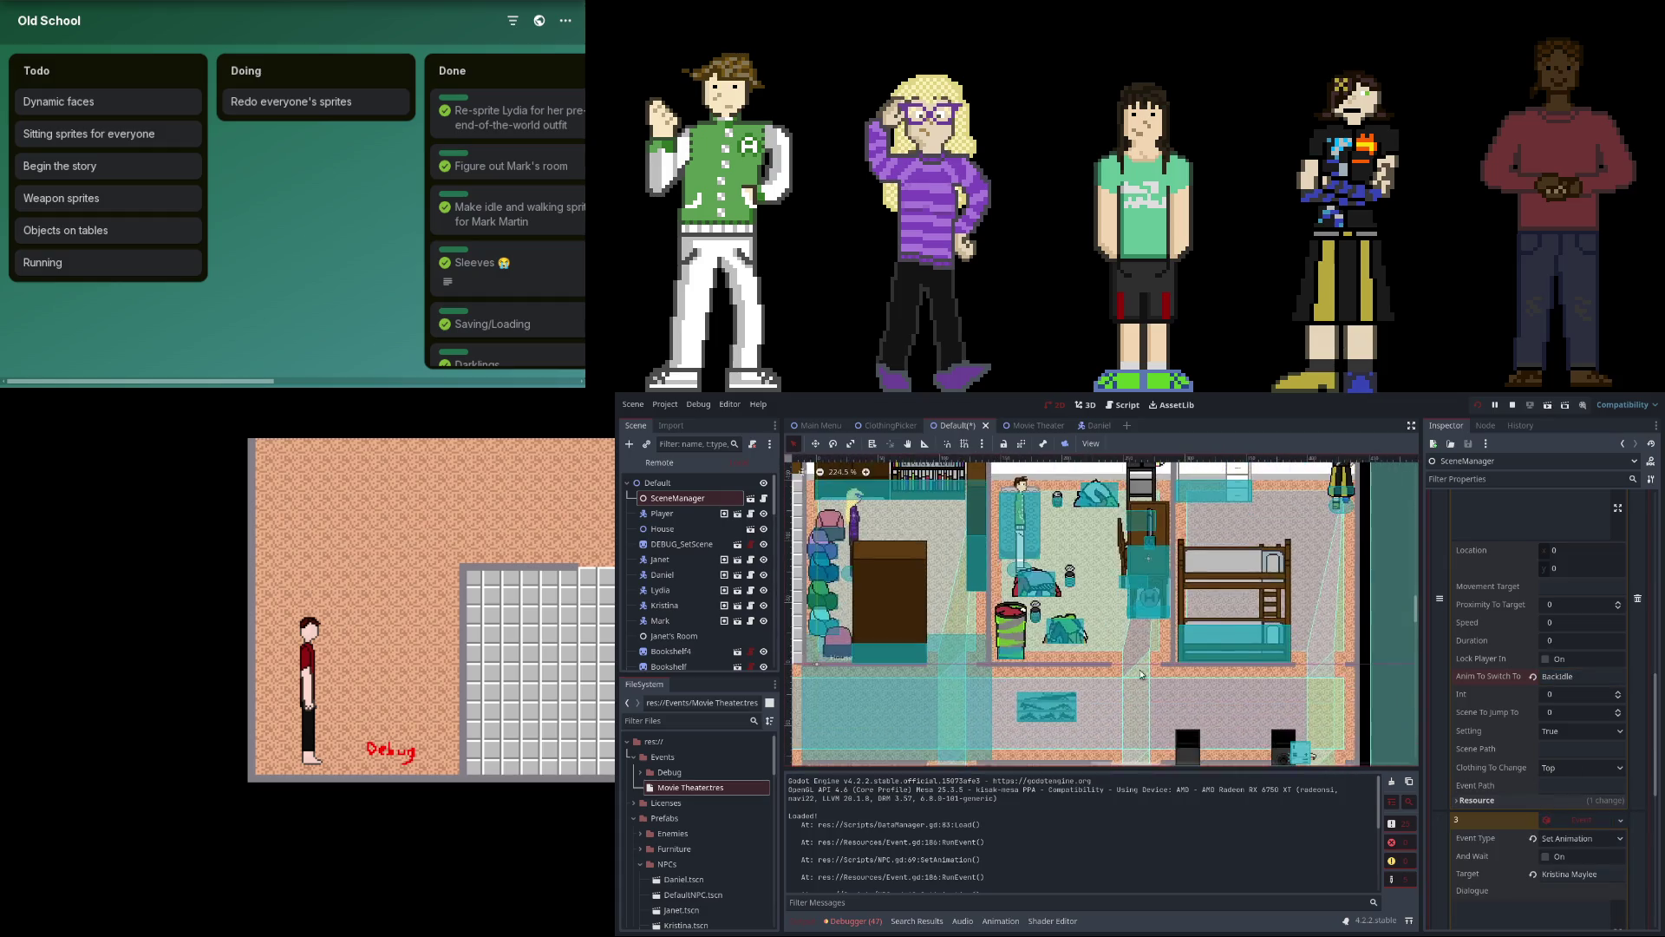
pyautogui.scroll(-3, 1137, 674)
pyautogui.scroll(-5, 1561, 793)
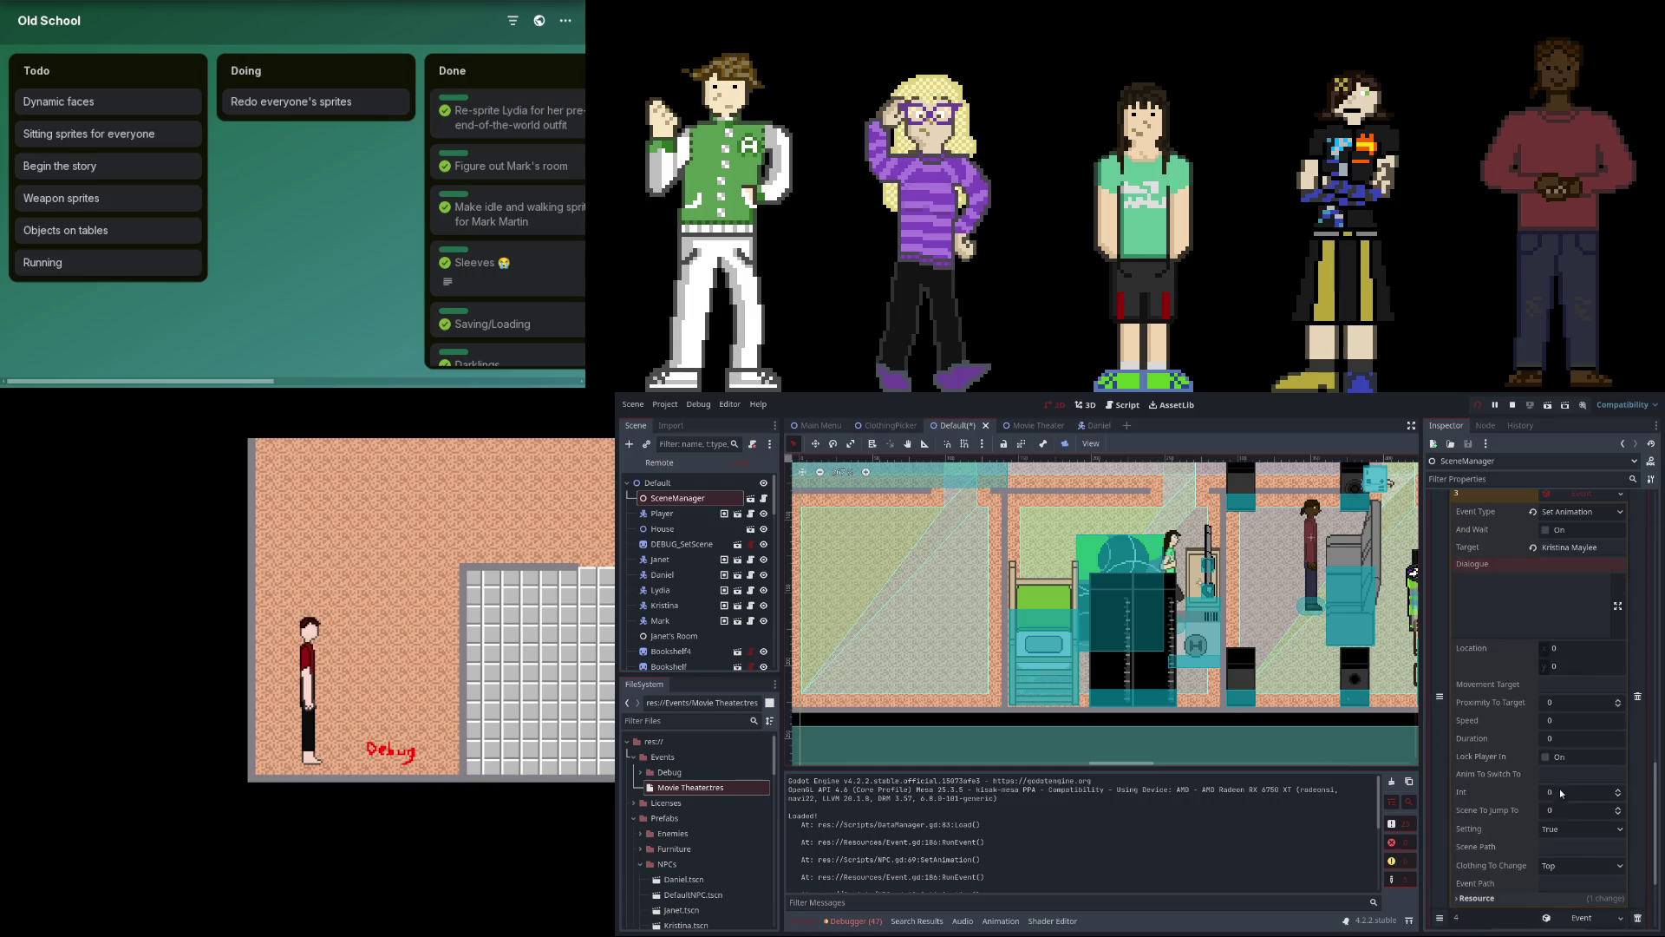
pyautogui.click(1565, 772)
pyautogui.write('S')
pyautogui.write('ideIdle')
pyautogui.press('Return')
# Set the fourth event's Anim To Switch To to SideIdle.
pyautogui.scroll(-4, 1574, 755)
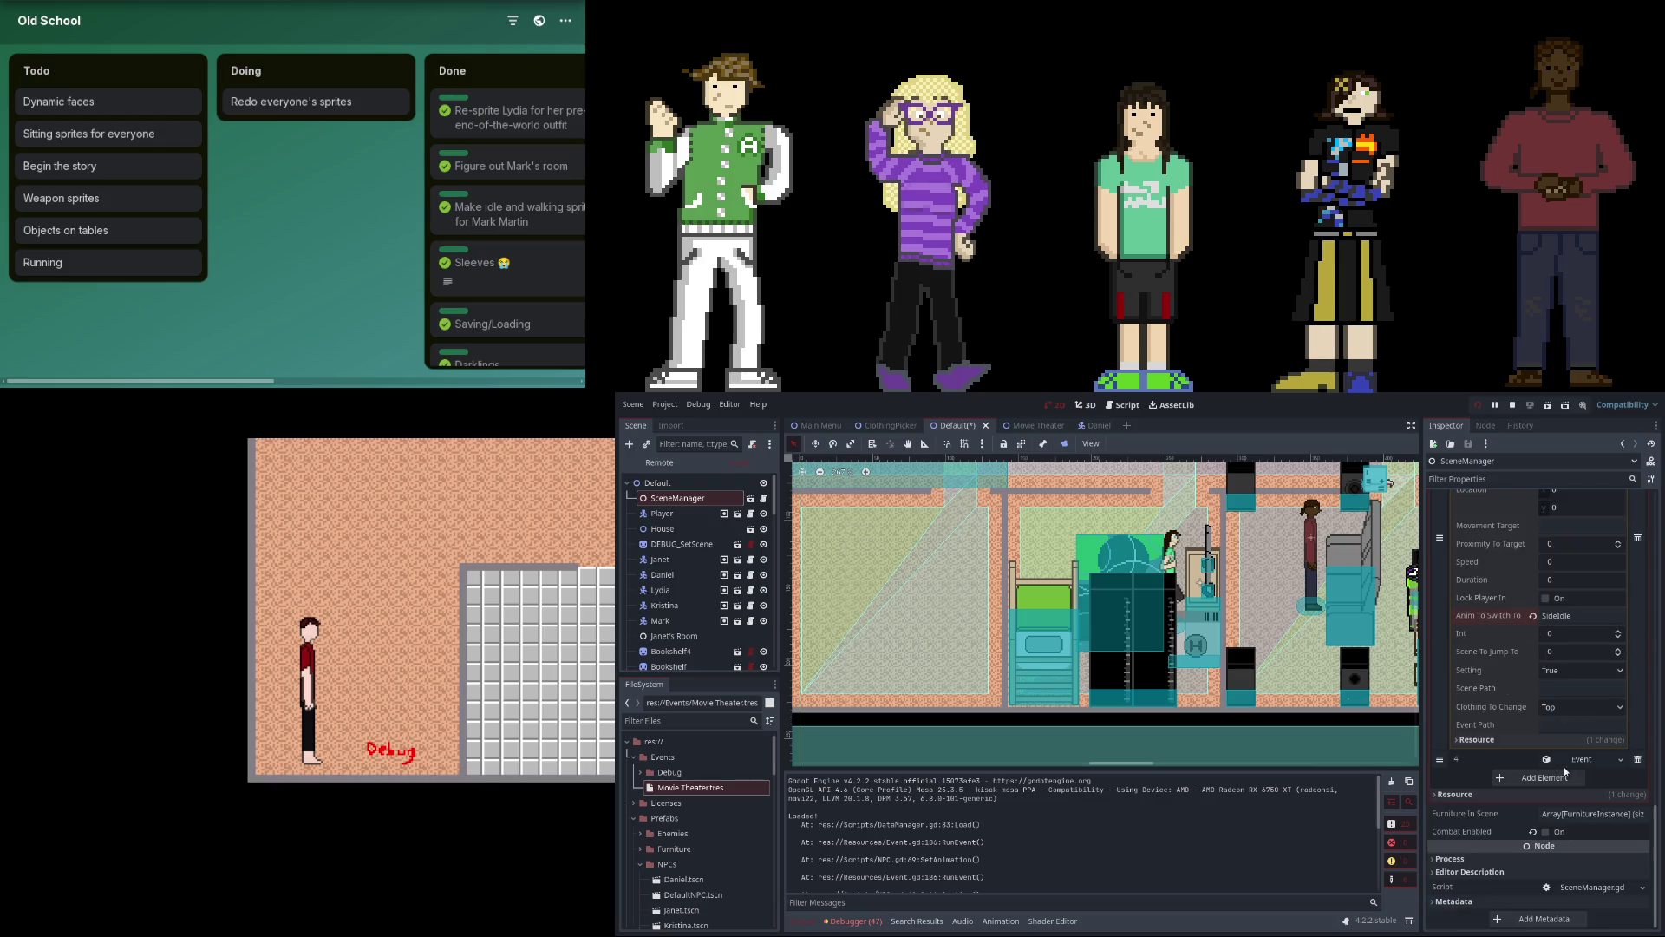
pyautogui.click(1580, 756)
pyautogui.scroll(-5, 1577, 765)
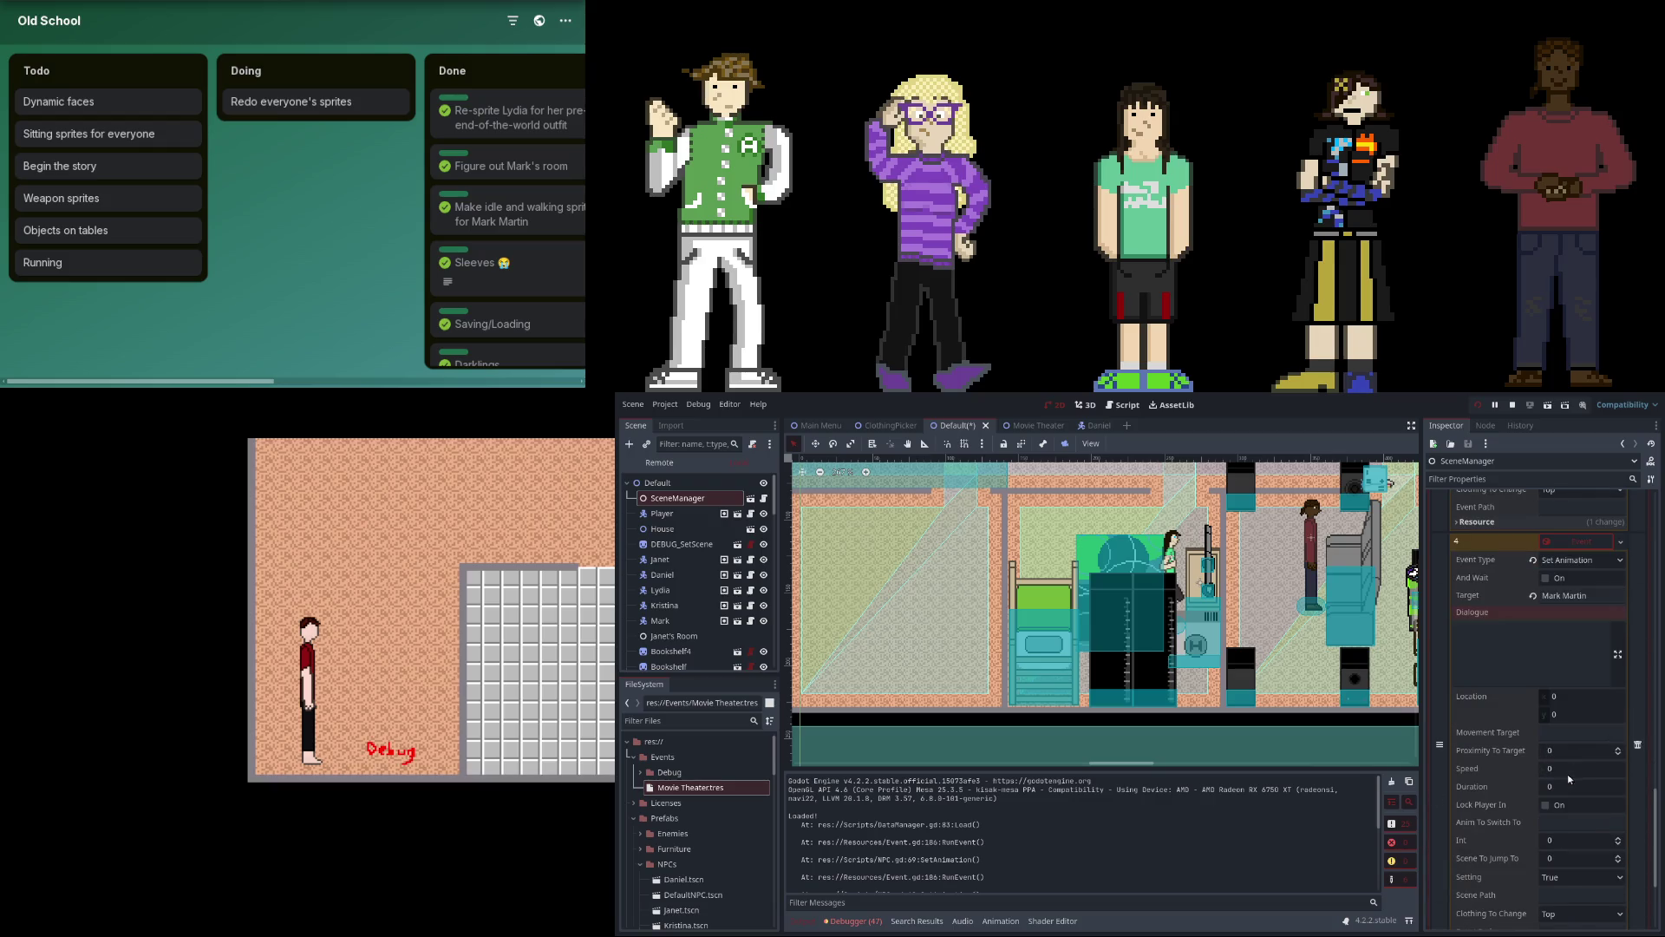
pyautogui.scroll(-2, 1568, 778)
pyautogui.click(1568, 770)
pyautogui.write('SideIdle')
pyautogui.press('Return')
# Save the scene and test-run the game, then stop it.
pyautogui.scroll(-5, 1619, 686)
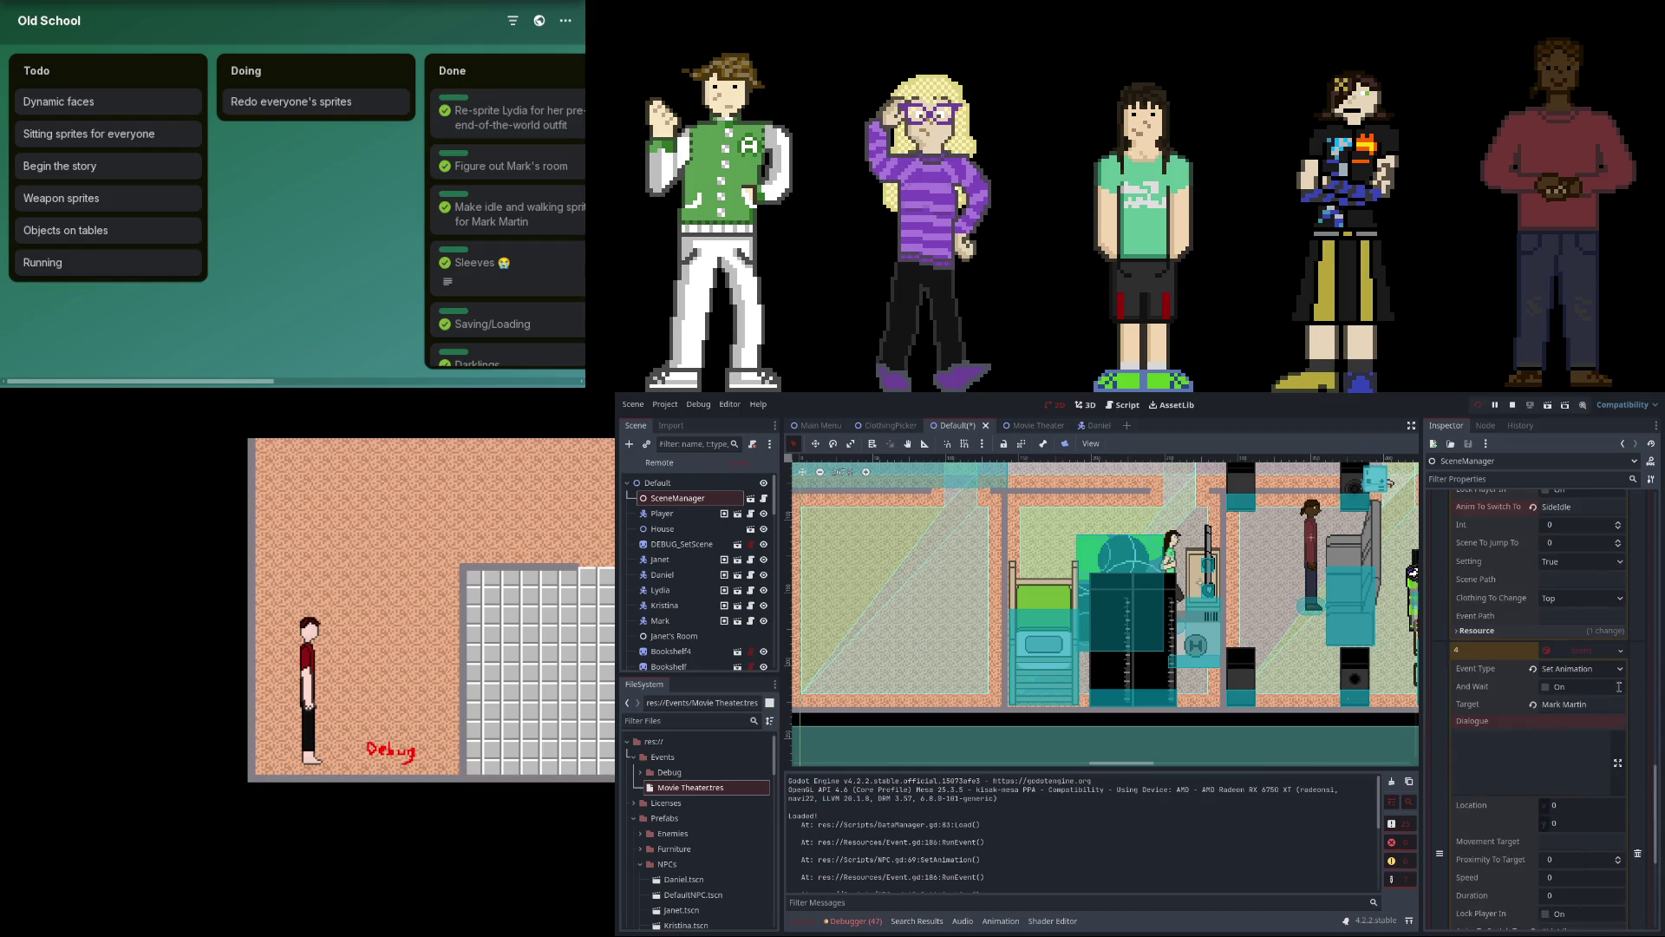
pyautogui.scroll(8, 1578, 581)
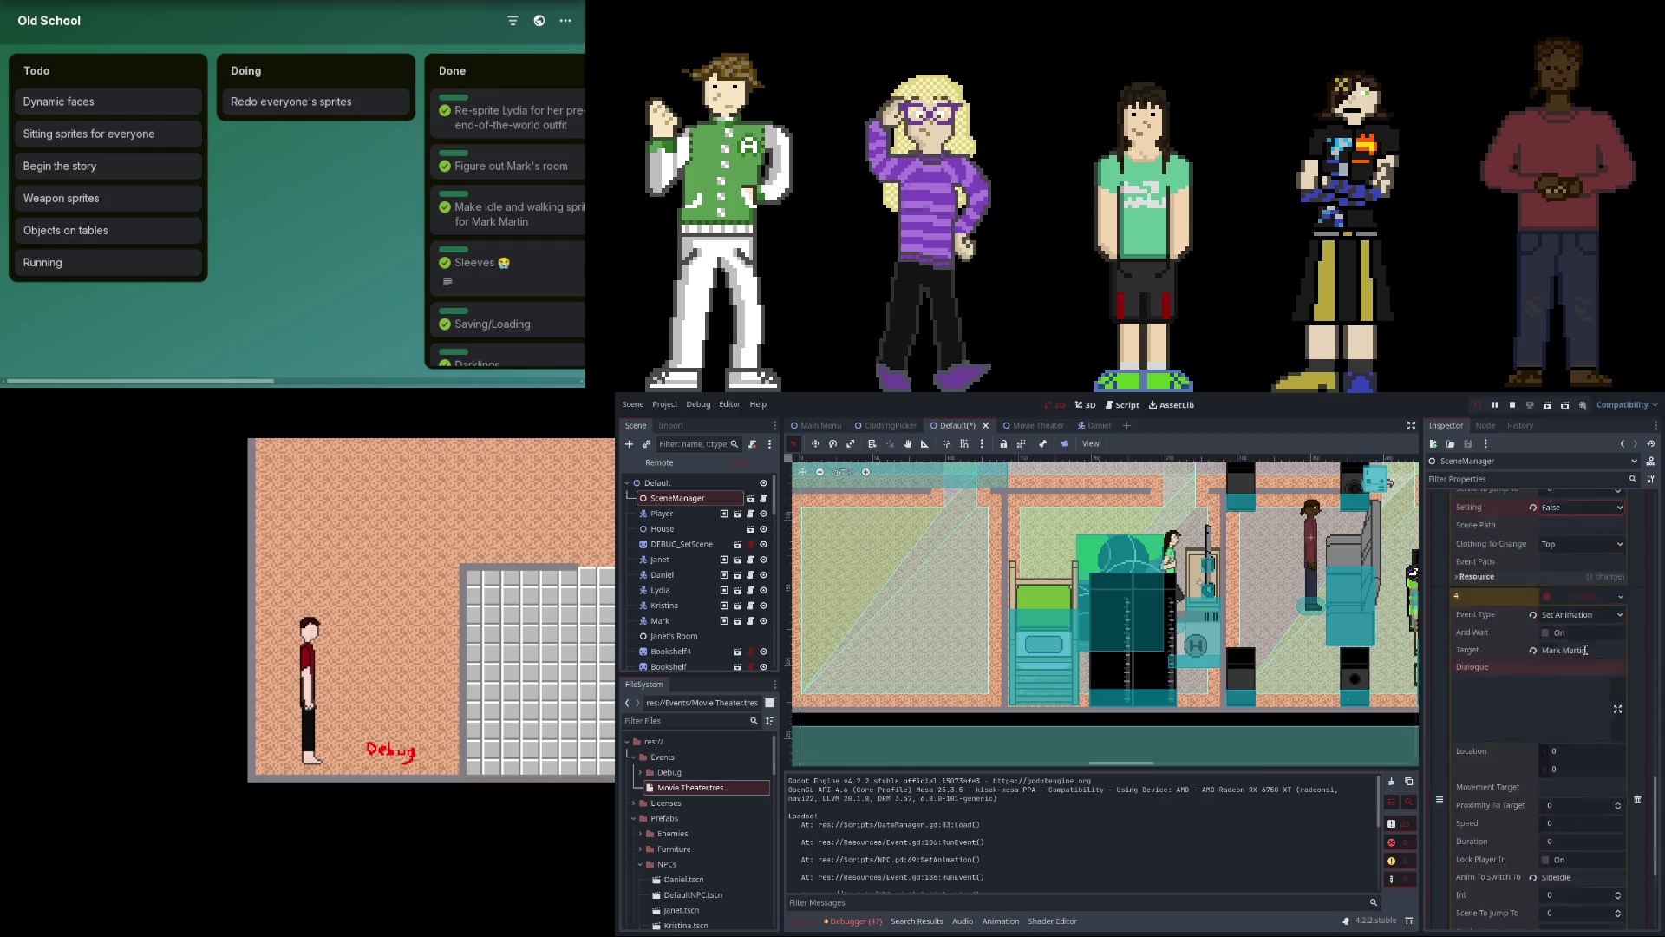
pyautogui.scroll(3, 1580, 687)
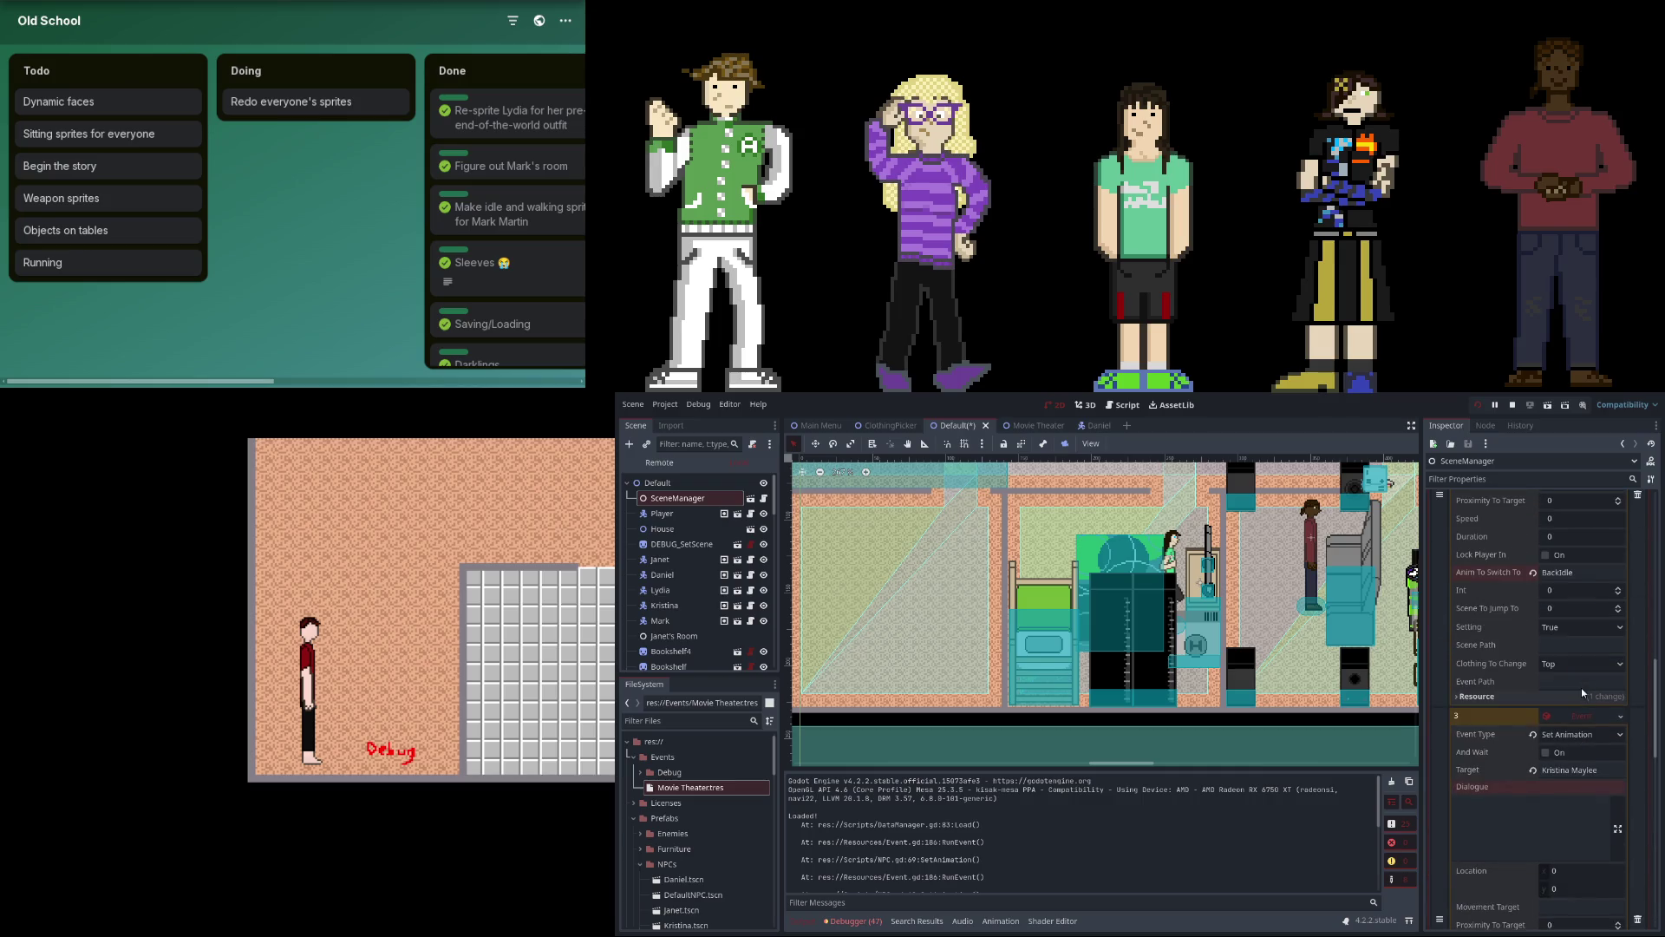
pyautogui.click(1479, 408)
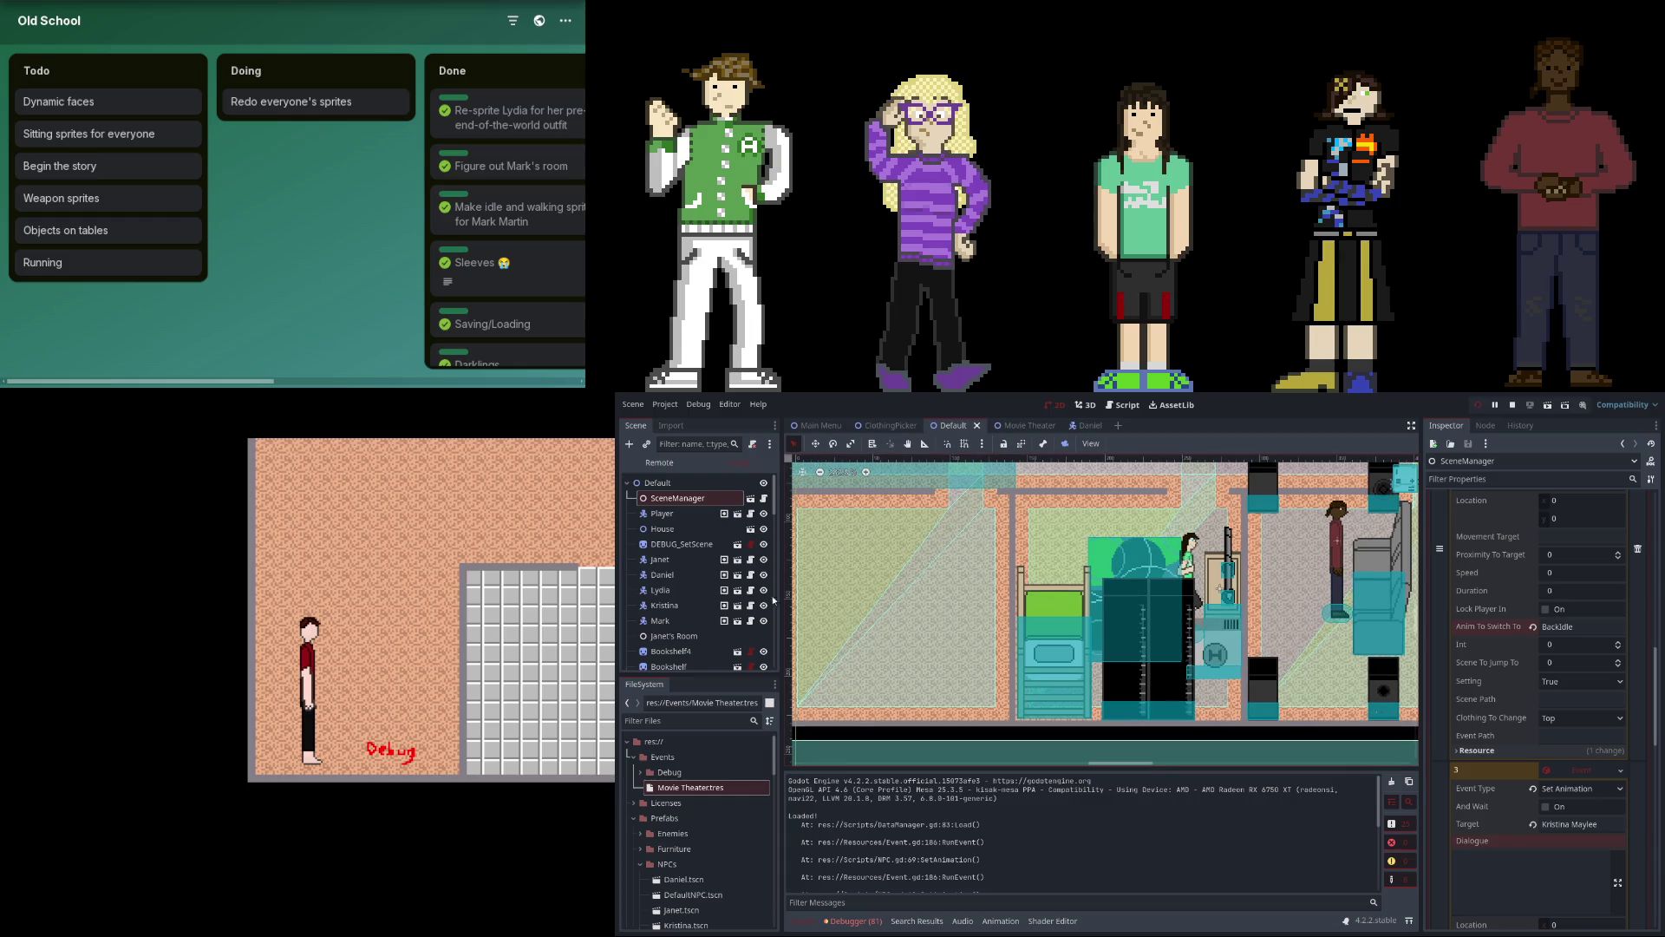
pyautogui.click(1480, 408)
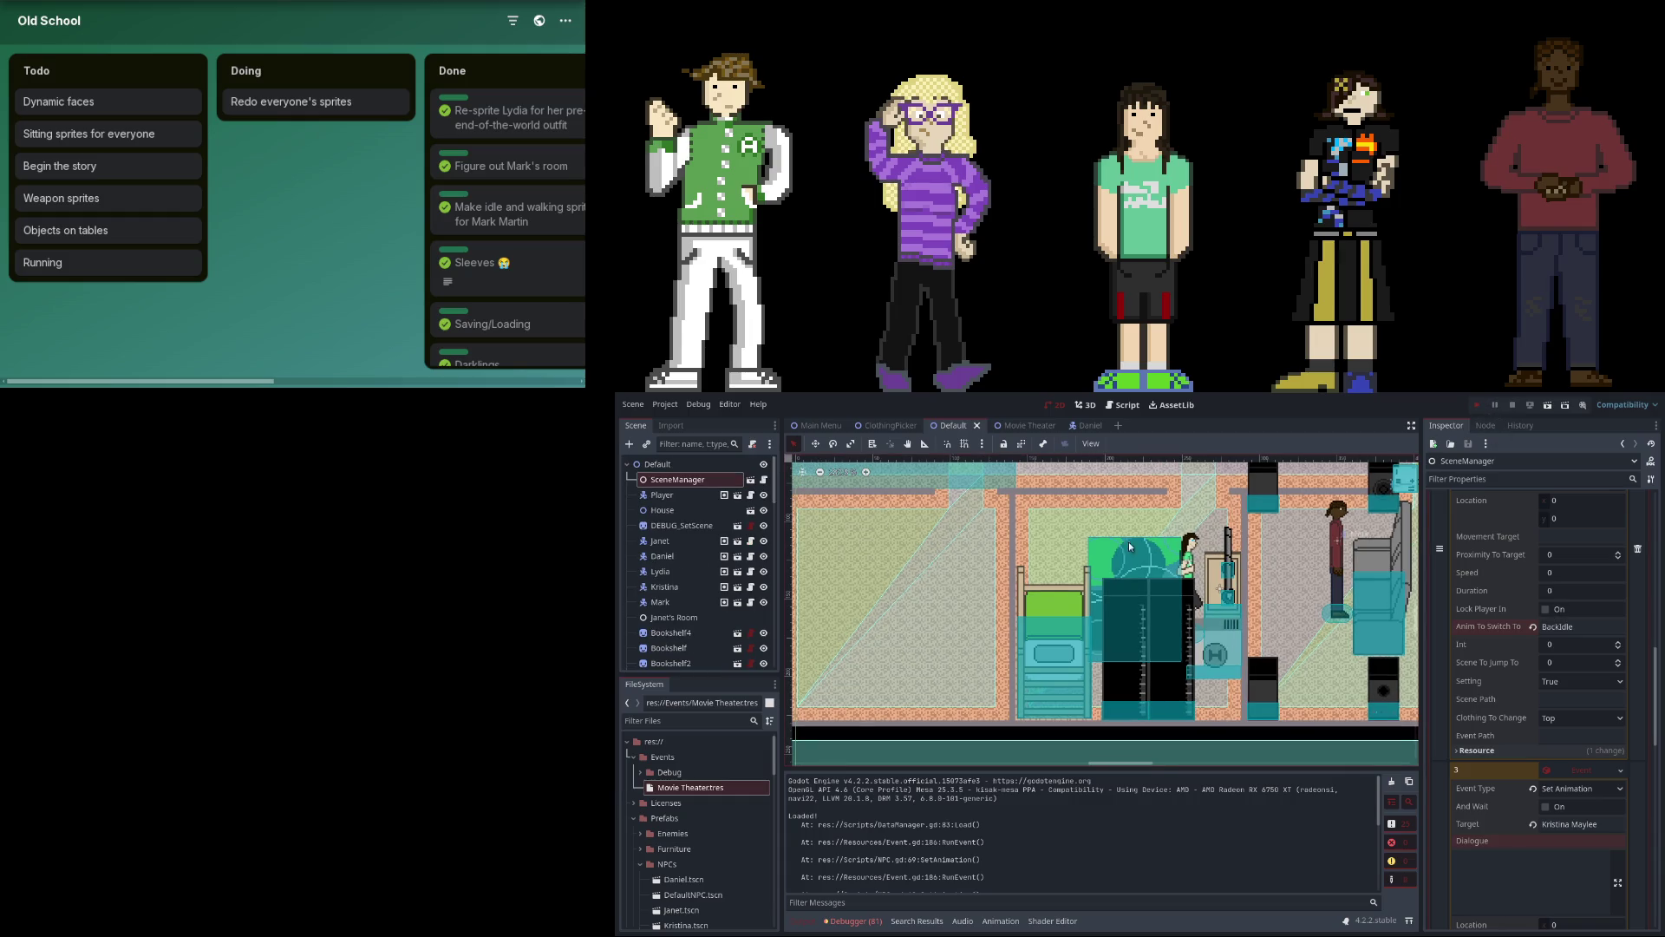
# Run the game to test the cutscene events, stop it, and open the Daniel scene.
pyautogui.press('F5')
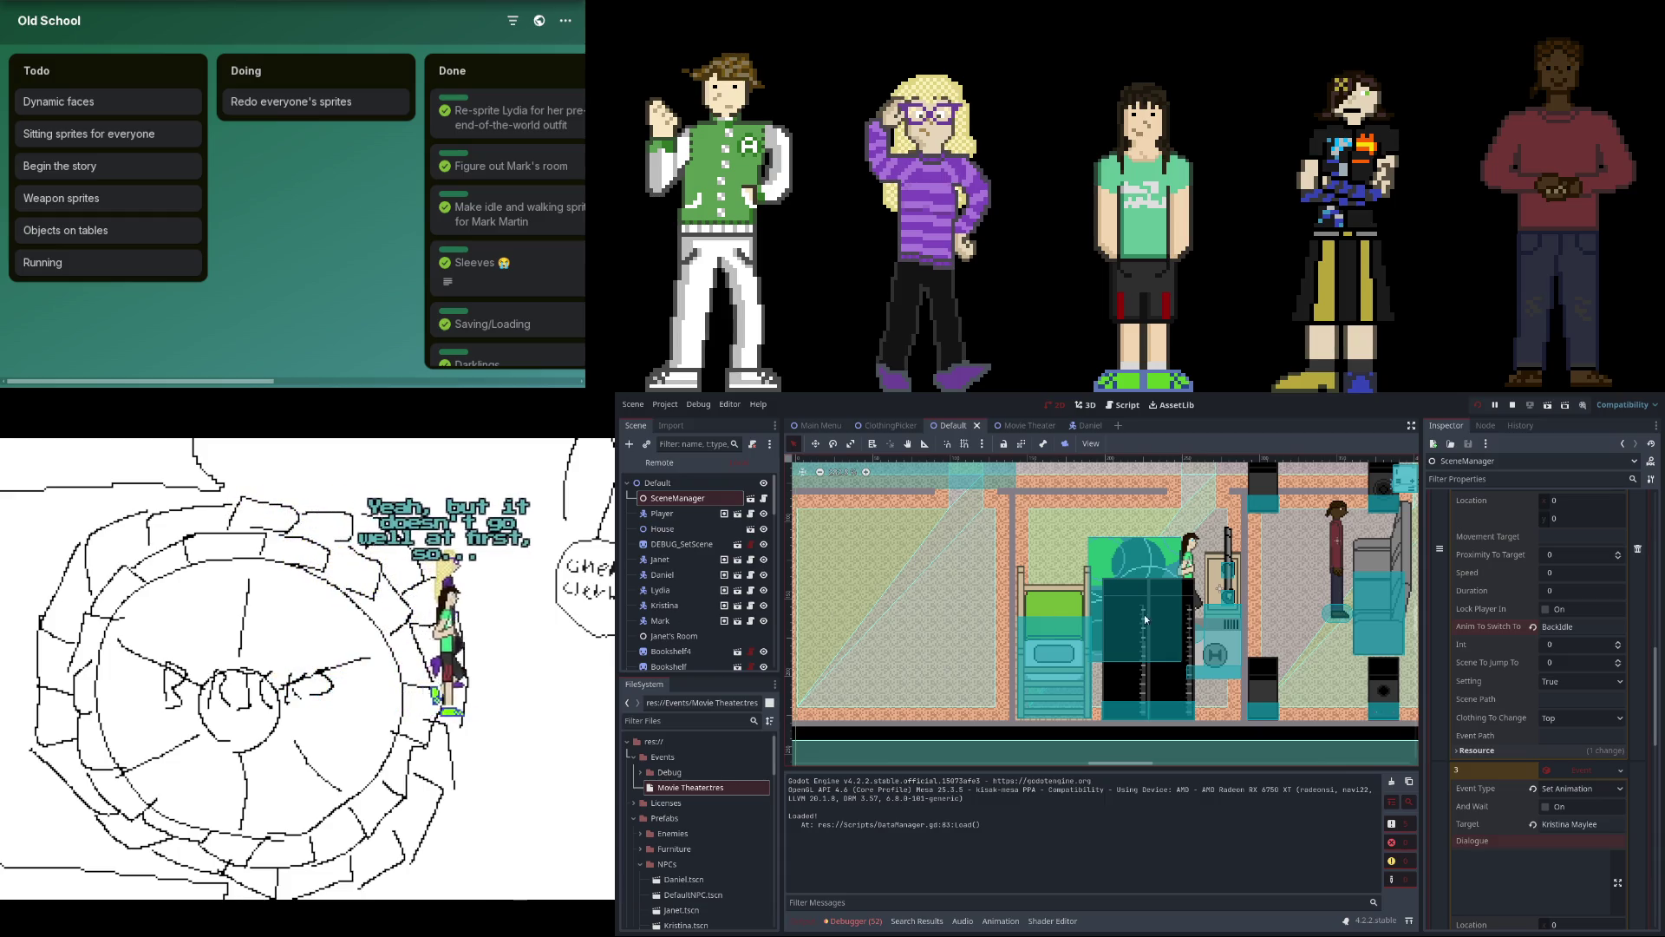
pyautogui.click(1514, 405)
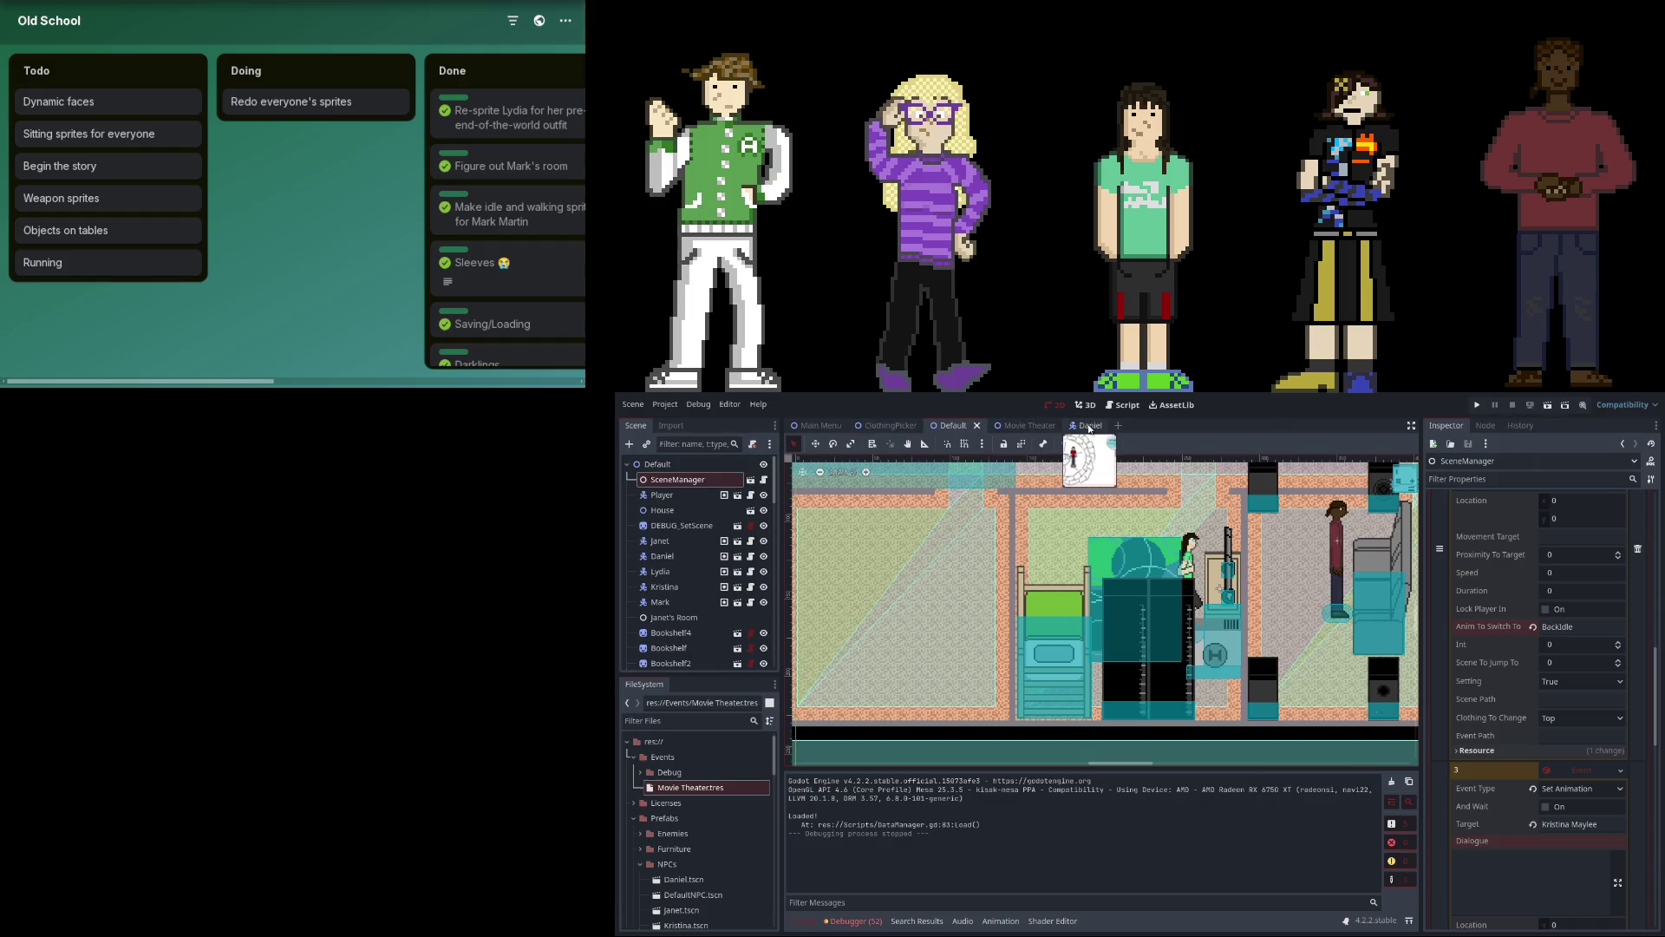
pyautogui.click(1088, 426)
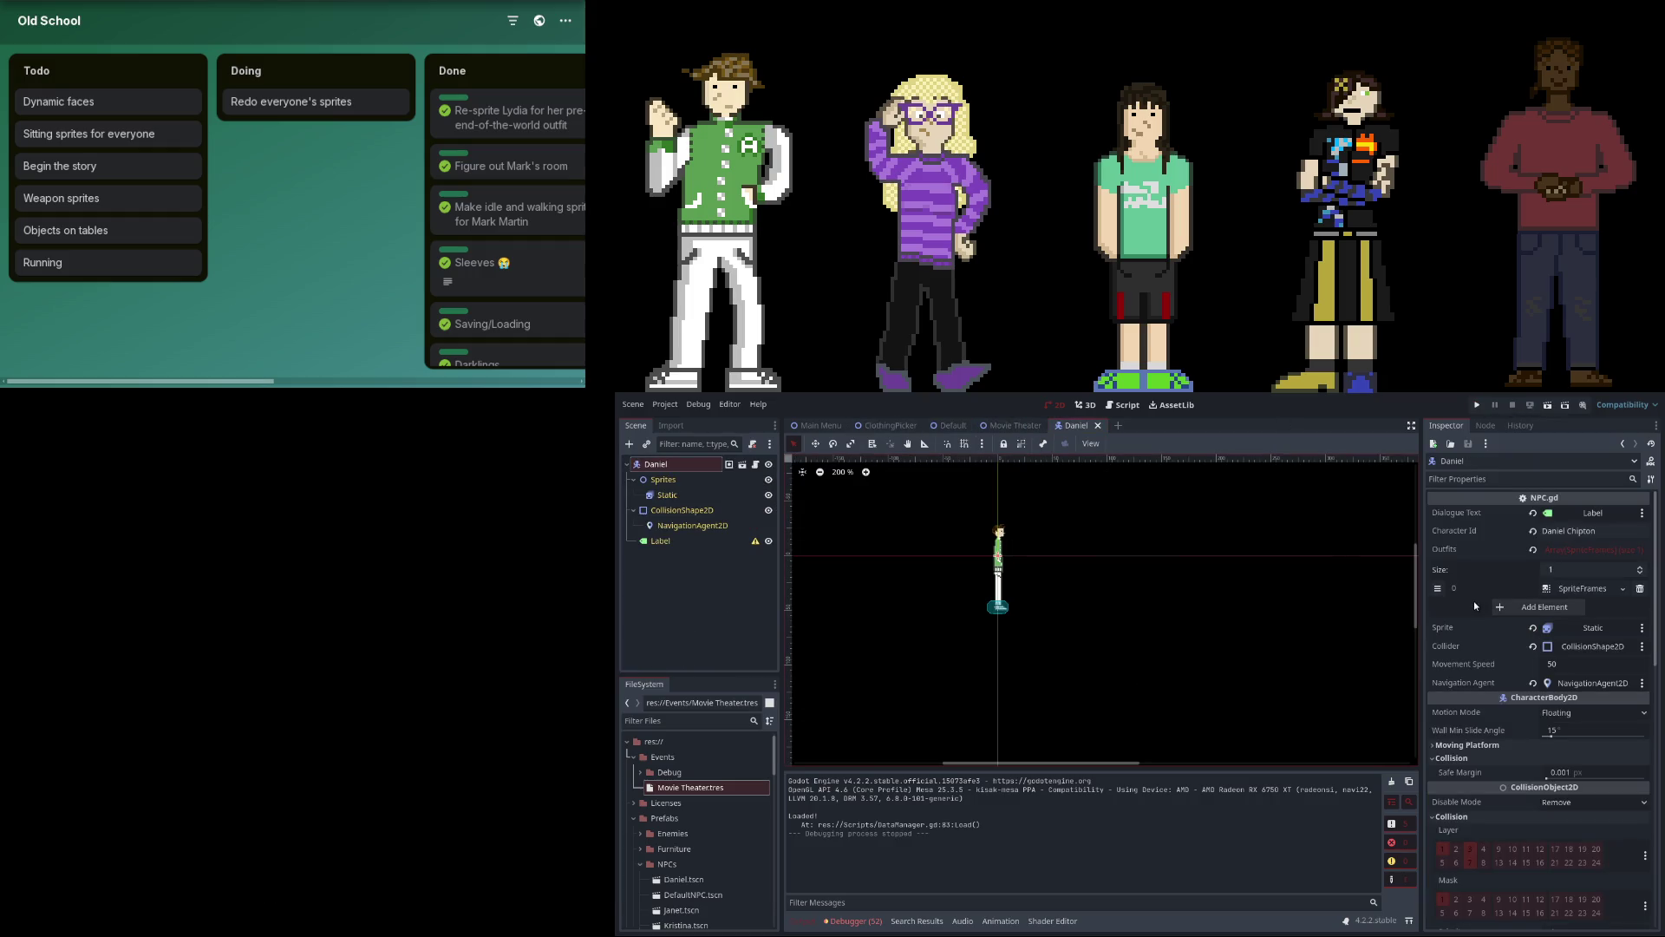
# Open NPC.gd and compare its sprite export with the PlayerPuppet script's declaration.
pyautogui.click(1125, 406)
pyautogui.scroll(10, 1080, 475)
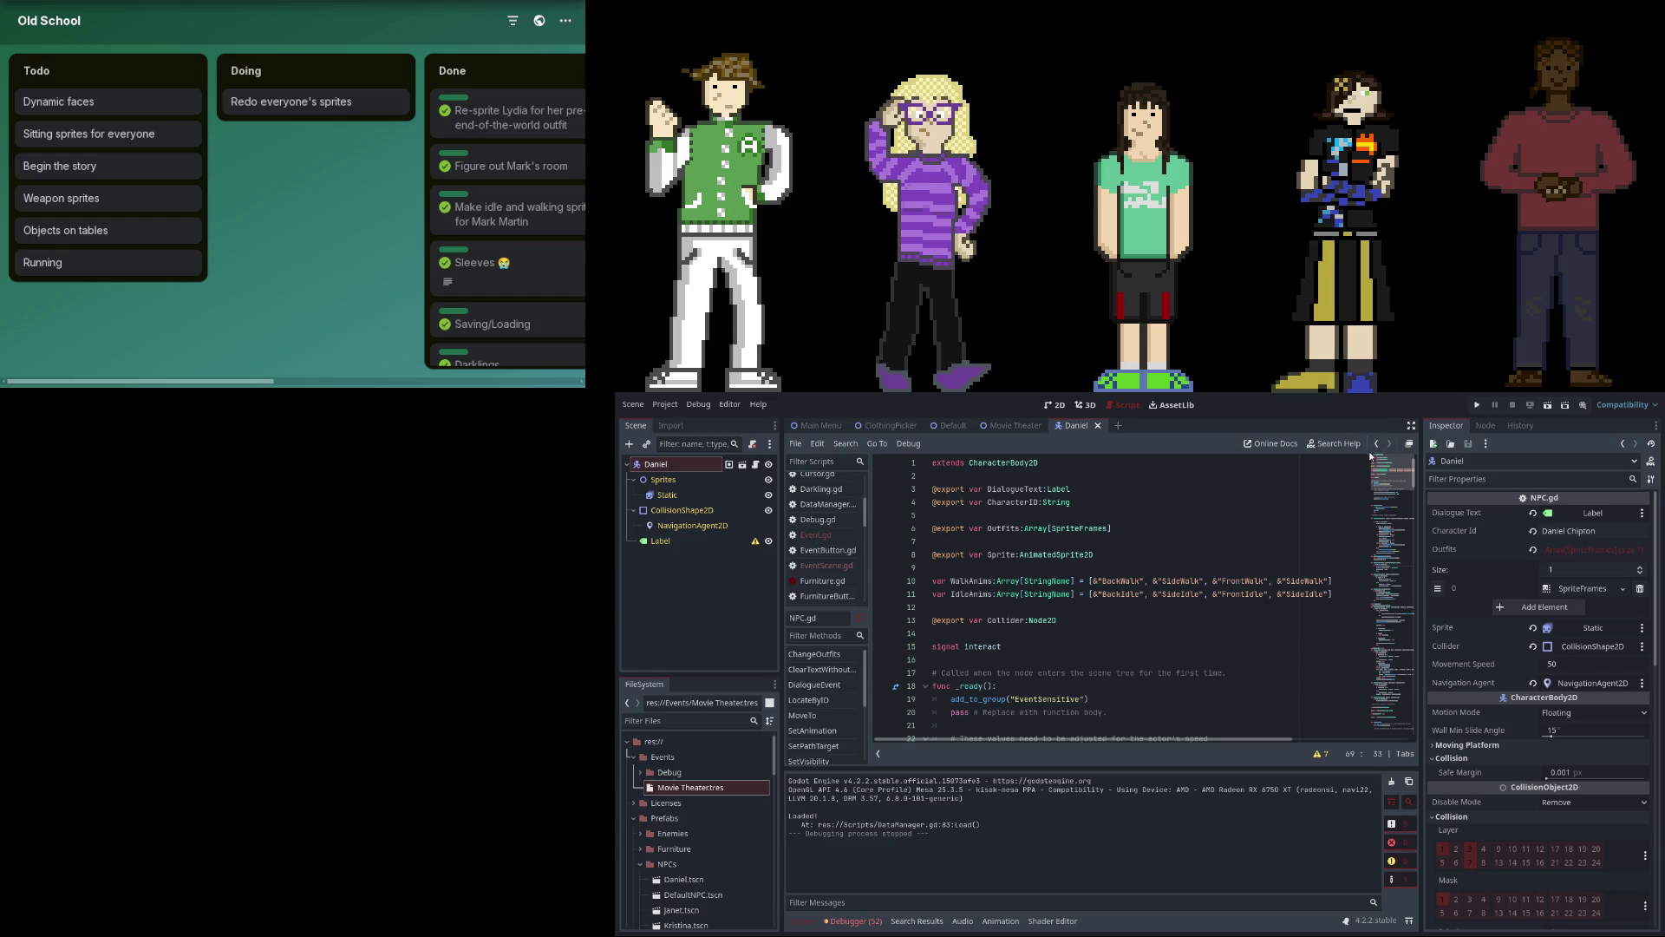
pyautogui.scroll(-4, 818, 543)
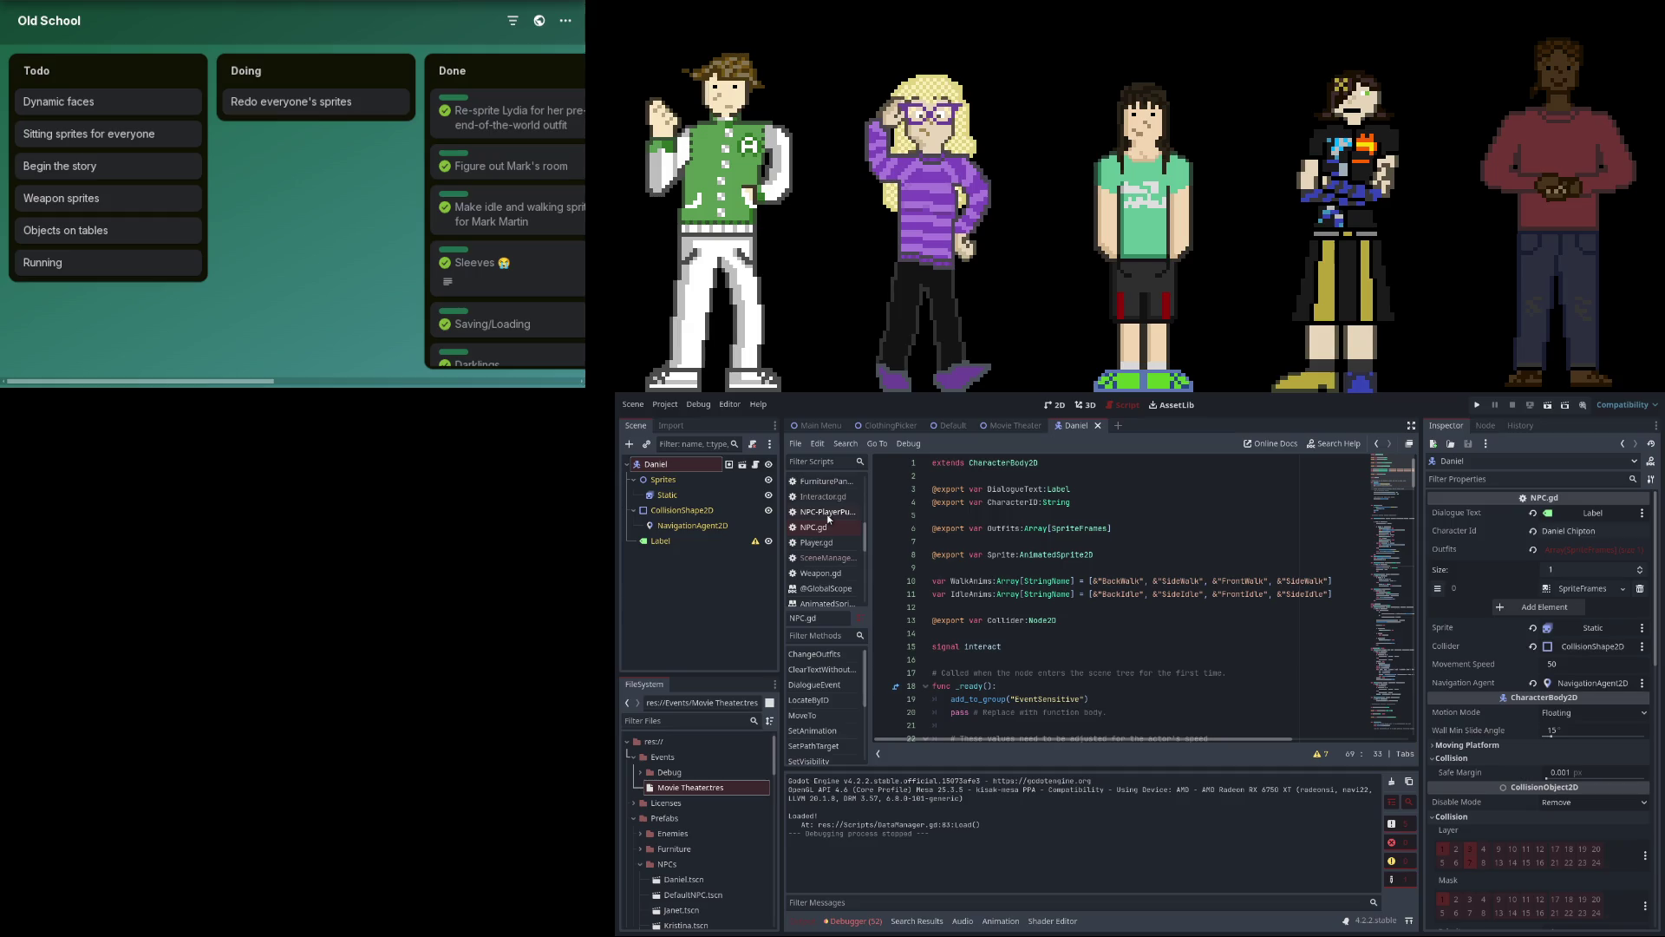
pyautogui.click(829, 513)
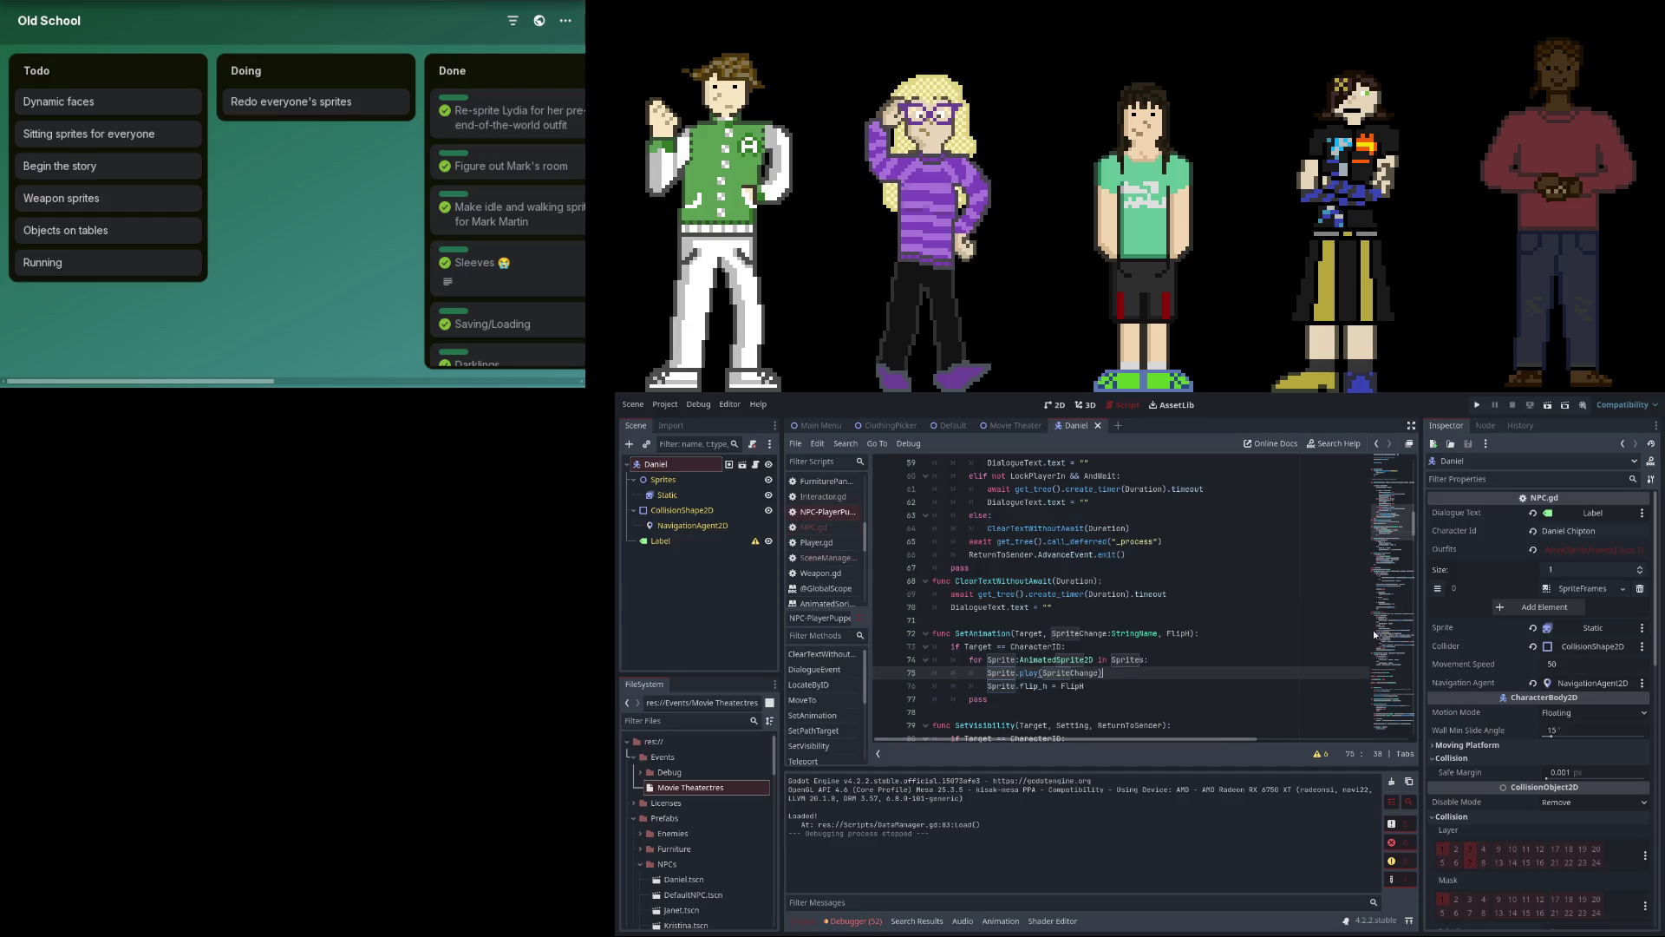
pyautogui.moveTo(1393, 534)
pyautogui.mouseDown()
pyautogui.moveTo(1381, 648)
pyautogui.moveTo(1376, 476)
pyautogui.mouseUp()
pyautogui.click(1265, 503)
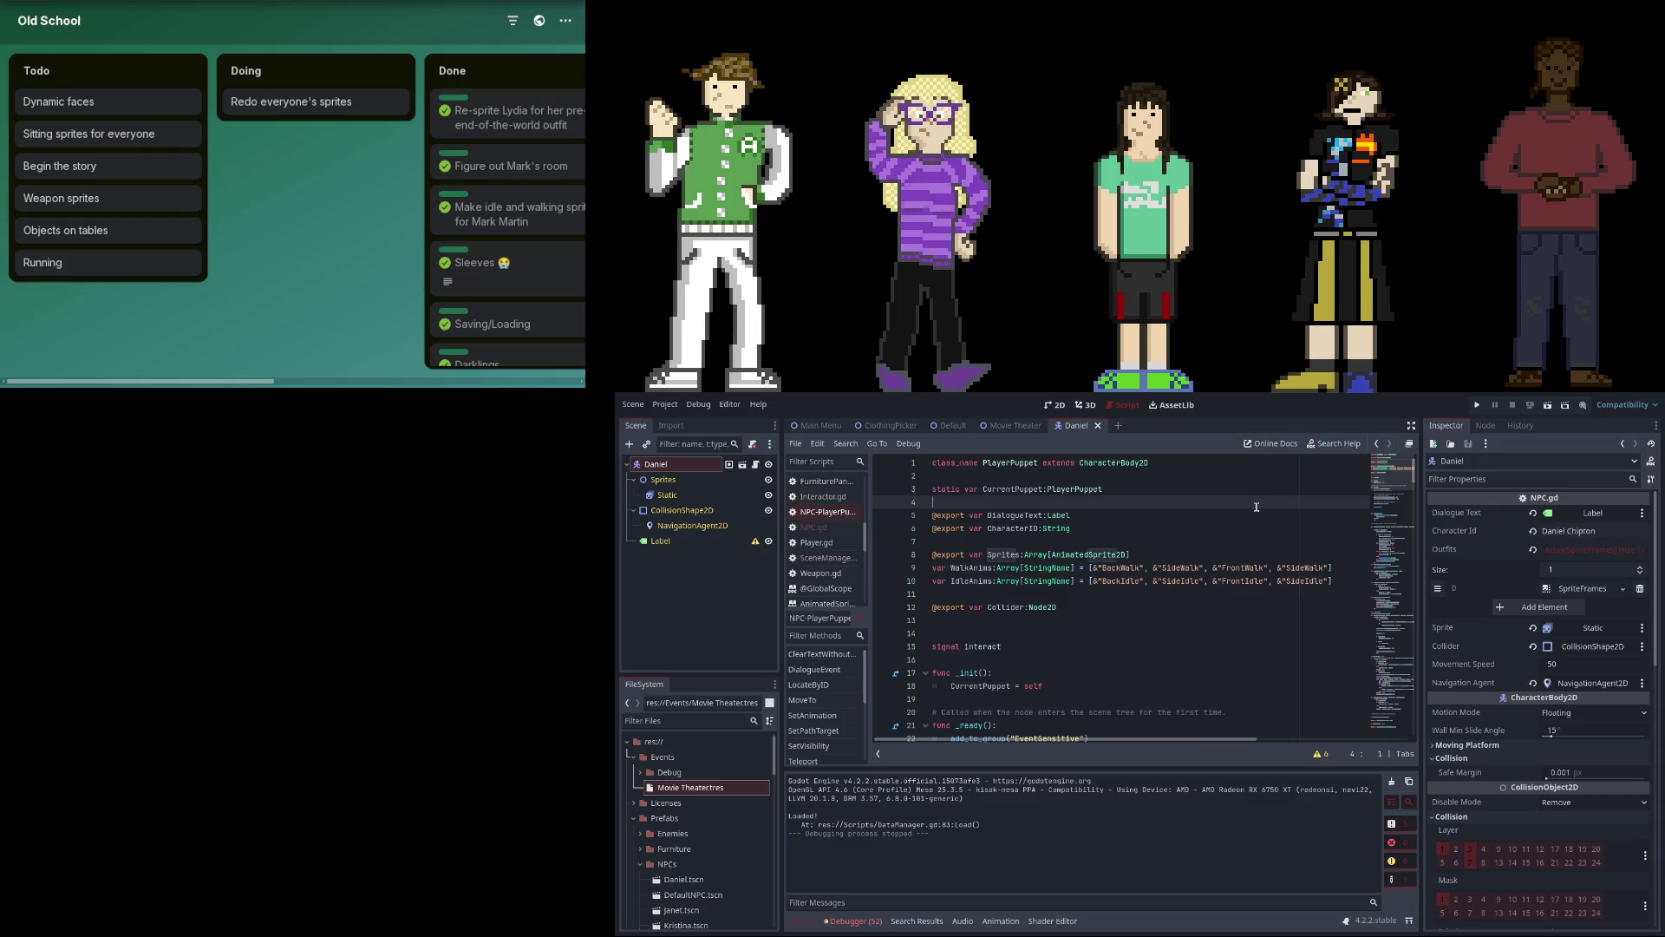
pyautogui.click(826, 526)
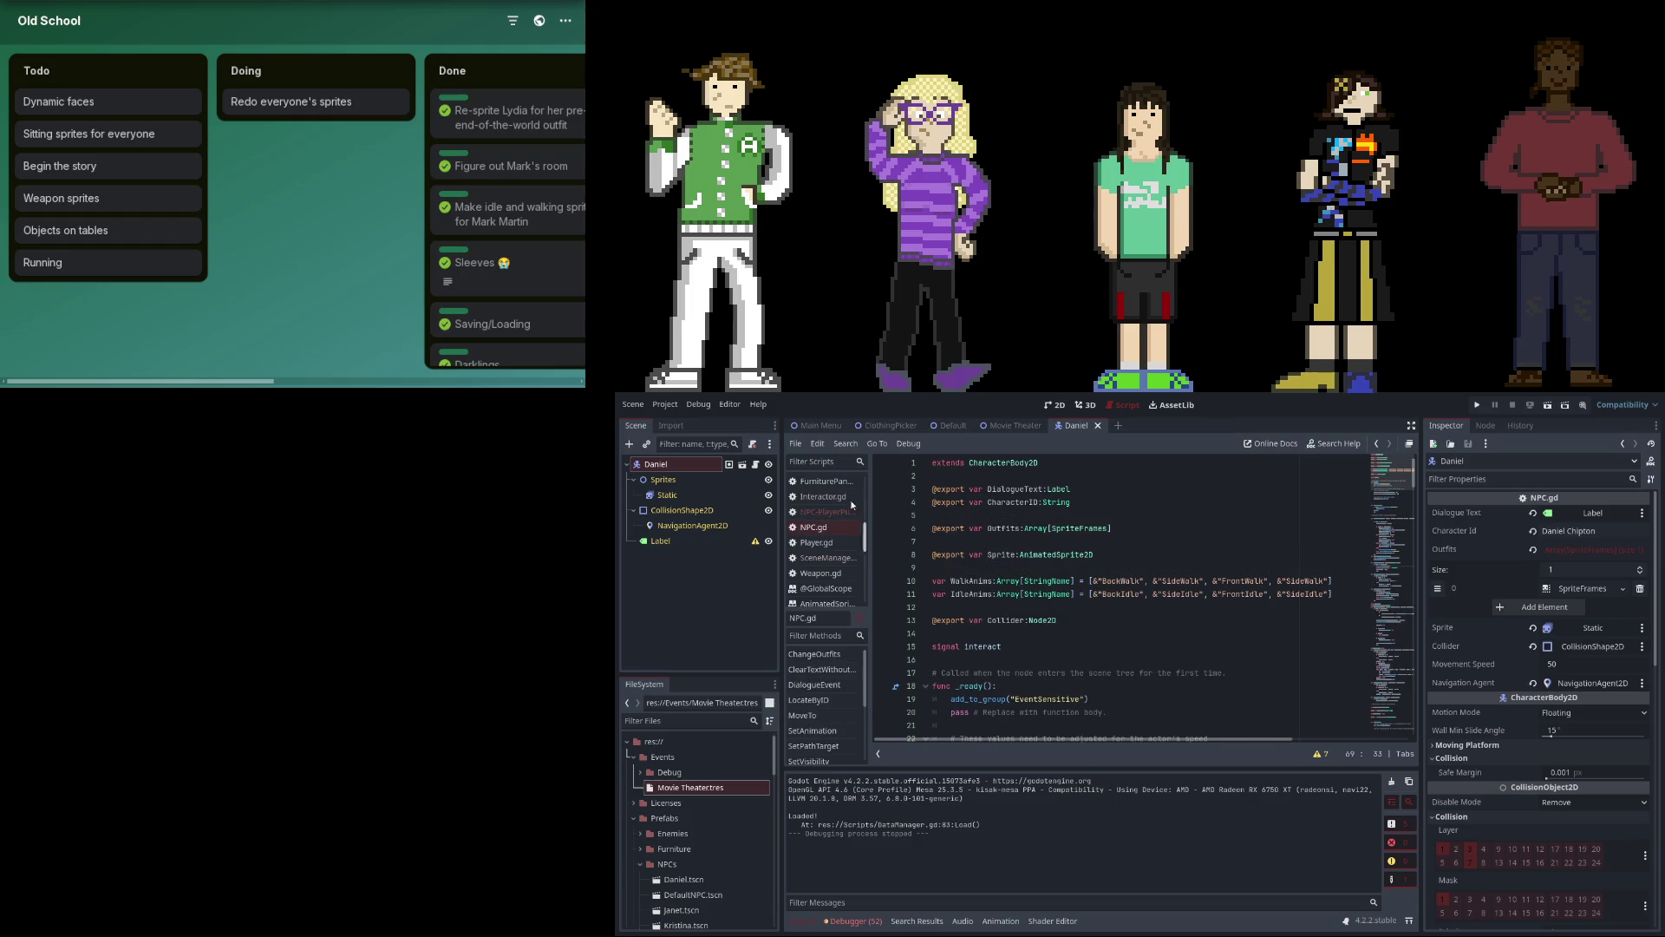
pyautogui.click(825, 512)
pyautogui.click(829, 526)
pyautogui.click(825, 516)
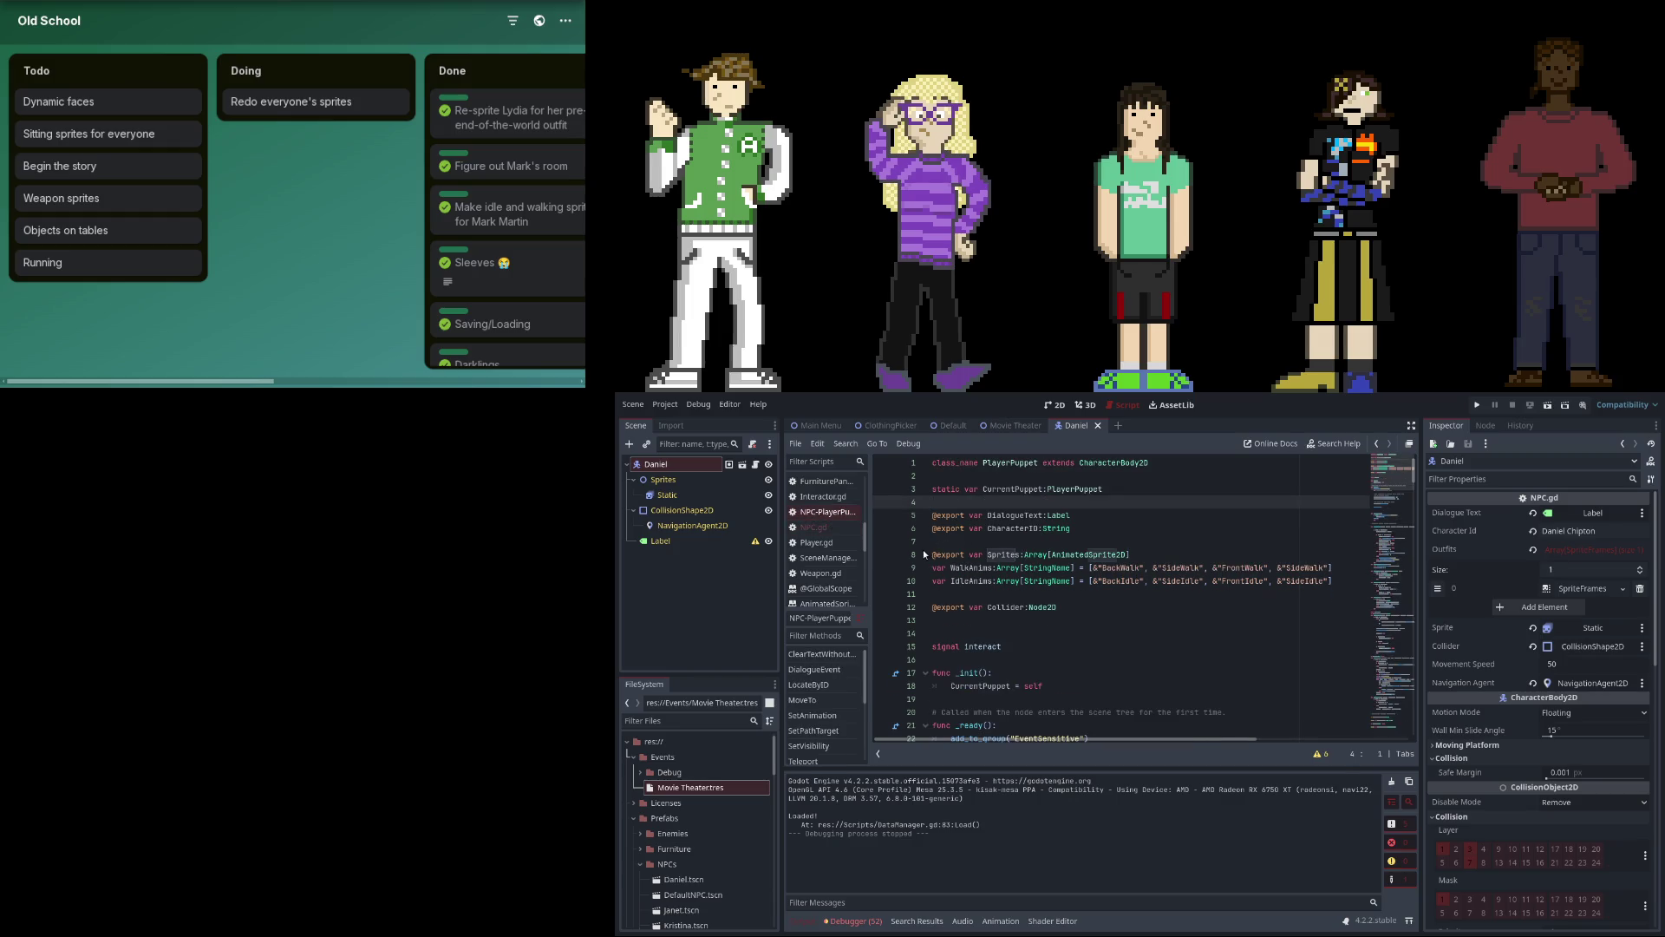
# Copy PlayerPuppet's Sprites:Array[AnimatedSprite2D] line and paste it over NPC.gd's line 8.
pyautogui.click(1164, 555)
pyautogui.moveTo(1164, 555); pyautogui.dragTo(921, 556)
pyautogui.hotkey('ctrl', 'c')
pyautogui.click(815, 527)
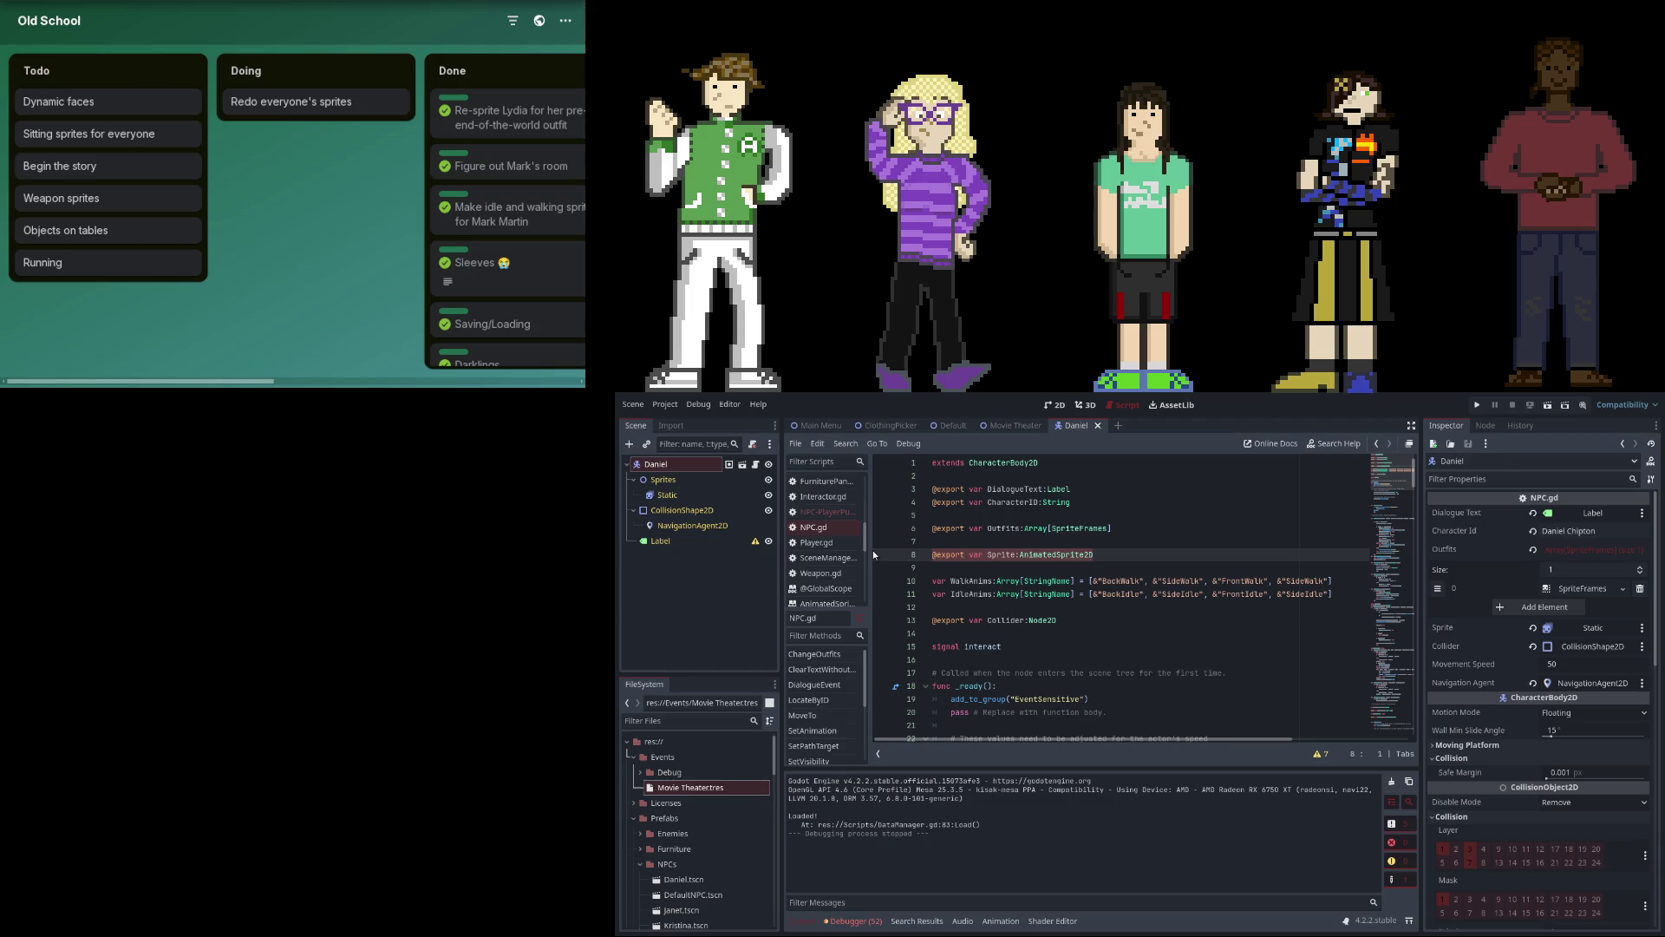
pyautogui.hotkey('ctrl', 'v')
pyautogui.scroll(-1, 1008, 517)
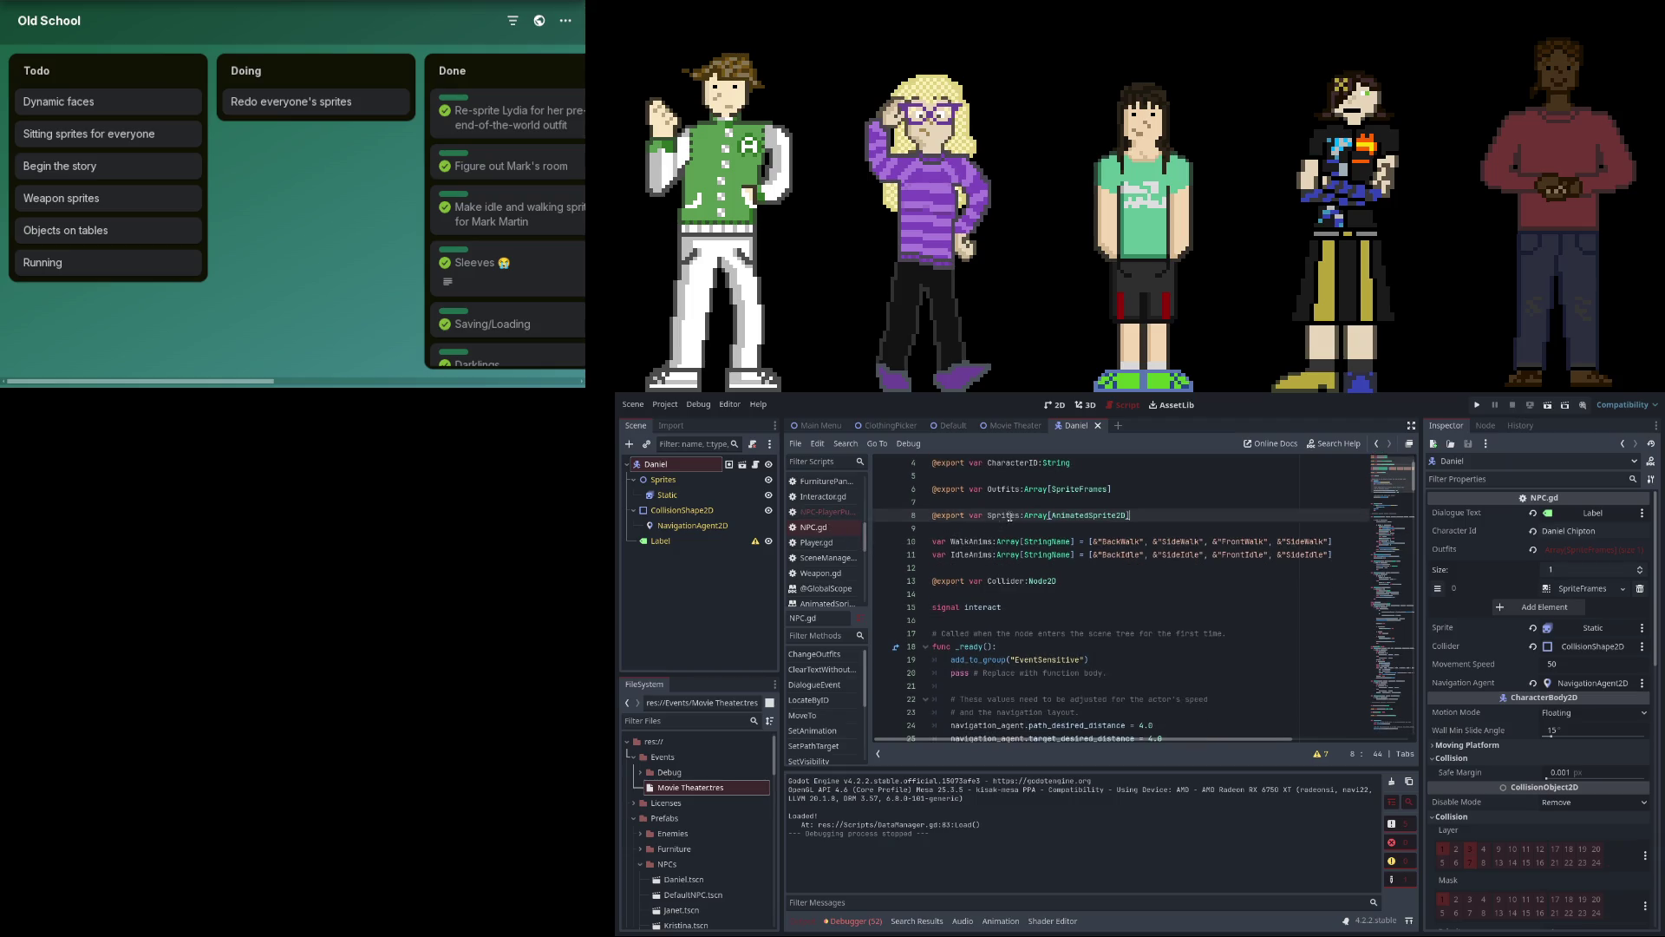
# Wrap the Sprite lines after print_debug near line 70 in a 'for Sprite in Sprites' loop.
pyautogui.doubleClick(1003, 515)
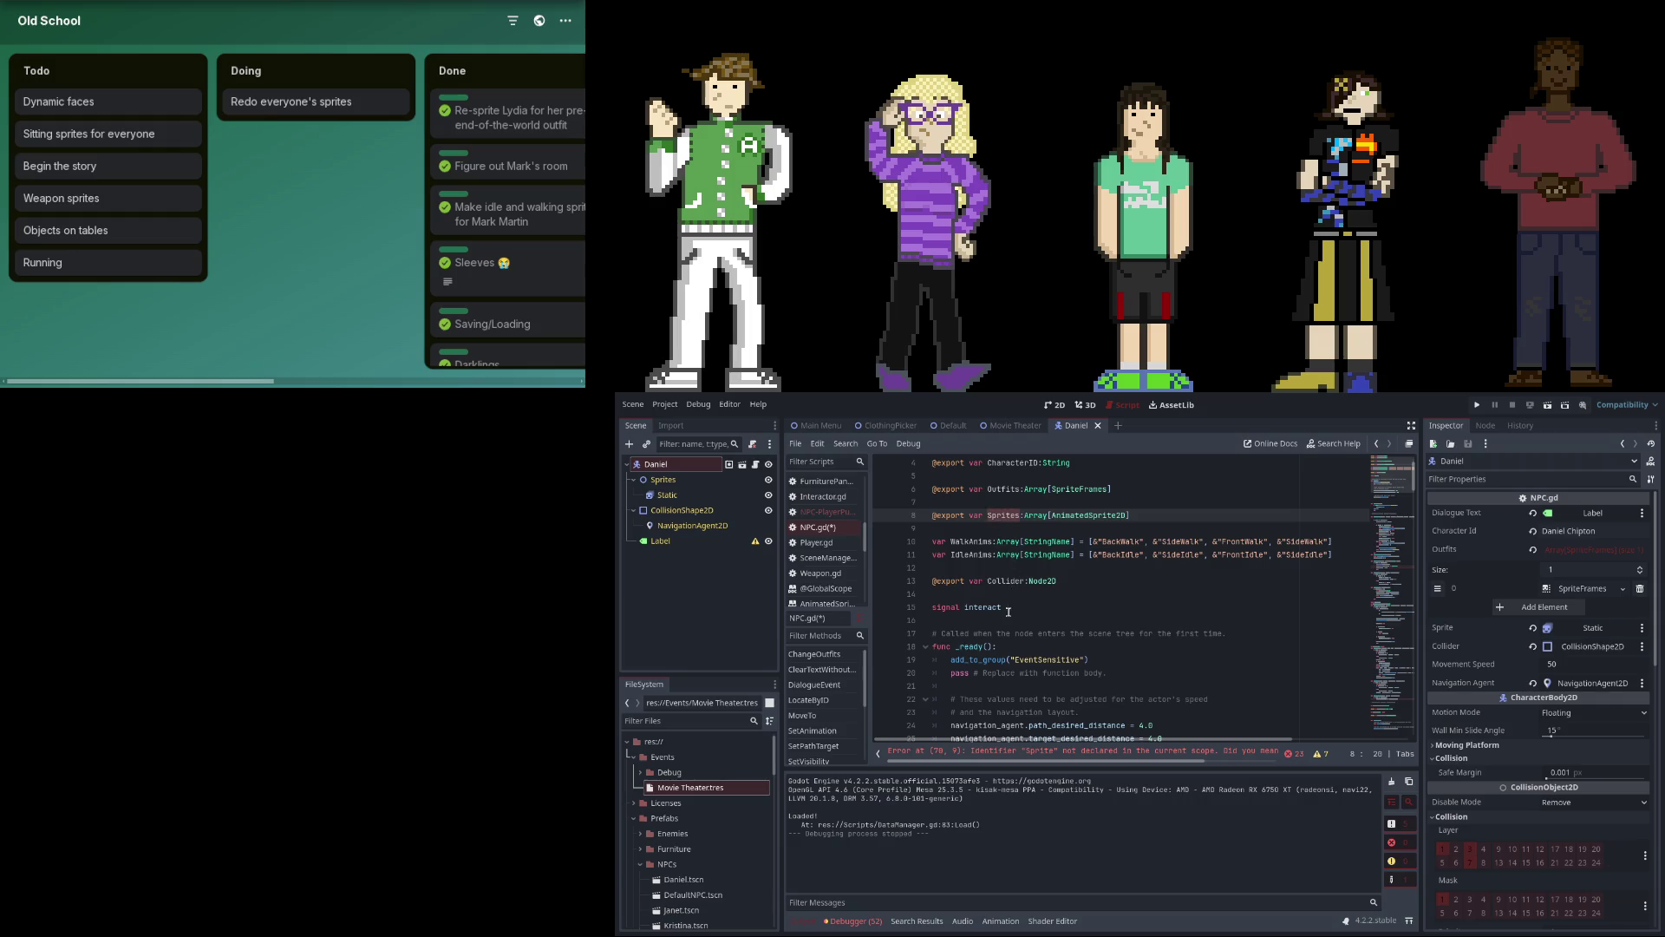
pyautogui.click(1064, 753)
pyautogui.click(1103, 582)
pyautogui.press('Return')
pyautogui.write('for Sprite in Sprites:')
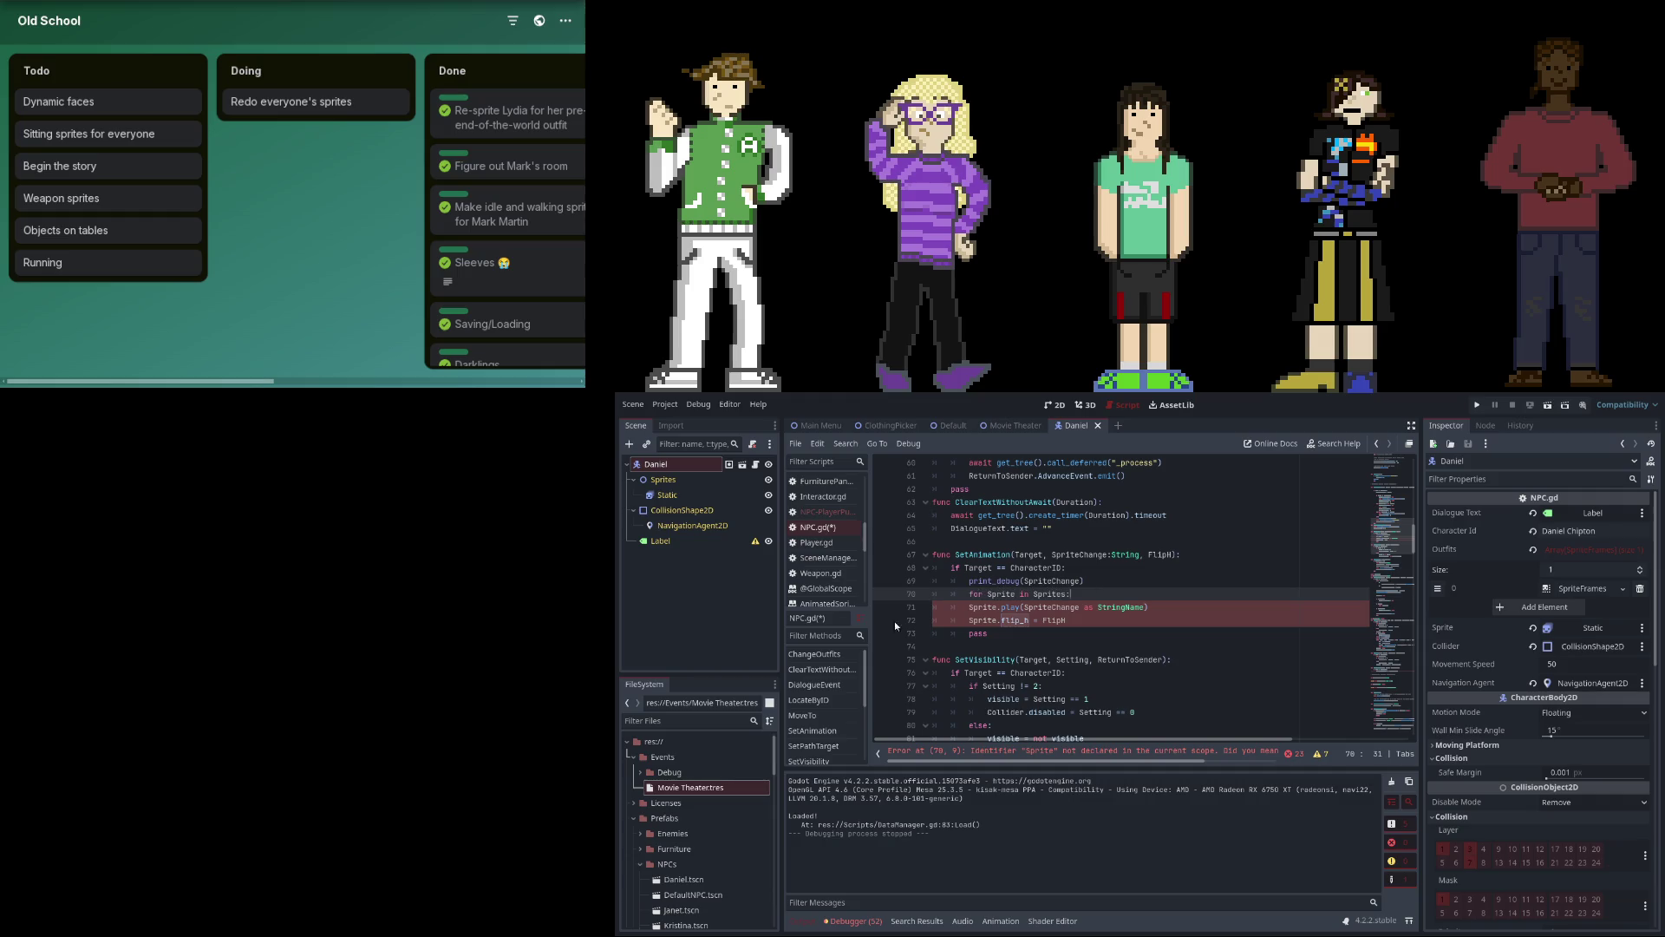
pyautogui.click(971, 605)
pyautogui.press('Tab')
pyautogui.press('Down')
pyautogui.press('Tab')
pyautogui.press('Down')
pyautogui.press('Tab')
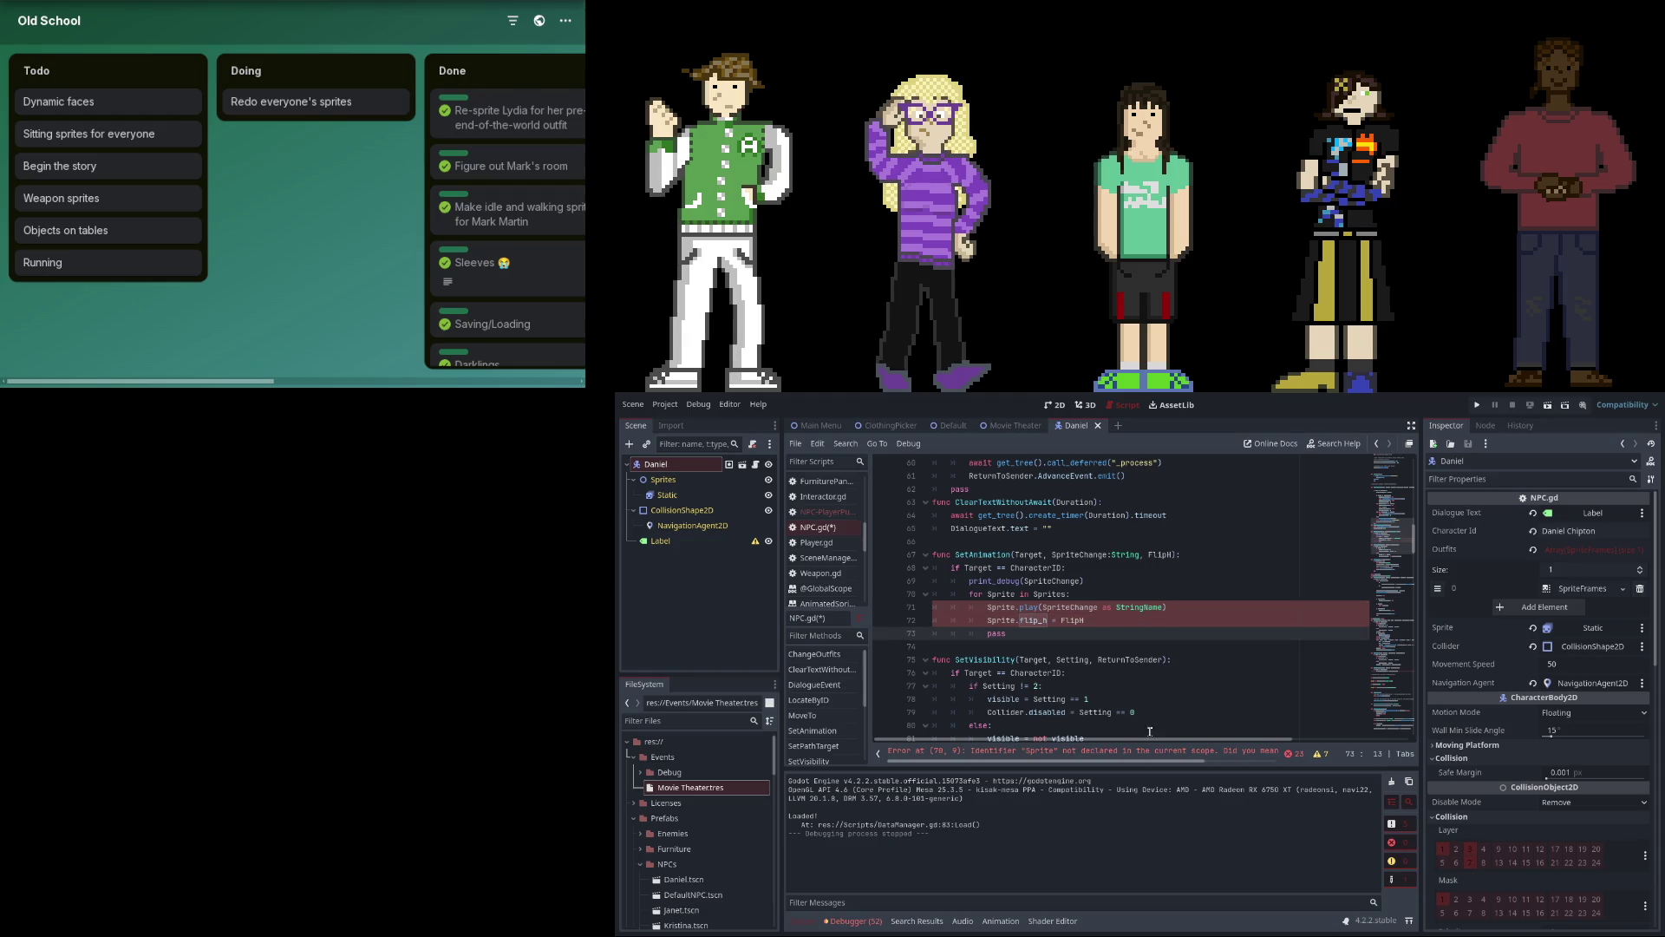
# Put the outfit assignment at line 152 inside a 'for Sprite in Sprites:' loop.
pyautogui.click(1139, 751)
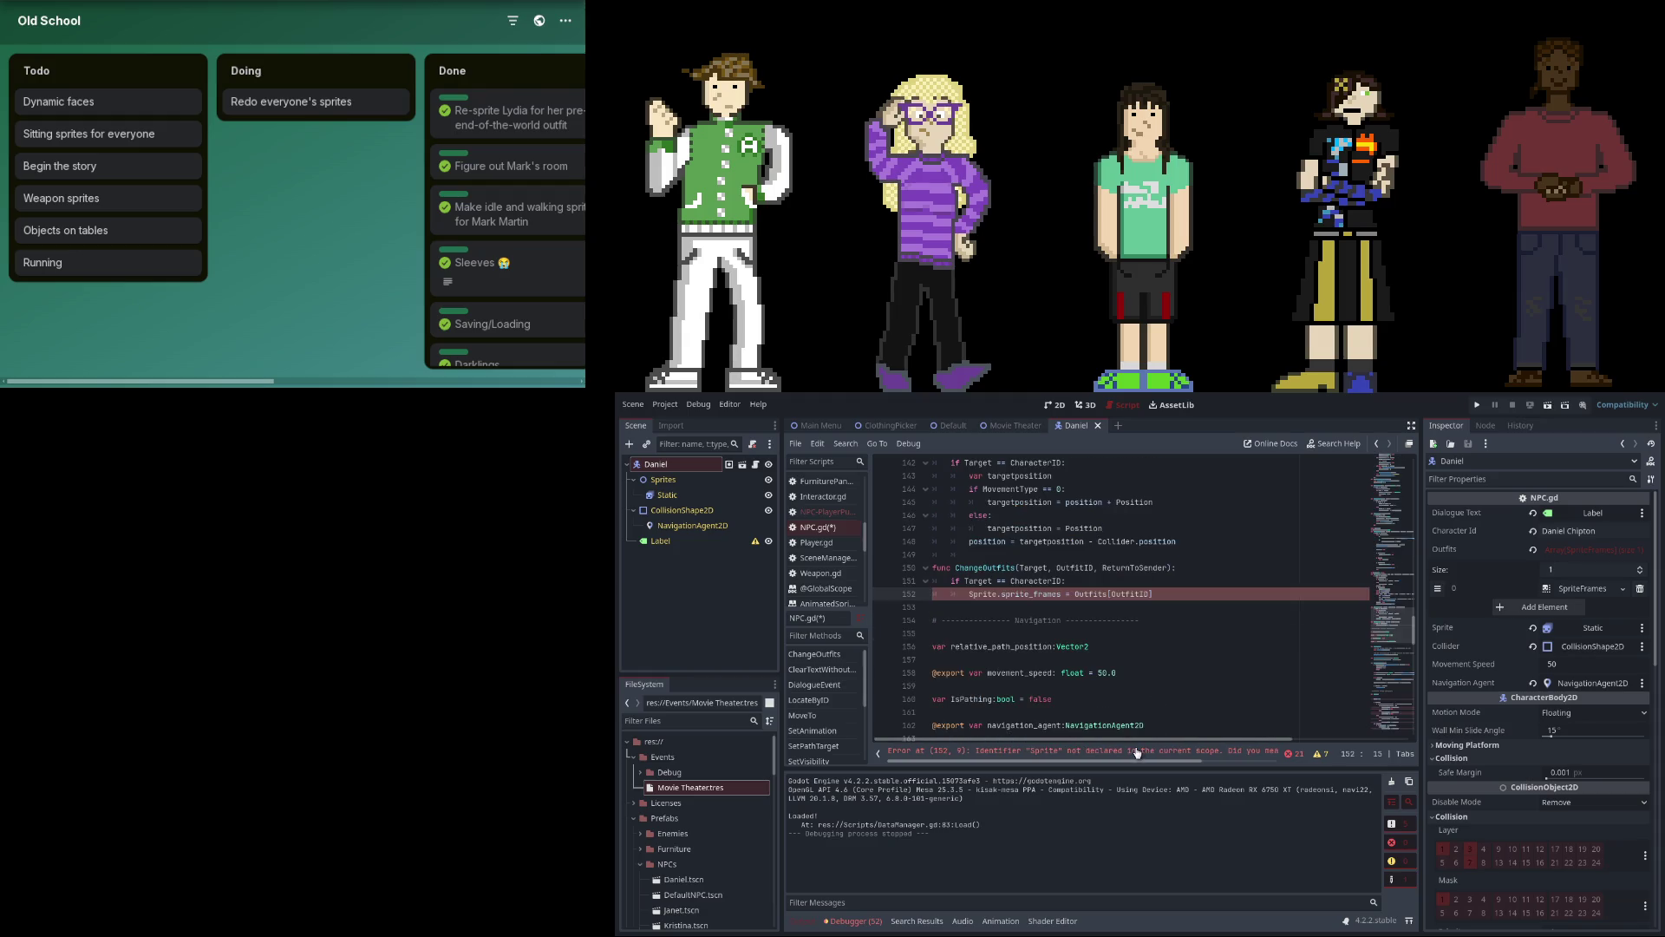
pyautogui.click(968, 593)
pyautogui.press('Return')
pyautogui.press('Up')
pyautogui.write('for Sprite in Sprites:')
pyautogui.click(969, 607)
pyautogui.press('Tab')
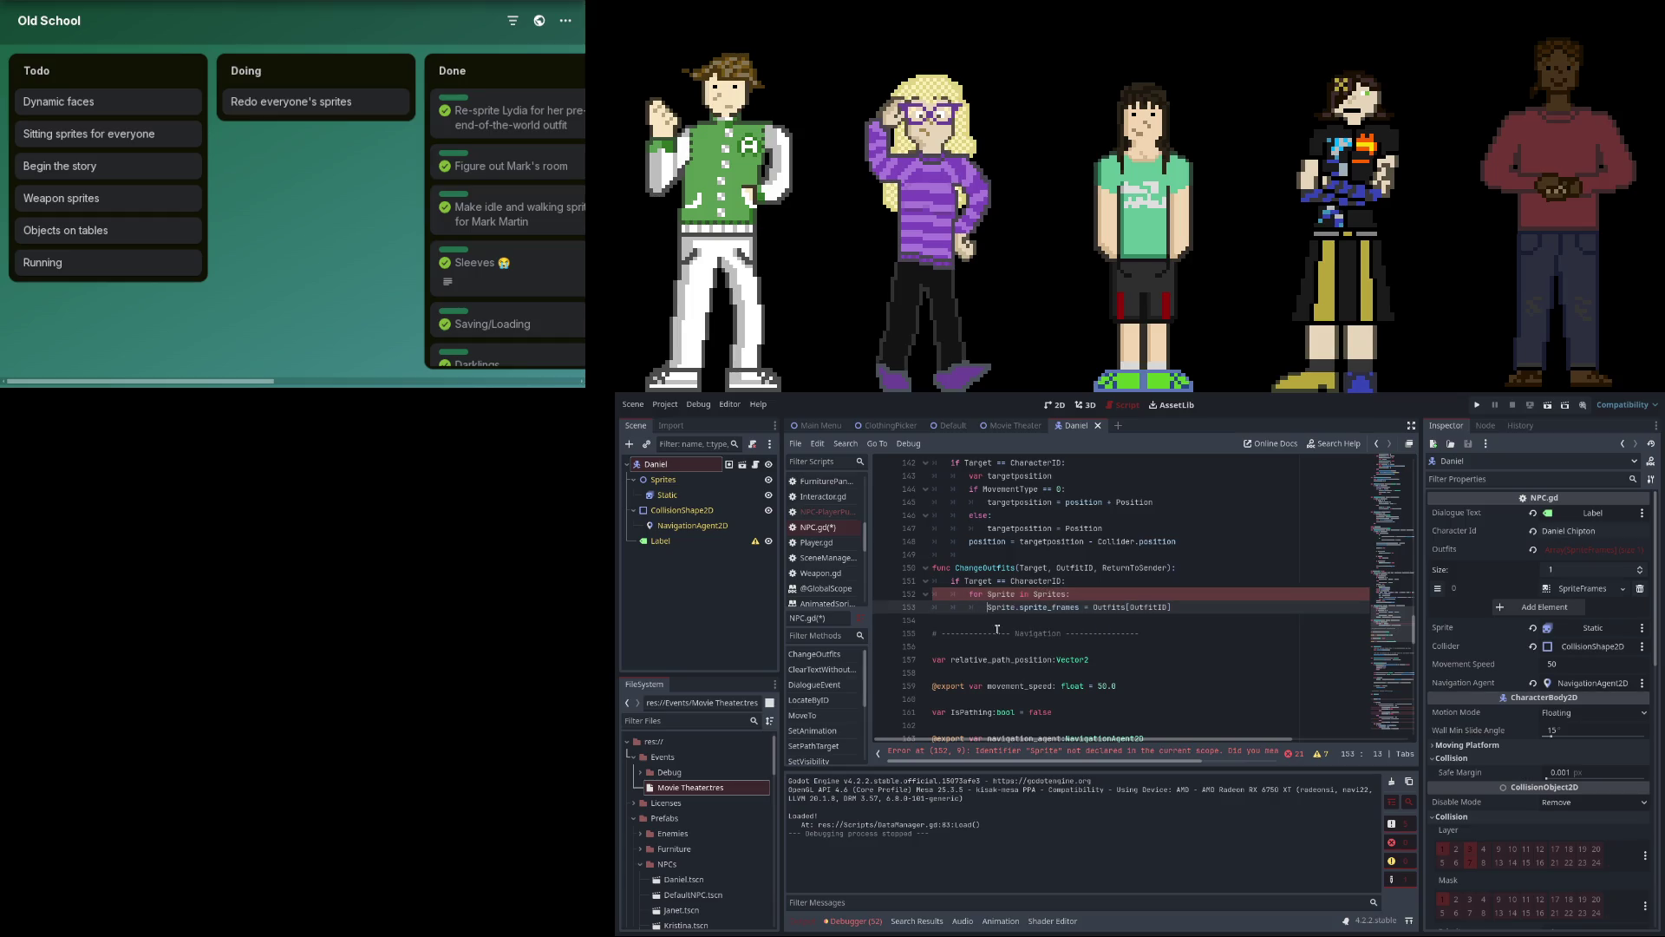
# Begin a 'for Sprite in Sprites' loop above Sprite.play() in animate().
pyautogui.click(1177, 752)
pyautogui.click(993, 581)
pyautogui.write('or Sprie')
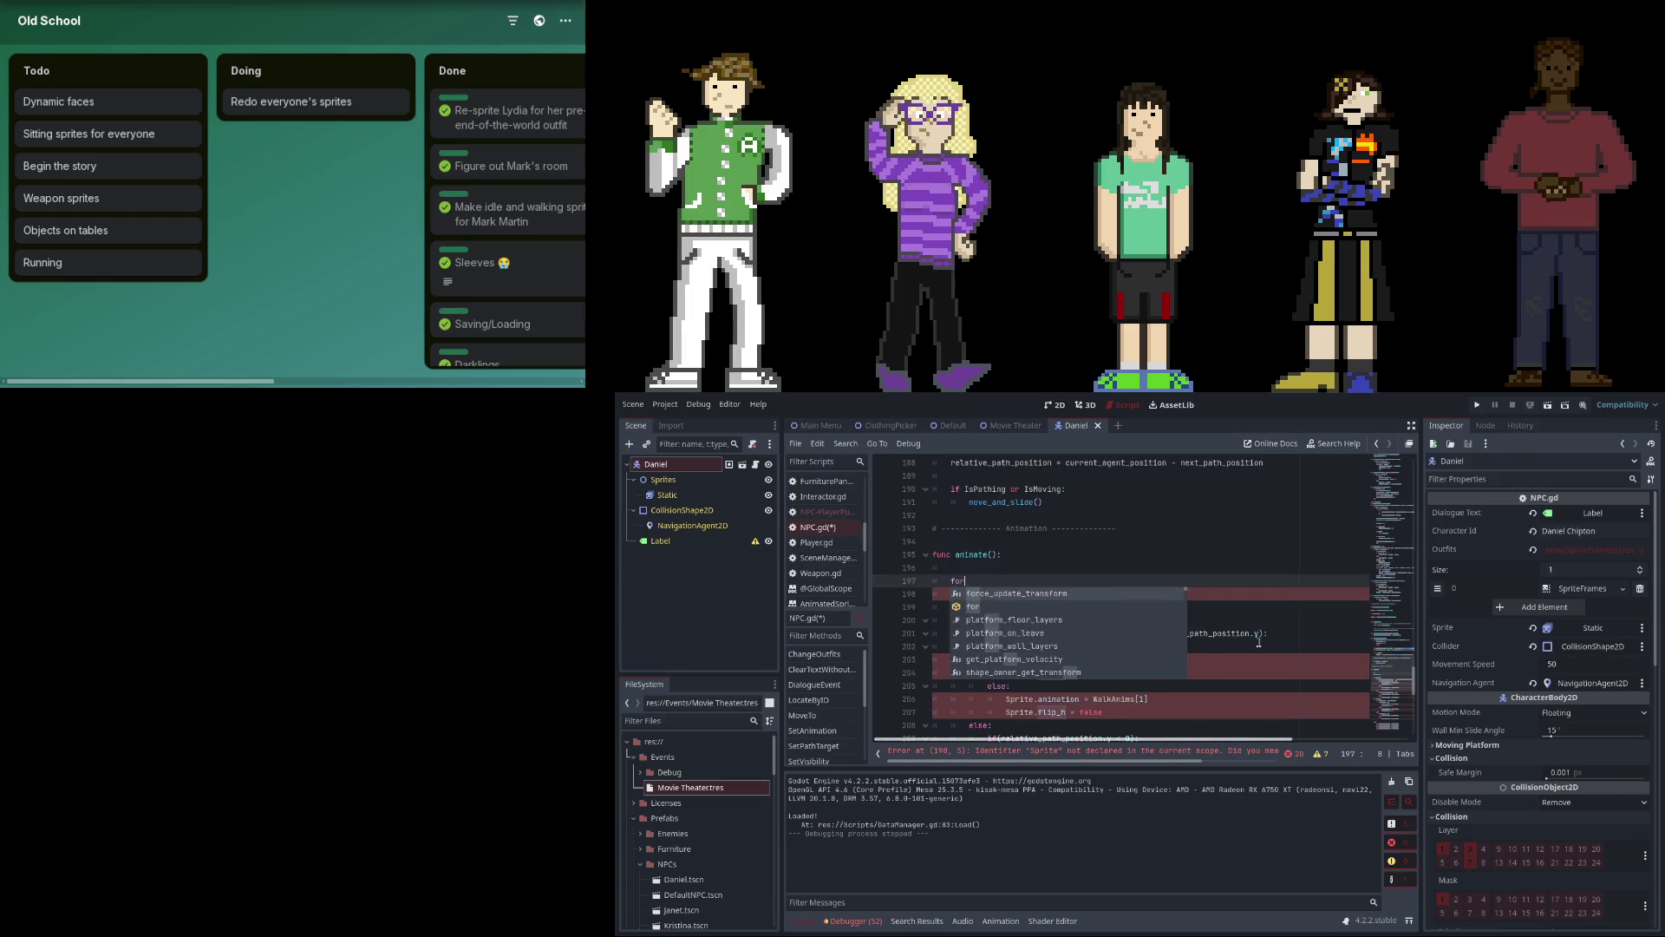
pyautogui.press('Return')
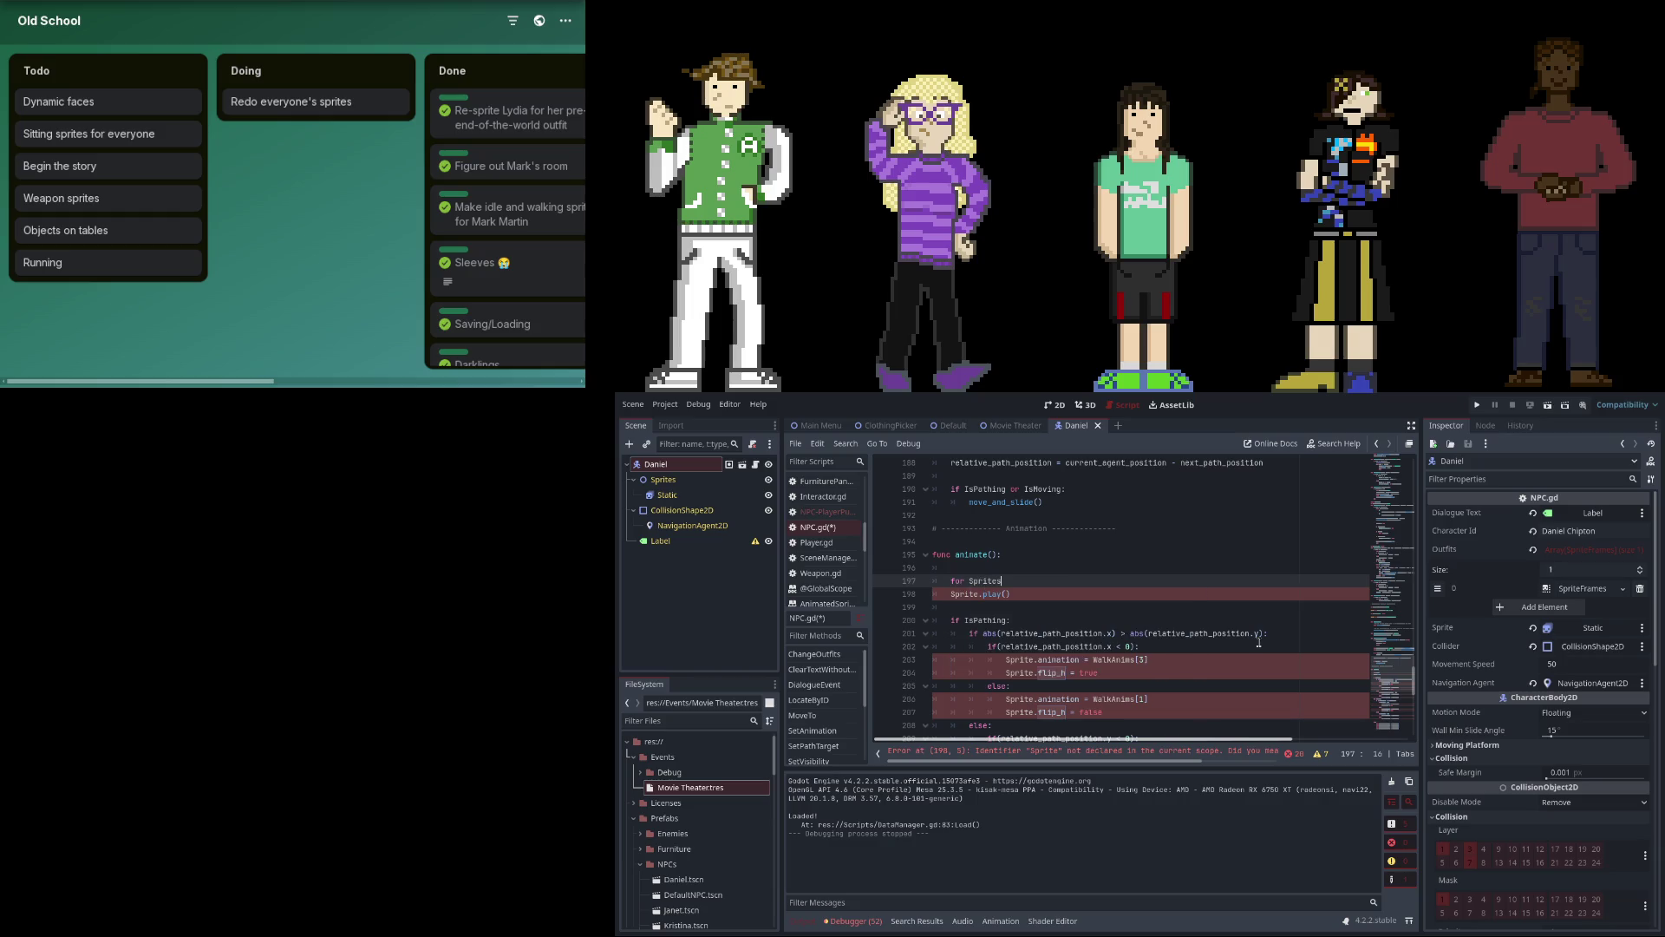
pyautogui.write('in Sprites')
pyautogui.scroll(-3, 1080, 582)
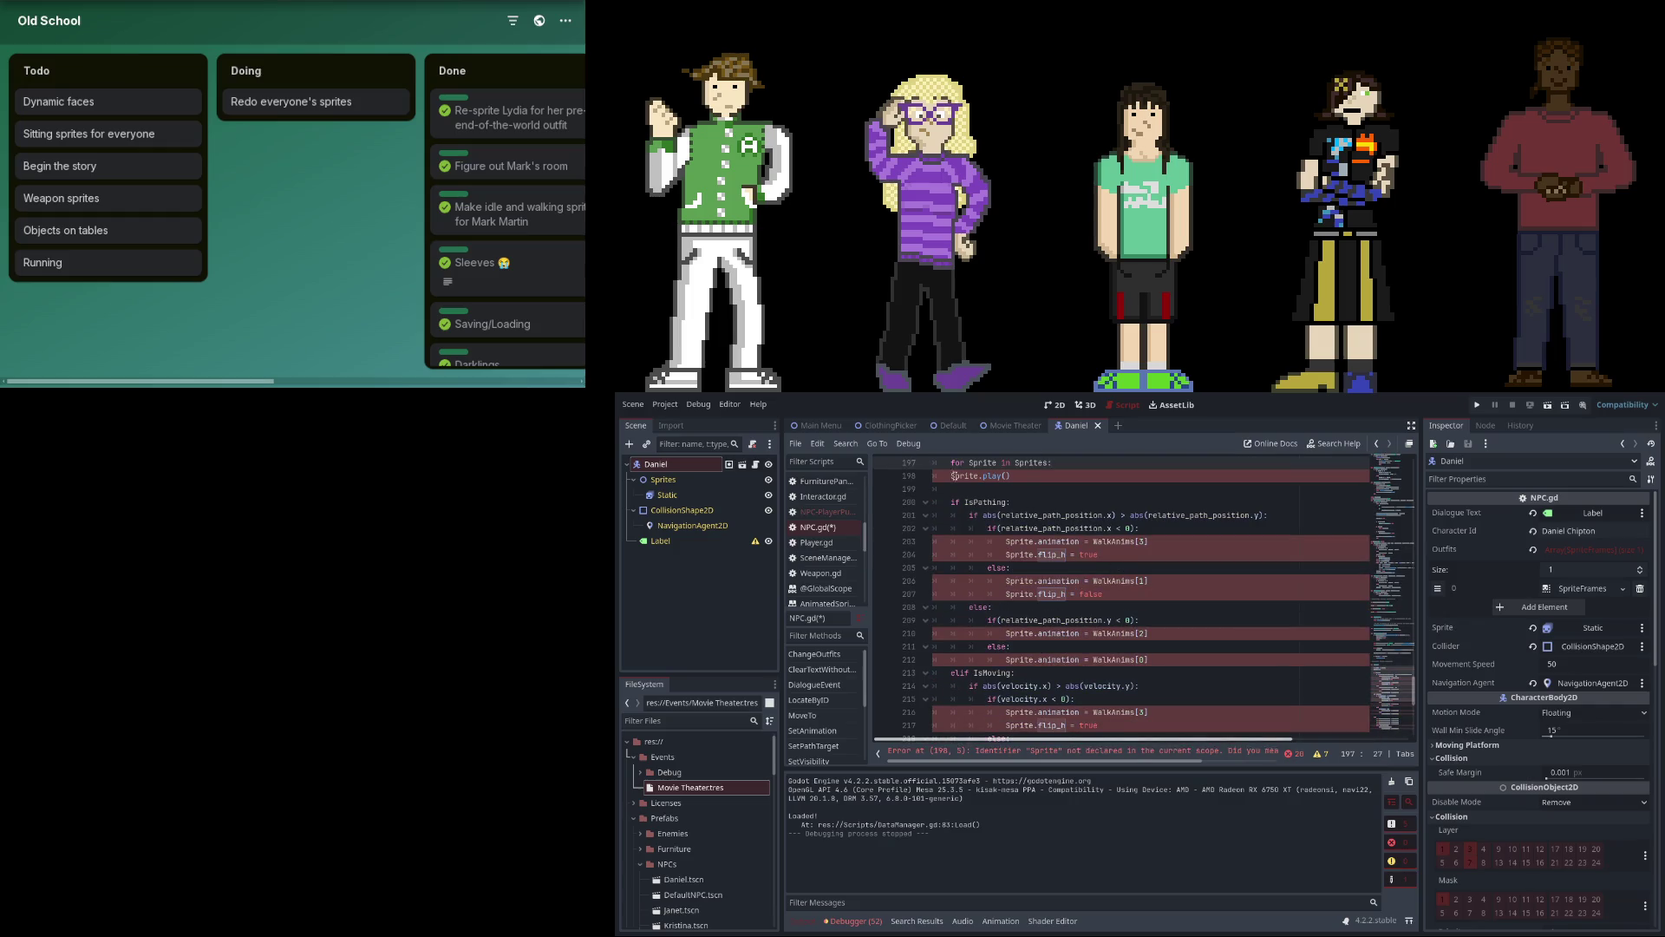
# Wrap the first WalkAnims assignments and flip lines in 'for Sprite in Sprites:' loops.
pyautogui.click(952, 475)
pyautogui.press('Tab')
pyautogui.click(954, 491)
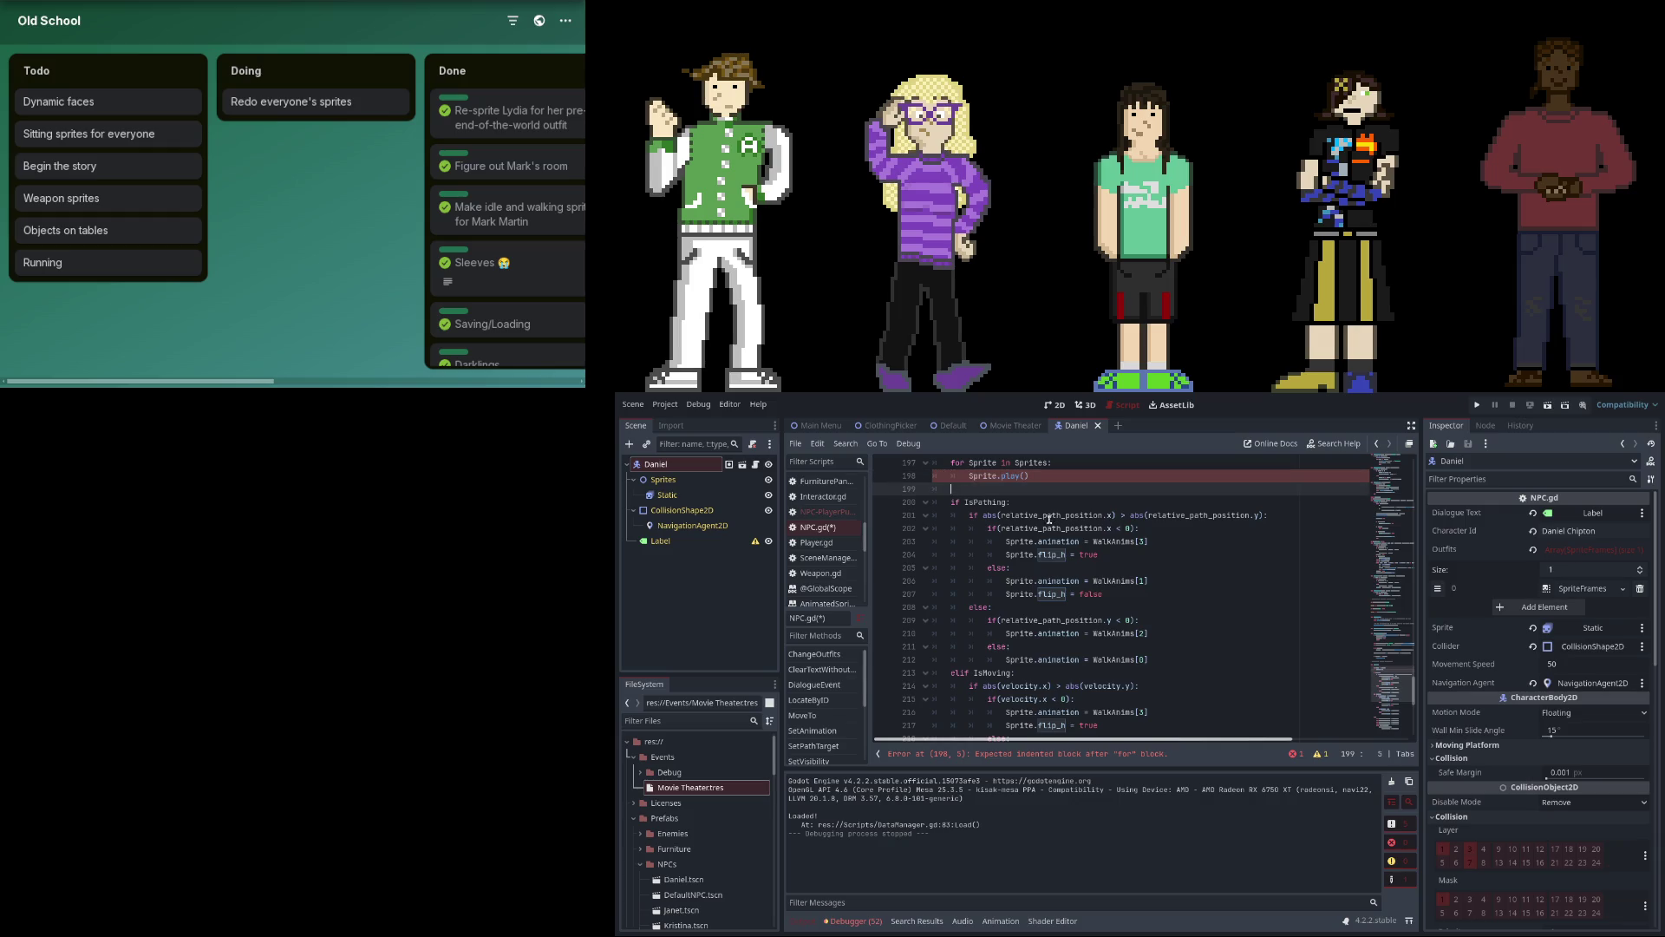
pyautogui.click(1005, 541)
pyautogui.press('Return')
pyautogui.write('Sprite in Sprites:')
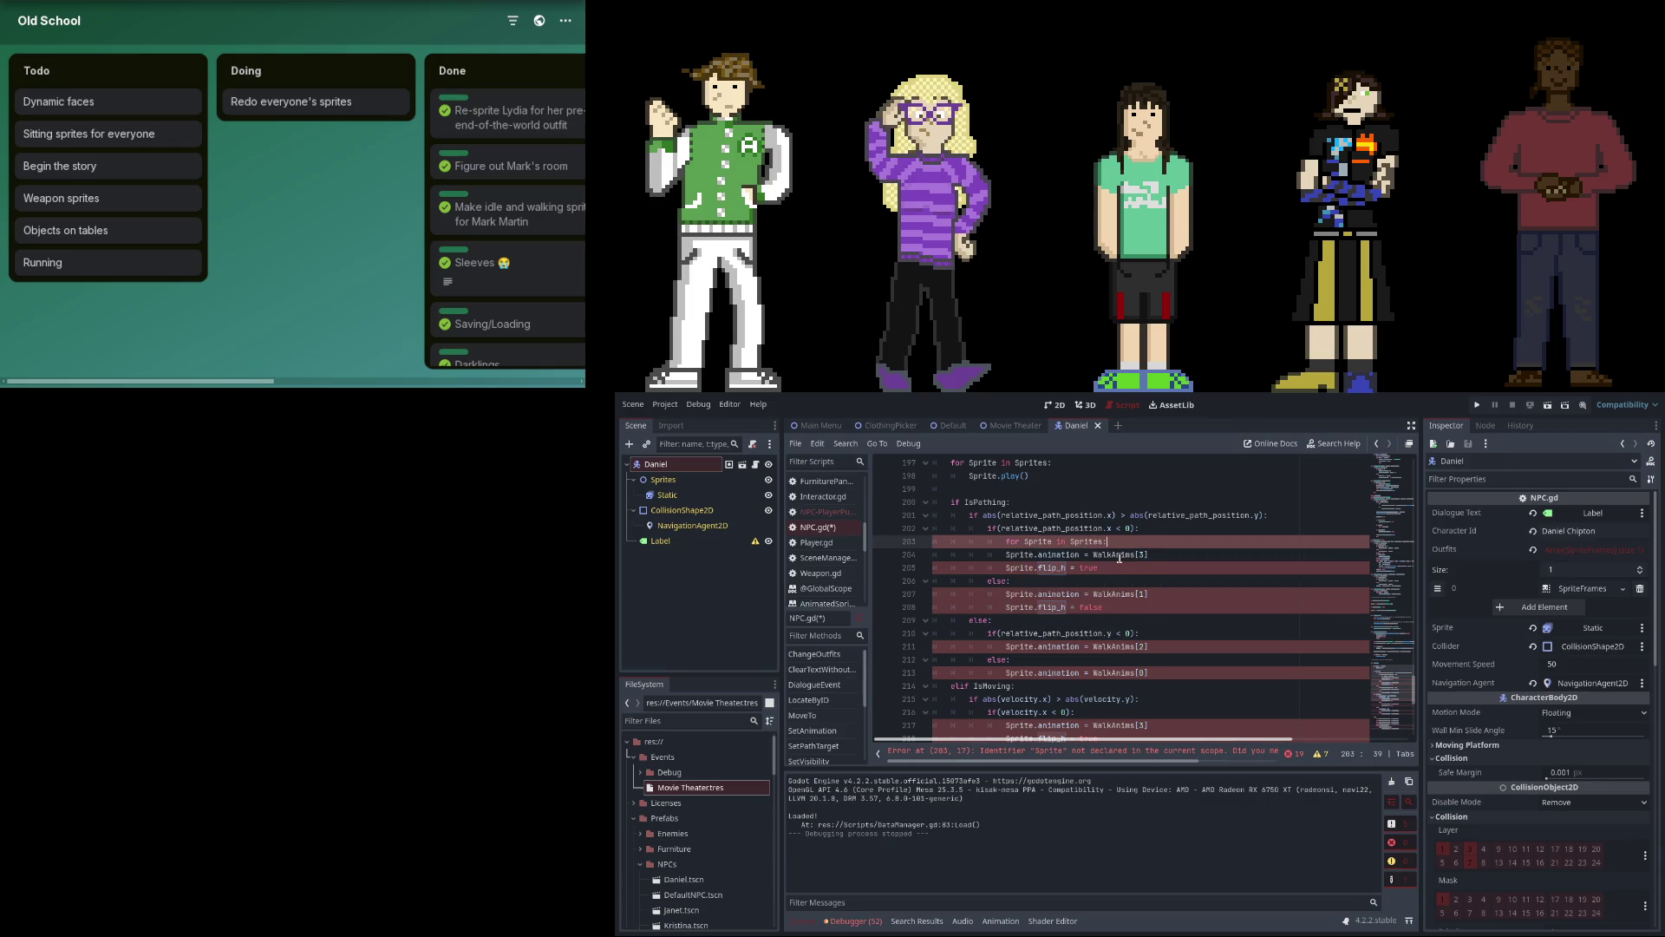
pyautogui.moveTo(997, 551); pyautogui.dragTo(1025, 607)
pyautogui.press('Tab')
pyautogui.click(1002, 541)
pyautogui.press('Tab')
pyautogui.click(1024, 580)
pyautogui.press('Return')
pyautogui.write('for Sprite in Sprites:')
pyautogui.click(1008, 659)
pyautogui.press('Return')
pyautogui.press('Up')
pyautogui.write('for Sprite in Sprites:')
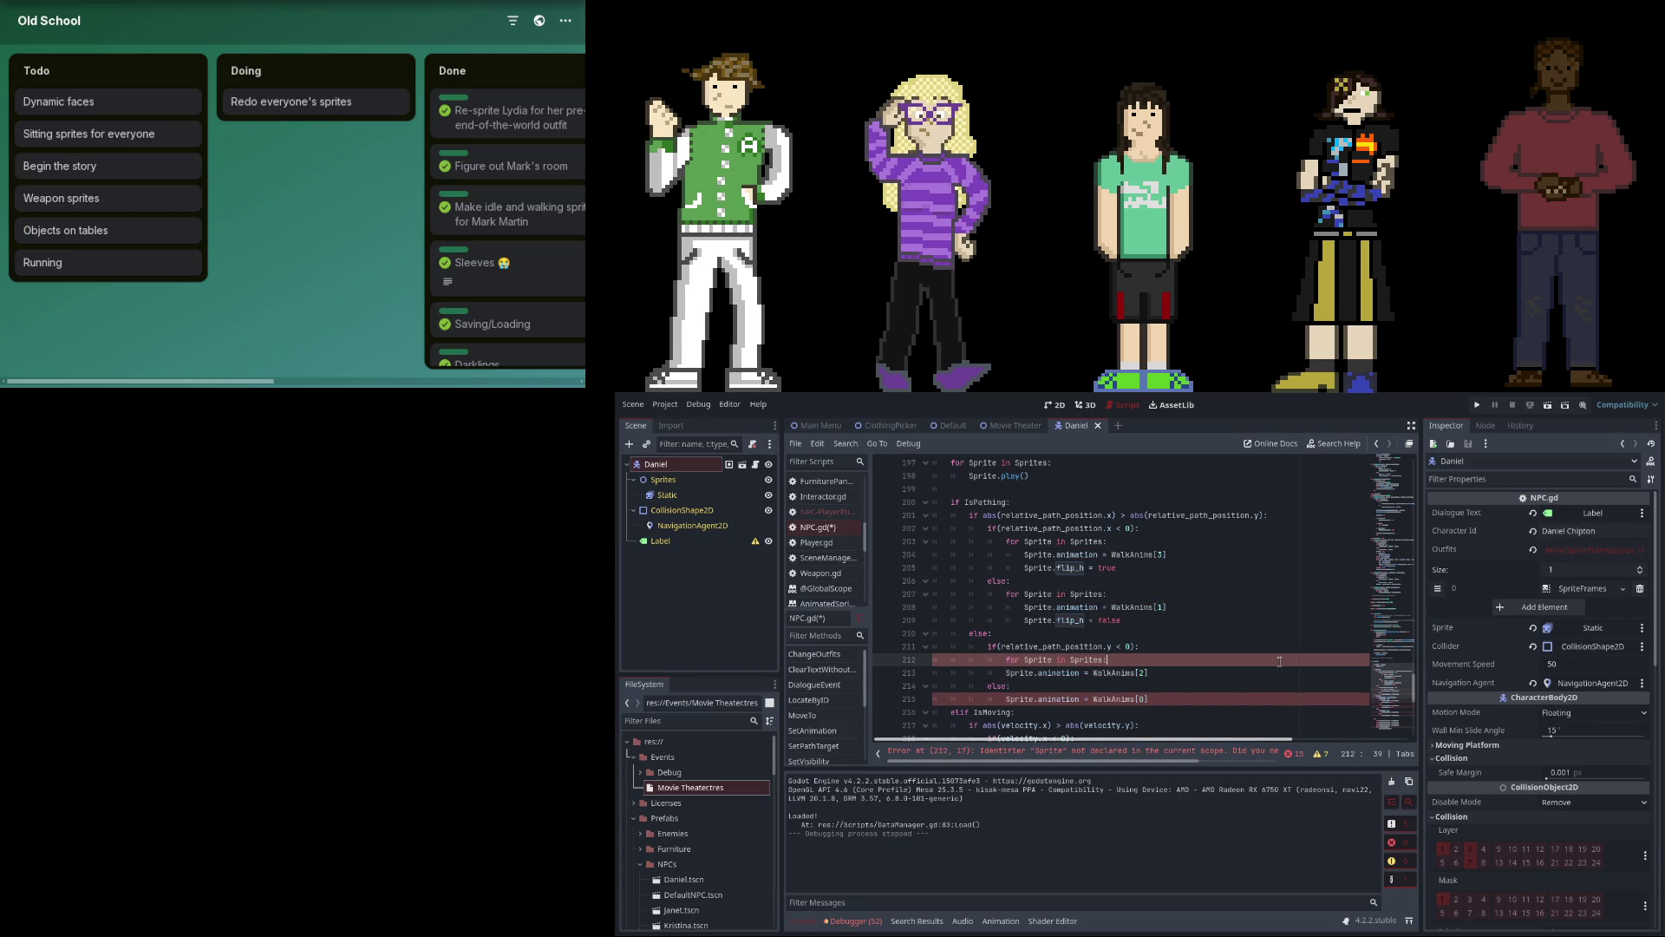
pyautogui.click(1162, 674)
pyautogui.press('Home')
pyautogui.press('Tab')
pyautogui.press('Down')
pyautogui.press('Down')
pyautogui.press('Return')
pyautogui.press('Tab')
pyautogui.press('Up')
pyautogui.write('for Sprite in Sprites:')
# Nest the remaining WalkAnims[3], [1] and [0] branches in Sprites loops and remove a stray tab.
pyautogui.scroll(-3, 1144, 686)
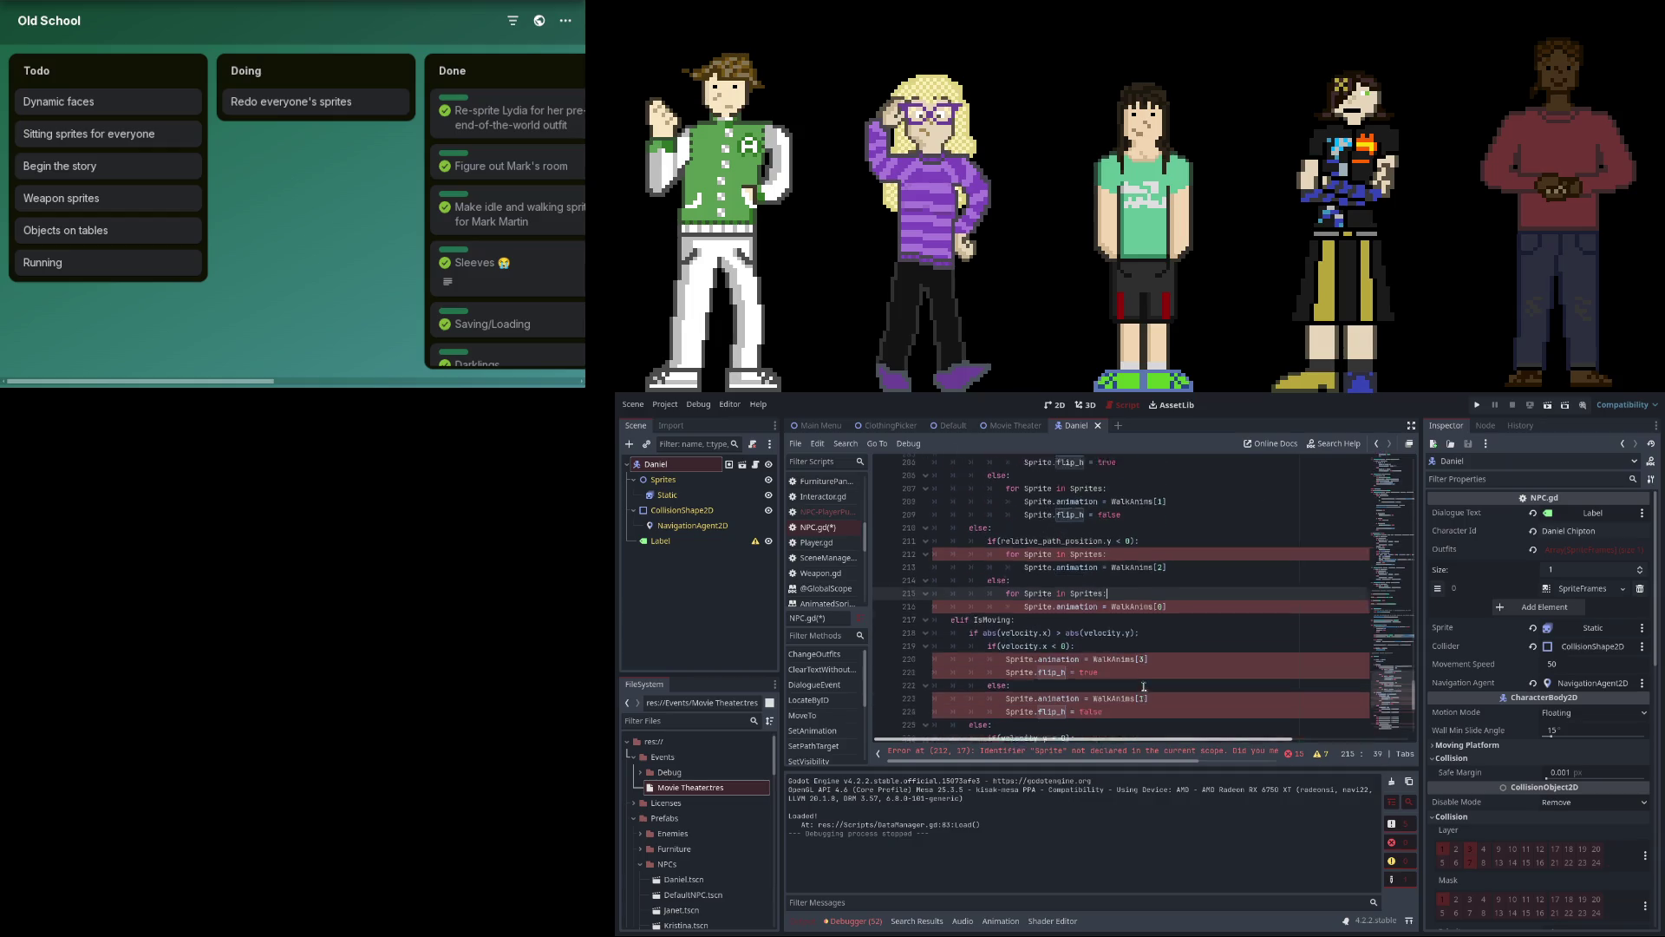
pyautogui.press('Down')
pyautogui.press('Down')
pyautogui.press('Down')
pyautogui.press('Home')
pyautogui.press('Tab')
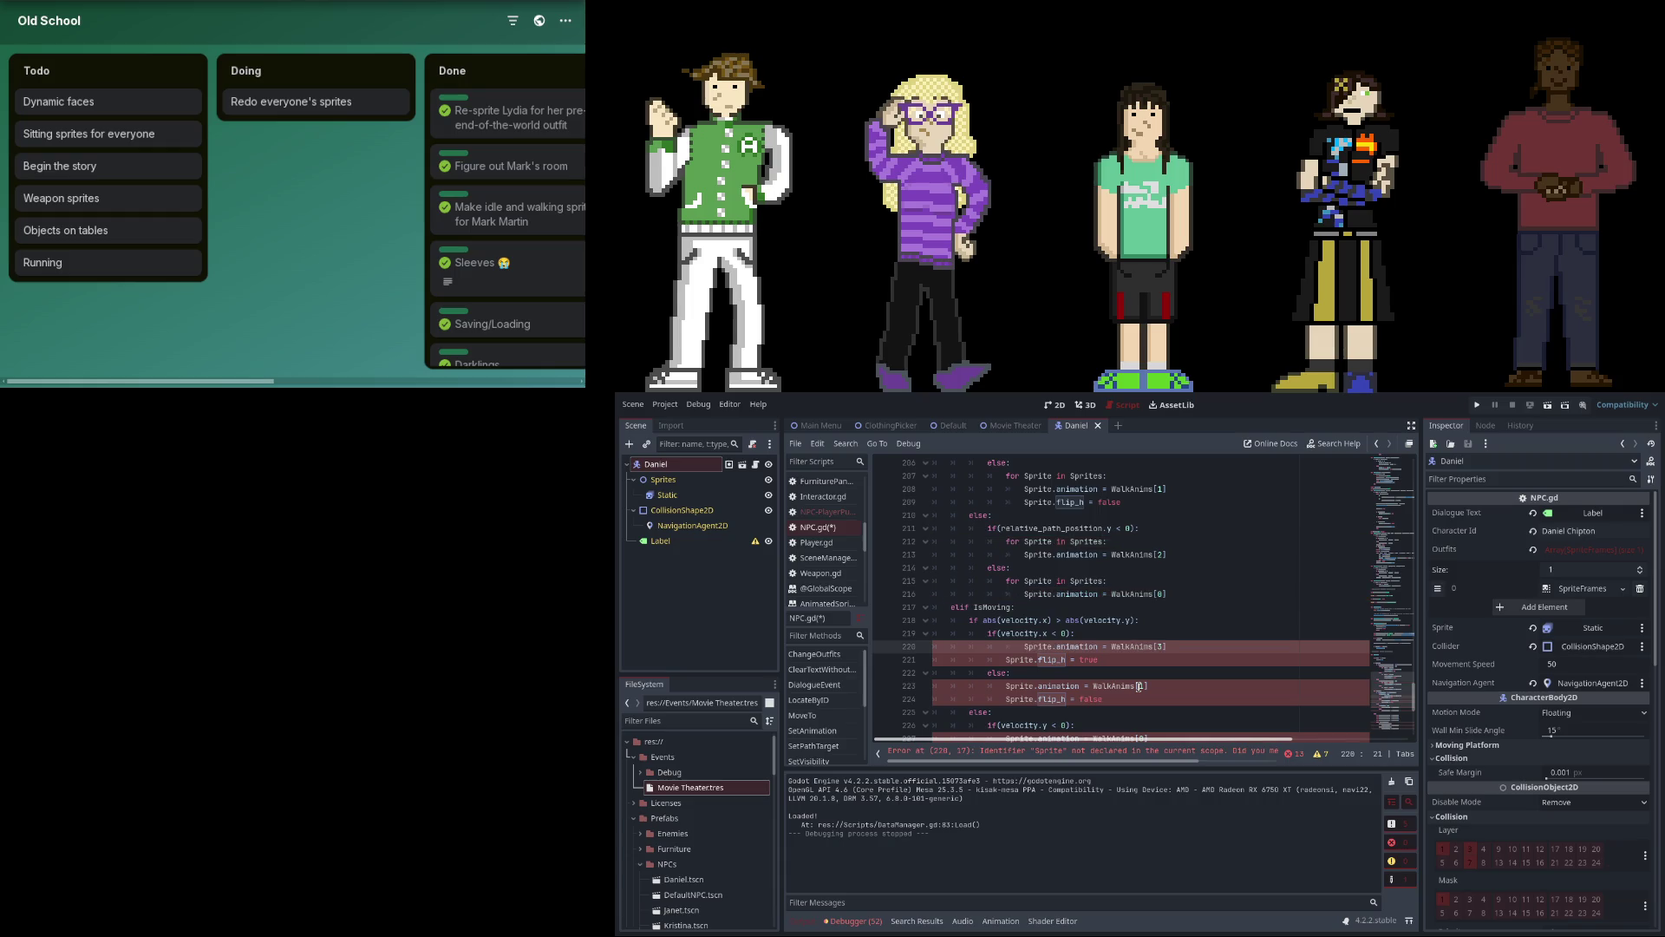
pyautogui.press('Down')
pyautogui.press('Tab')
pyautogui.press('Up')
pyautogui.press('Up')
pyautogui.press('End')
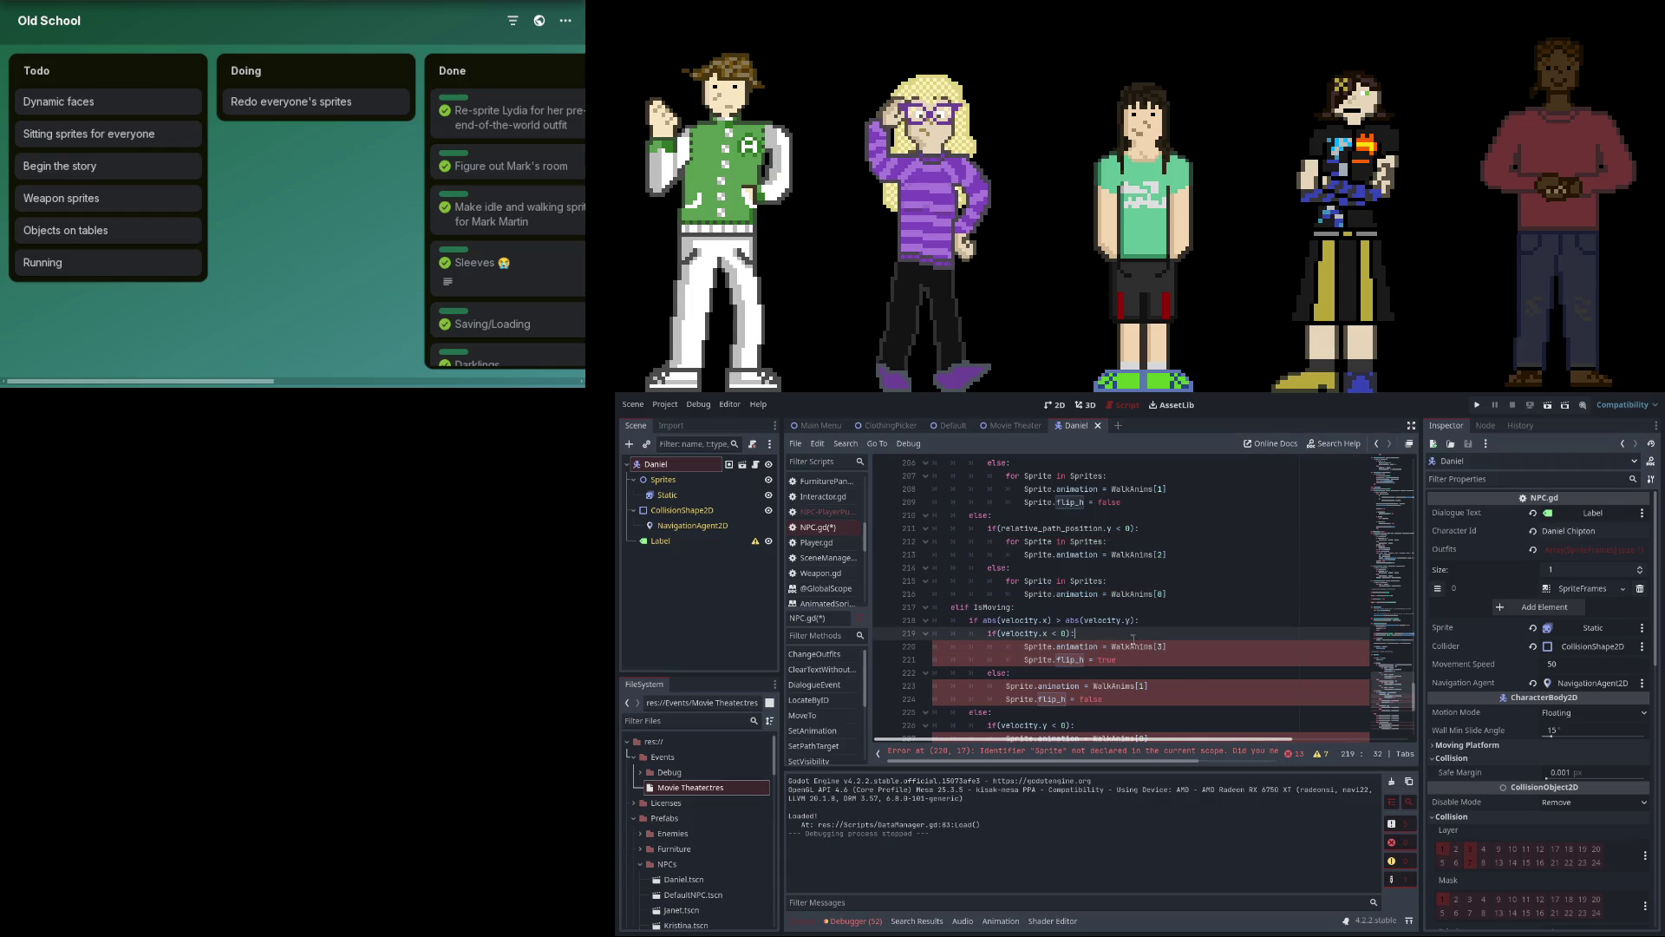
pyautogui.press('Return')
pyautogui.write('for Sprite in Sprites:')
pyautogui.scroll(-2, 1072, 639)
pyautogui.click(999, 619)
pyautogui.press('Tab')
pyautogui.press('Down')
pyautogui.press('Tab')
pyautogui.click(1021, 607)
pyautogui.write('for Sprite in Sprites:')
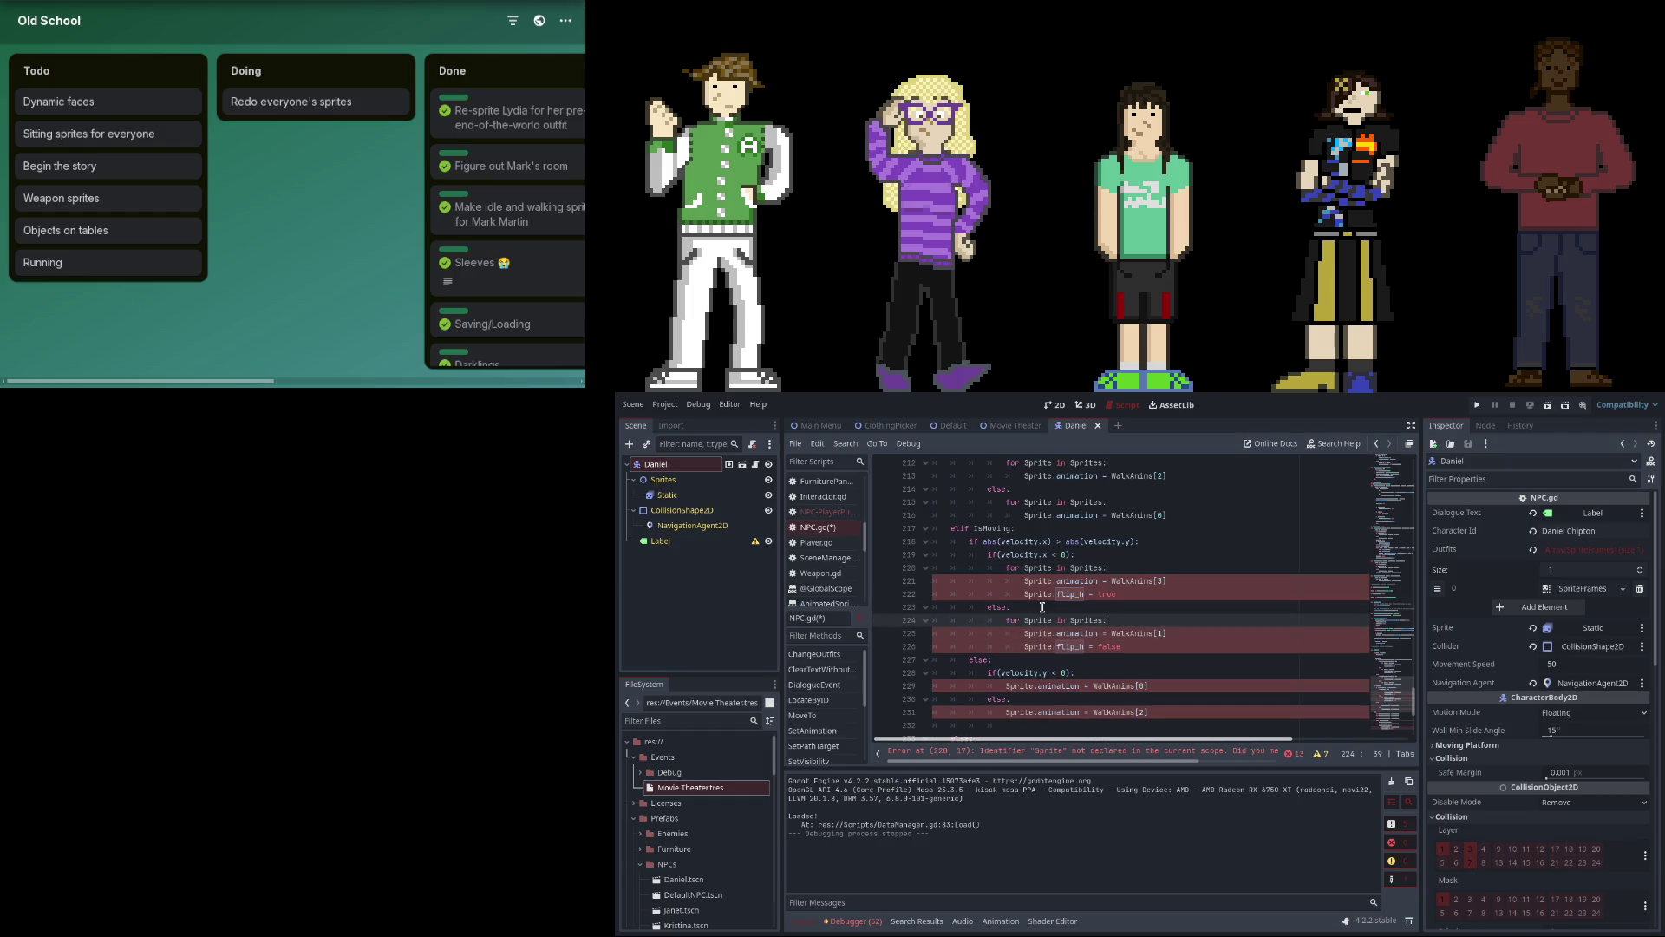
pyautogui.scroll(-1, 1022, 607)
pyautogui.click(1006, 646)
pyautogui.press('Tab')
pyautogui.click(1007, 676)
pyautogui.press('Tab')
pyautogui.click(1024, 646)
pyautogui.hotkey('ctrl', 'v')
pyautogui.click(1037, 672)
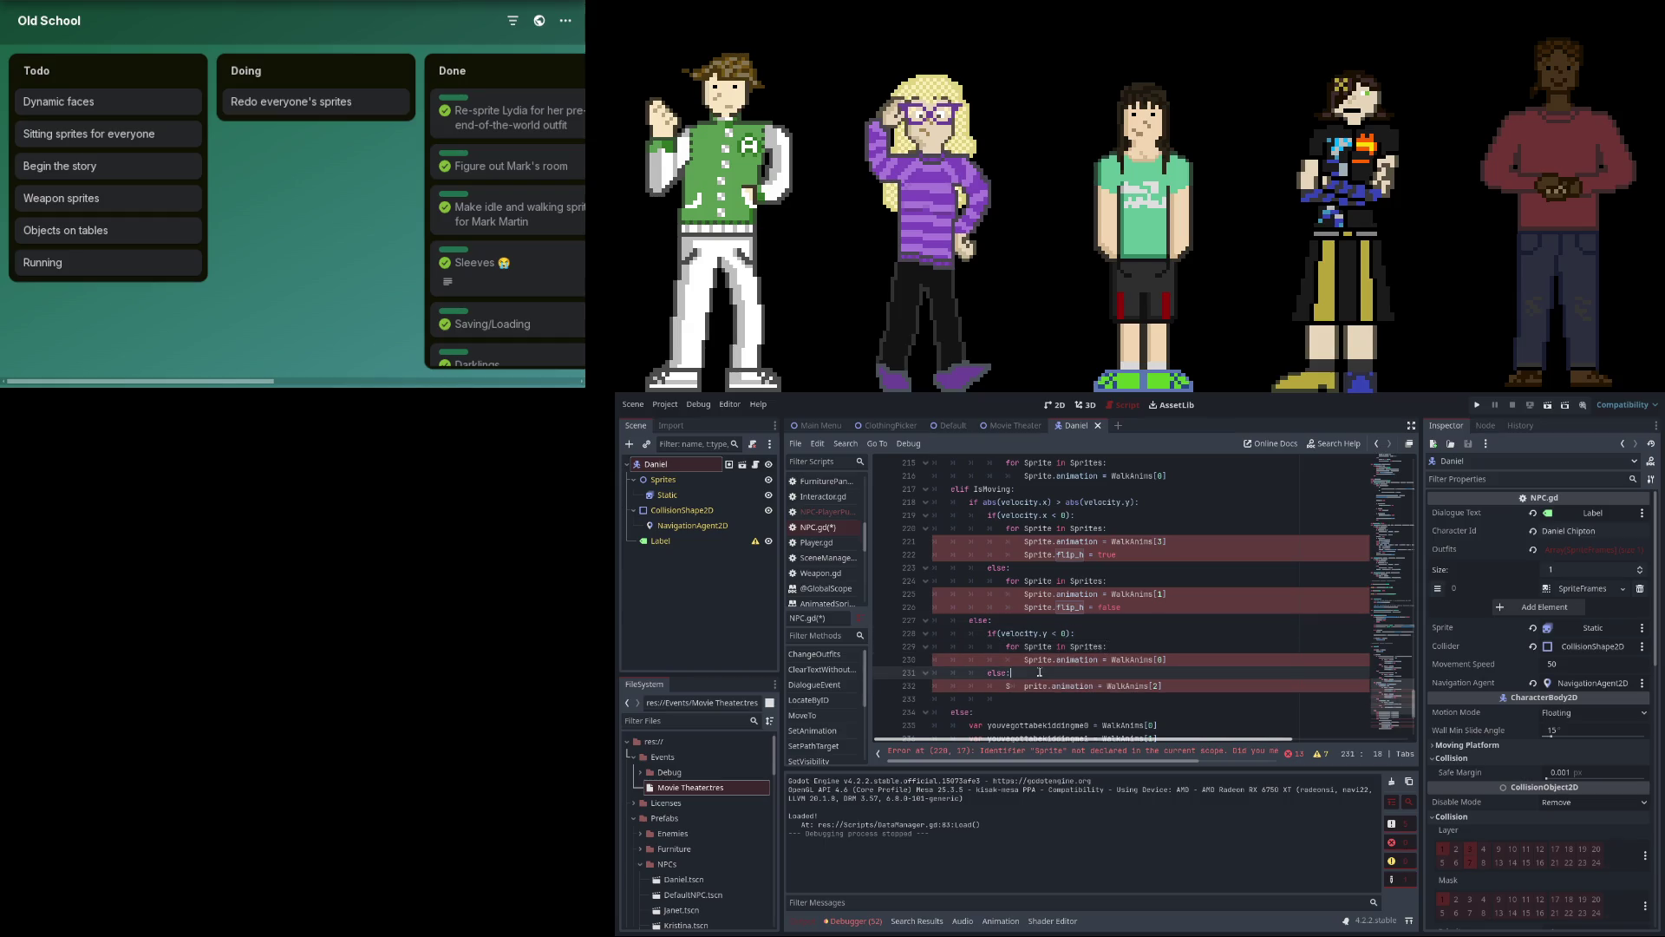
pyautogui.write('for Sprite in Sprites:')
pyautogui.click(1009, 699)
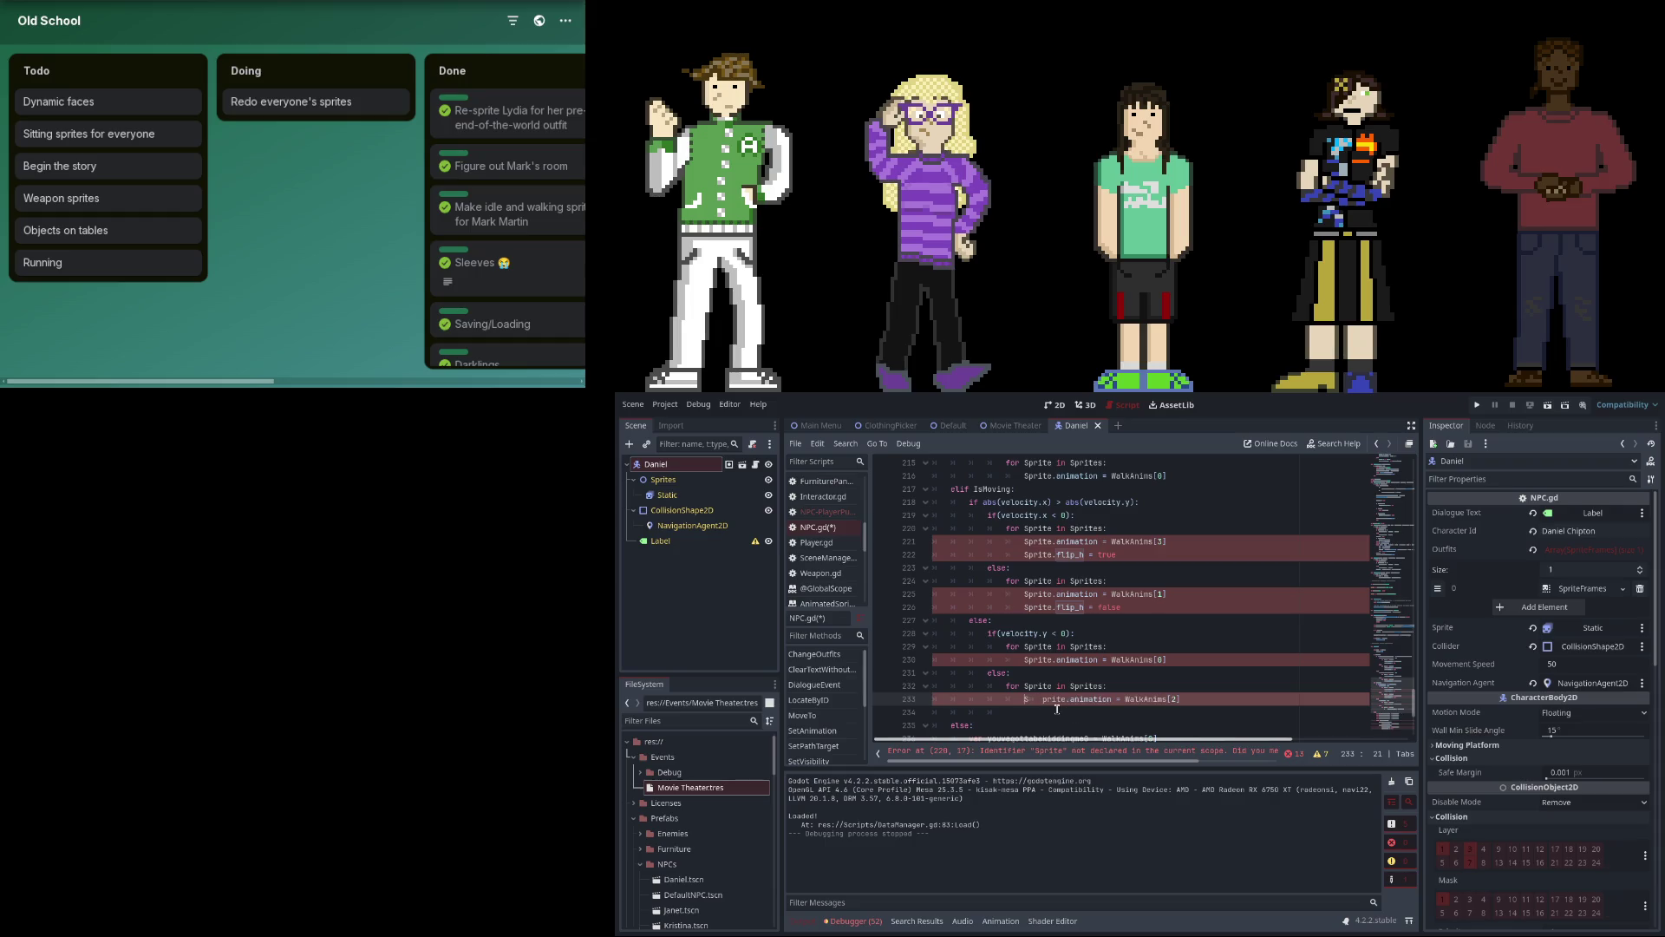
pyautogui.press('Delete')
pyautogui.scroll(-3, 1078, 681)
pyautogui.scroll(-3, 1078, 677)
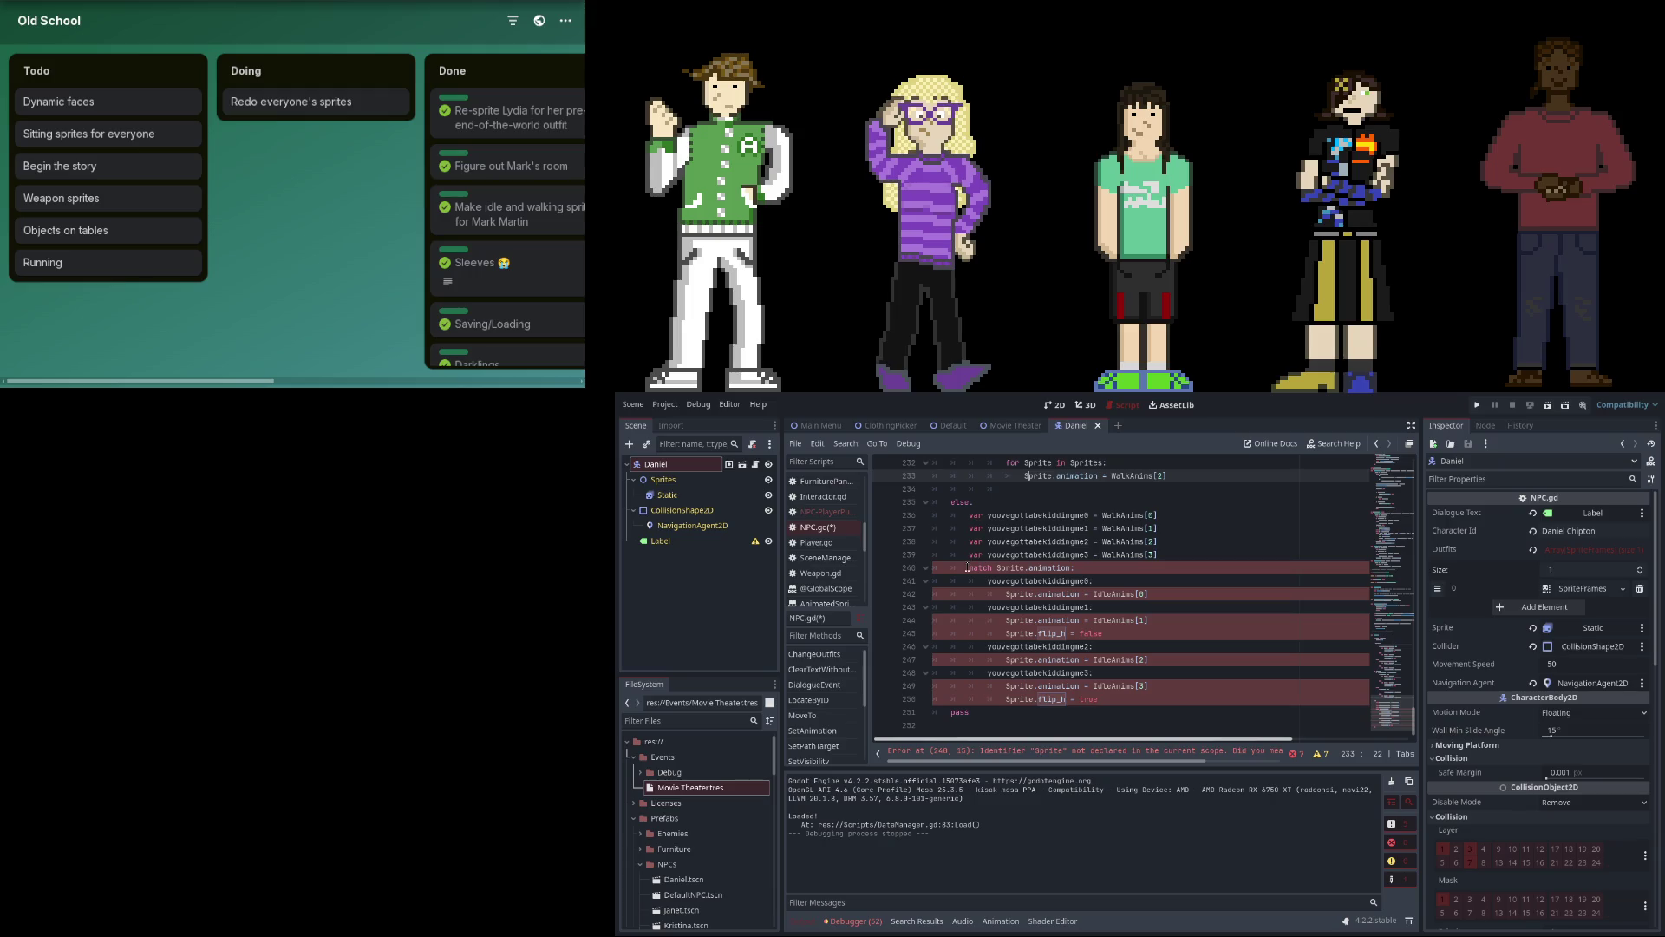
# Put the IdleAnims[0]–[3] assignments and flip_h lines inside Sprites loops, then save NPC.gd.
pyautogui.click(1010, 594)
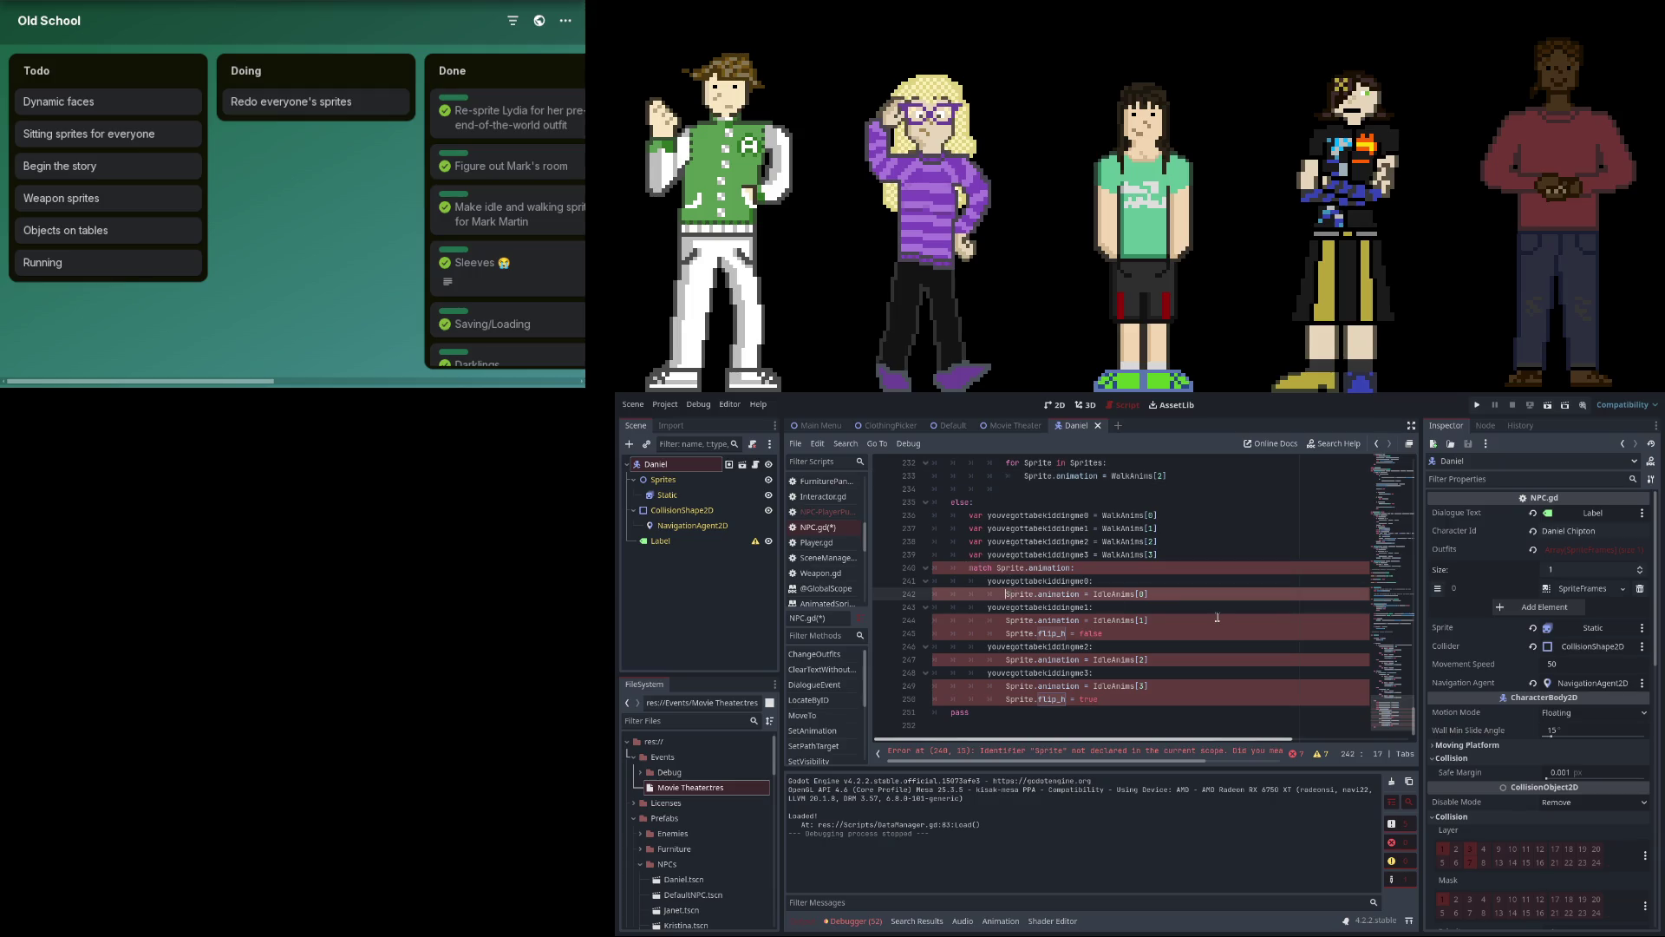
pyautogui.hotkey('ctrl', 'v')
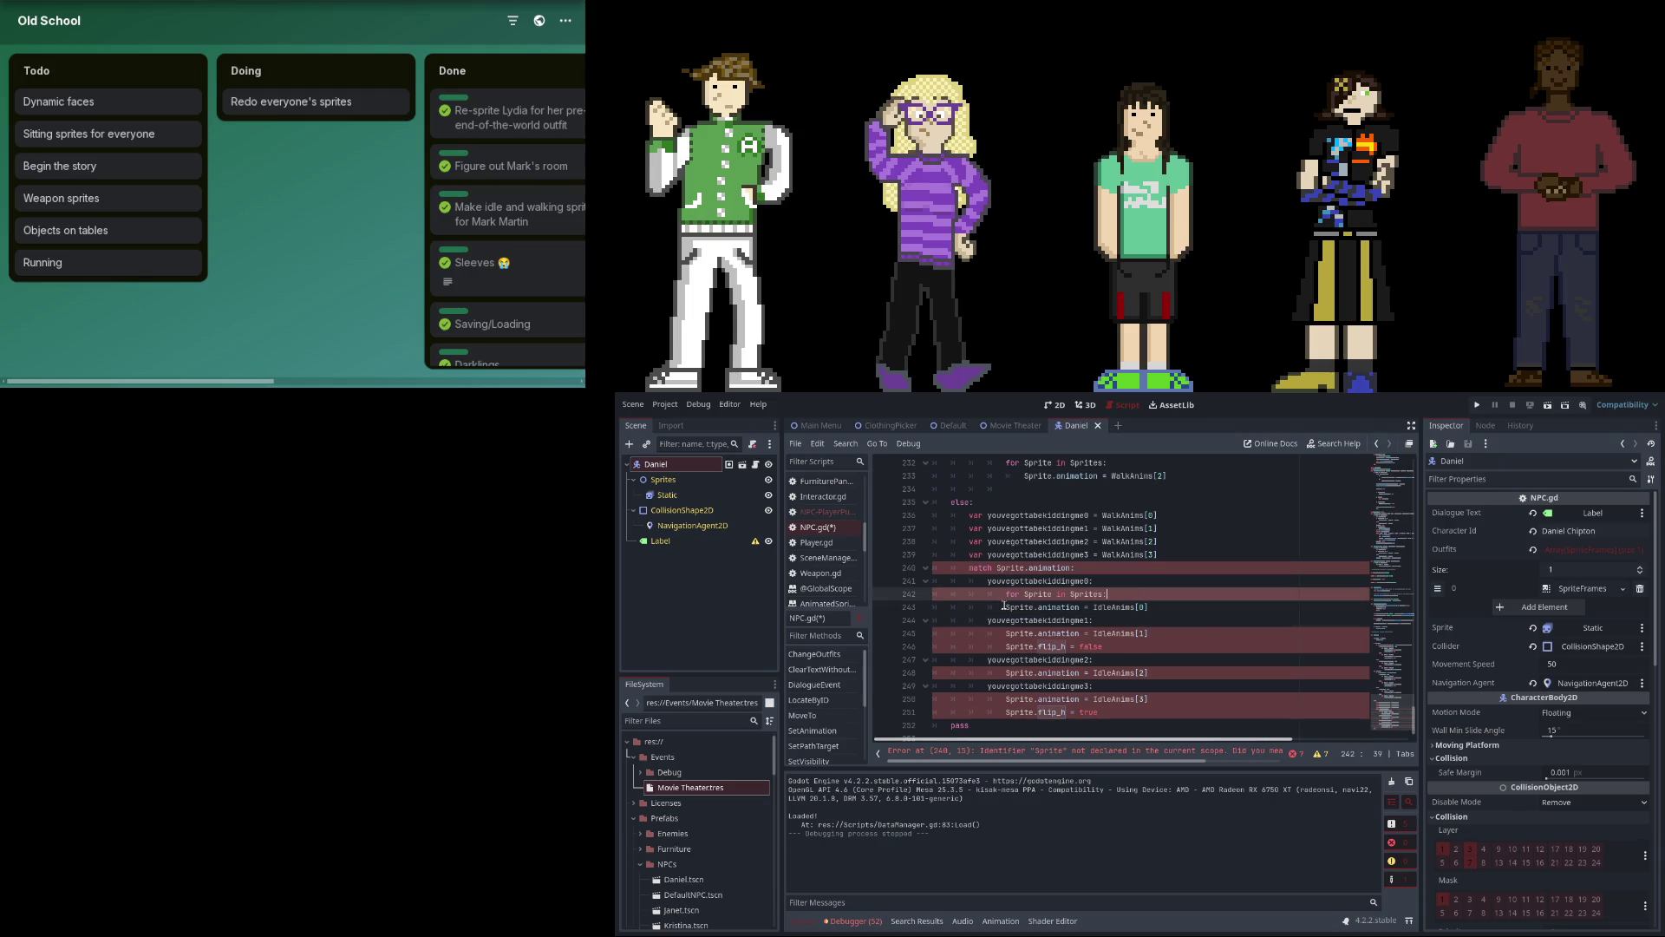
pyautogui.click(1003, 607)
pyautogui.press('Tab')
pyautogui.click(1004, 633)
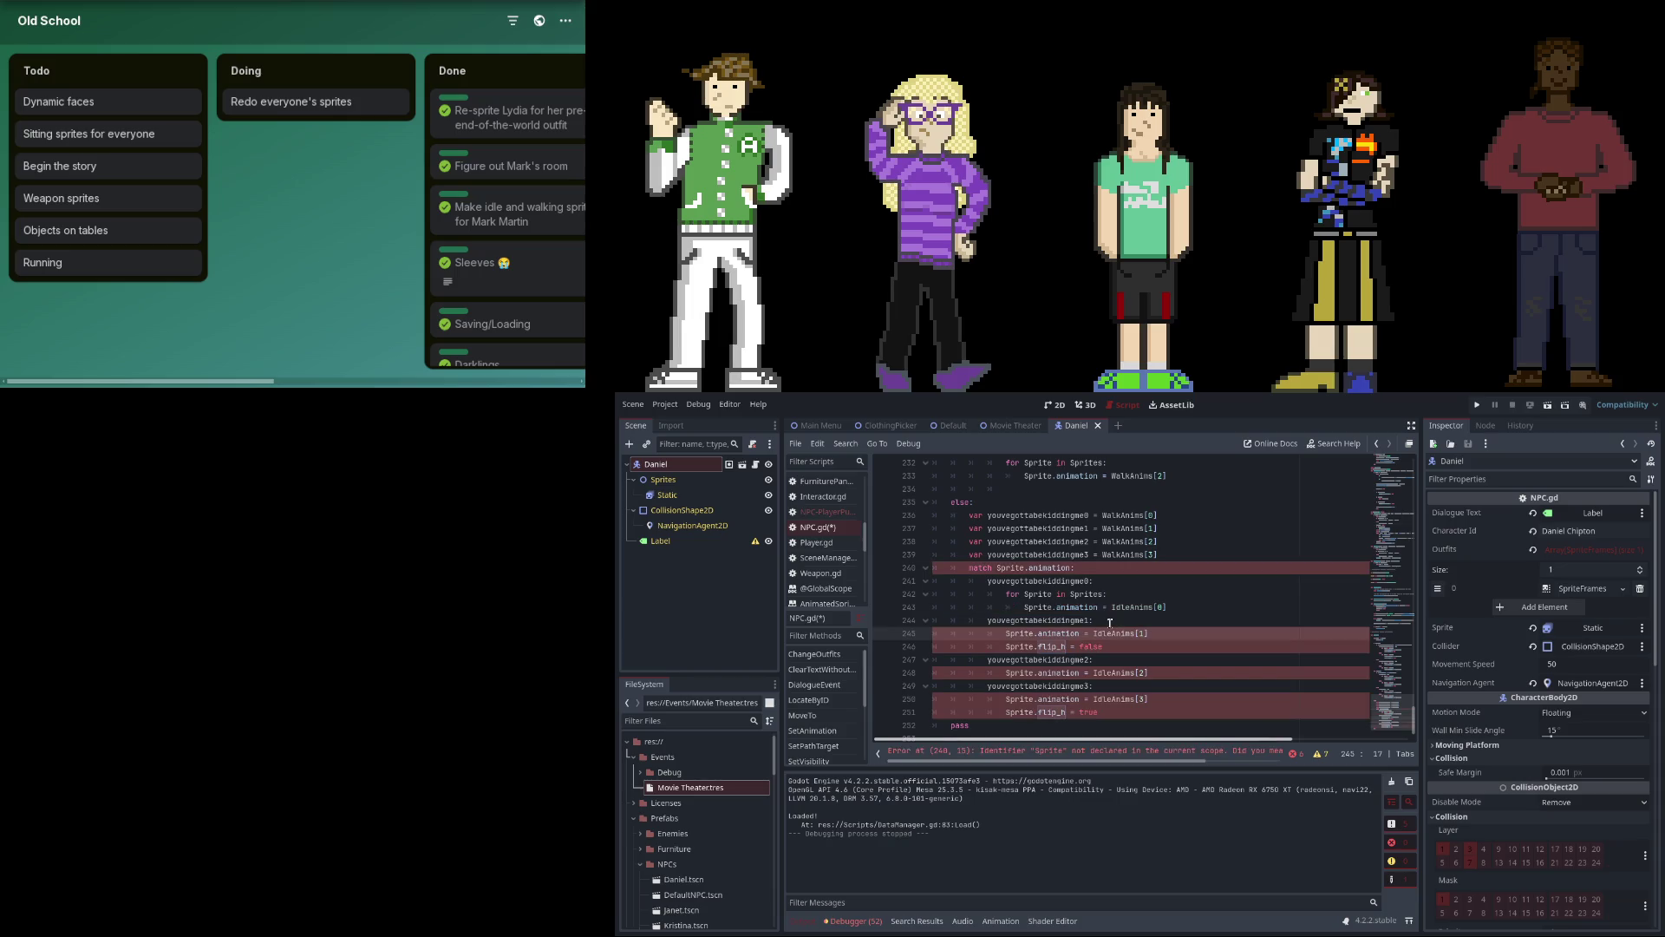
pyautogui.hotkey('ctrl', 'v')
pyautogui.click(1005, 659)
pyautogui.press('Tab')
pyautogui.click(1006, 685)
pyautogui.hotkey('ctrl', 'v')
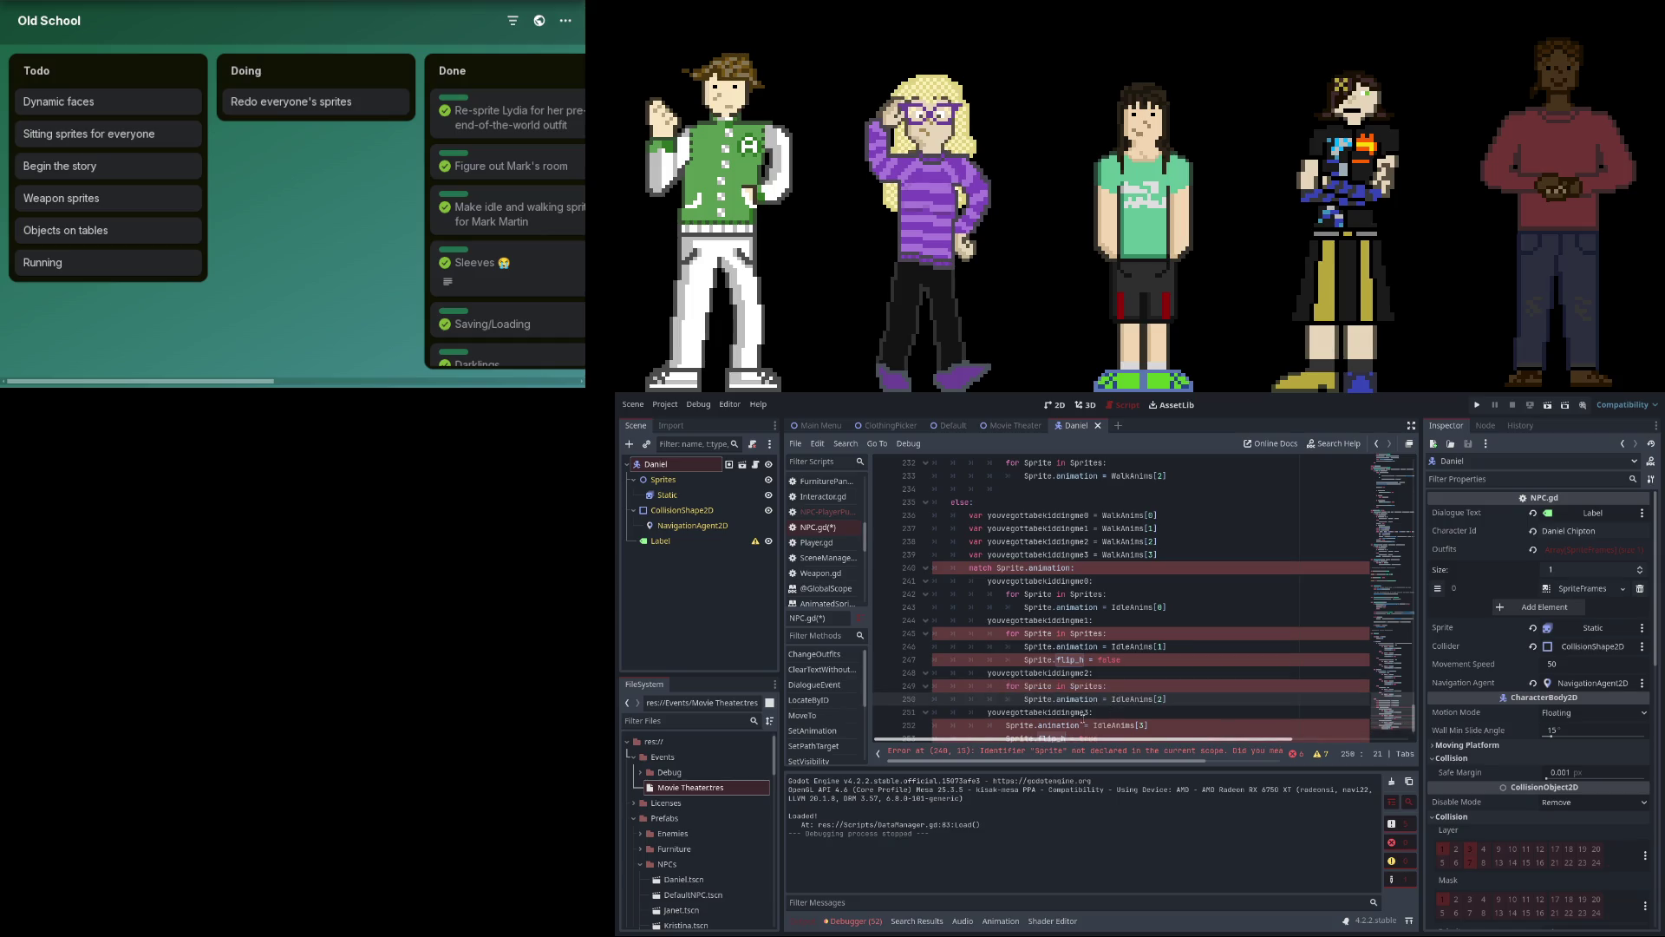
pyautogui.click(1009, 725)
pyautogui.hotkey('ctrl', 'v')
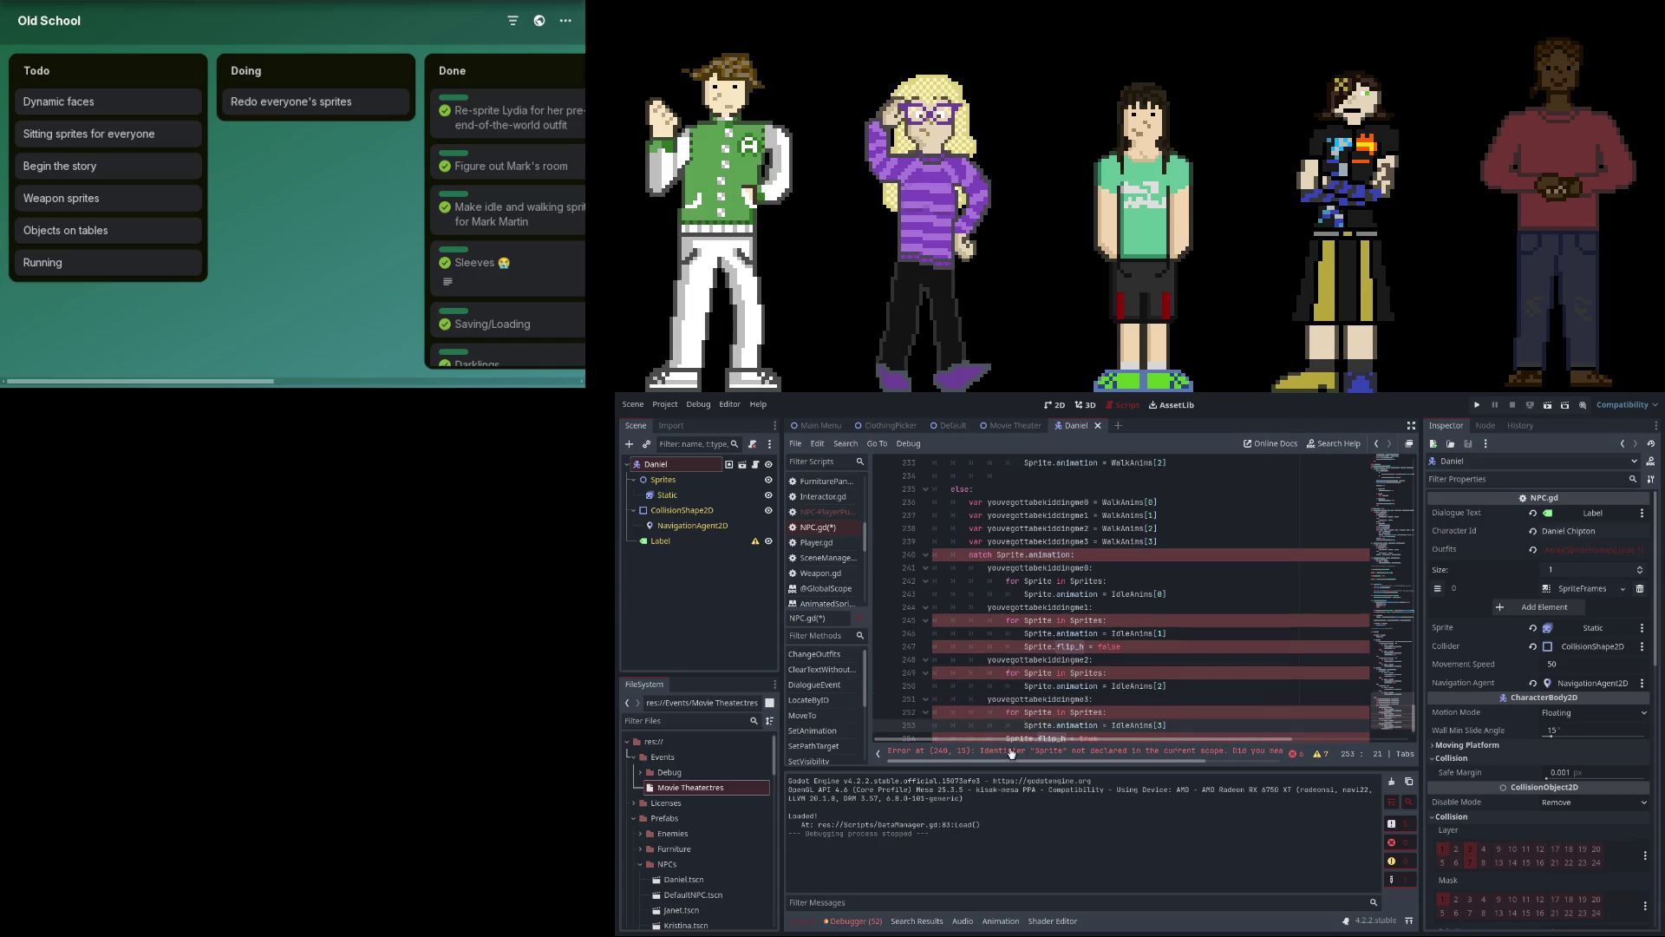
pyautogui.scroll(-1, 1008, 712)
pyautogui.click(1006, 698)
pyautogui.press('Tab')
pyautogui.hotkey('ctrl', 's')
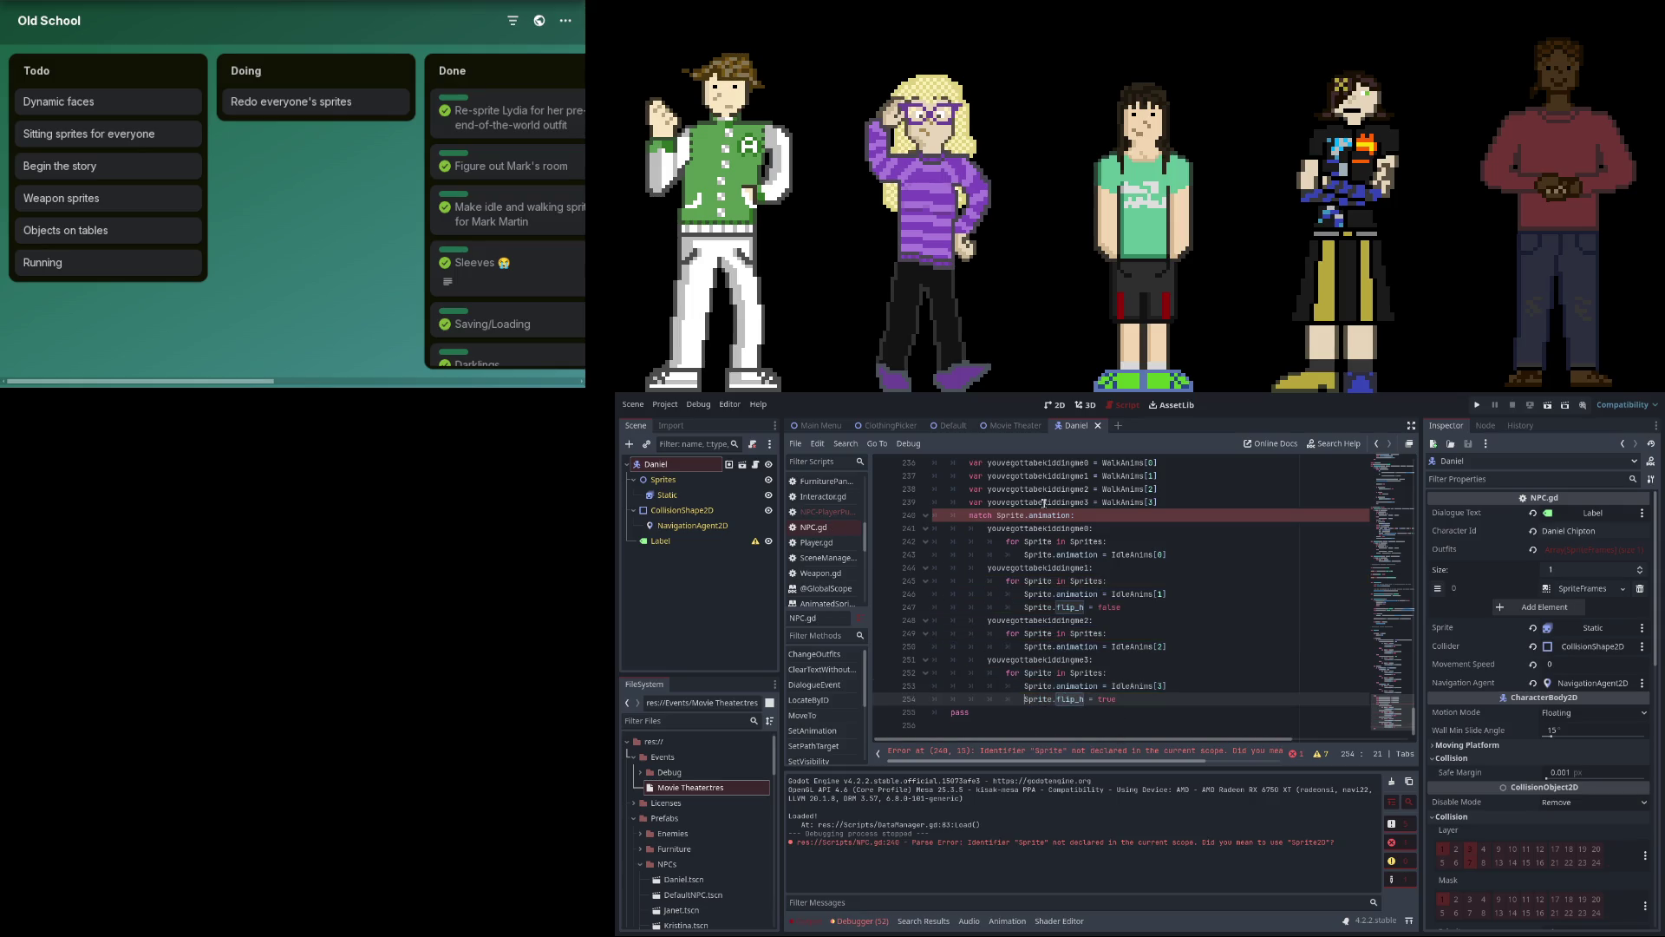
# Change the match statement to match on Sprites[0].animation.
pyautogui.doubleClick(1015, 517)
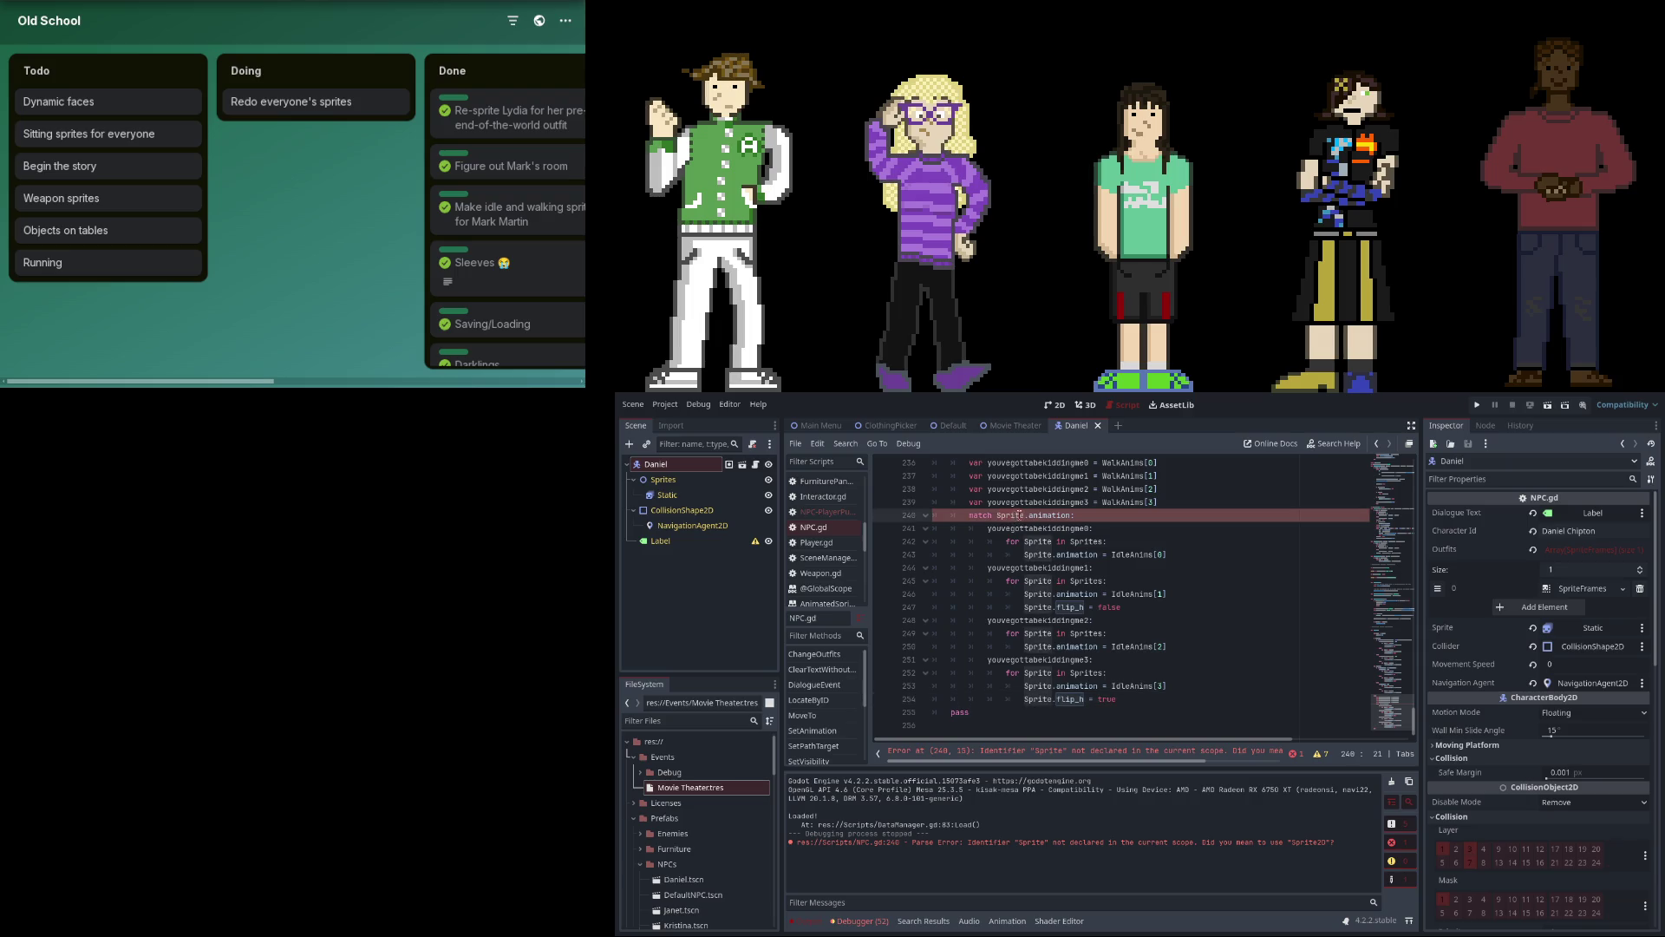
pyautogui.scroll(4, 988, 614)
pyautogui.click(968, 673)
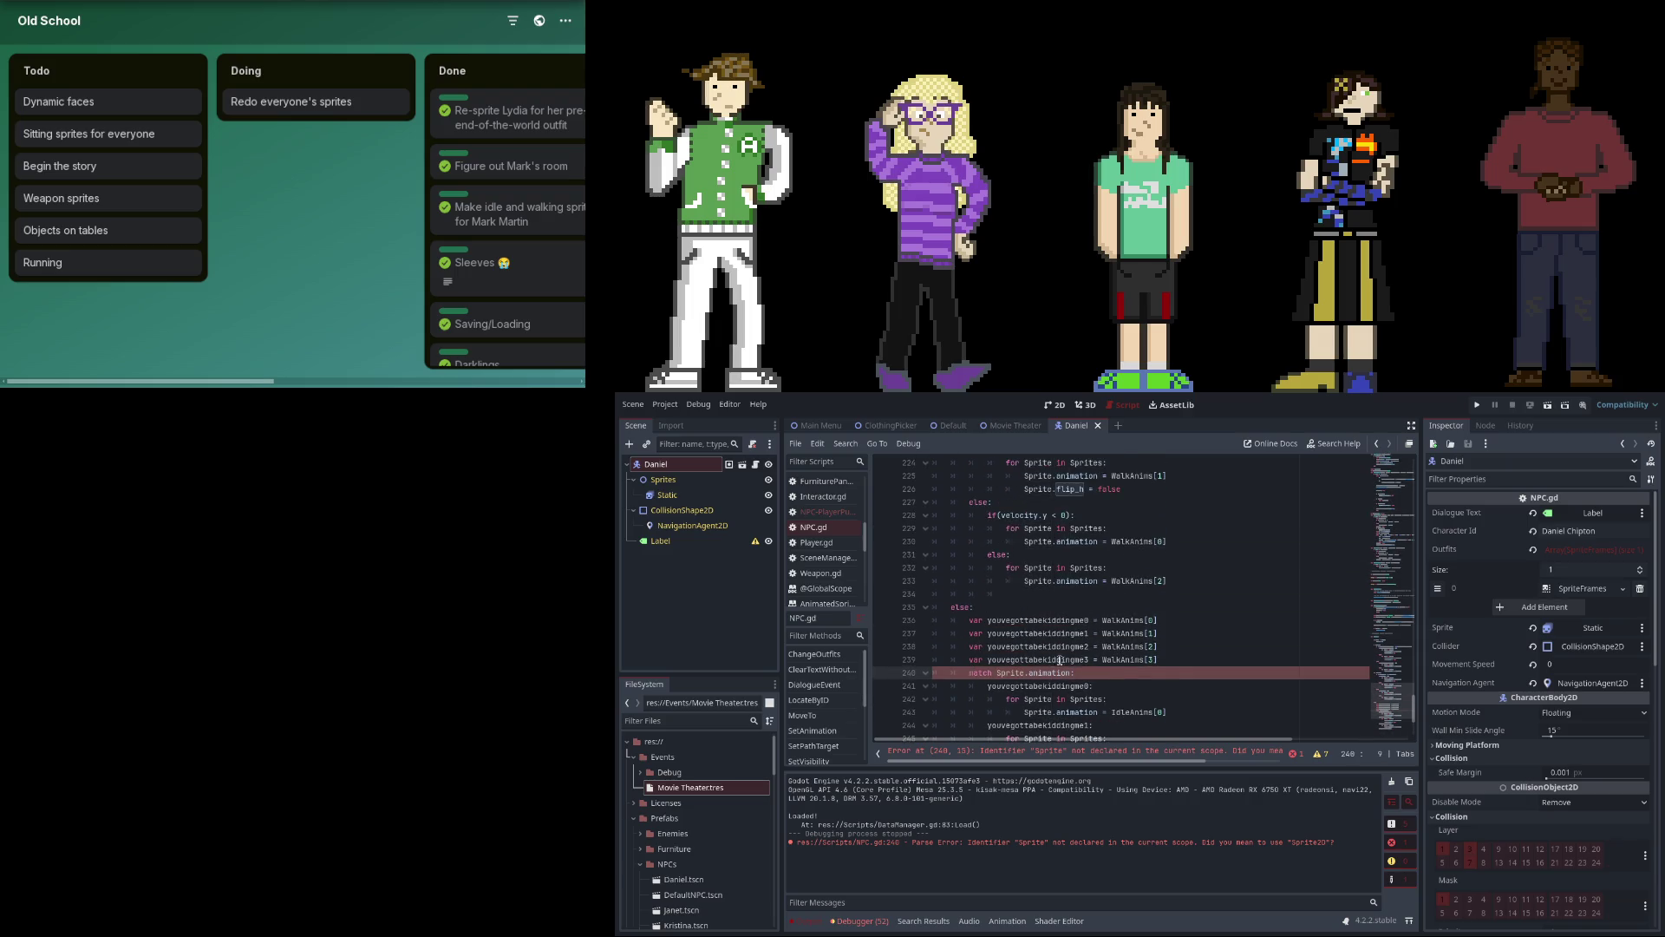
pyautogui.click(1022, 673)
pyautogui.scroll(-1, 1240, 675)
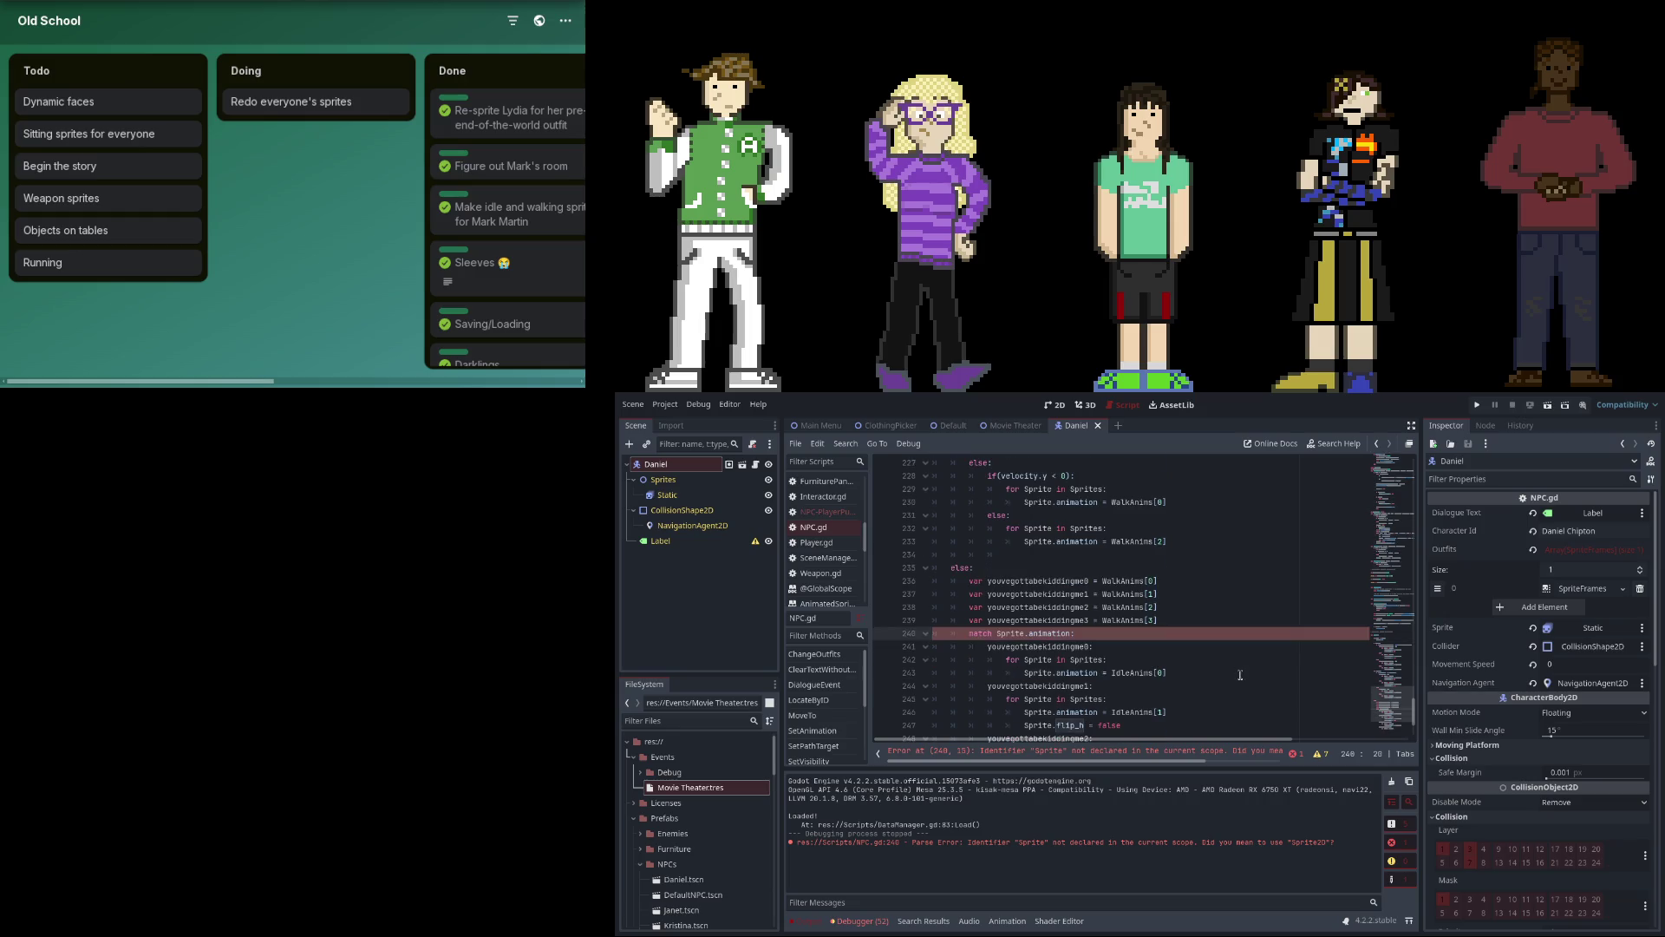
pyautogui.press('Right')
pyautogui.write('s[0]')
pyautogui.click(1197, 635)
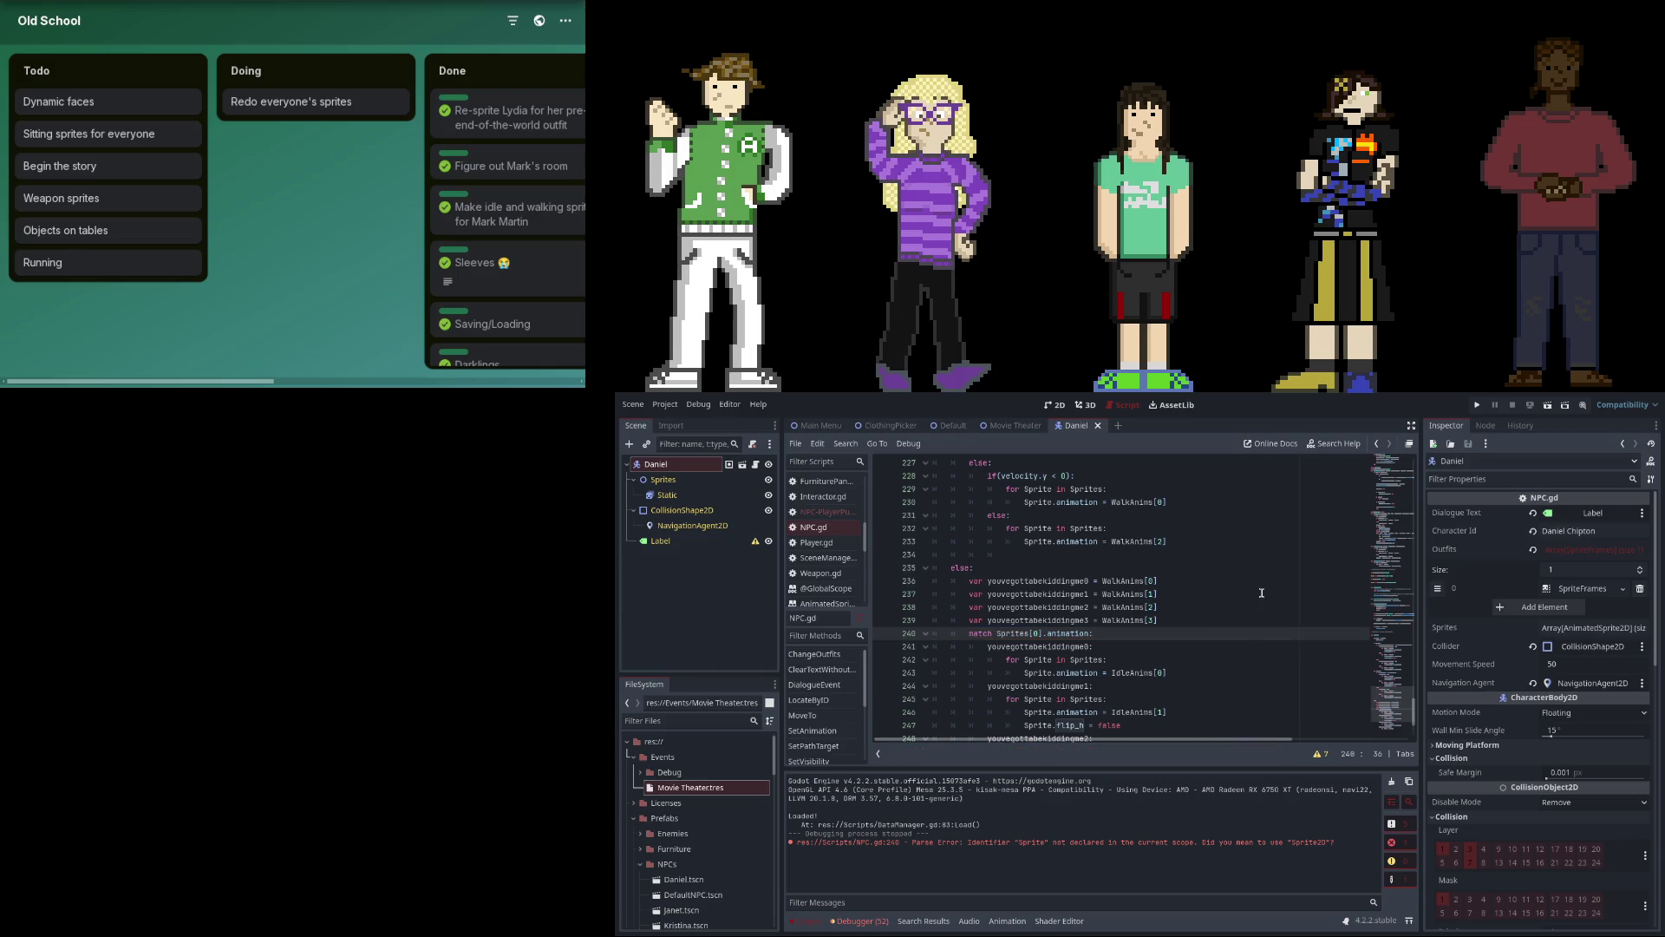
# Assign the Static sprite as the first element of the Sprites array.
pyautogui.moveTo(687, 499)
pyautogui.mouseDown()
pyautogui.moveTo(1214, 596)
pyautogui.moveTo(1592, 627)
pyautogui.mouseUp()
pyautogui.moveTo(732, 507)
pyautogui.mouseDown()
pyautogui.moveTo(1214, 646)
pyautogui.moveTo(1583, 668)
pyautogui.mouseUp()
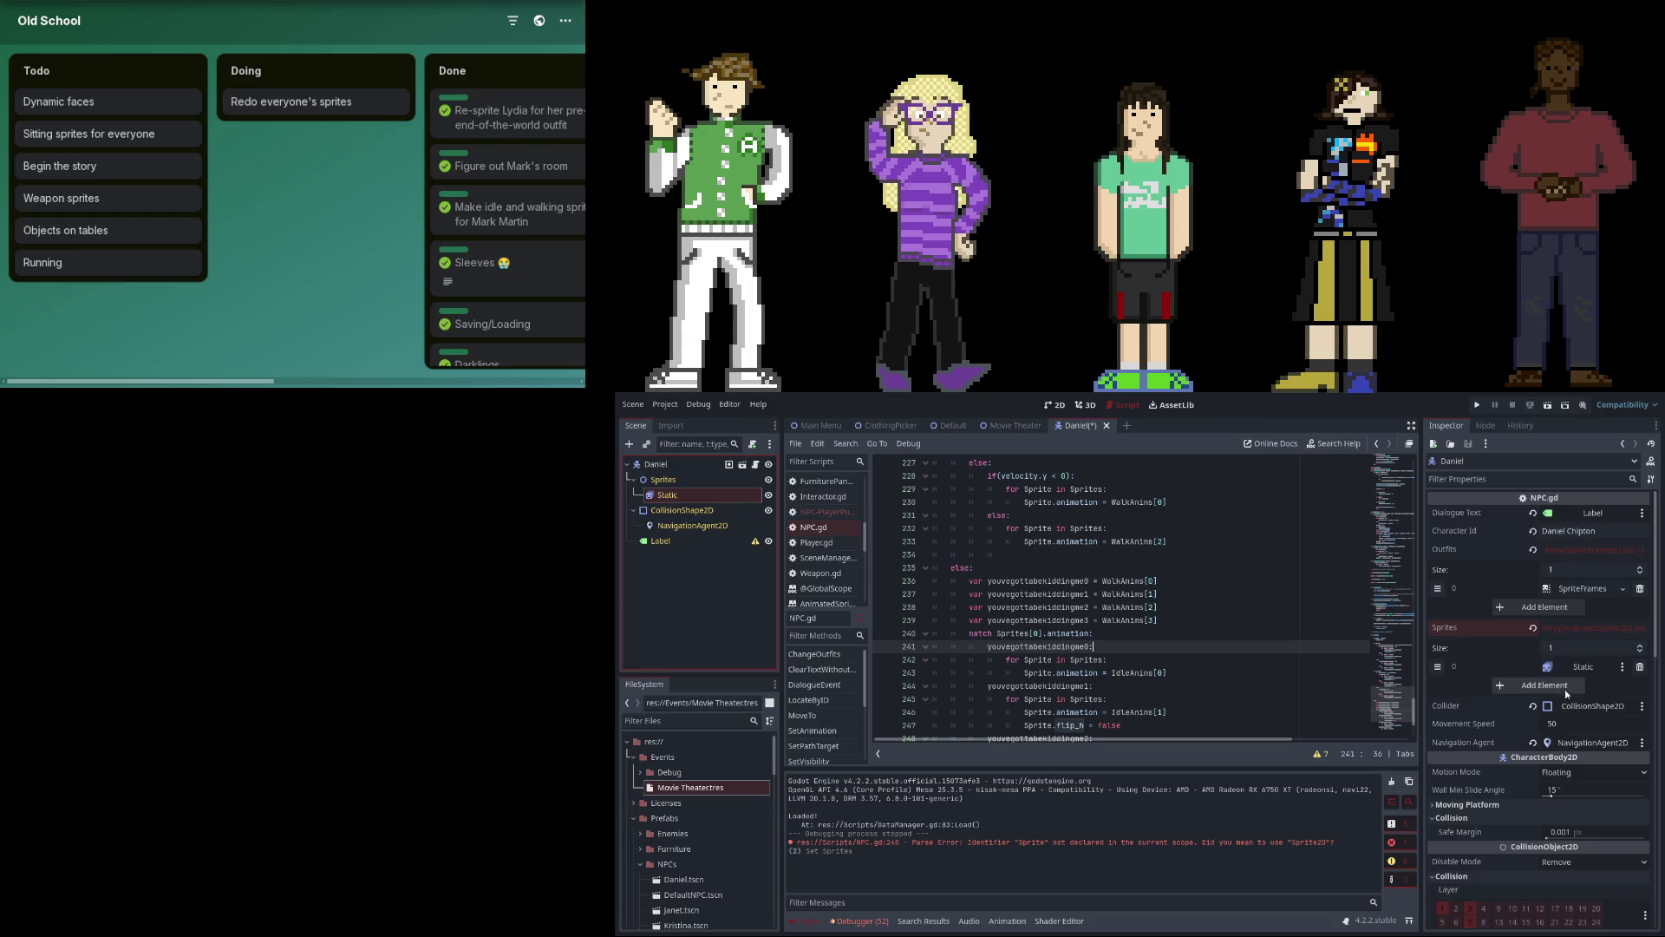
pyautogui.click(1565, 688)
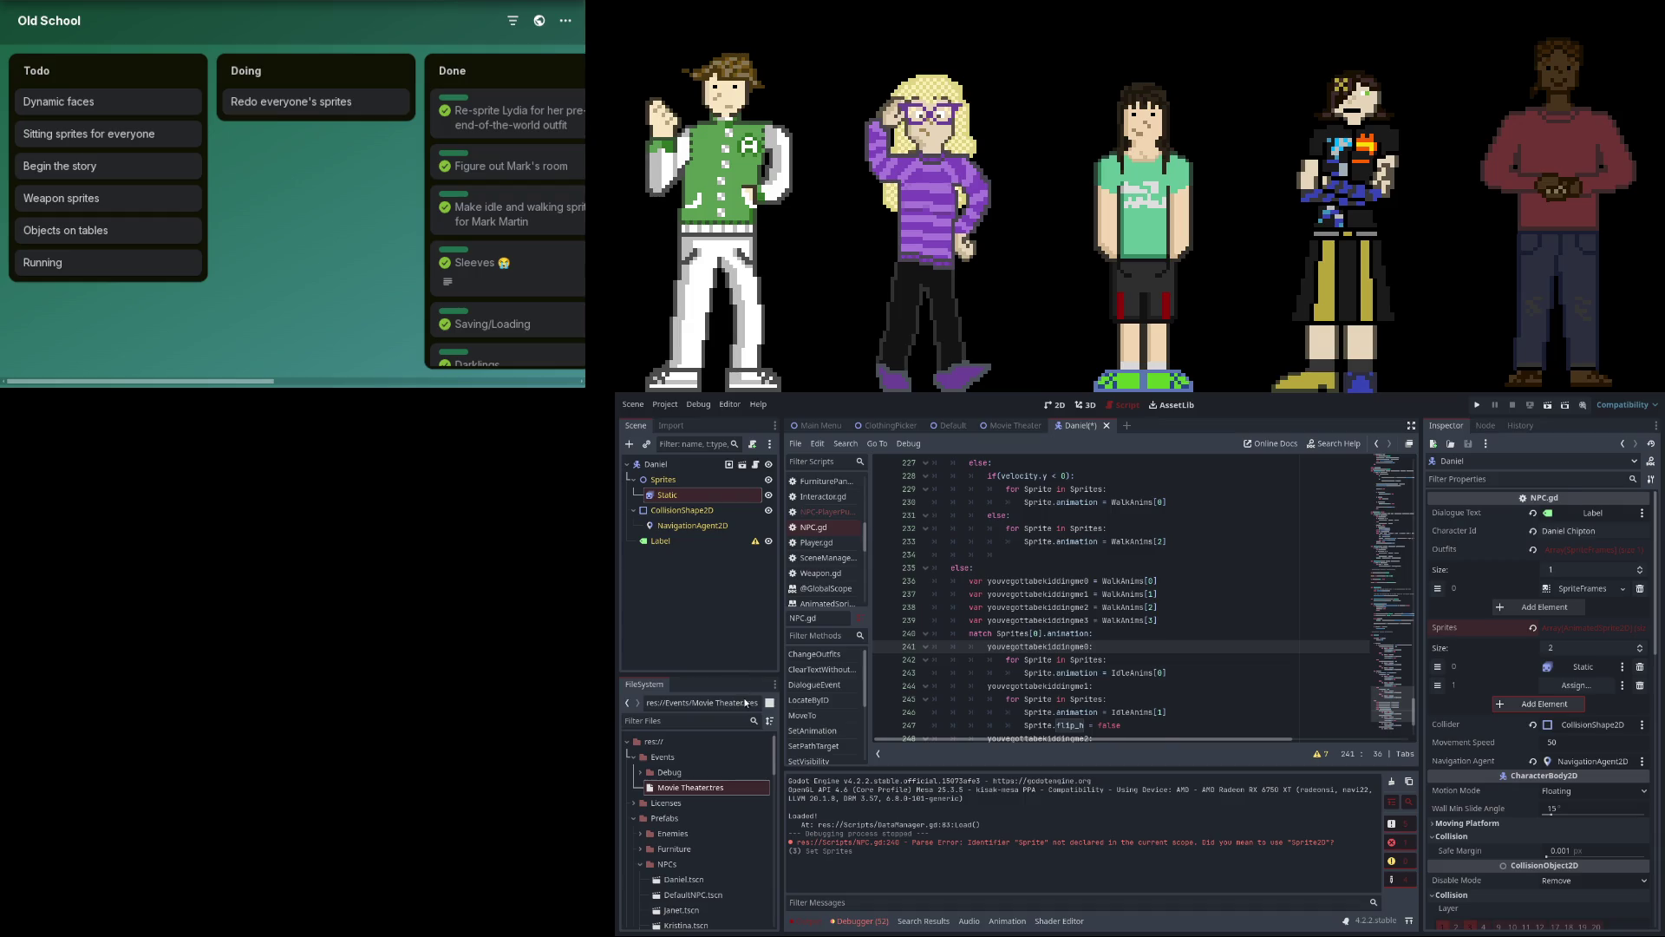
# Delete the extra Static2 sprite node and open the DefaultNPC scene.
pyautogui.hotkey('ctrl', 'v')
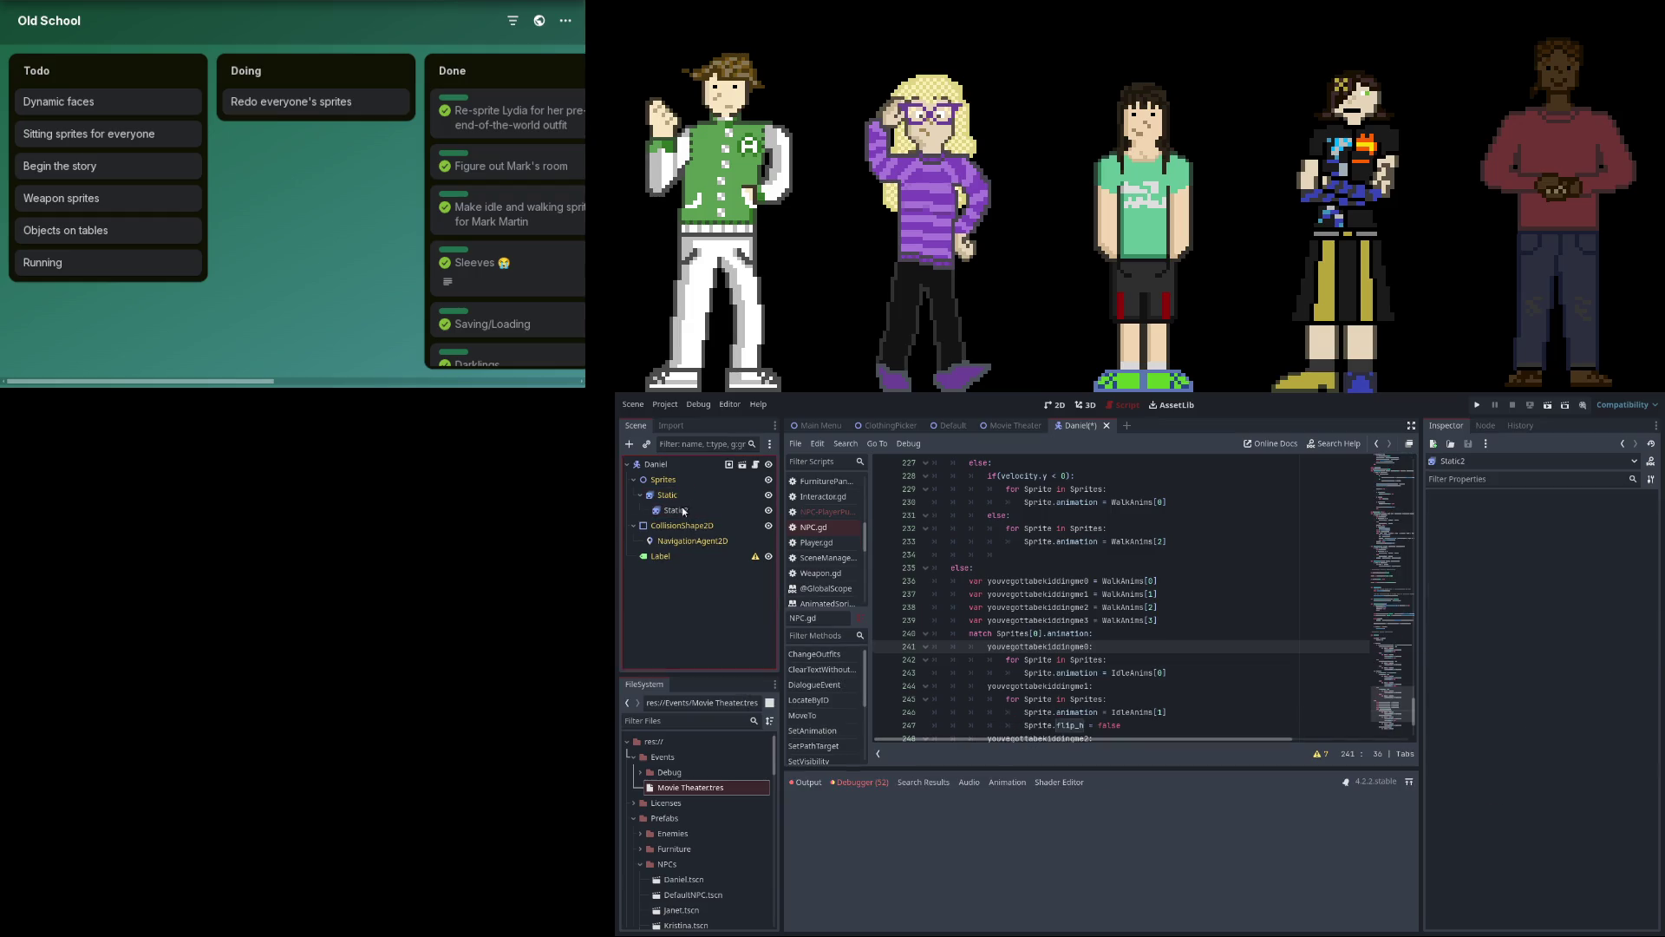
pyautogui.press('Delete')
pyautogui.press('Return')
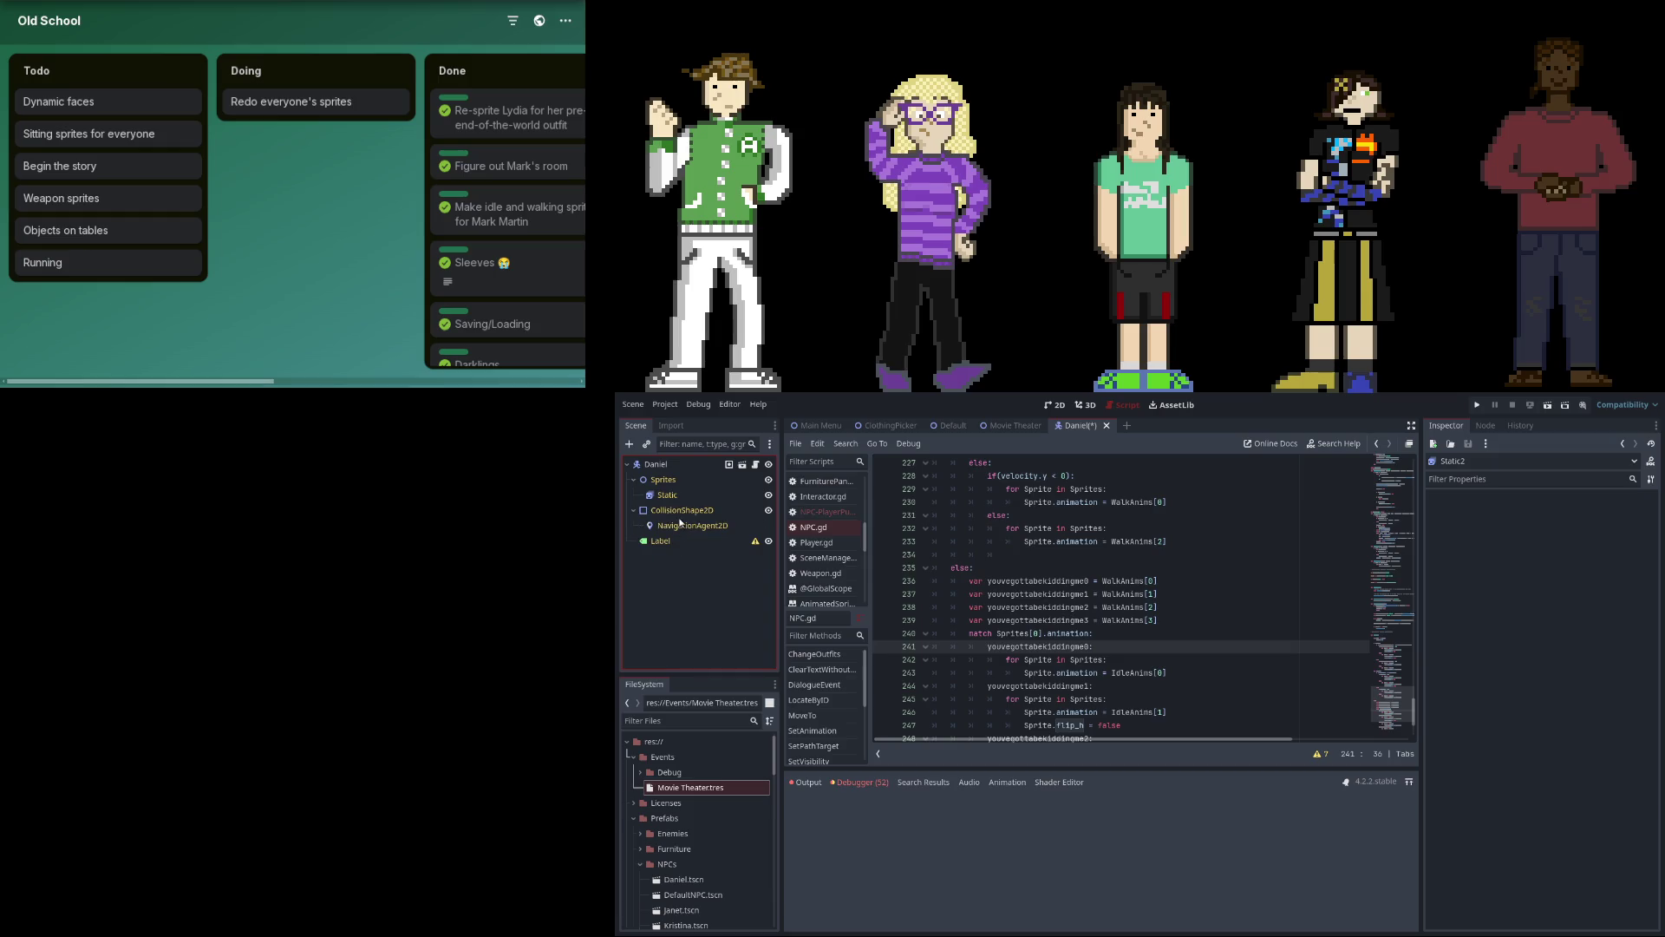
pyautogui.scroll(-3, 708, 797)
pyautogui.doubleClick(695, 821)
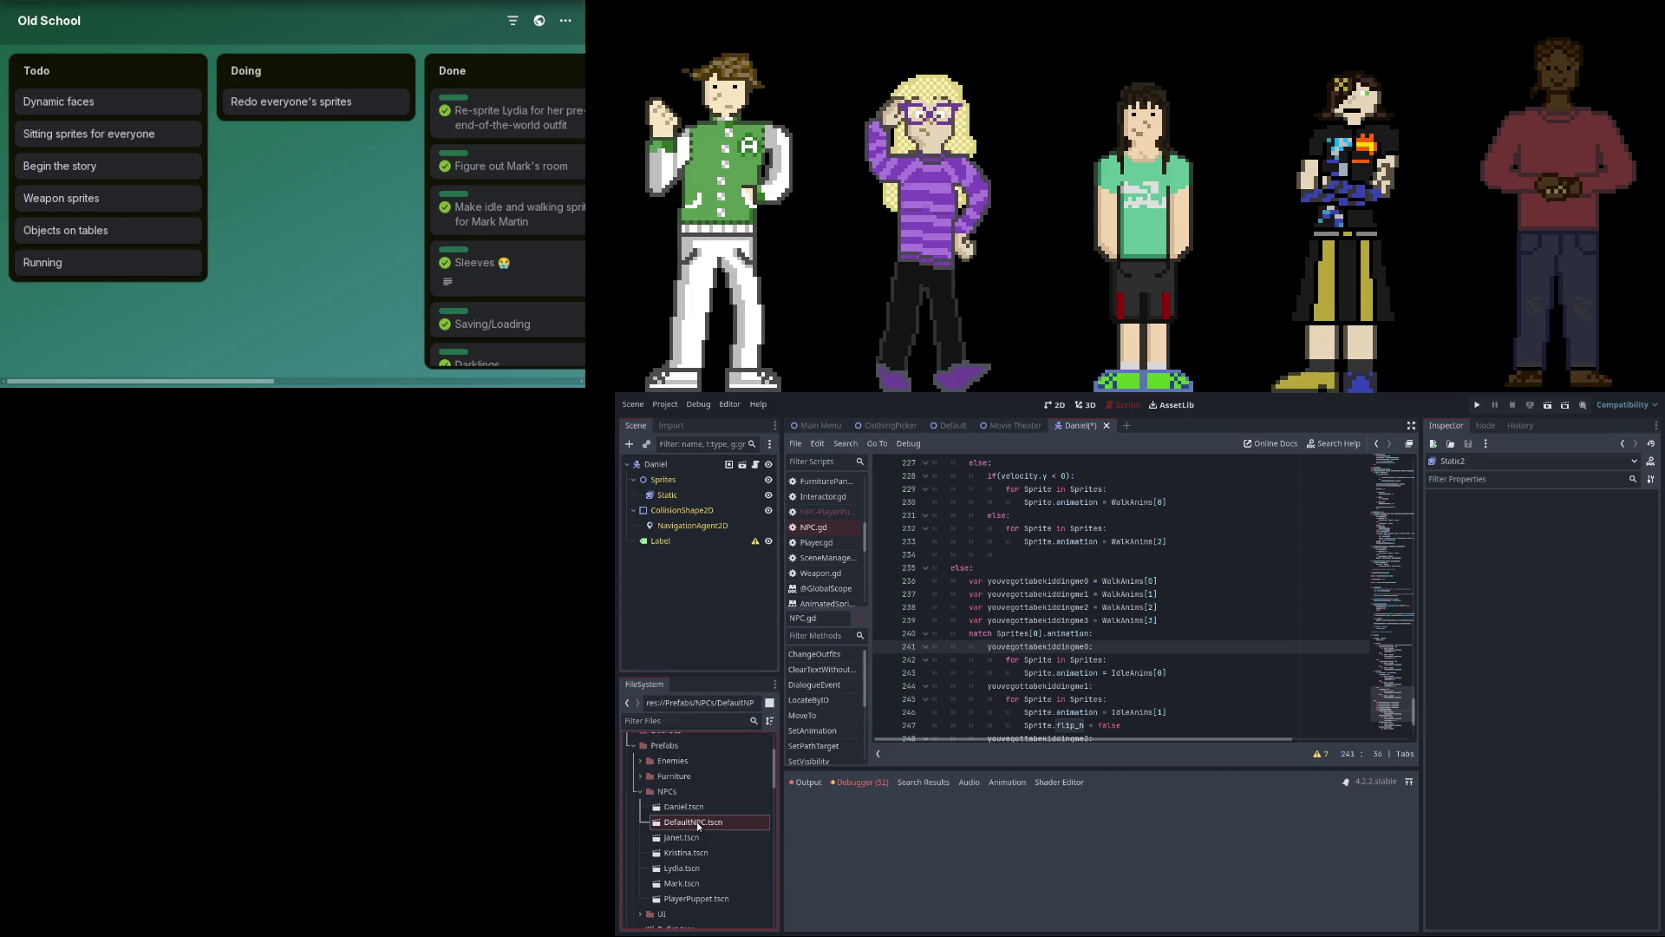
# Duplicate the Static sprite and name the copy Arms.
pyautogui.click(667, 494)
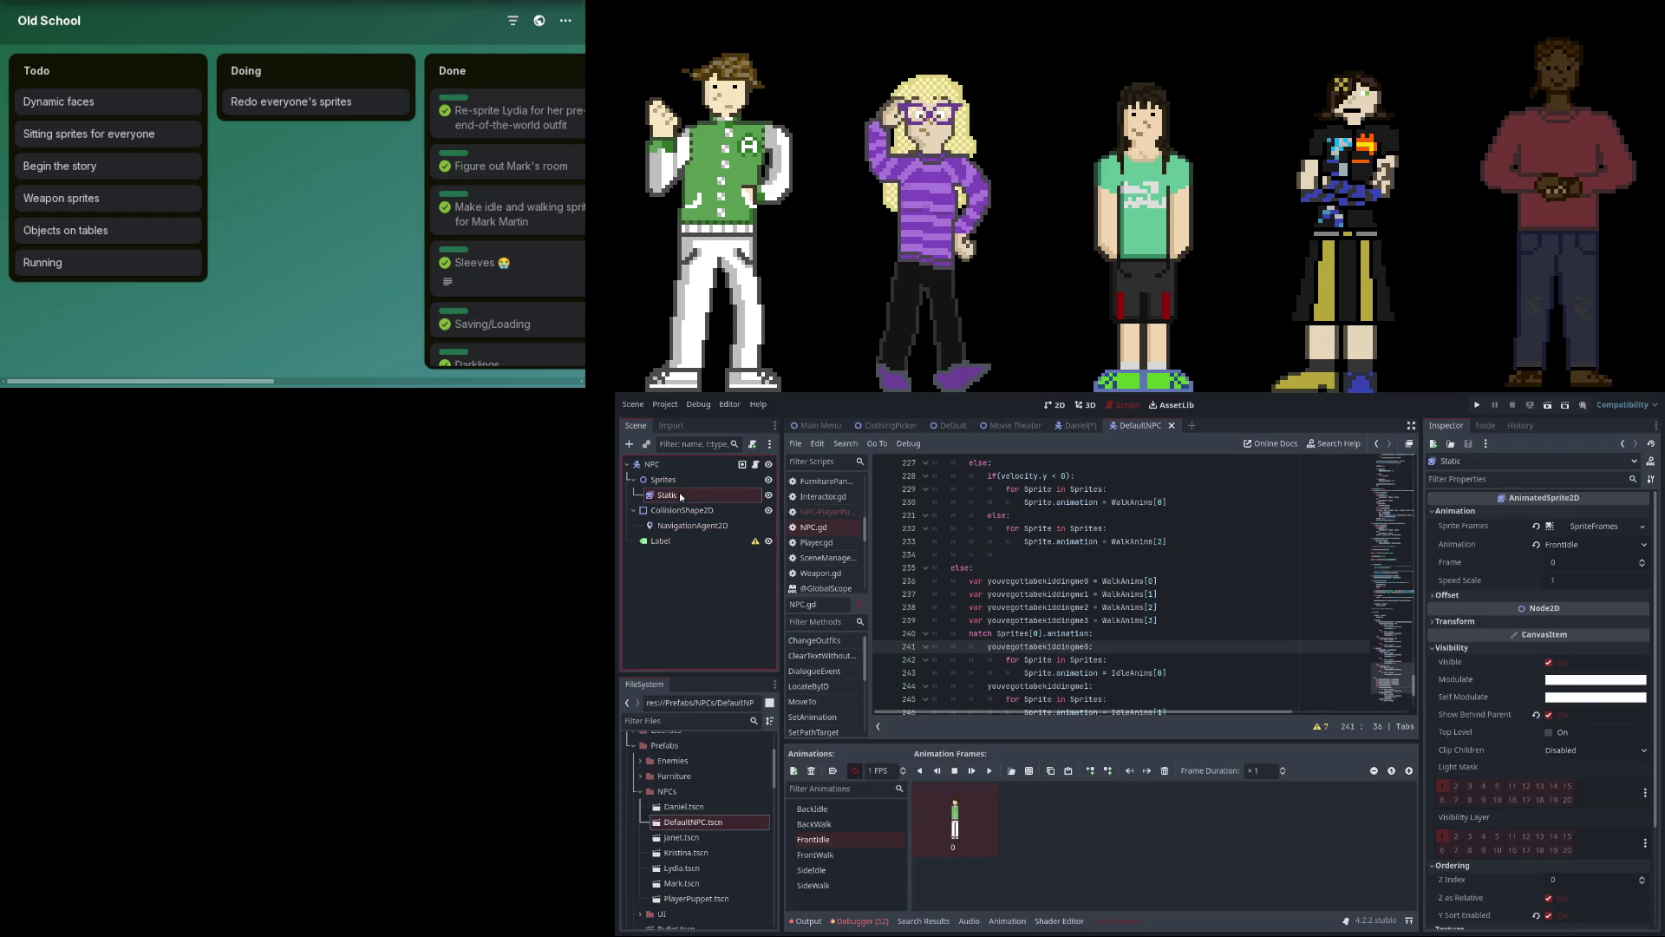
pyautogui.click(1054, 404)
pyautogui.scroll(5, 1178, 625)
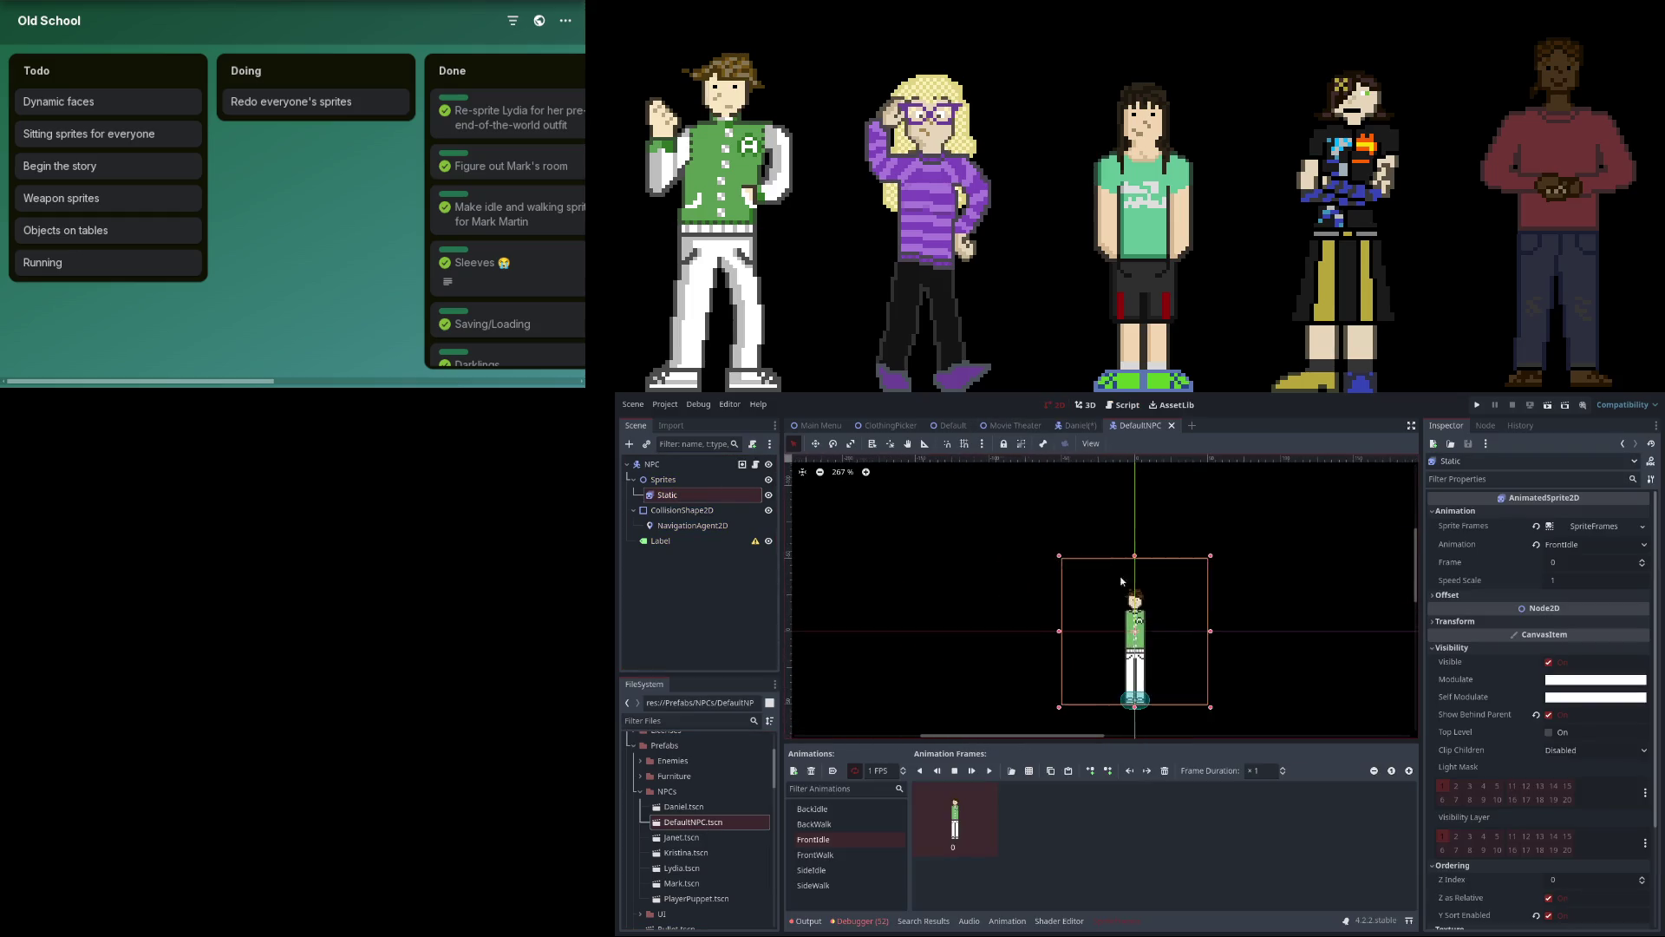
pyautogui.moveTo(1178, 625); pyautogui.dragTo(1159, 610)
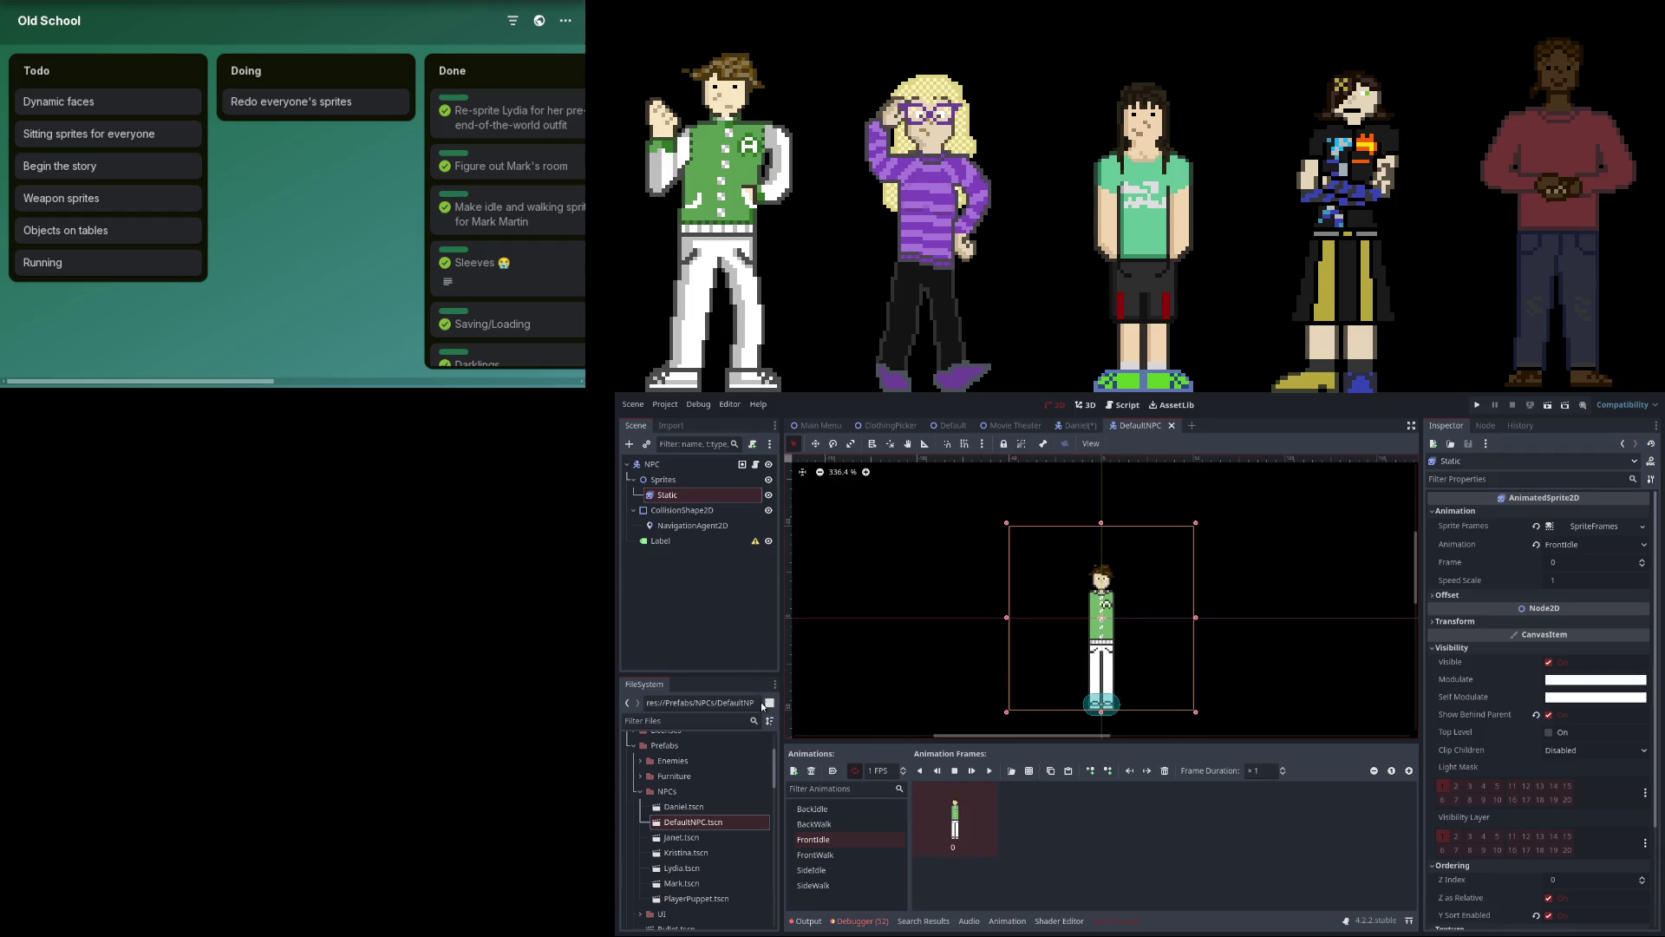
pyautogui.hotkey('ctrl', 'v')
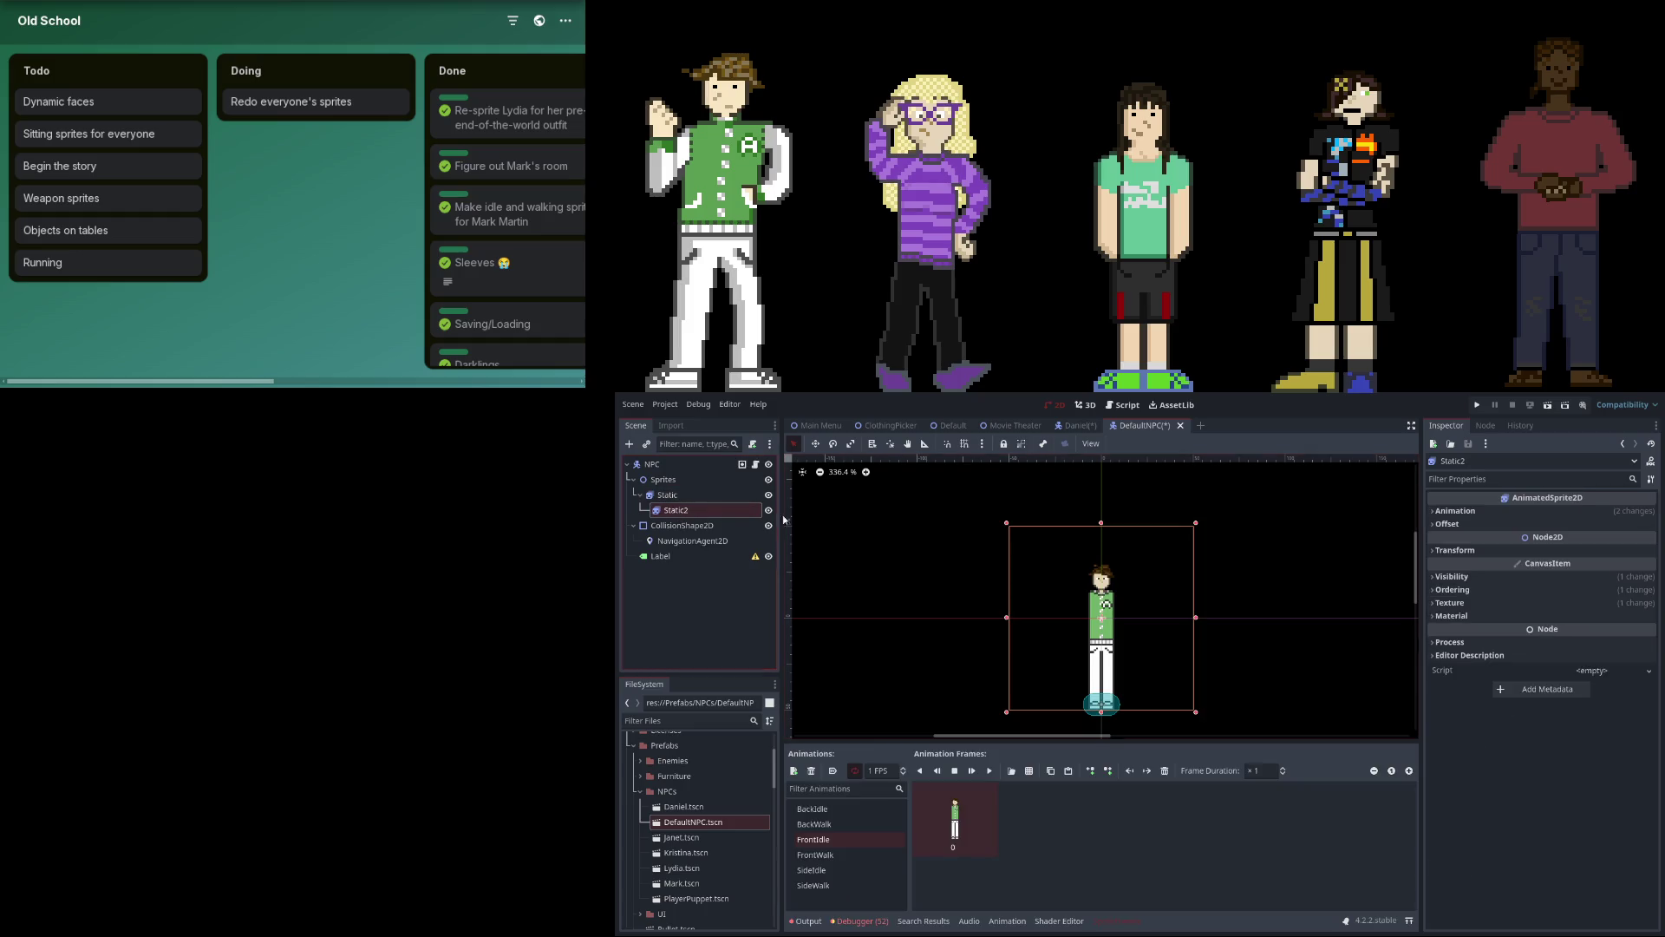
pyautogui.click(704, 512)
pyautogui.write('Arms')
pyautogui.press('Return')
# Make Arms' SpriteFrames unique and delete its BackIdle, SideIdle and SideWalk frames.
pyautogui.click(1499, 522)
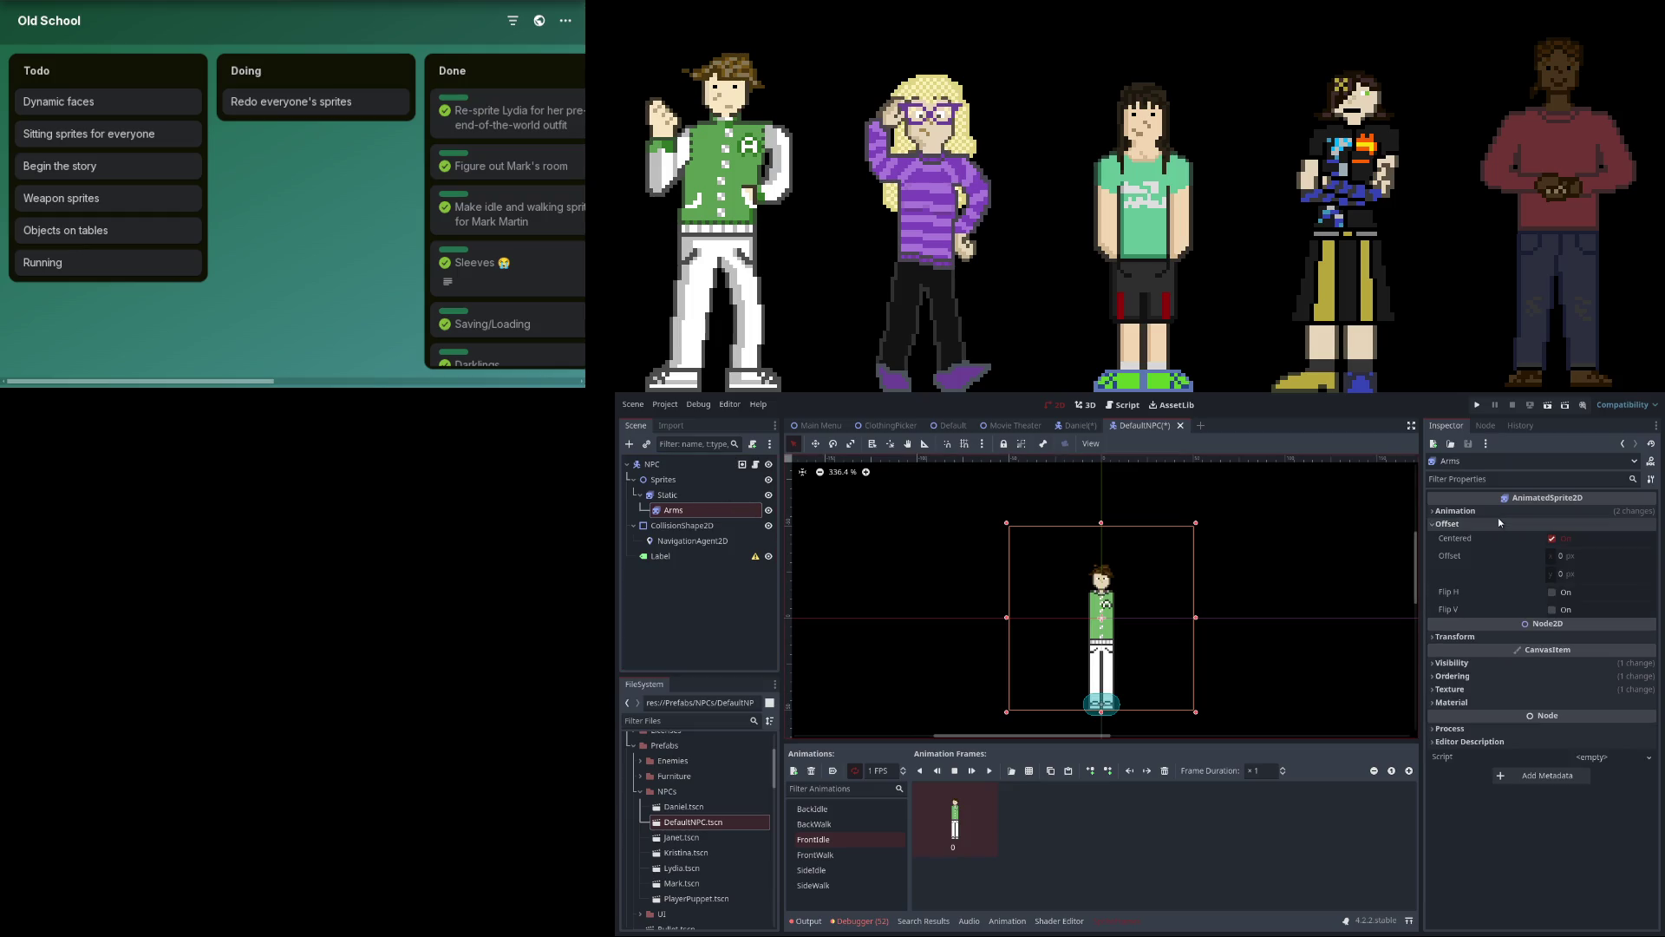
pyautogui.click(1499, 511)
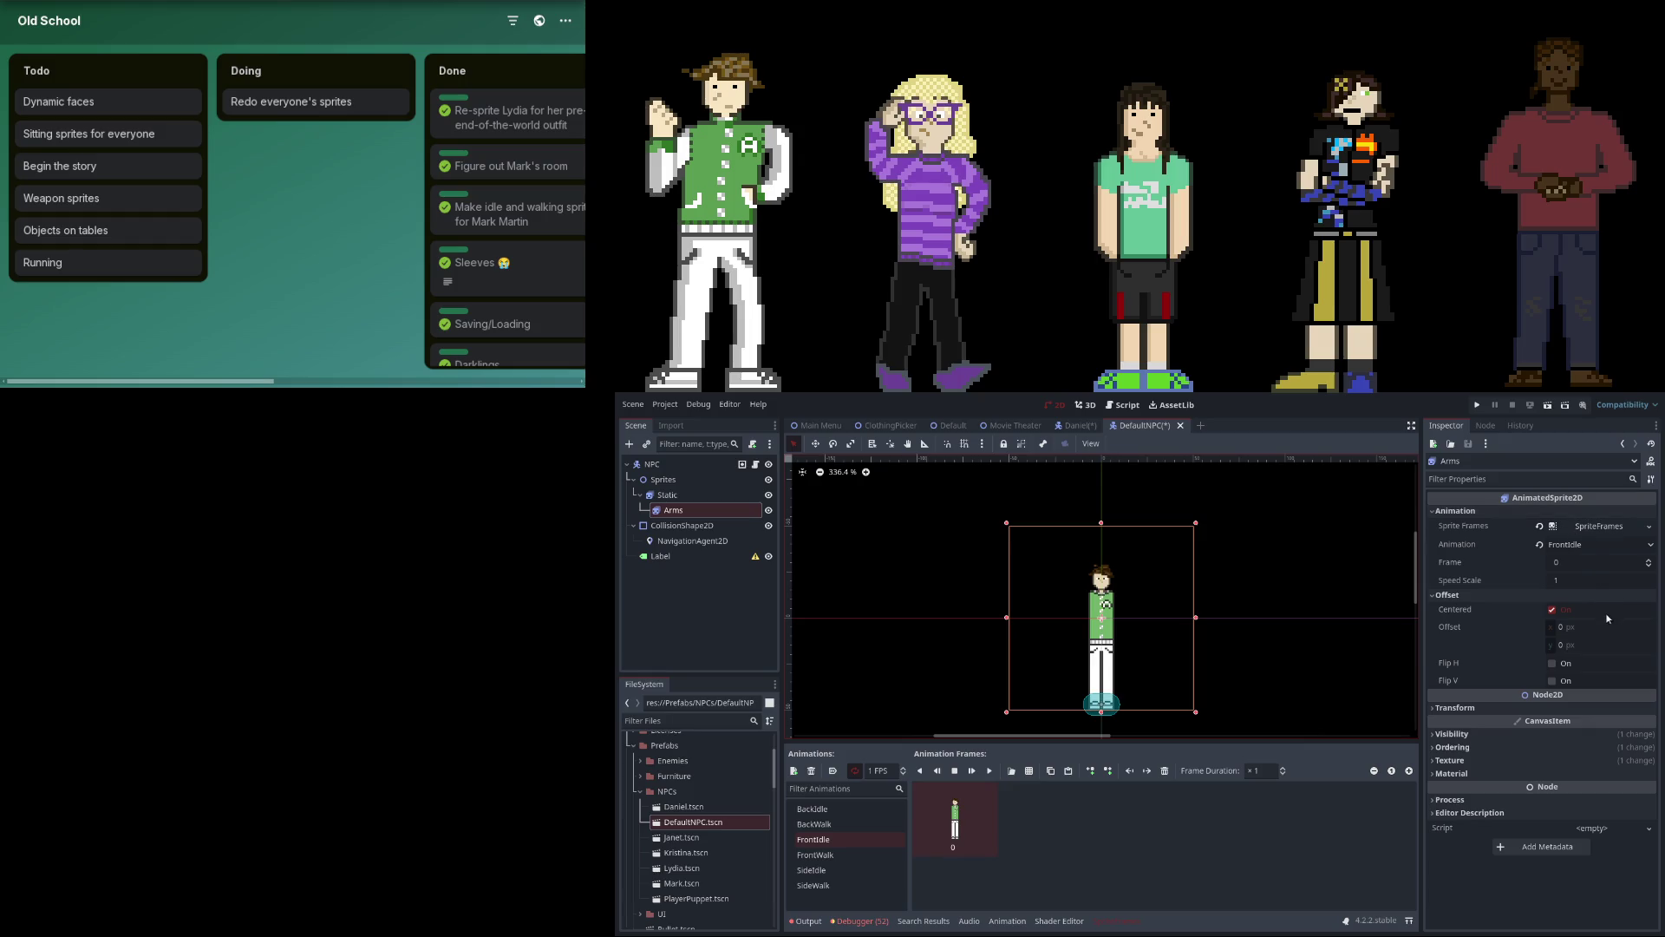
pyautogui.click(1586, 525)
pyautogui.click(833, 807)
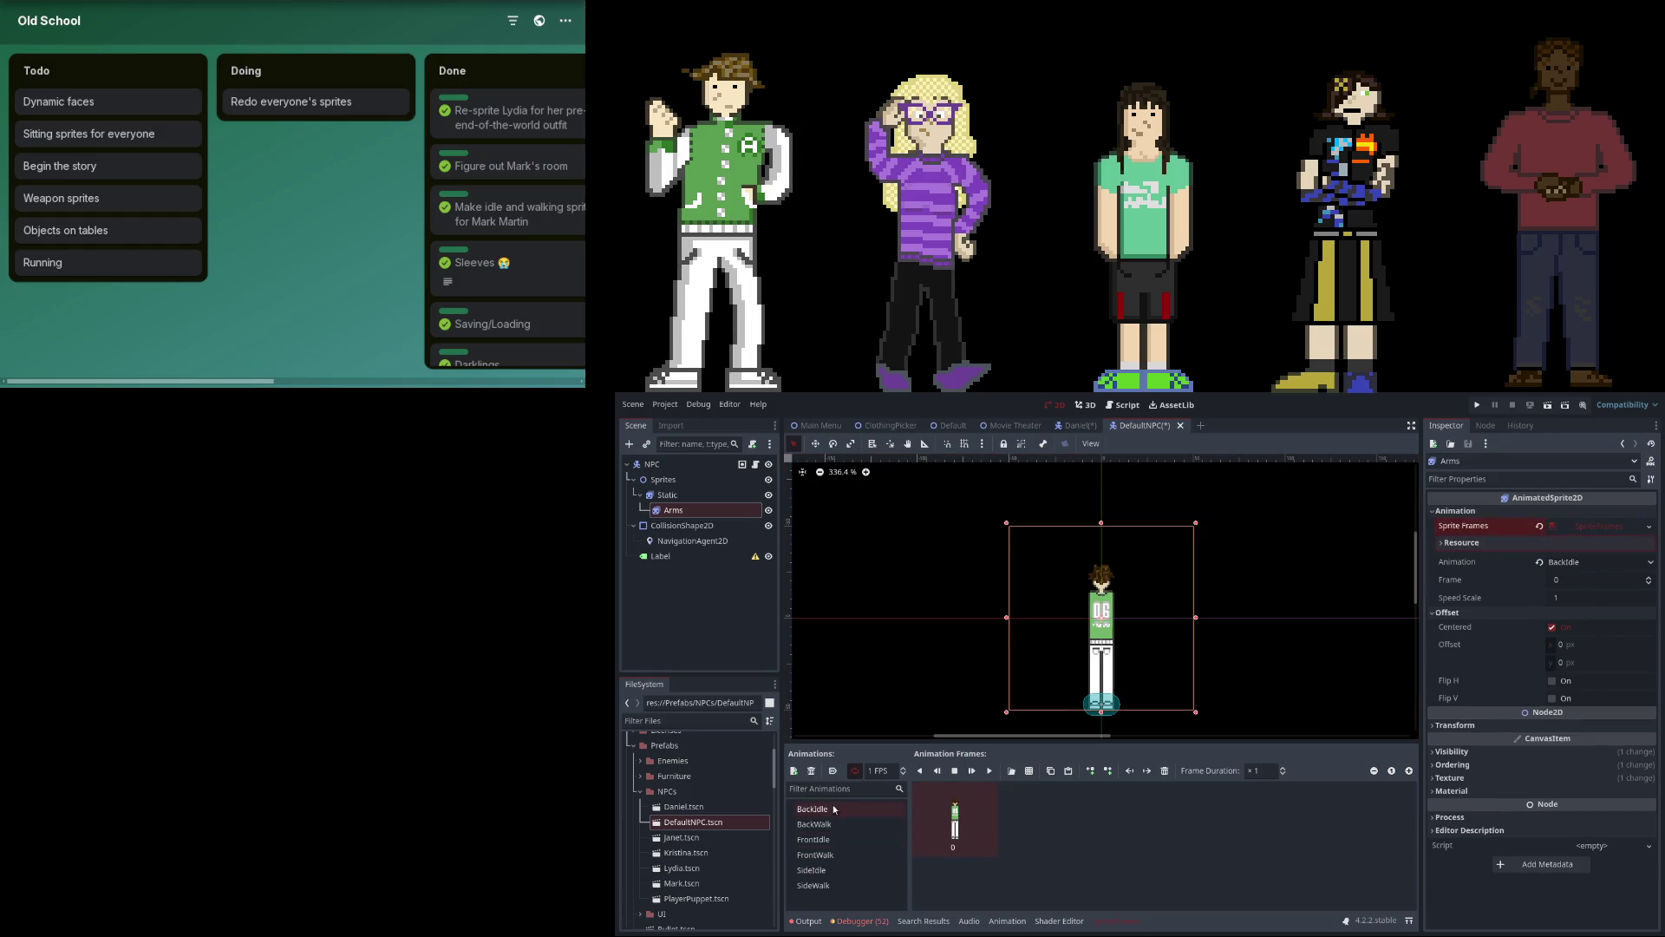
pyautogui.press('Delete')
pyautogui.click(813, 838)
pyautogui.press('Down')
pyautogui.press('Down')
pyautogui.press('Delete')
pyautogui.click(887, 881)
pyautogui.click(954, 824)
pyautogui.press('Delete')
pyautogui.press('Delete')
pyautogui.press('Delete')
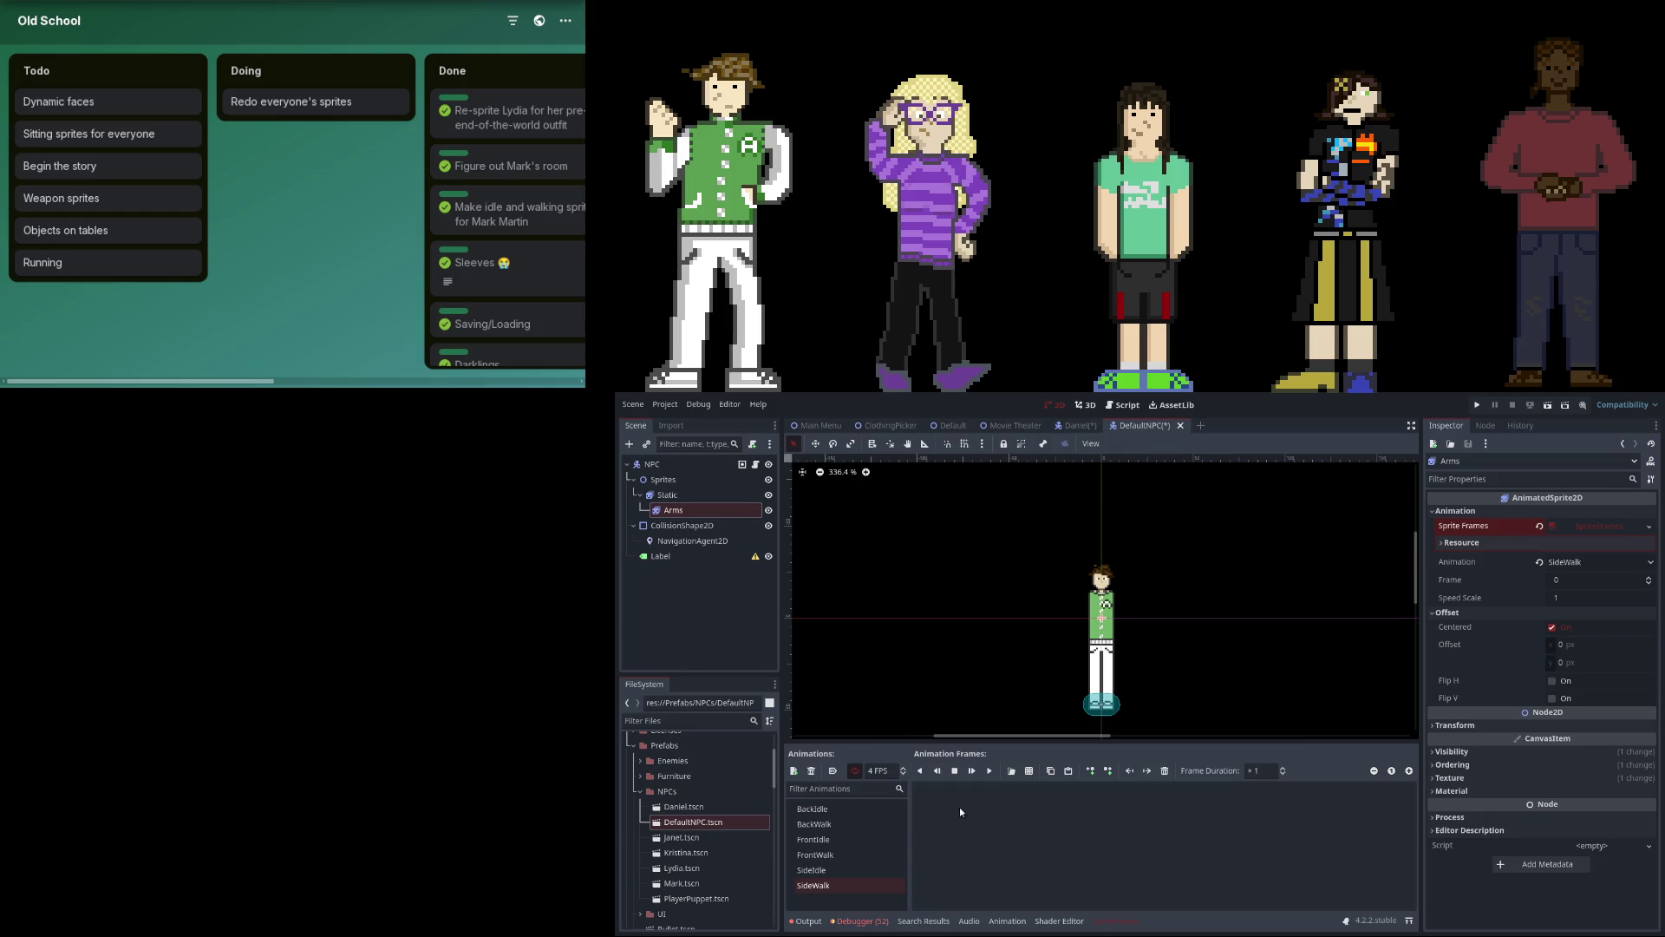
pyautogui.click(694, 495)
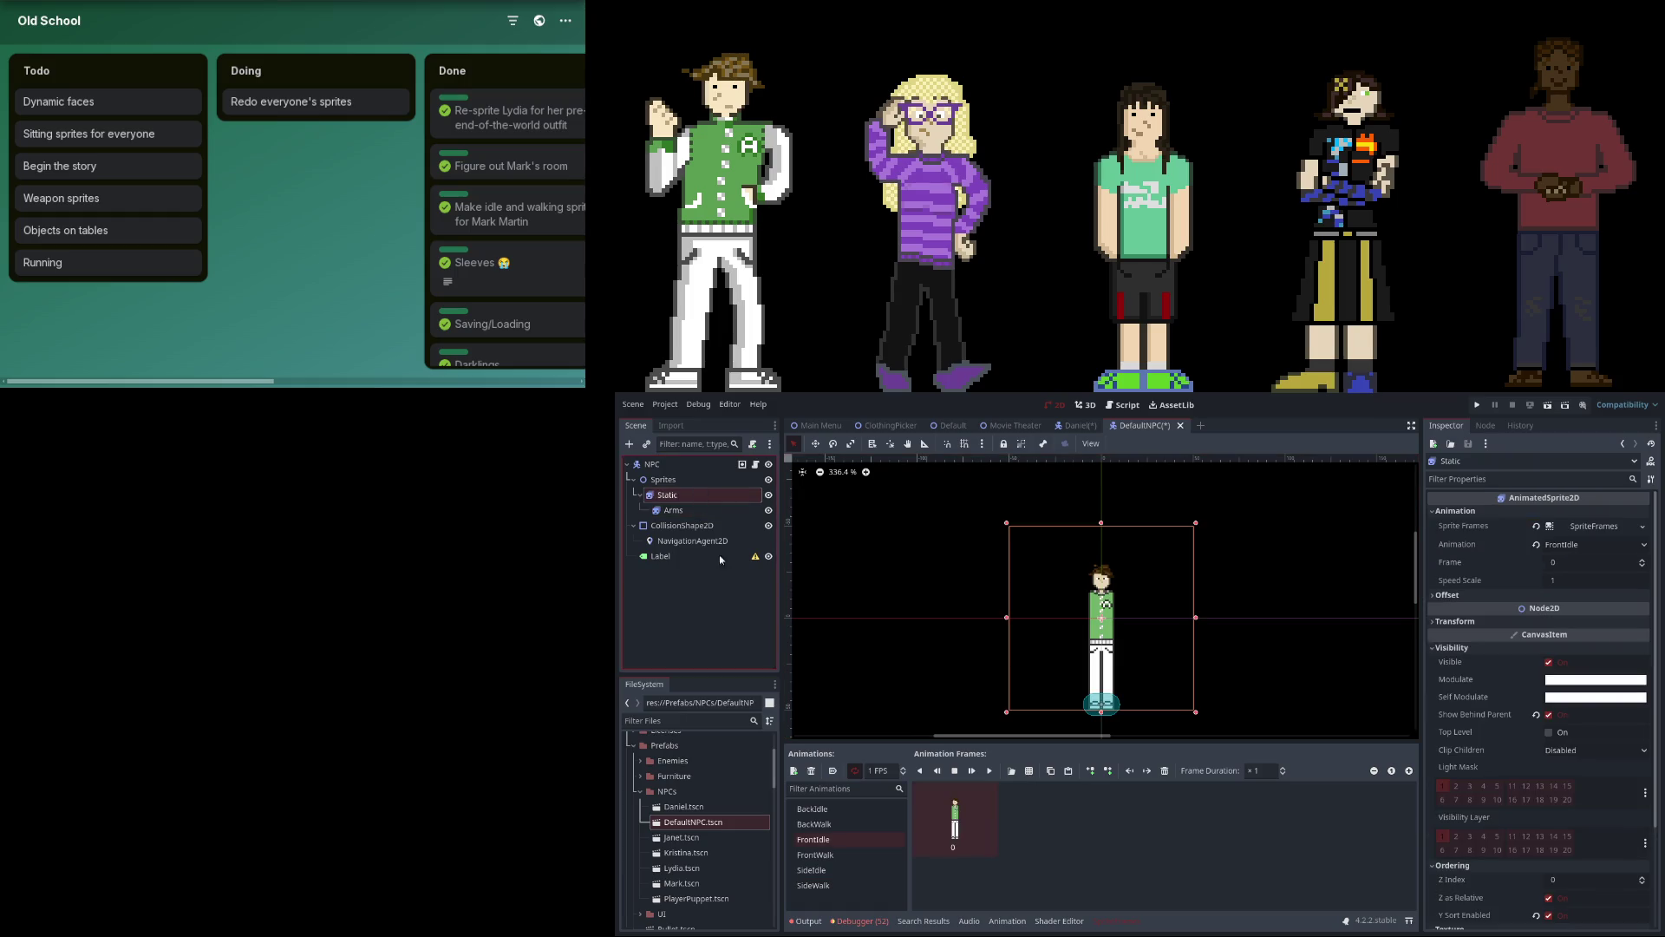
# Add FrontSit and SideSit animations to the Static sprite.
pyautogui.click(794, 771)
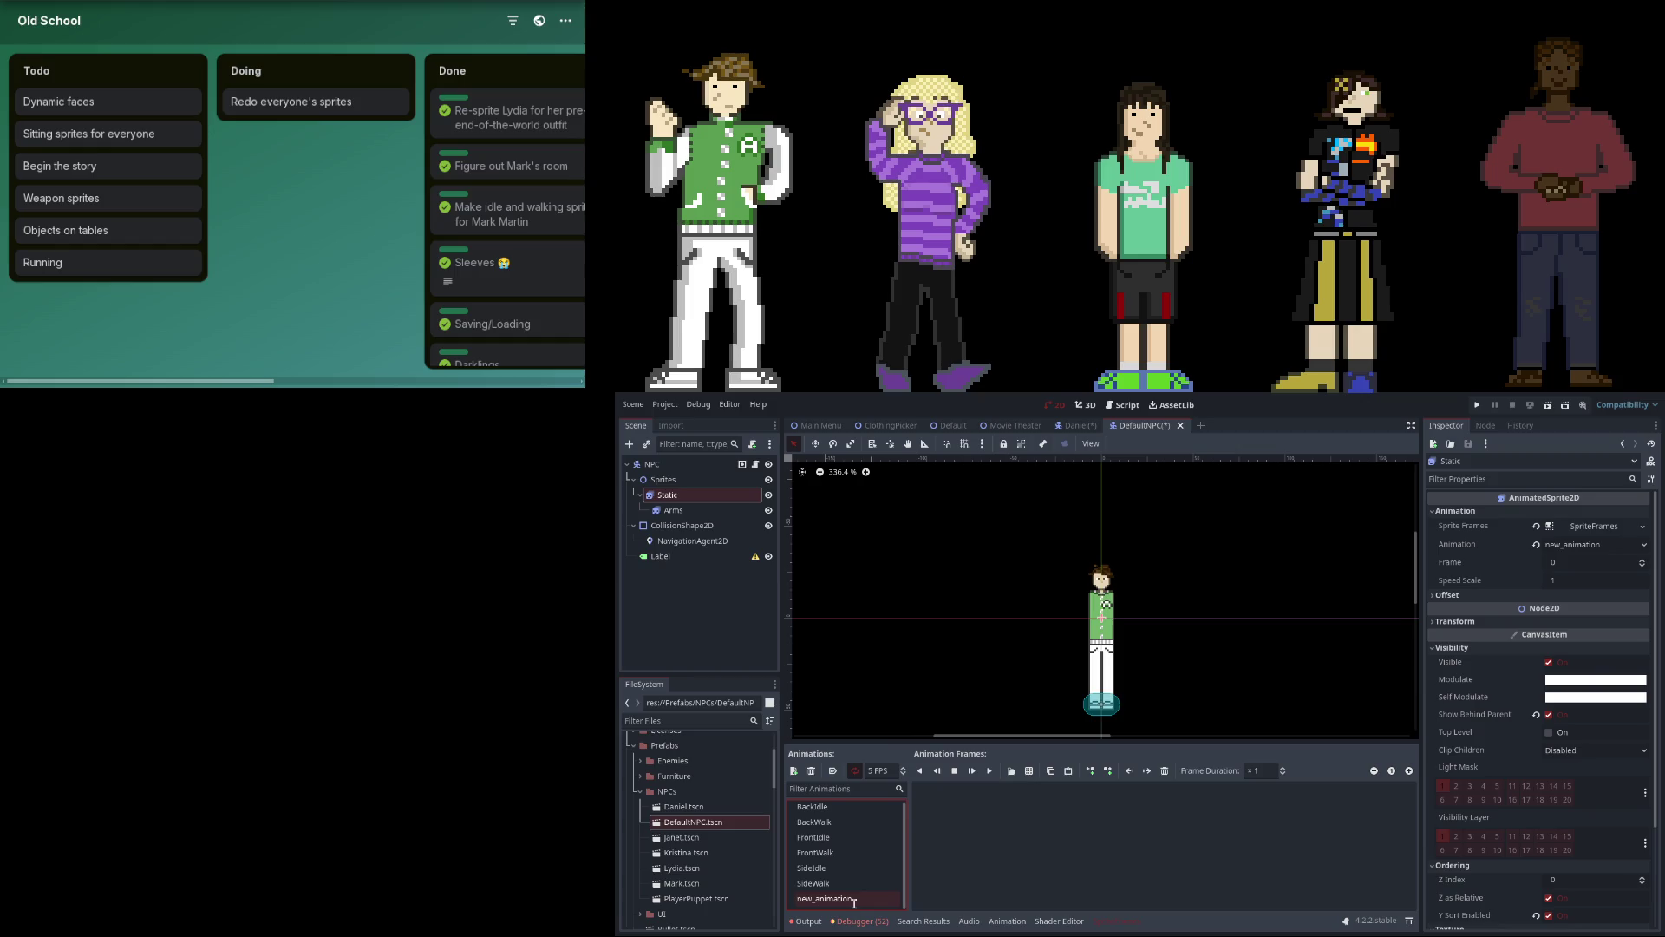
pyautogui.write('FrontSit')
pyautogui.press('Return')
pyautogui.click(794, 771)
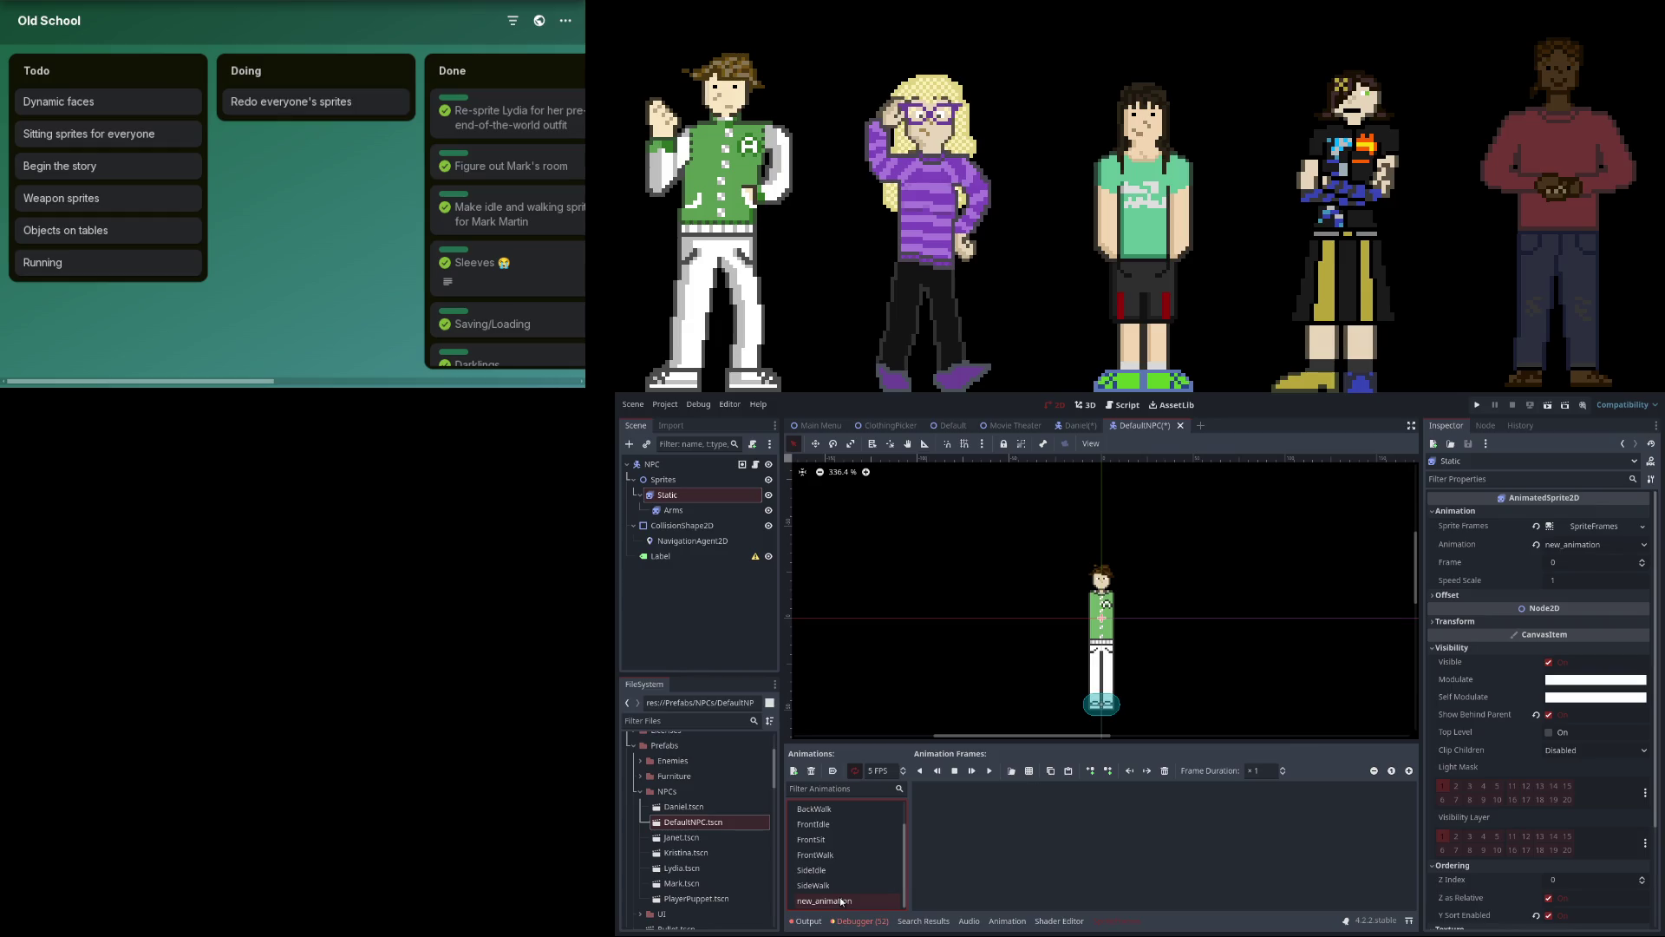
pyautogui.write('SideSit')
pyautogui.press('Return')
# Load sitting frames from the sprite sheet into BackSit and SideSit.
pyautogui.scroll(2, 839, 897)
pyautogui.click(831, 826)
pyautogui.click(1029, 770)
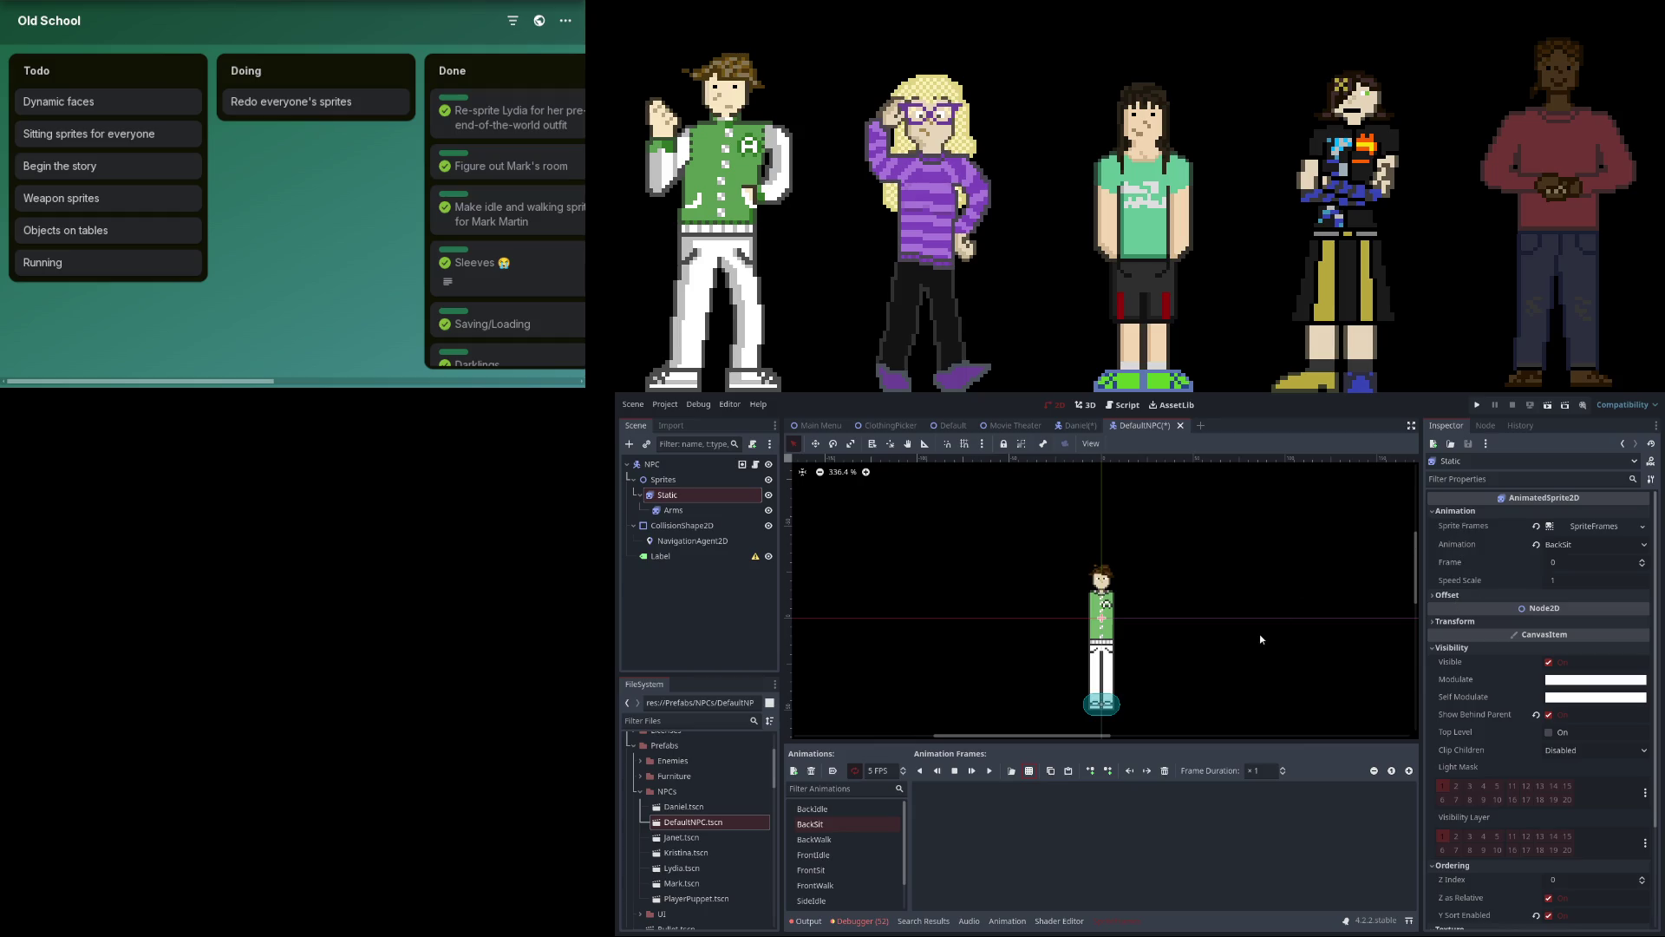
pyautogui.hotkey('ctrl', 'v')
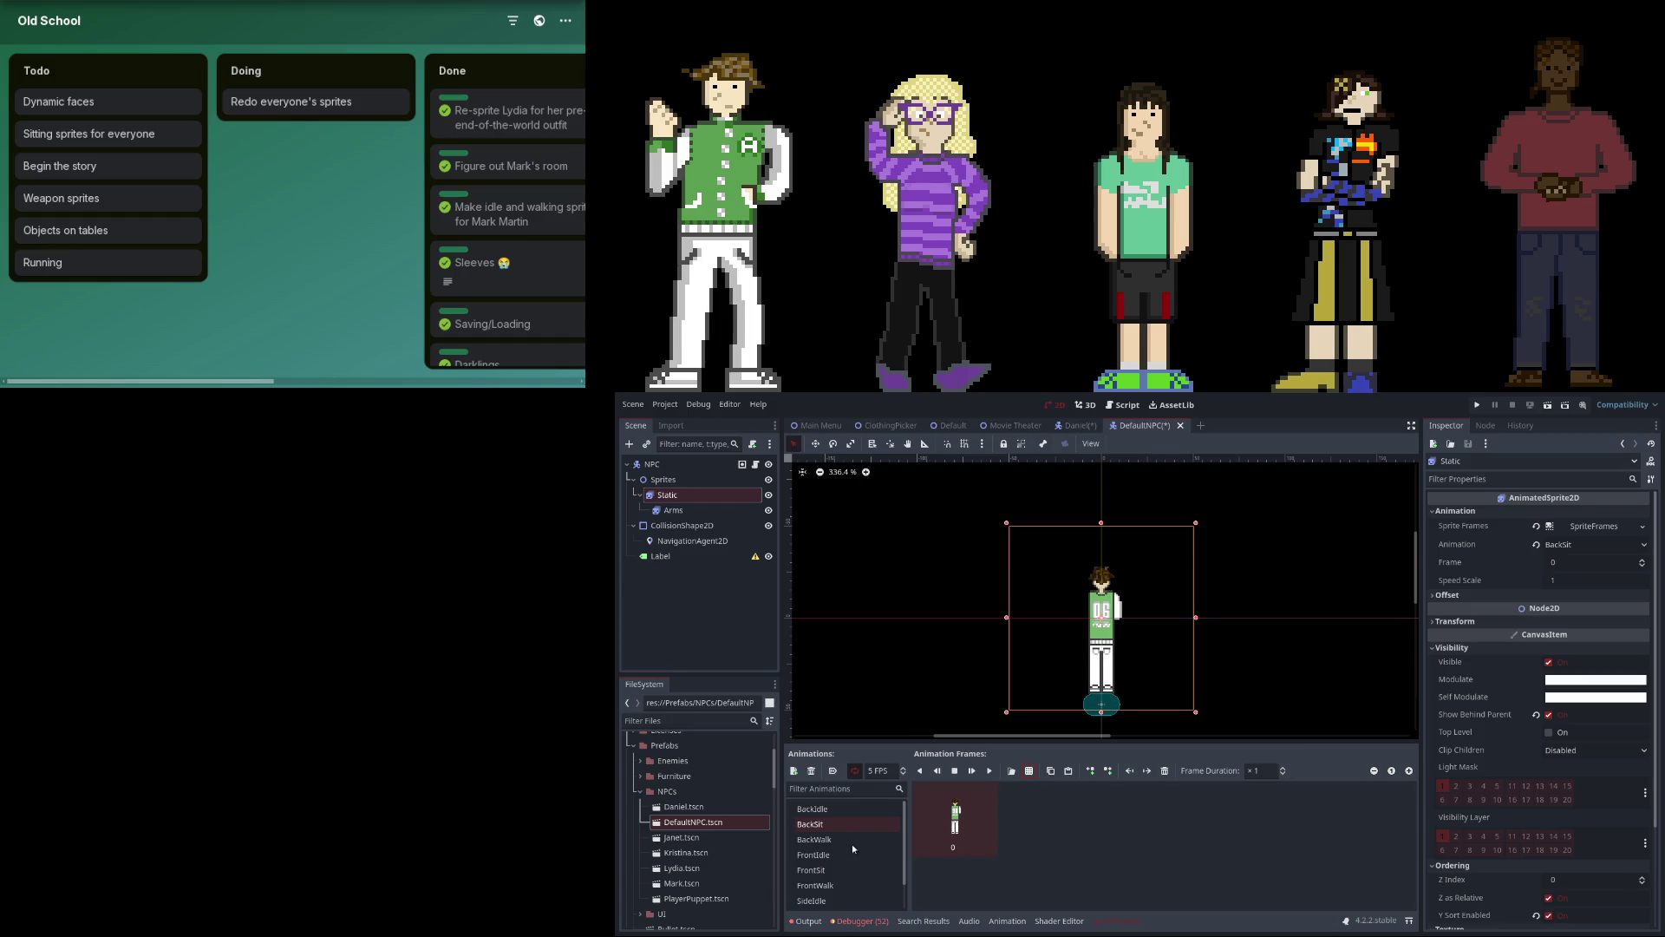
pyautogui.click(837, 868)
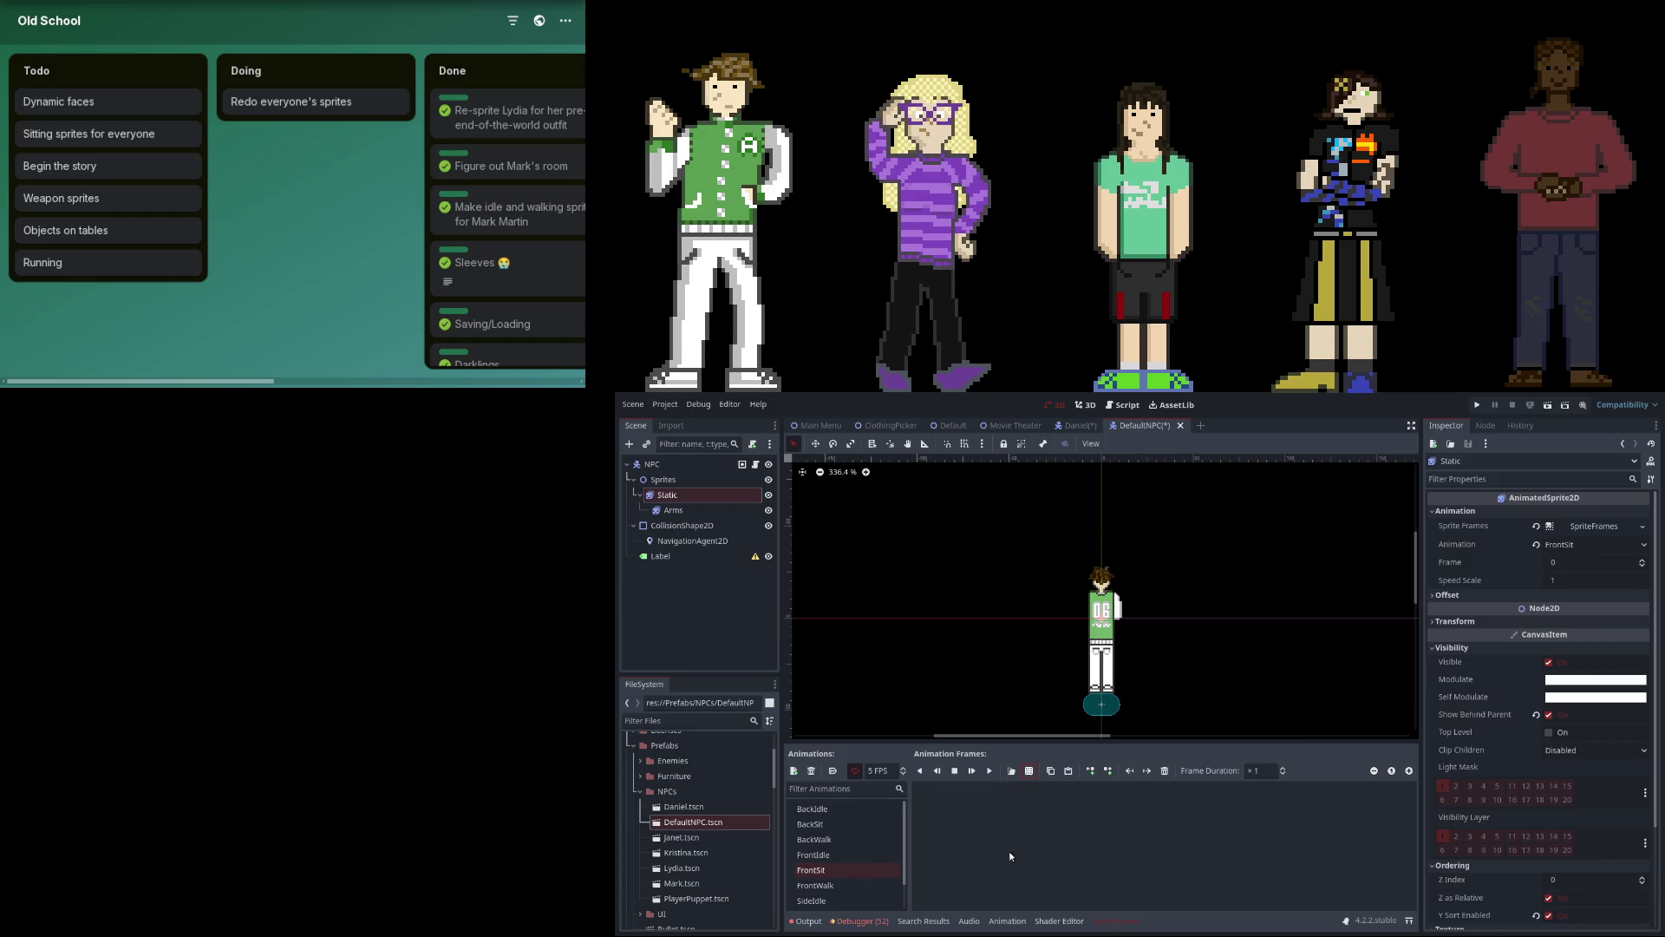
pyautogui.press('Down')
pyautogui.press('Down')
pyautogui.press('Down')
pyautogui.click(1029, 771)
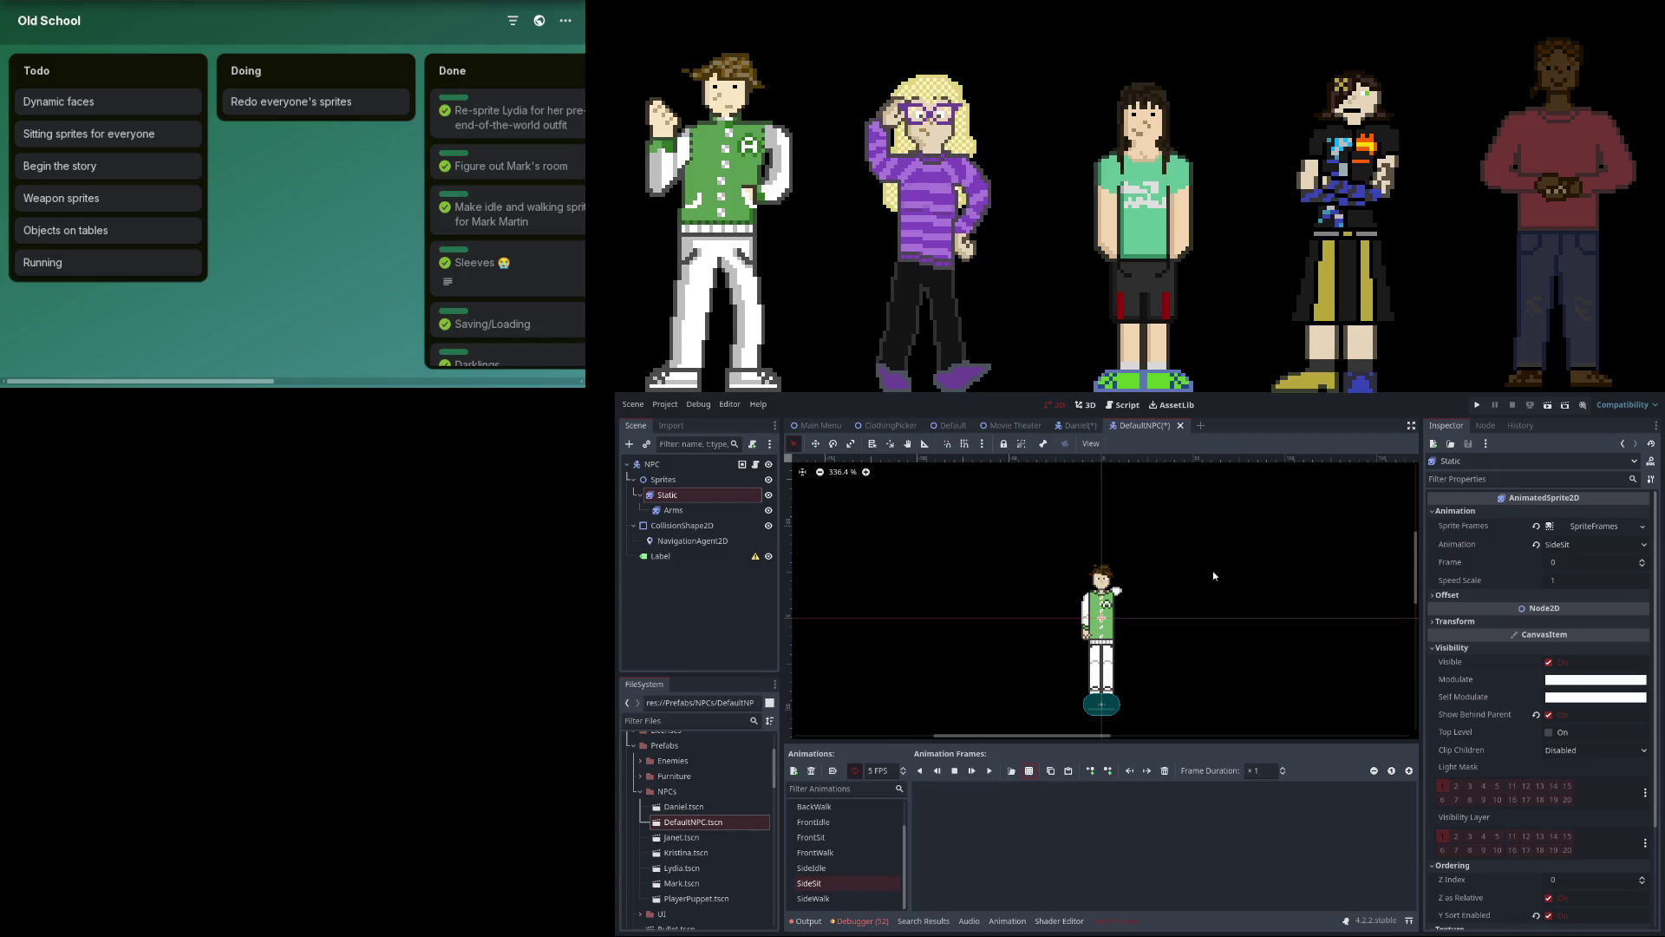
pyautogui.hotkey('ctrl', 'v')
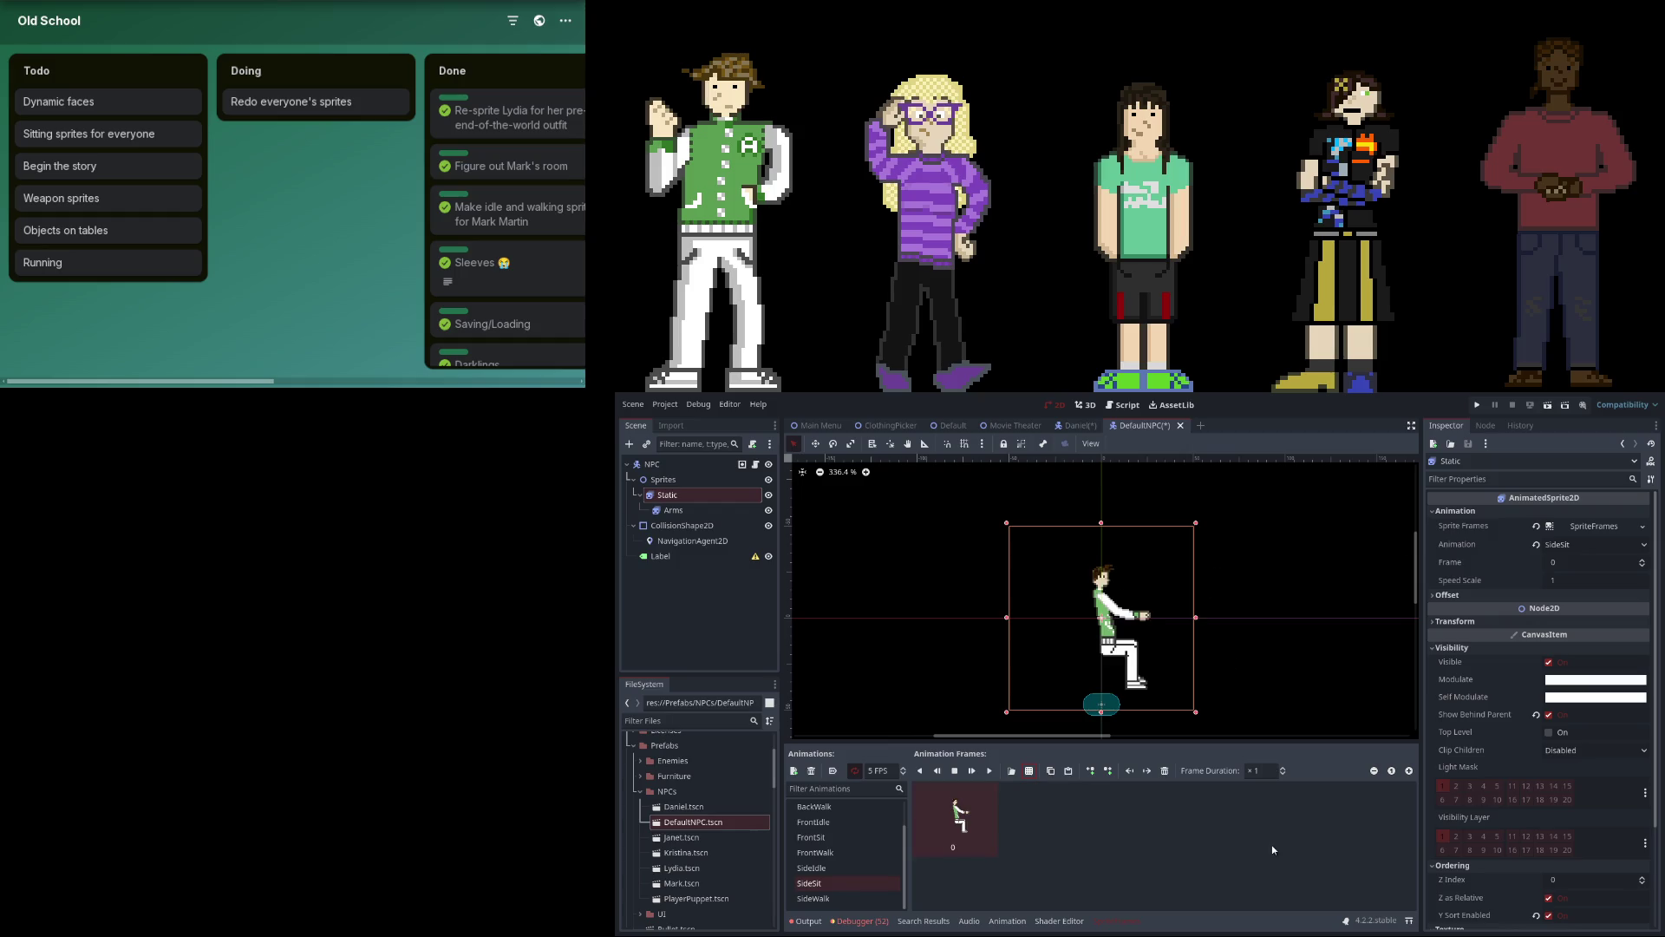
# Fill Arms' BackIdle, BackWalk, FrontIdle, FrontWalk and SideWalk animations with arm frames from the sprite sheet.
pyautogui.click(705, 507)
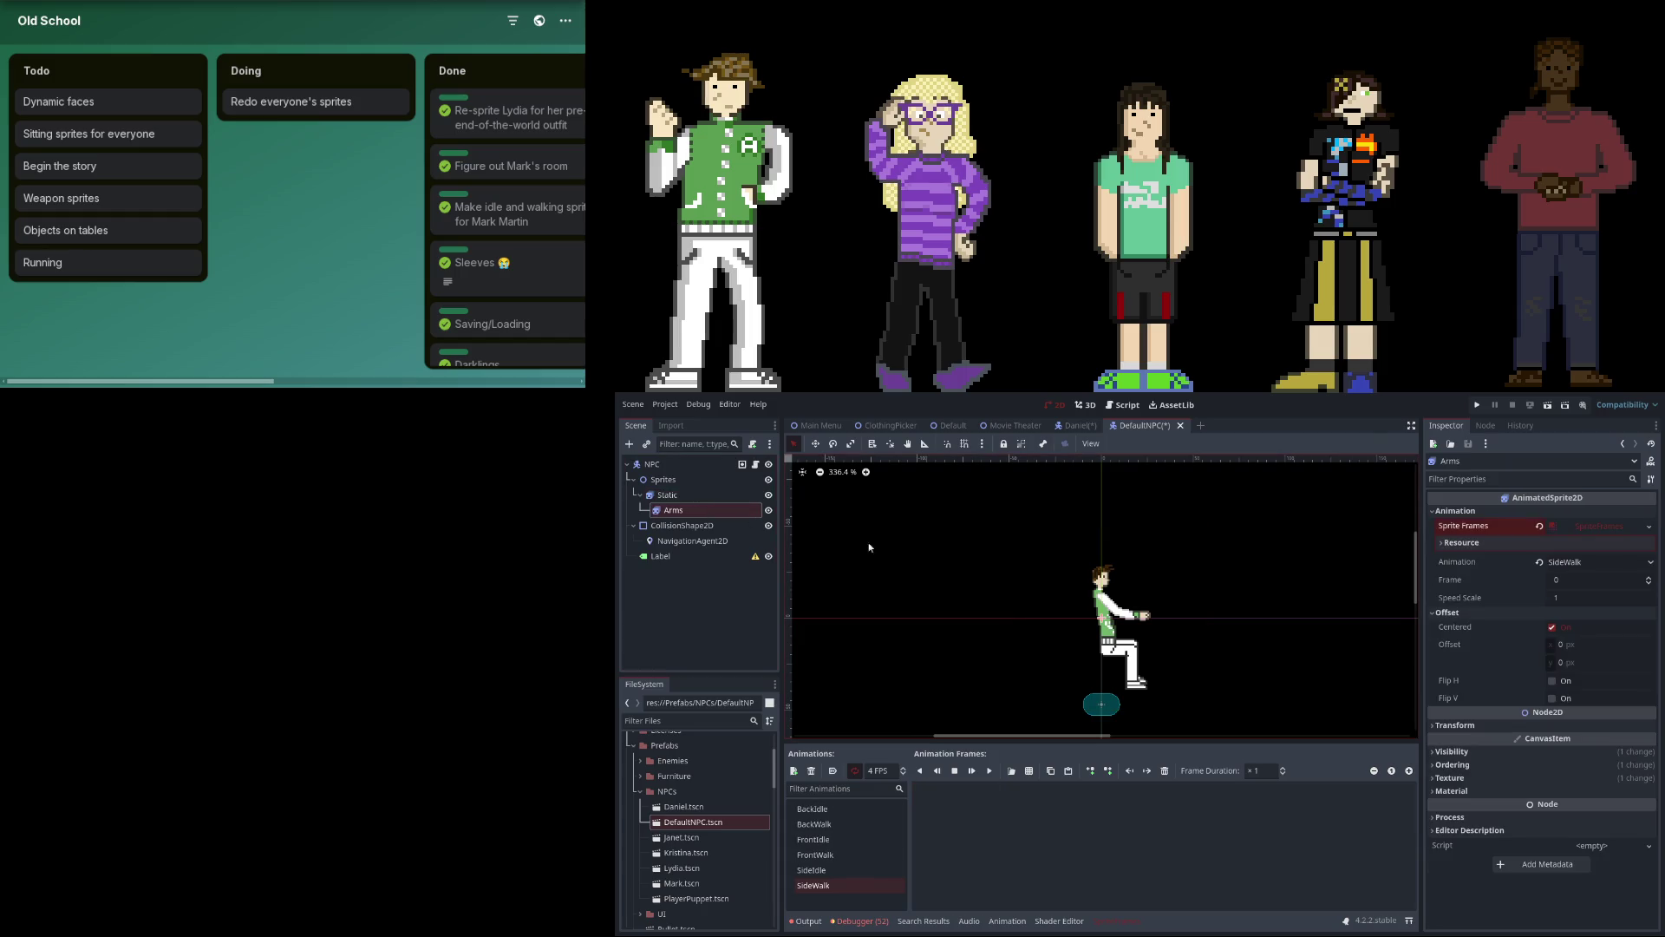
pyautogui.click(857, 808)
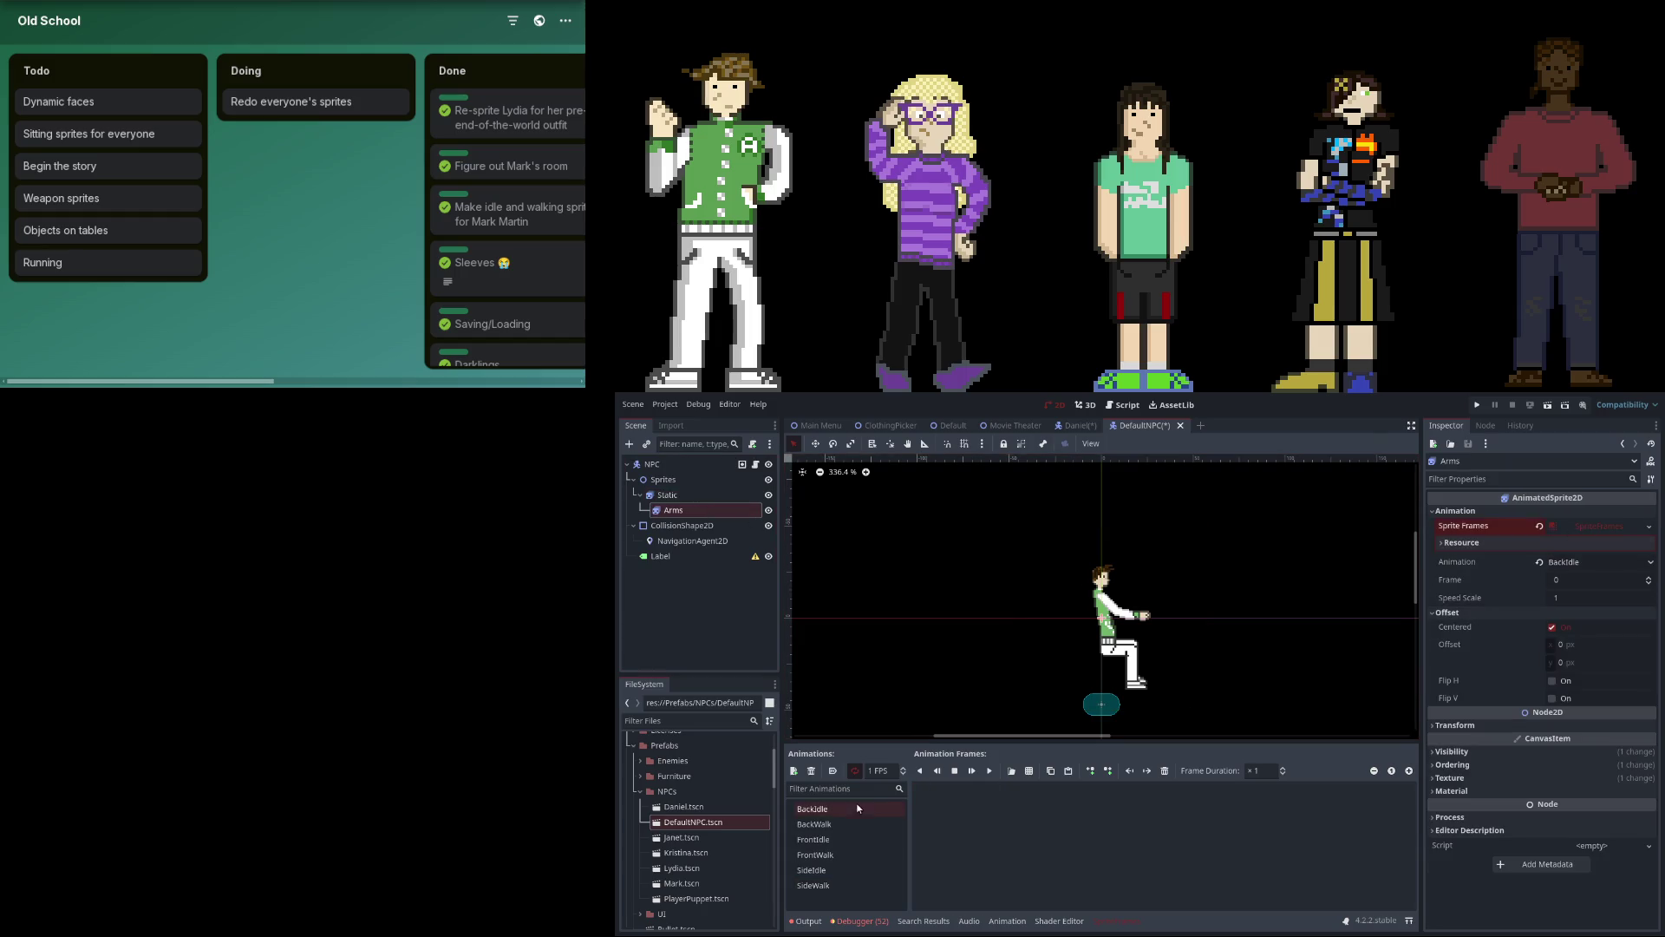
pyautogui.click(1029, 770)
pyautogui.click(814, 824)
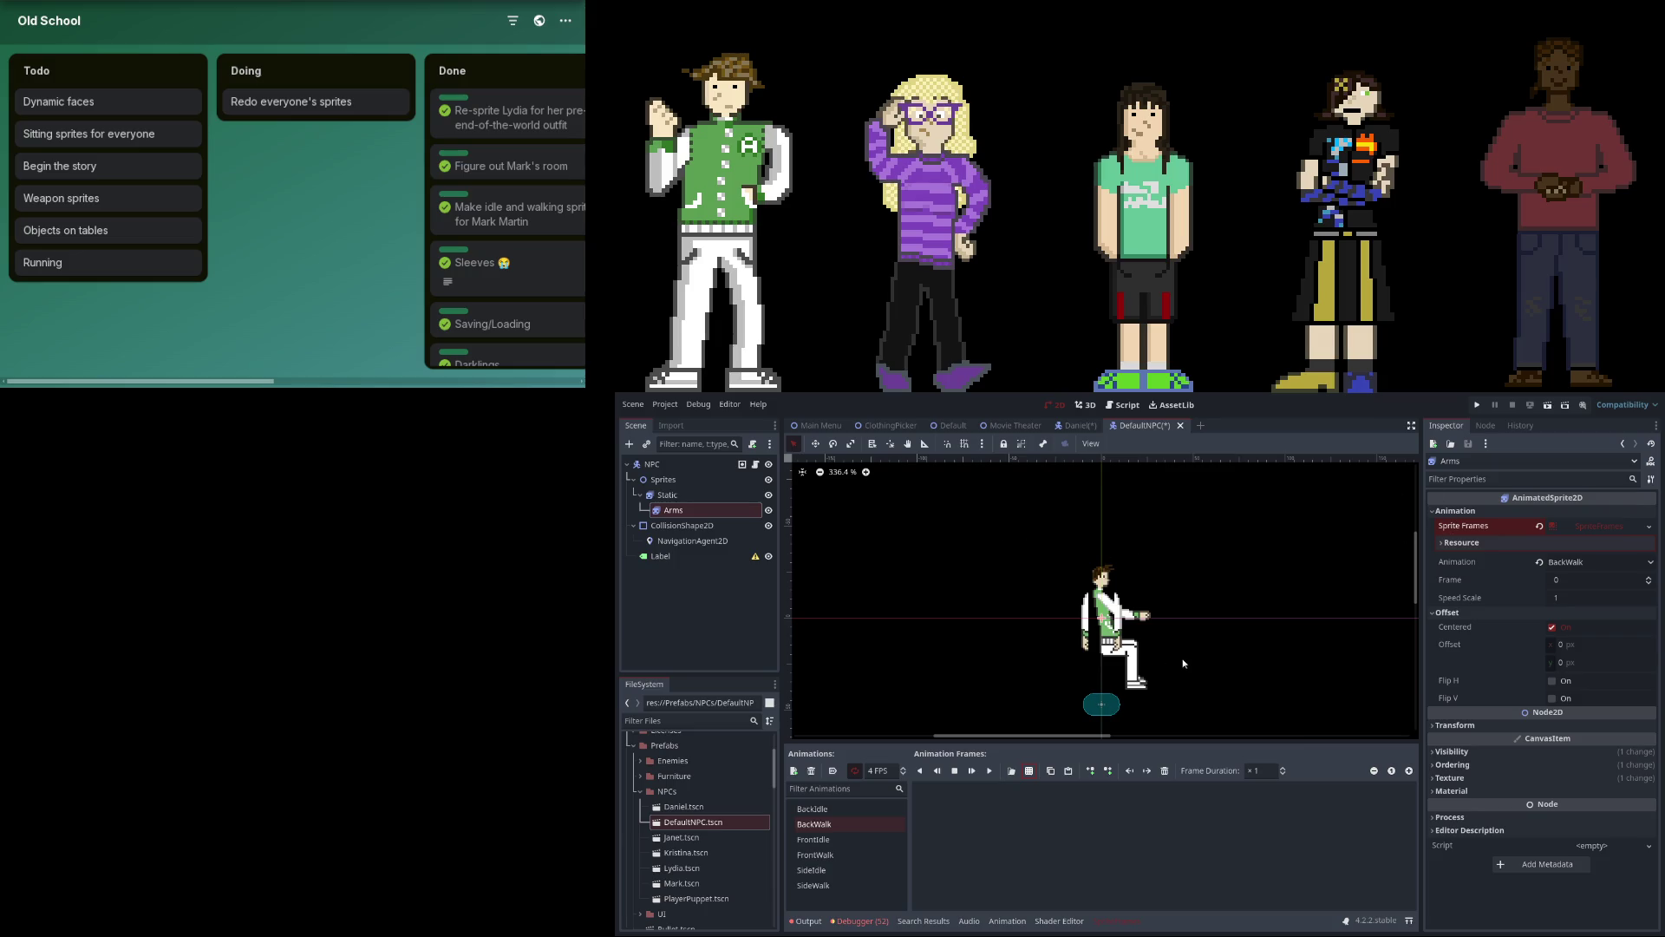
pyautogui.click(859, 839)
pyautogui.click(848, 857)
pyautogui.click(812, 870)
pyautogui.click(815, 885)
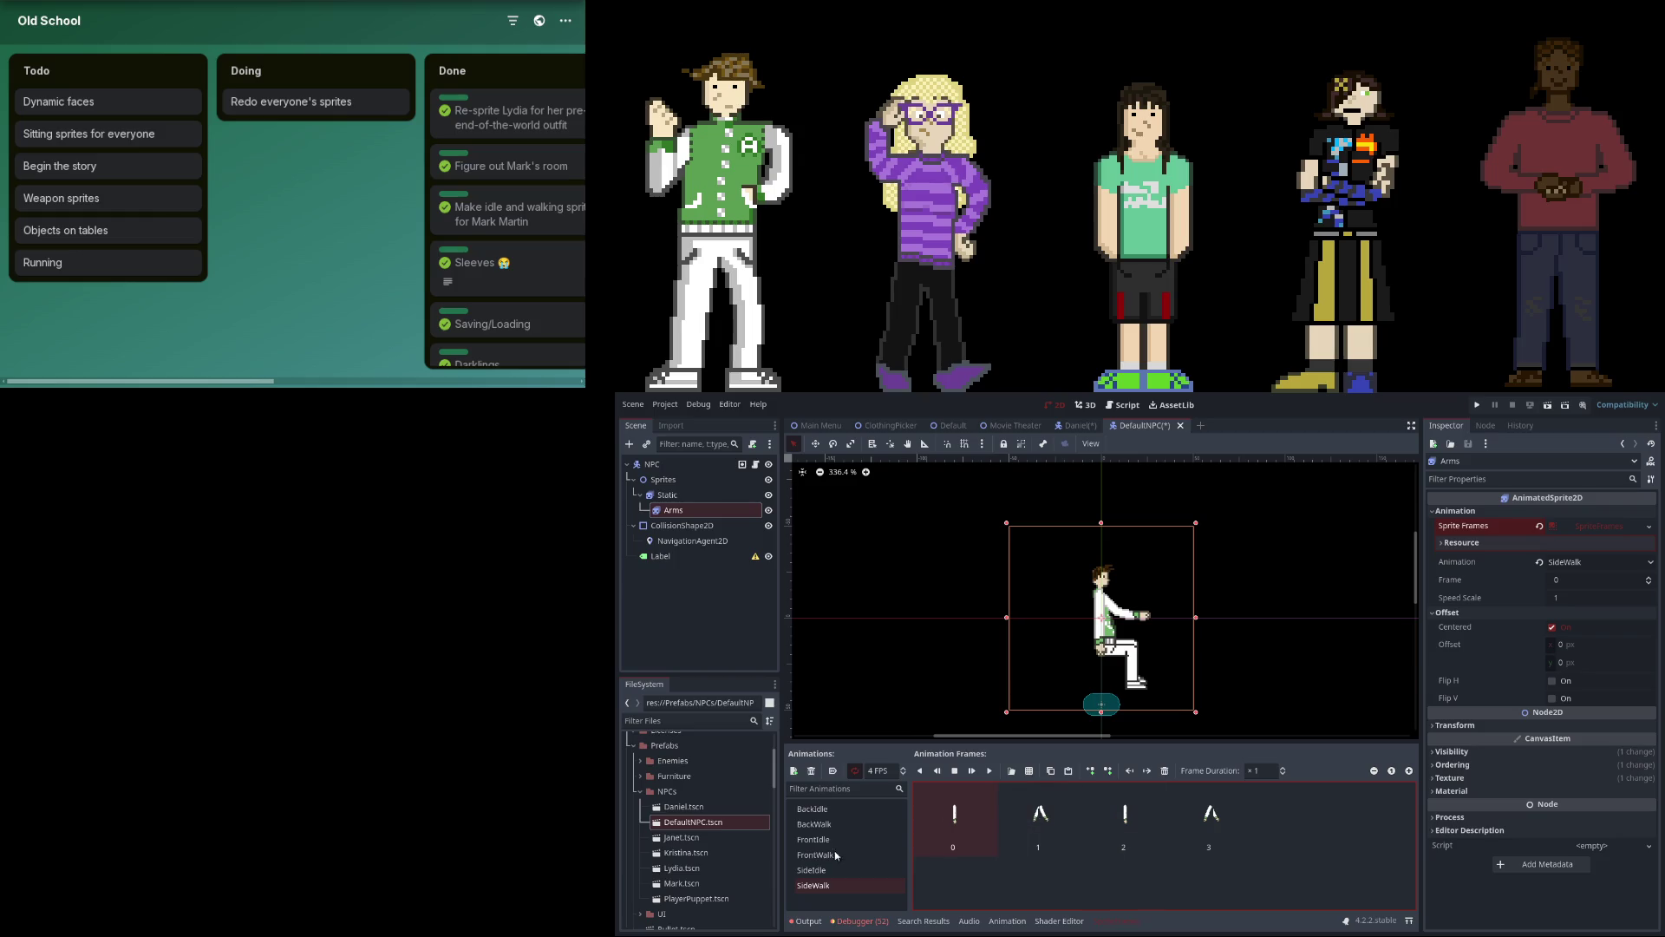
# Add three new animations to the Arms sprite named BackSit, FrontSit and SideSit.
pyautogui.click(793, 771)
pyautogui.click(838, 904)
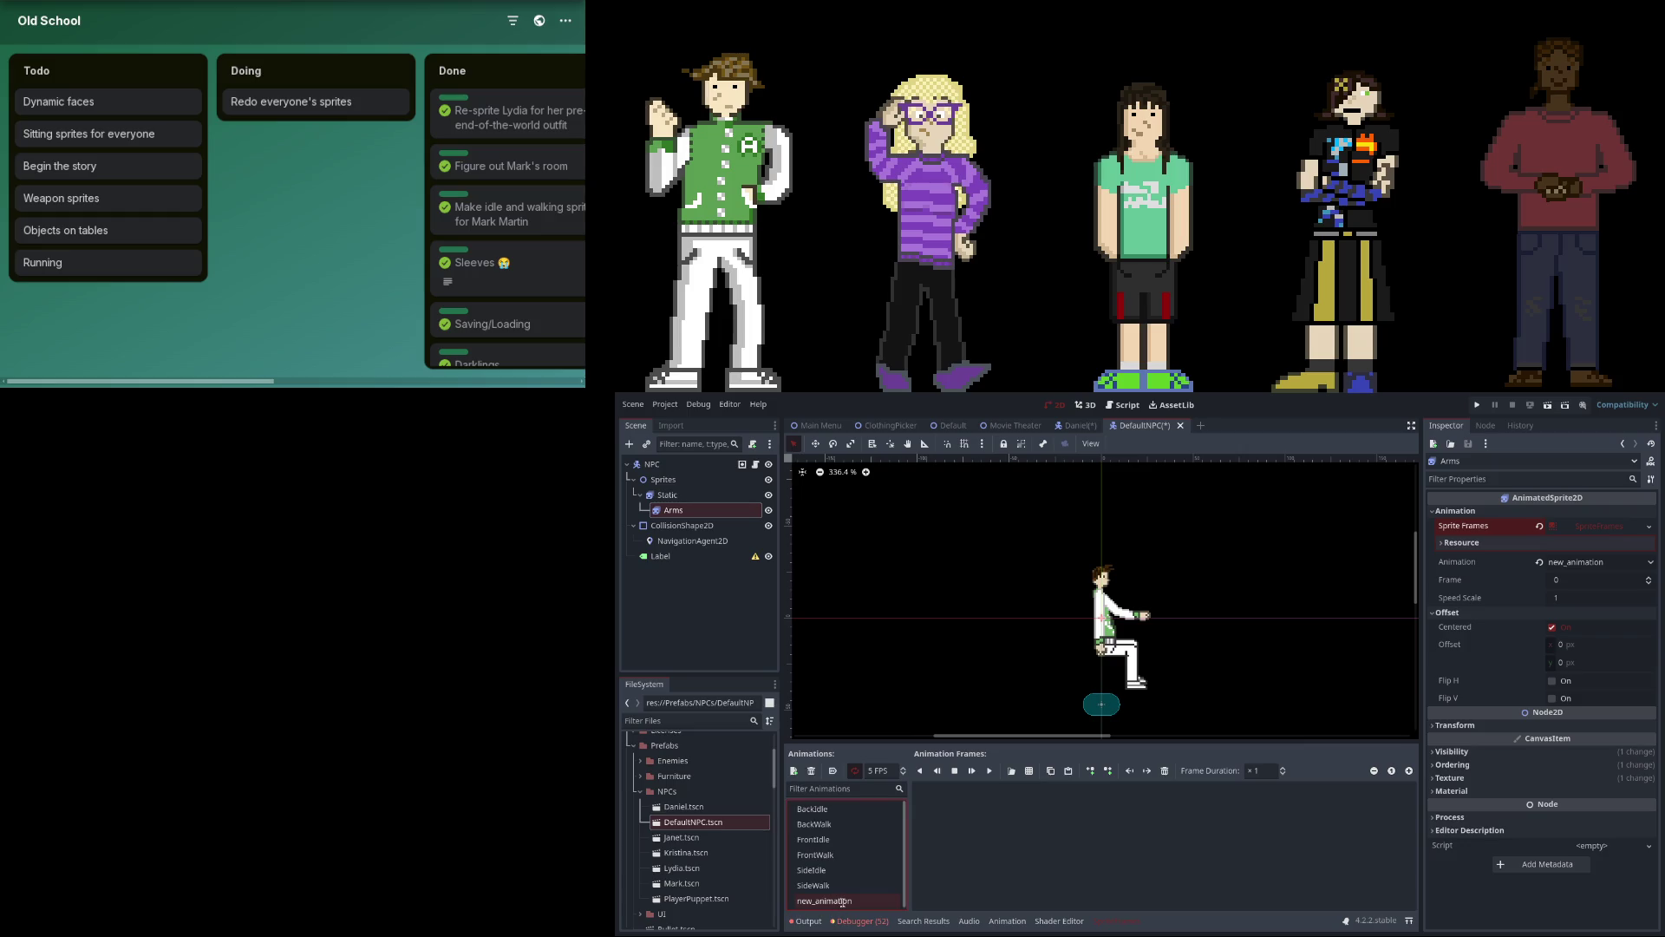
pyautogui.write('BackSit')
pyautogui.press('Return')
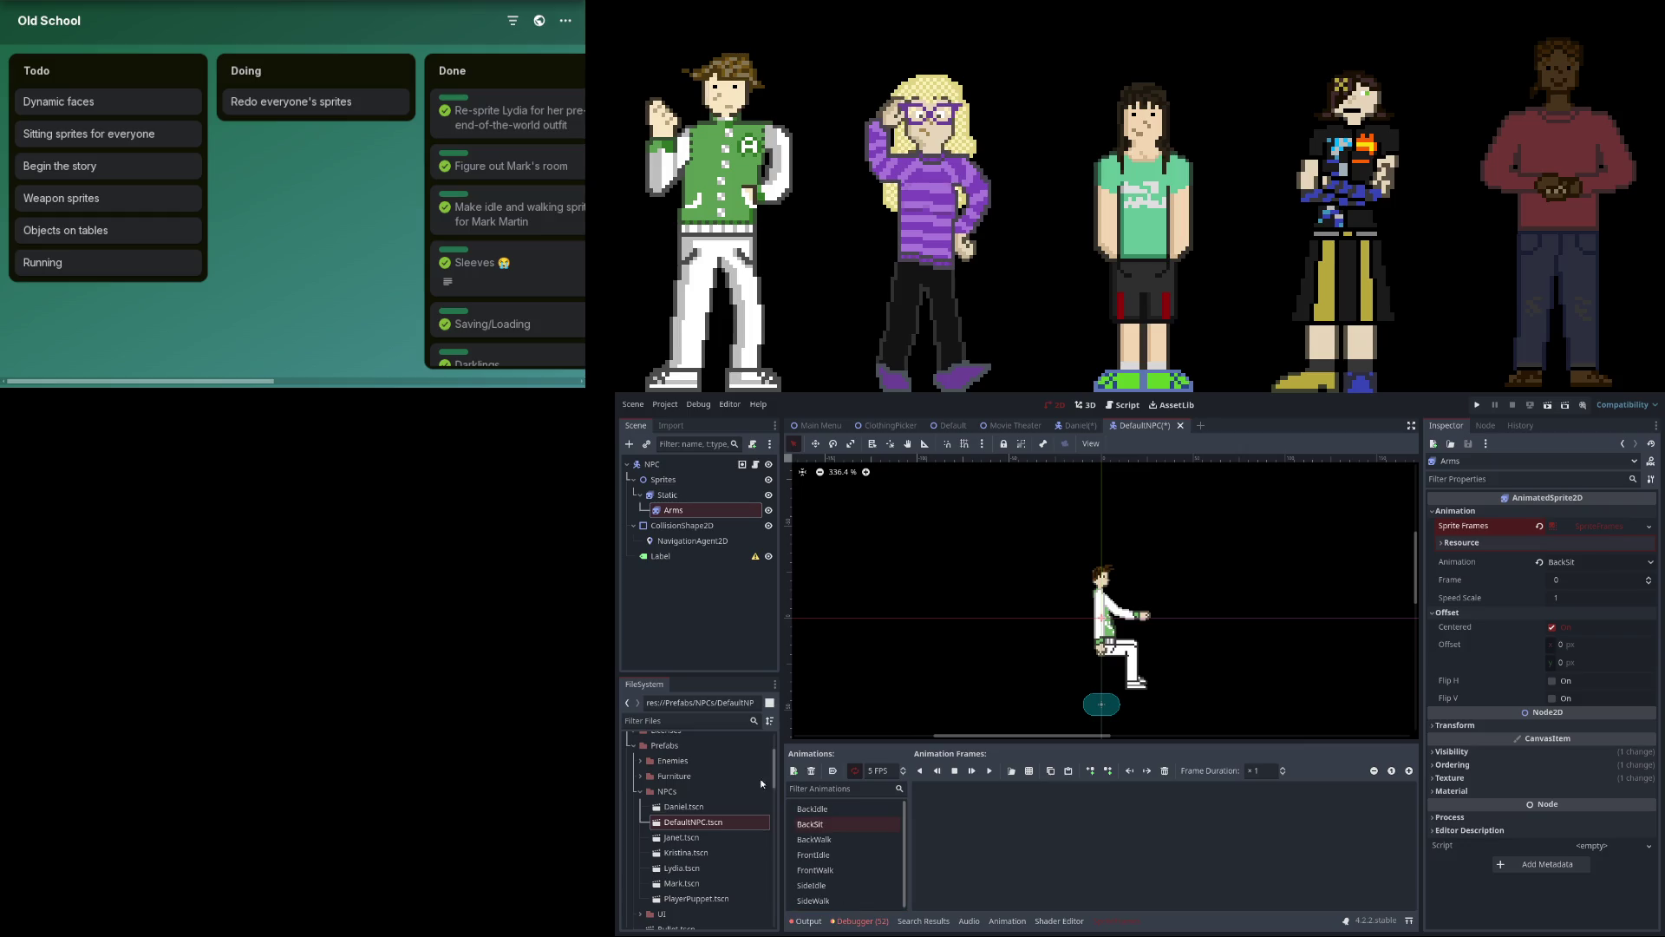
pyautogui.click(794, 771)
pyautogui.click(822, 908)
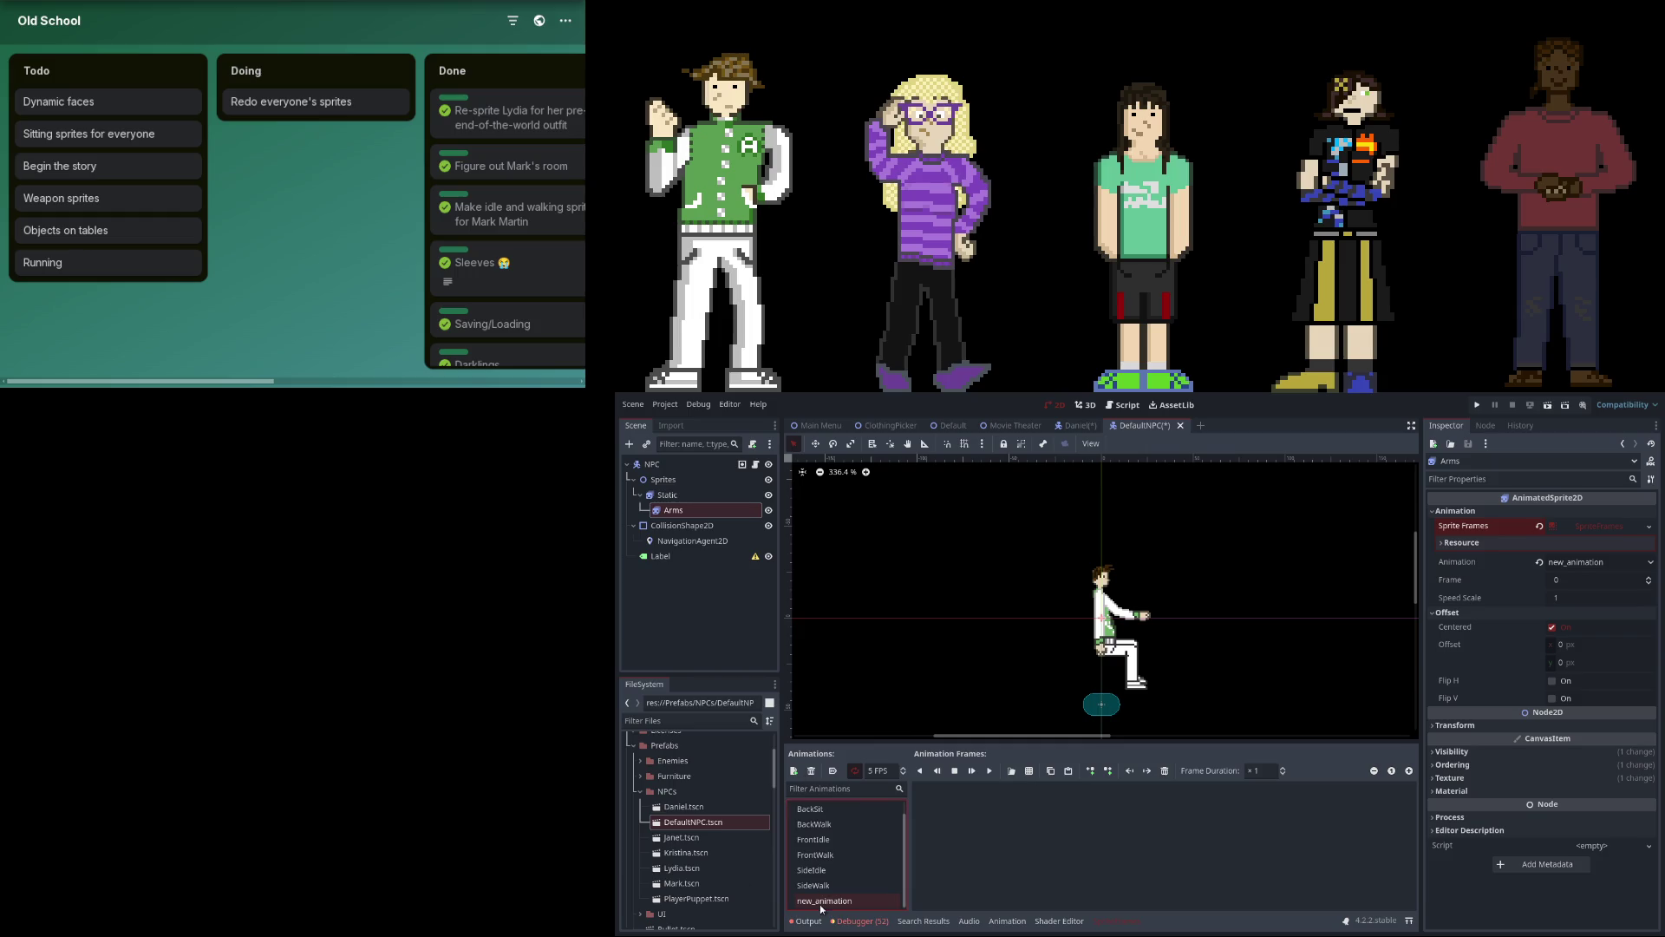
pyautogui.write('FrontSit')
pyautogui.press('Return')
pyautogui.click(794, 771)
pyautogui.click(850, 907)
pyautogui.write('SideSit')
pyautogui.press('Return')
# Give the BackSit and FrontSit animations one arm frame each, leaving SideSit selected.
pyautogui.click(820, 824)
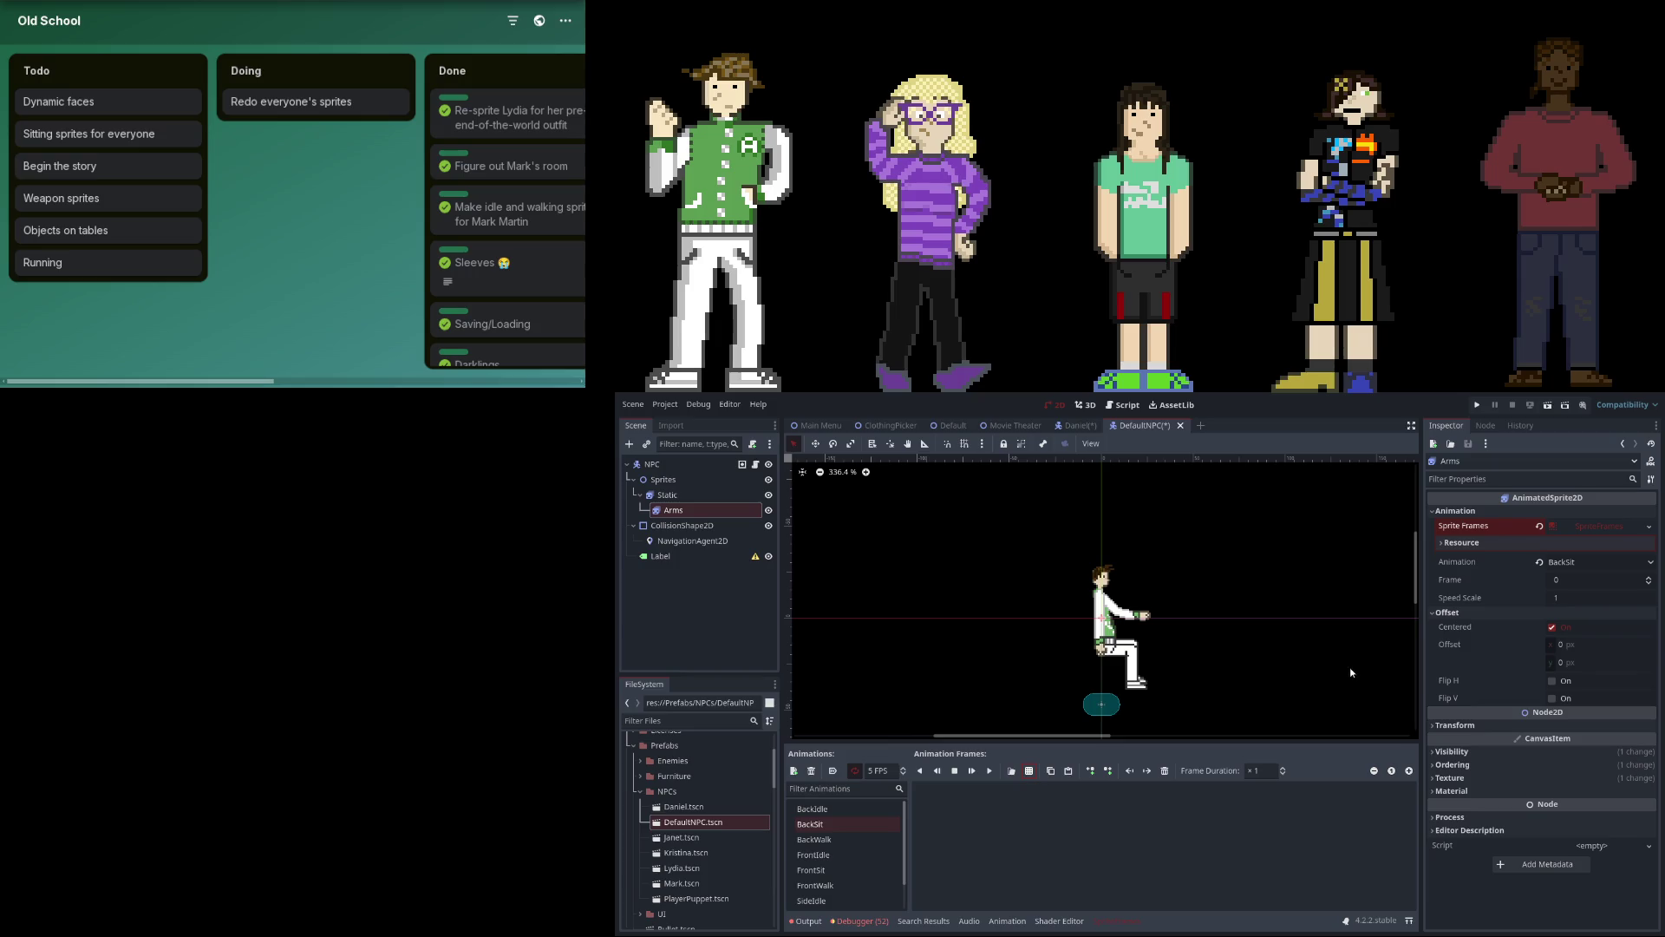
pyautogui.moveTo(1223, 848); pyautogui.dragTo(1063, 835)
pyautogui.press('Down')
pyautogui.press('Down')
pyautogui.press('Down')
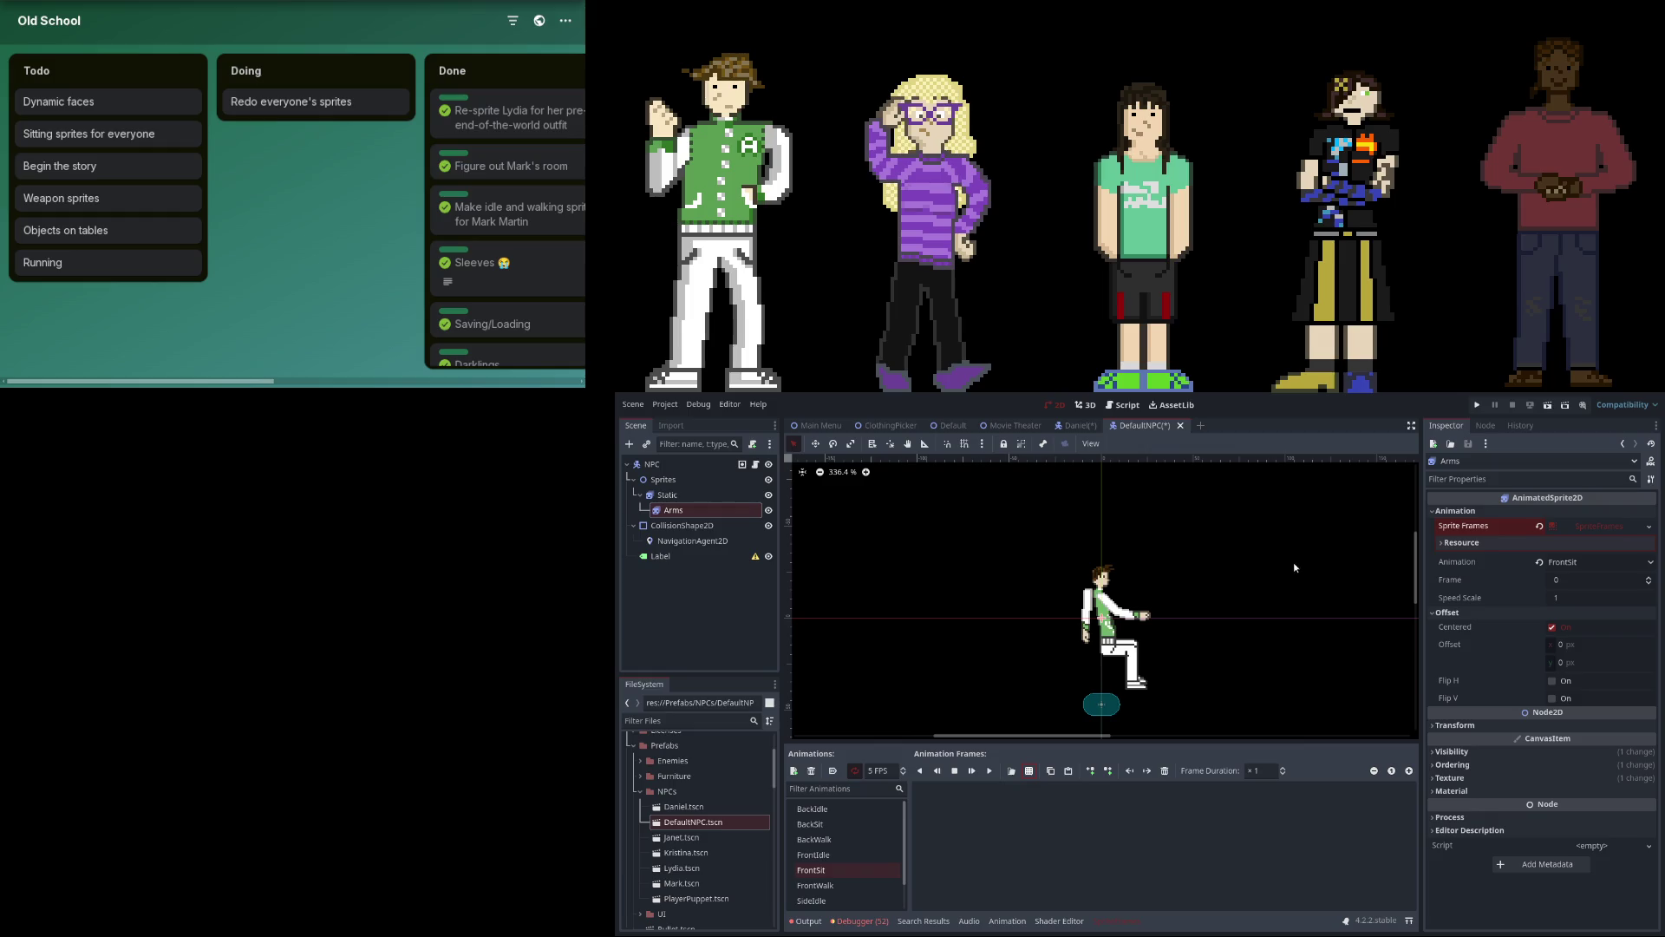
pyautogui.hotkey('ctrl', 'v')
pyautogui.scroll(-1, 850, 903)
pyautogui.click(832, 883)
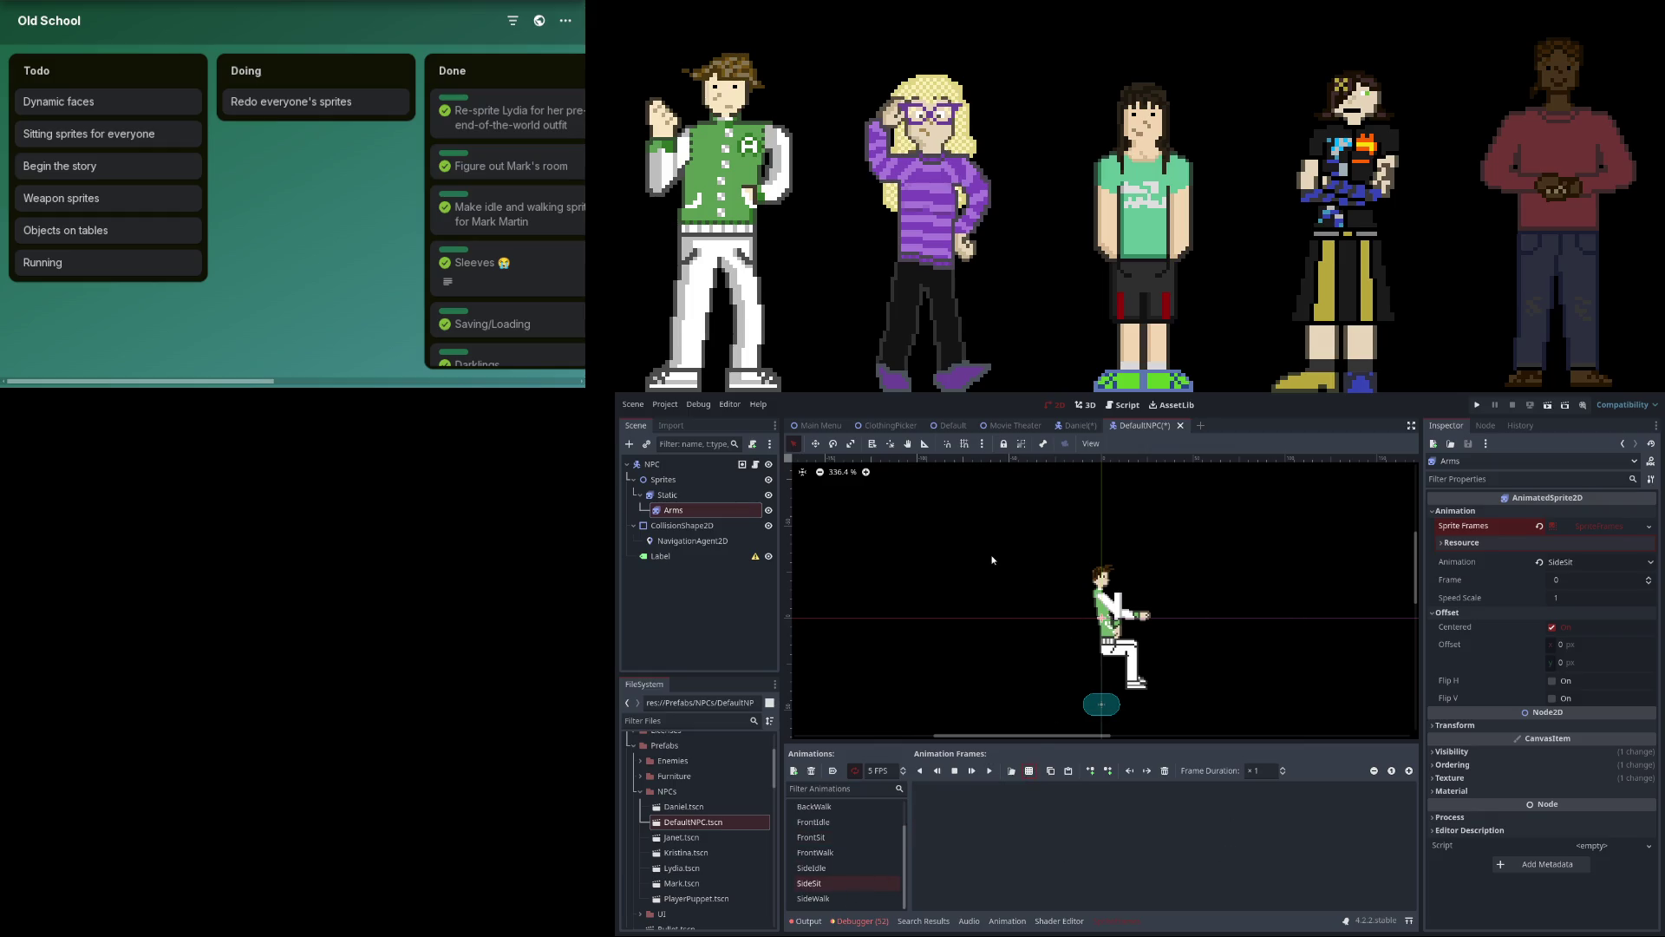